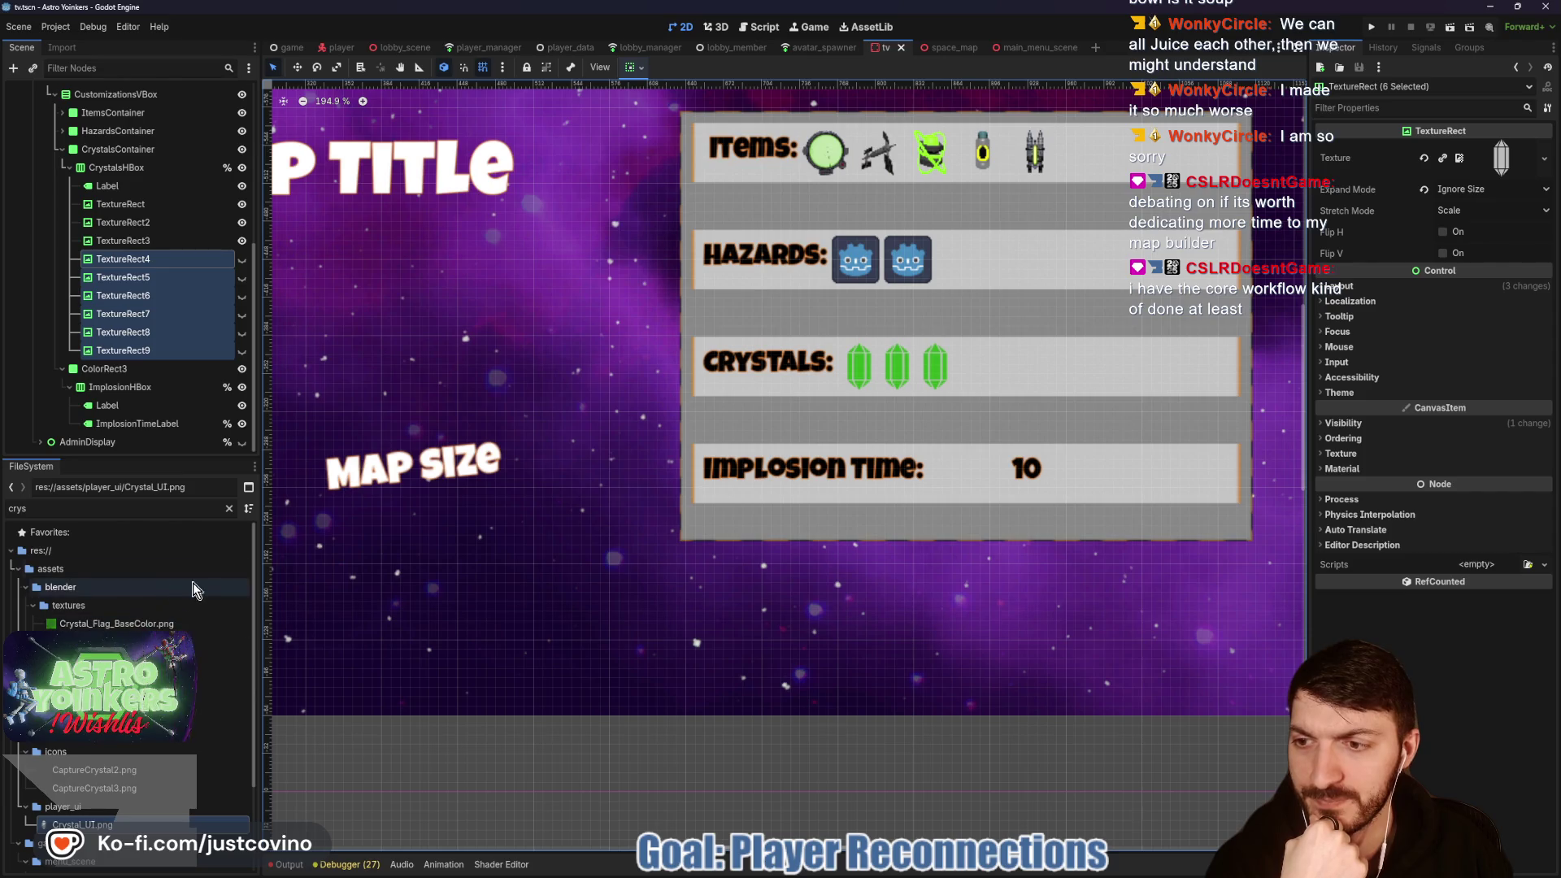
Step: Filter the FileSystem dock for 'icon' and open icon_maker.tscn
{"action": "left_click", "coordinate": [228, 508]}
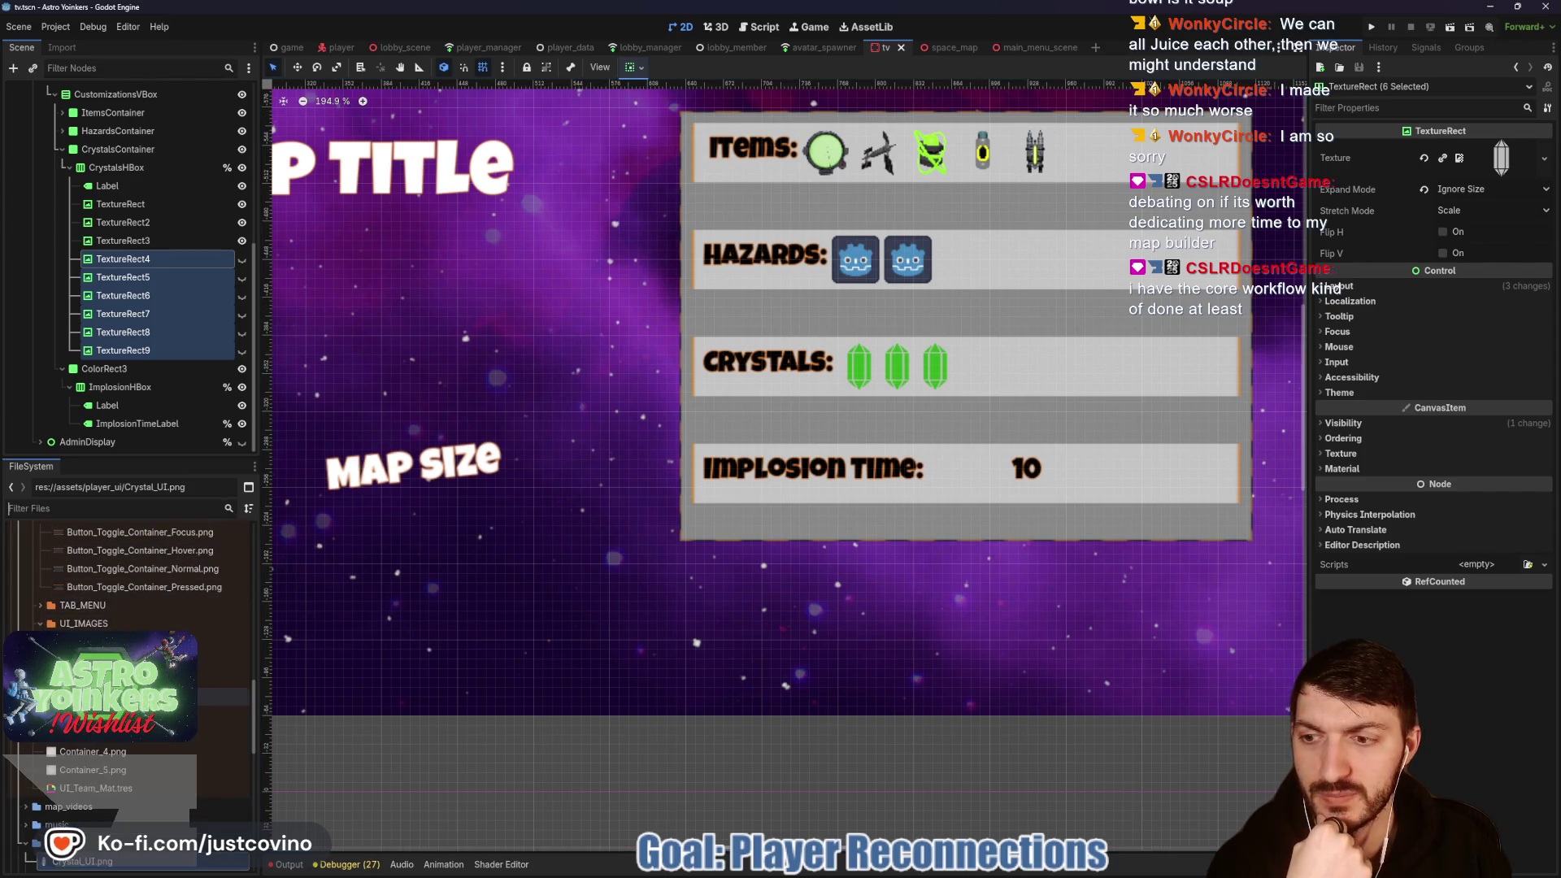
{"action": "left_click", "coordinate": [69, 509]}
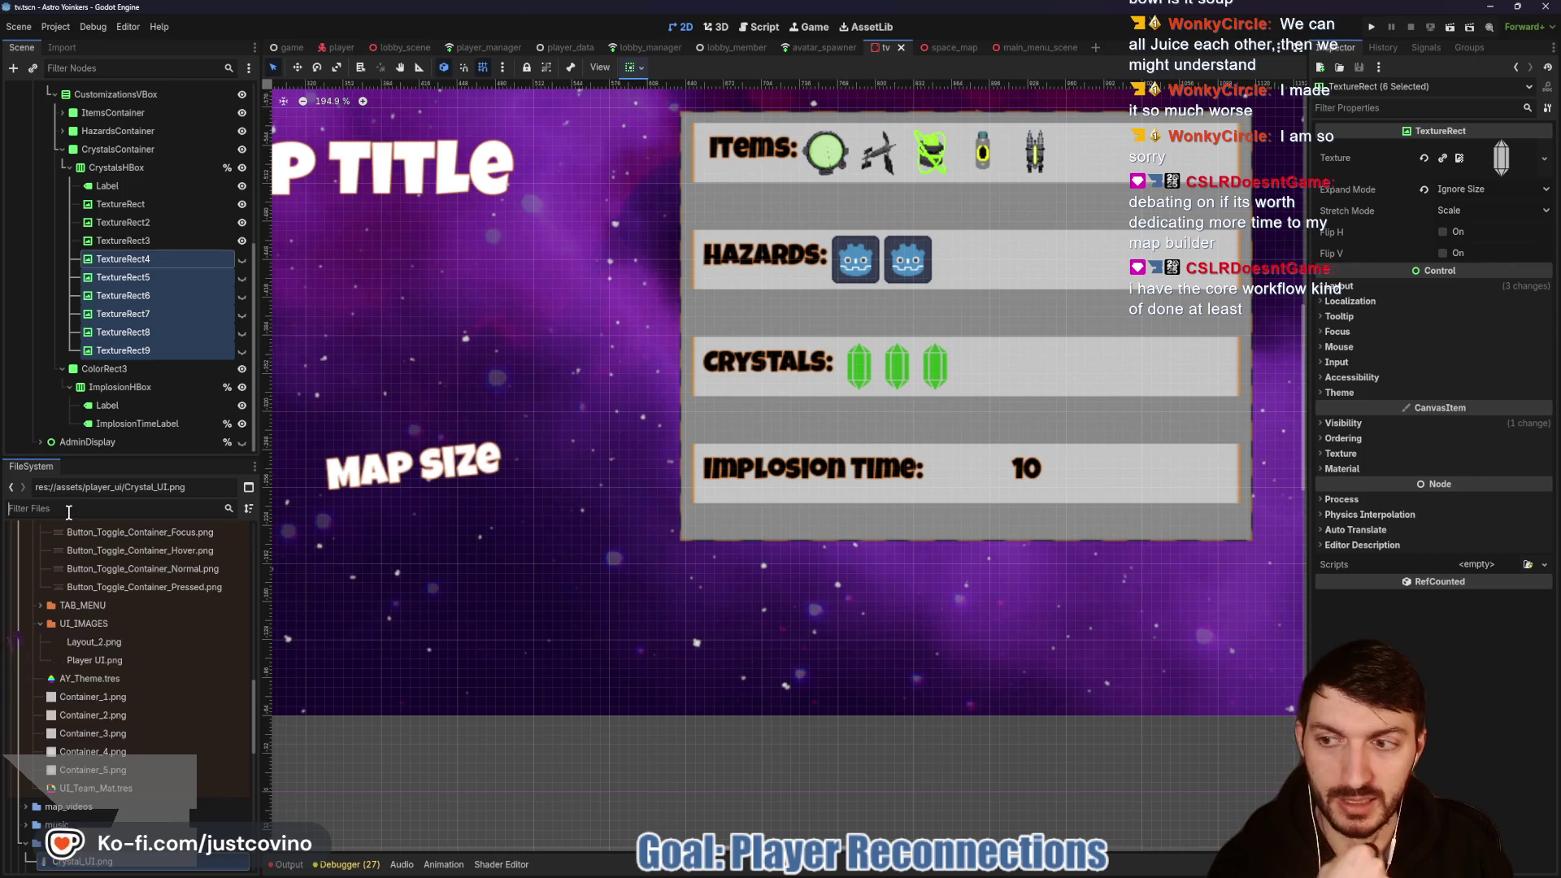
{"action": "type", "text": "icon"}
{"action": "double_click", "coordinate": [115, 587]}
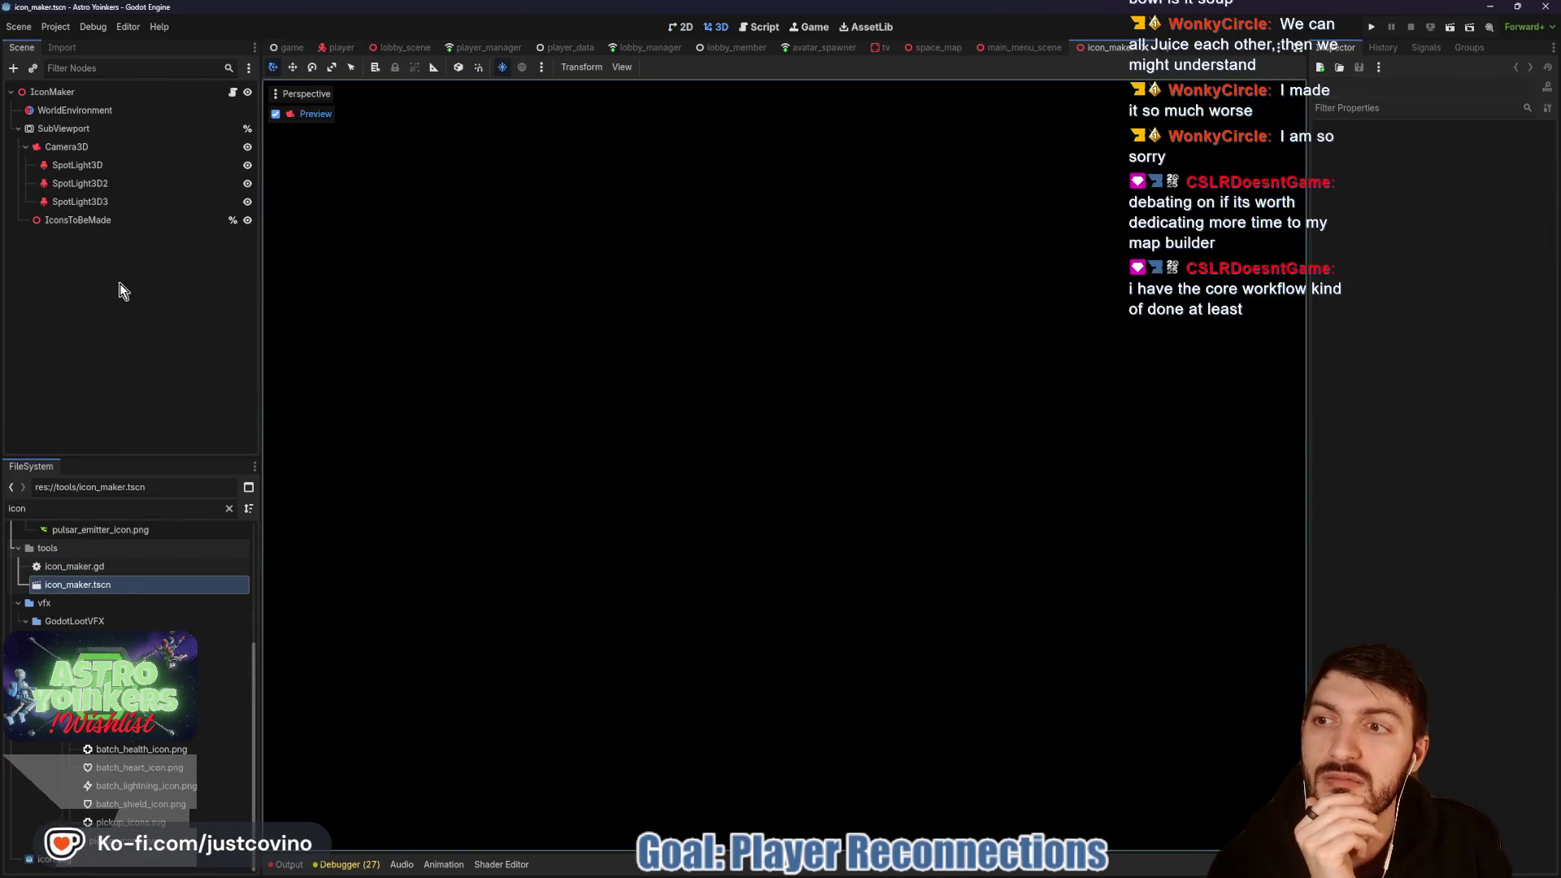
Step: Instance meteor_shower_display.tscn as a child of the IconsToBeMade node
{"action": "left_click", "coordinate": [88, 223]}
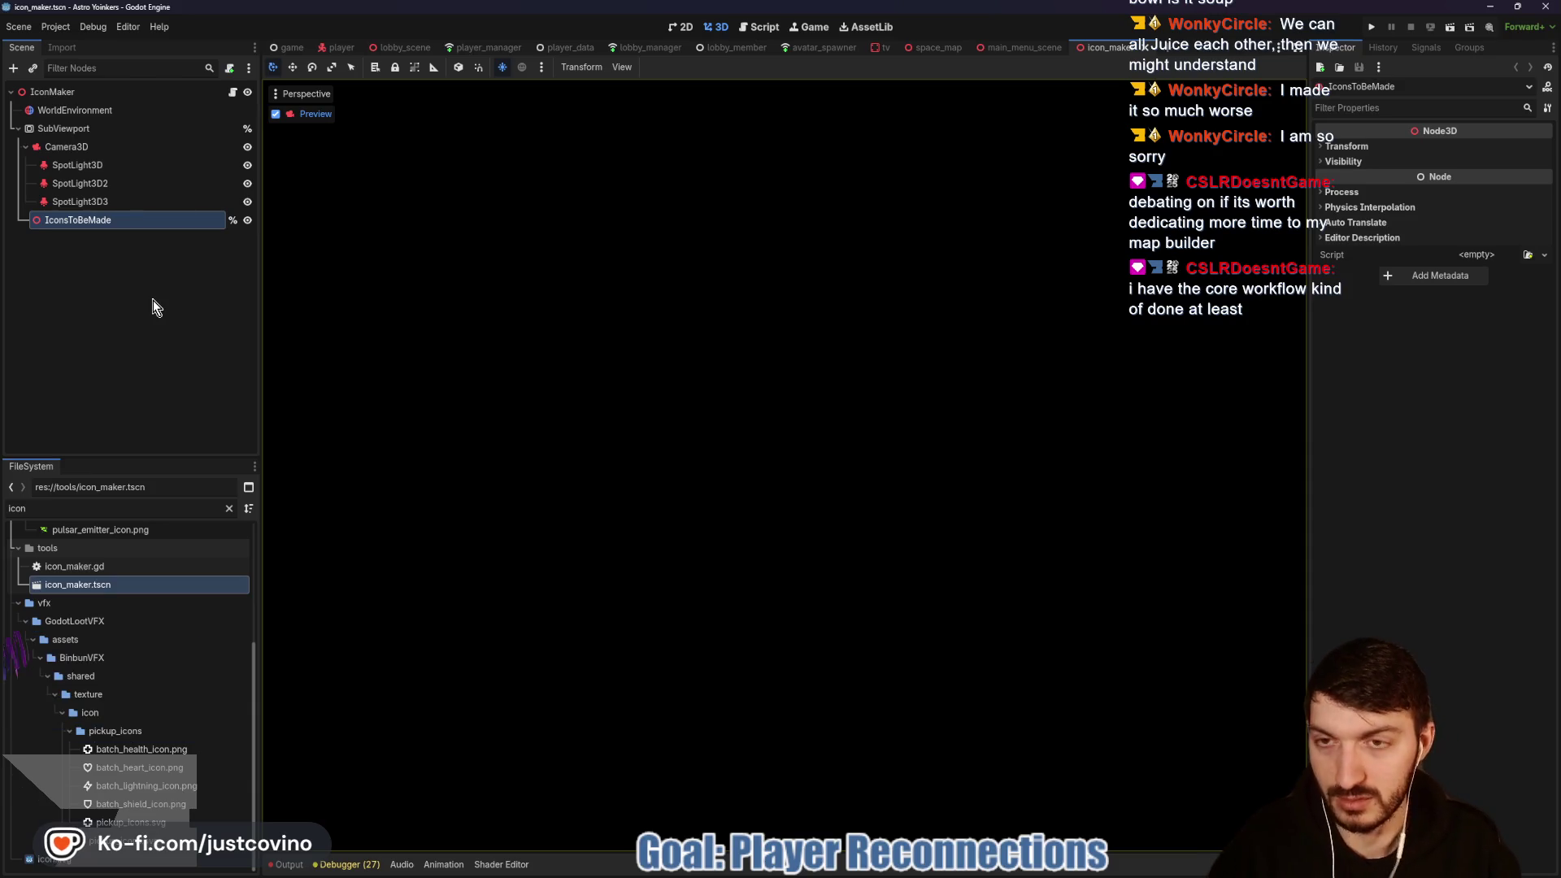
{"action": "key", "text": "ctrl+shift+a"}
{"action": "type", "text": "dis"}
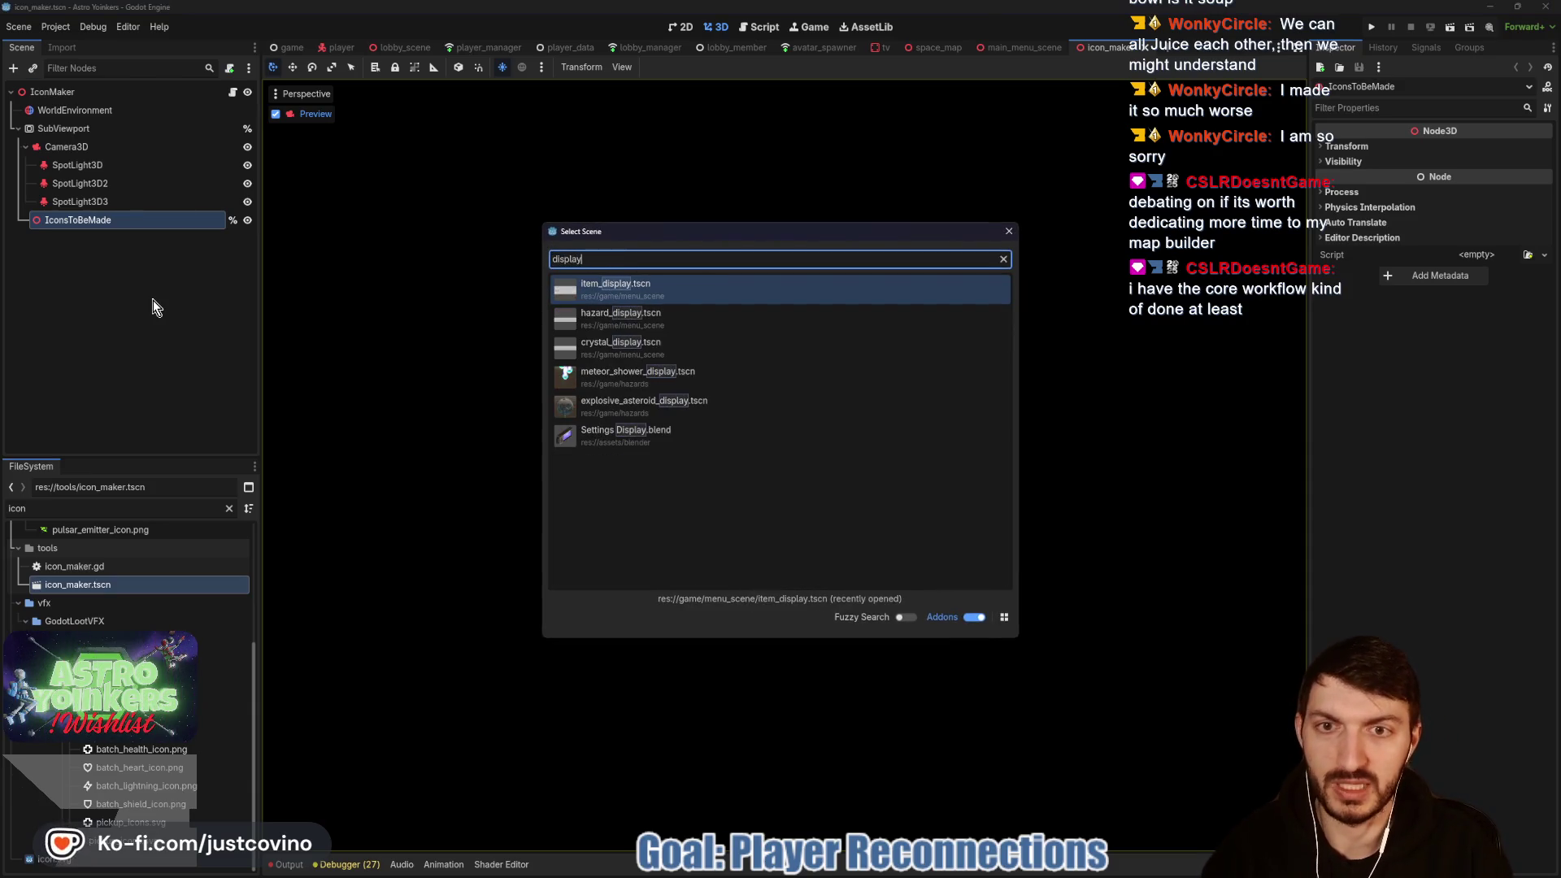
{"action": "double_click", "coordinate": [623, 374]}
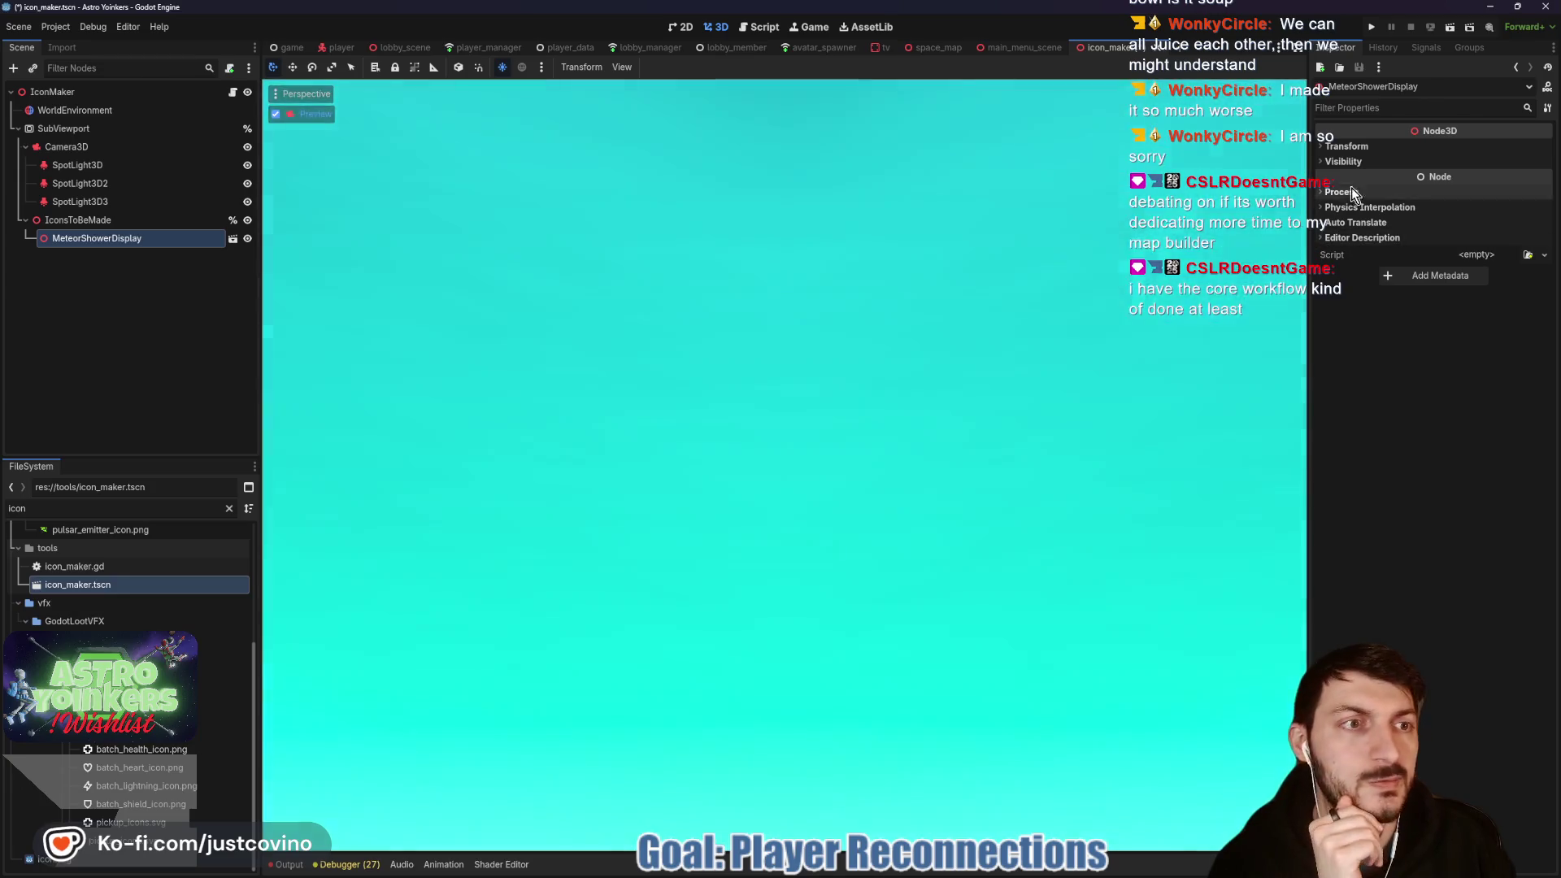
Step: Try Transform scales of 0.03, then 0.005, on the meteor shower display
{"action": "left_click", "coordinate": [1348, 148]}
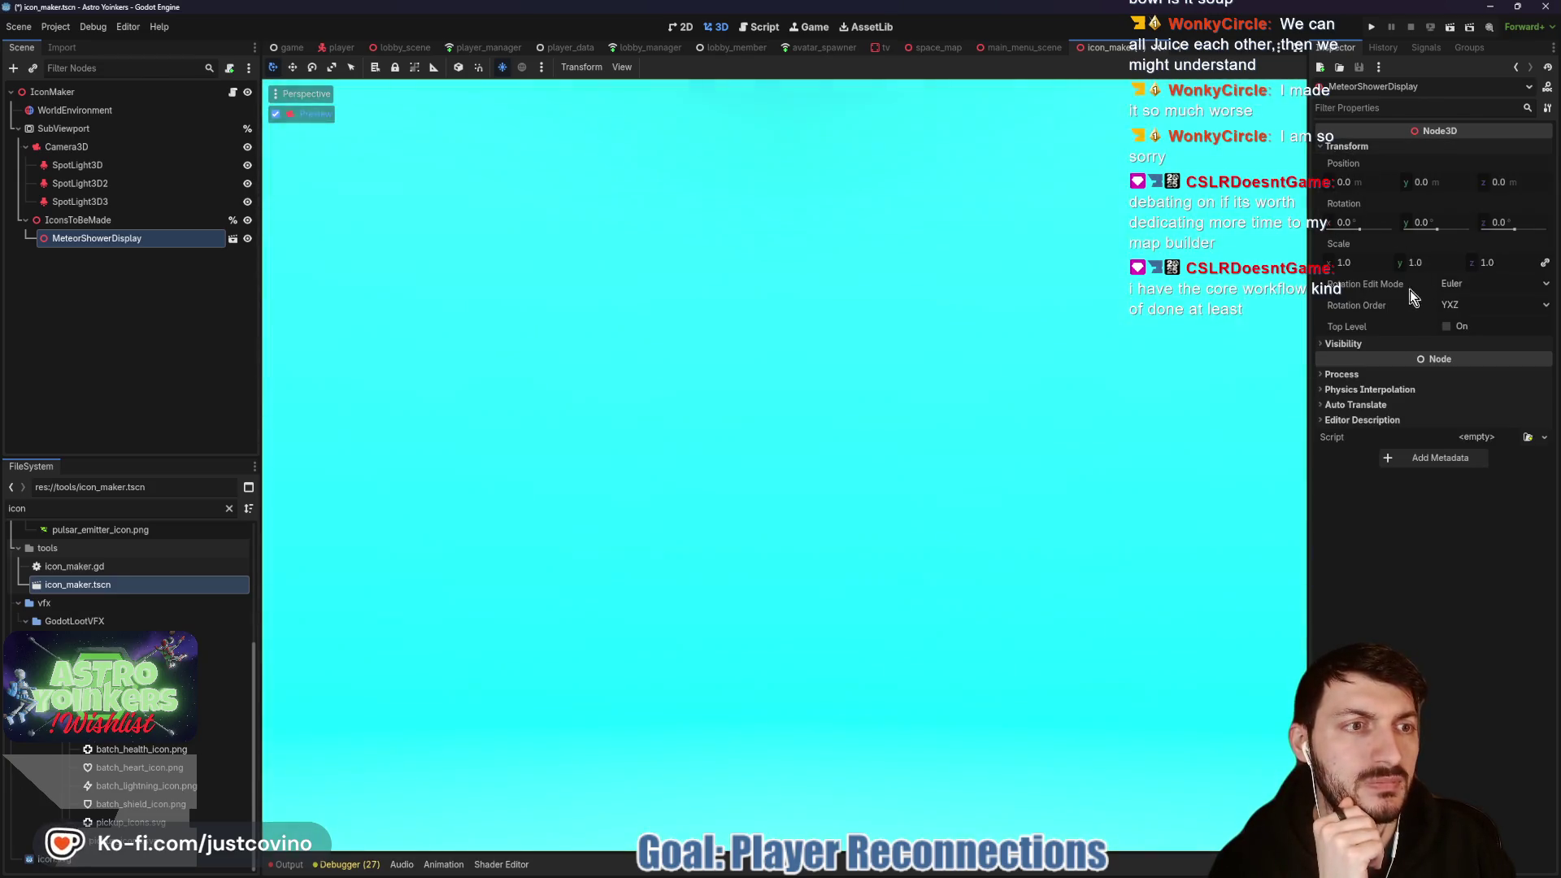
{"action": "left_click", "coordinate": [1371, 261]}
{"action": "type", "text": "0.03"}
{"action": "key", "text": "Return"}
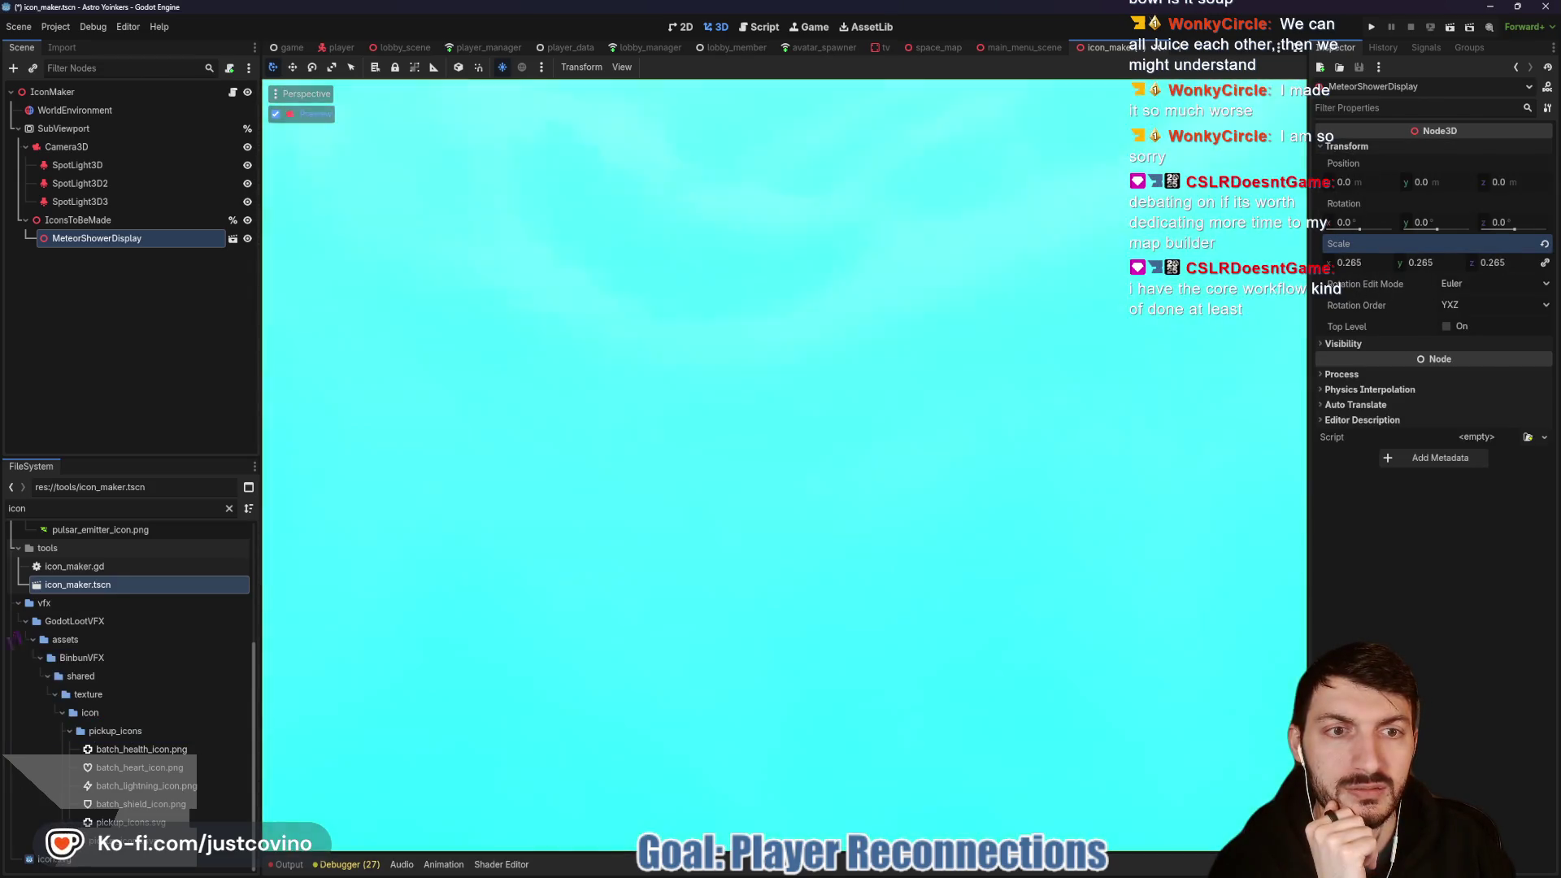
{"action": "type", "text": "0.005"}
{"action": "key", "text": "Return"}
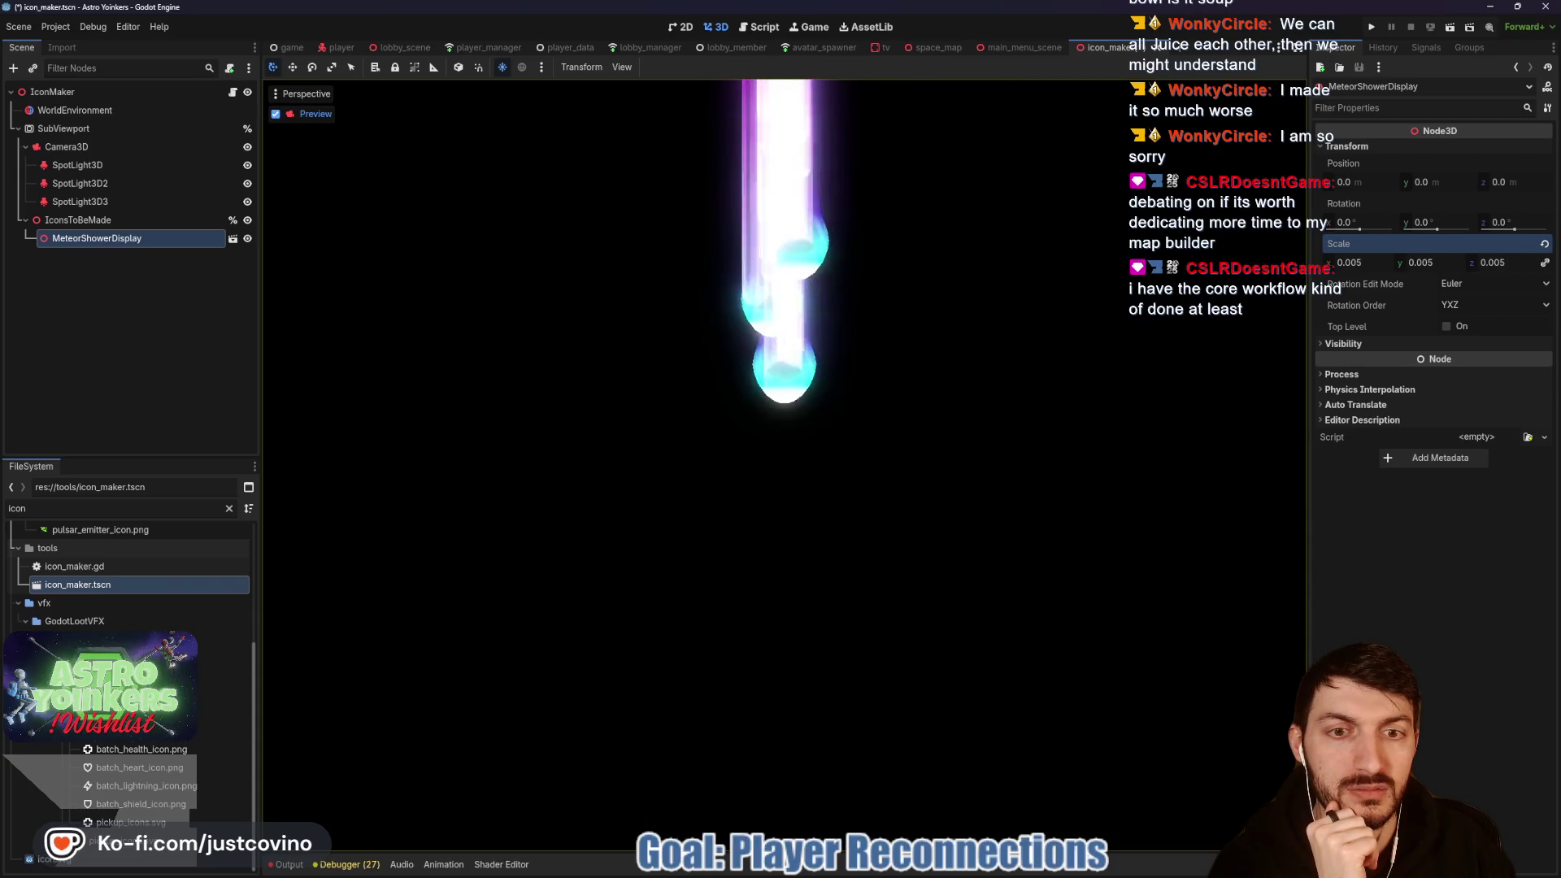
Step: Lower the meteor display, settle its scale at 0.01, and save the scene
{"action": "mouse_move", "coordinate": [1423, 182]}
{"action": "left_mouse_down"}
{"action": "mouse_move", "coordinate": [1424, 222]}
{"action": "mouse_move", "coordinate": [1488, 222]}
{"action": "left_mouse_up"}
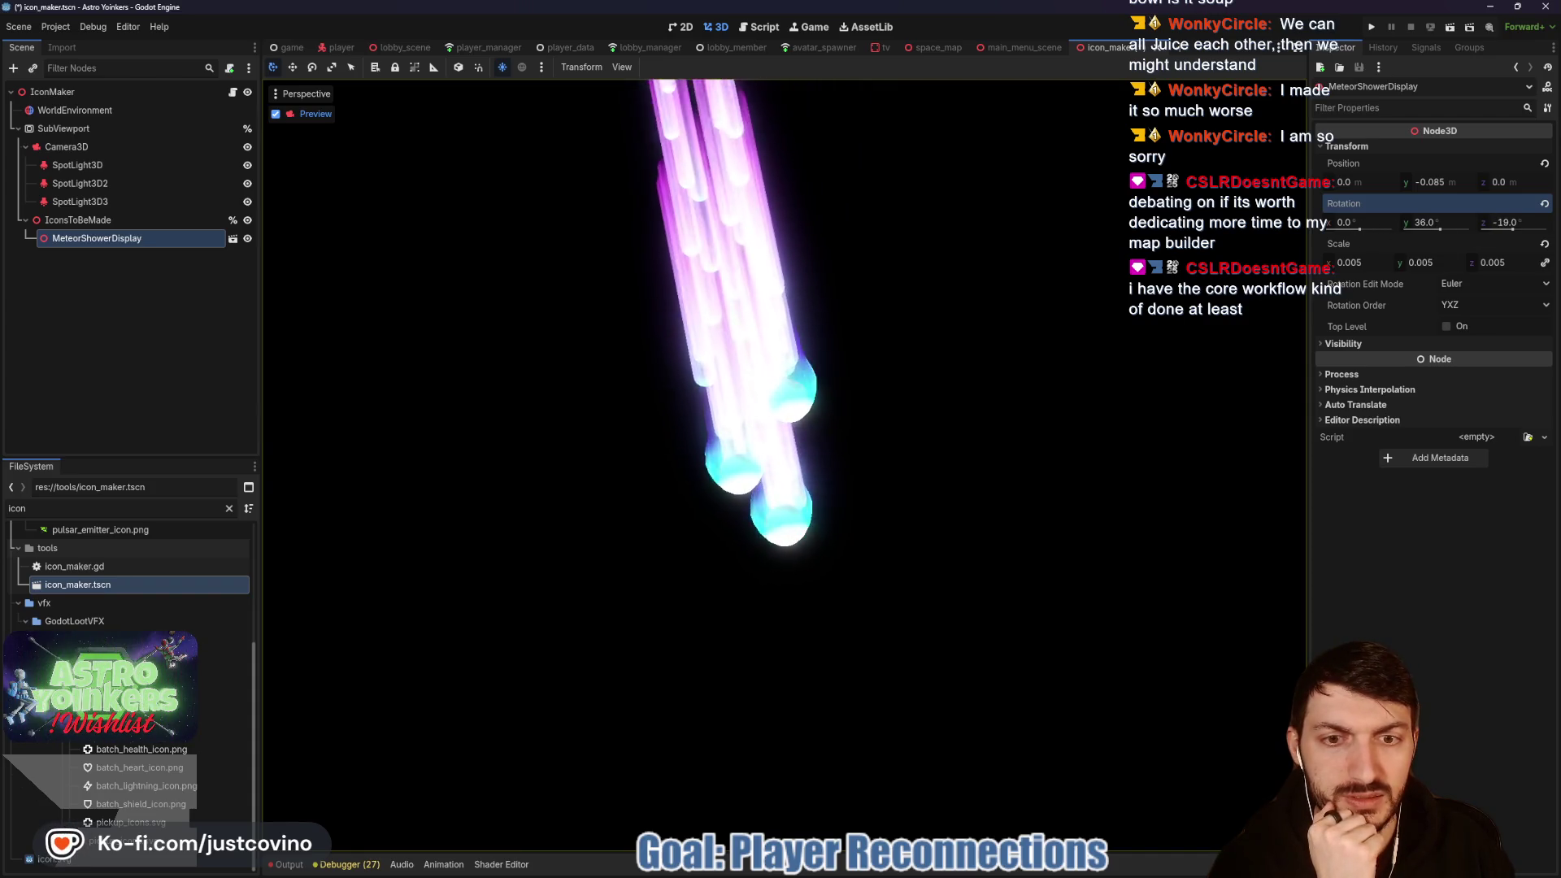
{"action": "mouse_move", "coordinate": [1353, 268]}
{"action": "left_mouse_down"}
{"action": "mouse_move", "coordinate": [1382, 269]}
{"action": "mouse_move", "coordinate": [1362, 269]}
{"action": "left_mouse_up"}
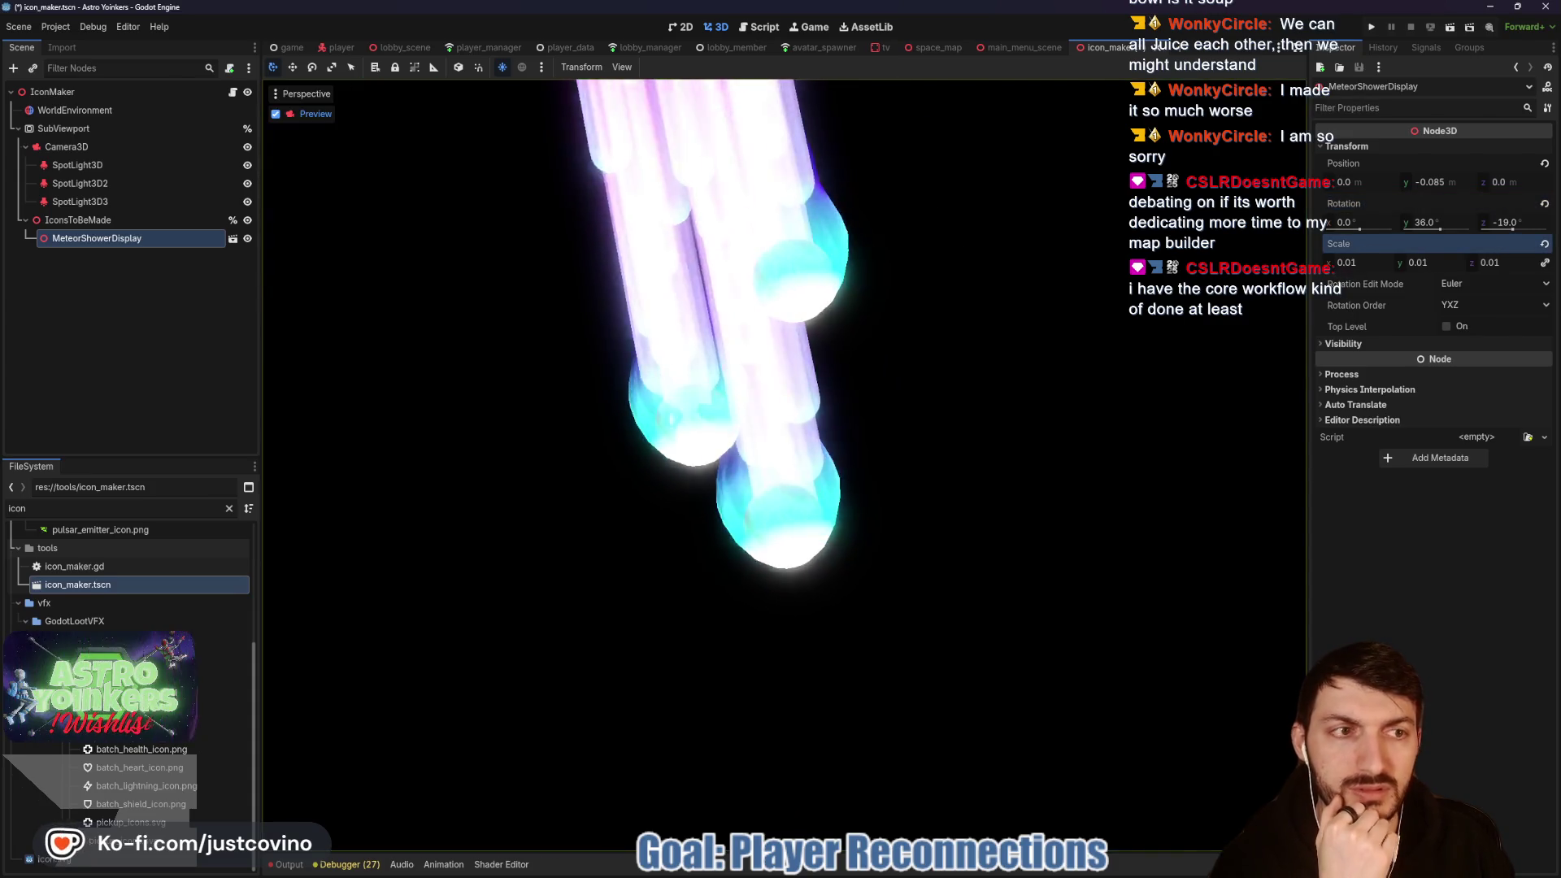
{"action": "mouse_move", "coordinate": [1434, 179]}
{"action": "left_mouse_down"}
{"action": "mouse_move", "coordinate": [1416, 179]}
{"action": "mouse_move", "coordinate": [1432, 179]}
{"action": "left_mouse_up"}
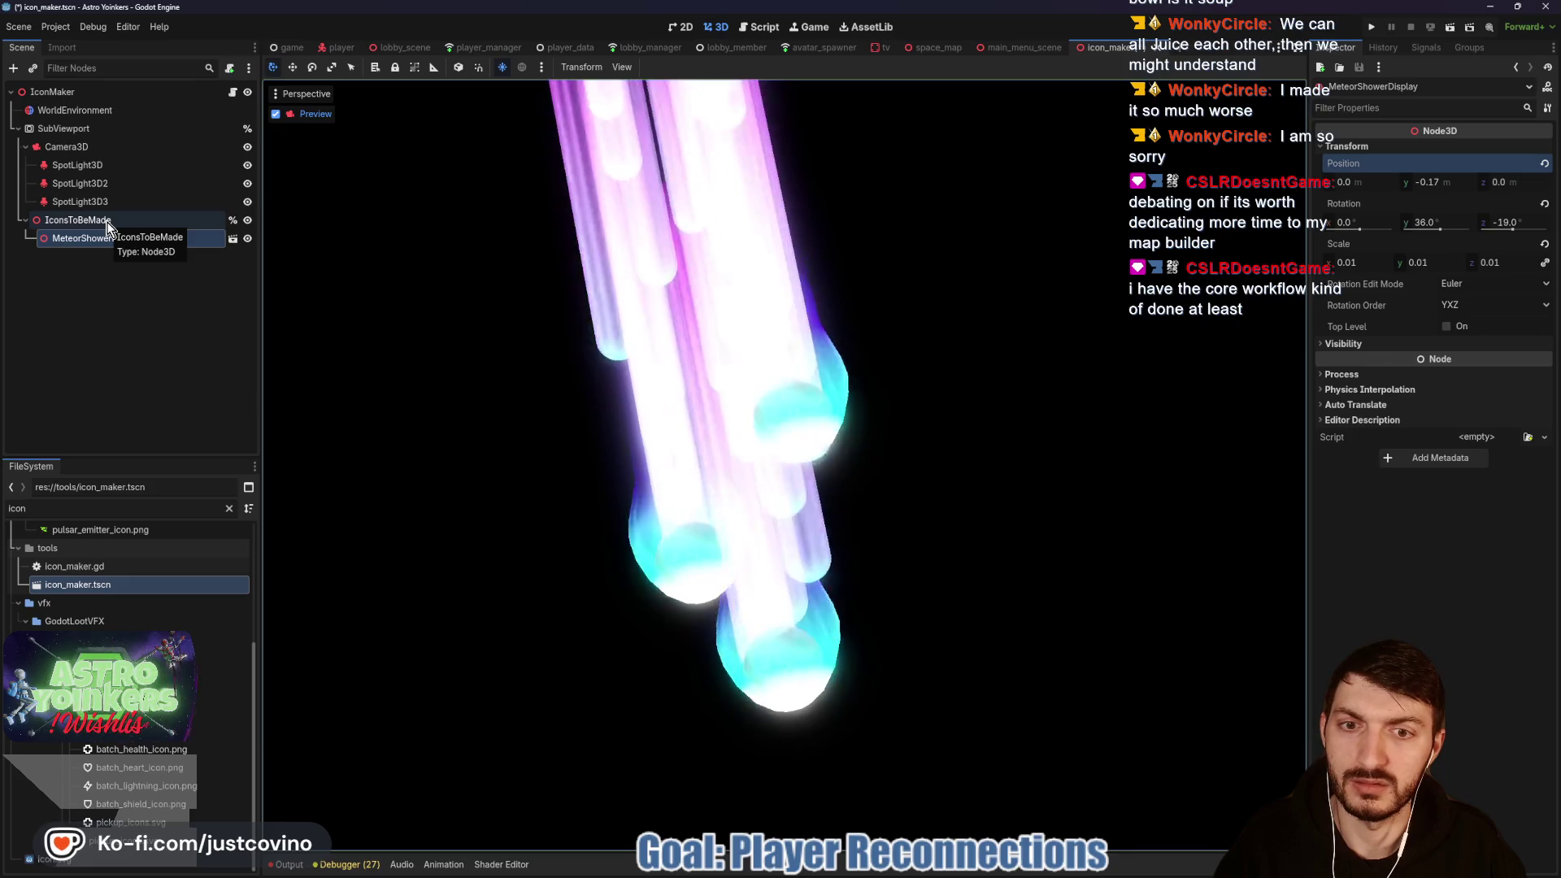
{"action": "key", "text": "ctrl+s"}
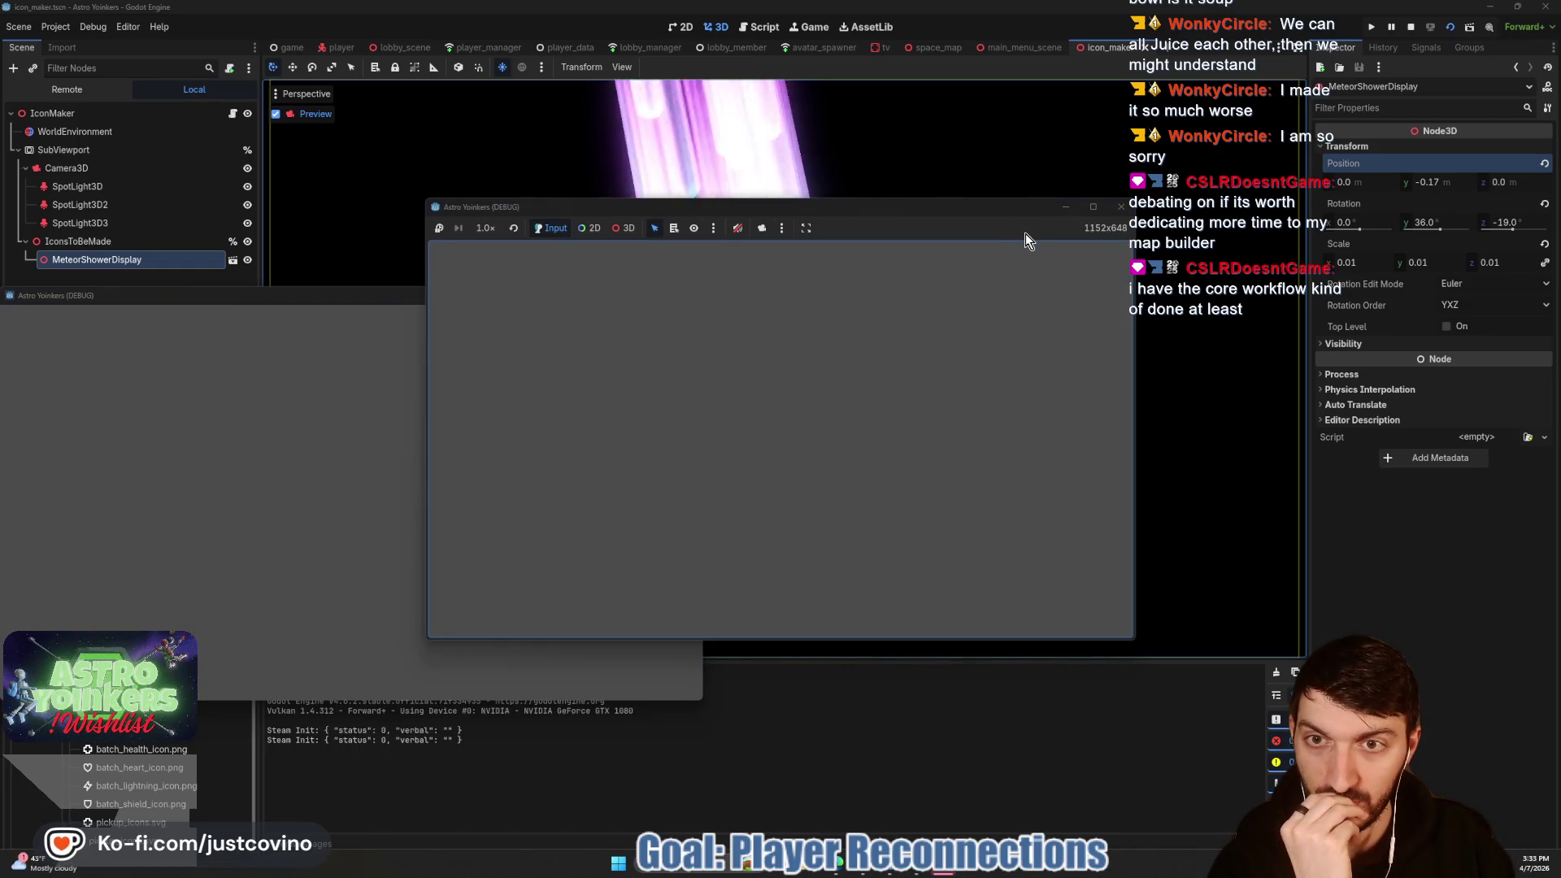
Step: Stop the running icon_maker game and minimize the Godot editor
{"action": "left_click", "coordinate": [1410, 26]}
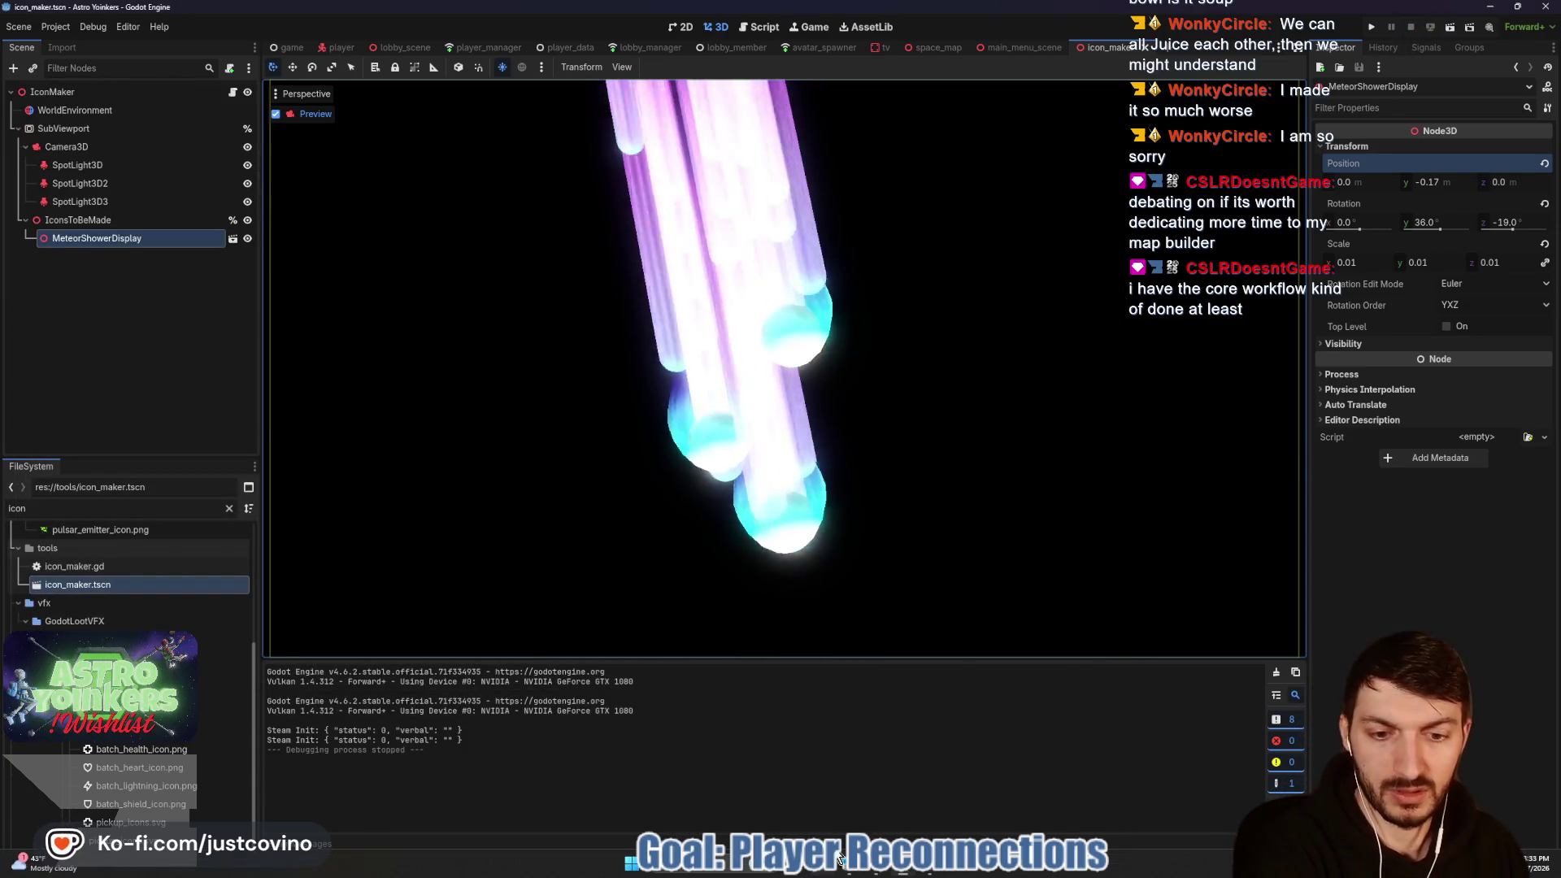
{"action": "left_click", "coordinate": [1486, 10]}
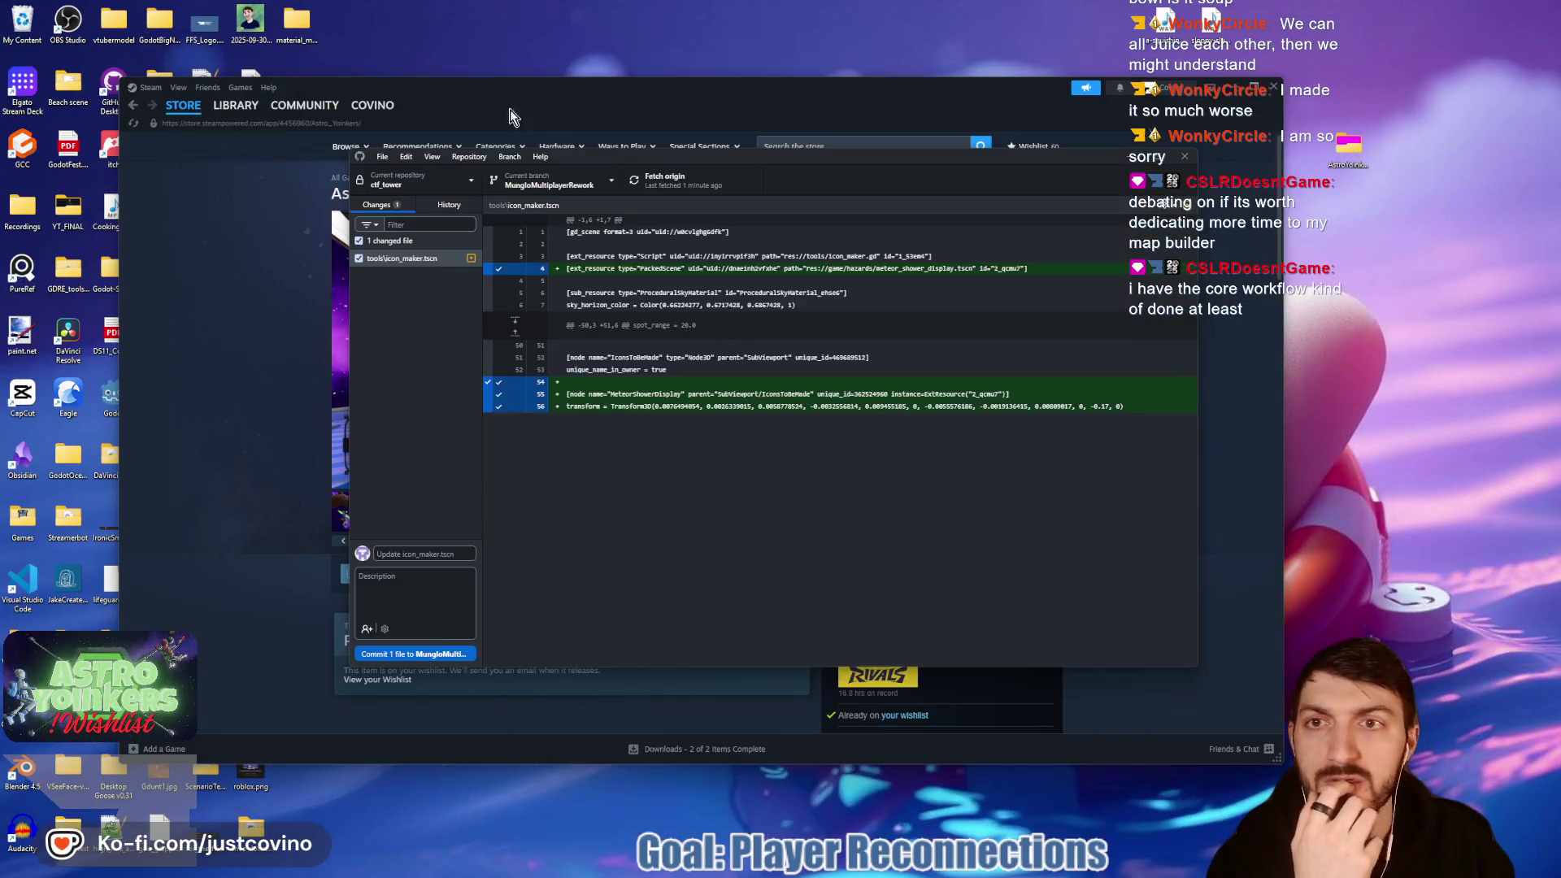
Step: Drag the Astro Yoinkers Steam store window in front of the Notion board
{"action": "left_click_drag", "start_coordinate": [511, 109], "coordinate": [687, 96]}
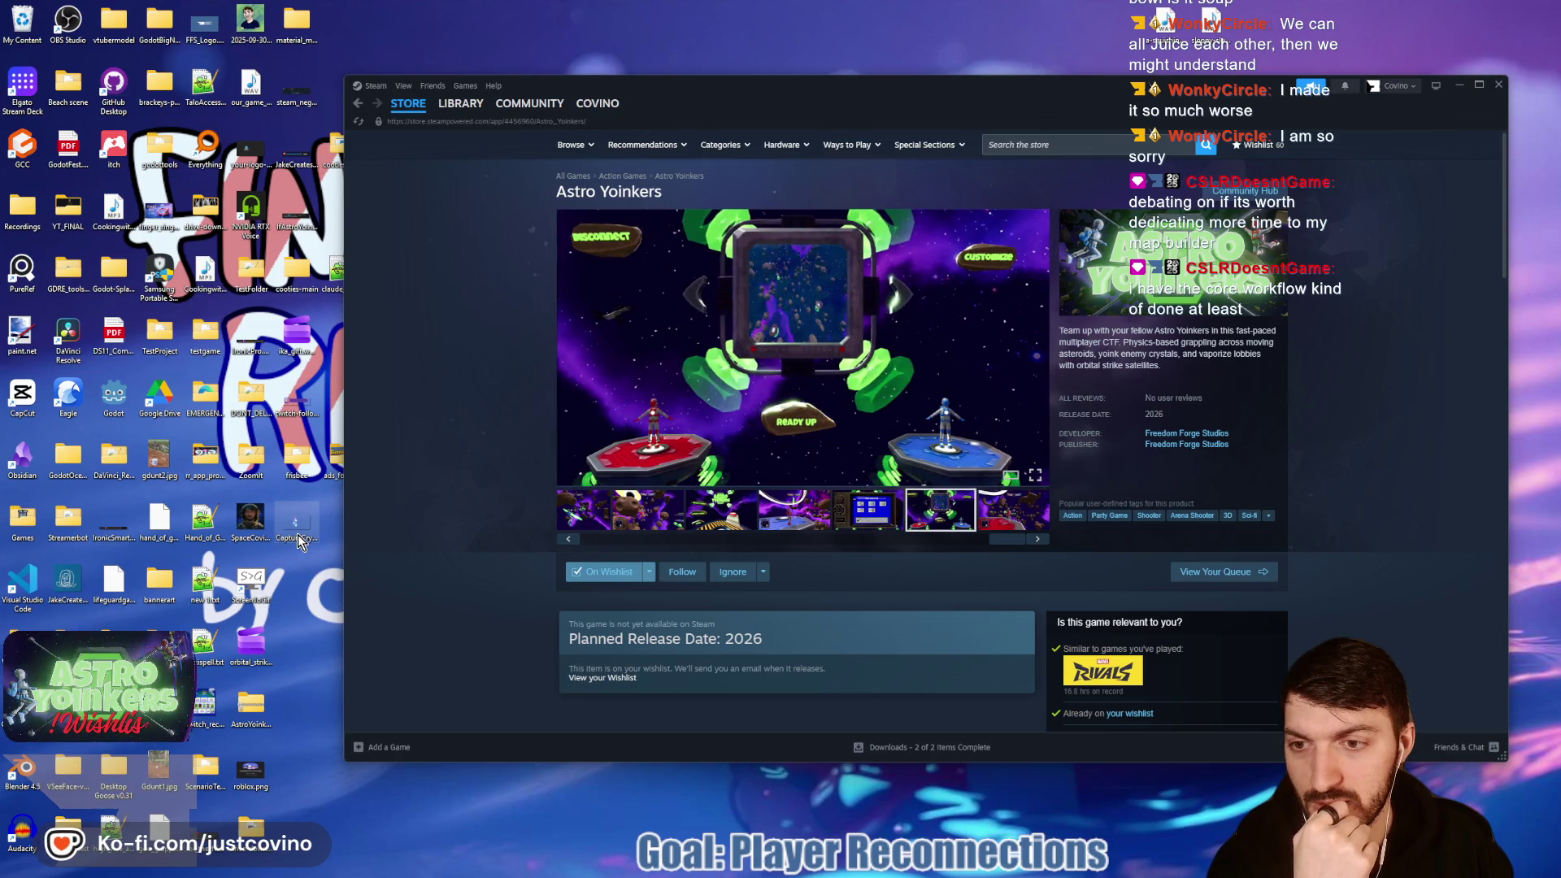
Step: Dismiss the CaptureCrystal desktop icon's menu and open File Explorer with Win+E
{"action": "right_click", "coordinate": [297, 534]}
{"action": "left_click", "coordinate": [341, 572]}
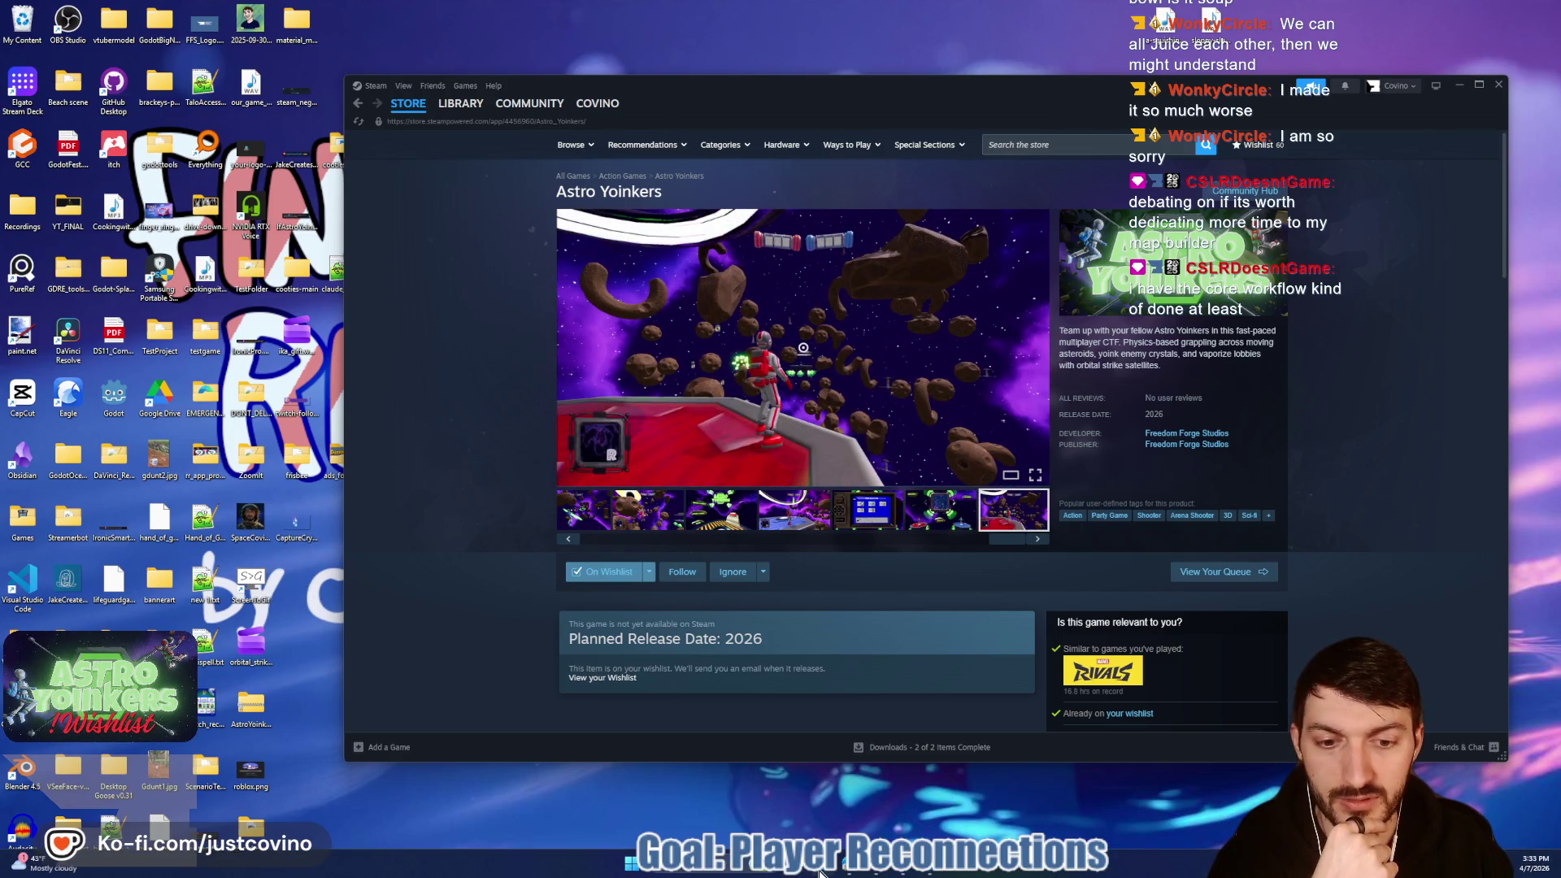
{"action": "key", "text": "super+e"}
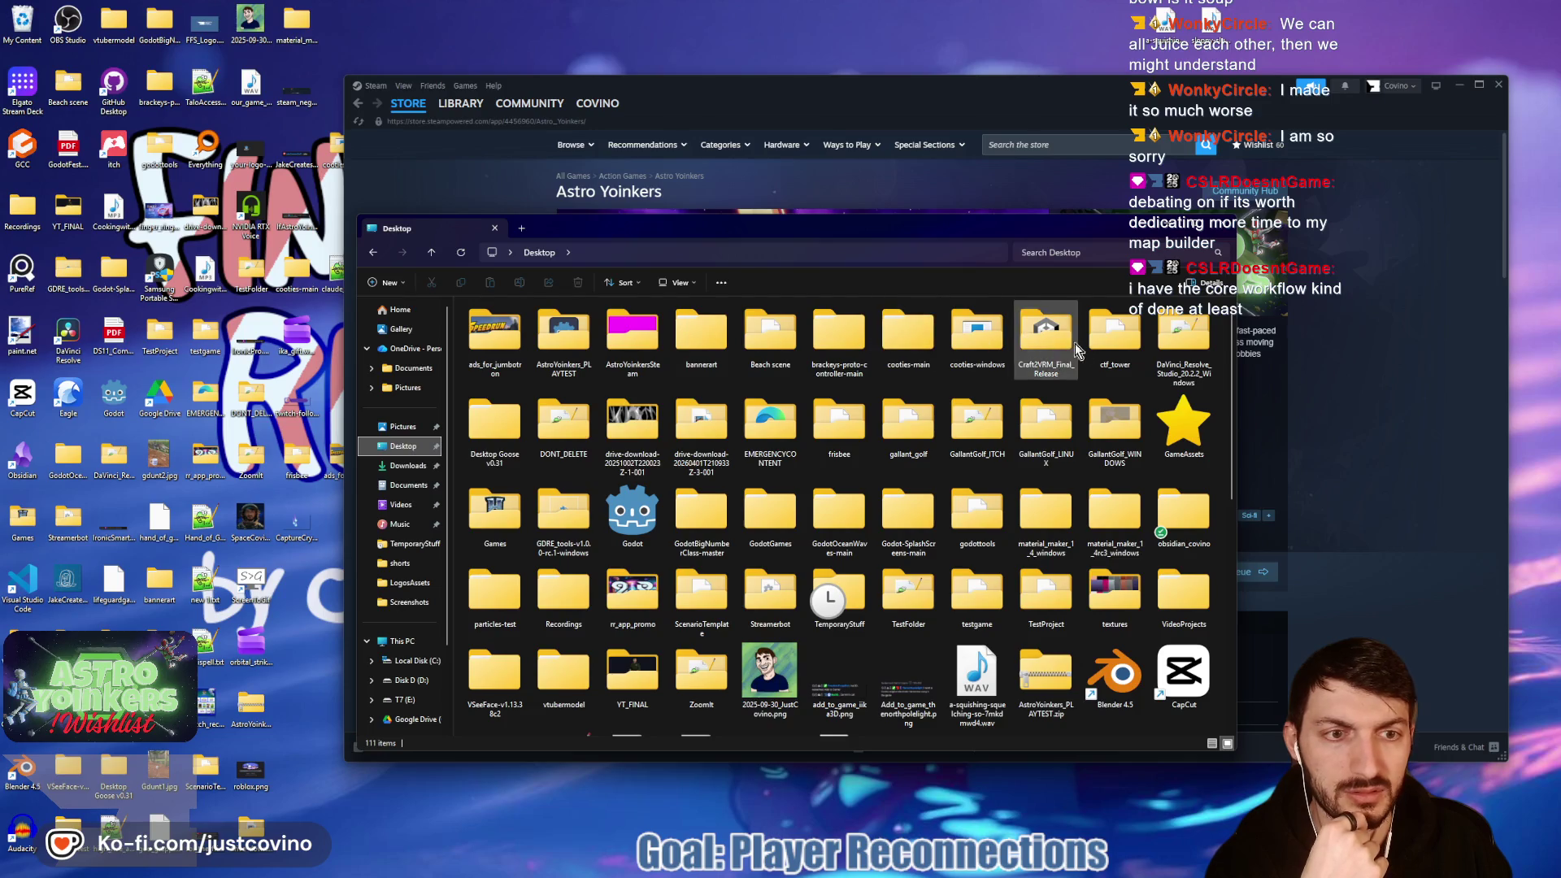
Step: Copy the CaptureCrystal image into the ctf_tower/assets/icons folder
{"action": "double_click", "coordinate": [1115, 342]}
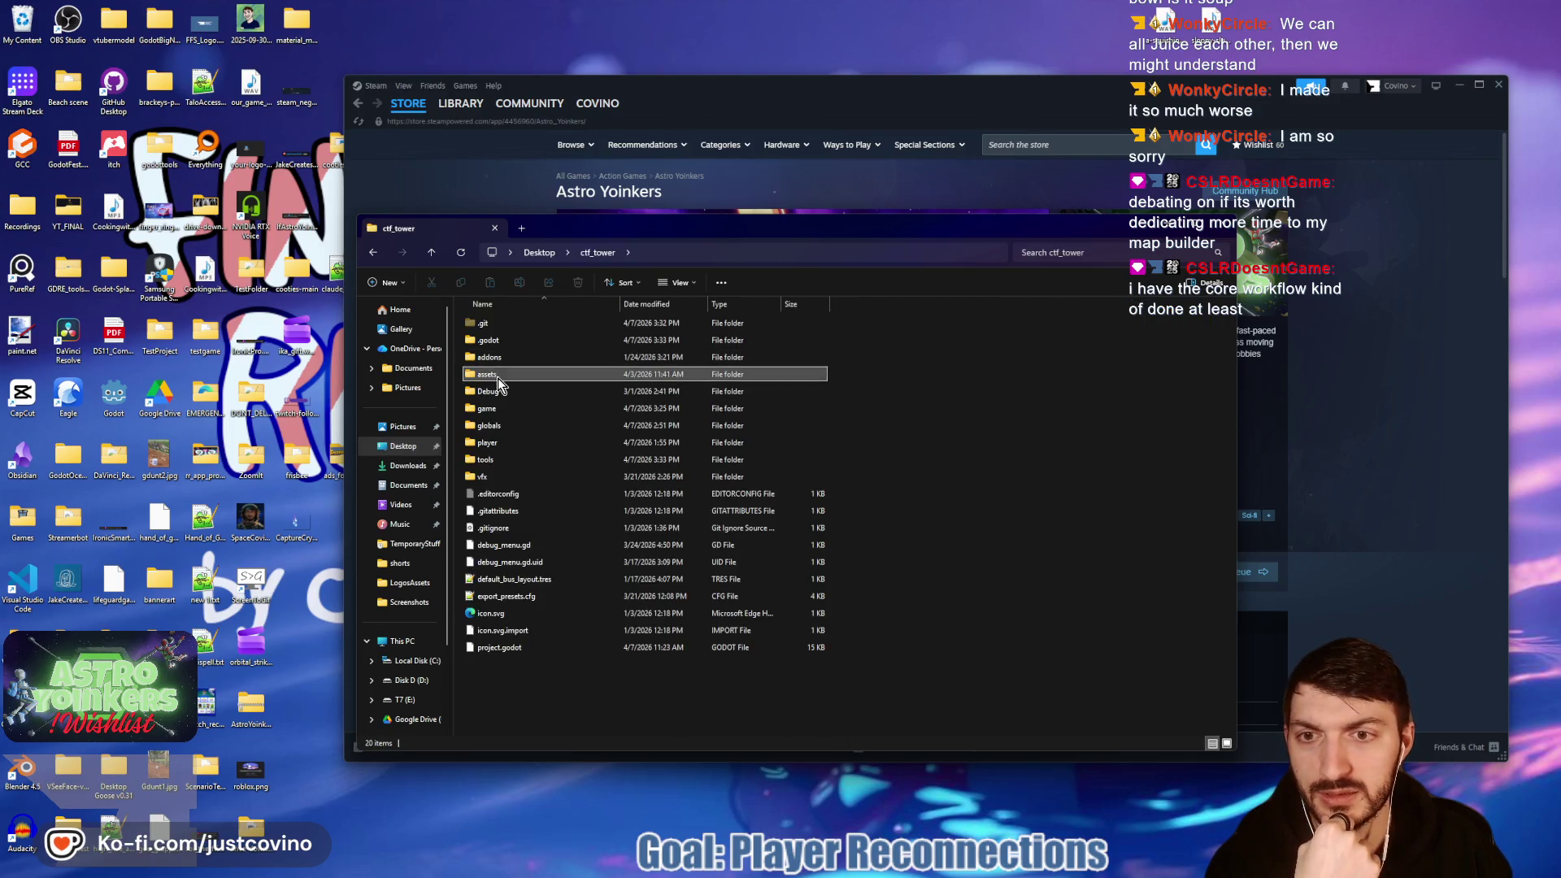
{"action": "double_click", "coordinate": [498, 374]}
{"action": "double_click", "coordinate": [523, 530]}
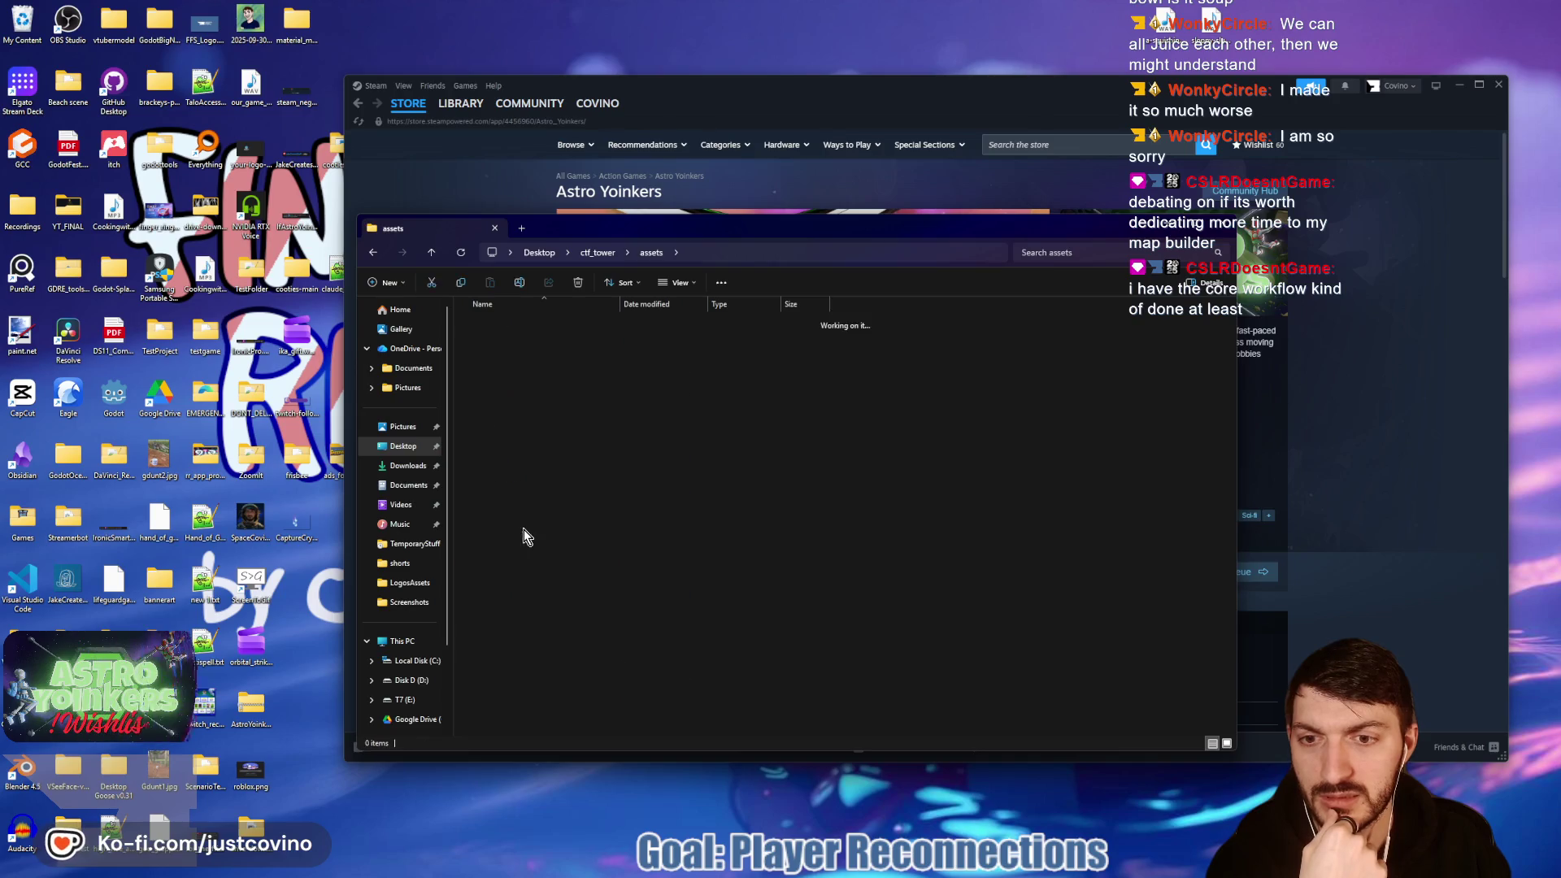
{"action": "mouse_move", "coordinate": [294, 532]}
{"action": "left_mouse_down"}
{"action": "mouse_move", "coordinate": [455, 691]}
{"action": "mouse_move", "coordinate": [536, 719]}
{"action": "left_mouse_up"}
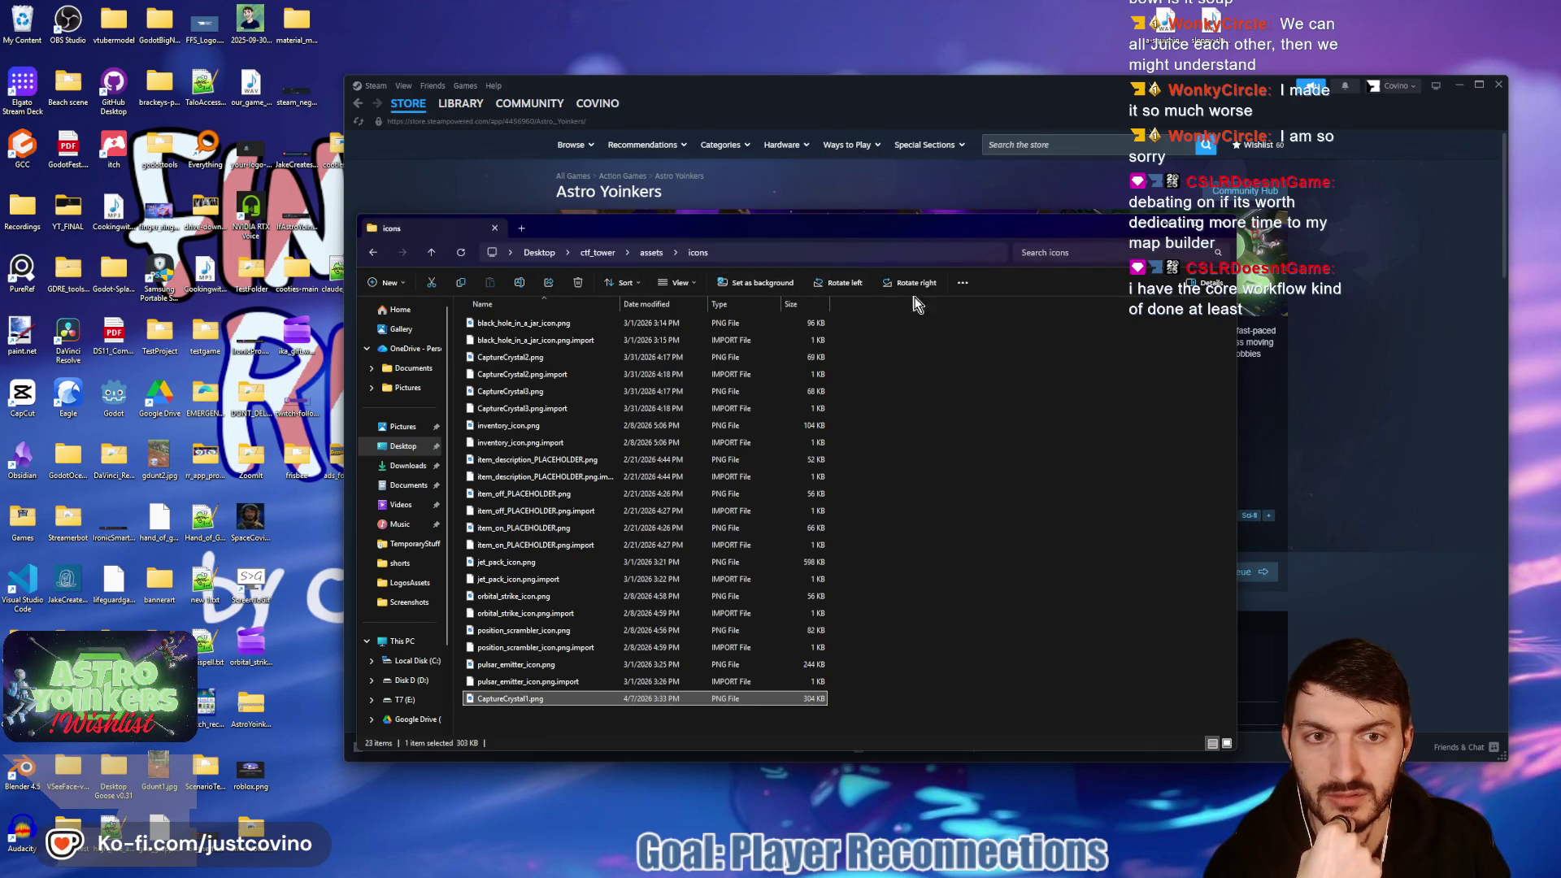
Step: Rename the copied image to meteor_shower_icon.png and switch back to Godot
{"action": "key", "text": "F2"}
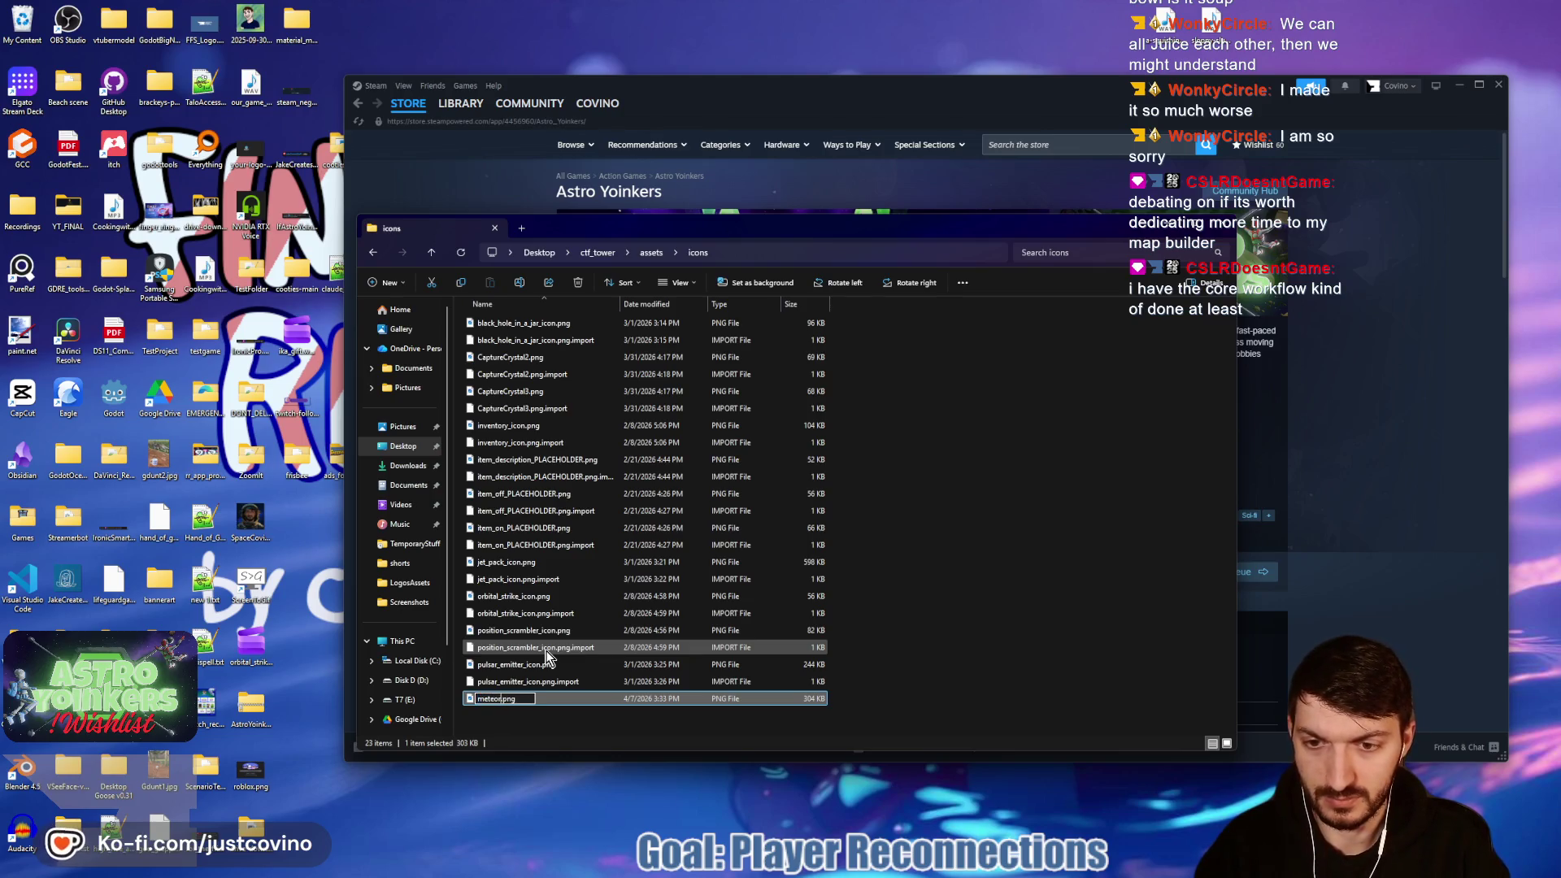
{"action": "type", "text": "_shower_icon"}
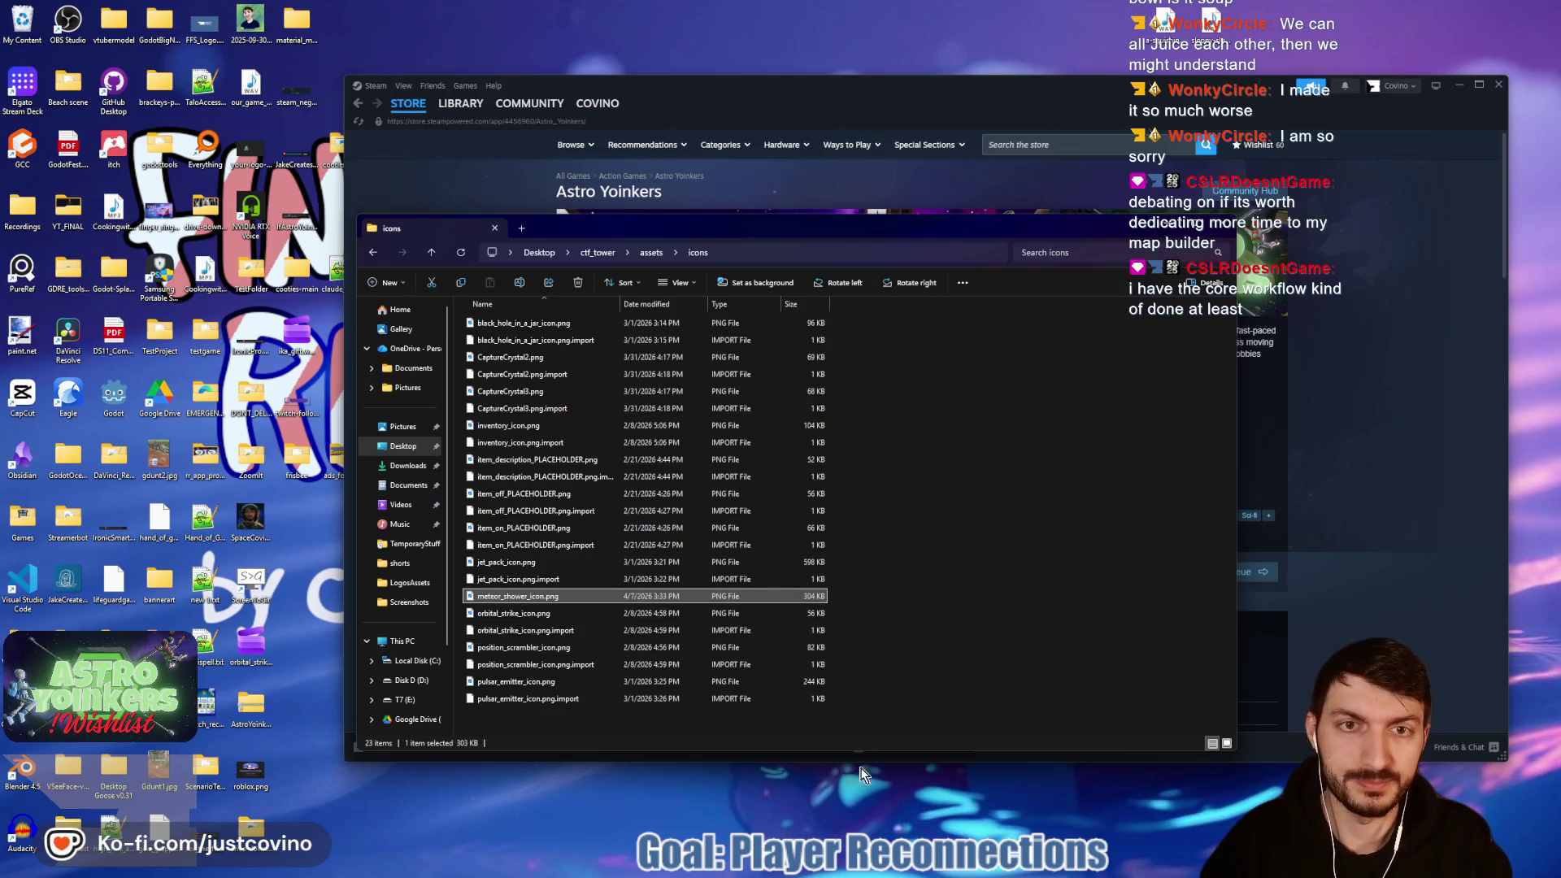
{"action": "key", "text": "alt+Tab"}
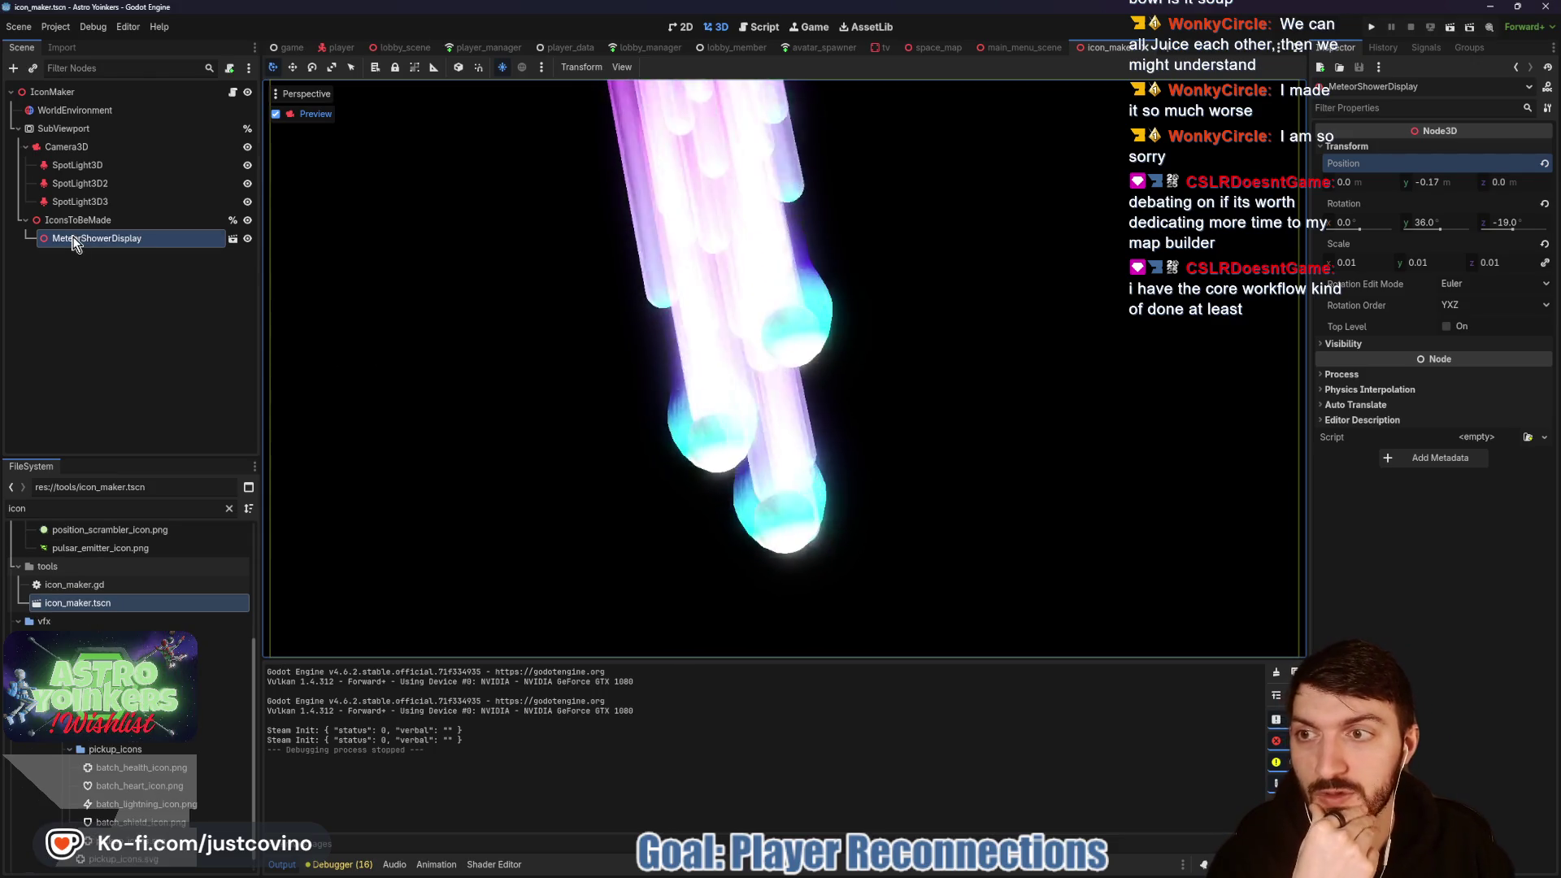
Step: Replace MeteorShowerDisplay with an explosive_asteroid_display.tscn instance under IconsToBeMade
{"action": "key", "text": "Delete"}
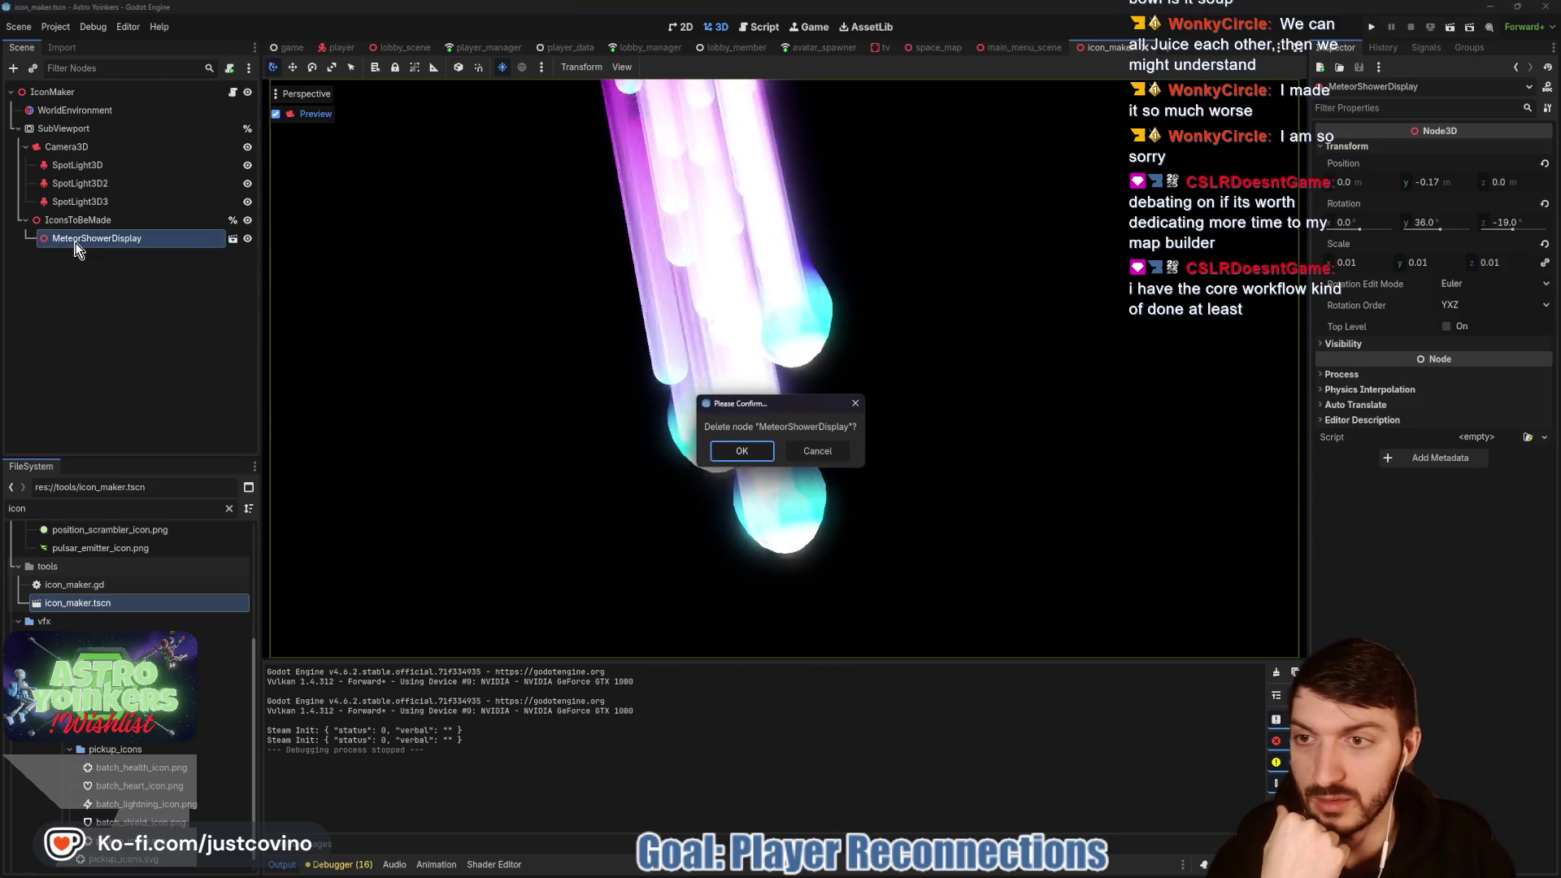
{"action": "left_click", "coordinate": [741, 450]}
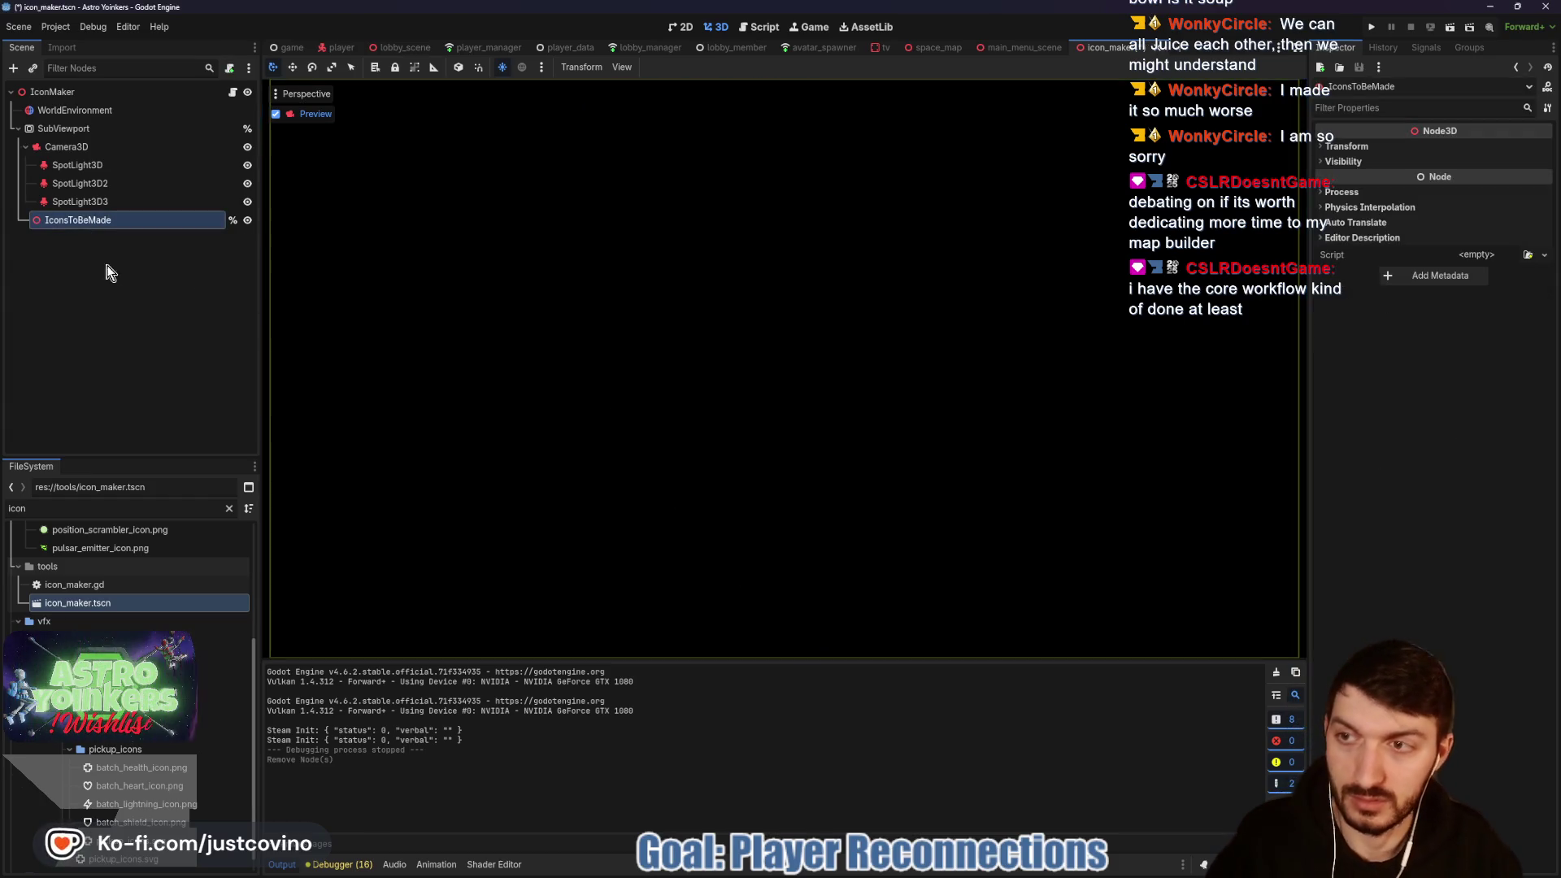
{"action": "key", "text": "ctrl+shift+a"}
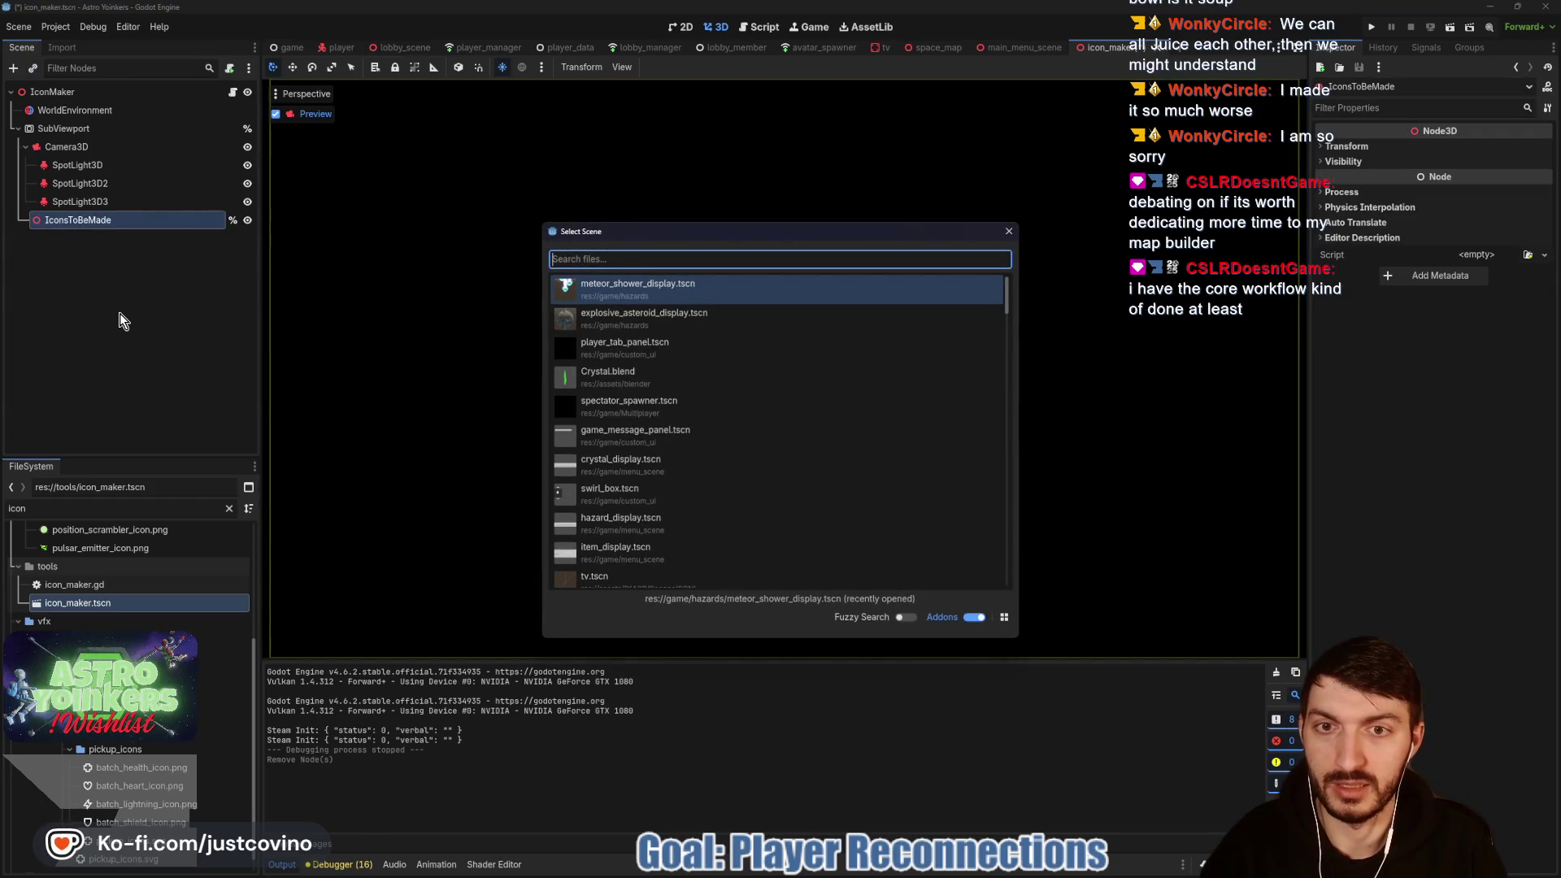
{"action": "type", "text": "displa"}
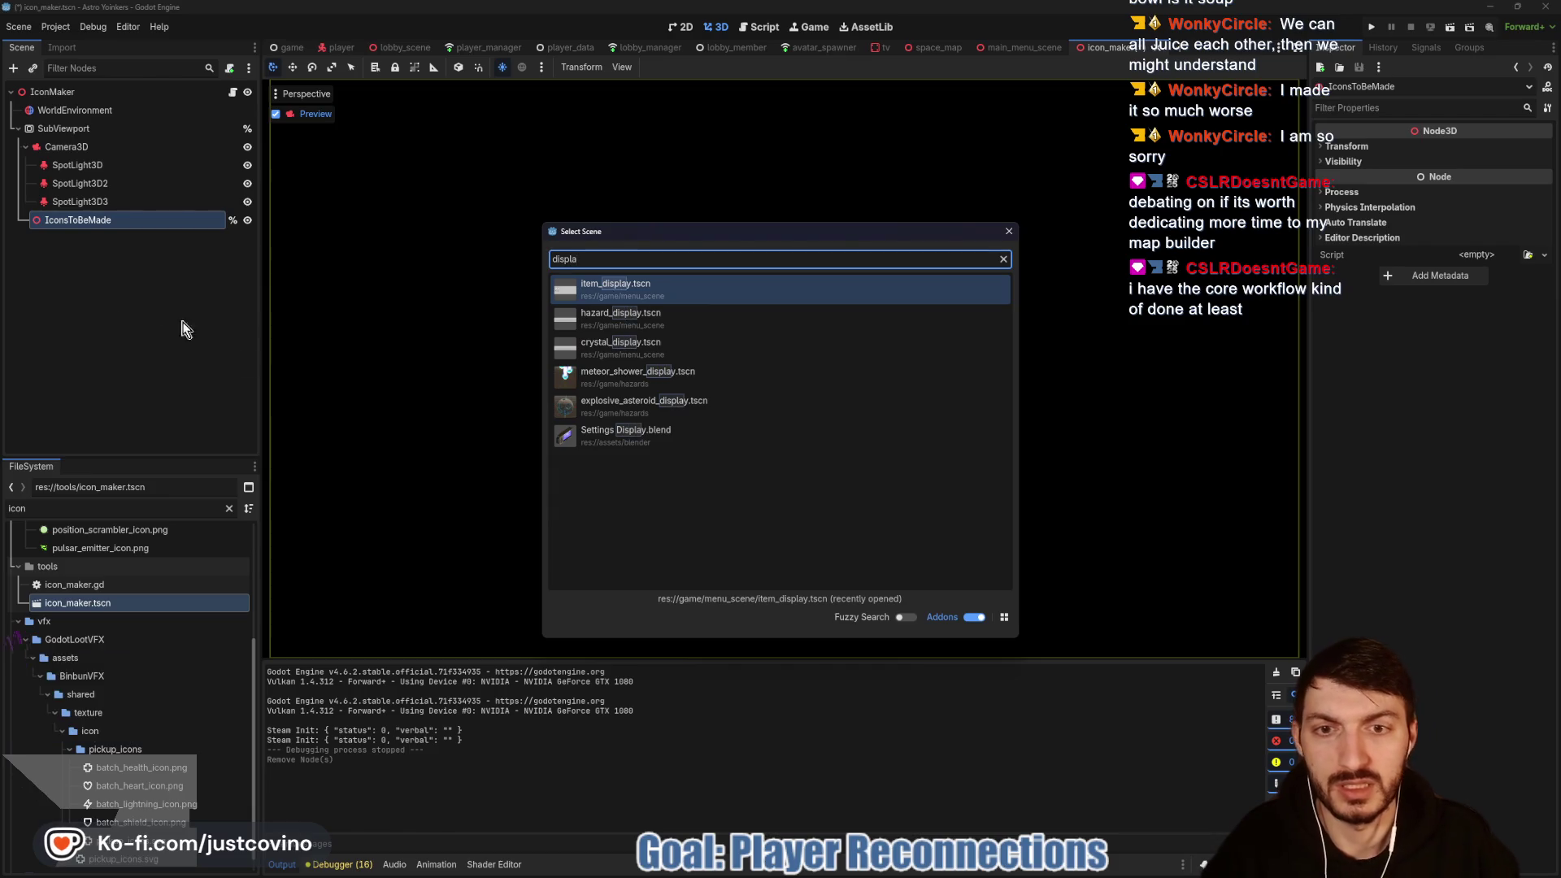
{"action": "double_click", "coordinate": [610, 408]}
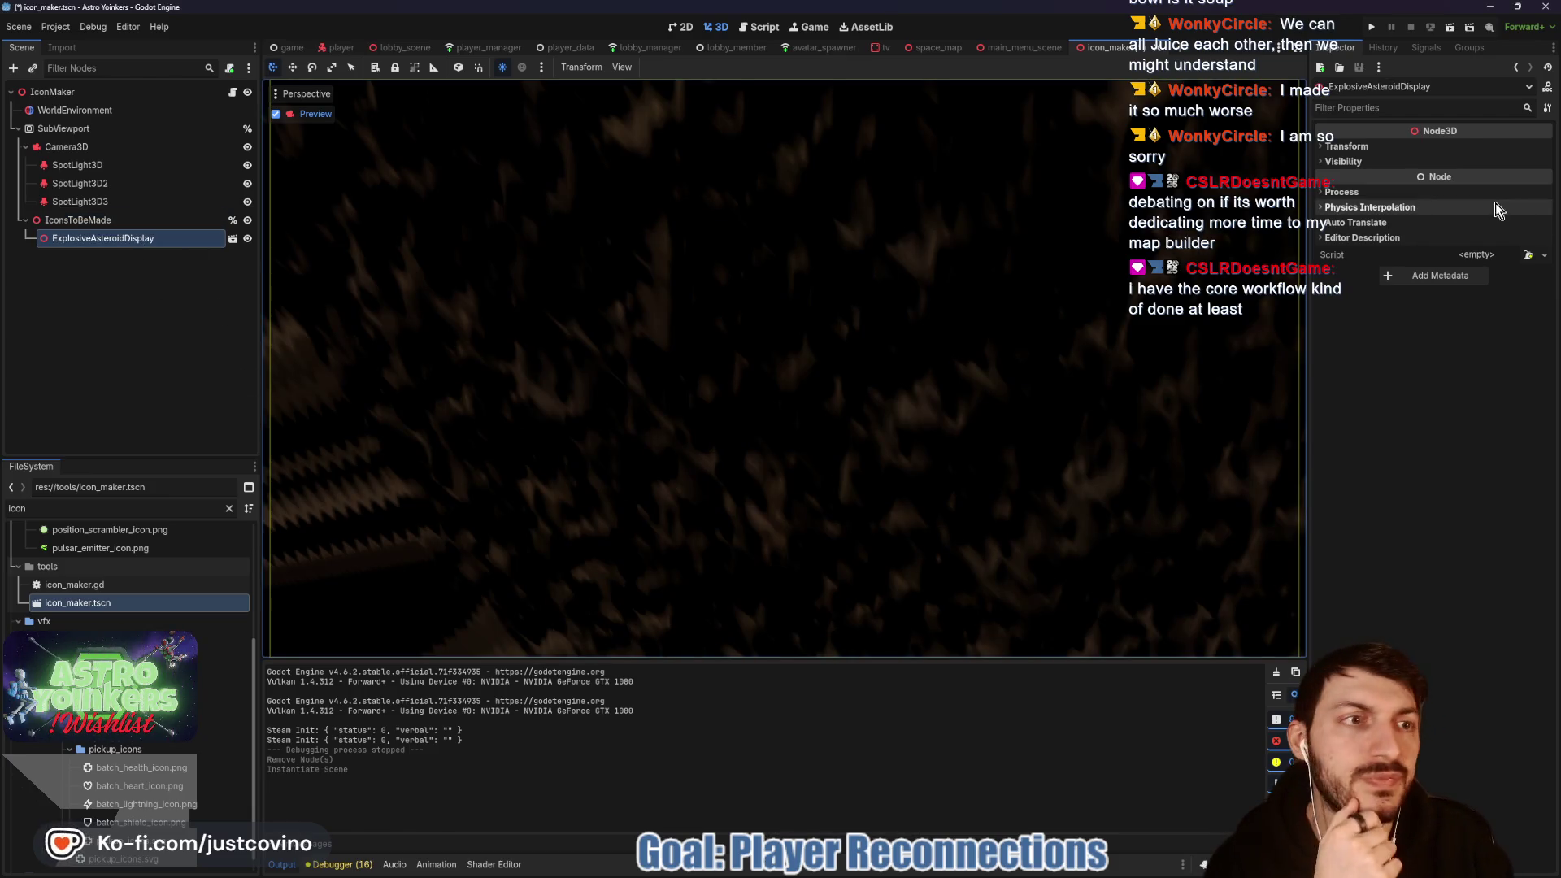
Step: Shrink the asteroid display to scale 0.04, test-run the scene, then stop and minimize
{"action": "left_click", "coordinate": [1373, 147]}
{"action": "mouse_move", "coordinate": [1362, 262]}
{"action": "left_mouse_down"}
{"action": "mouse_move", "coordinate": [1244, 262]}
{"action": "mouse_move", "coordinate": [1281, 261]}
{"action": "left_mouse_up"}
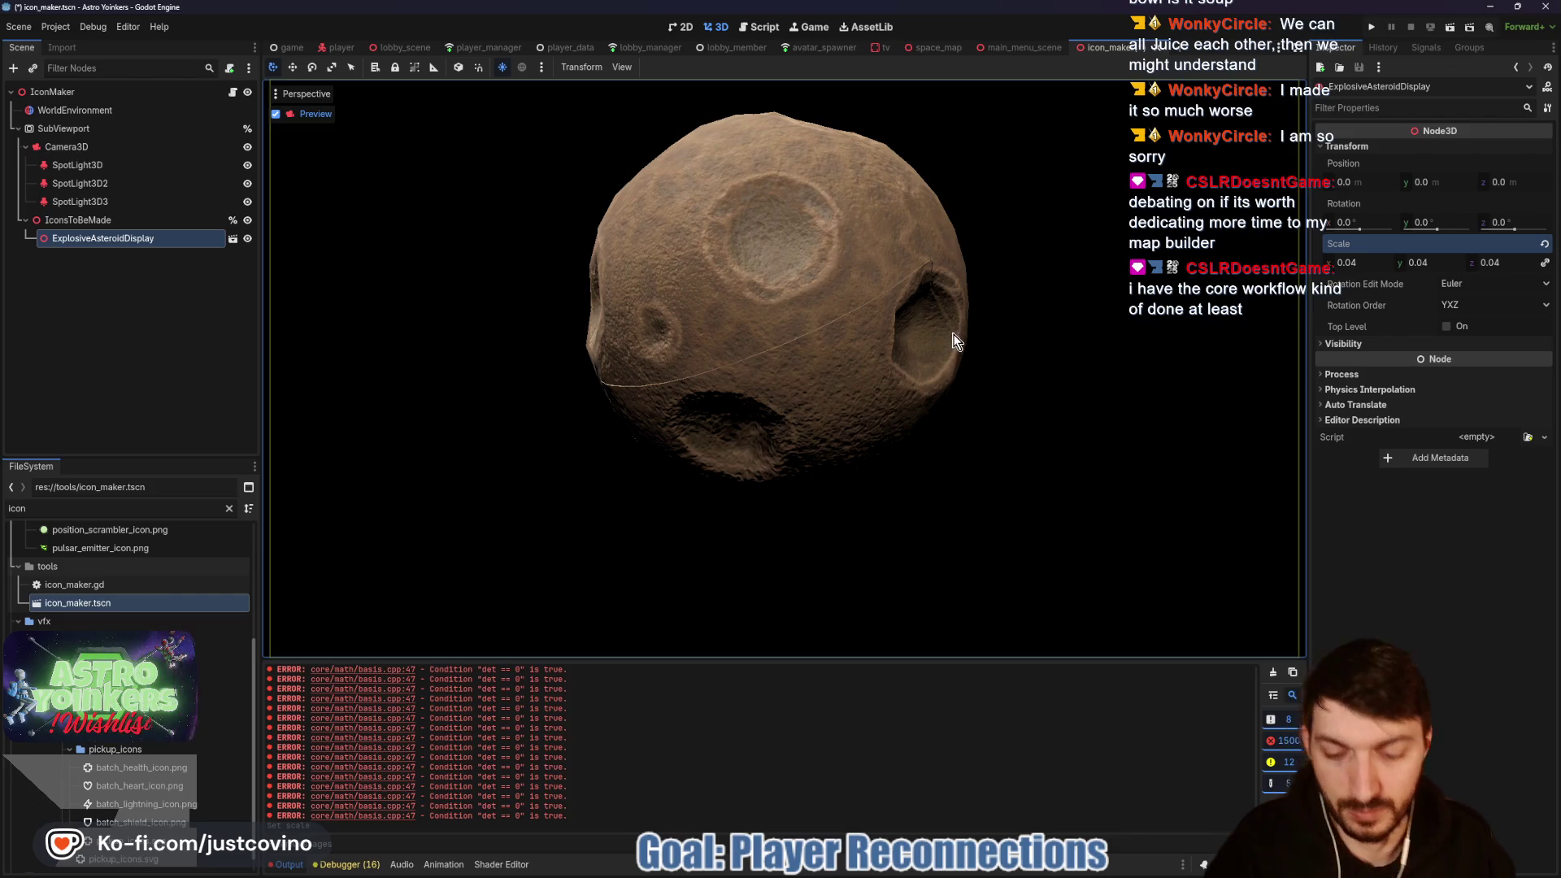
{"action": "key", "text": "F5"}
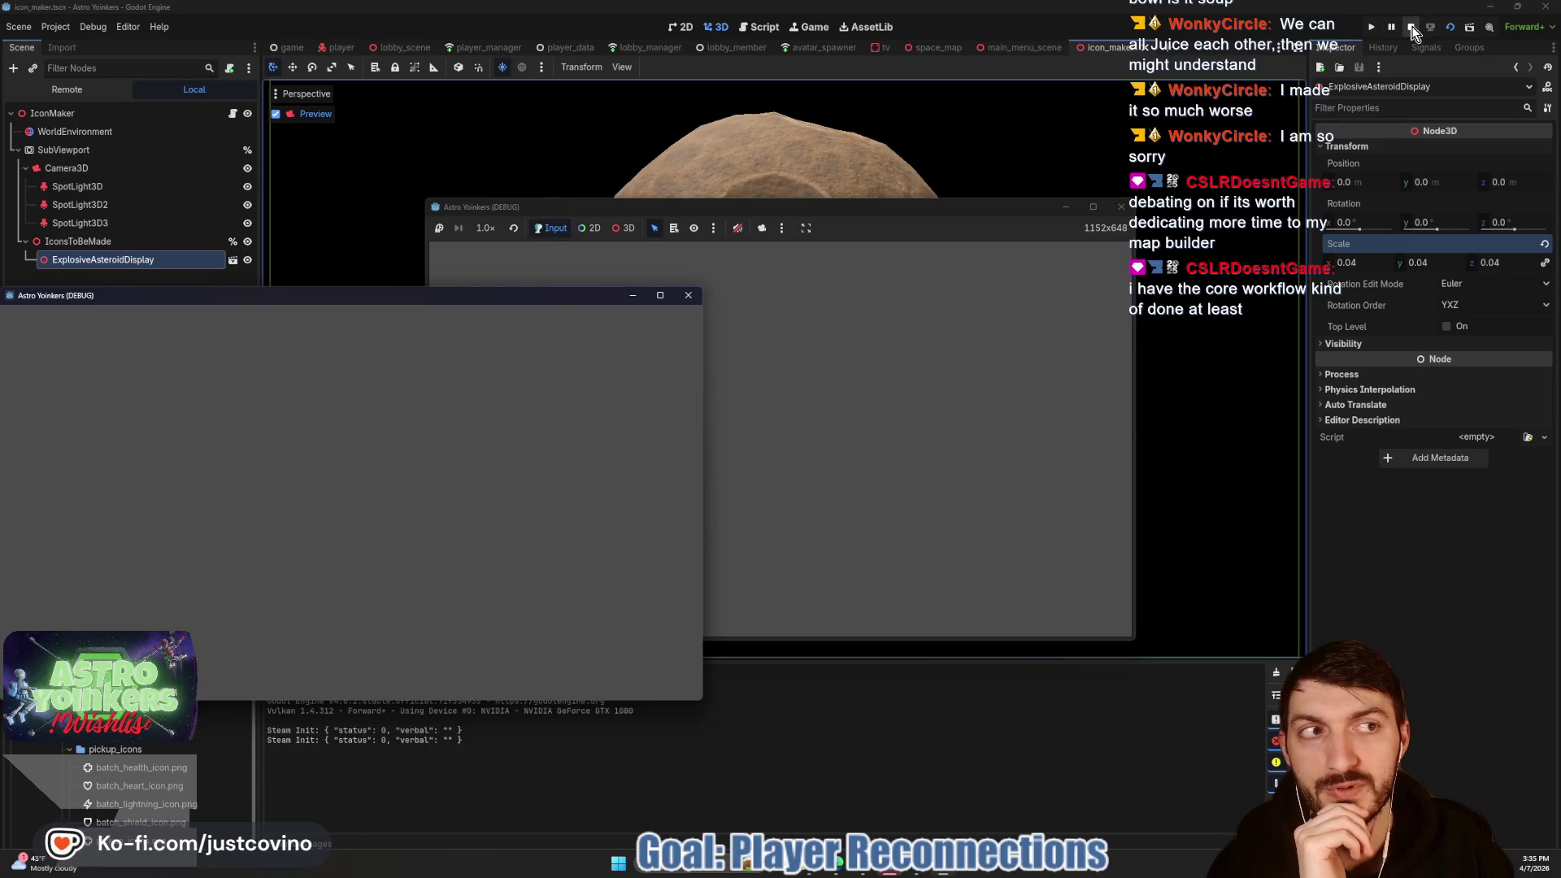
{"action": "left_click", "coordinate": [1410, 27]}
{"action": "left_click", "coordinate": [1490, 8]}
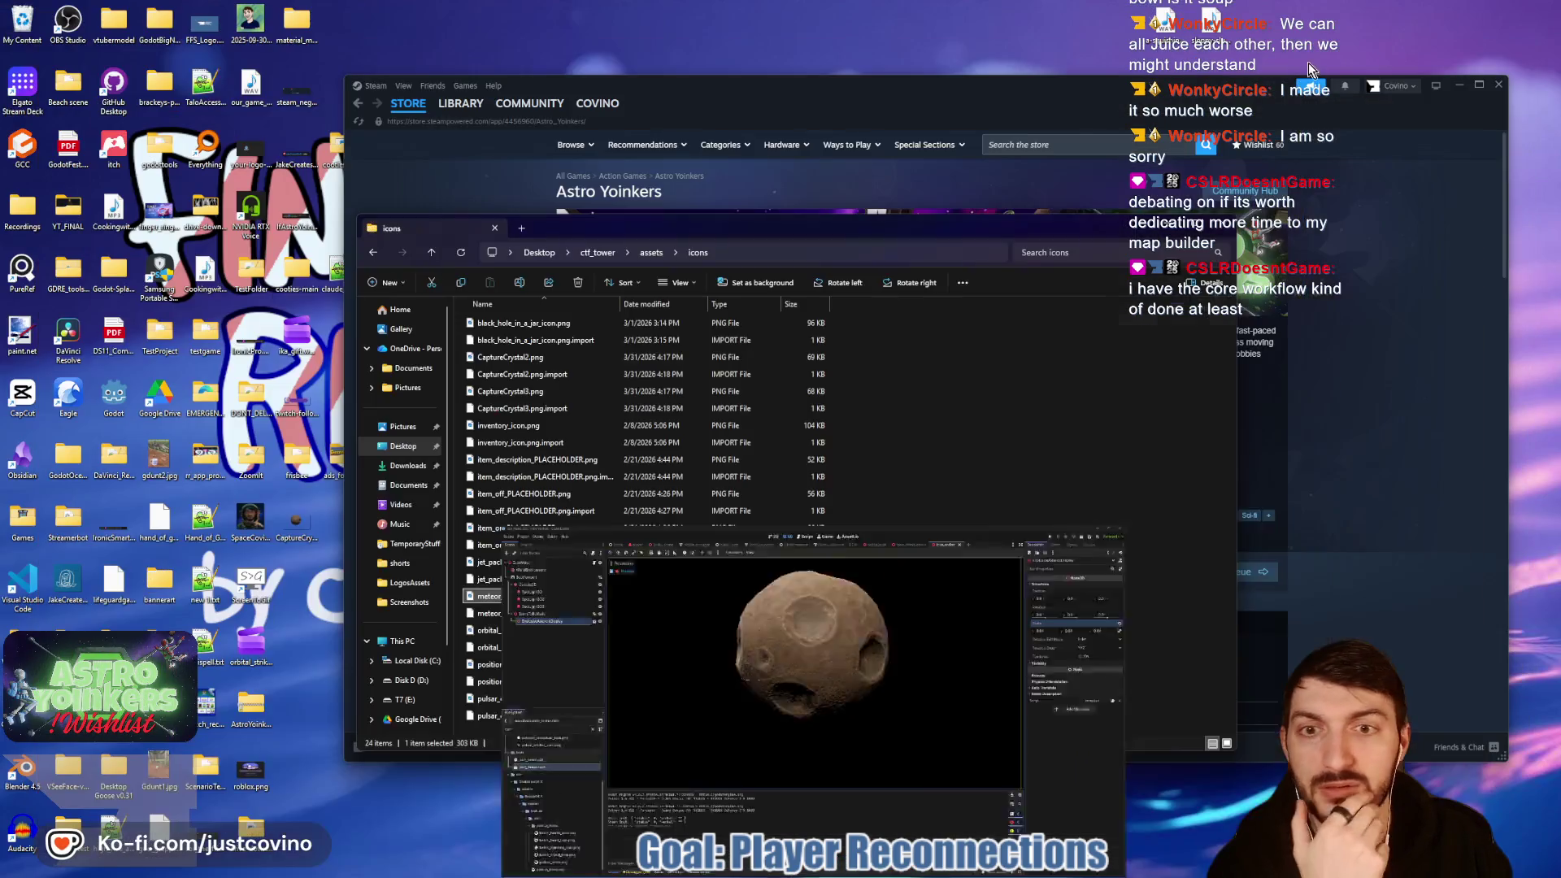
Step: Check CaptureCrystal1.png in the image viewer, then open icon_maker.gd in Godot
{"action": "double_click", "coordinate": [306, 530]}
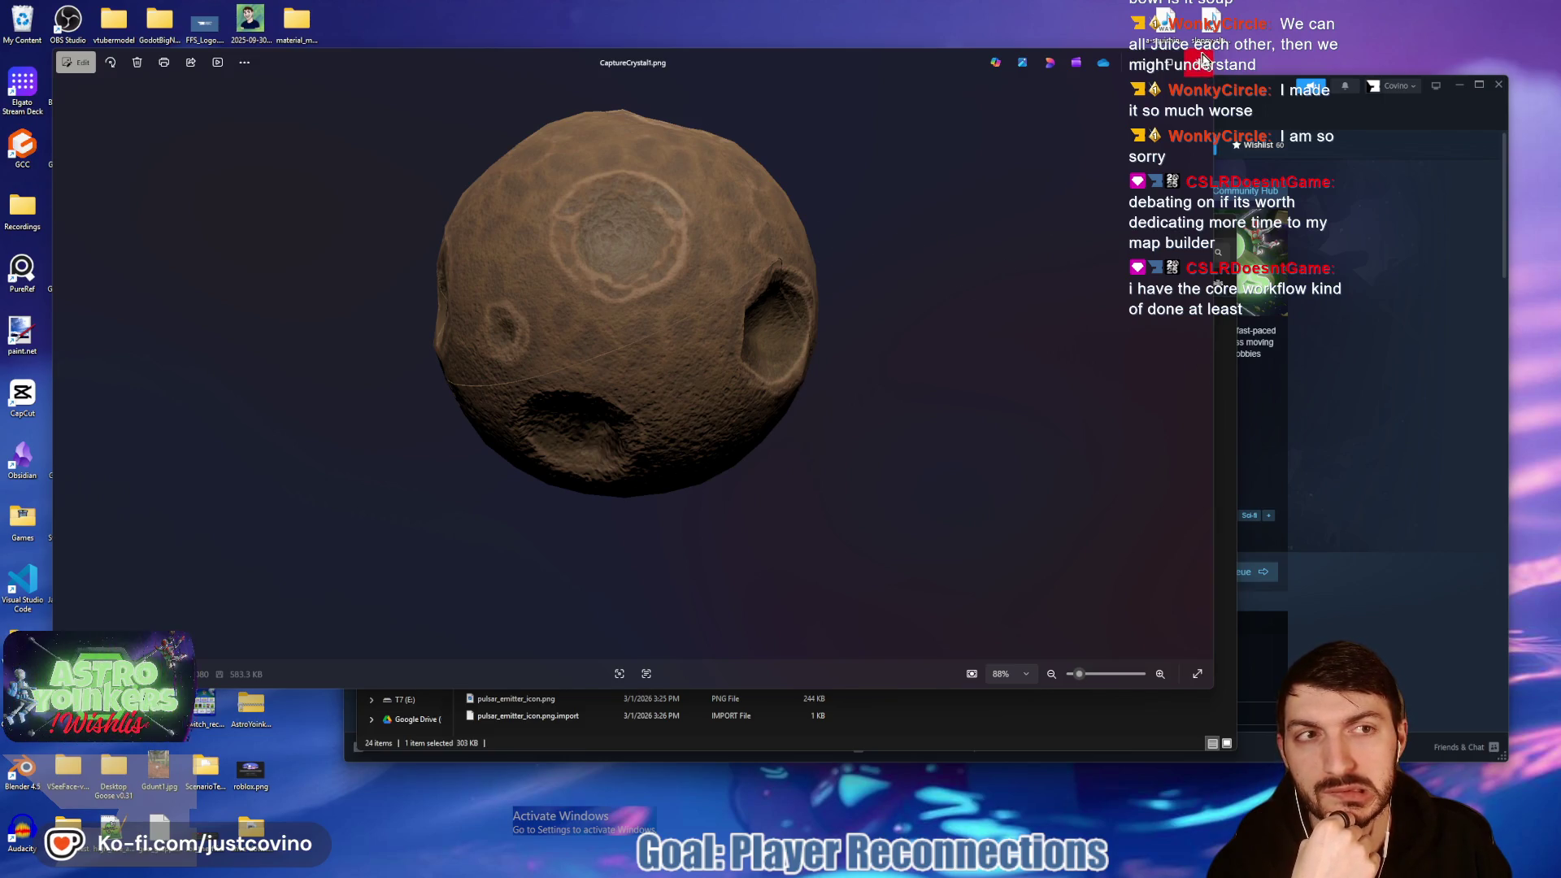
{"action": "left_click", "coordinate": [1196, 62]}
{"action": "key", "text": "alt+Tab"}
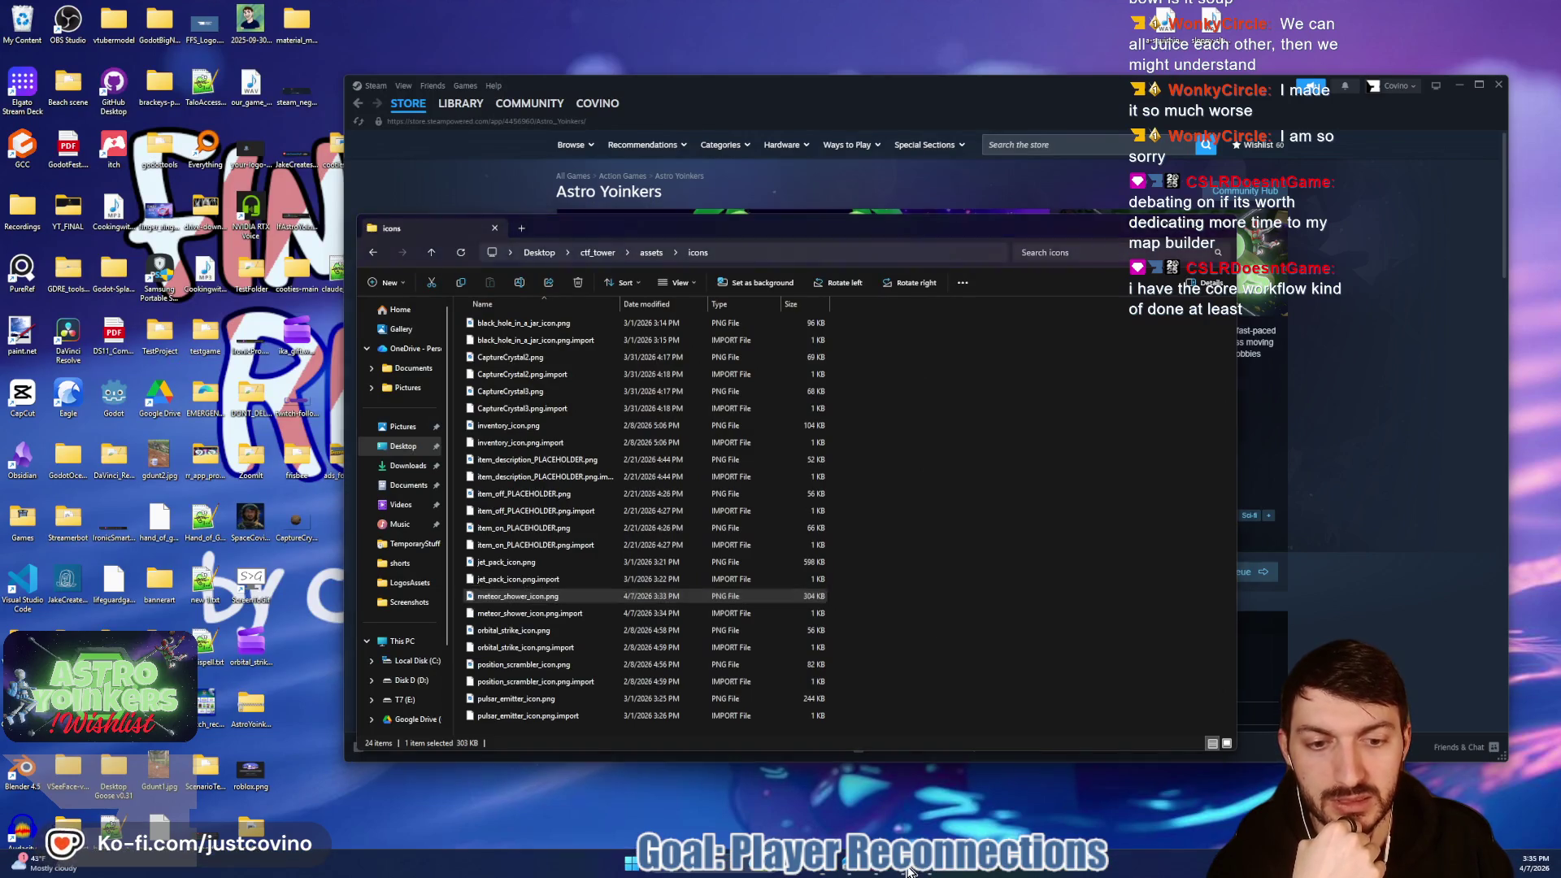
{"action": "left_click", "coordinate": [235, 93]}
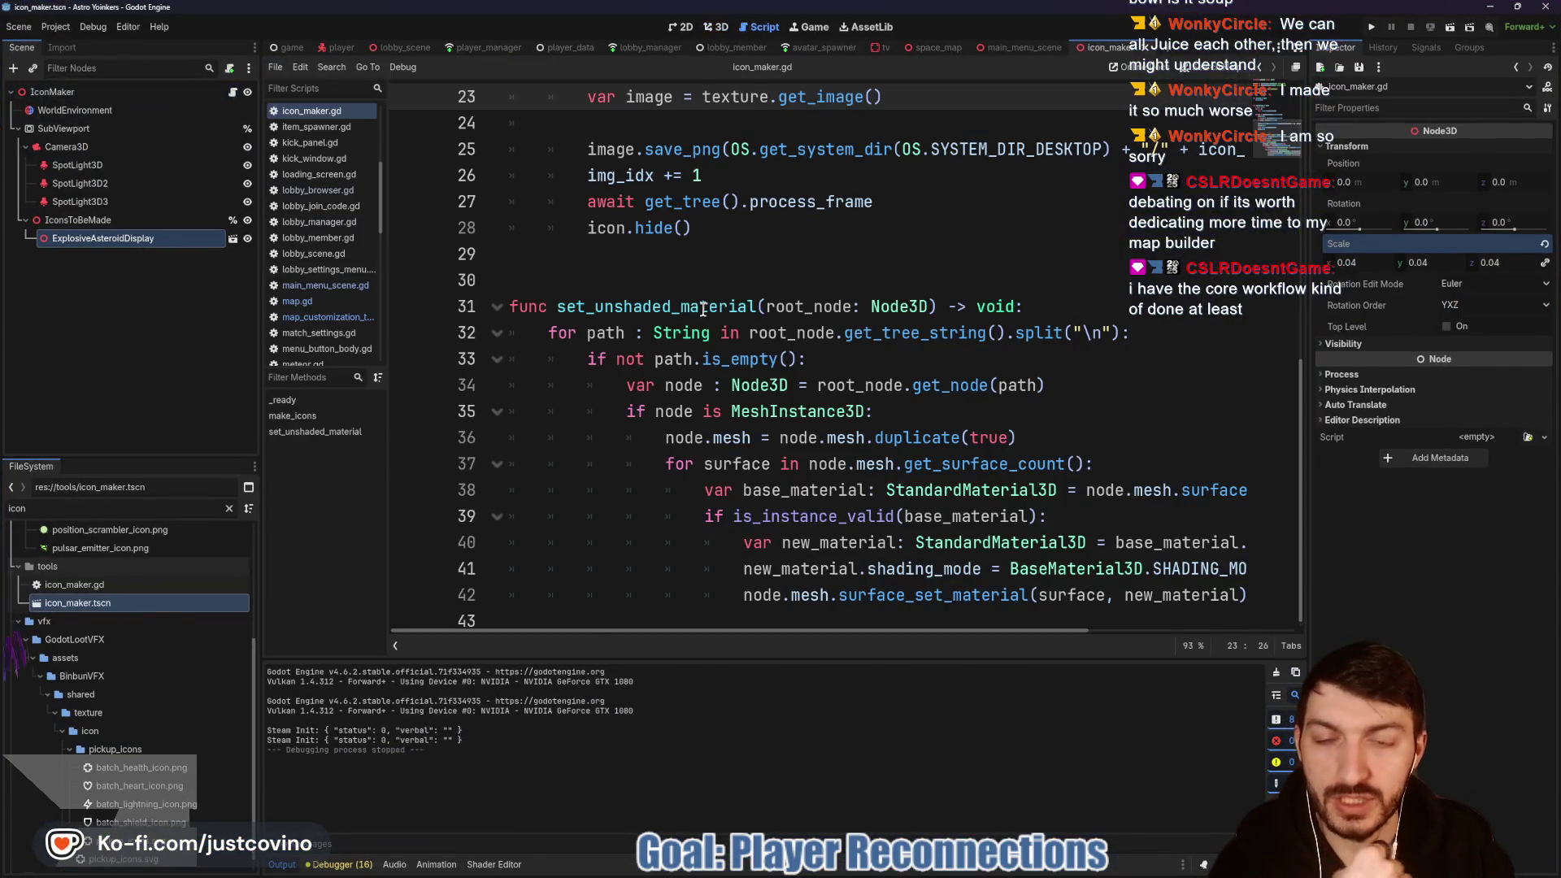
Step: Review the make_icons function and look up what process_frame does
{"action": "scroll", "coordinate": [694, 255], "scroll_direction": "up", "scroll_amount": 3}
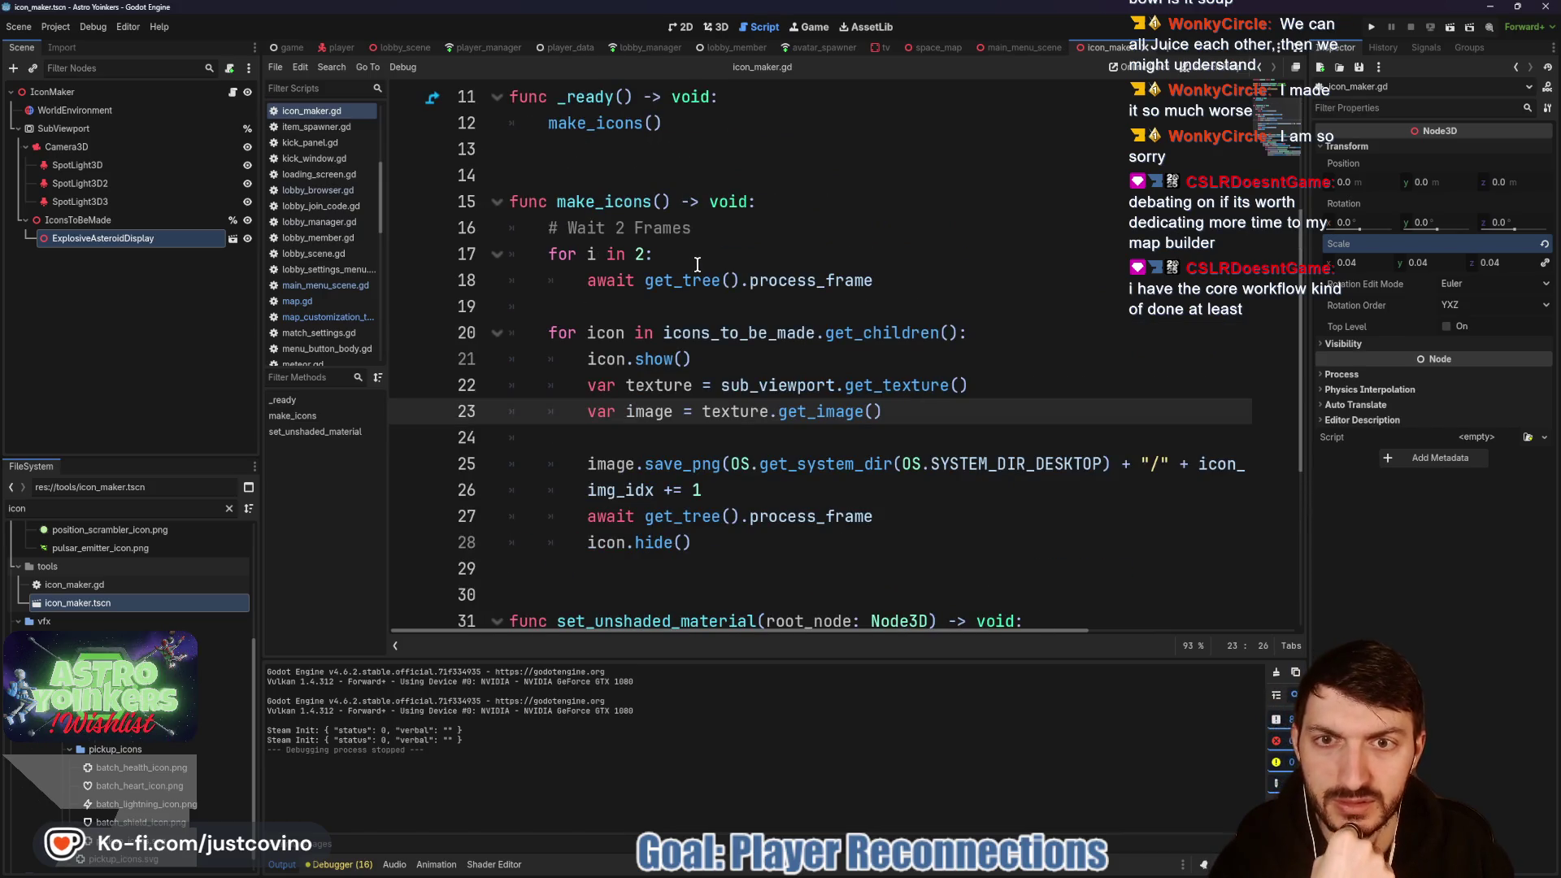
{"action": "scroll", "coordinate": [697, 264], "scroll_direction": "up", "scroll_amount": 2}
{"action": "scroll", "coordinate": [697, 264], "scroll_direction": "down", "scroll_amount": 1}
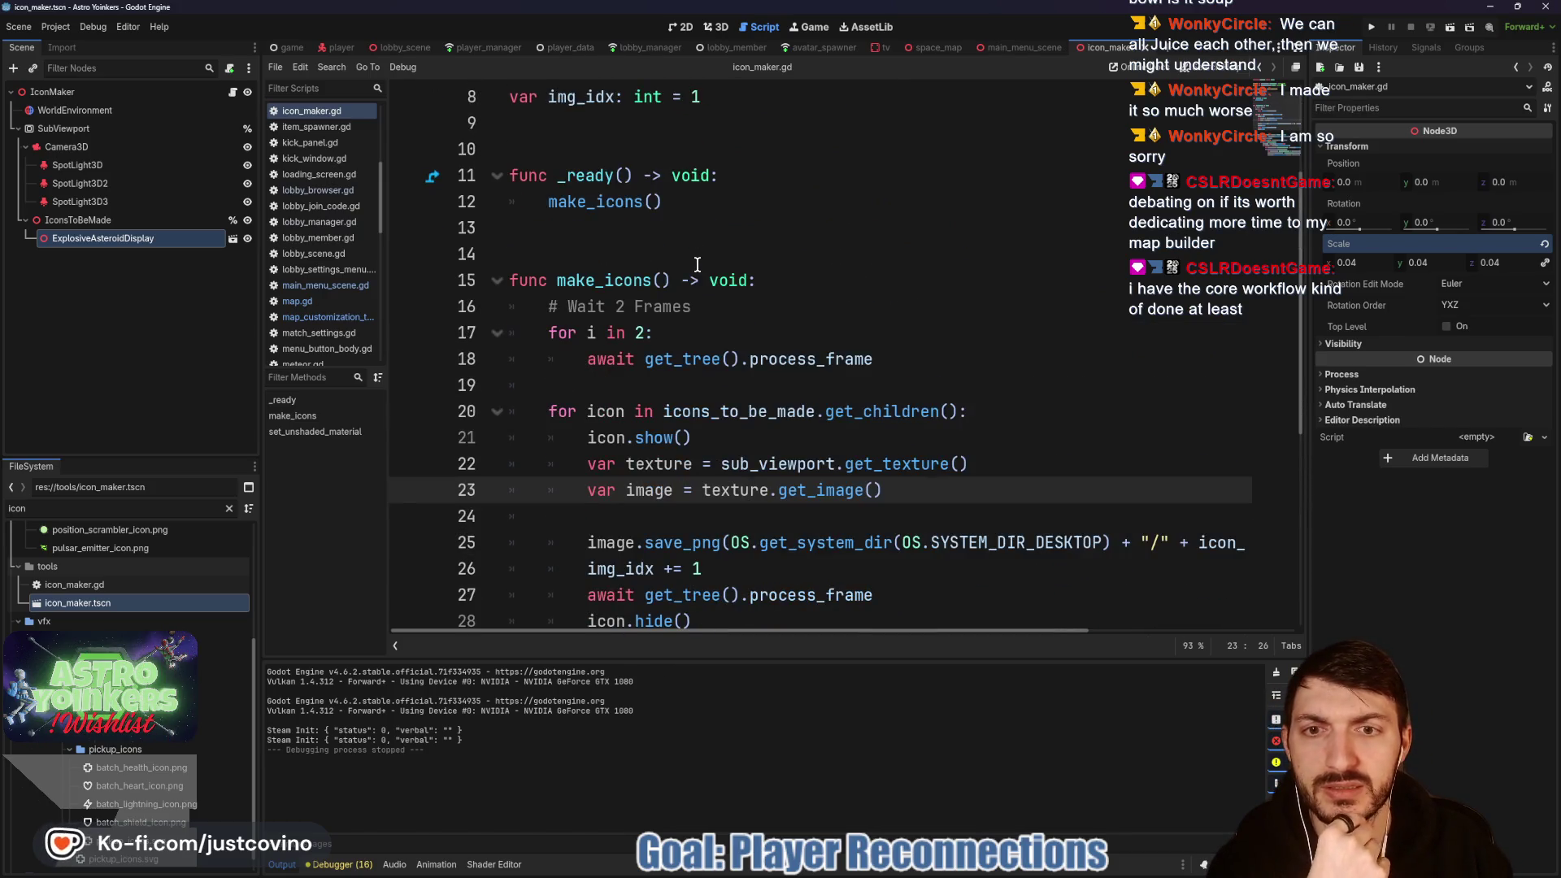
{"action": "left_click", "coordinate": [873, 359]}
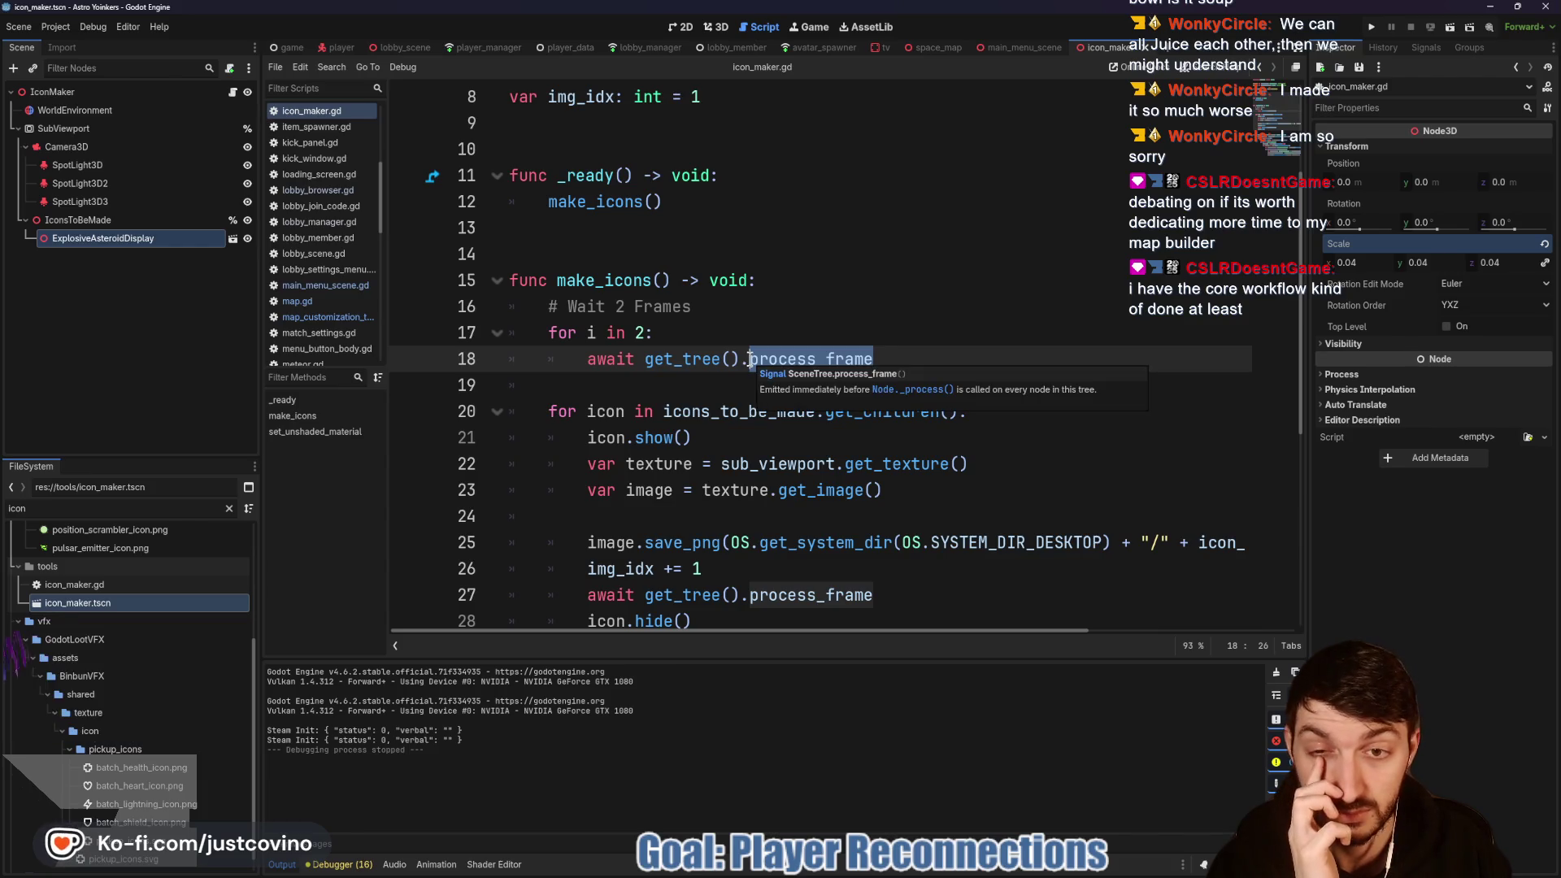
Step: Add 'await get_tree().create_timer(0.5).timeout' on line 19 and save the script
{"action": "left_click", "coordinate": [640, 389]}
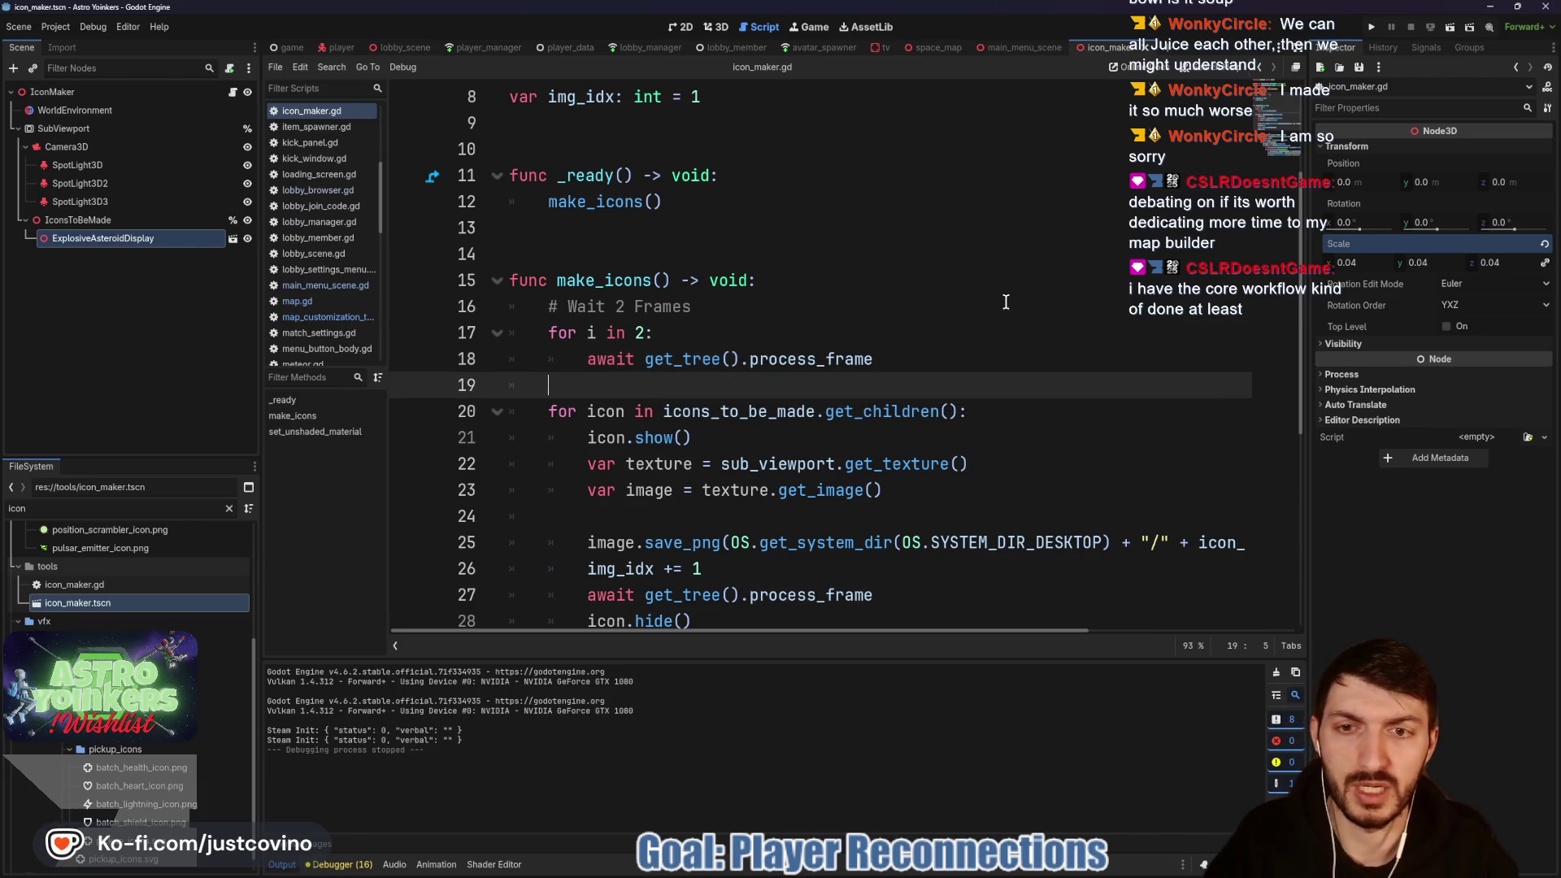
{"action": "type", "text": "await get_t"}
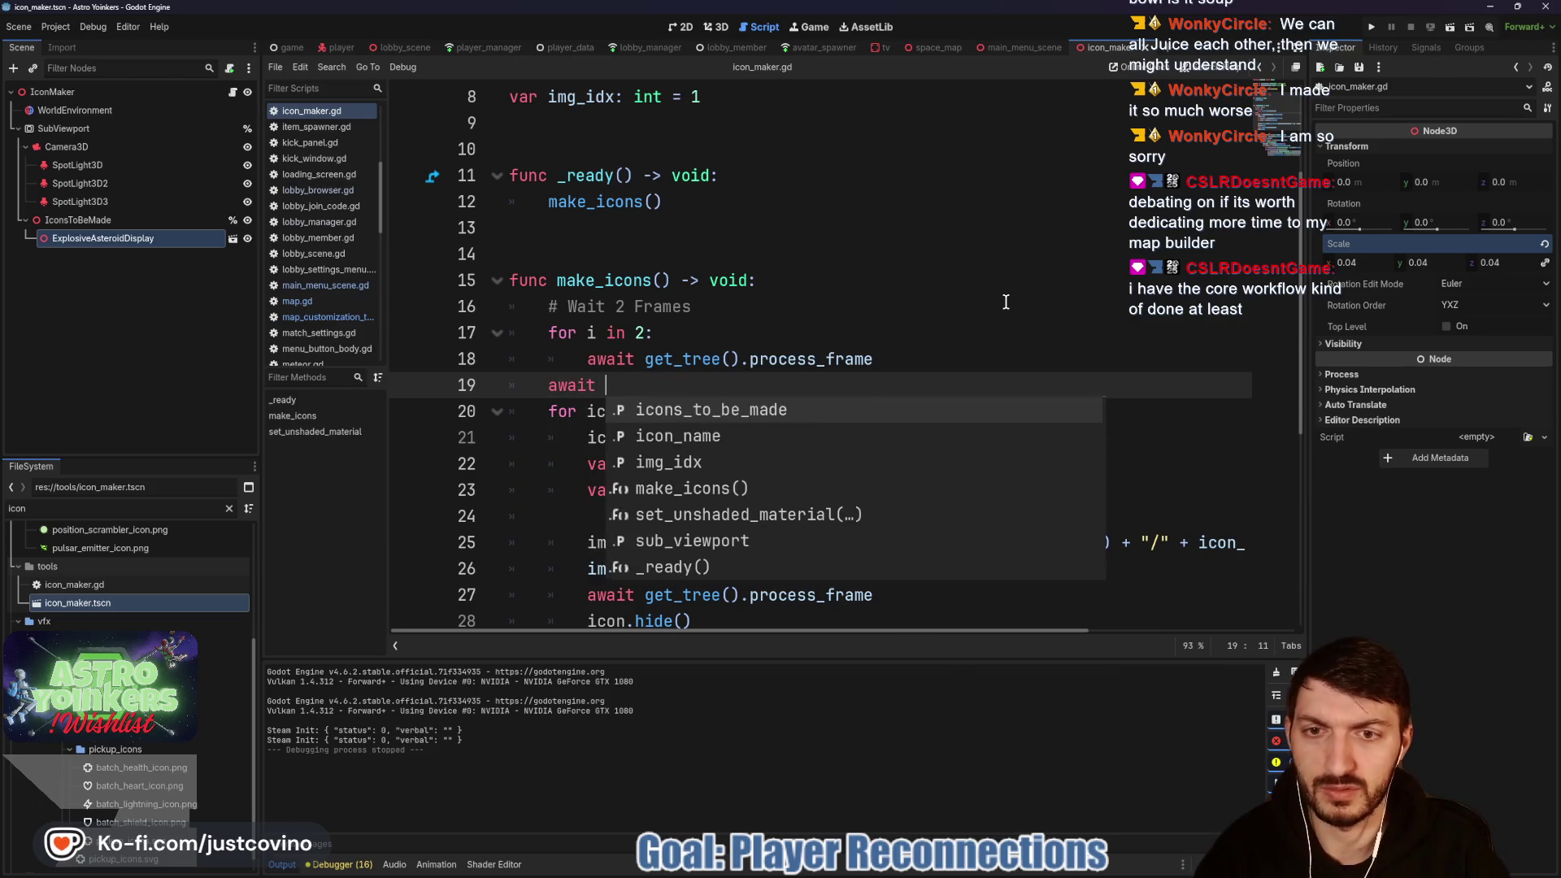
{"action": "key", "text": "Return"}
{"action": "type", "text": ".cre"}
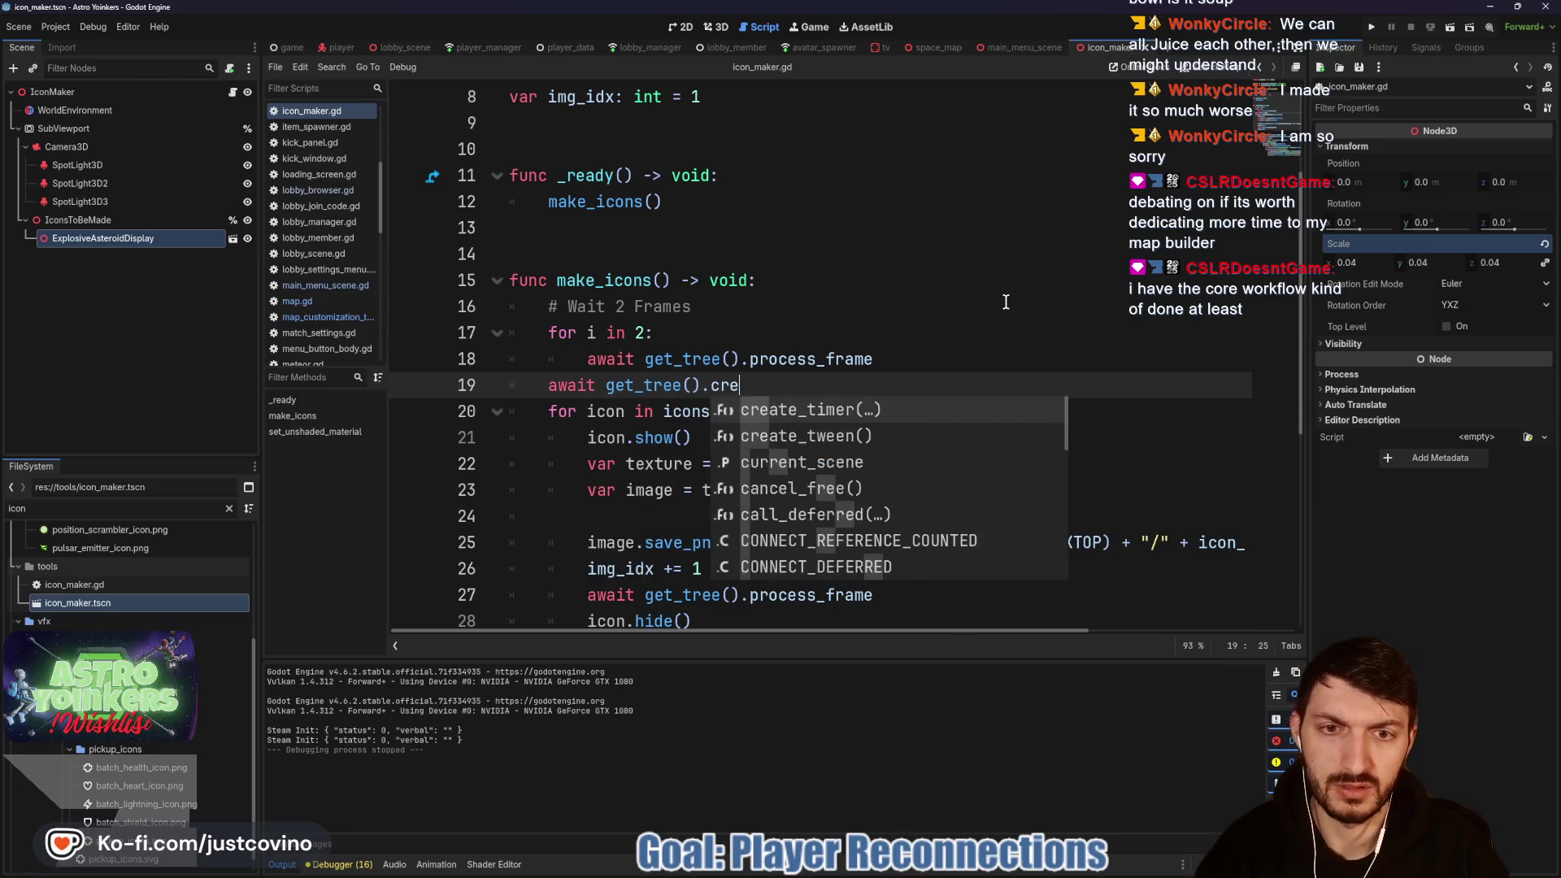
{"action": "key", "text": "Return"}
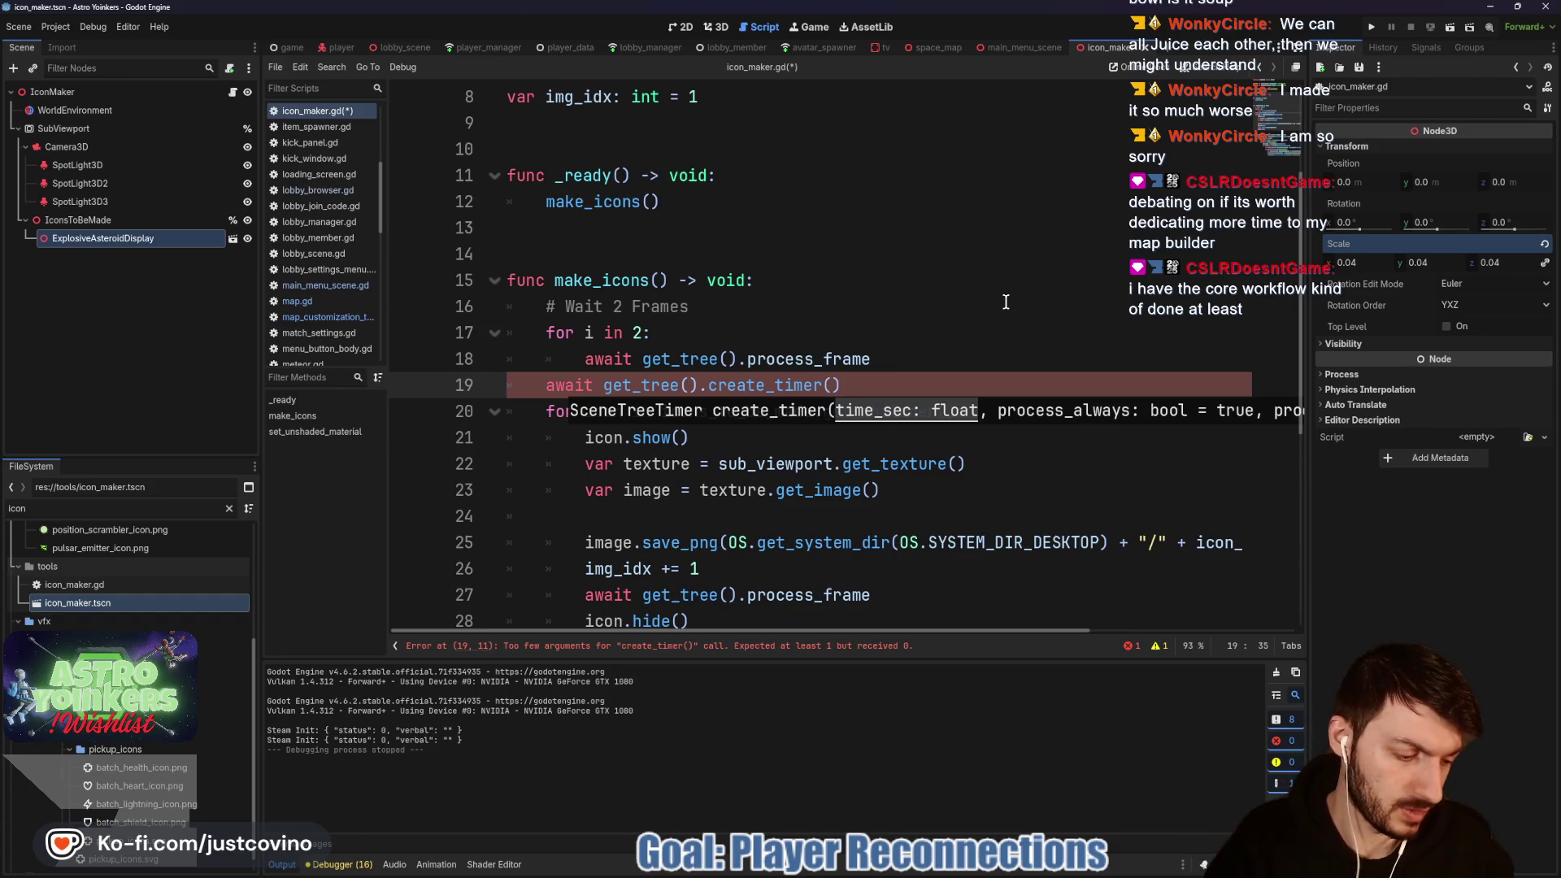
{"action": "type", "text": "0.5"}
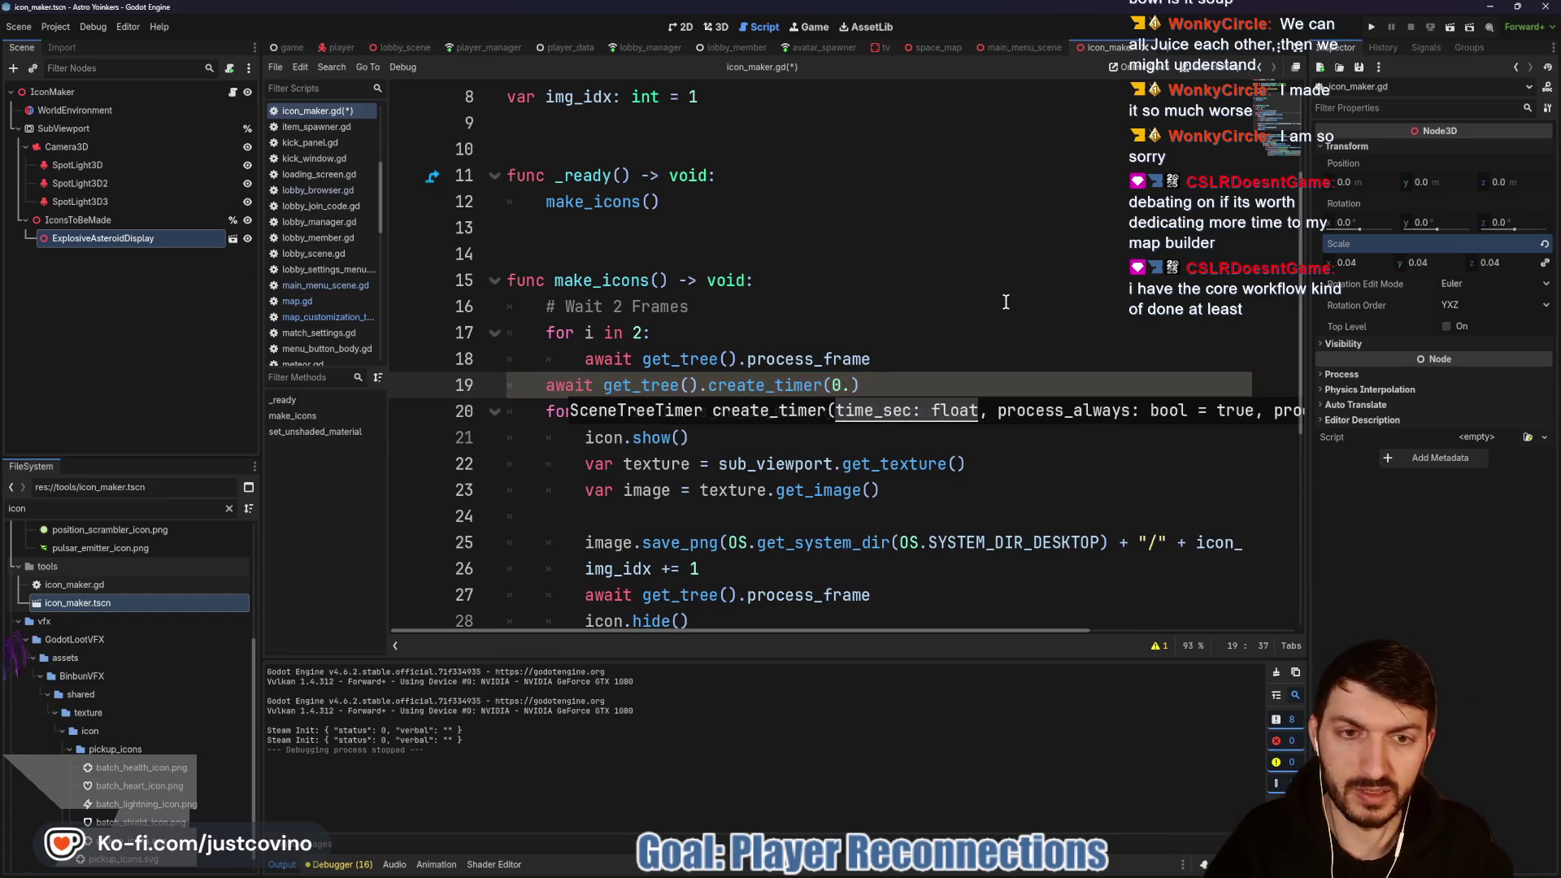
{"action": "left_click", "coordinate": [913, 384]}
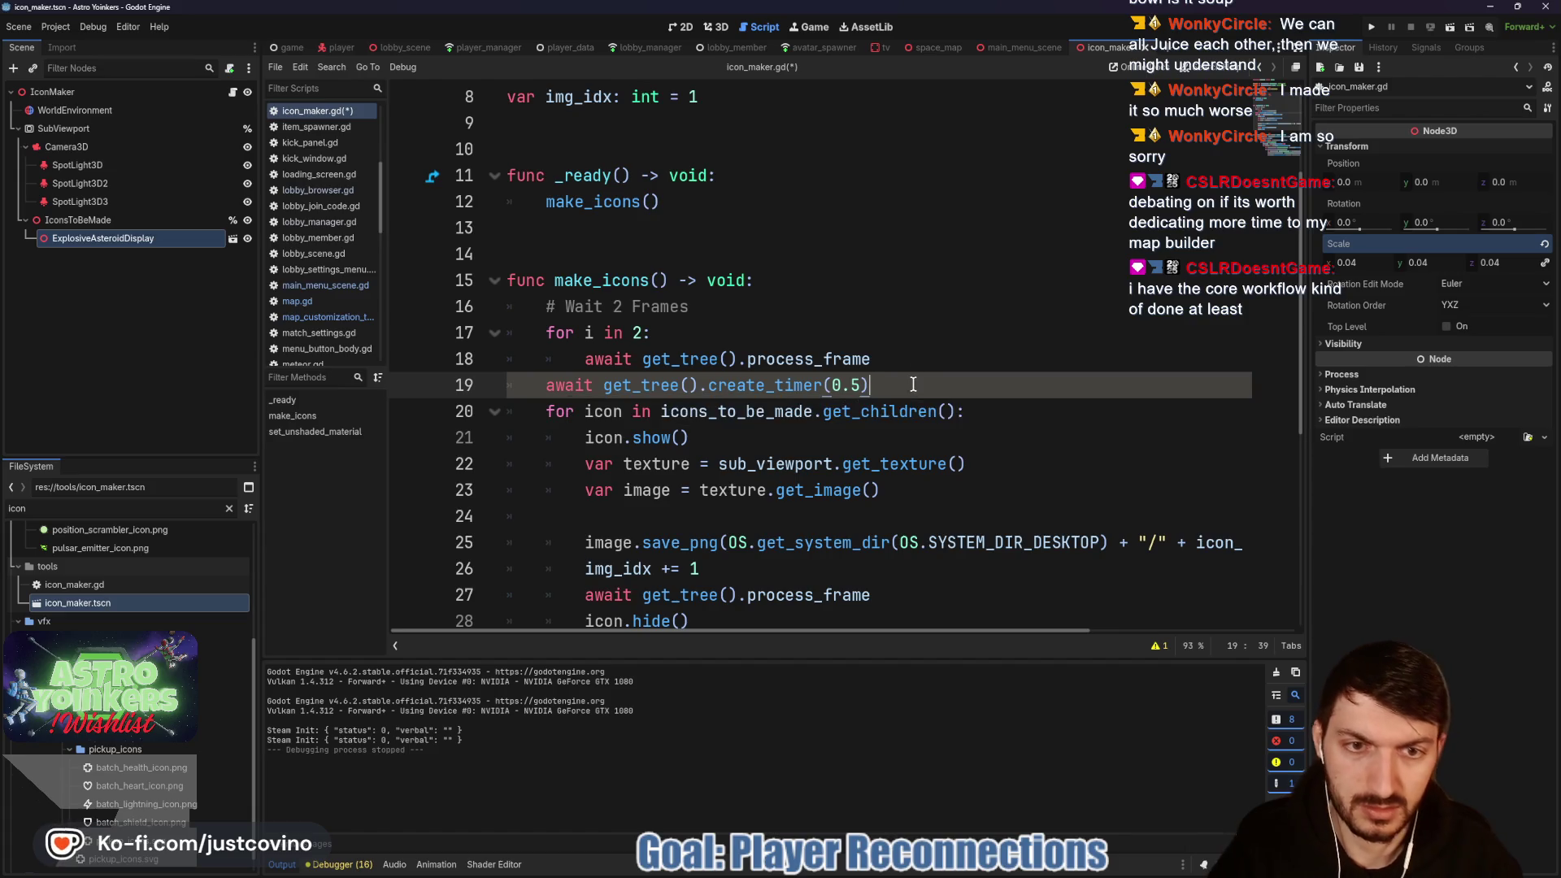
{"action": "type", "text": ".timeout"}
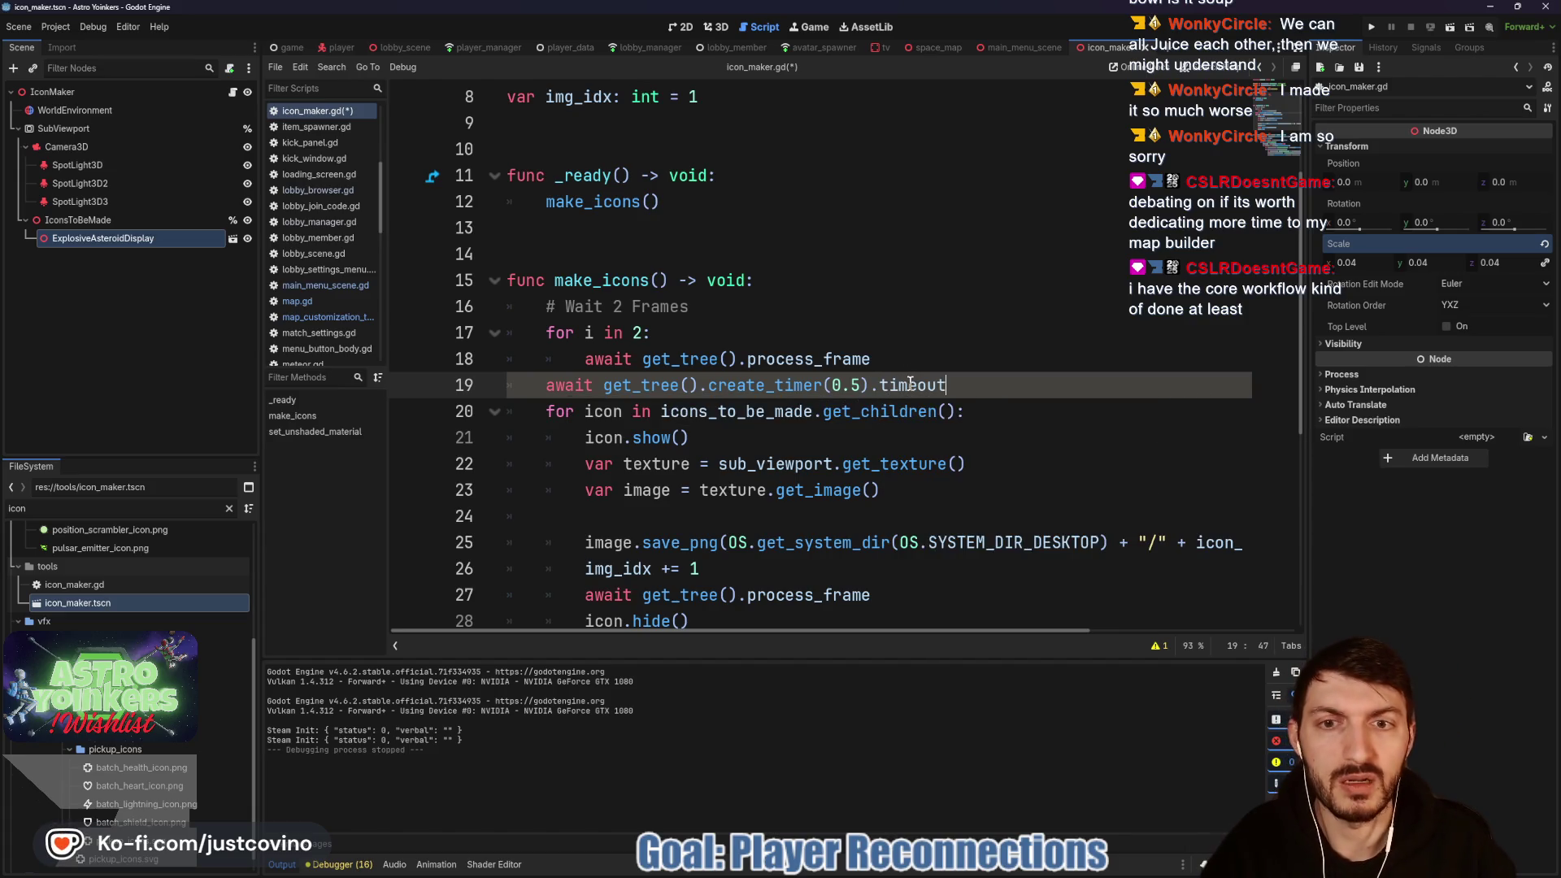
{"action": "key", "text": "ctrl+s"}
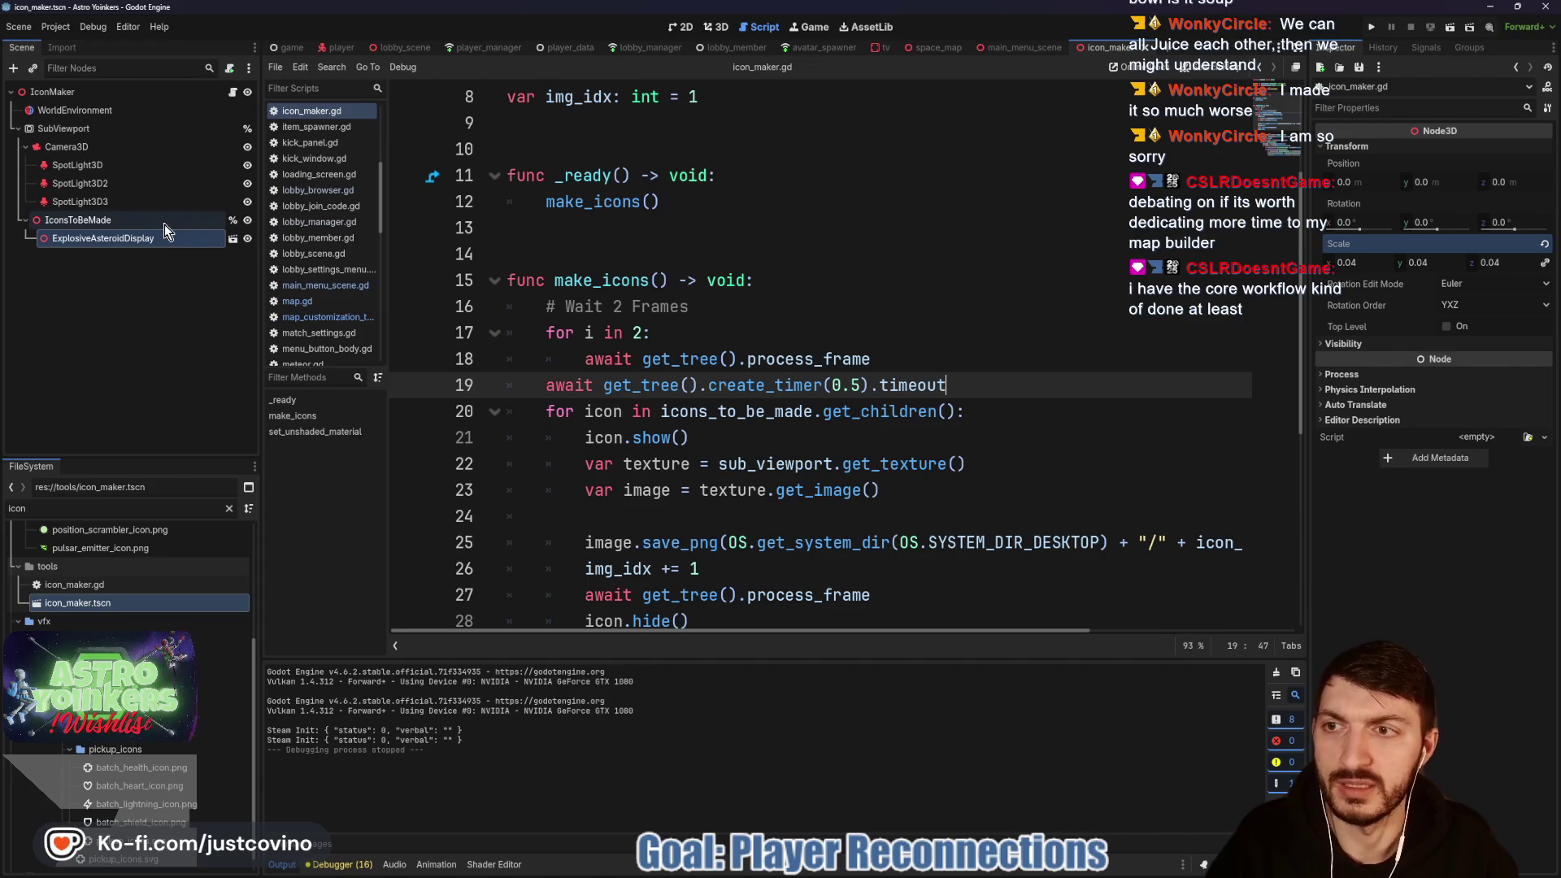
{"action": "scroll", "coordinate": [793, 174], "scroll_direction": "up", "scroll_amount": 2}
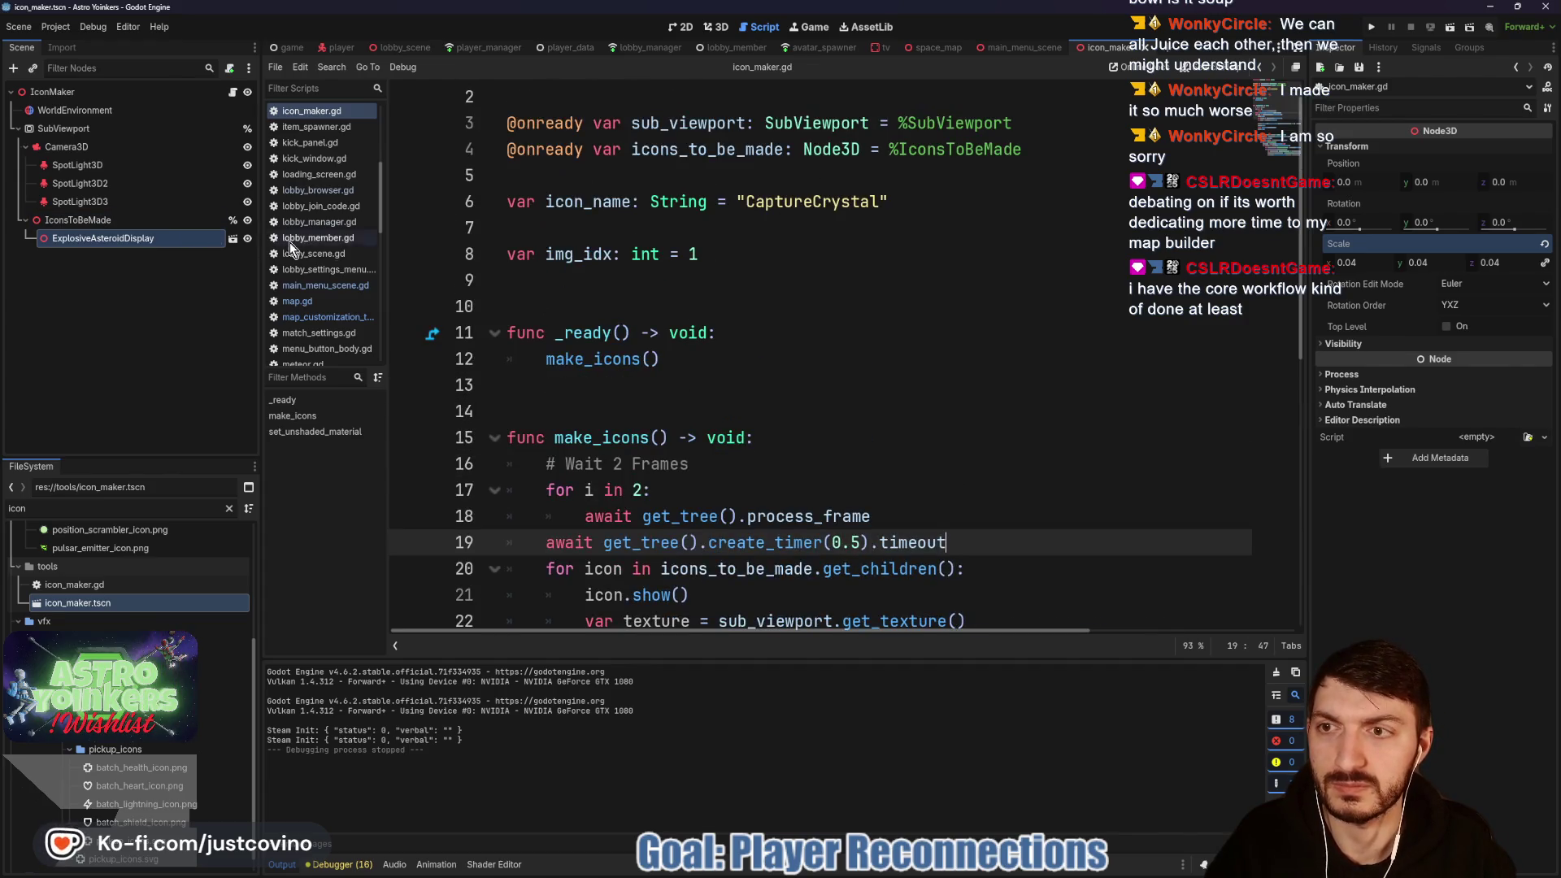
Step: Preview the ExplosiveAsteroidDisplay AnimationPlayer's 'explosion' animation, then close that scene and return to 3D
{"action": "left_click", "coordinate": [233, 239]}
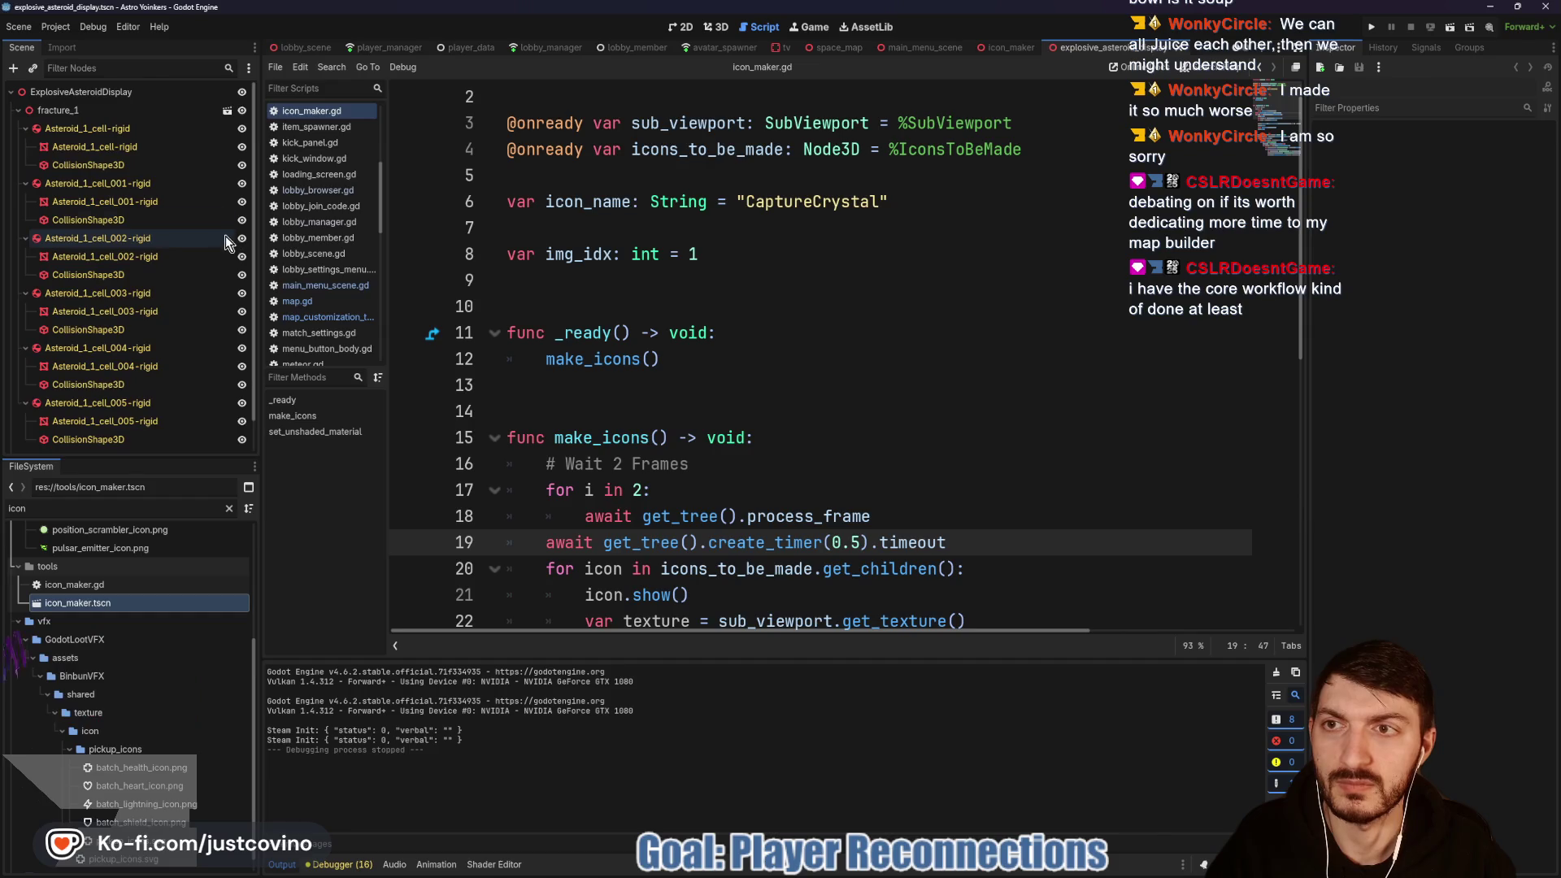
{"action": "scroll", "coordinate": [146, 195], "scroll_direction": "down", "scroll_amount": 1}
{"action": "left_click", "coordinate": [97, 441]}
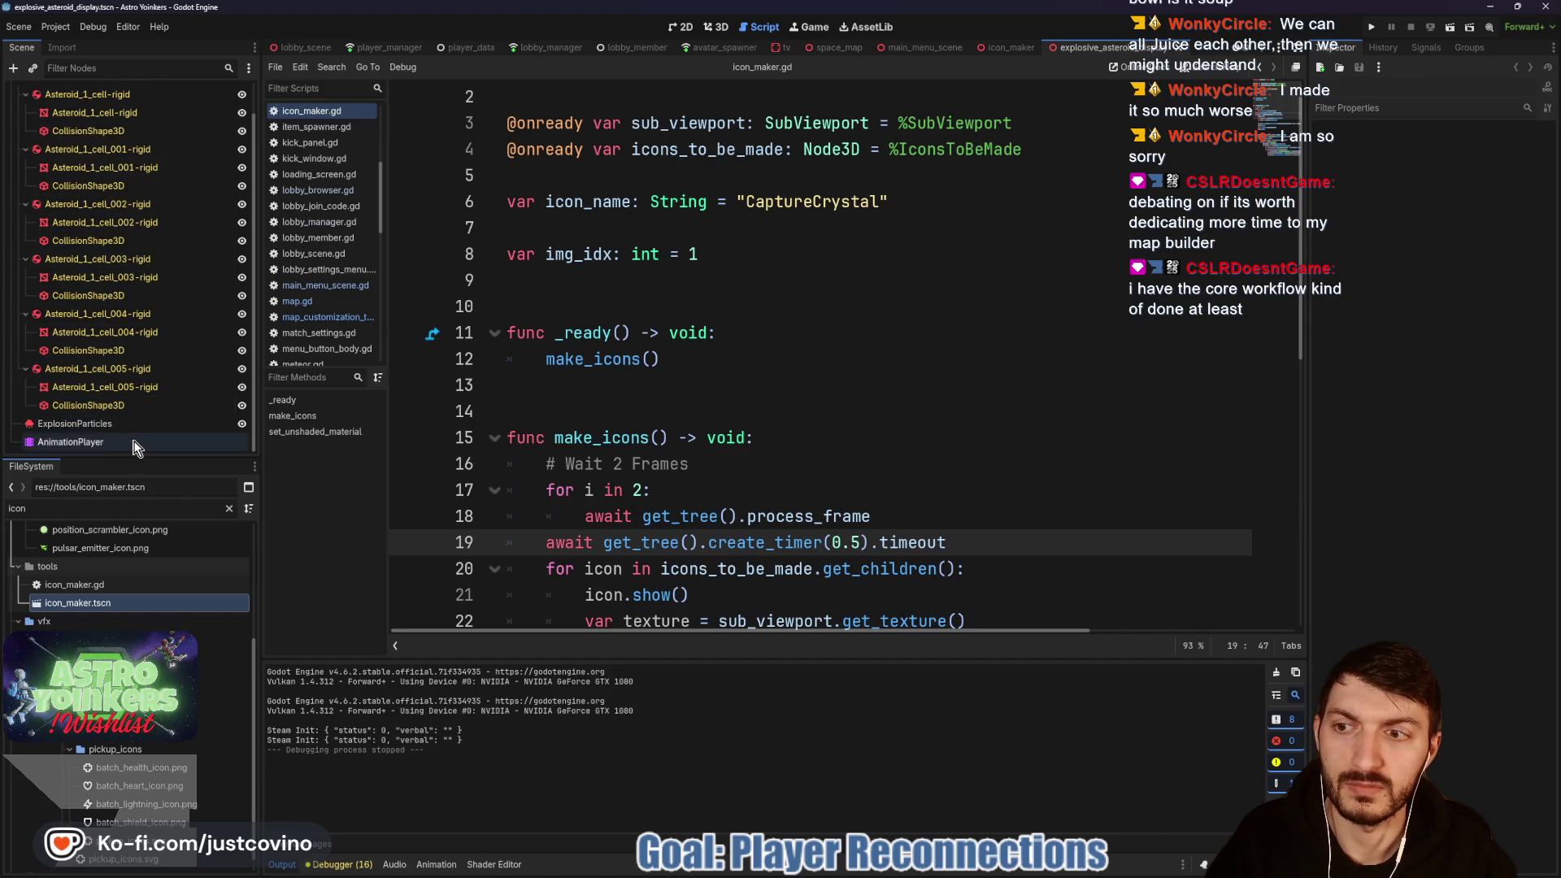
{"action": "left_click", "coordinate": [533, 583]}
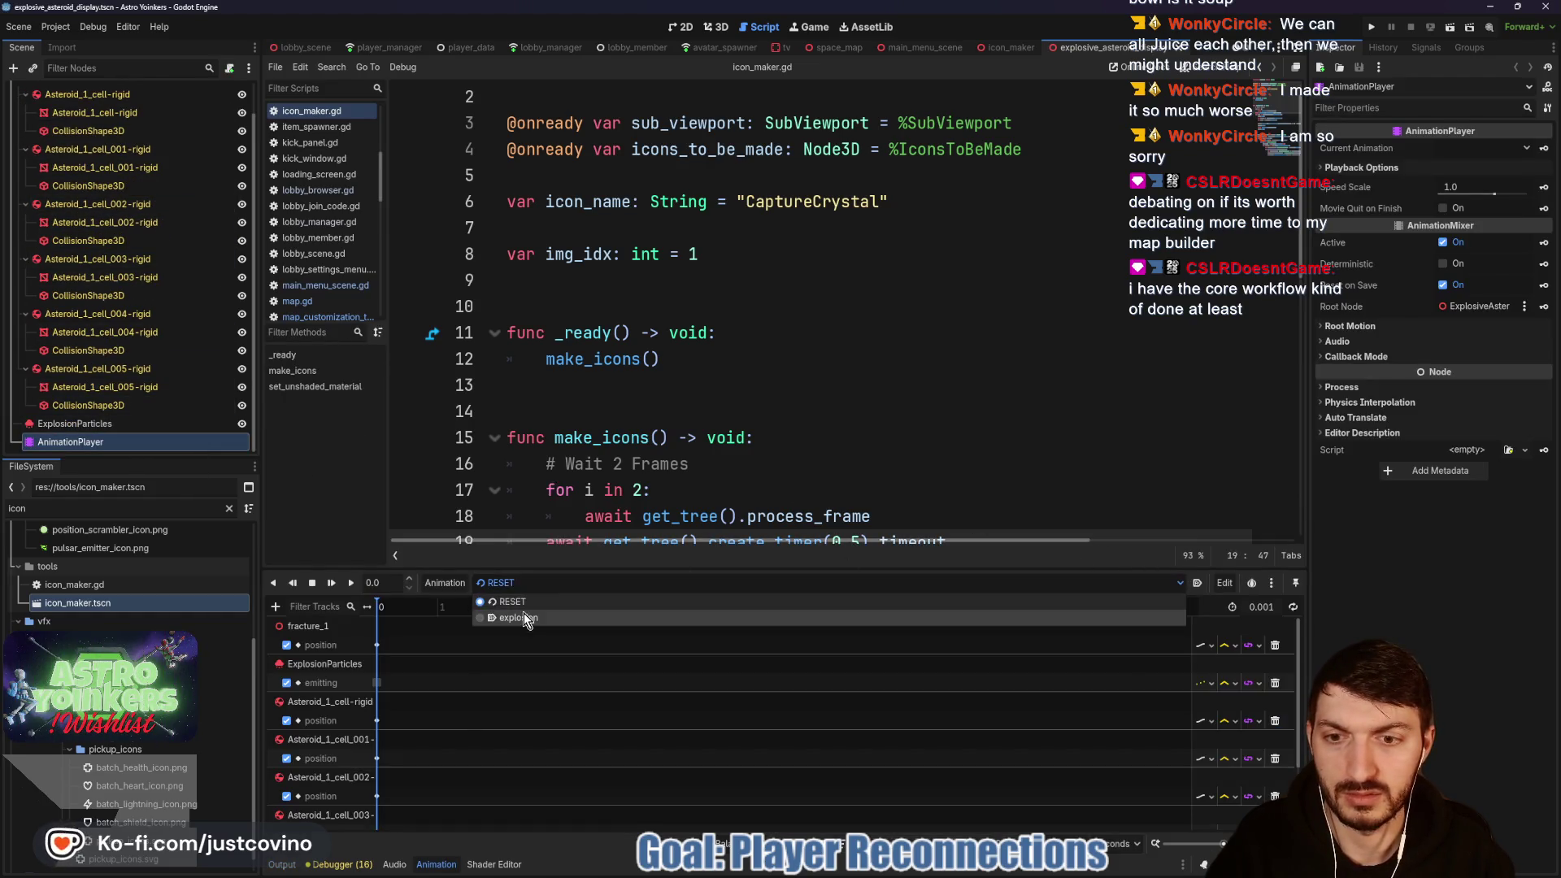
{"action": "left_click", "coordinate": [506, 638]}
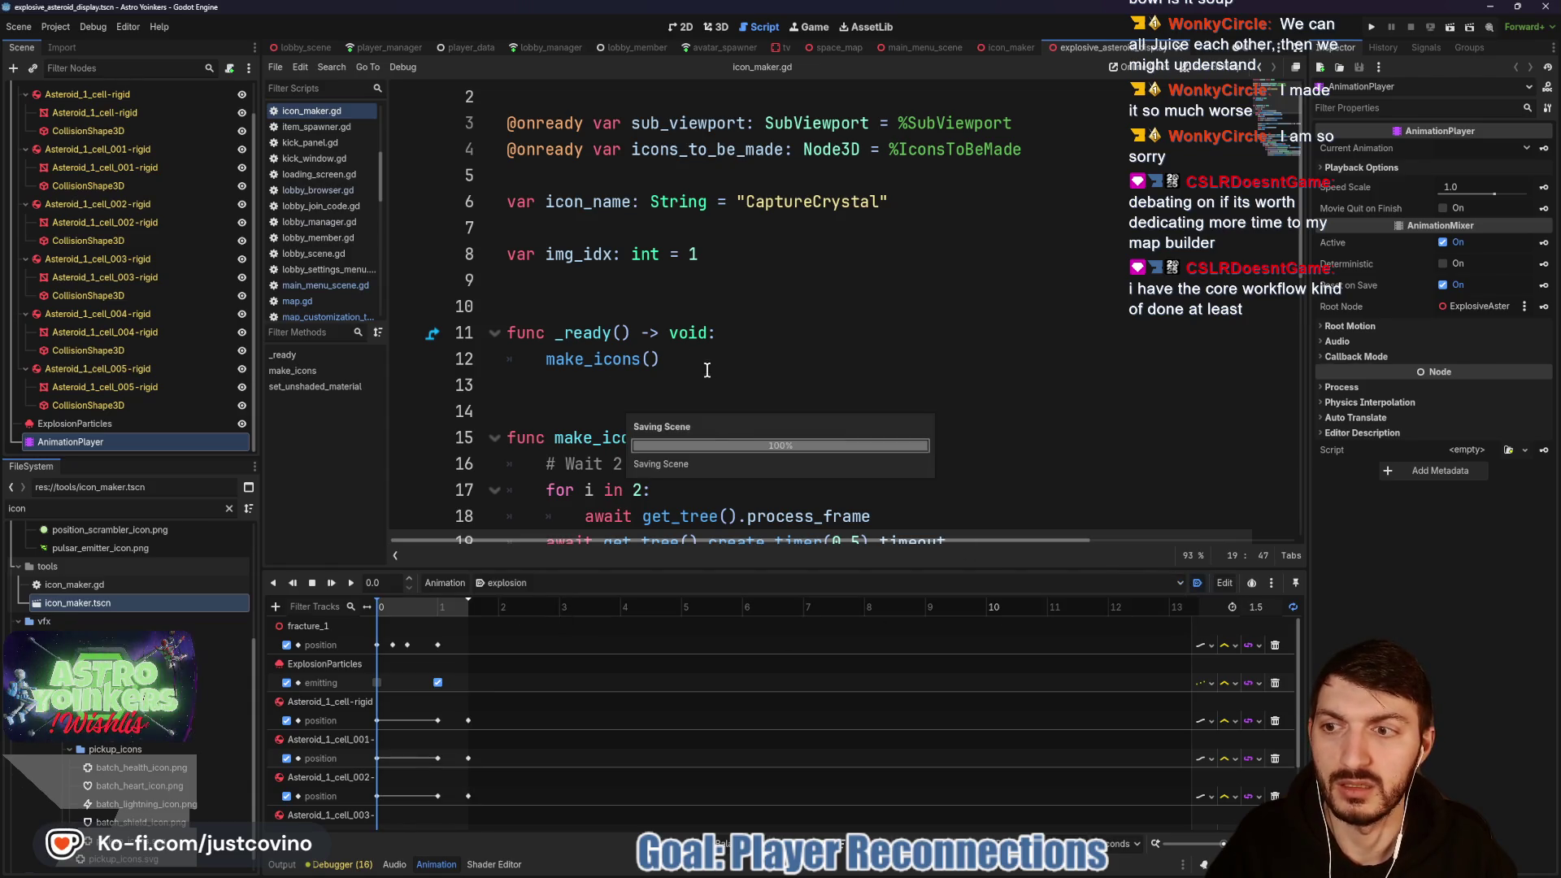
{"action": "left_click", "coordinate": [1176, 51]}
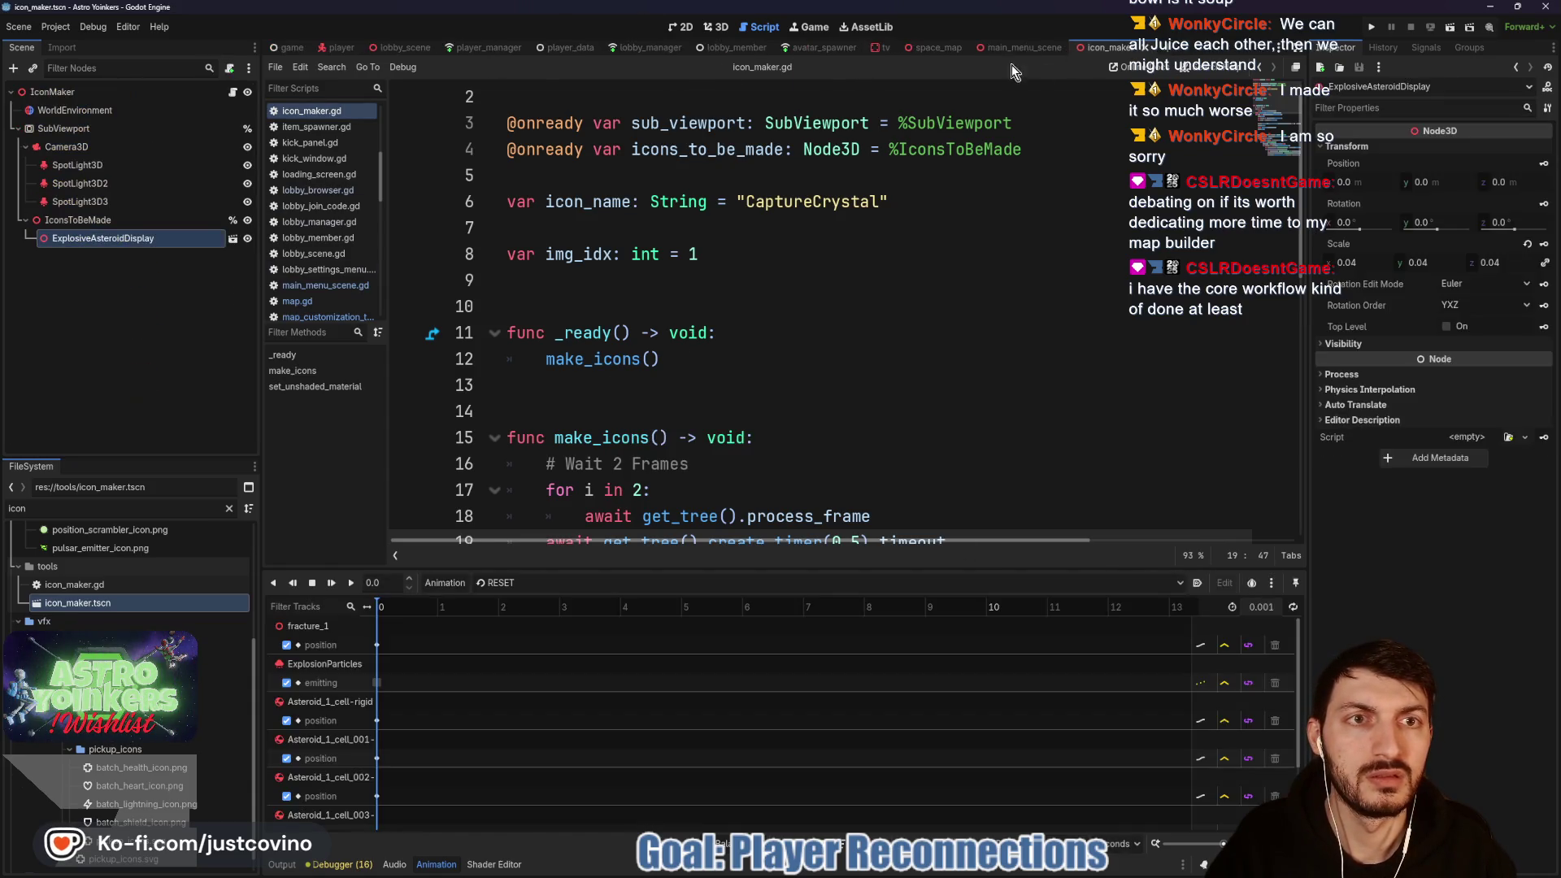
{"action": "left_click", "coordinate": [719, 29]}
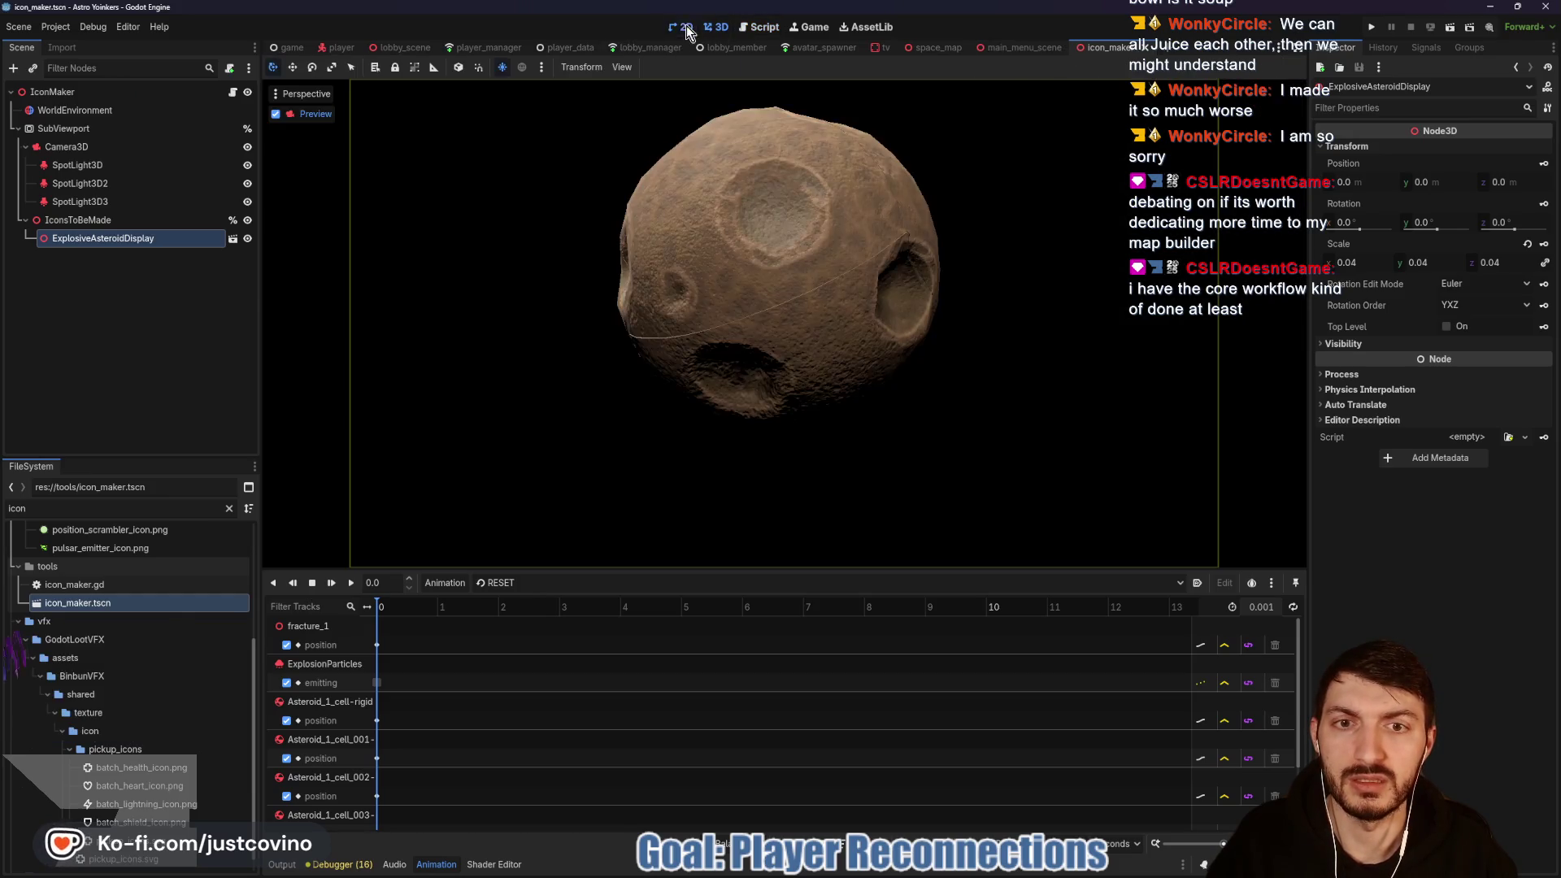
Step: Rerun the icon maker scene with F6, then close both debug game windows and minimize Godot
{"action": "left_click", "coordinate": [686, 26]}
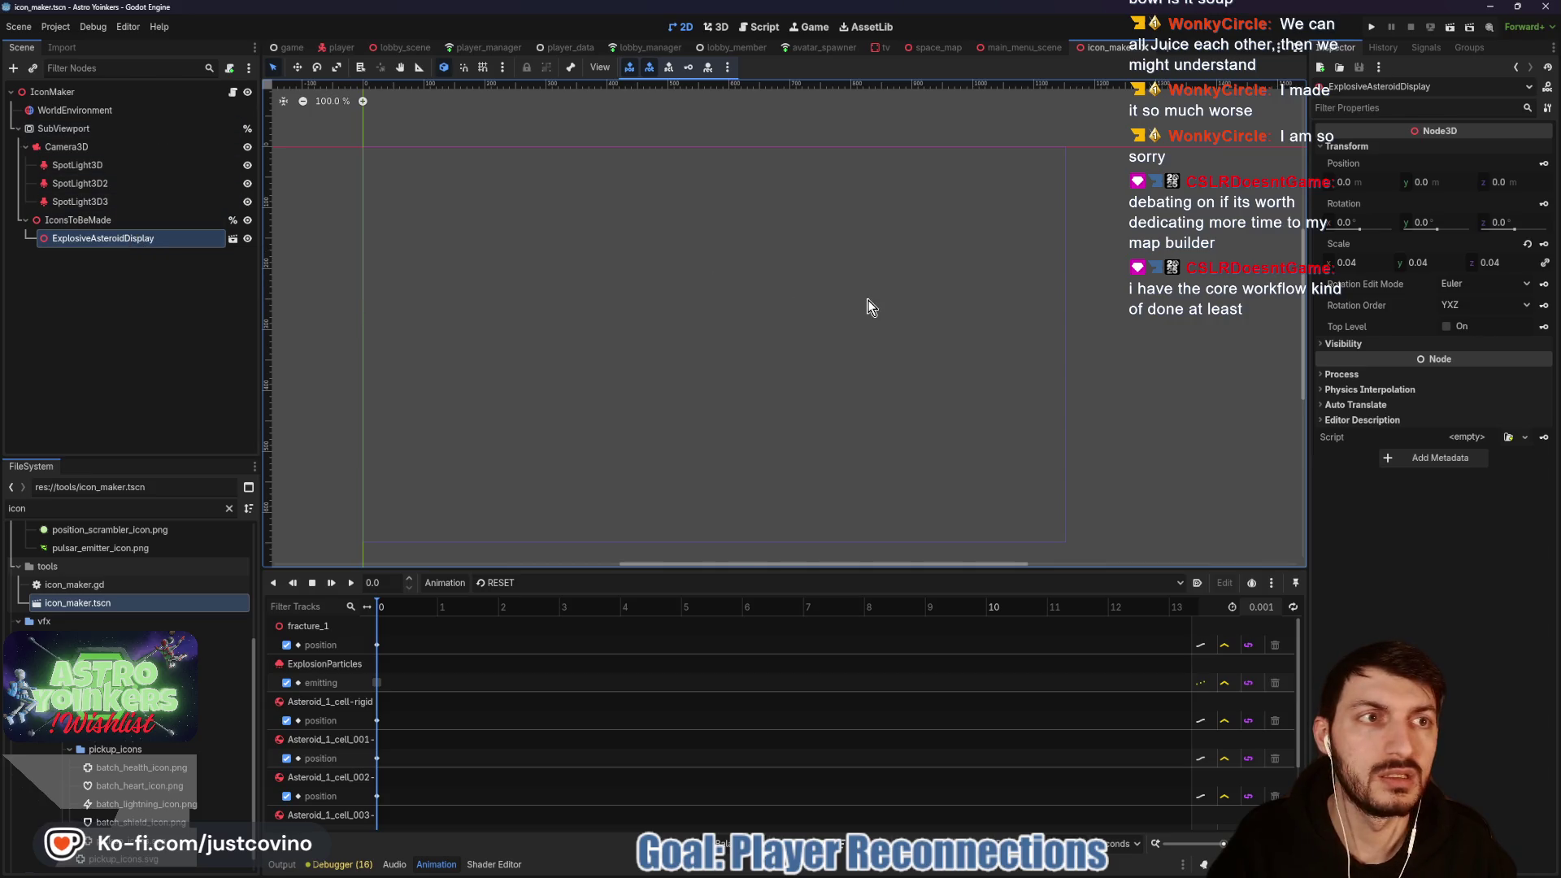
{"action": "key", "text": "F6"}
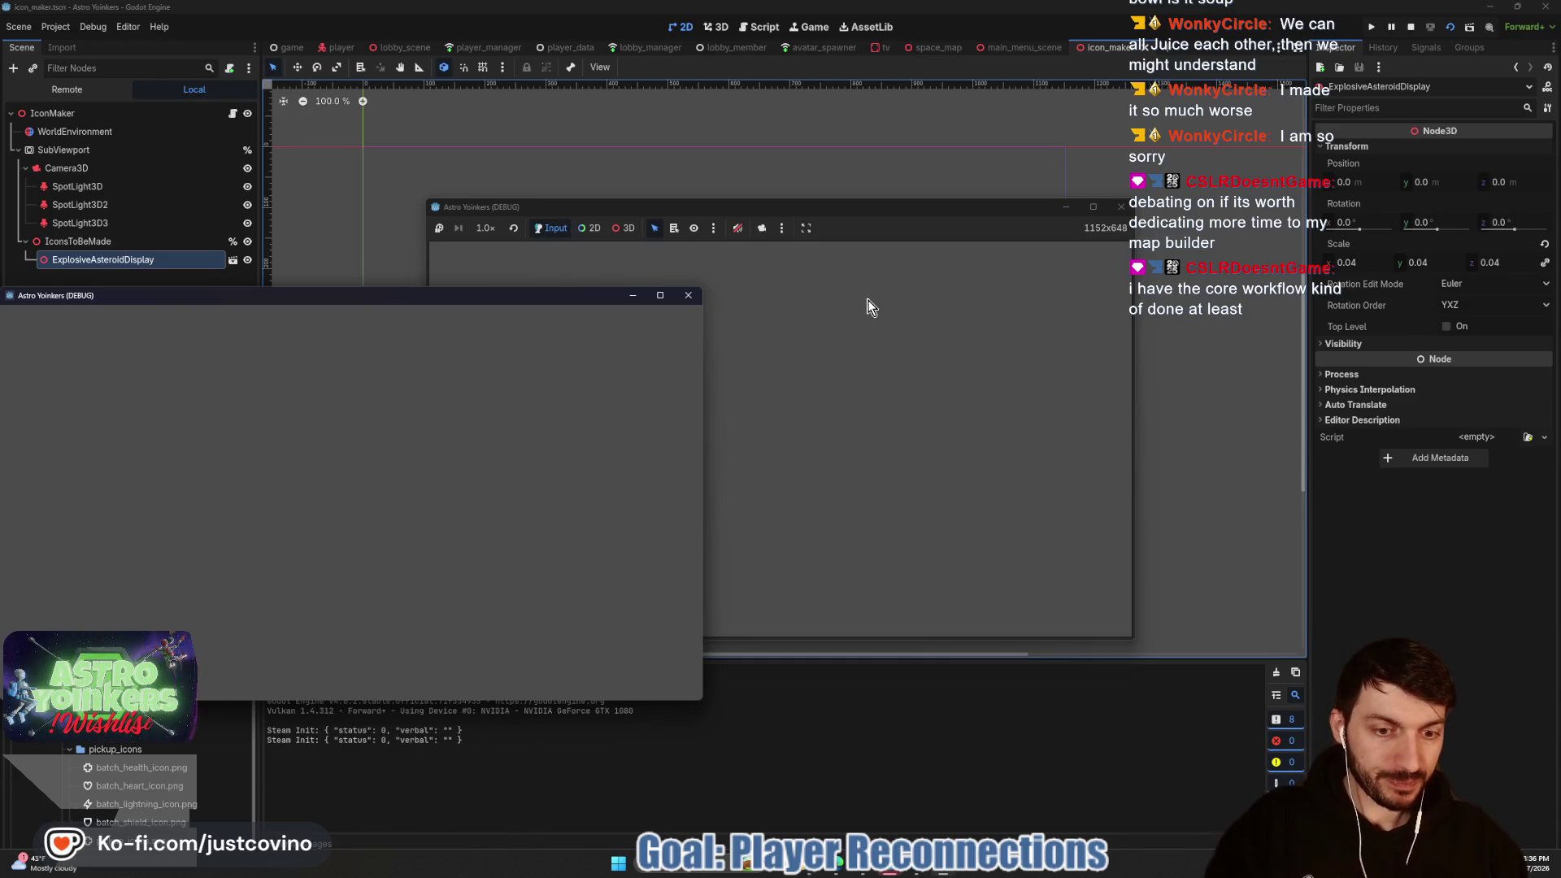
{"action": "key", "text": "alt+F4"}
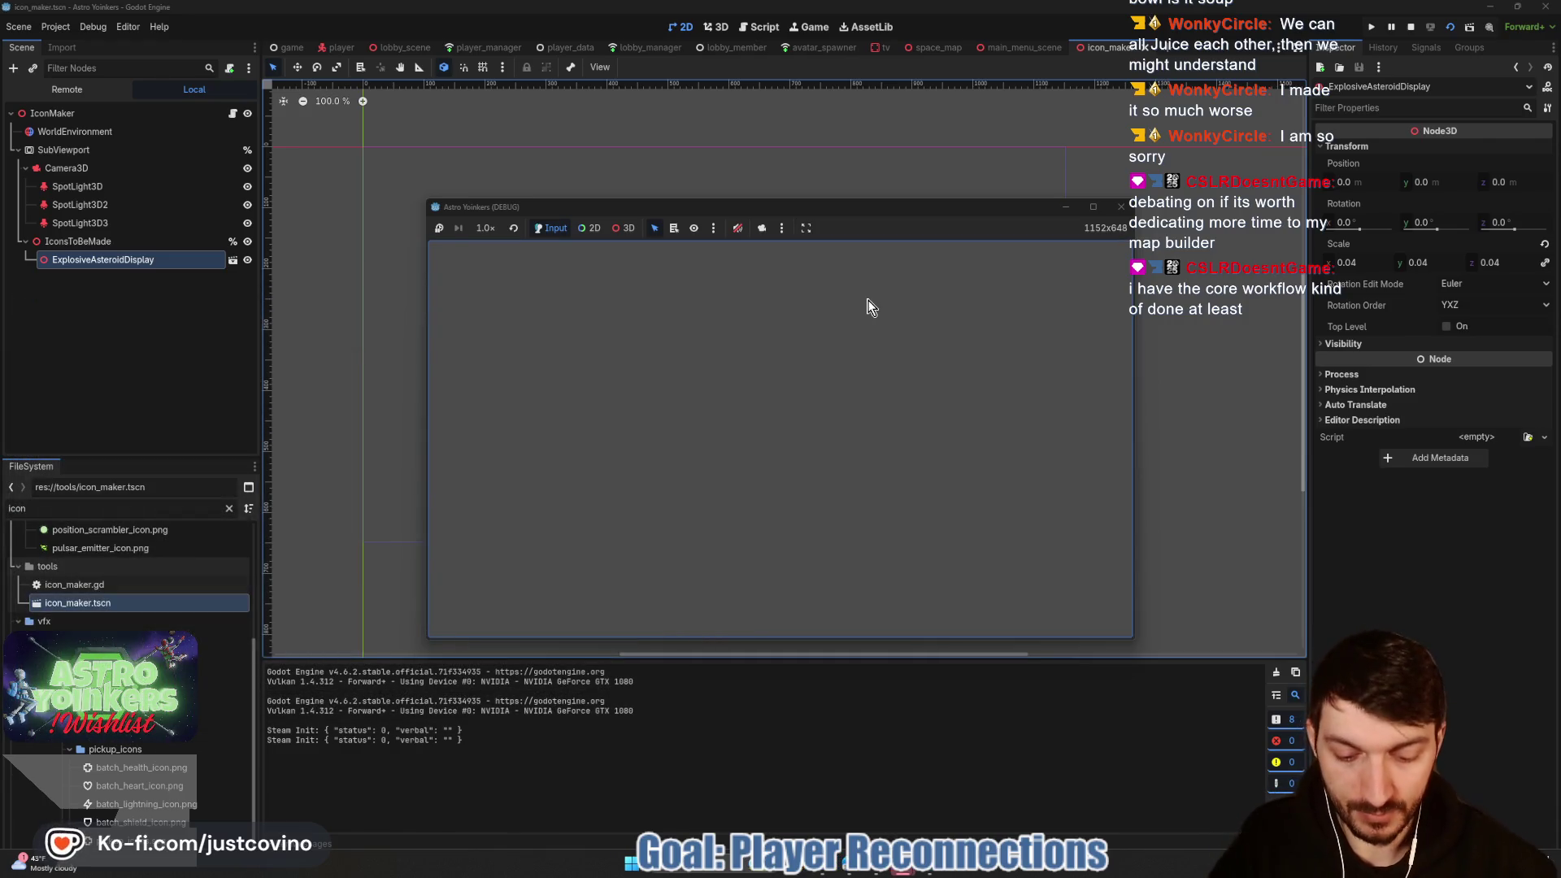
{"action": "key", "text": "alt+F4"}
{"action": "left_click", "coordinate": [1494, 8]}
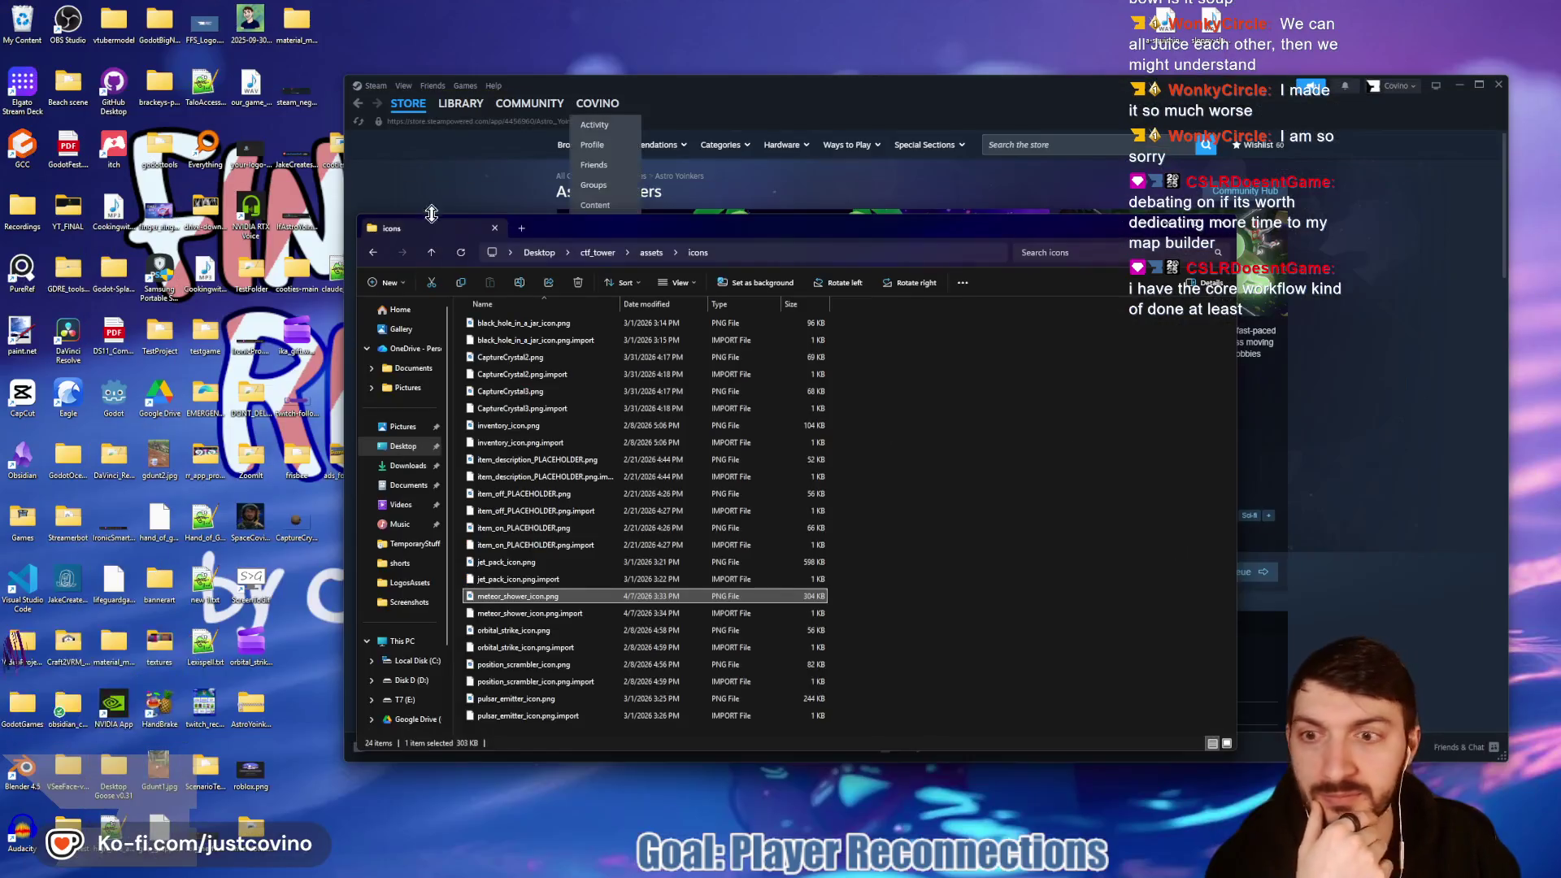
Step: Inspect the CaptureCrystal1.png render in Photos, then close it
{"action": "double_click", "coordinate": [295, 527]}
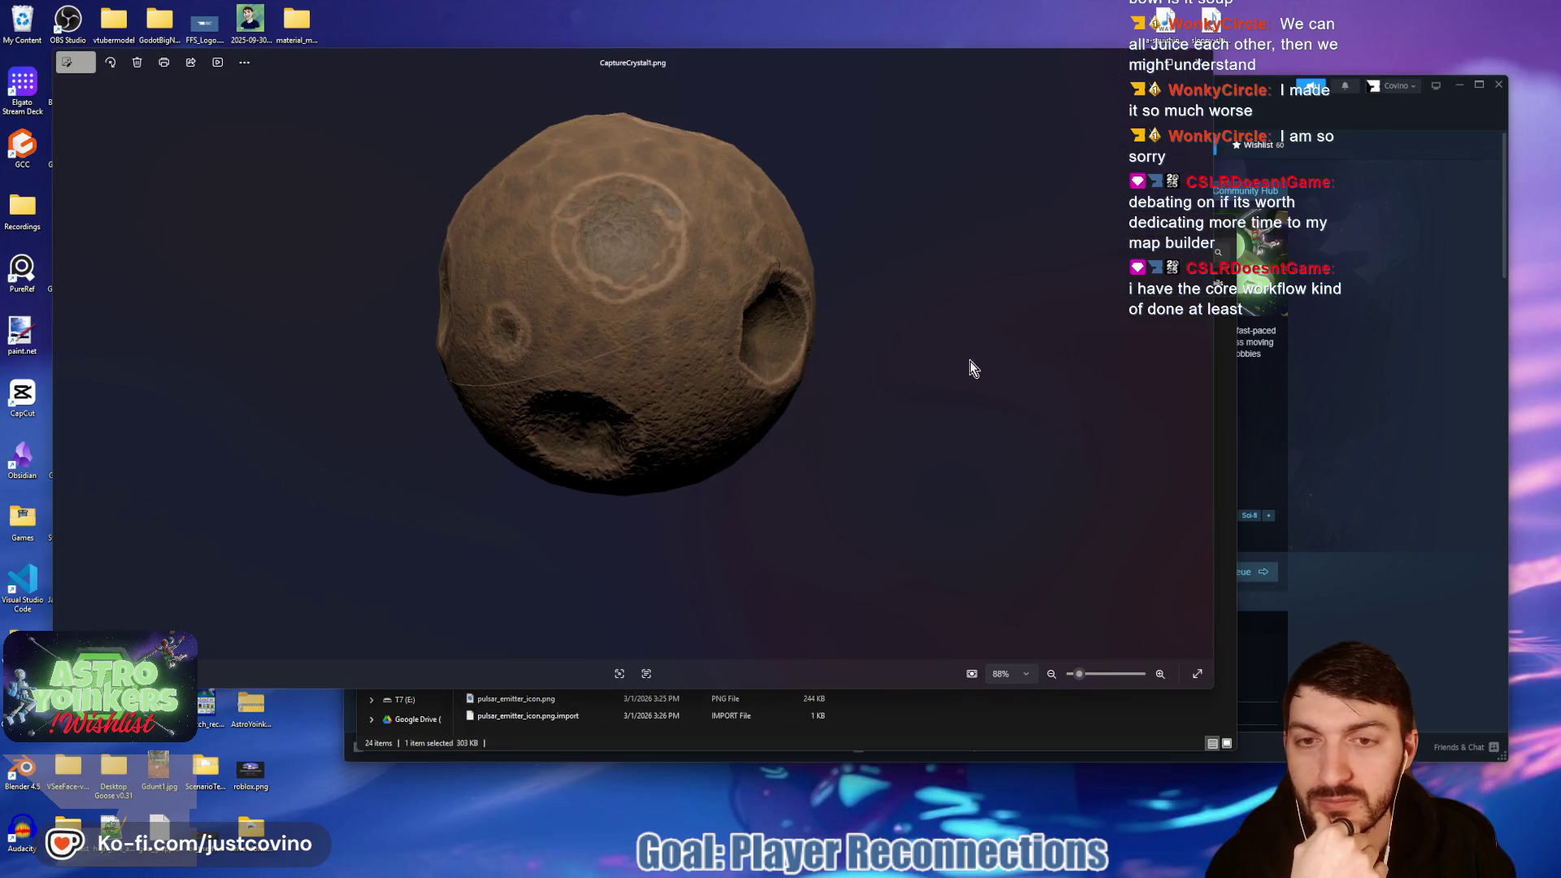
{"action": "left_click", "coordinate": [1195, 66]}
{"action": "mouse_move", "coordinate": [296, 529]}
{"action": "left_mouse_down"}
{"action": "mouse_move", "coordinate": [311, 561]}
{"action": "mouse_move", "coordinate": [163, 78]}
{"action": "mouse_move", "coordinate": [23, 22]}
{"action": "left_mouse_up"}
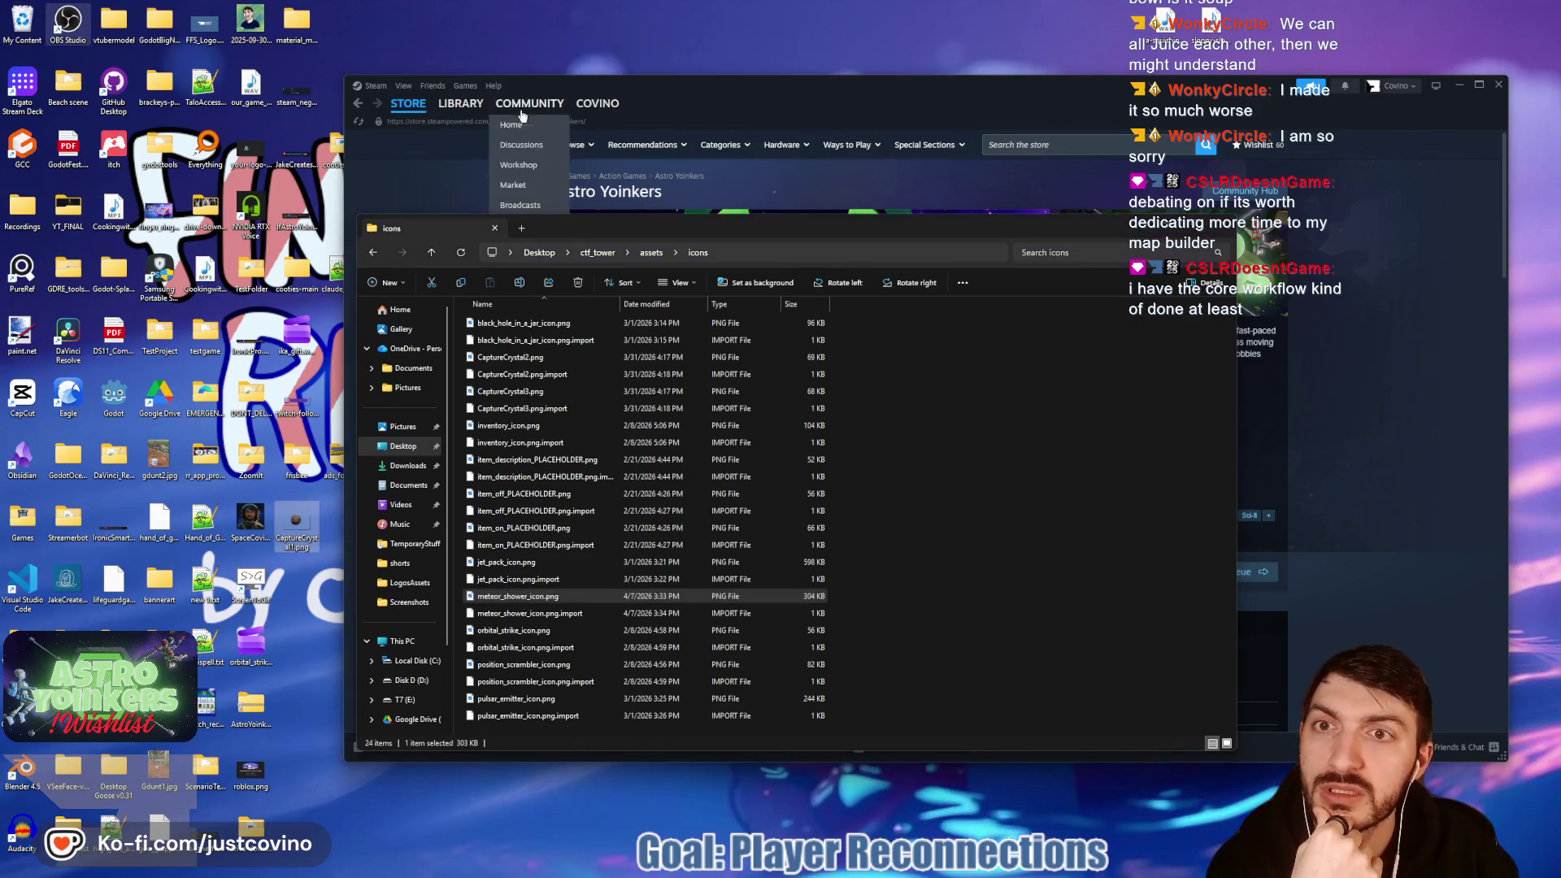
Step: Move the Steam window aside and bring GitHub Desktop forward, repositioning it to the right
{"action": "left_click_drag", "start_coordinate": [559, 90], "coordinate": [670, 93]}
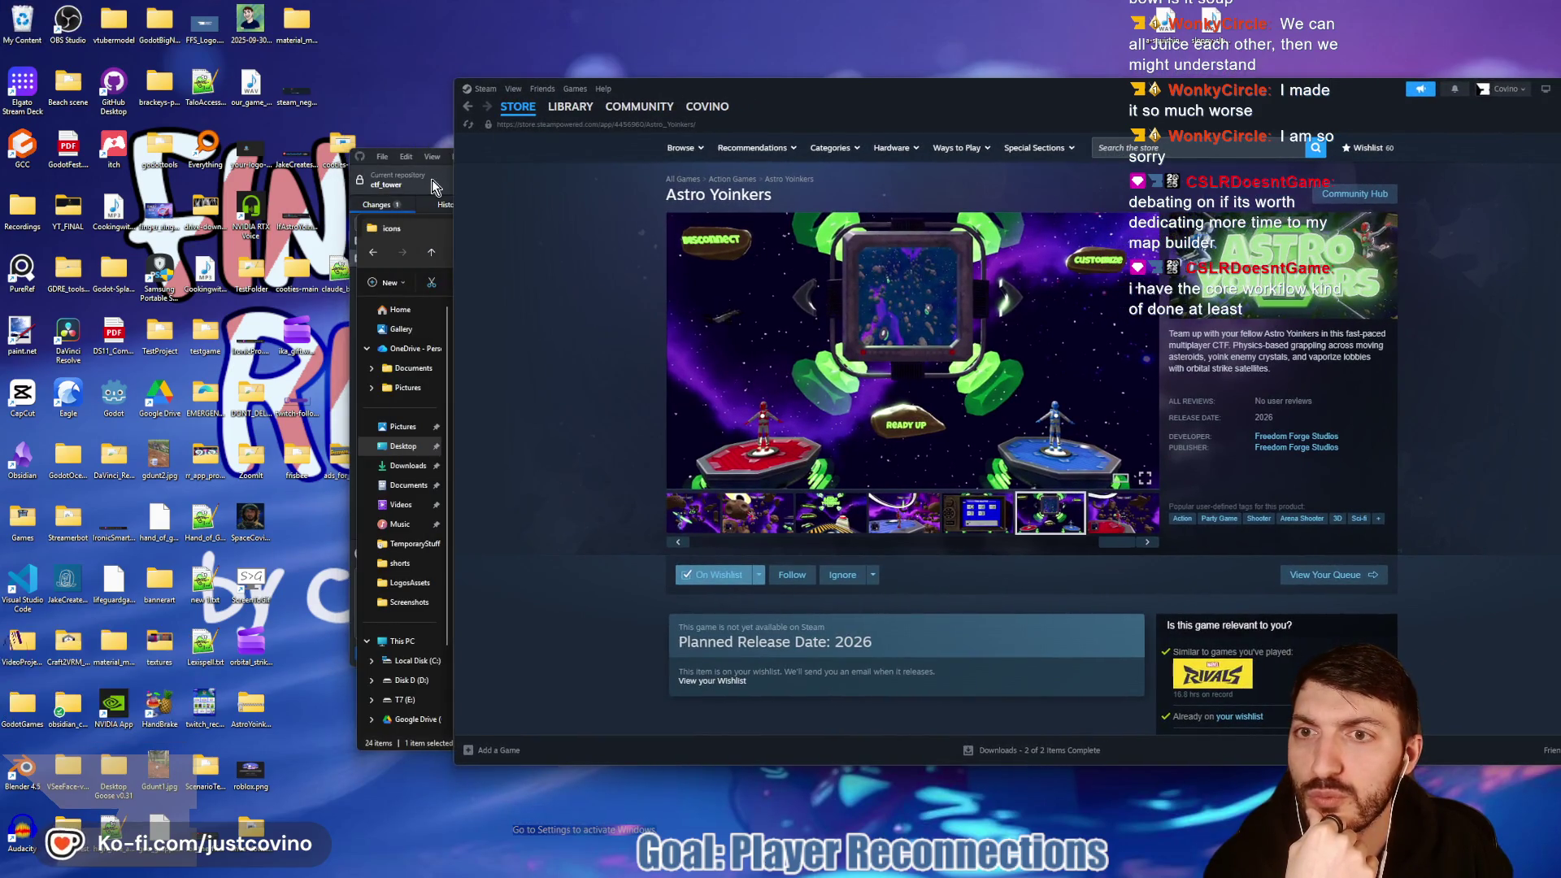
{"action": "key", "text": "alt+Tab"}
{"action": "left_click", "coordinate": [434, 185]}
{"action": "left_click", "coordinate": [415, 183]}
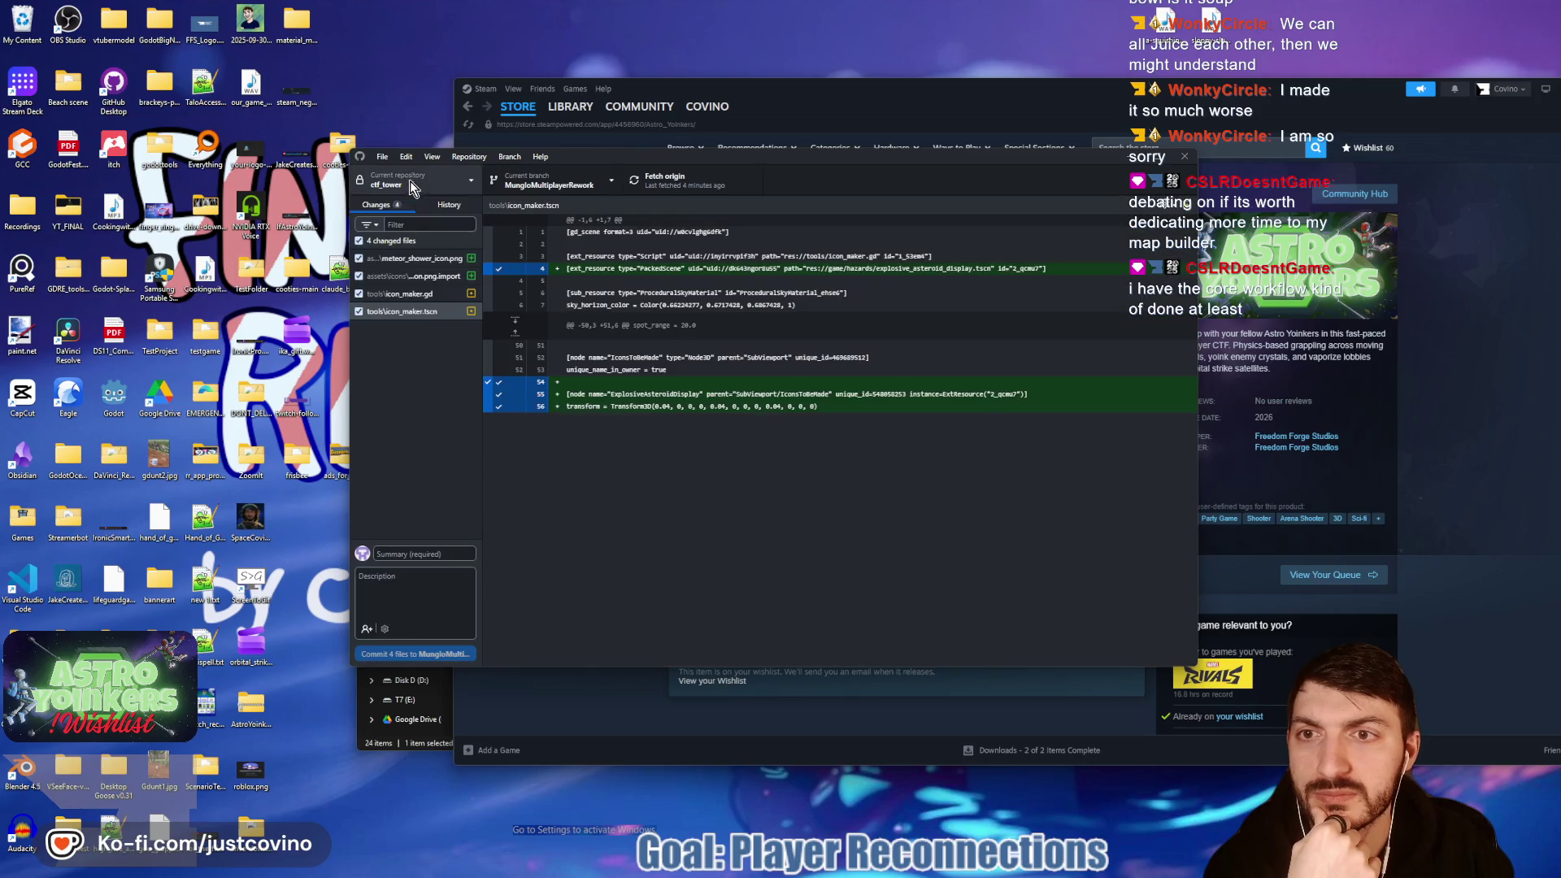
{"action": "left_click_drag", "start_coordinate": [817, 166], "coordinate": [978, 172]}
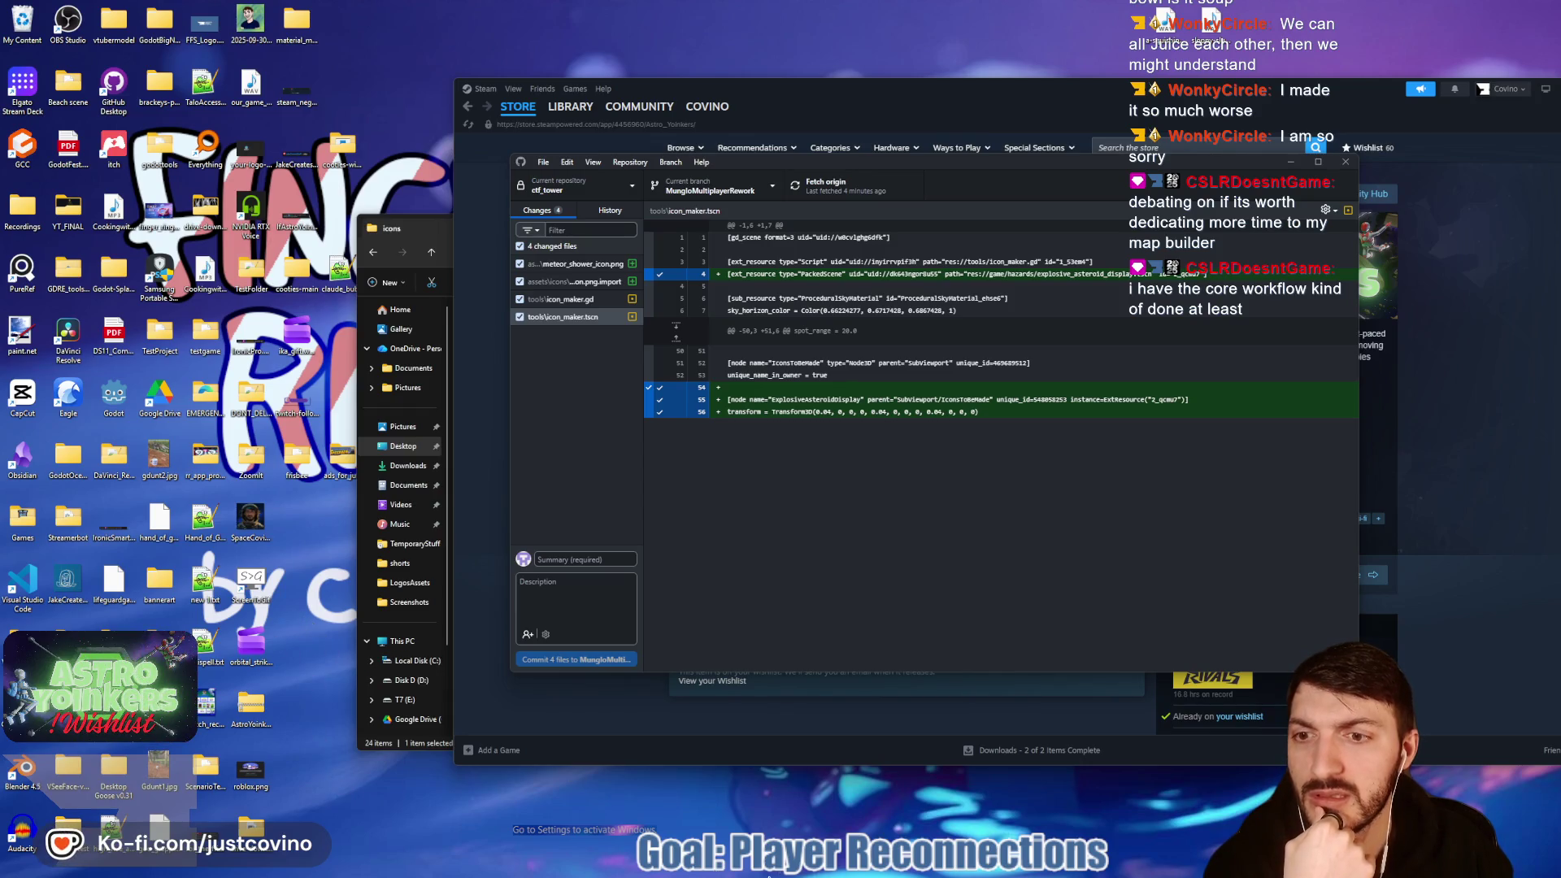
Step: In icon_maker.gd, change line 19 to create_timer(1.0) and run the scene with F6
{"action": "mouse_move", "coordinate": [802, 868]}
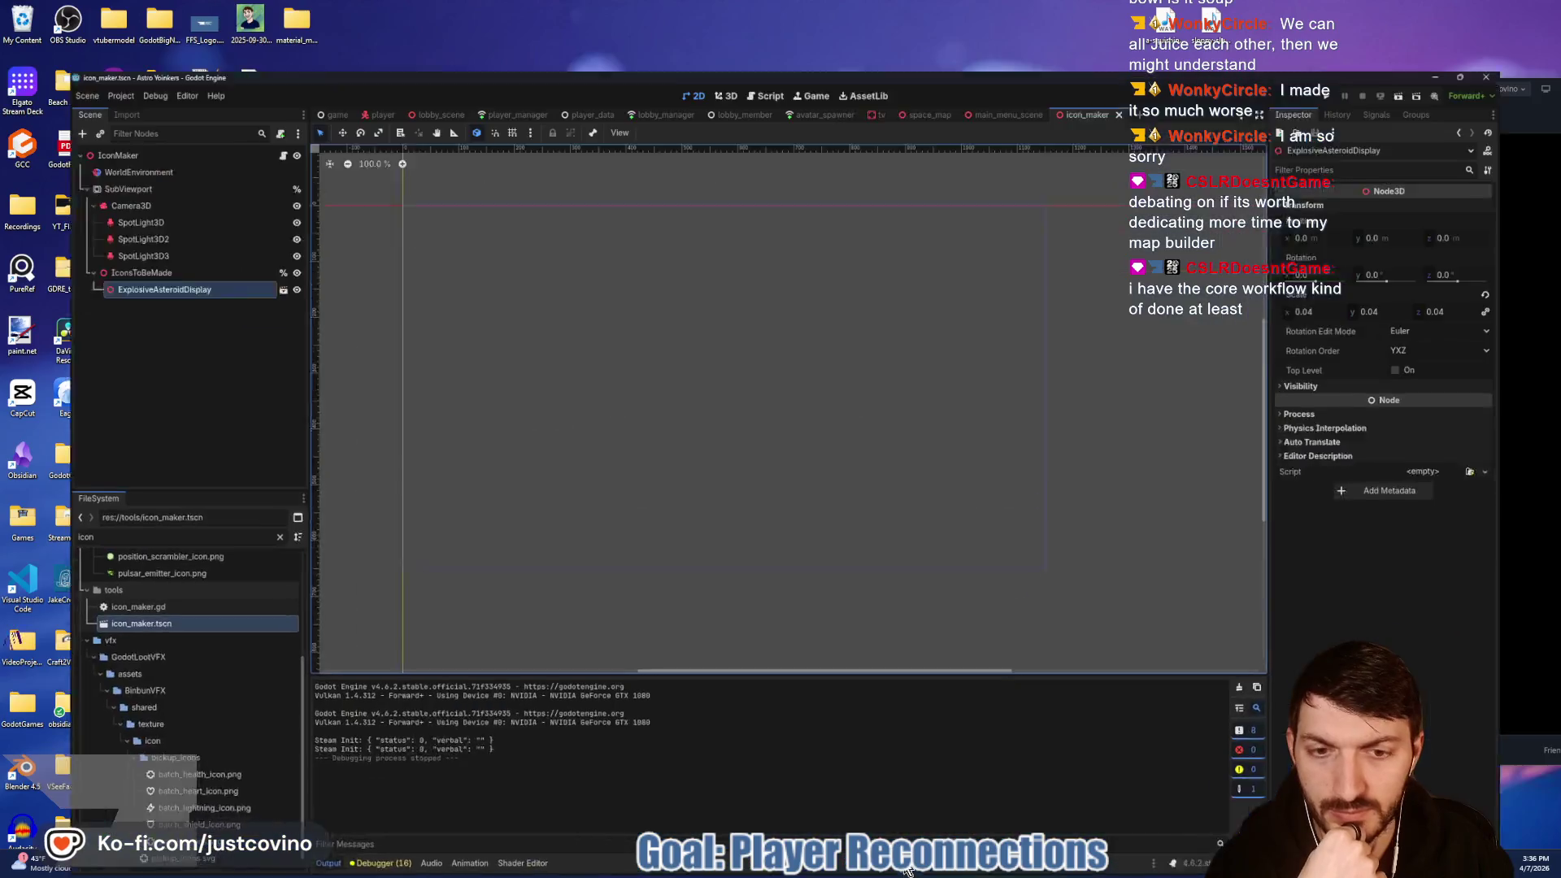
{"action": "left_click", "coordinate": [912, 868]}
{"action": "left_click", "coordinate": [232, 92]}
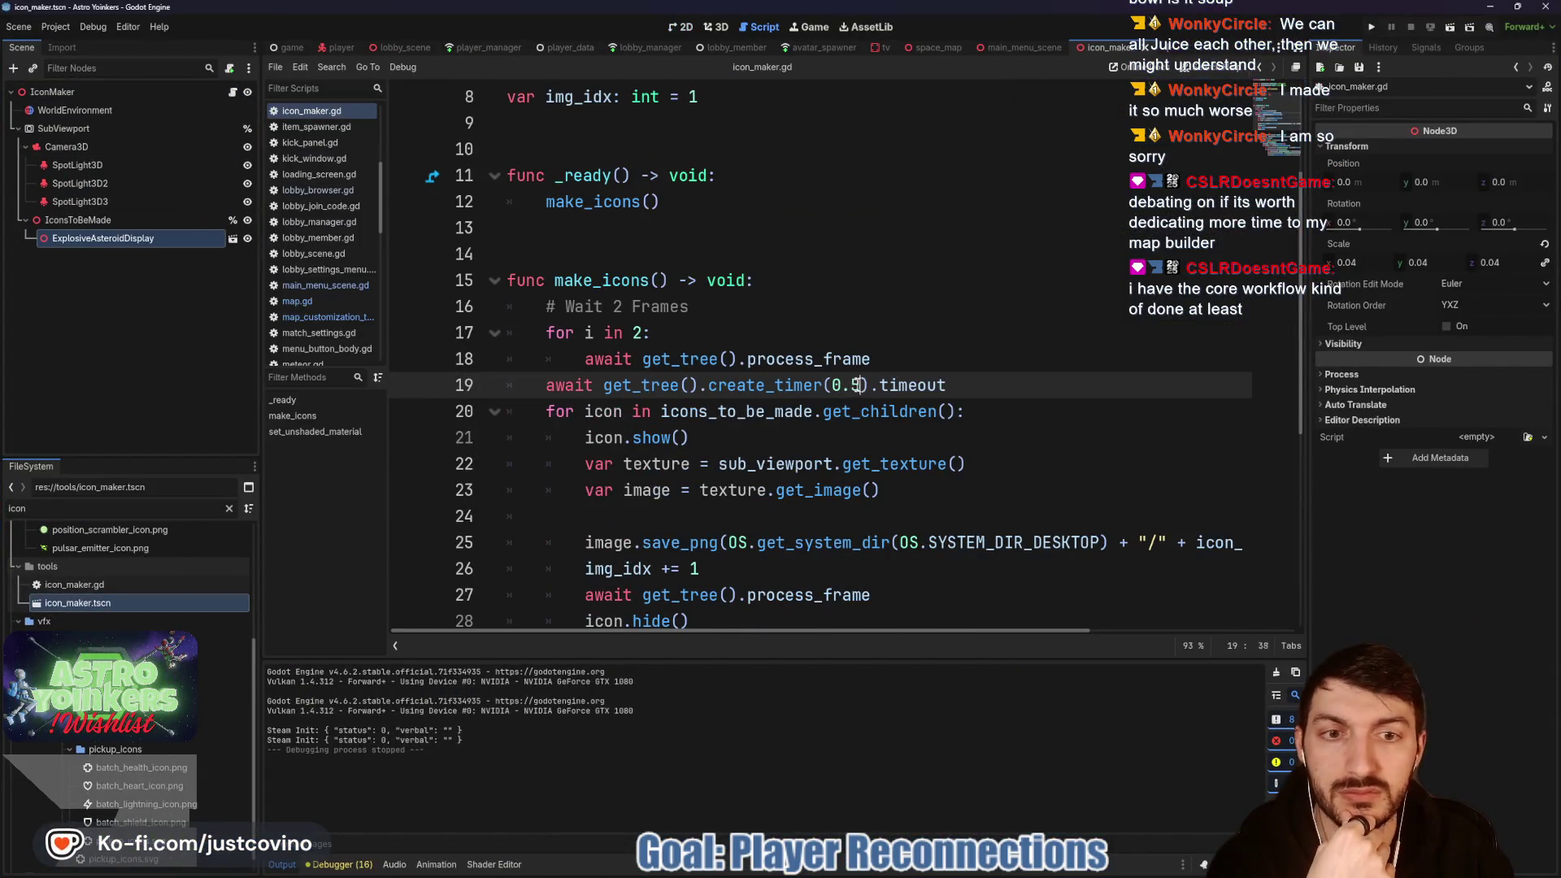
{"action": "type", "text": "1.0"}
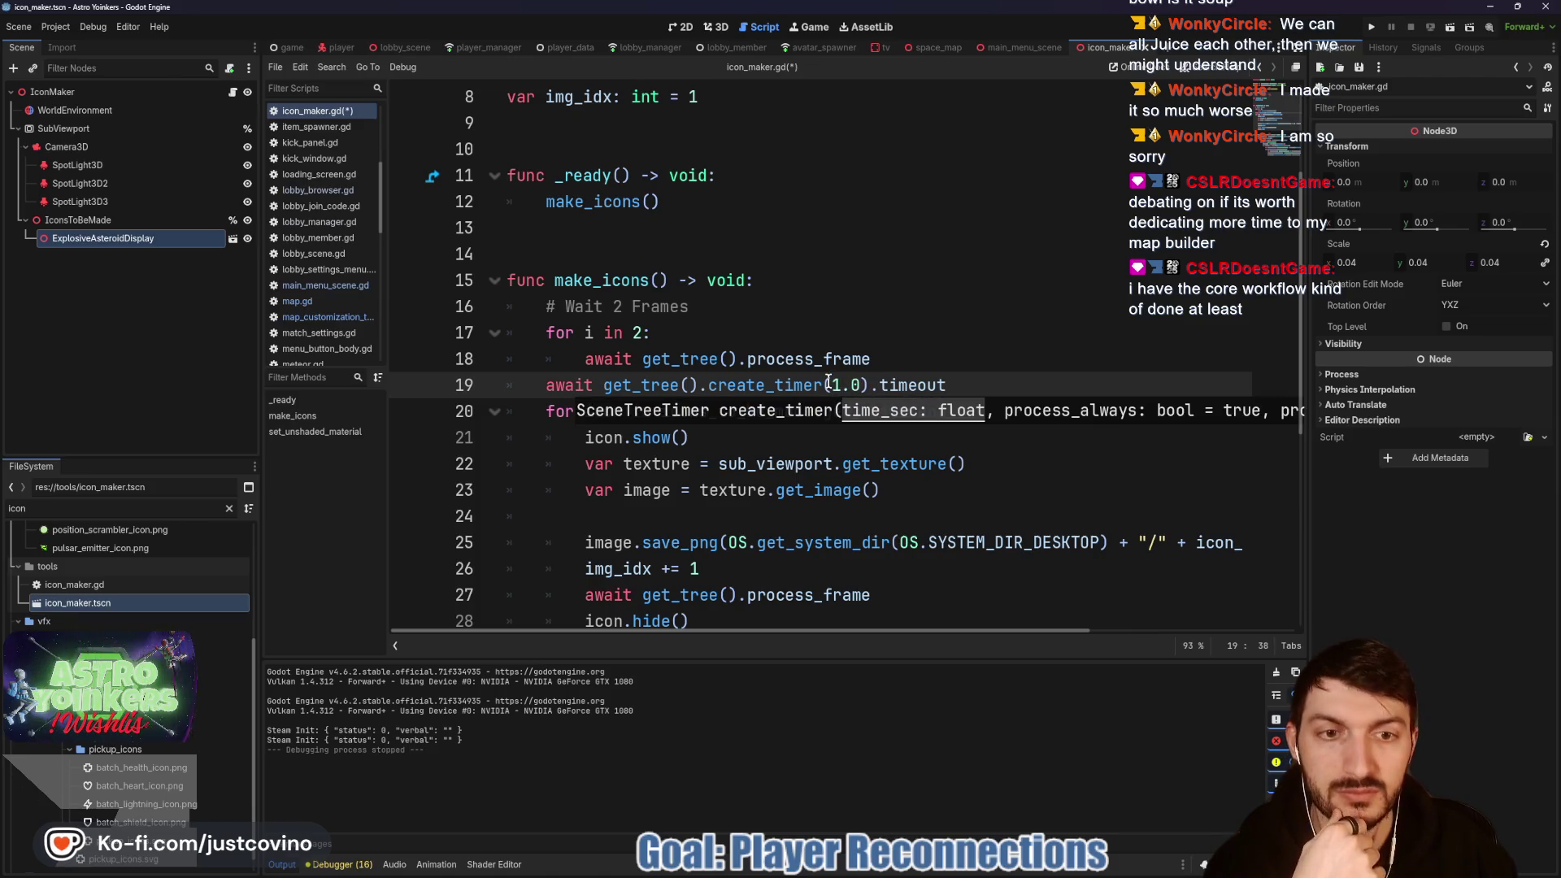
{"action": "left_click", "coordinate": [990, 380]}
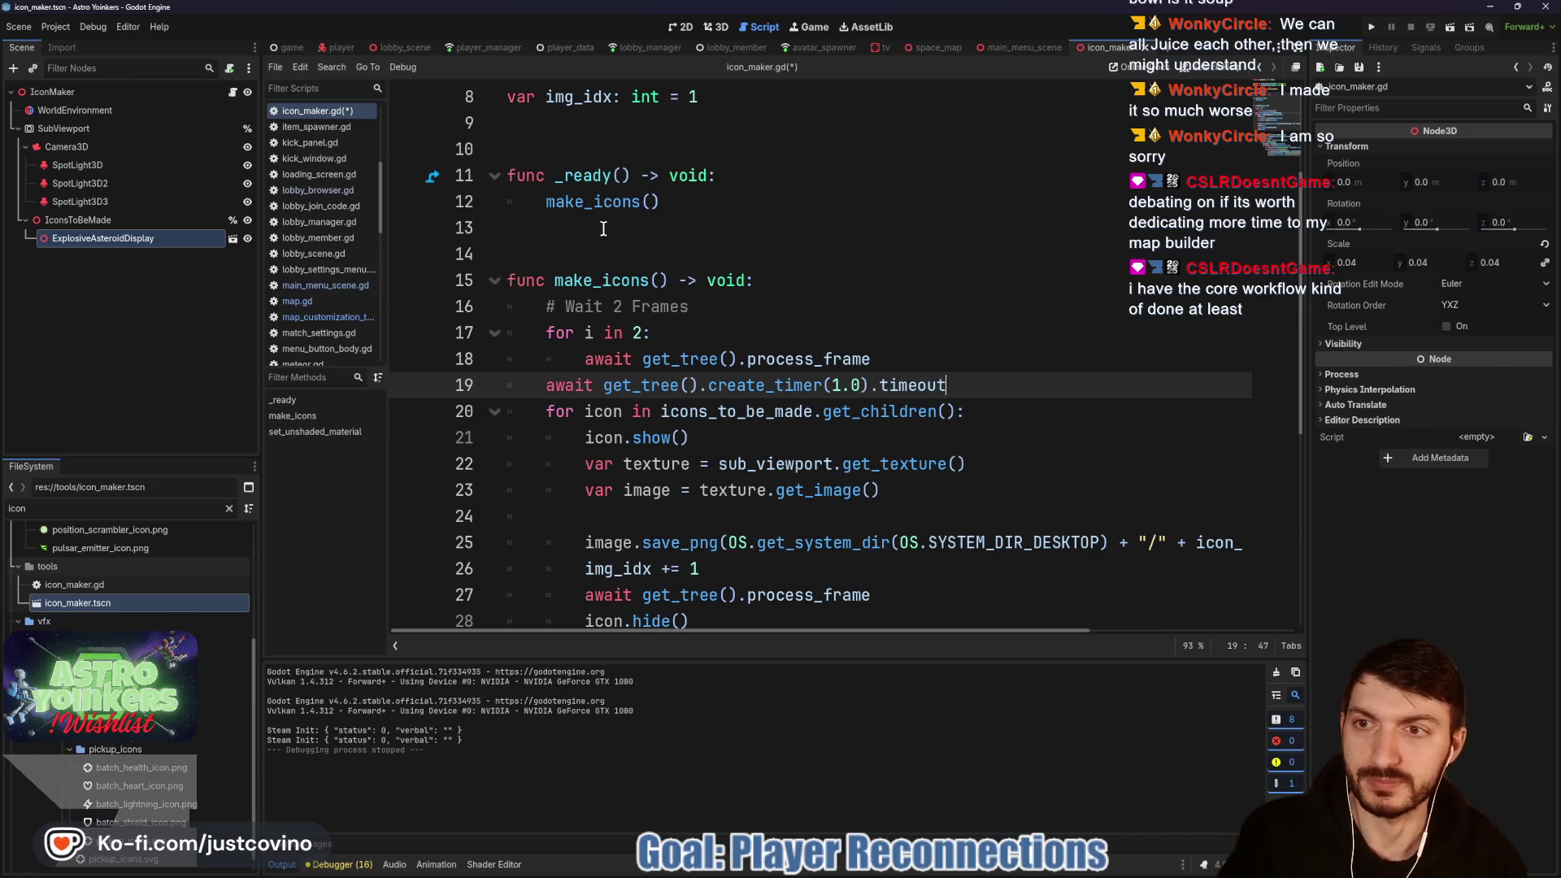
{"action": "key", "text": "F6"}
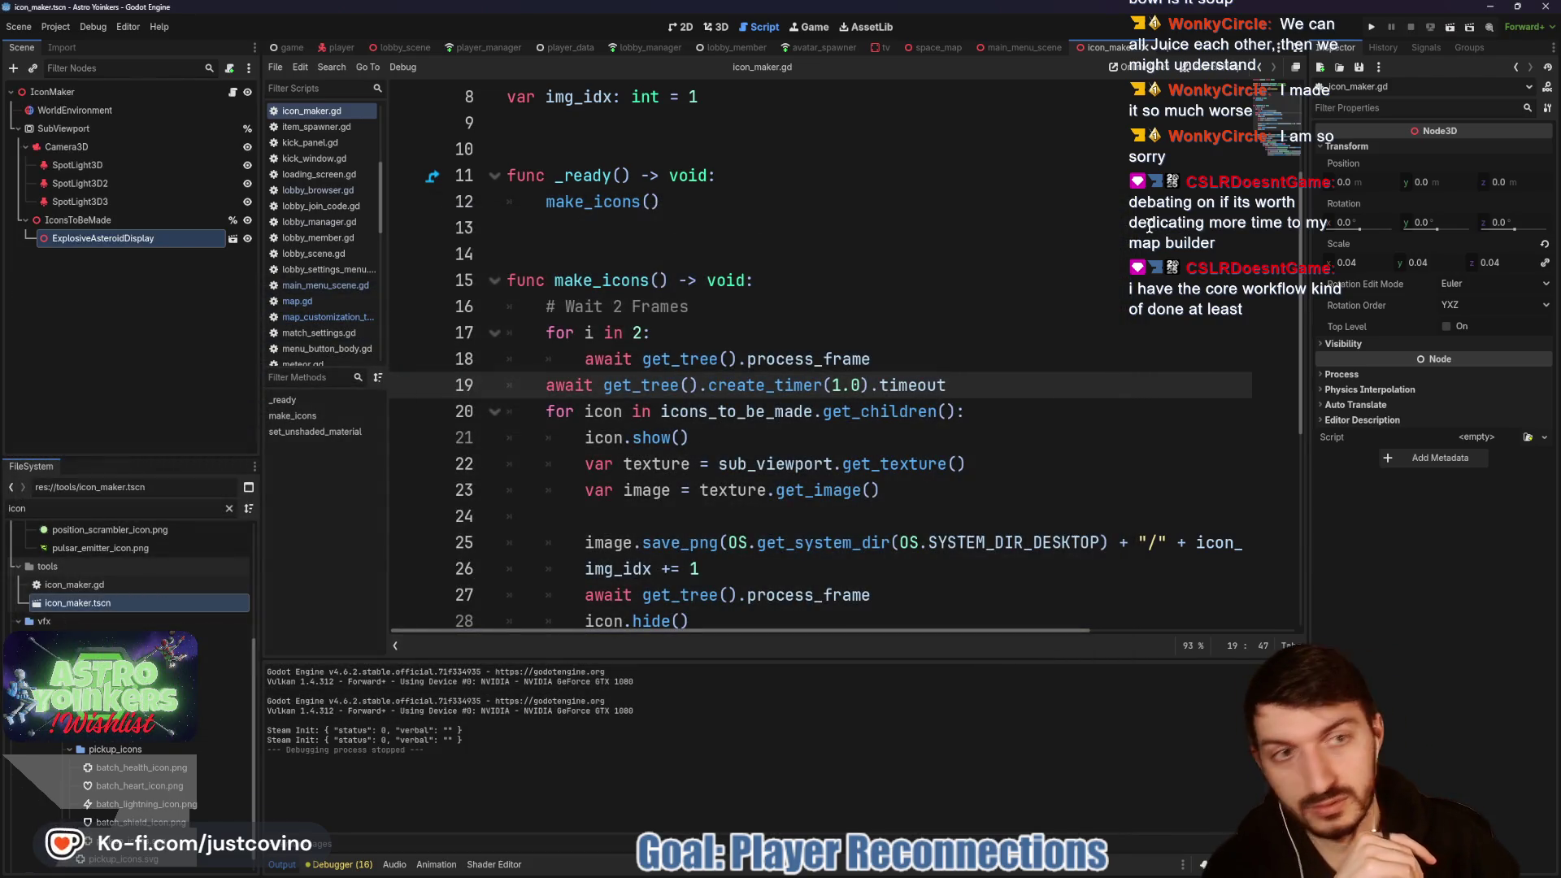
{"action": "left_click", "coordinate": [1489, 8]}
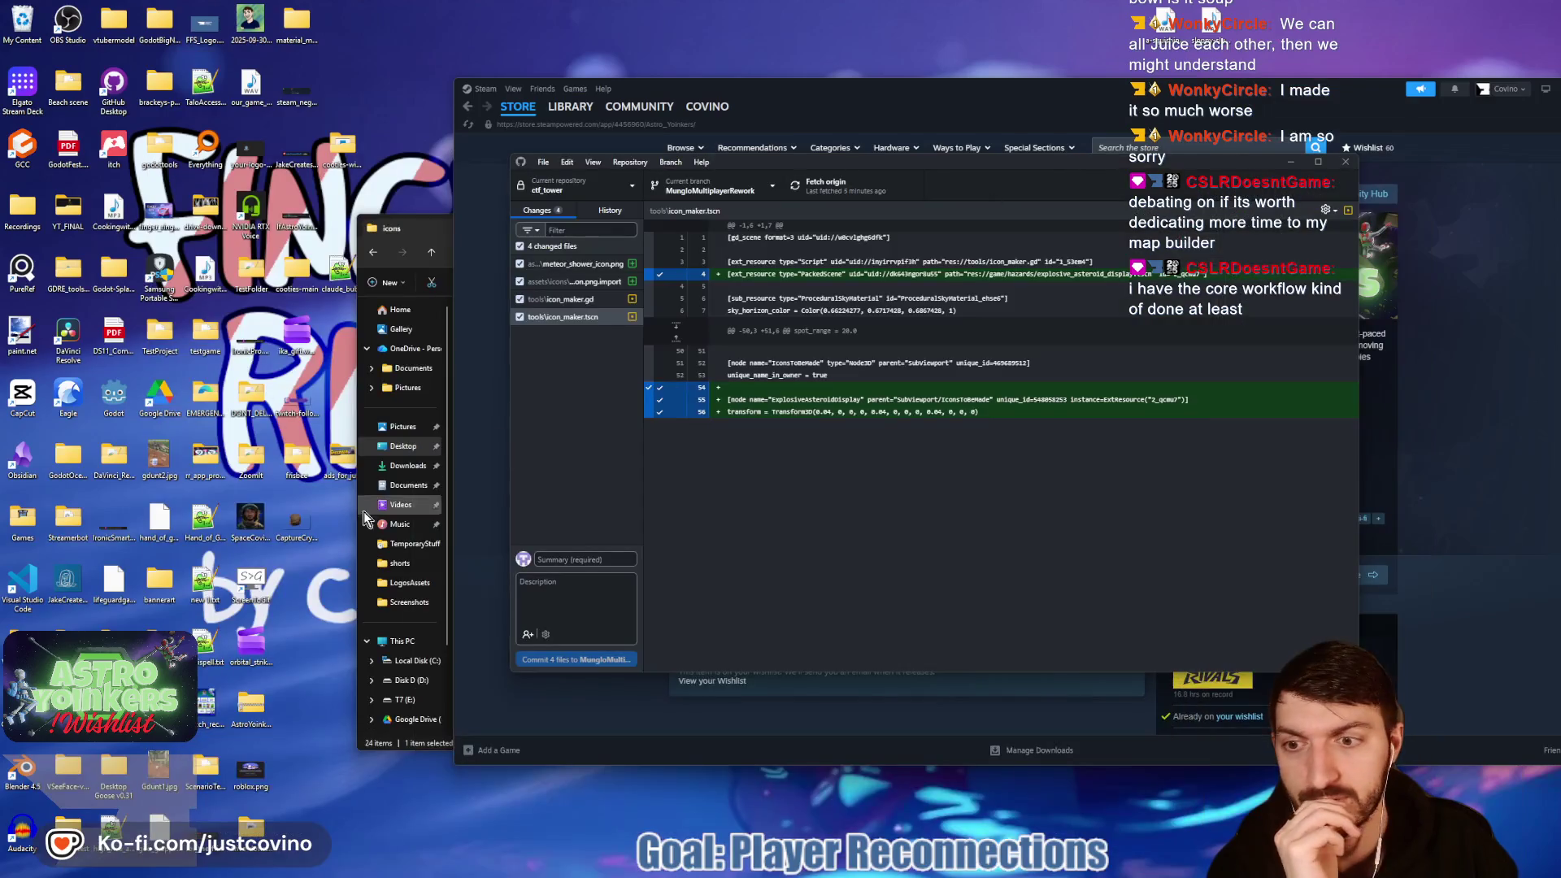
{"action": "double_click", "coordinate": [294, 530]}
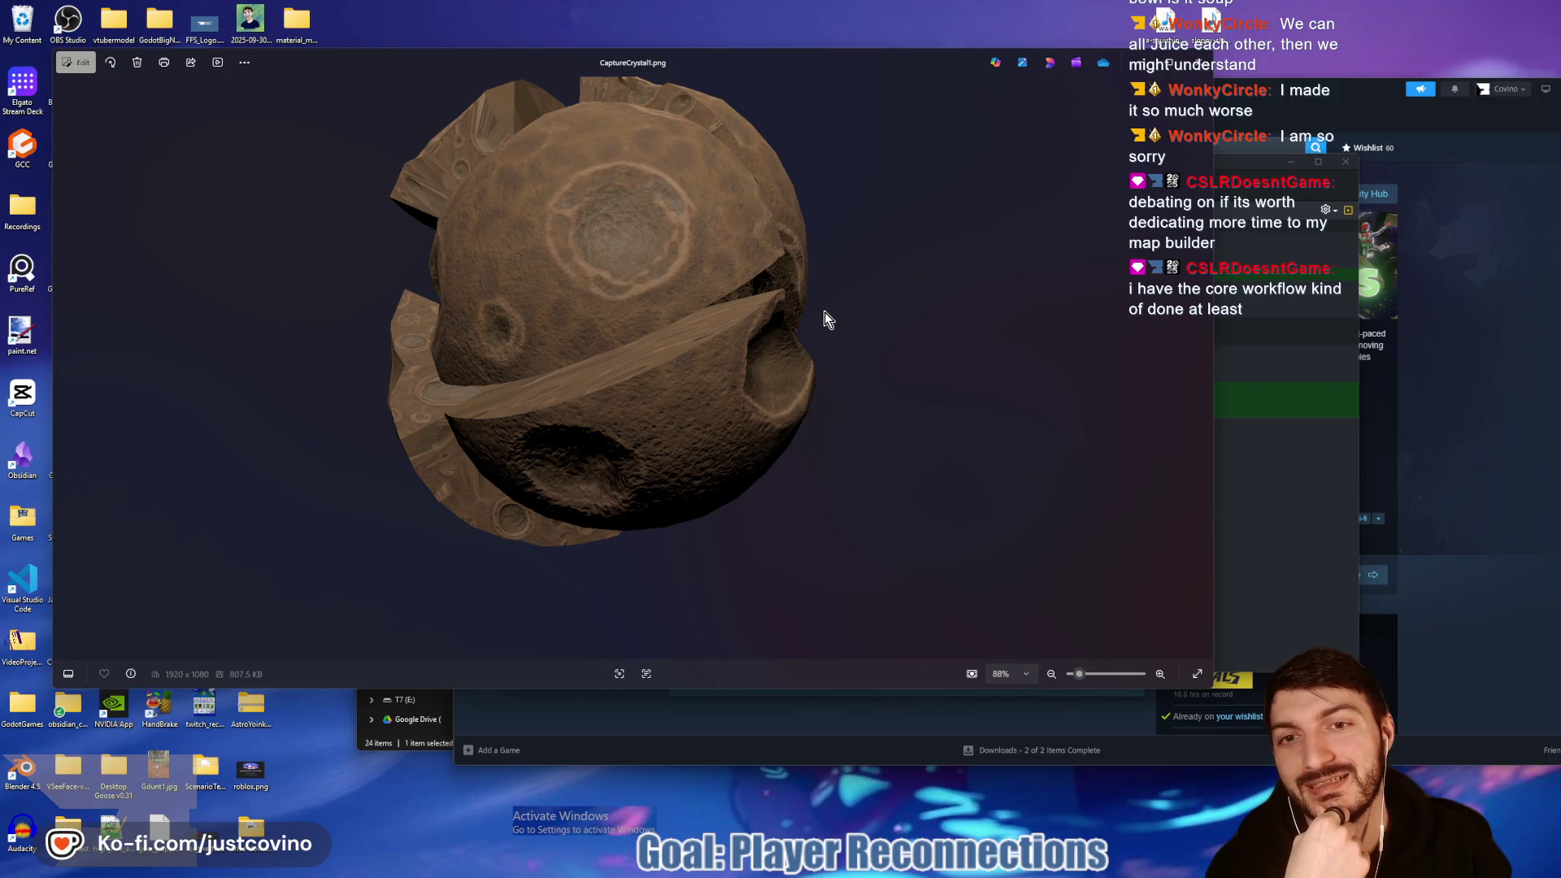
{"action": "left_click", "coordinate": [1201, 70]}
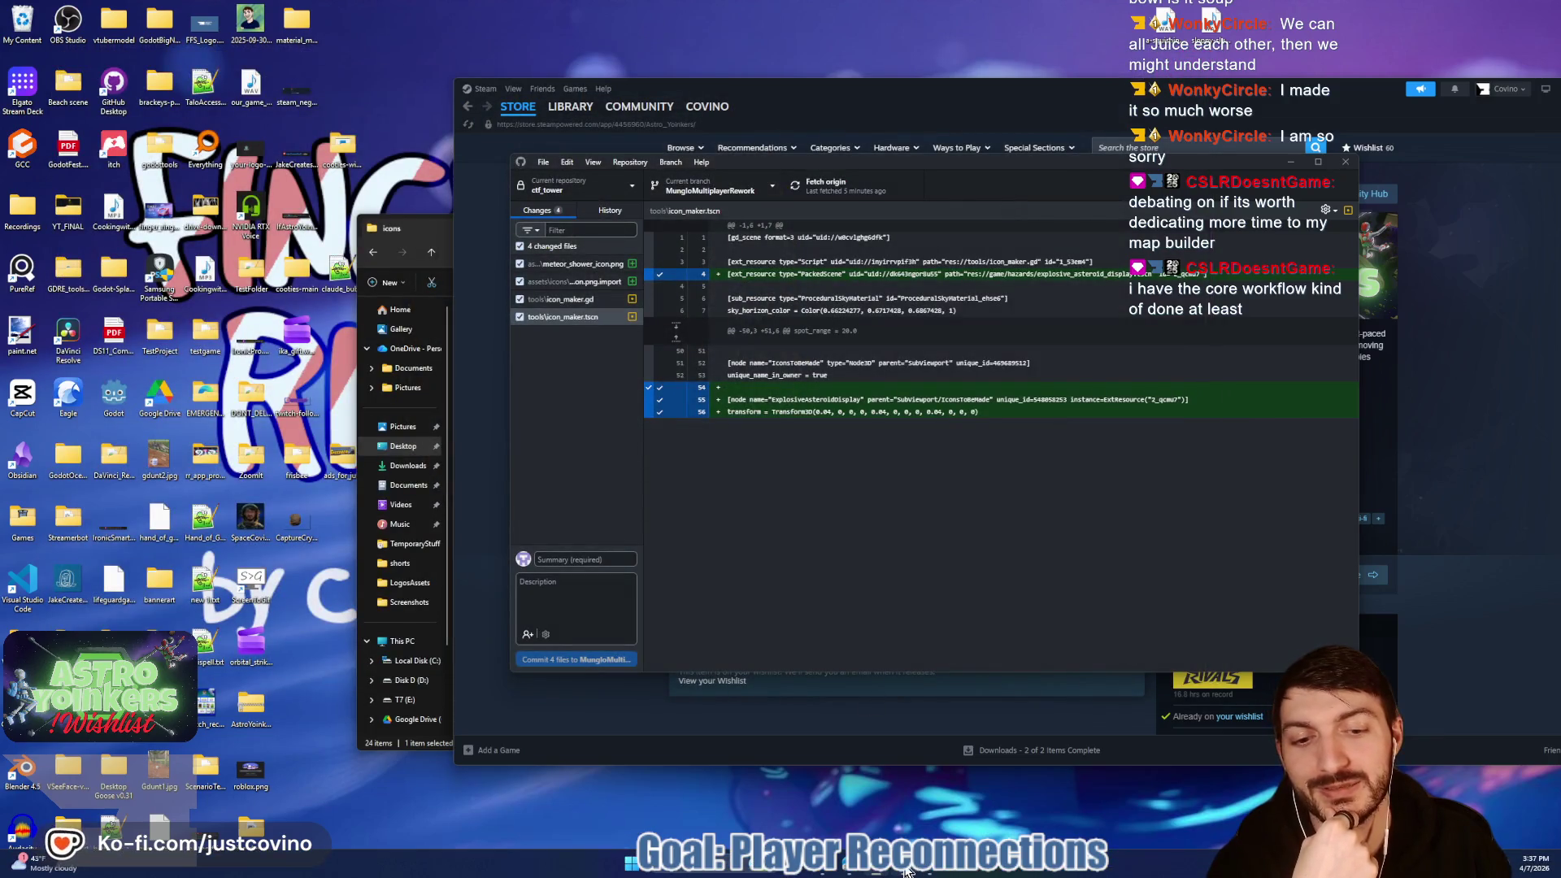
{"action": "left_click", "coordinate": [904, 868]}
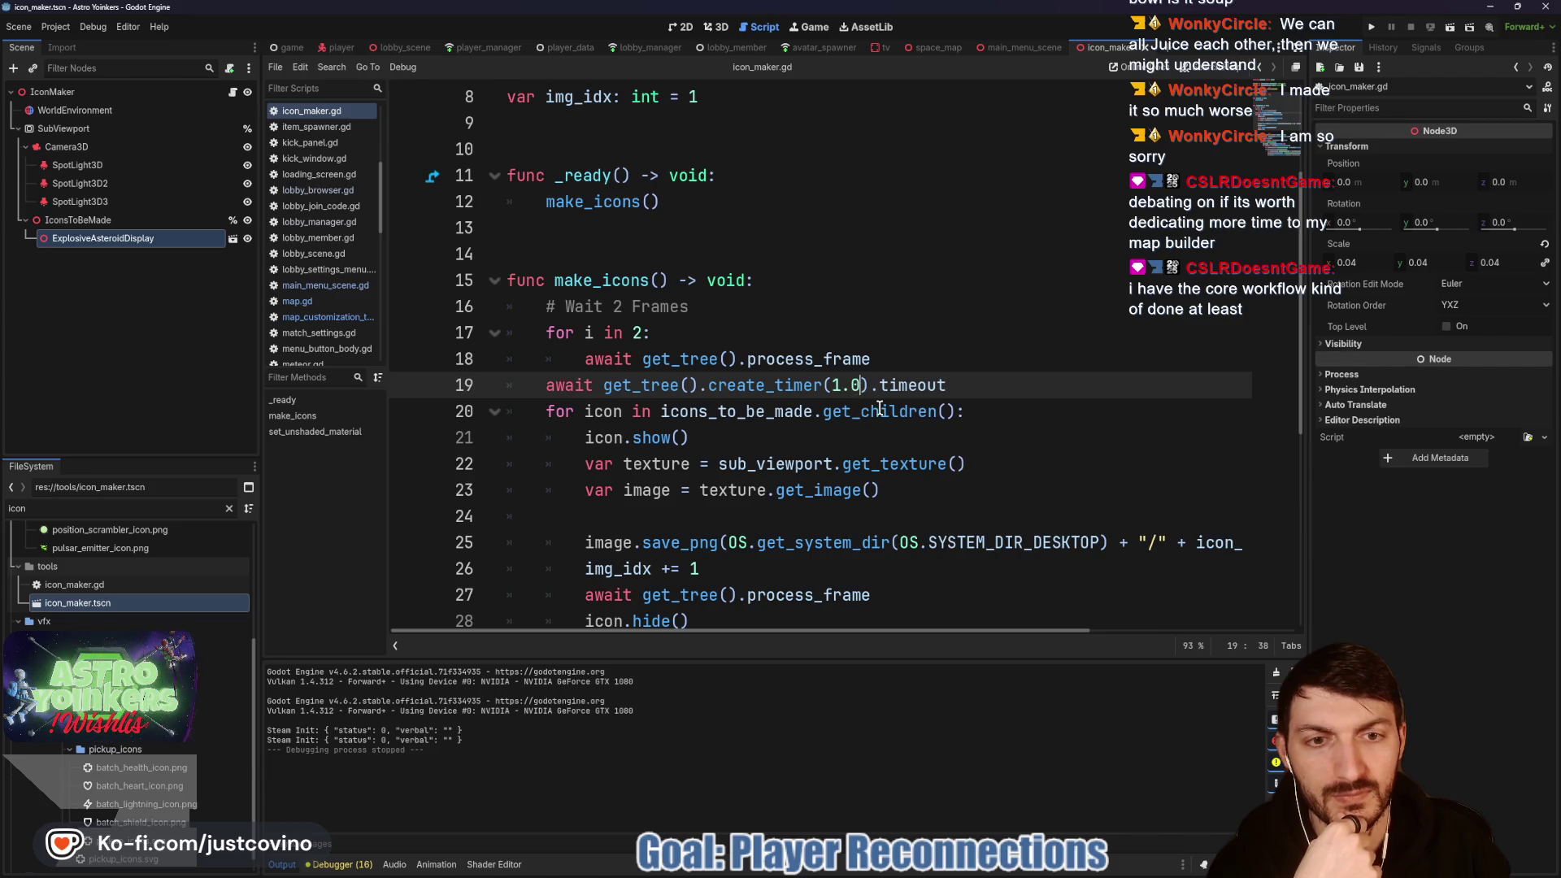
Step: Change line 19 of icon_maker.gd to create_timer(2.0), then save and run the current scene
{"action": "key", "text": "BackSpace"}
{"action": "type", "text": "5"}
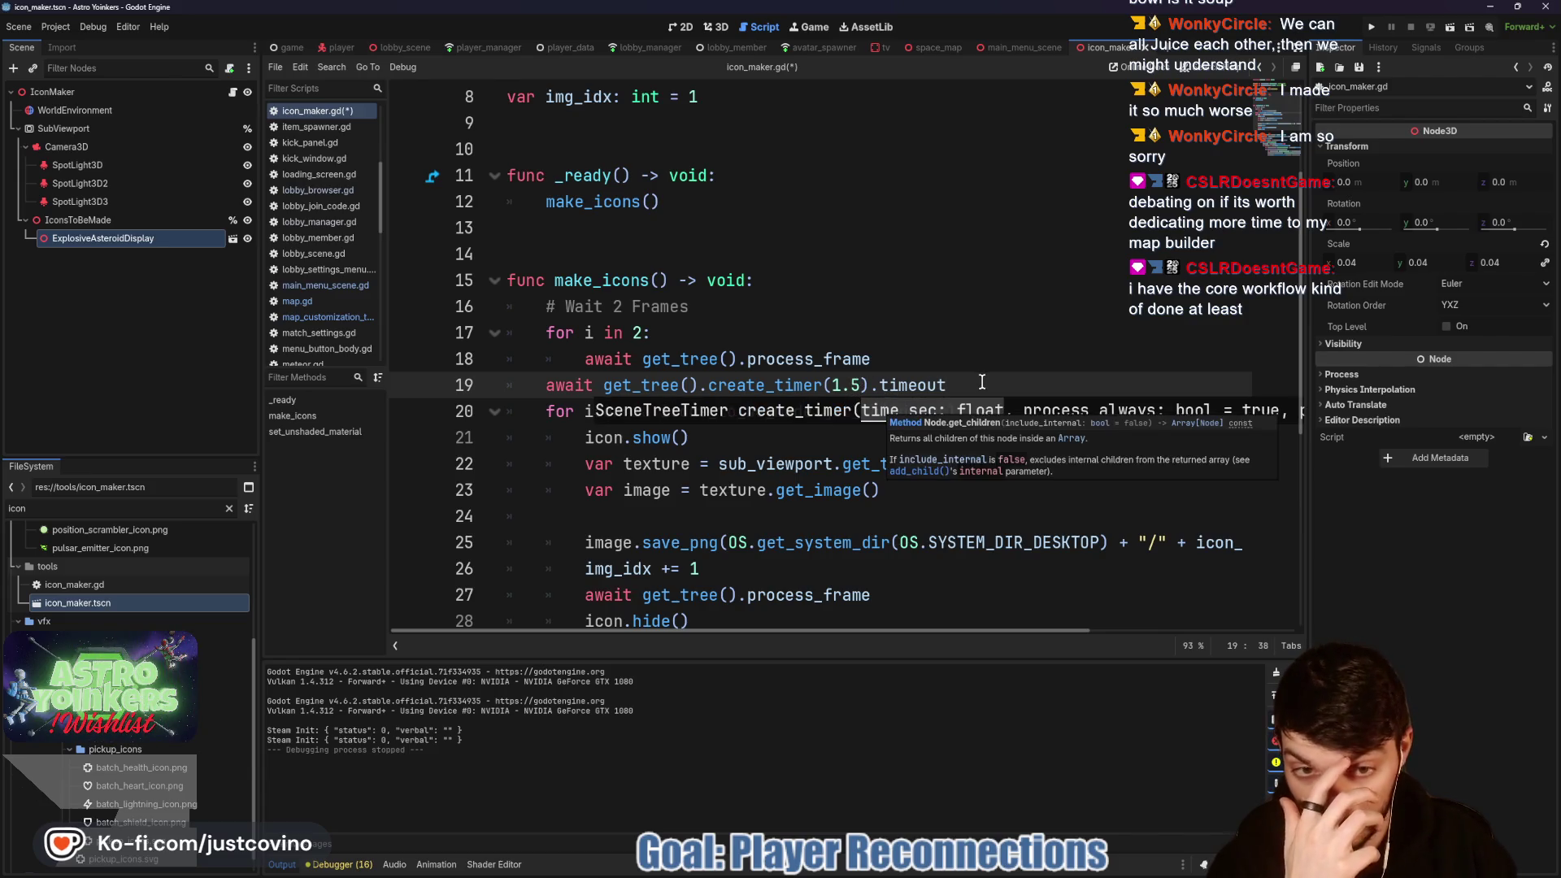
{"action": "key", "text": "BackSpace"}
{"action": "key", "text": "BackSpace"}
{"action": "key", "text": "BackSpace"}
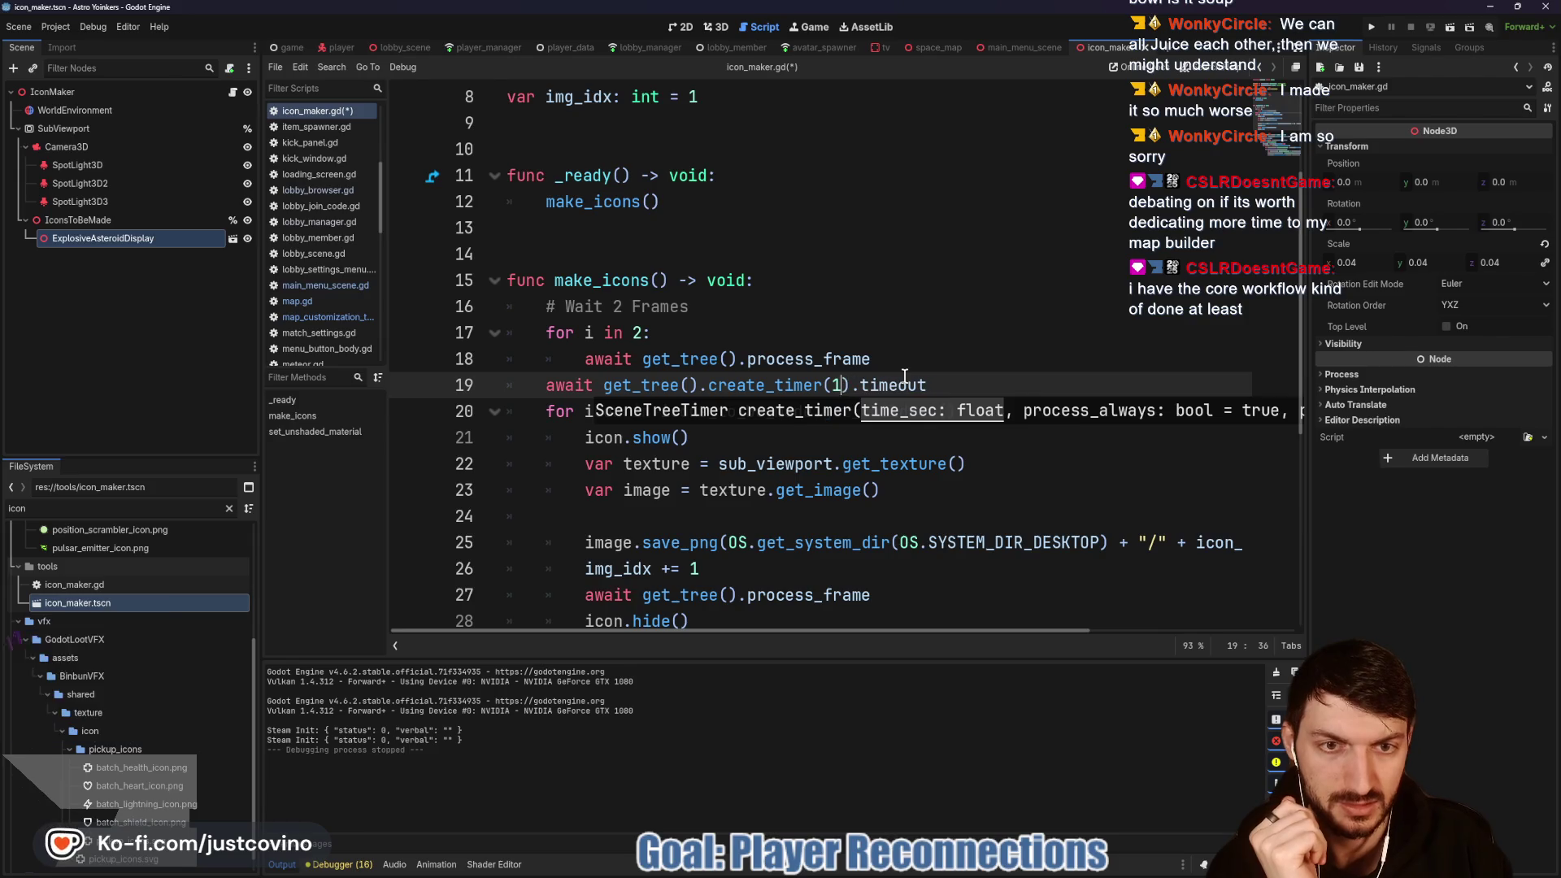
{"action": "type", "text": "2.0"}
{"action": "left_click", "coordinate": [972, 358]}
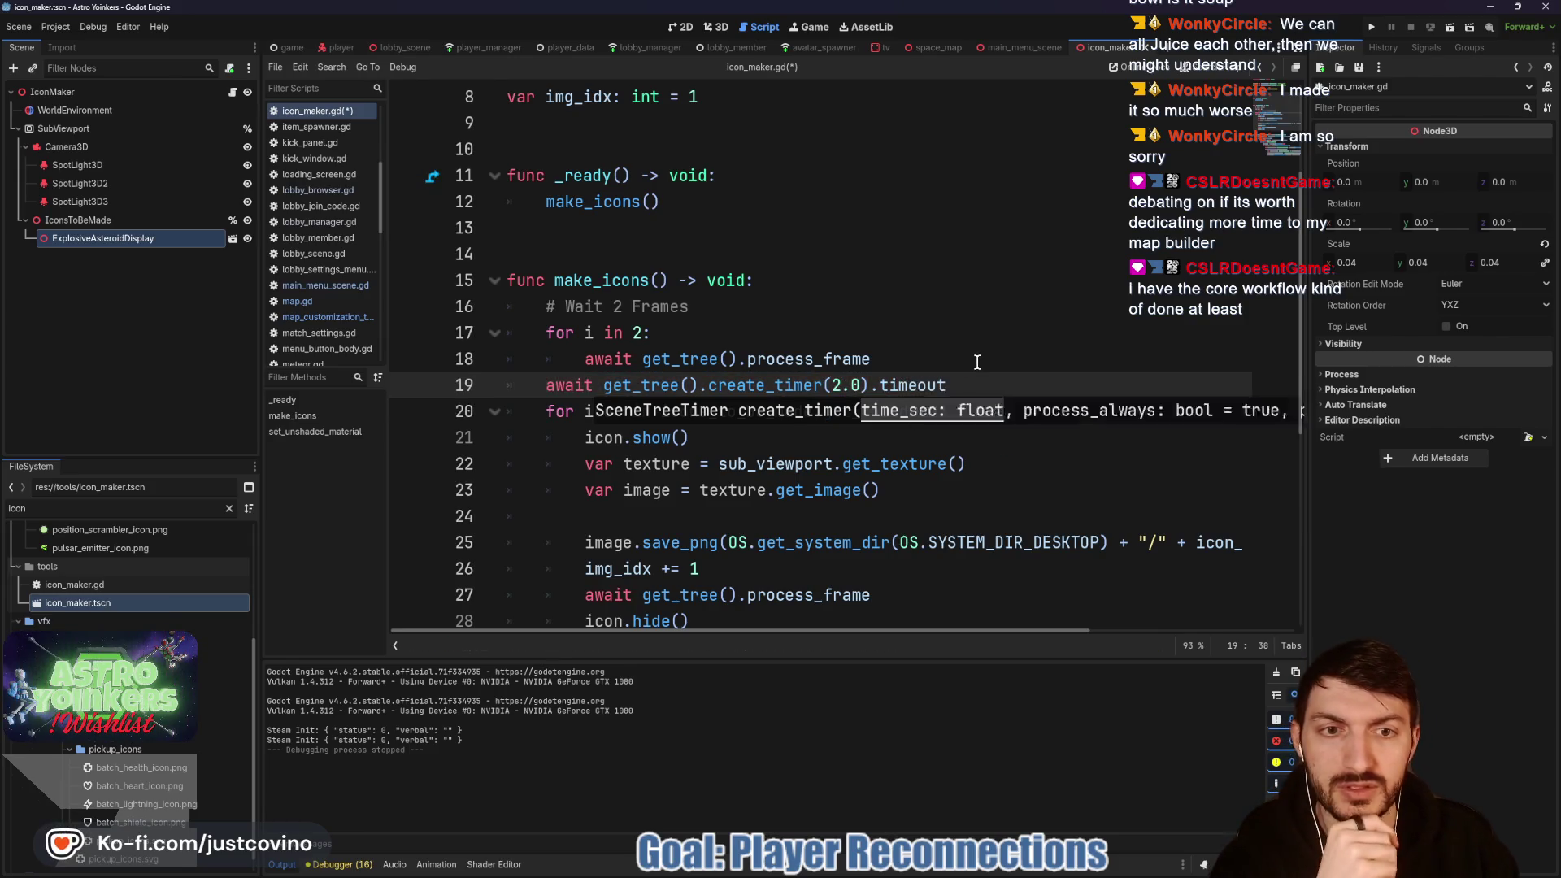
{"action": "scroll", "coordinate": [971, 362], "scroll_direction": "down", "scroll_amount": 4}
{"action": "scroll", "coordinate": [837, 350], "scroll_direction": "up", "scroll_amount": 5}
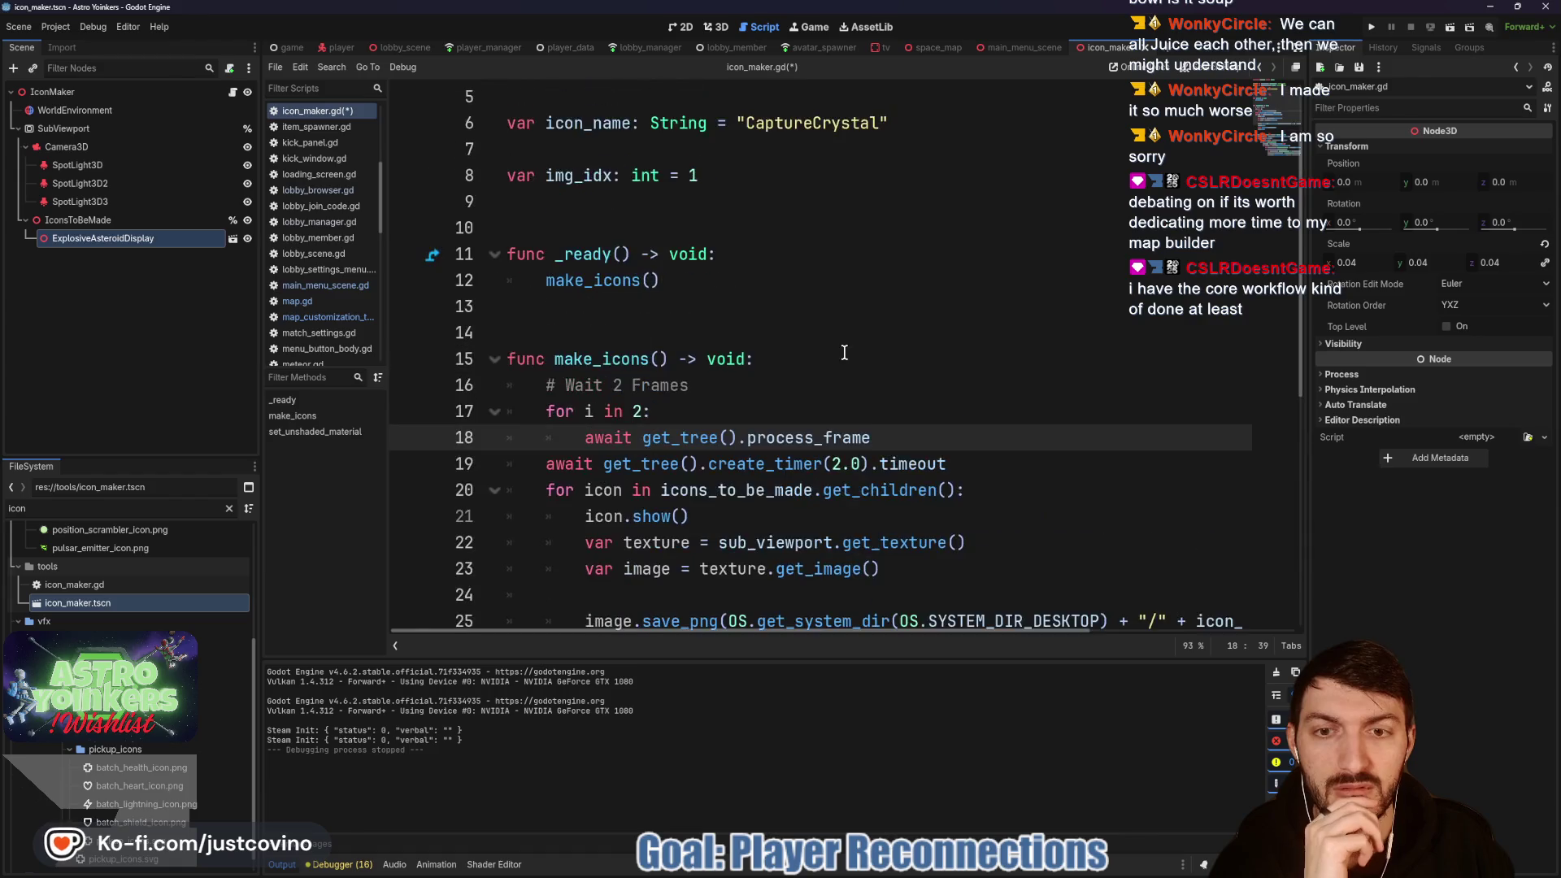
{"action": "left_click", "coordinate": [1372, 26]}
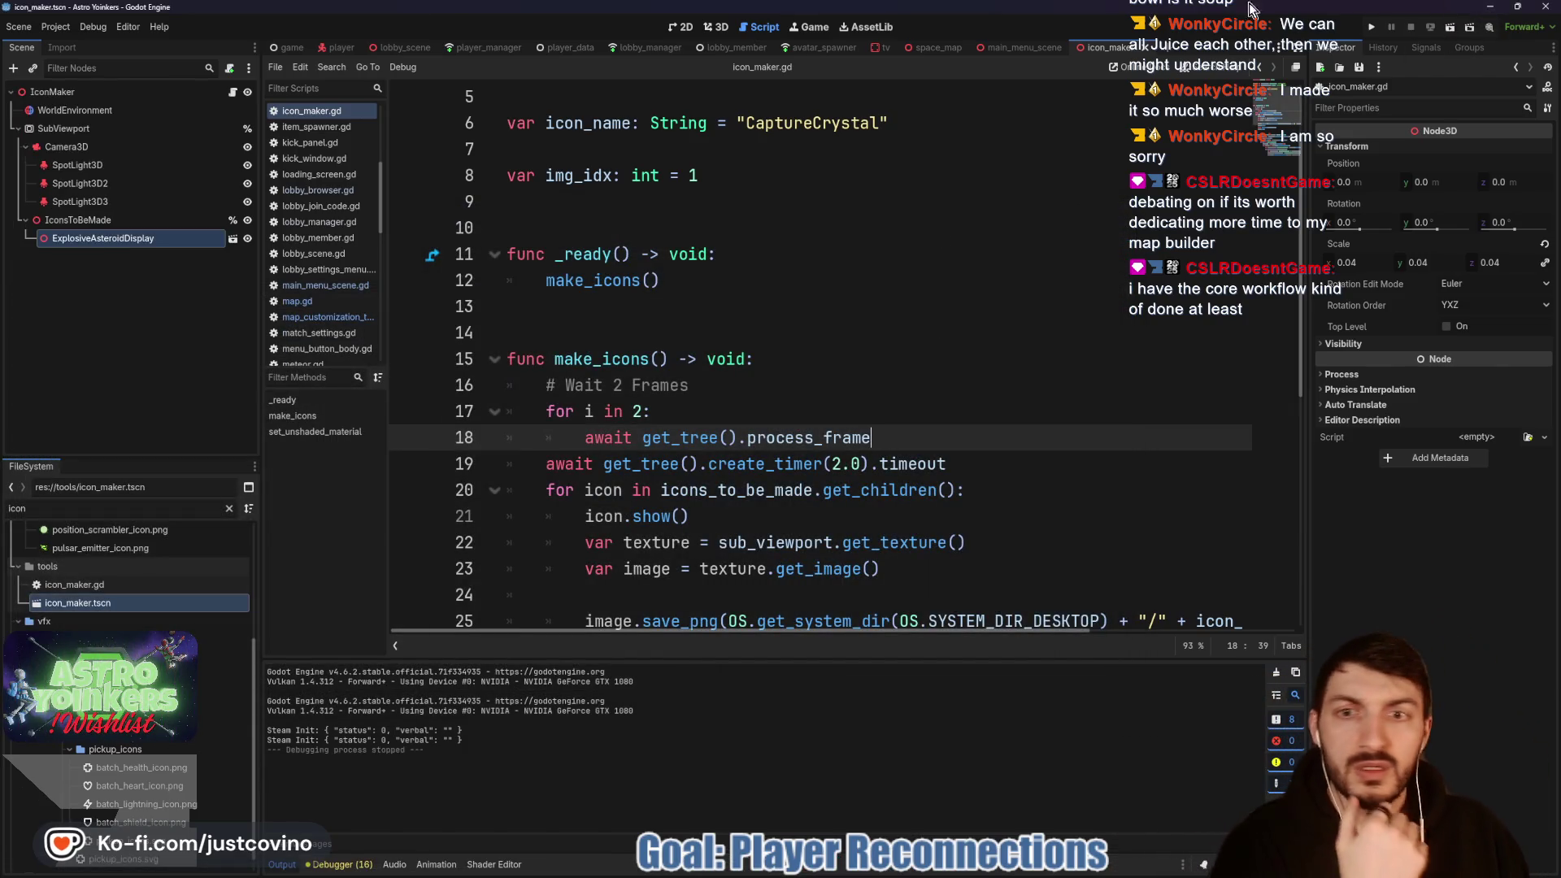
Step: Minimize the Godot editor once the icon-maker run has closed
{"action": "left_click", "coordinate": [1487, 9]}
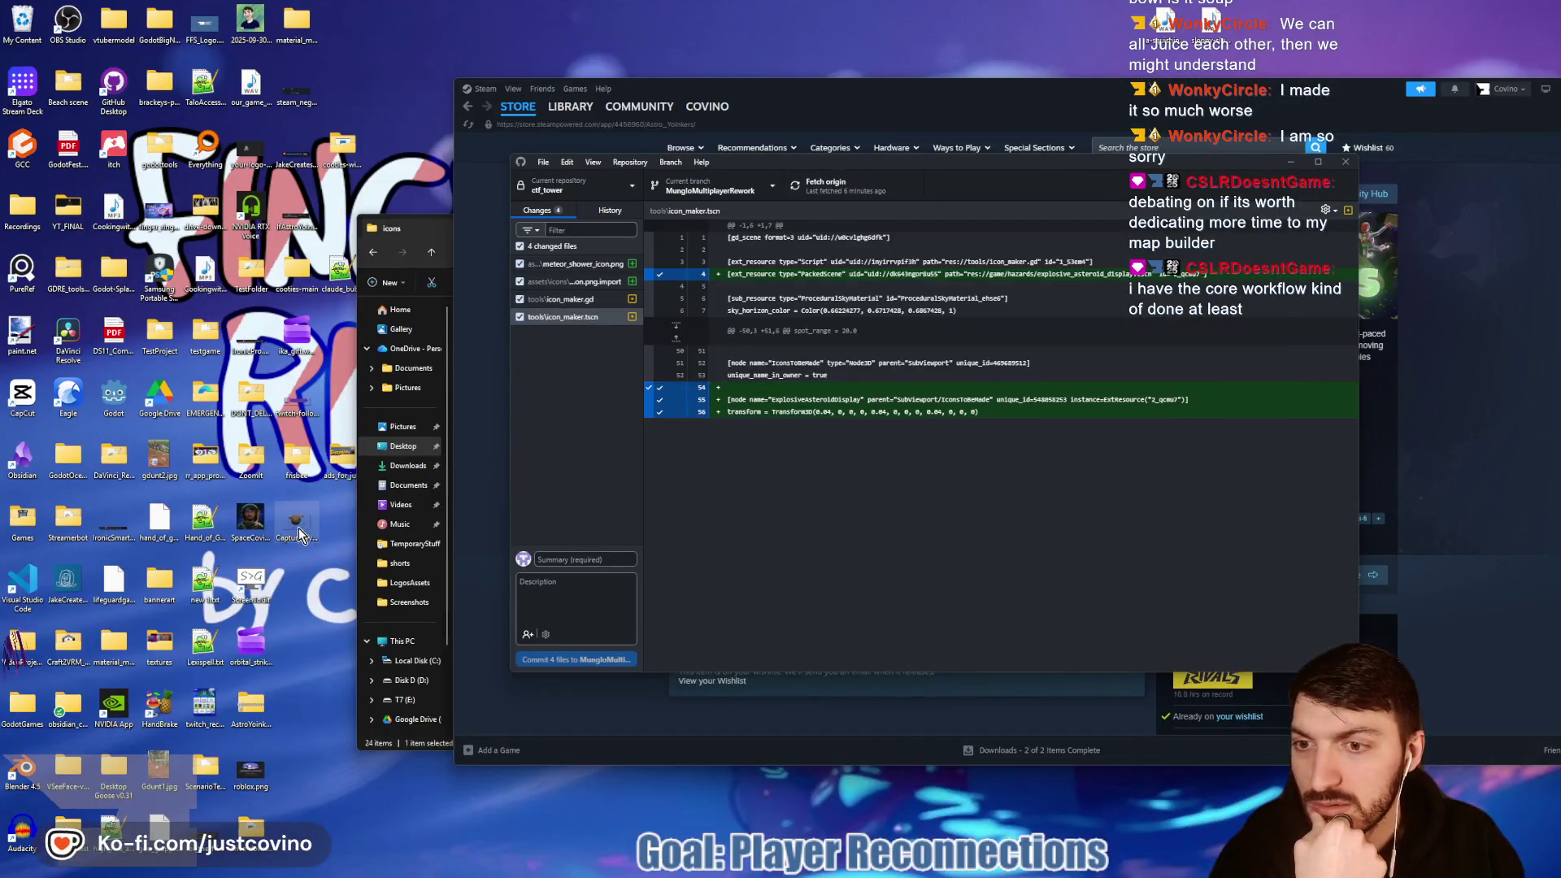
Step: View the new CaptureCrystal1.png render in Photos twice, then return to the icons folder with nothing selected
{"action": "double_click", "coordinate": [299, 528]}
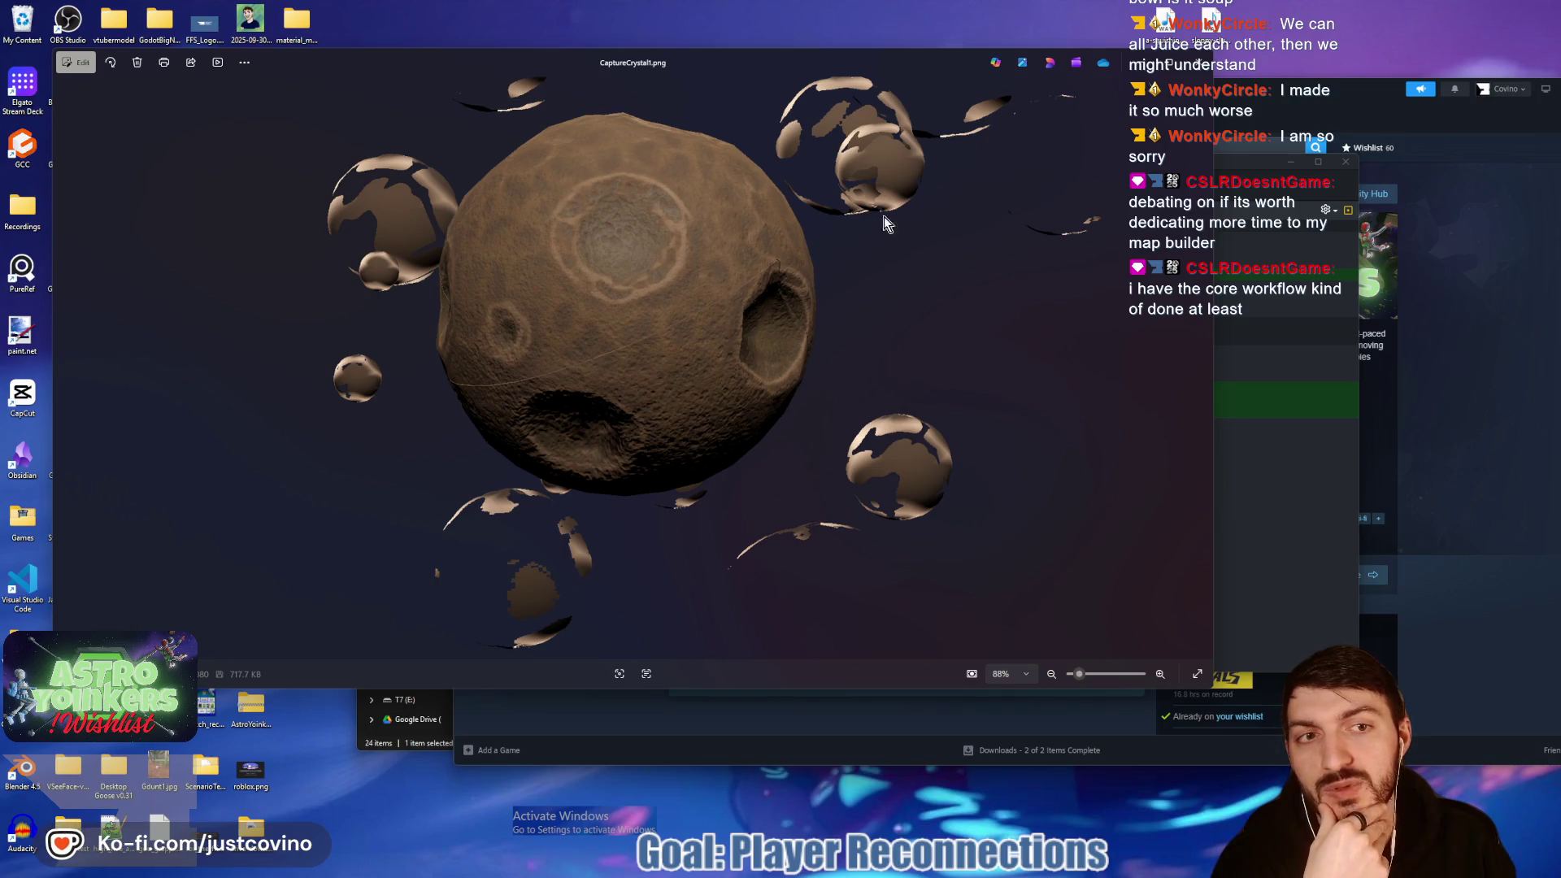
{"action": "left_click", "coordinate": [1203, 67]}
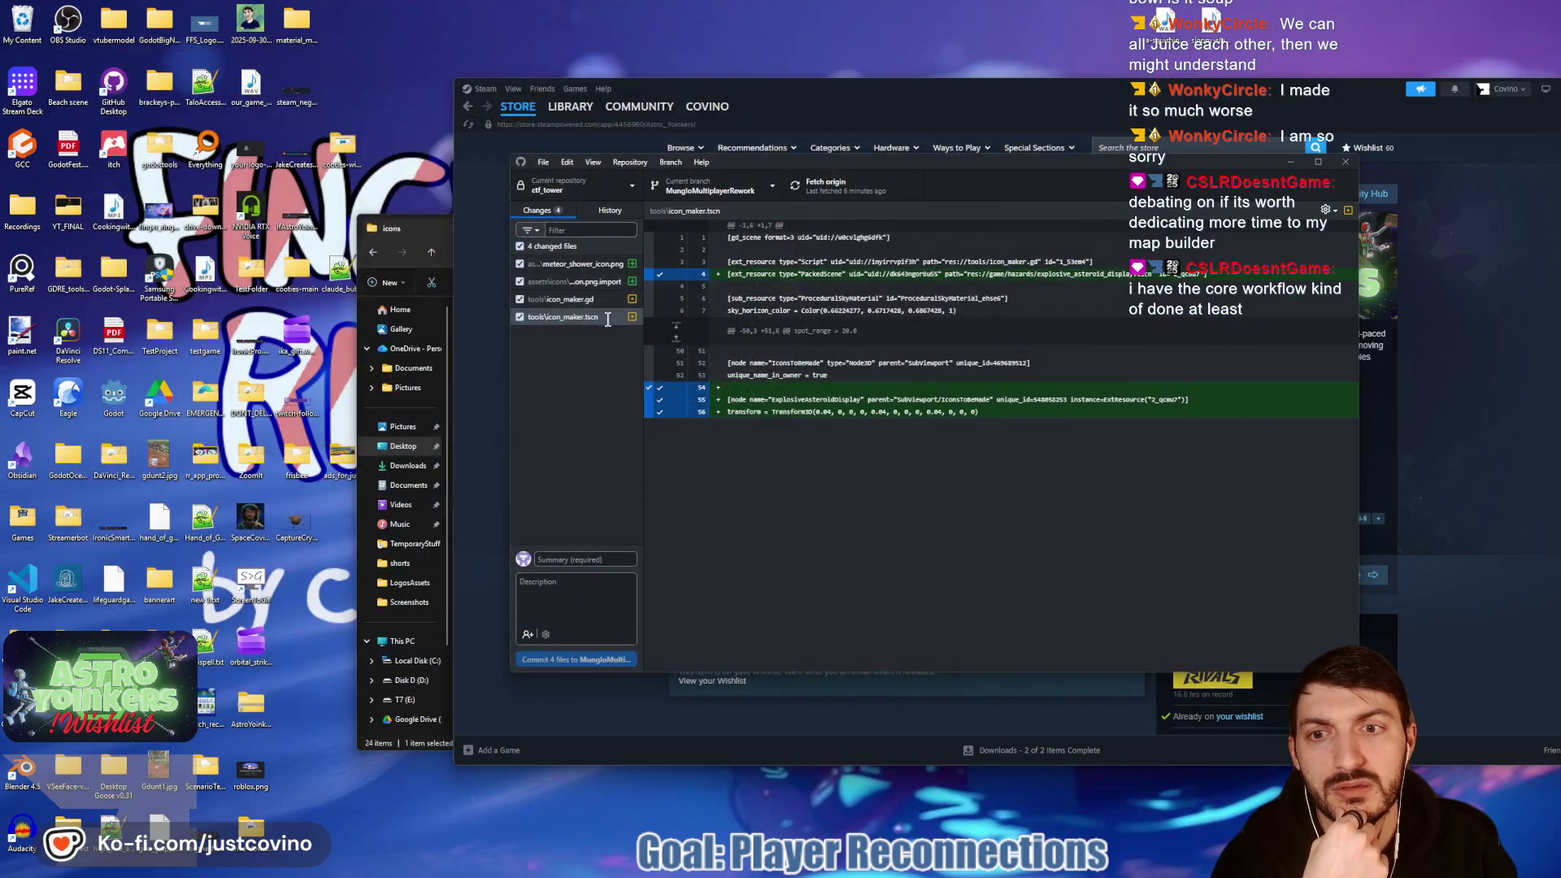
{"action": "double_click", "coordinate": [301, 529]}
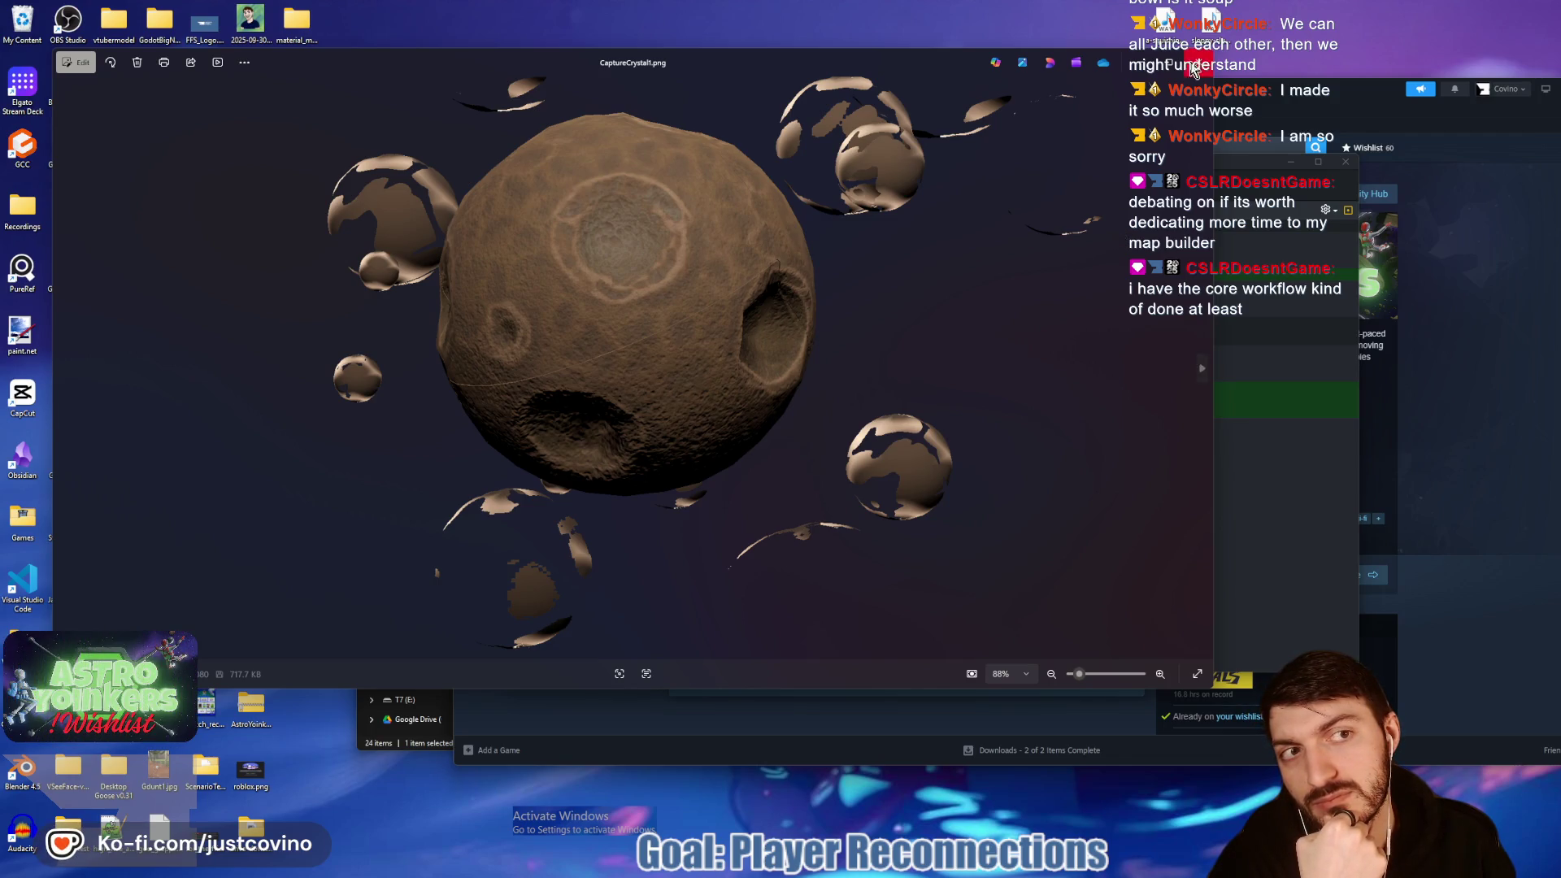
{"action": "left_click", "coordinate": [1197, 62]}
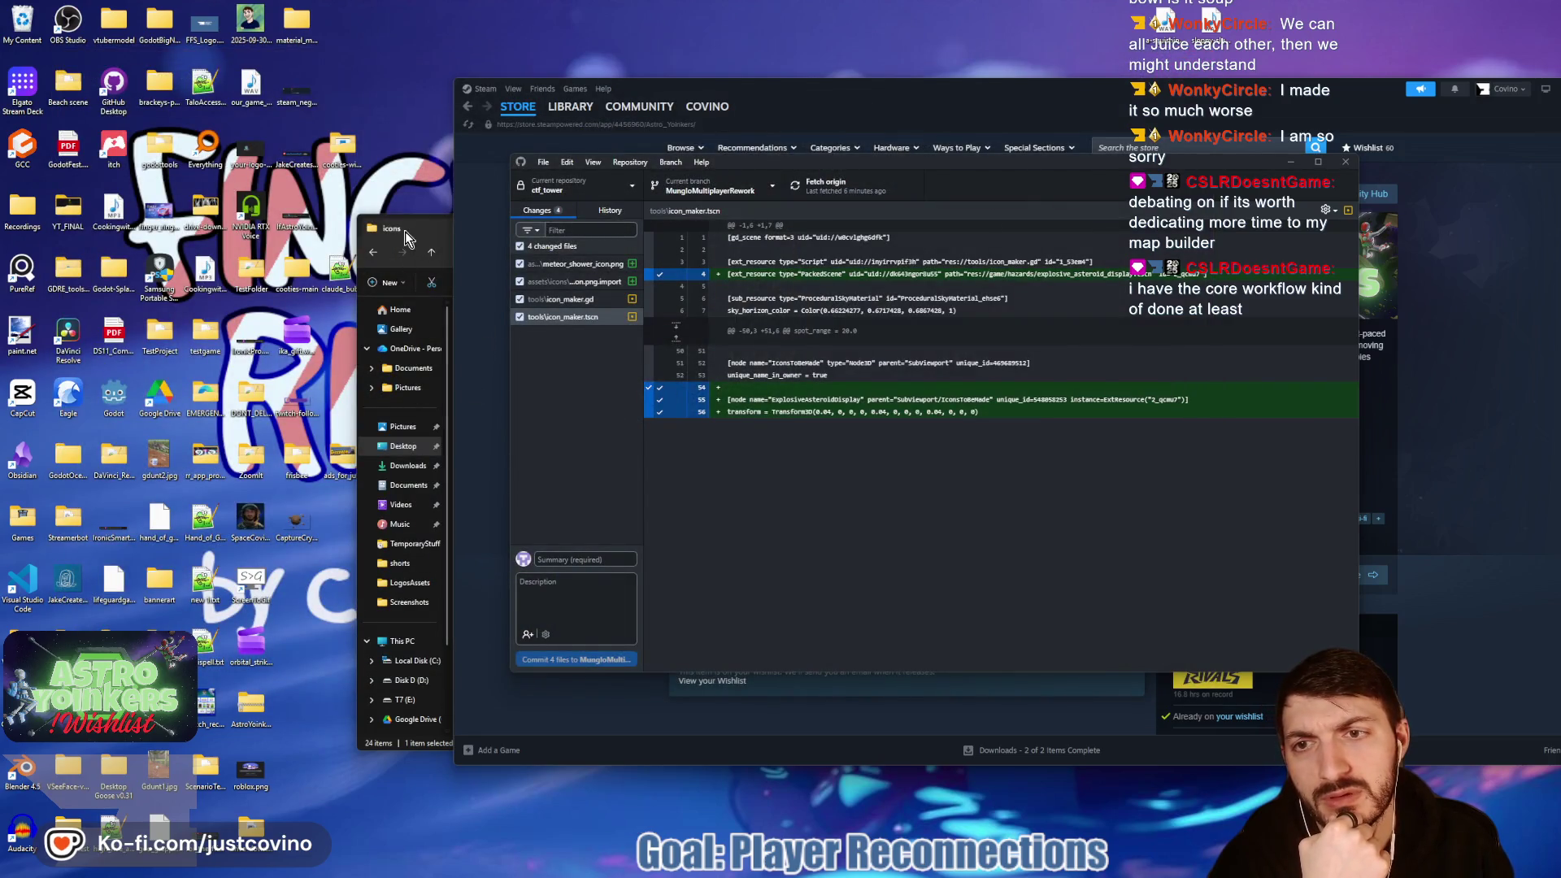
{"action": "left_click", "coordinate": [406, 230]}
{"action": "left_click", "coordinate": [831, 647]}
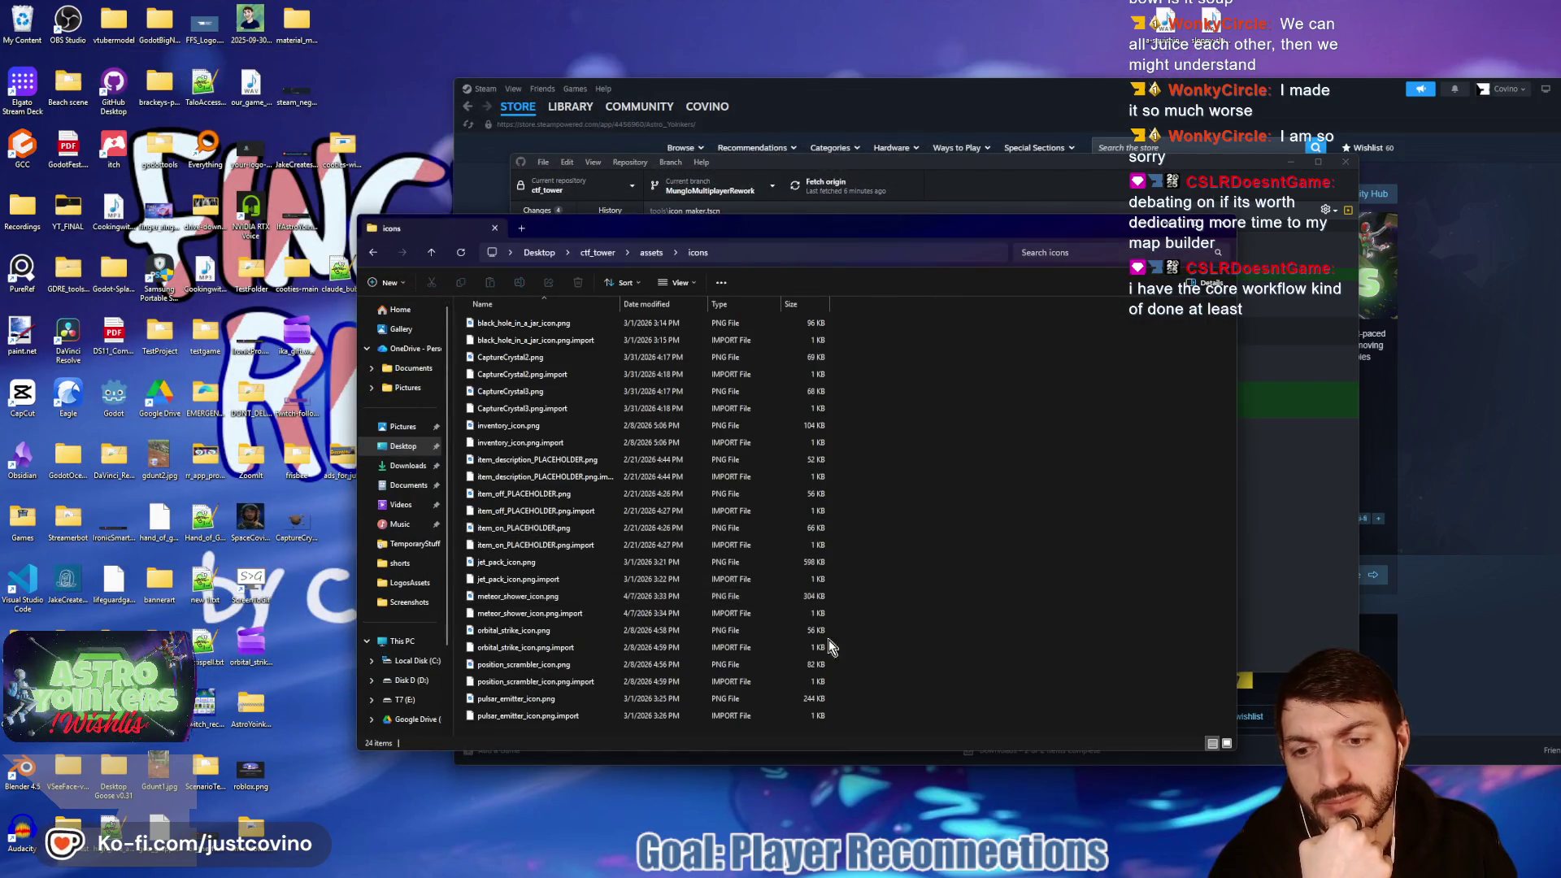
Step: Move CaptureCrystal1.png into the icons folder and rename it explosive_asteroid_icon.png
{"action": "mouse_move", "coordinate": [324, 539]}
{"action": "left_mouse_down"}
{"action": "mouse_move", "coordinate": [299, 554]}
{"action": "mouse_move", "coordinate": [870, 598]}
{"action": "left_mouse_up"}
{"action": "key", "text": "F2"}
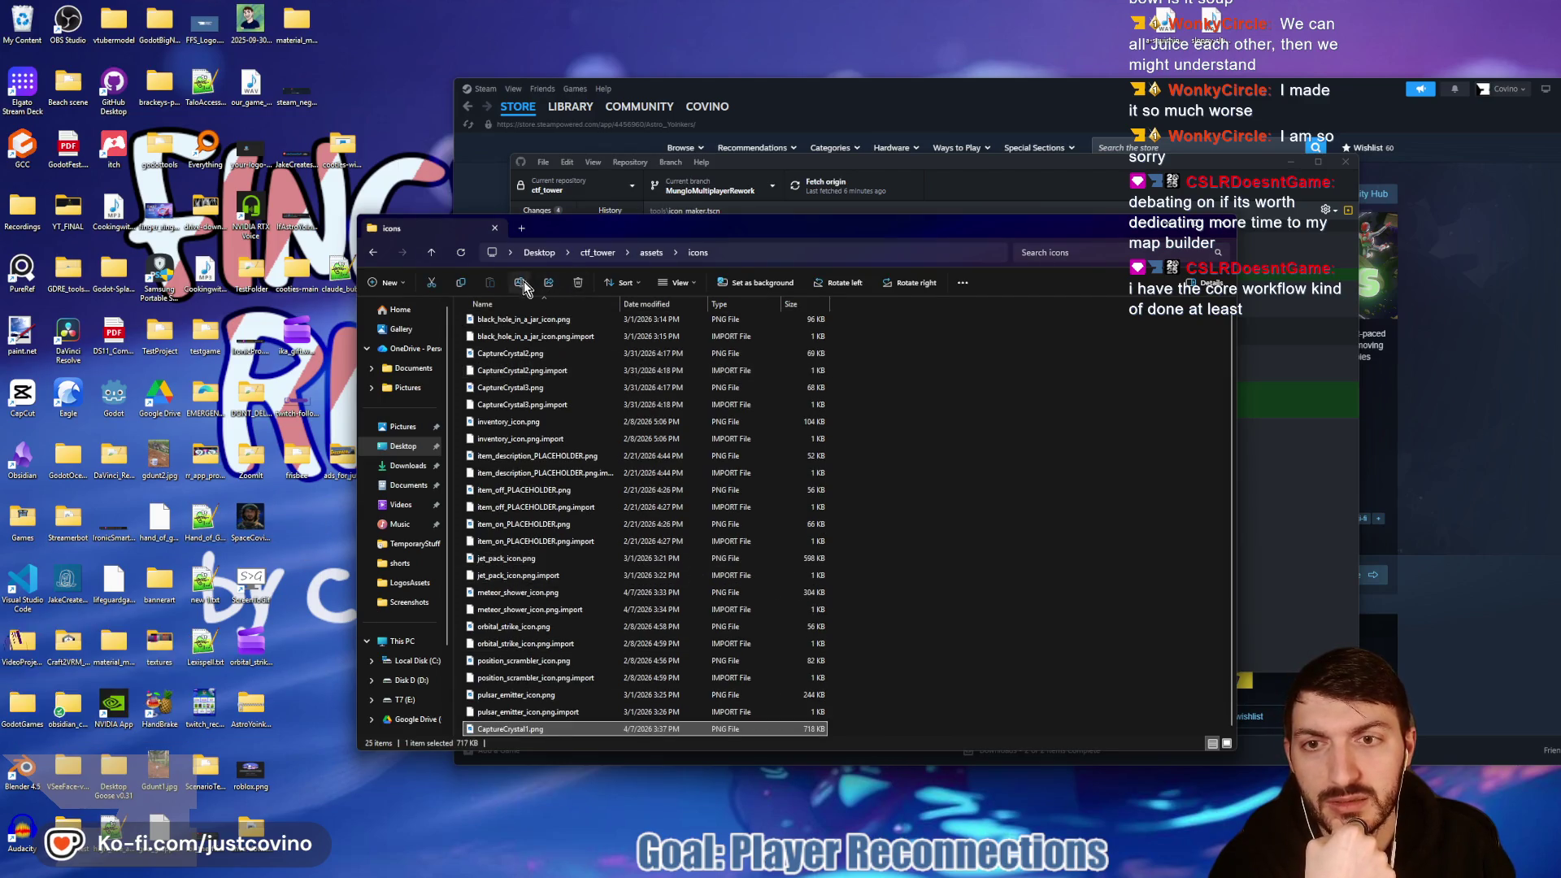
{"action": "type", "text": "explosive_as"}
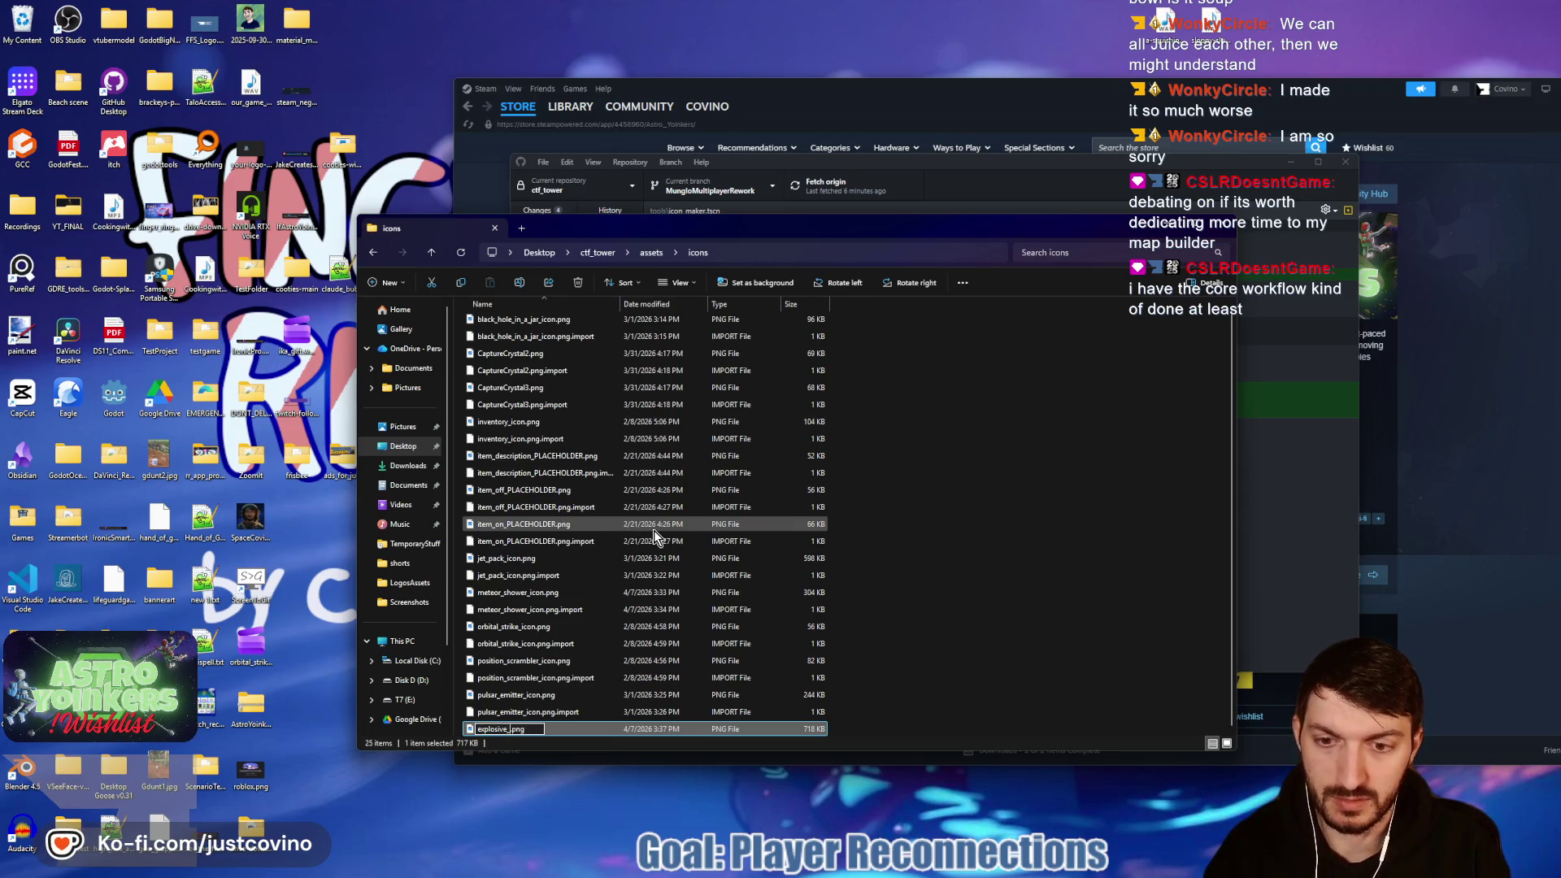
{"action": "type", "text": "teroid_icon"}
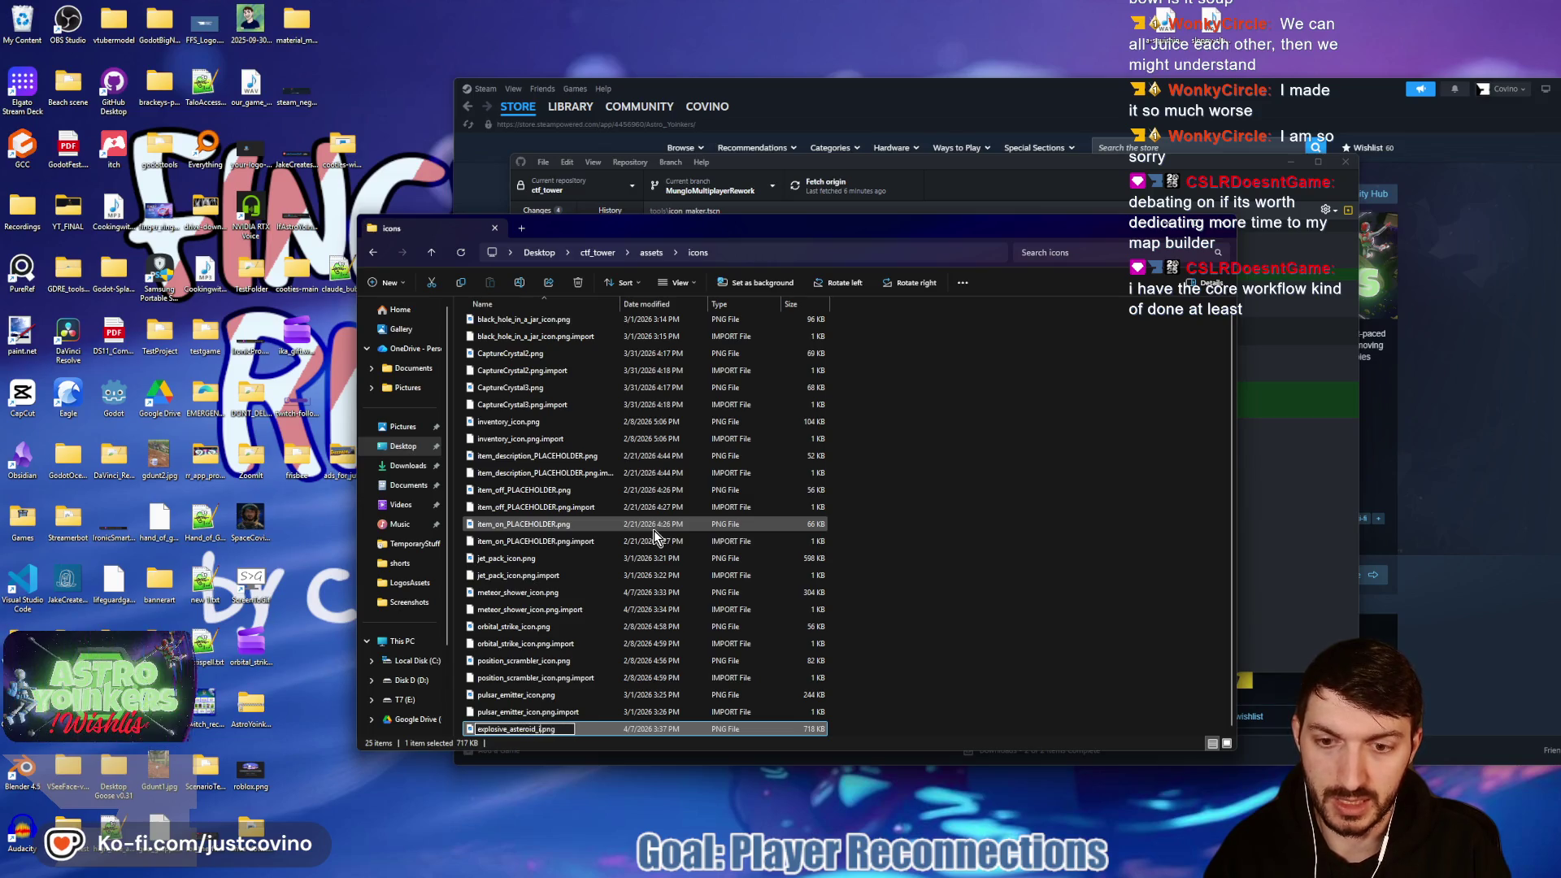
{"action": "key", "text": "Return"}
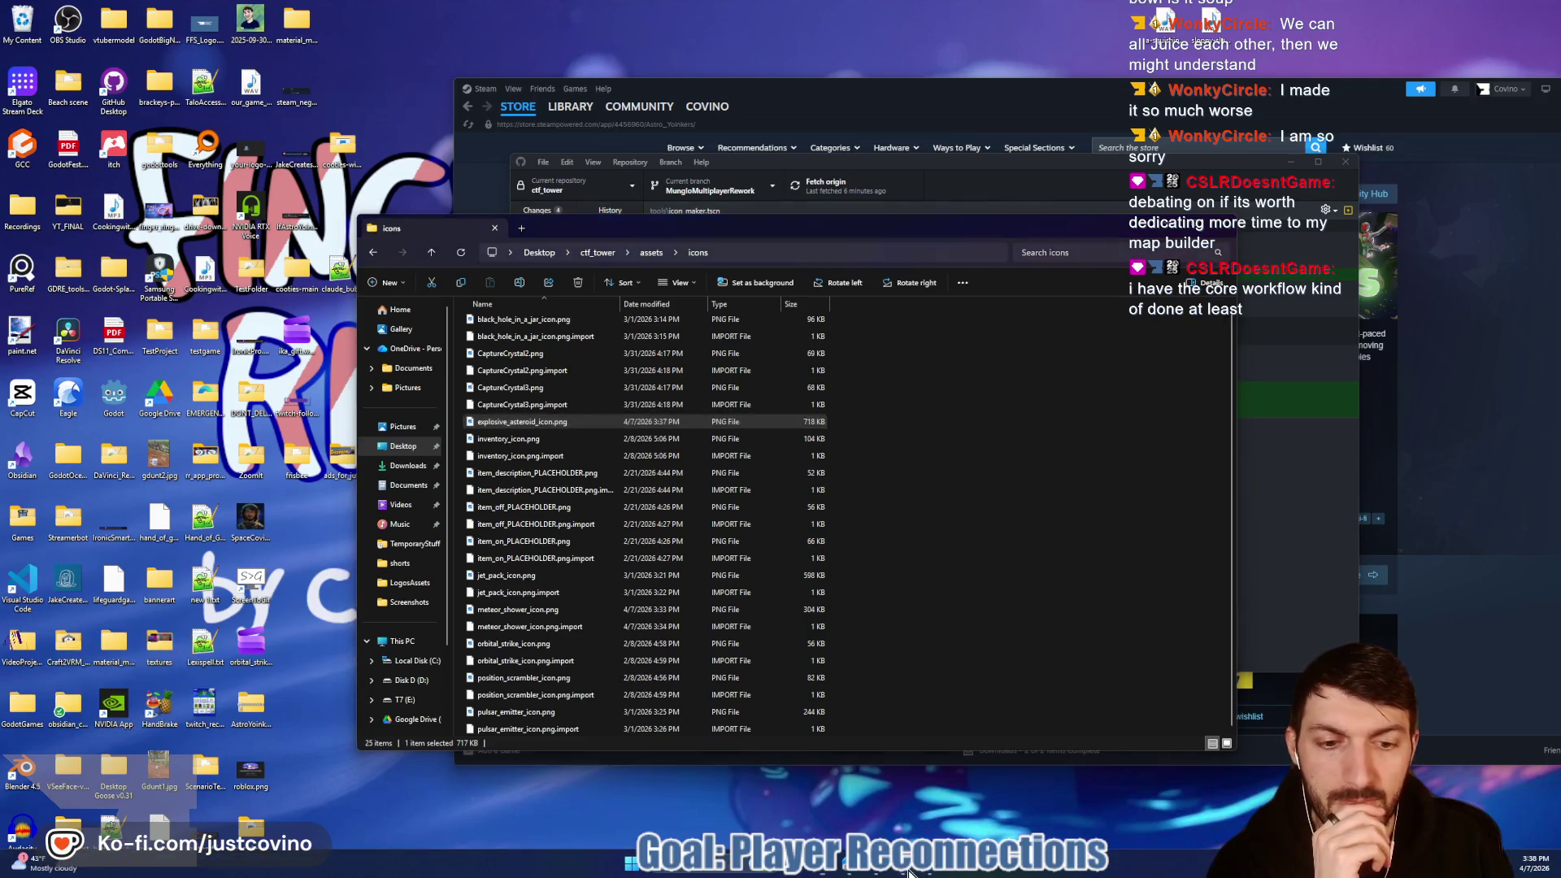
{"action": "key", "text": "alt+Tab"}
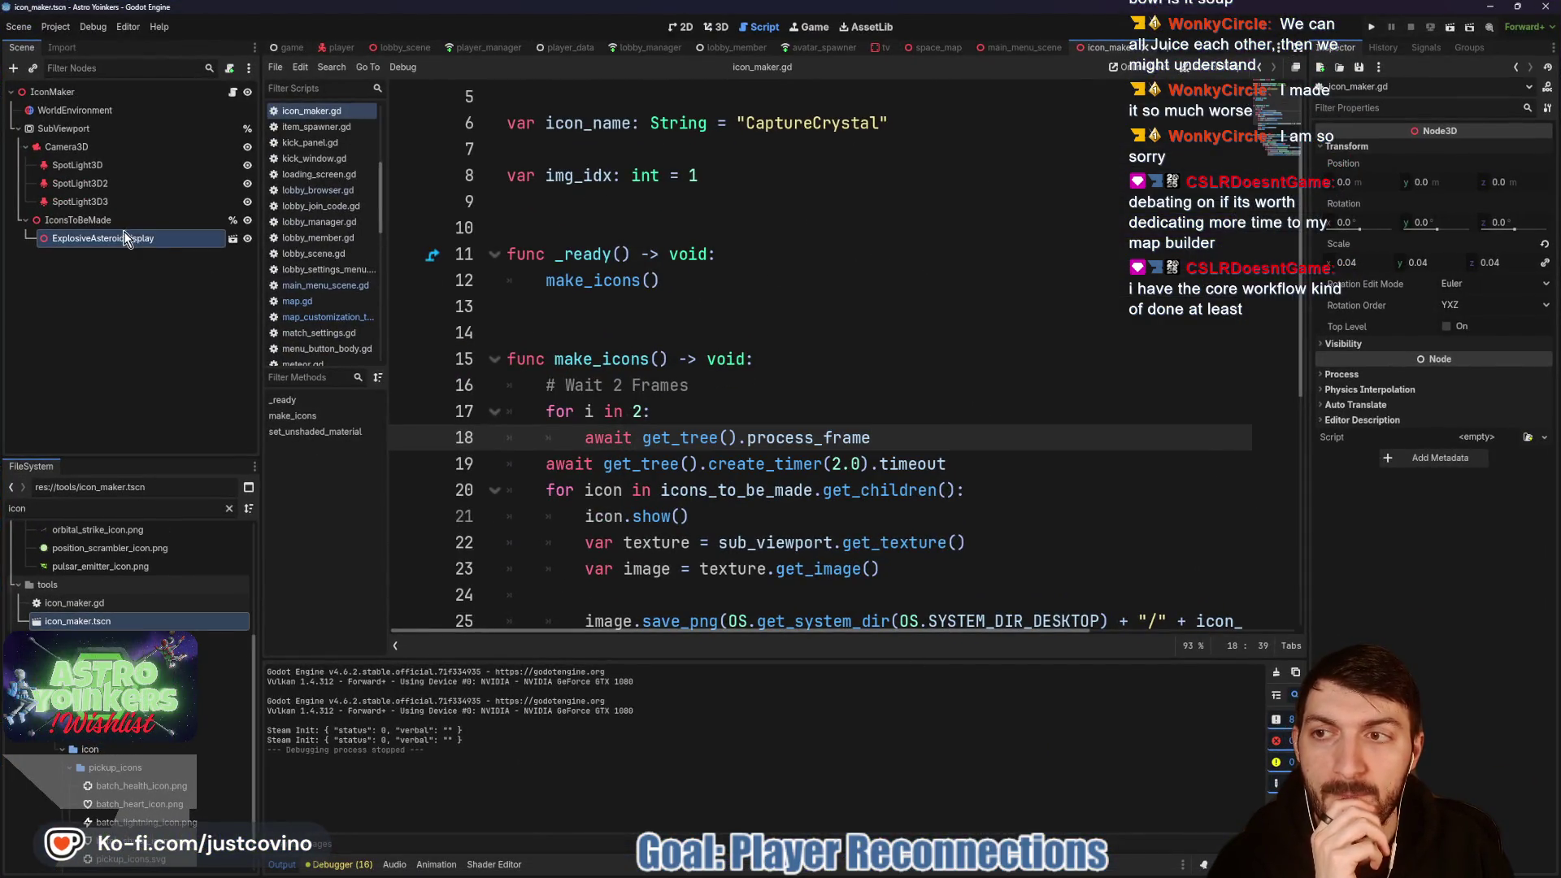
Step: Delete the 2.0-second timer wait line from icon_maker.gd and save the script
{"action": "left_click", "coordinate": [1002, 464]}
{"action": "left_click_drag", "start_coordinate": [1002, 464], "coordinate": [460, 473]}
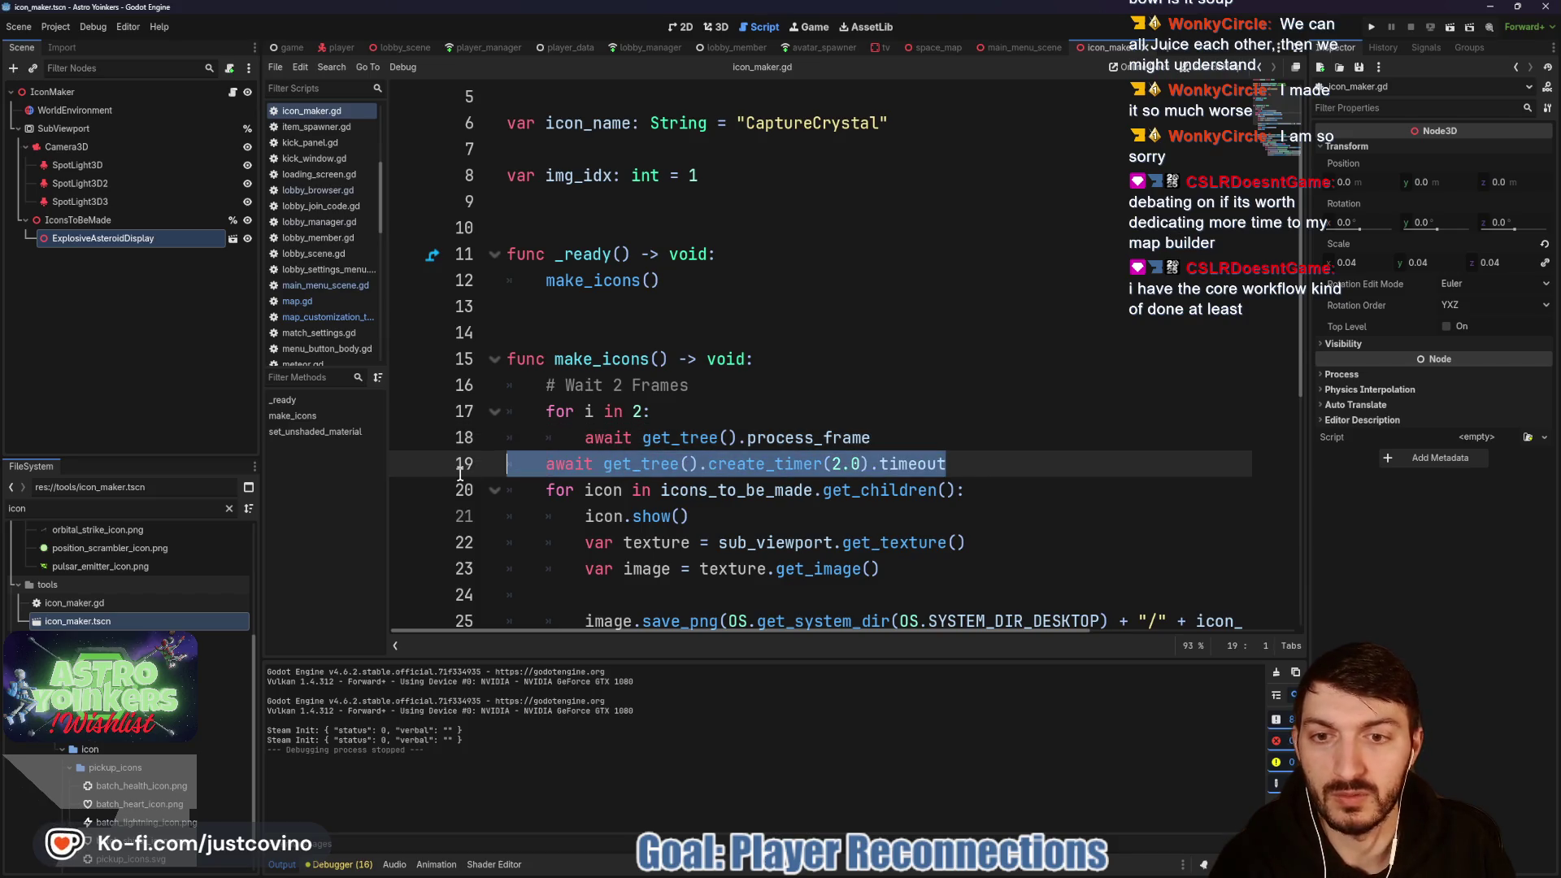
{"action": "key", "text": "BackSpace"}
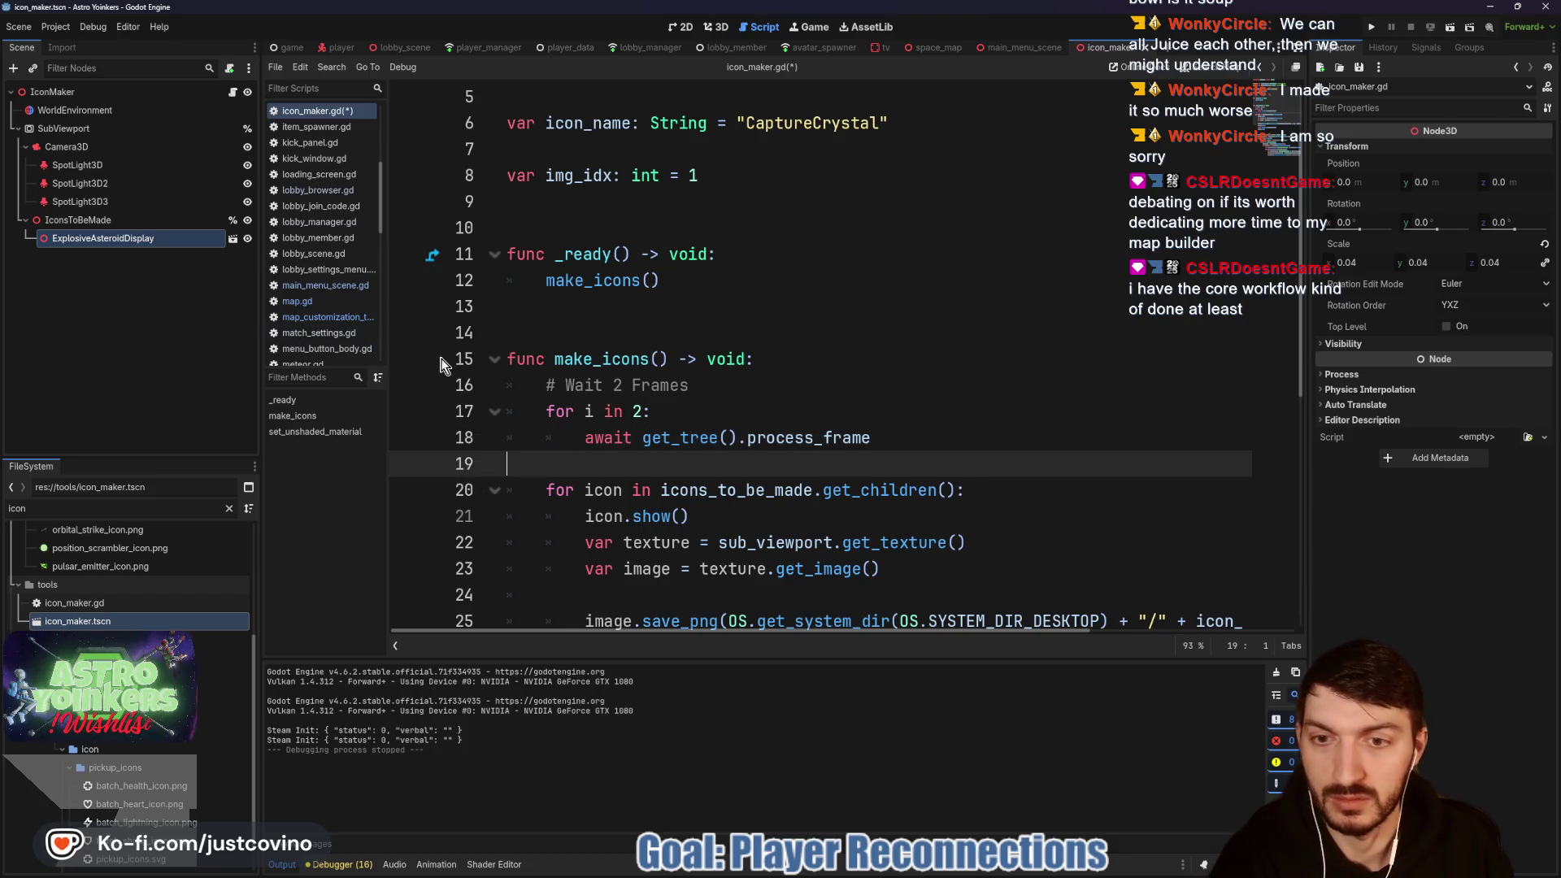
{"action": "key", "text": "ctrl+s"}
Step: Delete the ExplosiveAsteroidDisplay node from the icon maker and open the tv scene
{"action": "left_click", "coordinate": [104, 240]}
{"action": "key", "text": "Delete"}
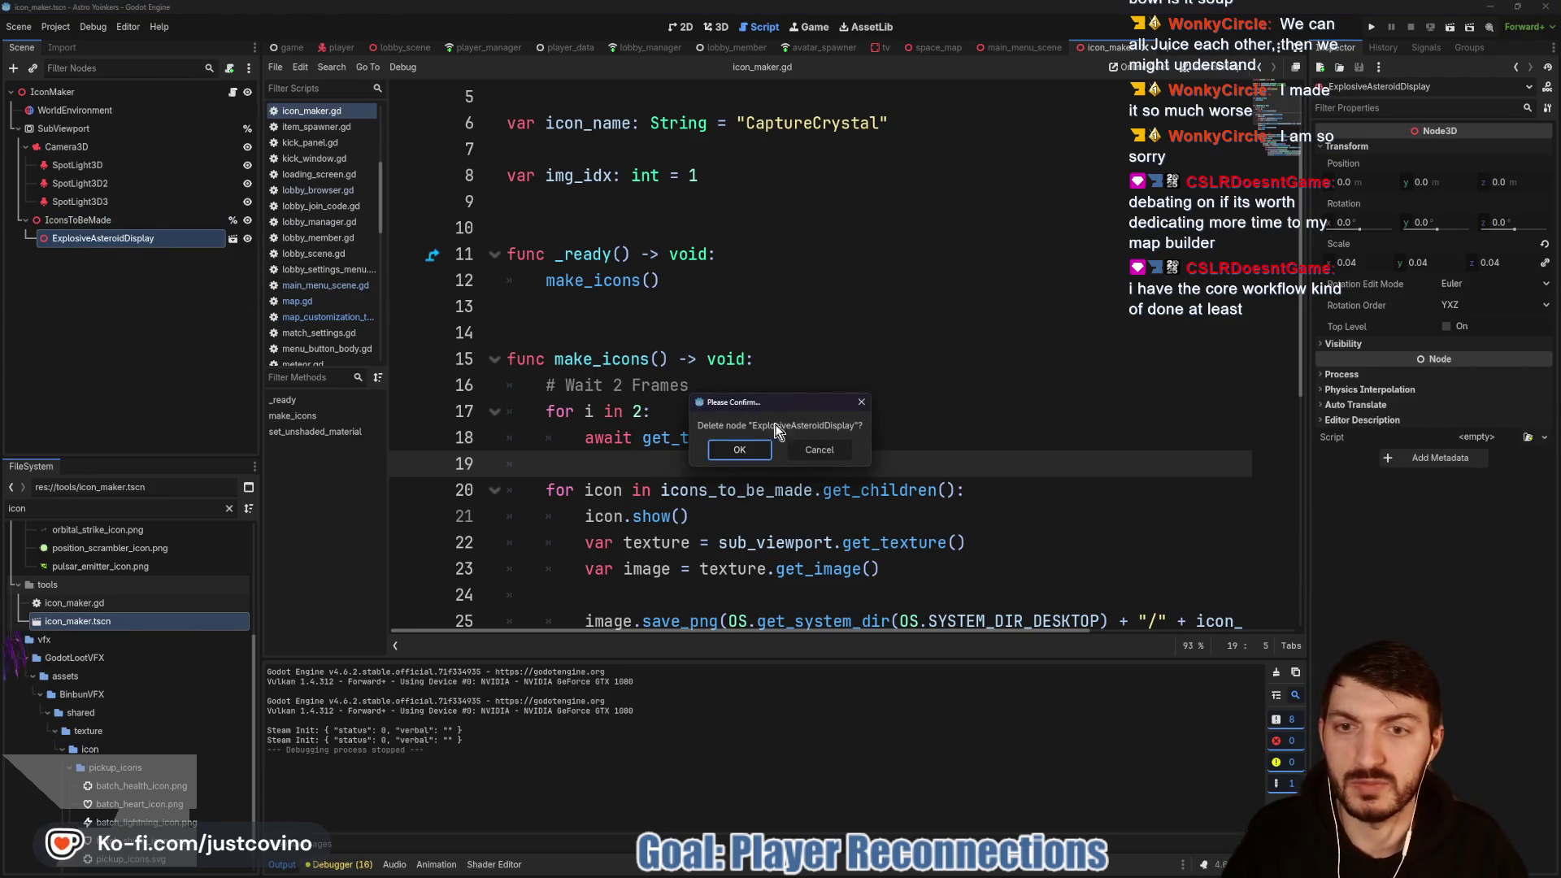
{"action": "left_click", "coordinate": [742, 452]}
{"action": "left_click", "coordinate": [712, 336]}
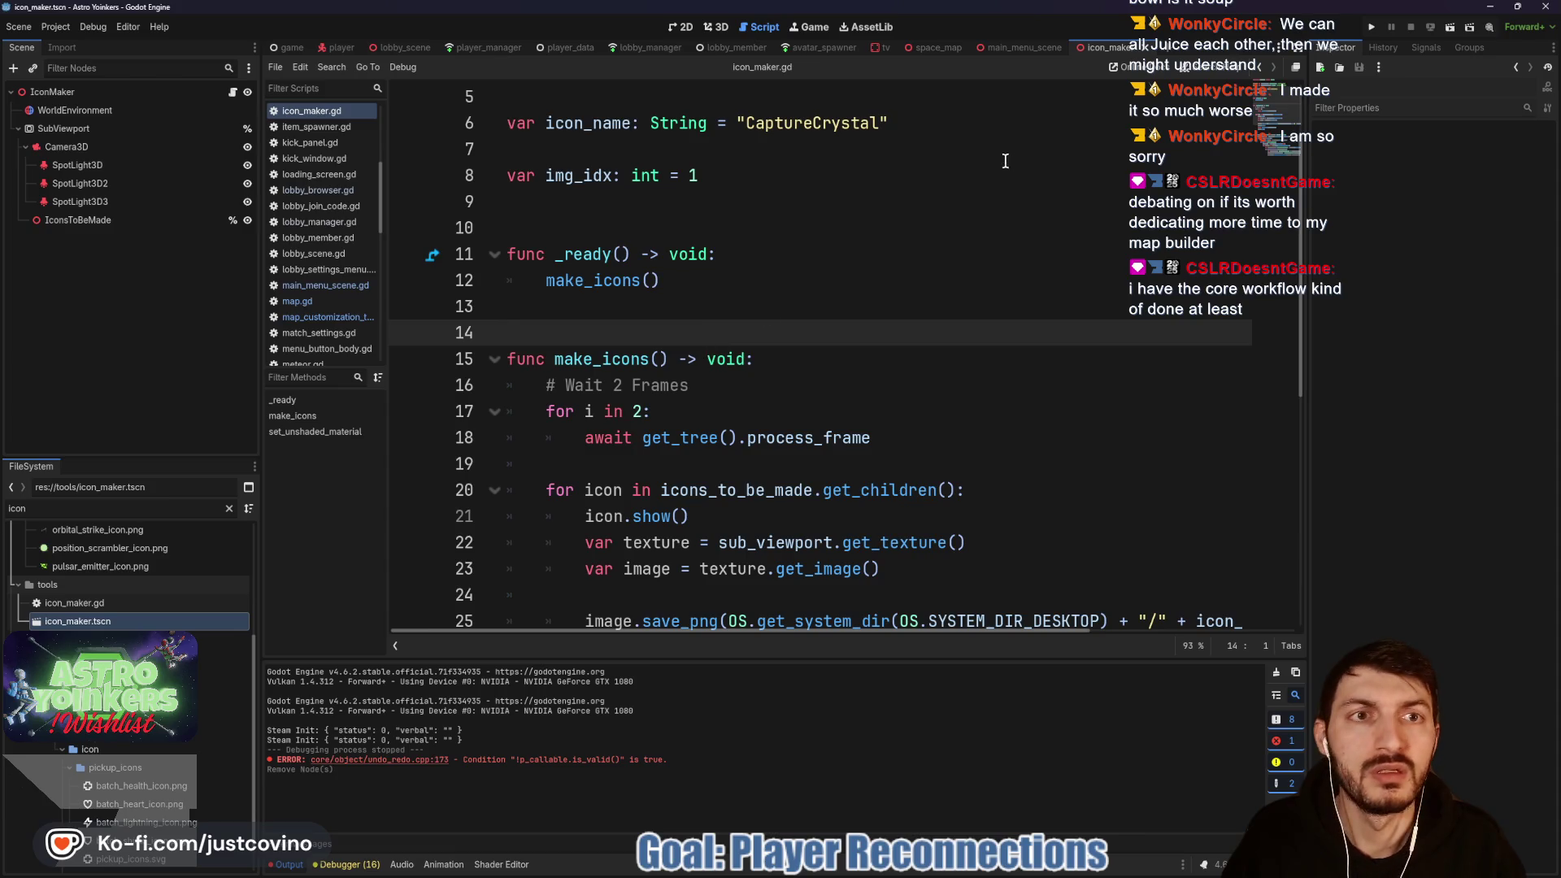
{"action": "left_click", "coordinate": [882, 47]}
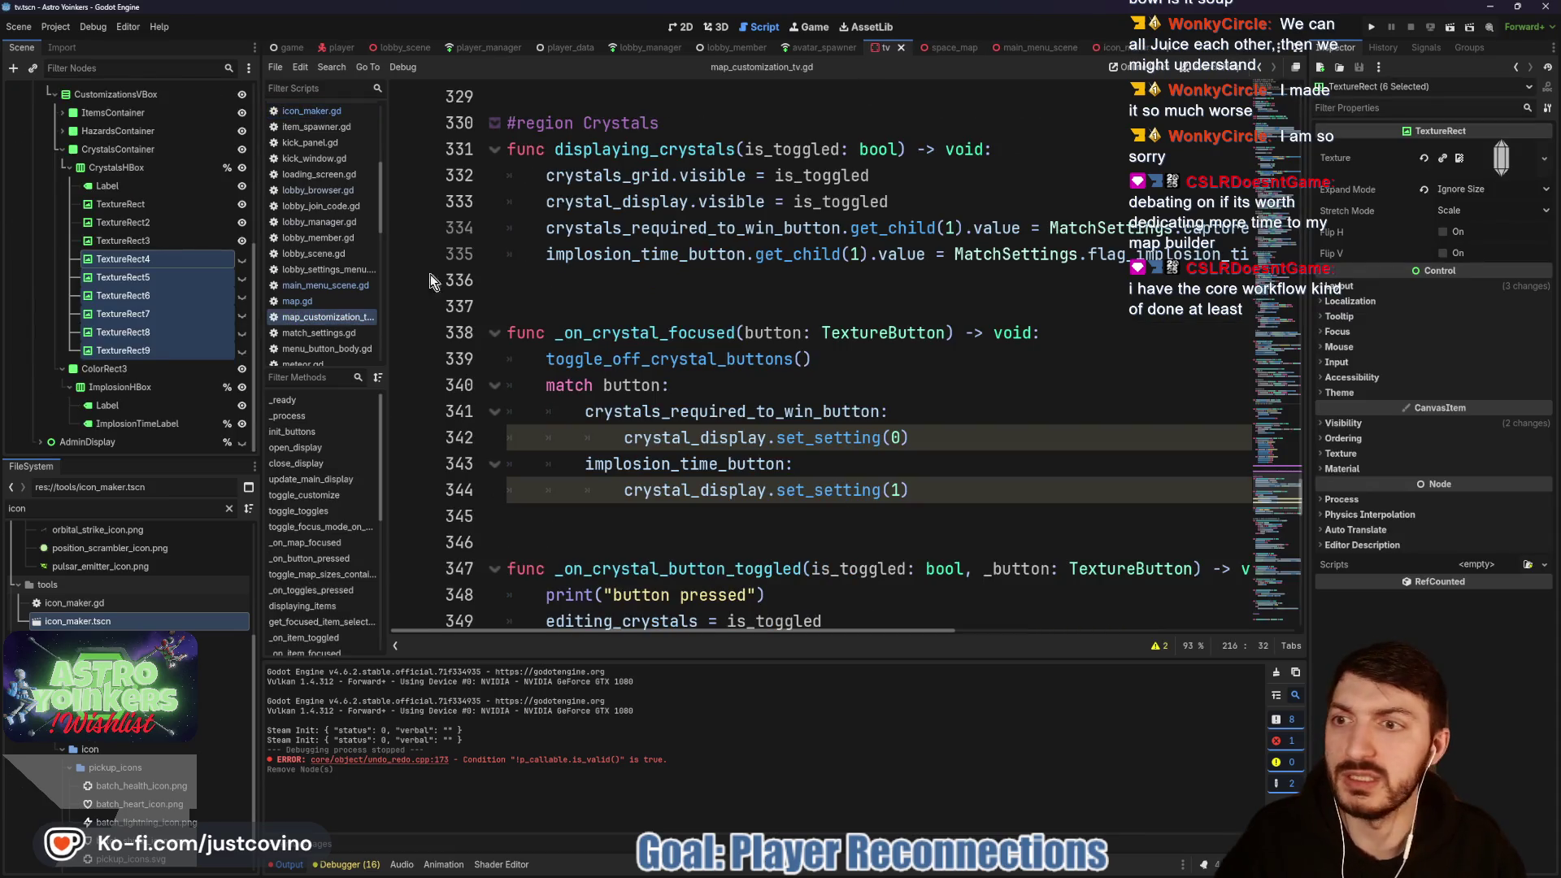
Step: Collapse CrystalsContainer, expand HazardsContainer, and select its first TextureRect in the 2D view
{"action": "left_click", "coordinate": [62, 149]}
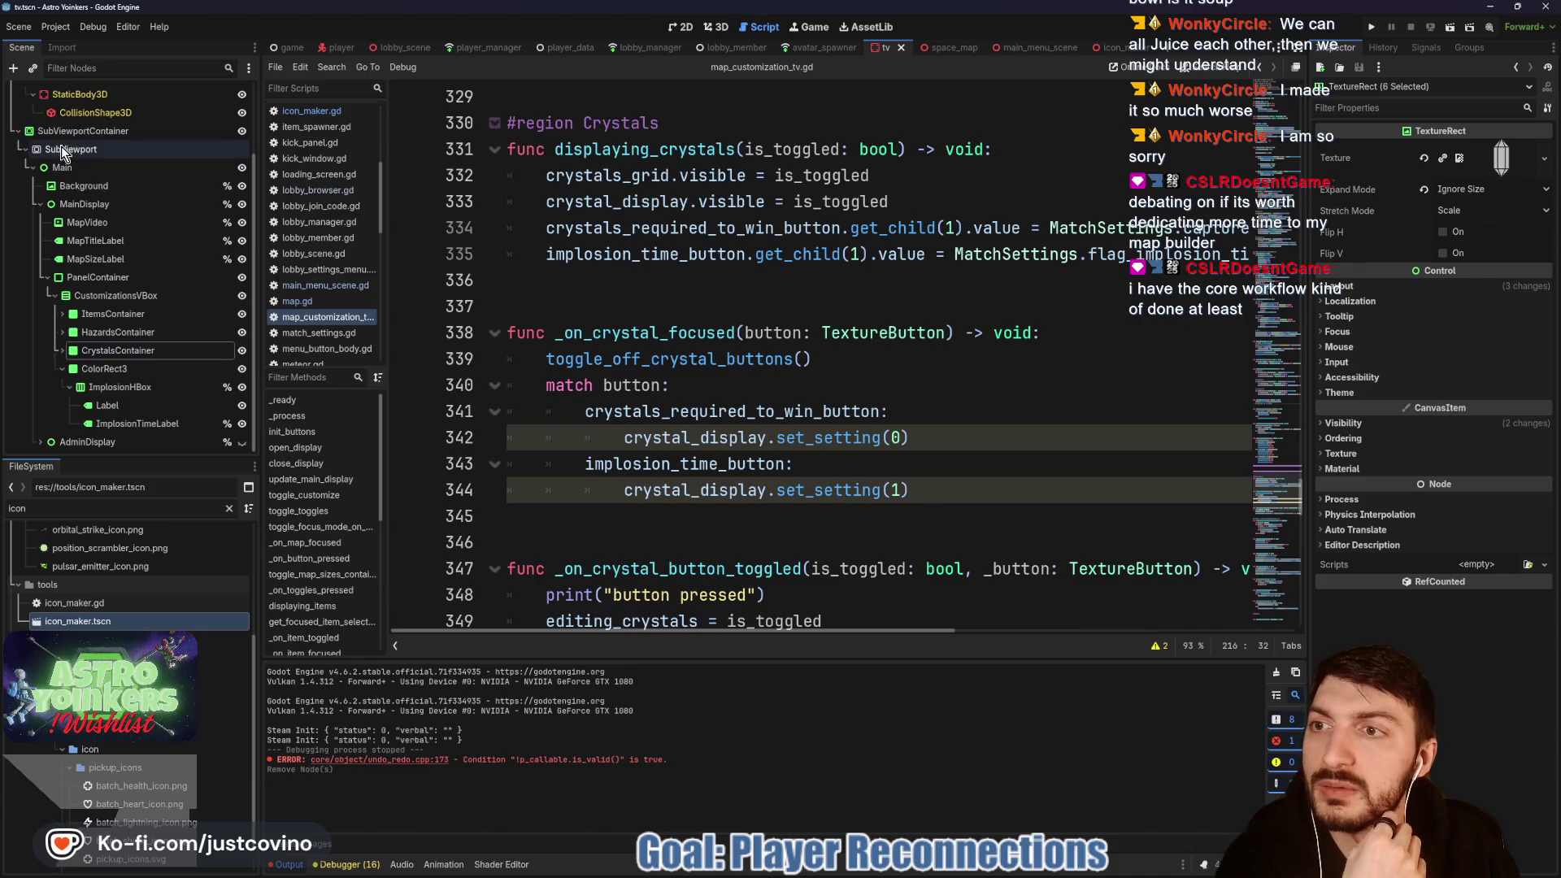
{"action": "left_click", "coordinate": [62, 332]}
{"action": "left_click", "coordinate": [125, 388]}
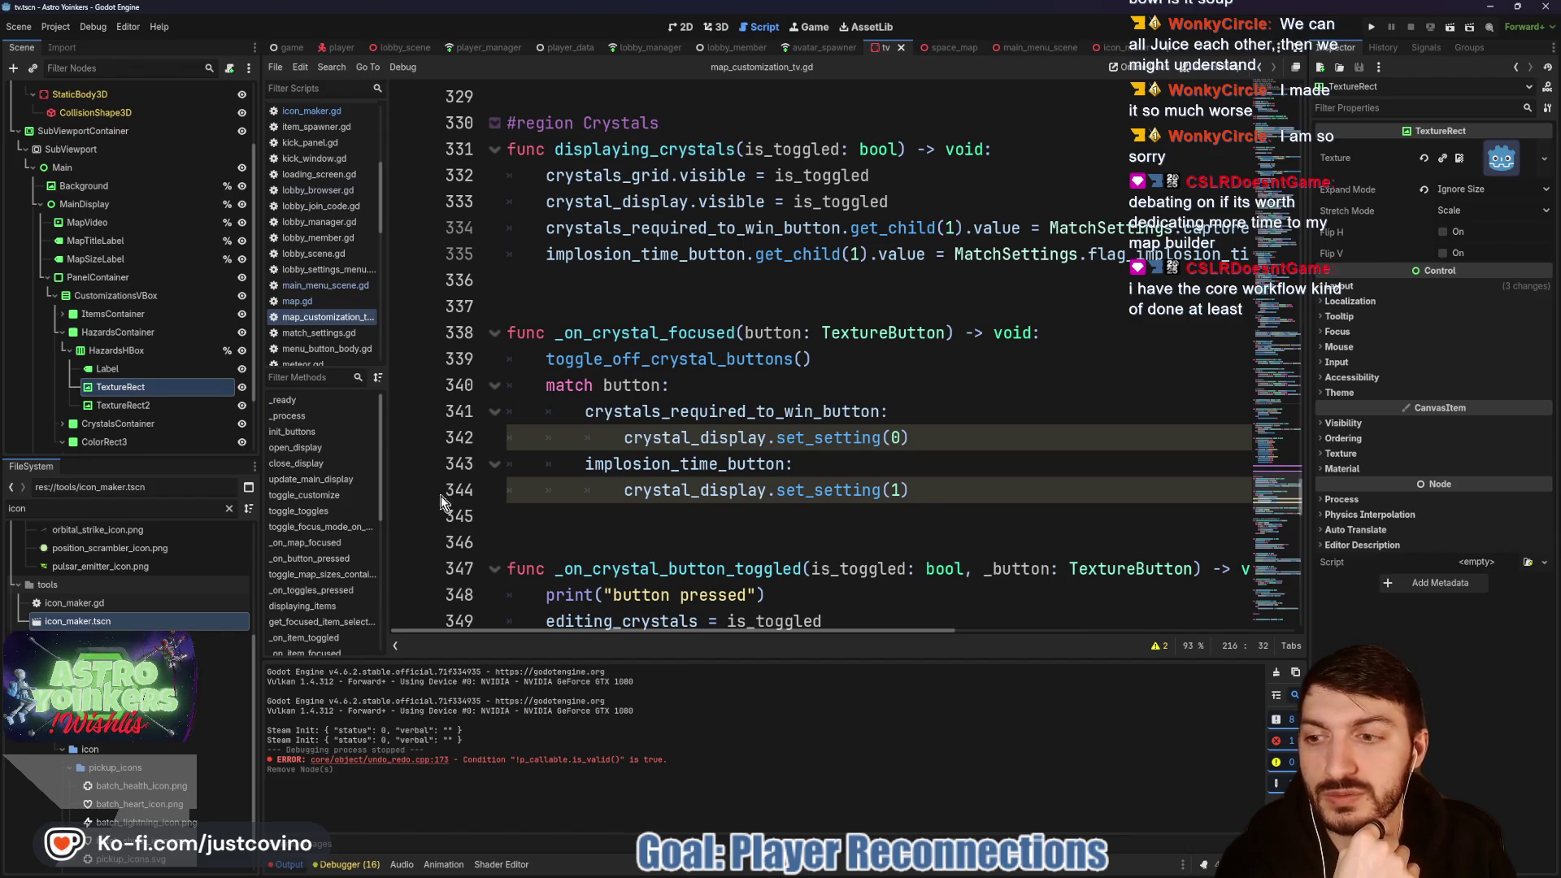
{"action": "left_click", "coordinate": [684, 31]}
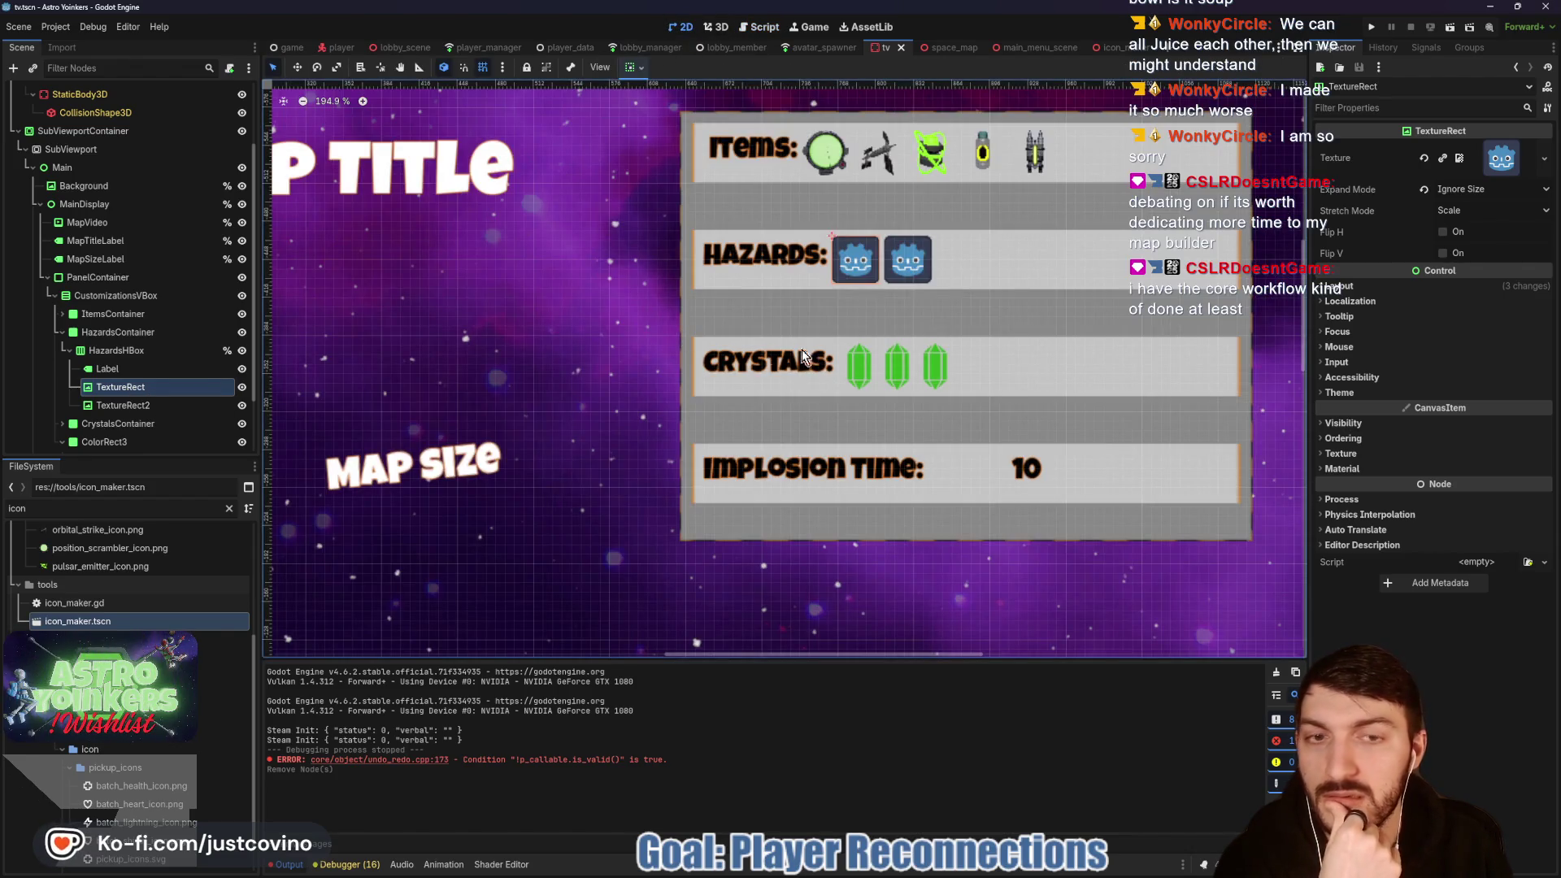
Step: Give TextureRect the explosive_asteroid_icon.png texture and TextureRect2 the meteor_shower_icon.png texture
{"action": "scroll", "coordinate": [126, 668], "scroll_direction": "up", "scroll_amount": 5}
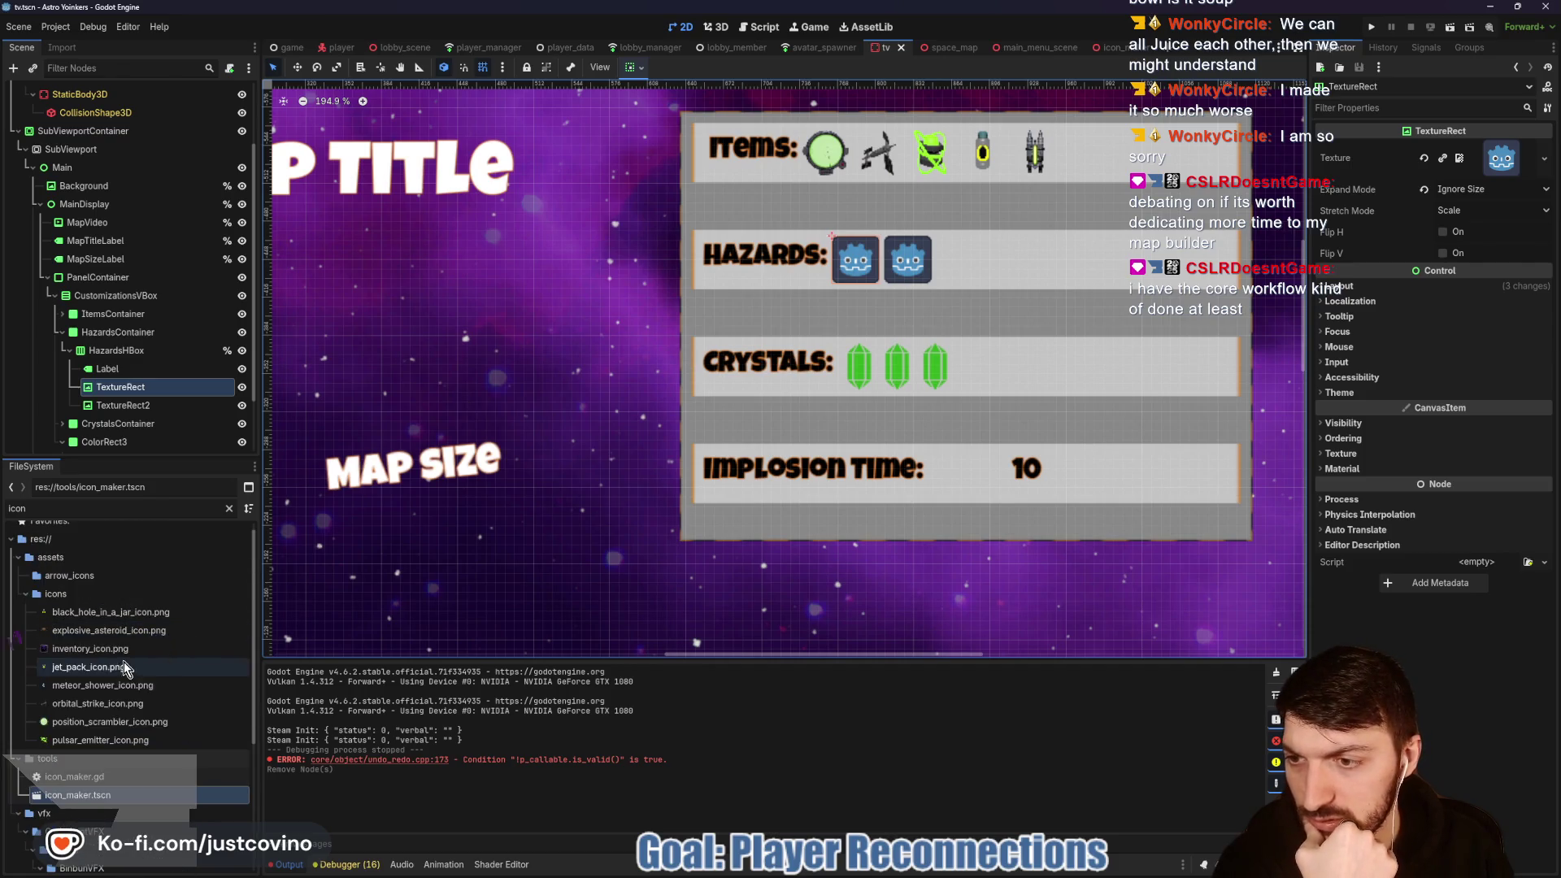
{"action": "mouse_move", "coordinate": [97, 630]}
{"action": "left_mouse_down"}
{"action": "mouse_move", "coordinate": [1481, 151]}
{"action": "mouse_move", "coordinate": [1503, 162]}
{"action": "left_mouse_up"}
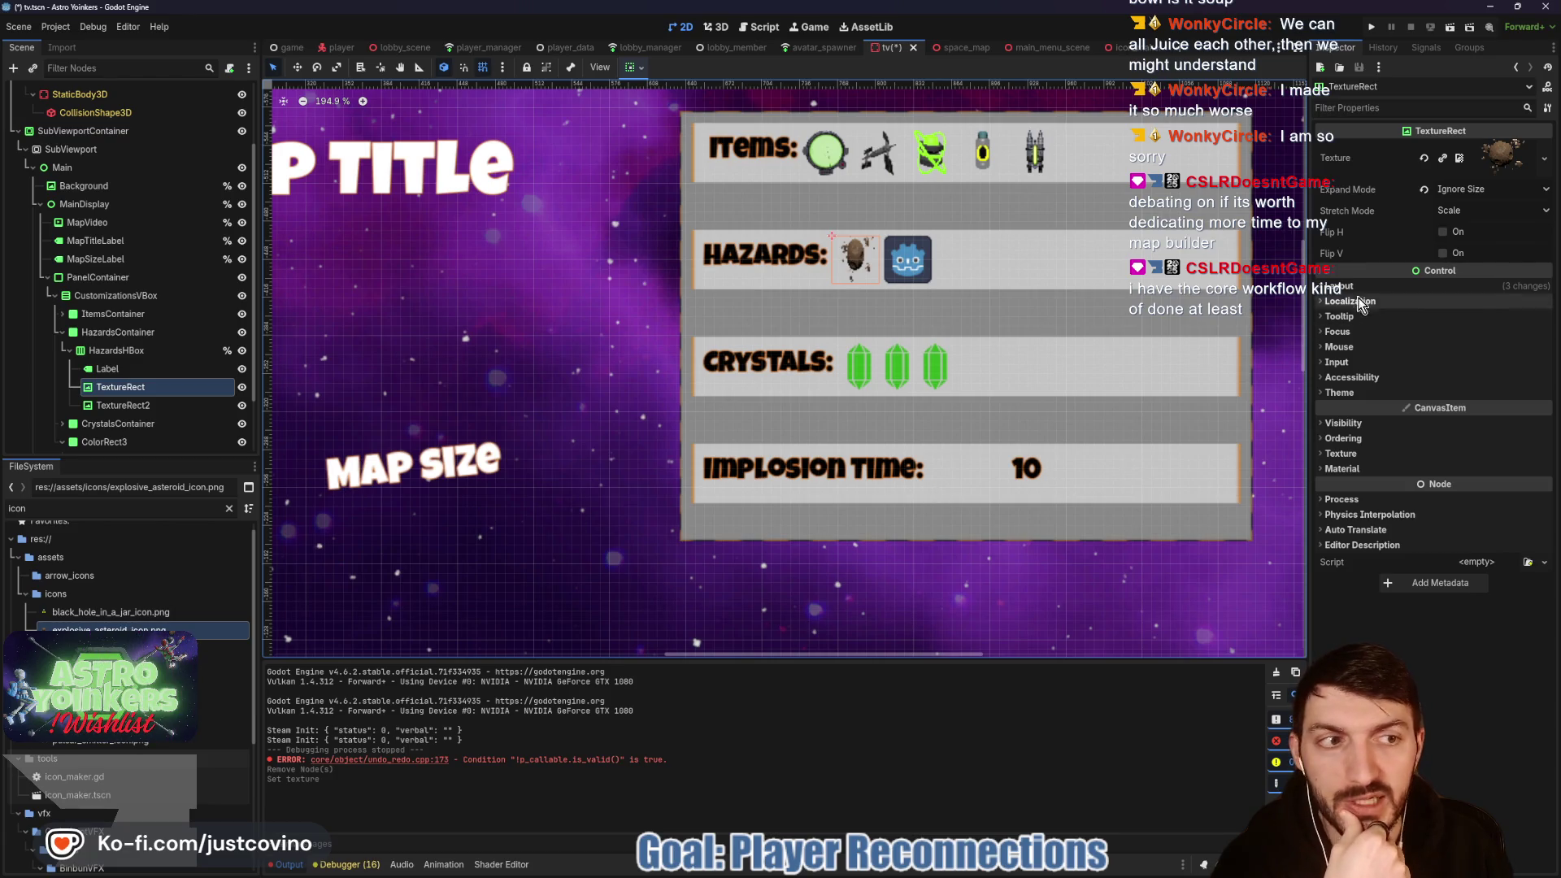
{"action": "left_click", "coordinate": [148, 406]}
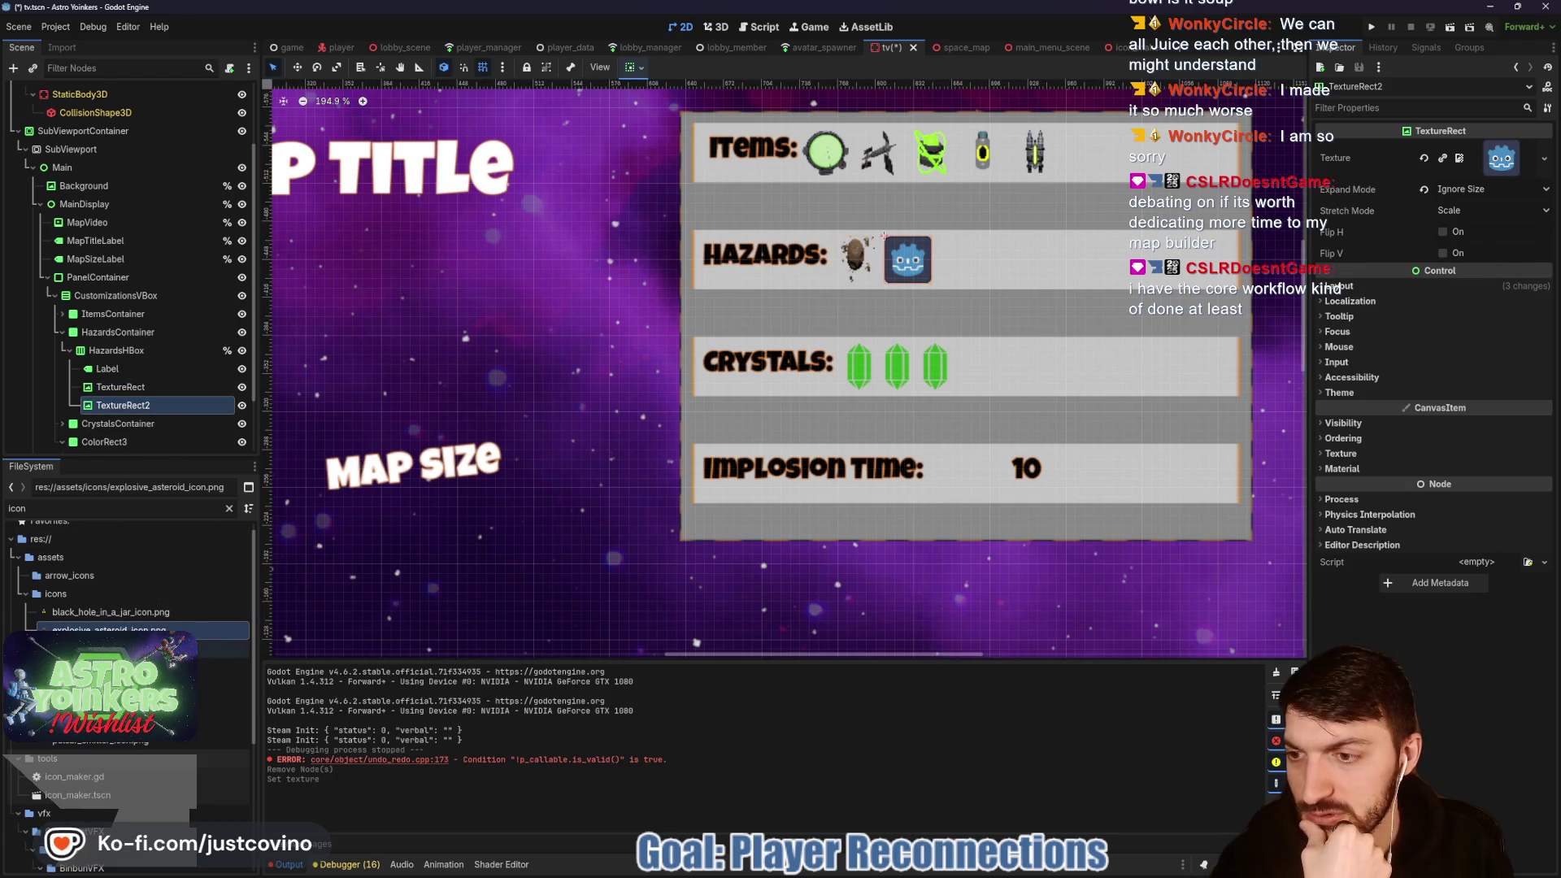
{"action": "left_click", "coordinate": [142, 685]}
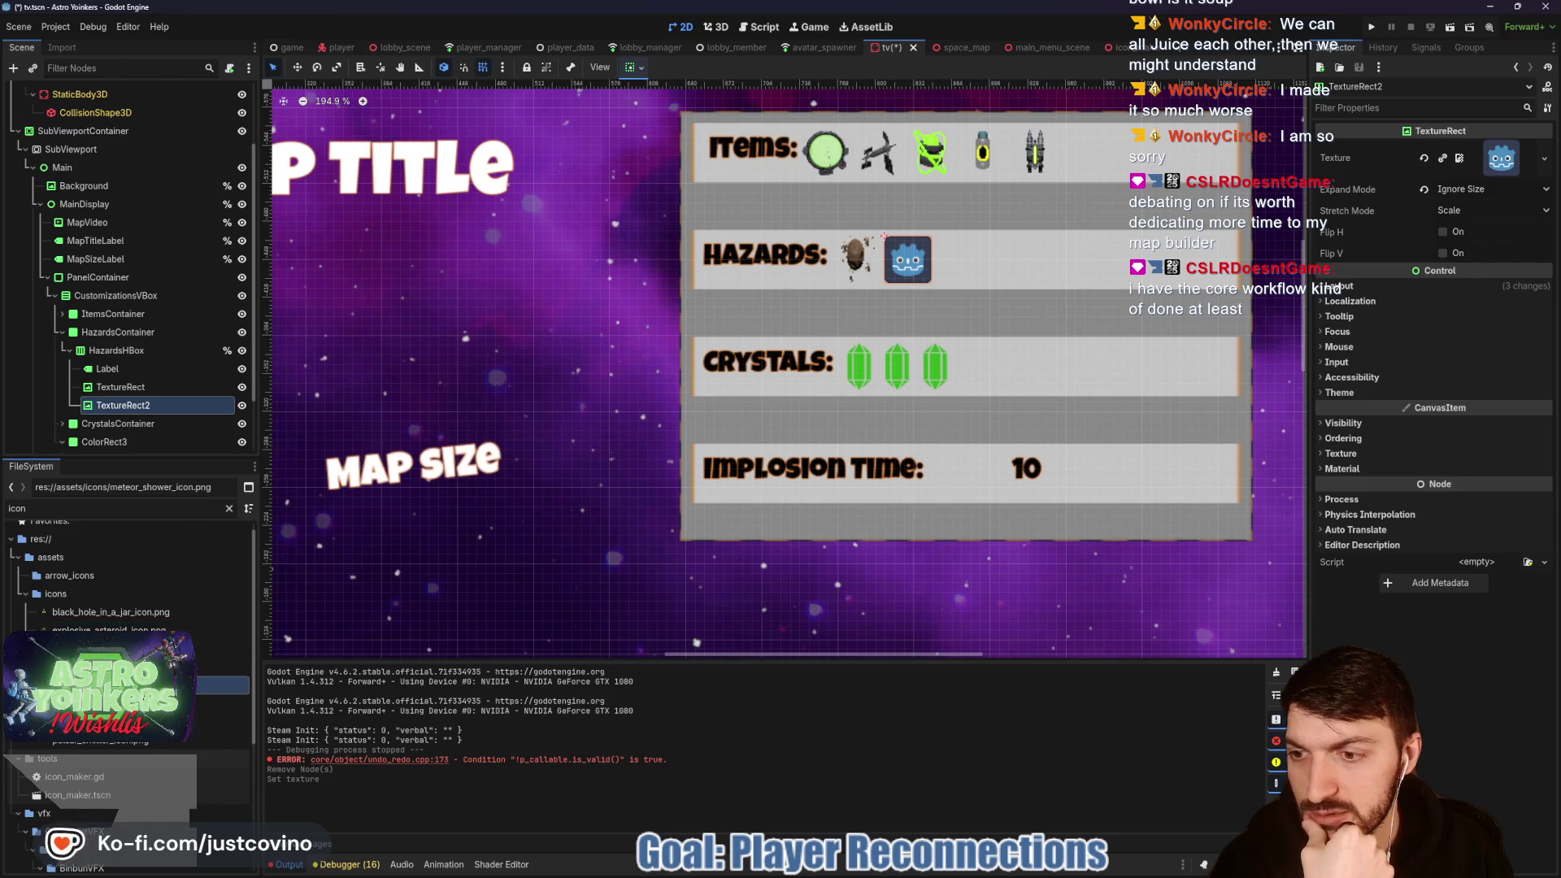
{"action": "left_click_drag", "start_coordinate": [328, 678], "coordinate": [1465, 199]}
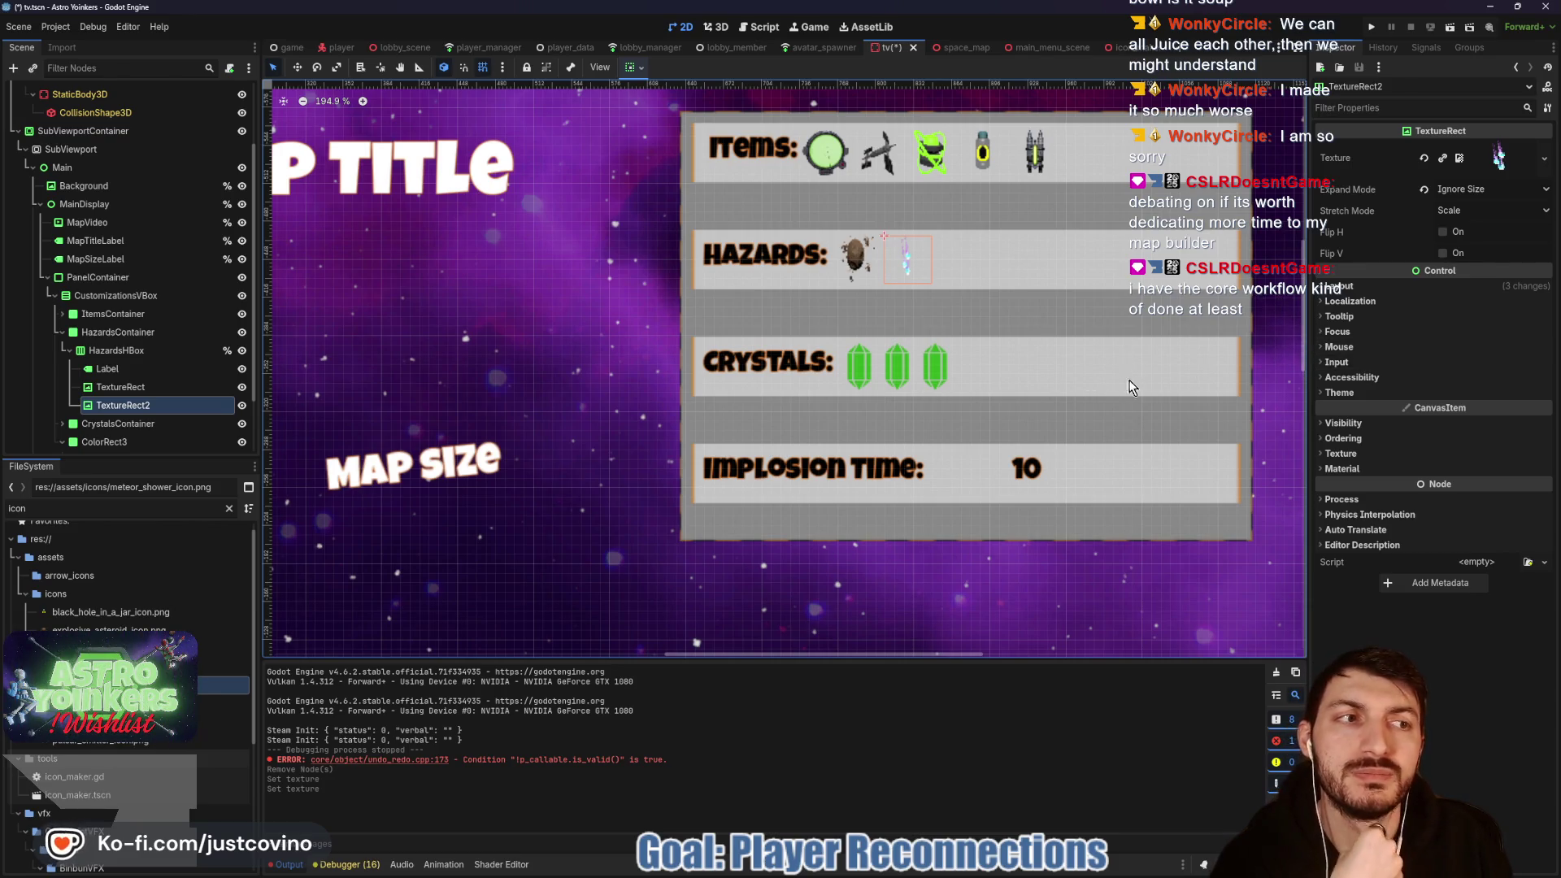
{"action": "left_click", "coordinate": [122, 387], "text": "ctrl"}
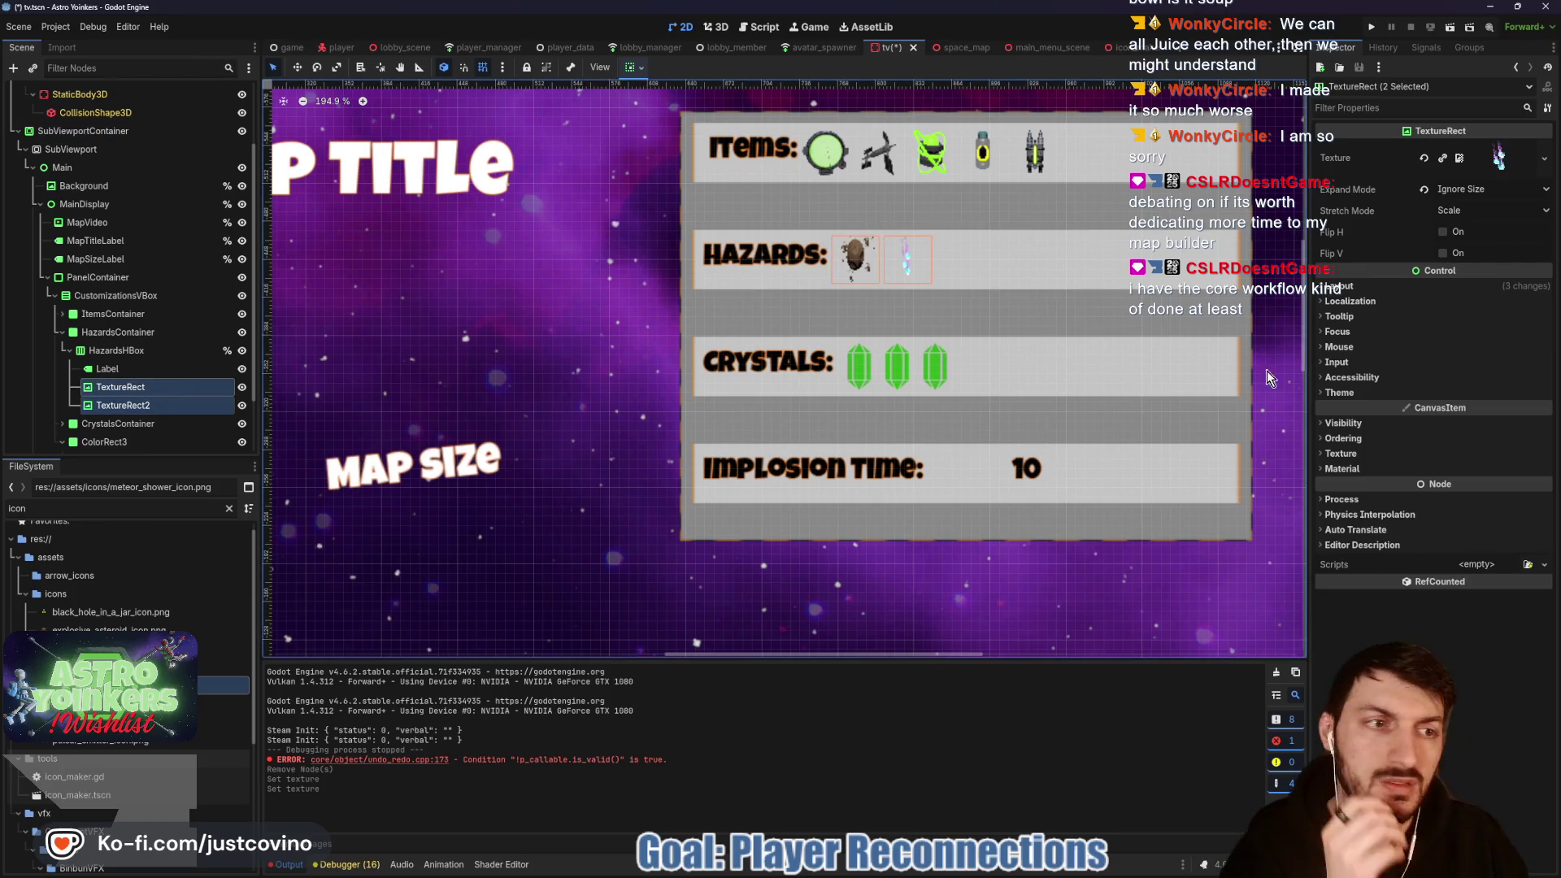
Step: Set the Custom Minimum Size width of both hazard icons to 50 under Layout
{"action": "left_click", "coordinate": [1366, 285]}
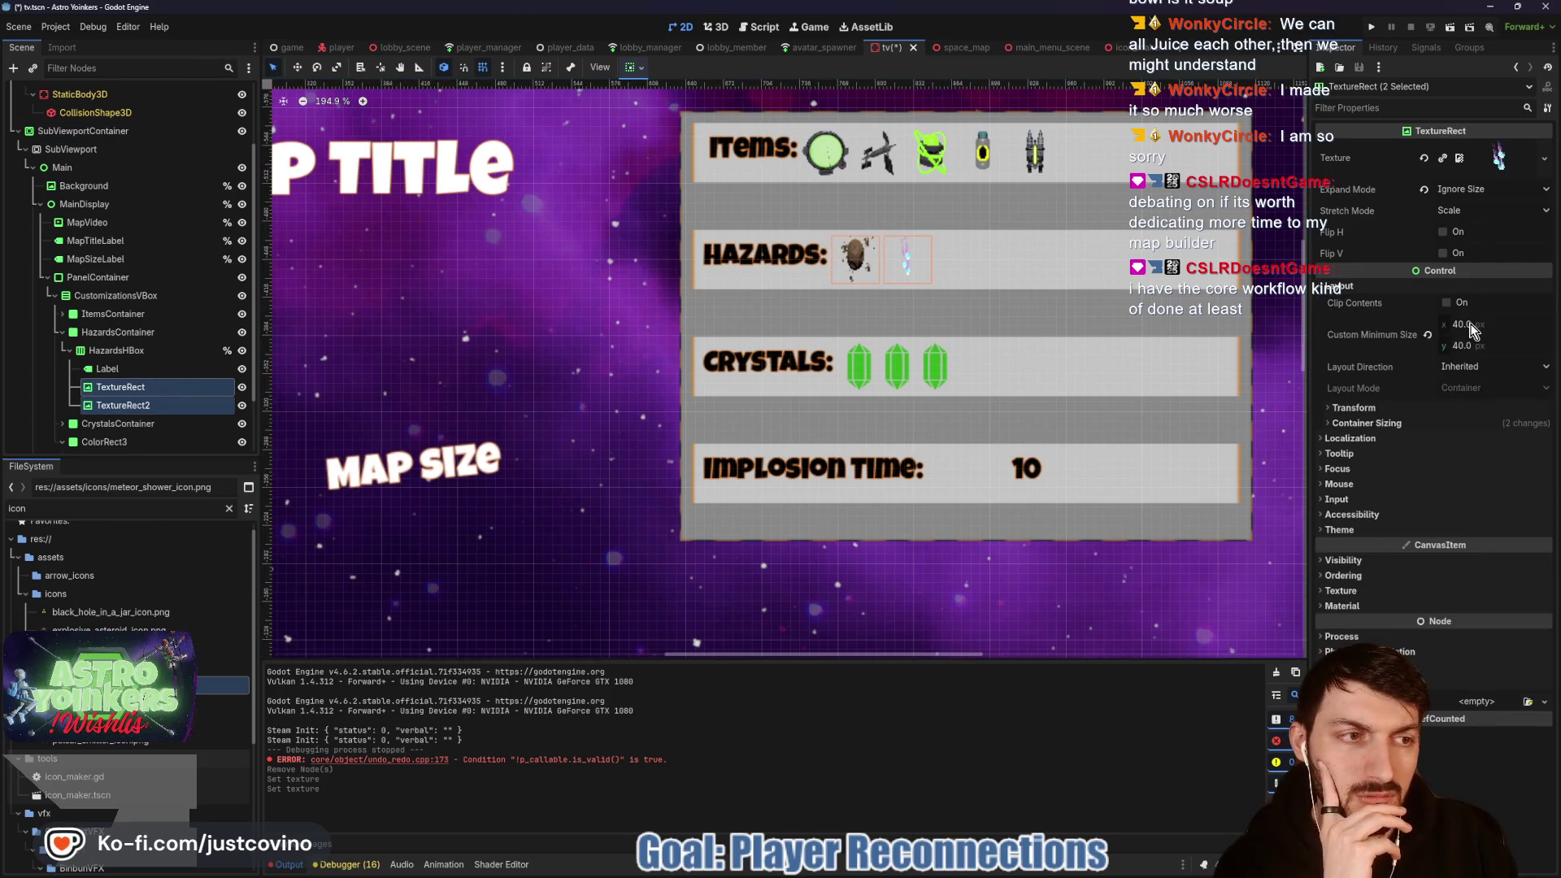
{"action": "left_click", "coordinate": [1472, 329]}
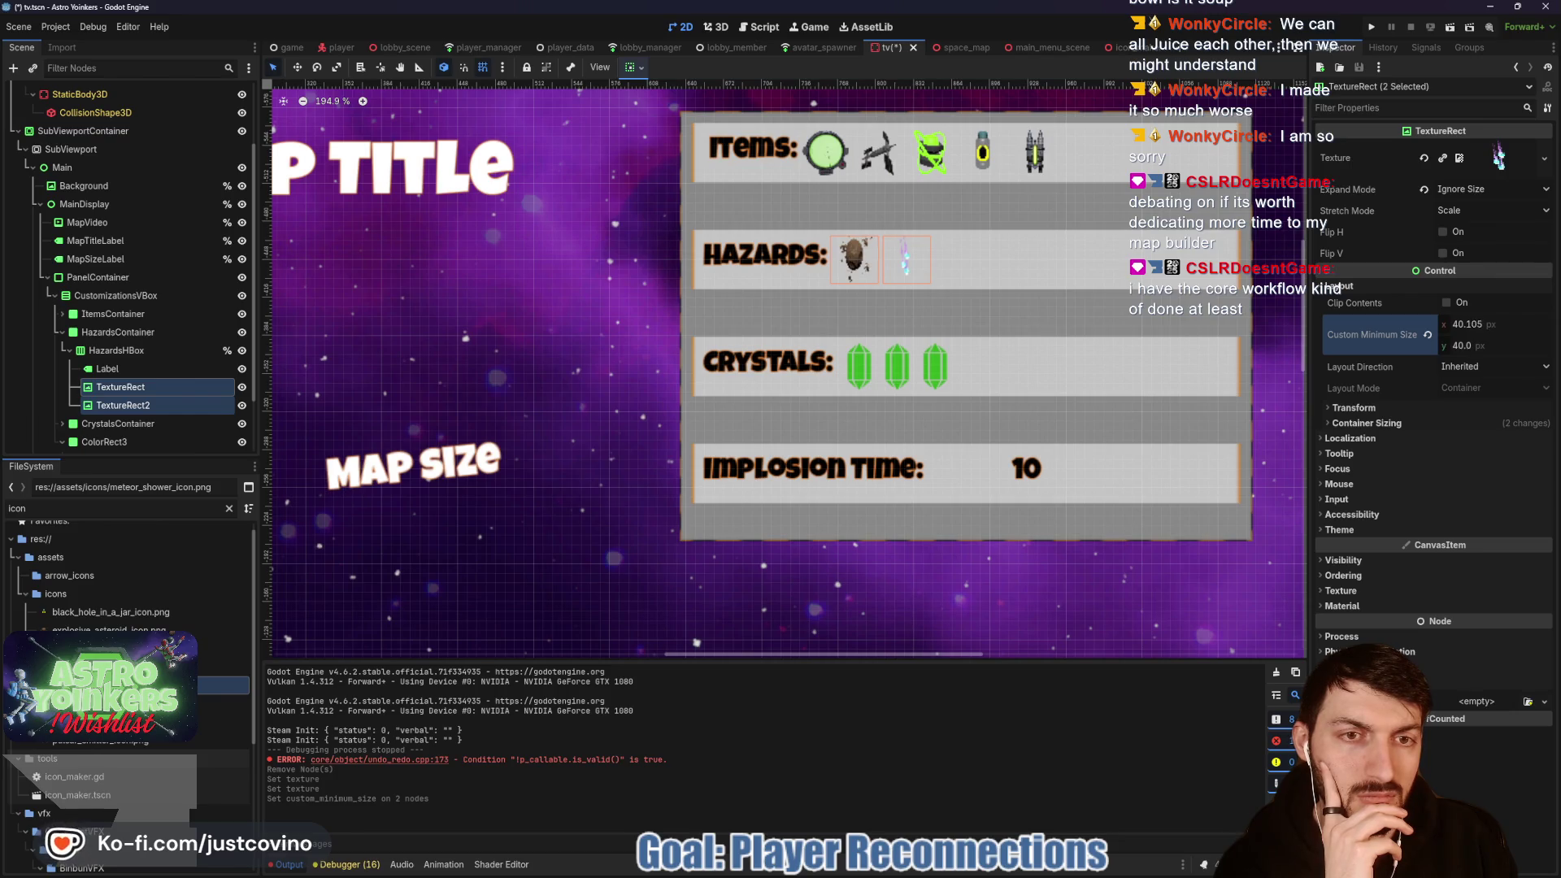
{"action": "left_click_drag", "start_coordinate": [1472, 323], "coordinate": [1496, 324]}
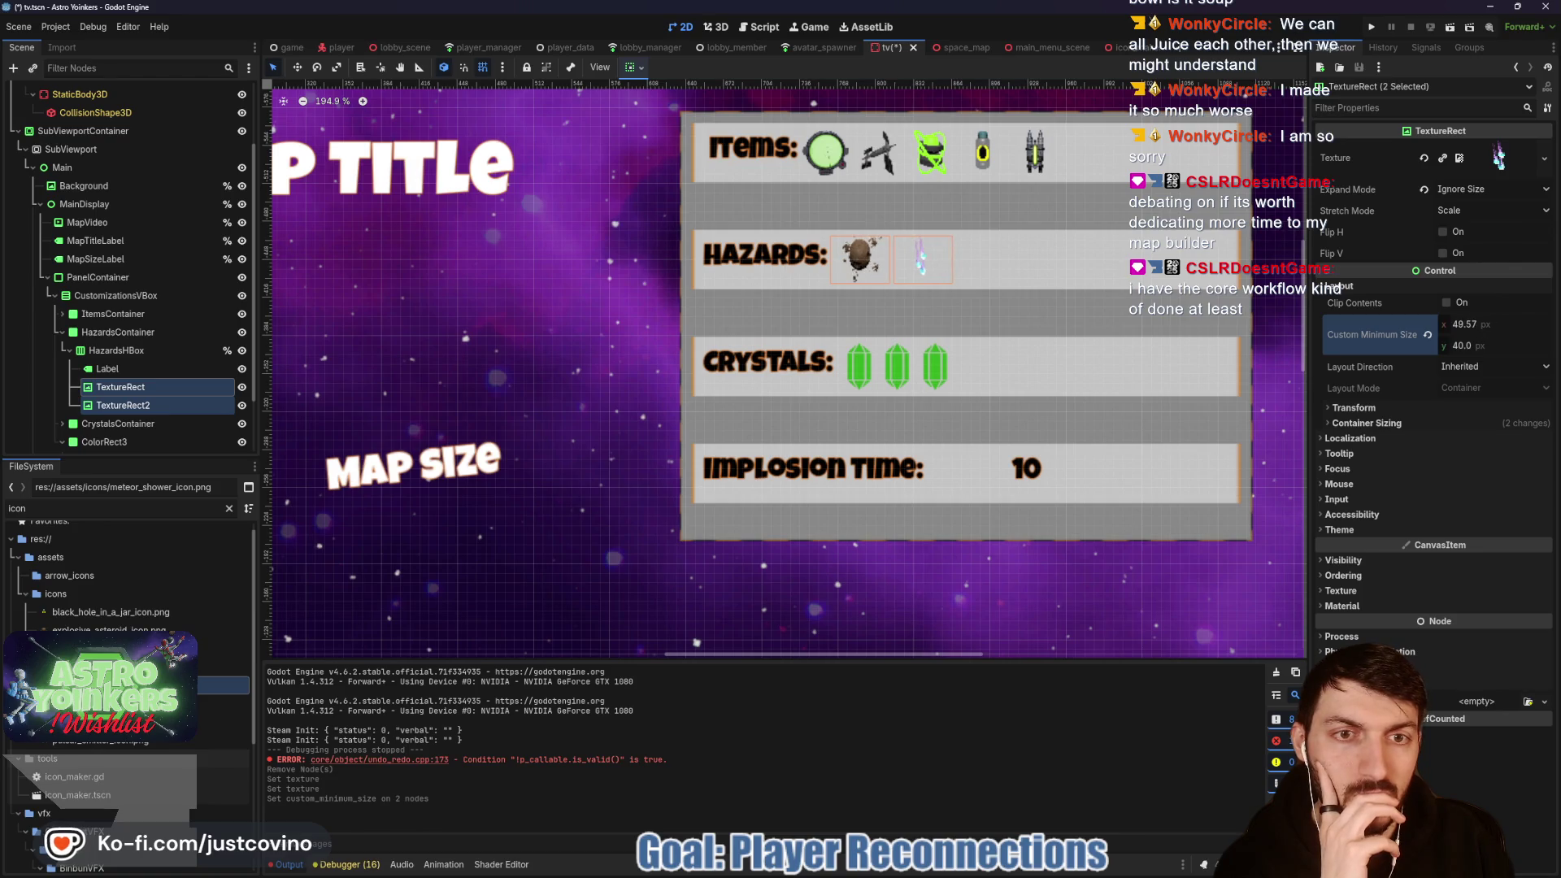
{"action": "left_click", "coordinate": [1471, 324]}
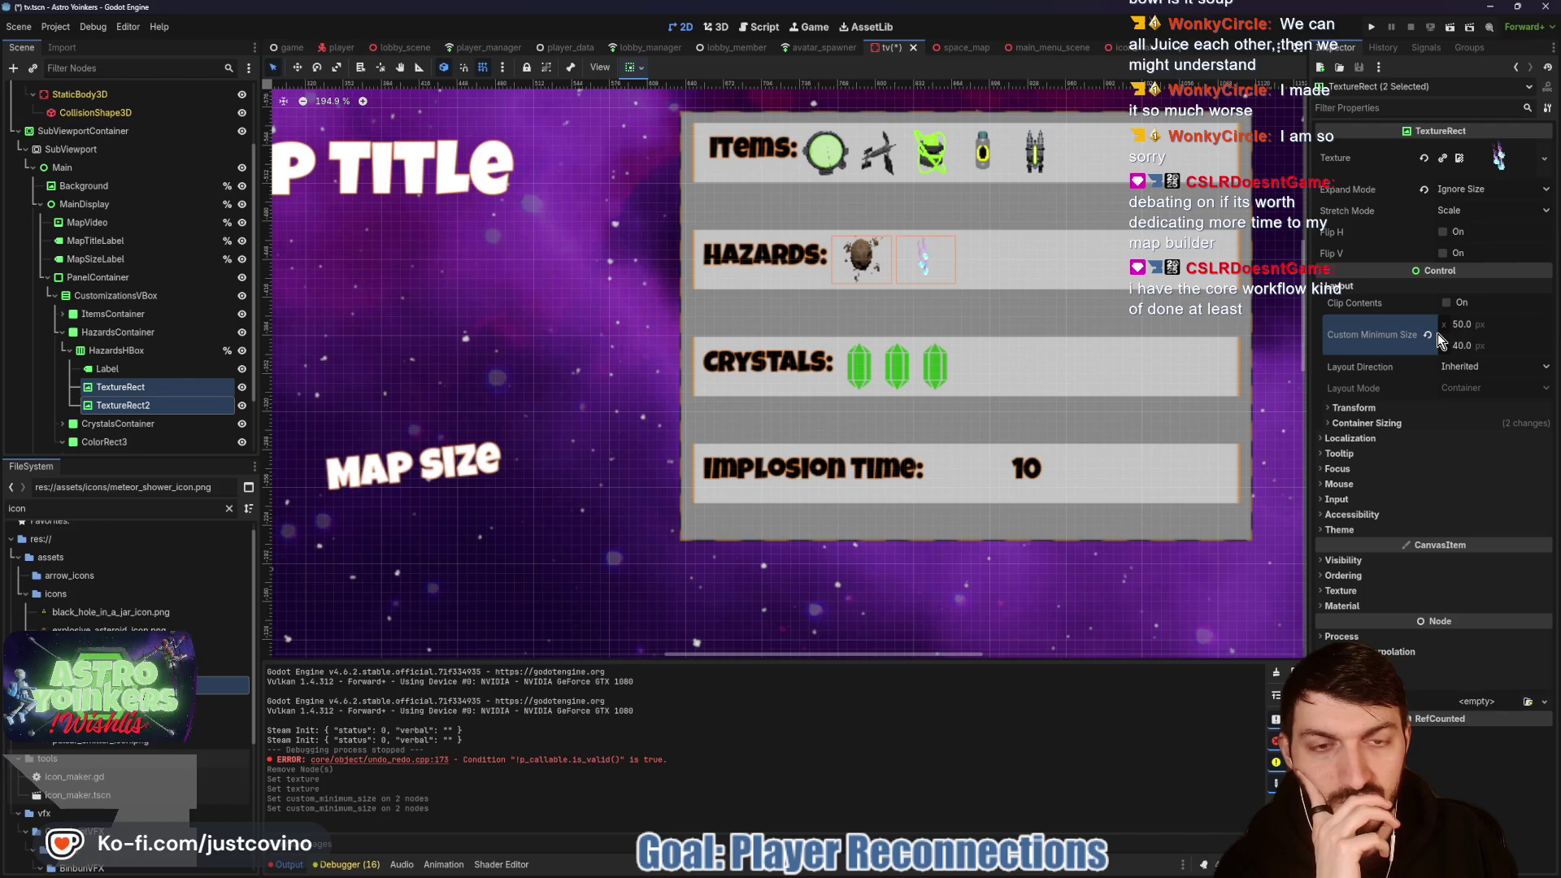
Step: Save the tv scene and run the project to test it
{"action": "left_click", "coordinate": [135, 390]}
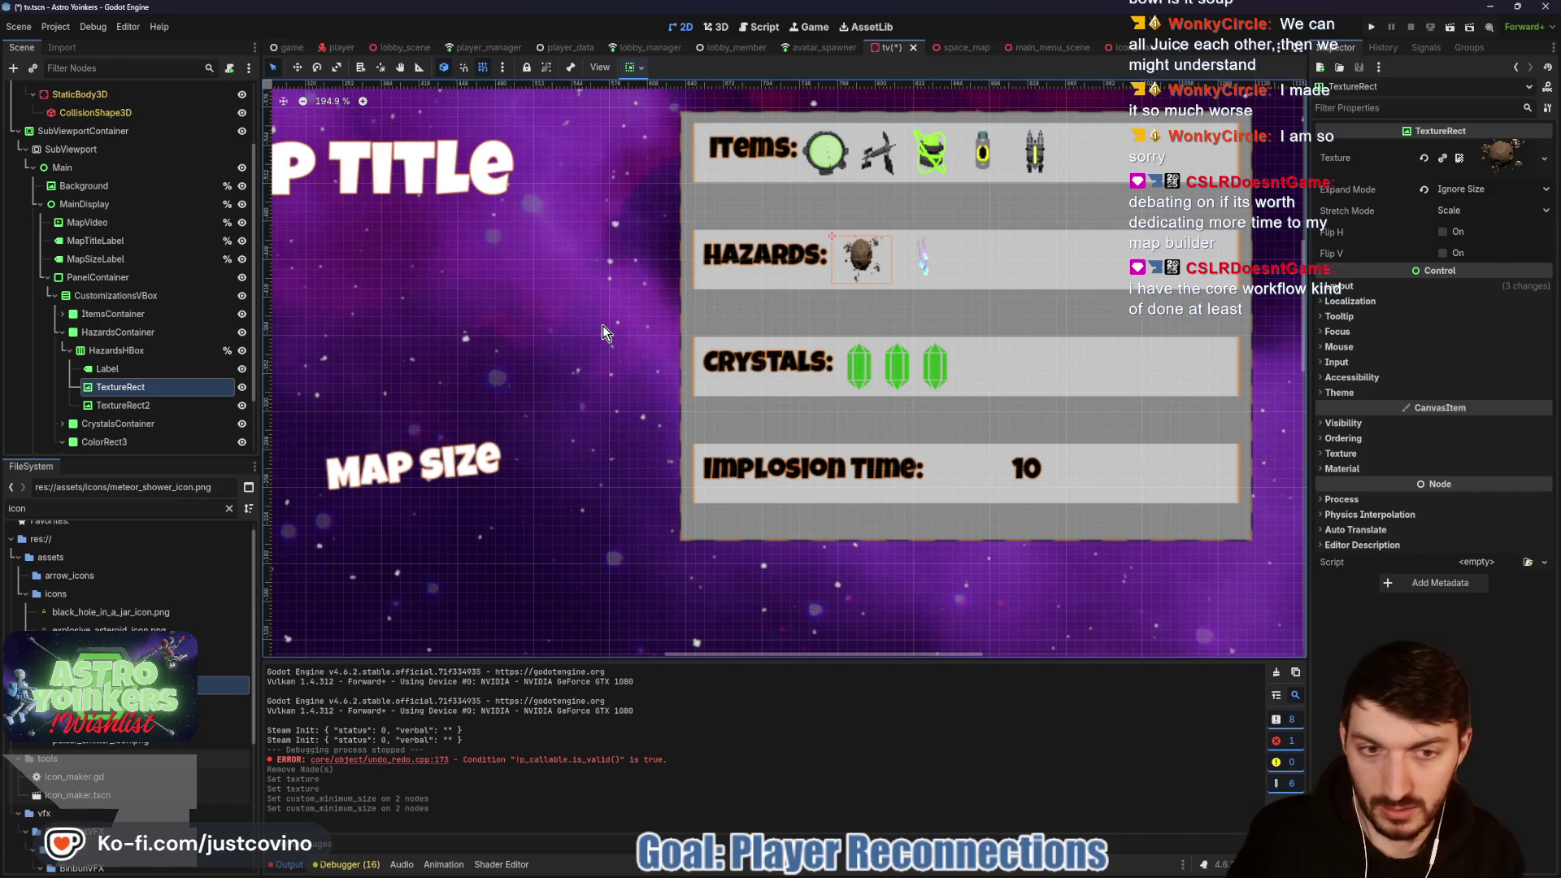
{"action": "key", "text": "ctrl+s"}
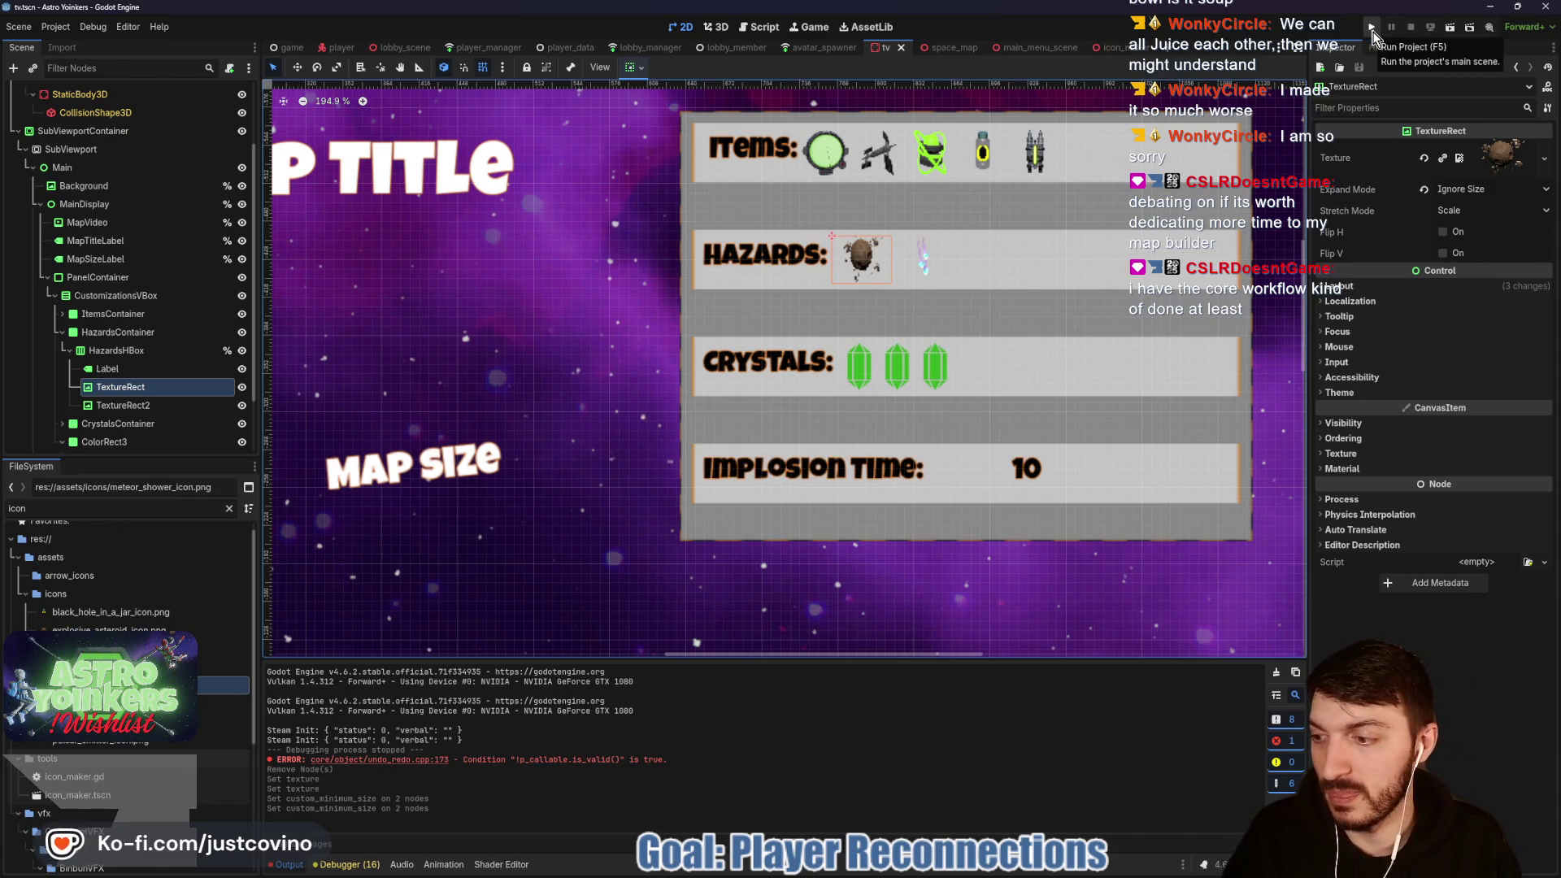
{"action": "left_click", "coordinate": [1372, 28]}
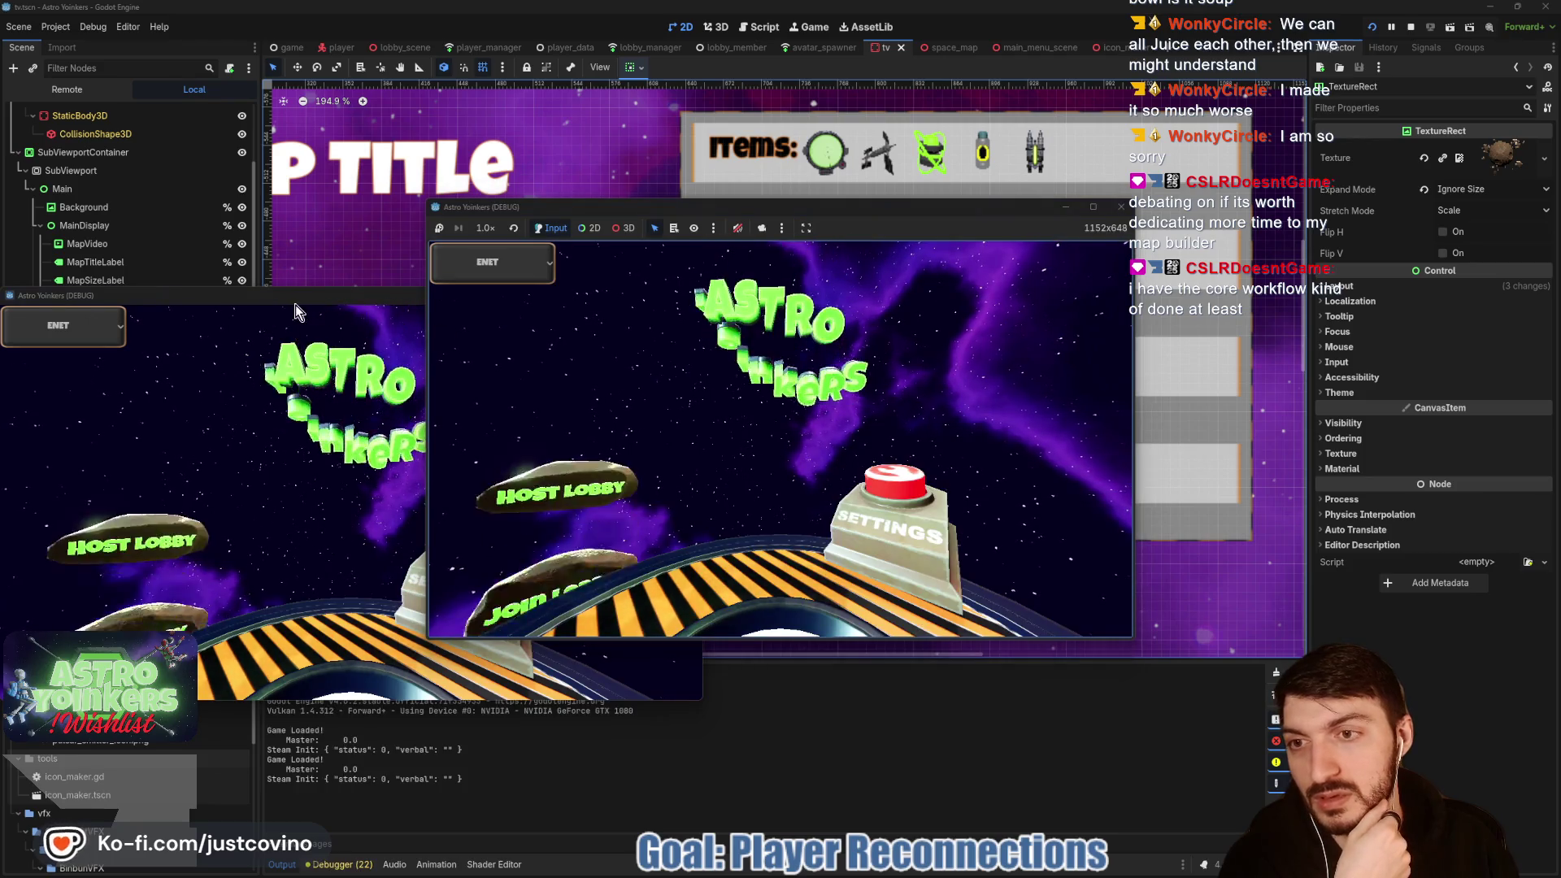
Step: Arrange both game windows, host a private lobby in the first, and join Fake Lobby 25 from the second
{"action": "mouse_move", "coordinate": [281, 297]}
{"action": "left_mouse_down"}
{"action": "mouse_move", "coordinate": [460, 324]}
{"action": "mouse_move", "coordinate": [1167, 272]}
{"action": "left_mouse_up"}
{"action": "left_click_drag", "start_coordinate": [928, 206], "coordinate": [572, 238]}
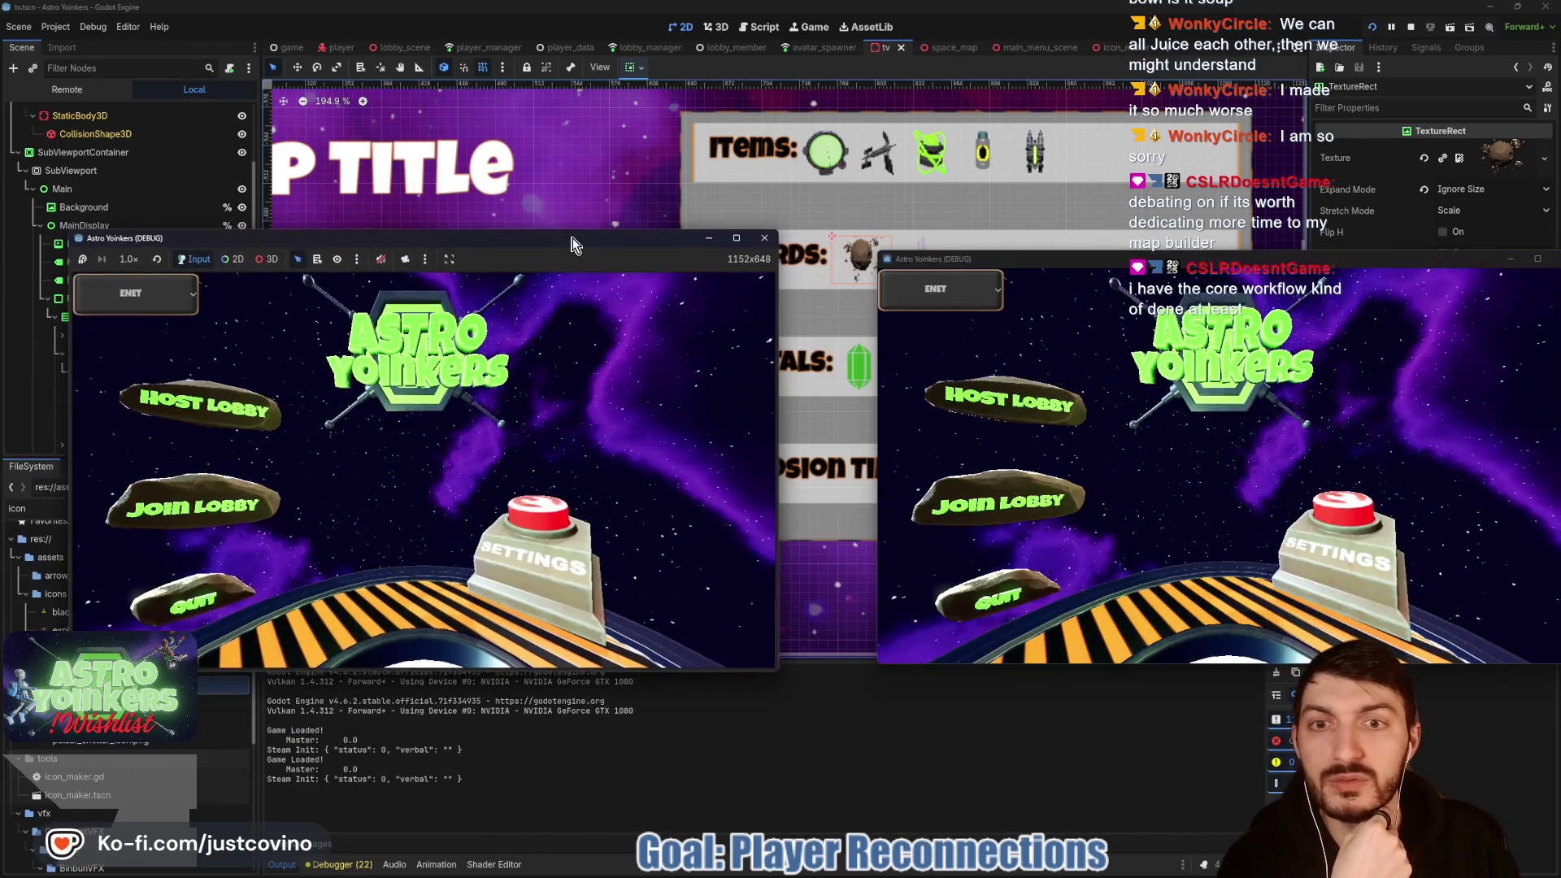
{"action": "left_click", "coordinate": [203, 394]}
{"action": "left_click", "coordinate": [373, 421]}
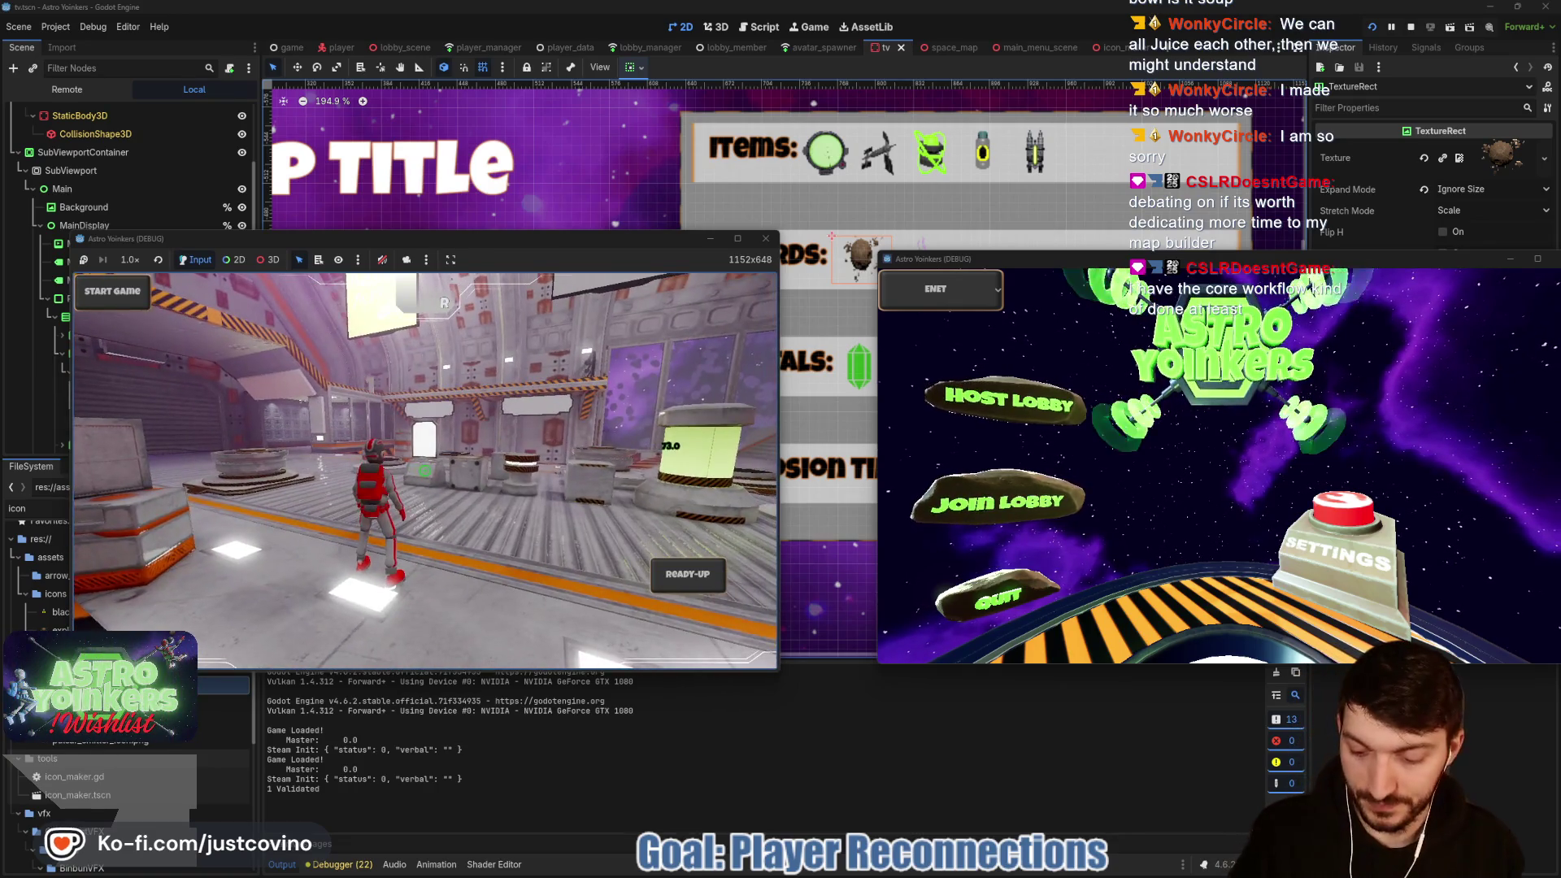
{"action": "left_click", "coordinate": [1059, 508]}
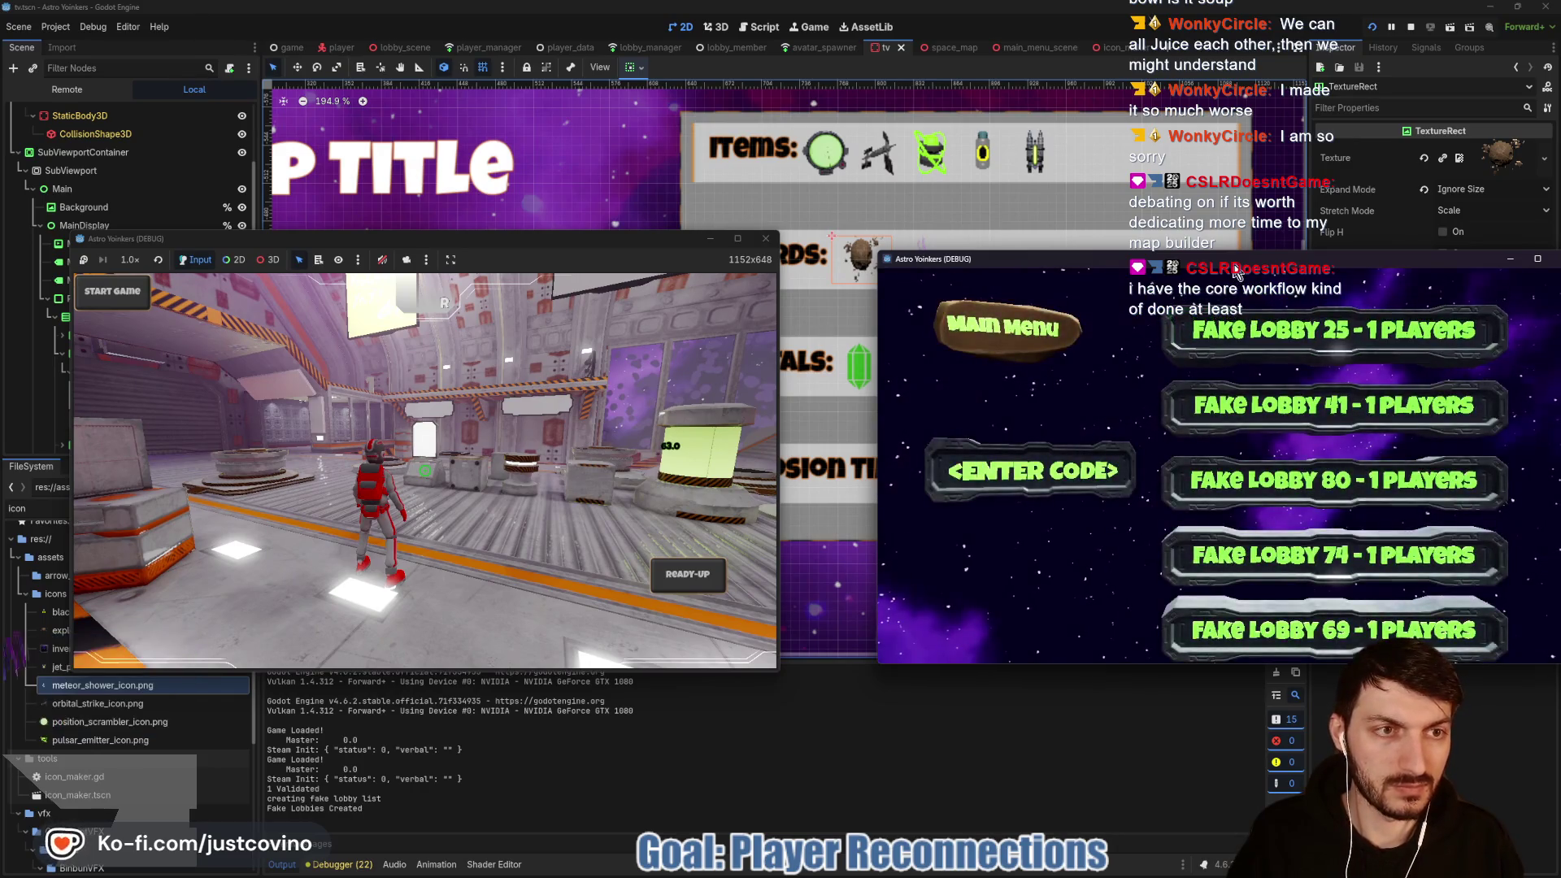
{"action": "left_click", "coordinate": [1141, 321]}
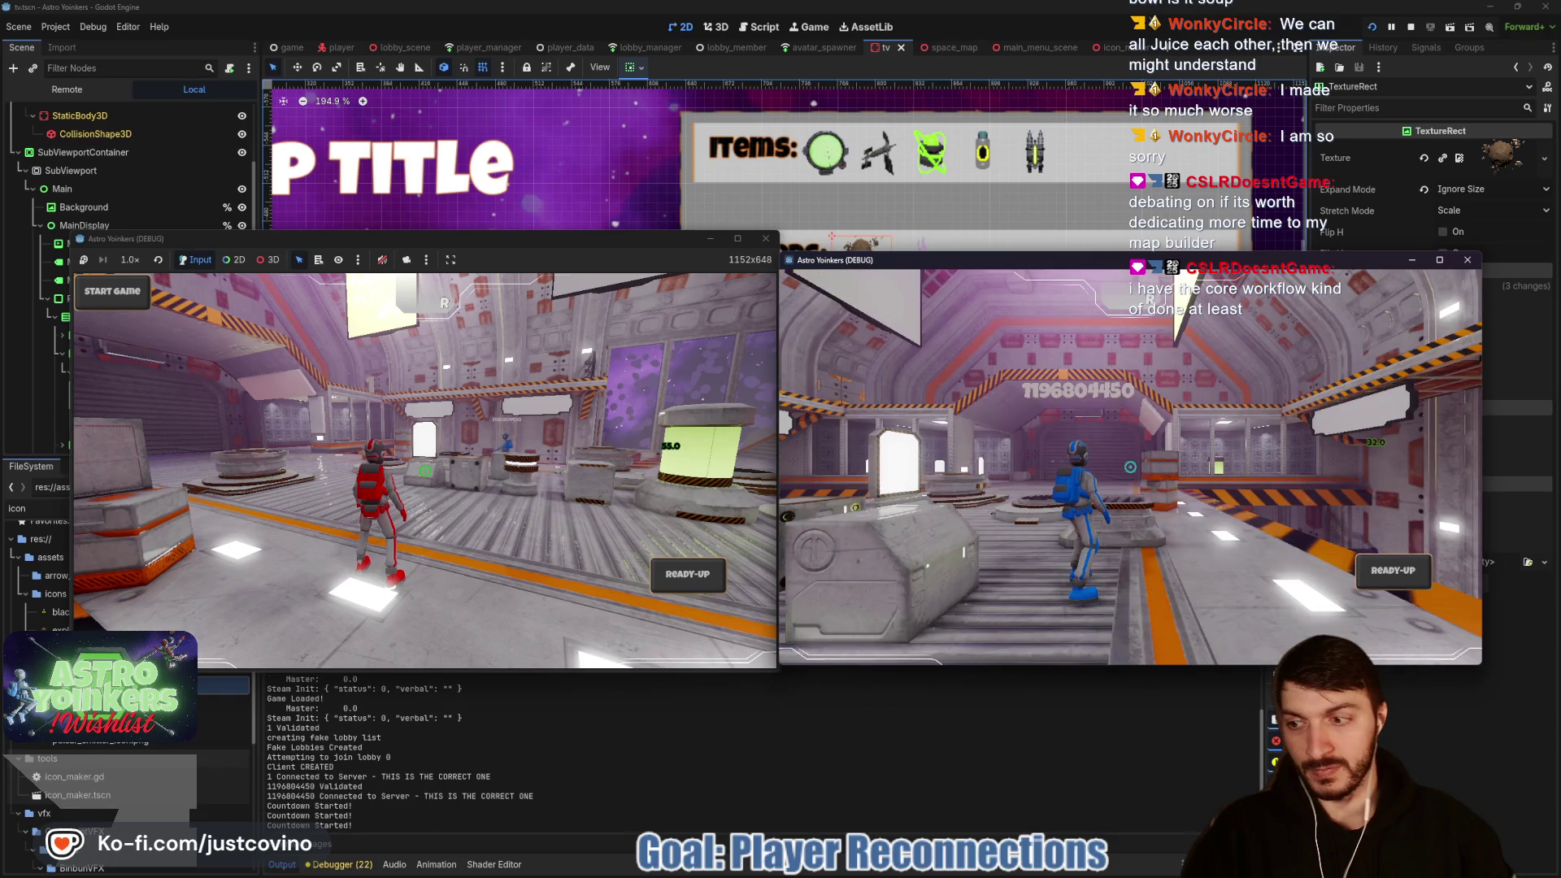
Step: Walk the blue player to the pods and the red player to the Asteroid Map screen, then interact
{"action": "key", "text": "w"}
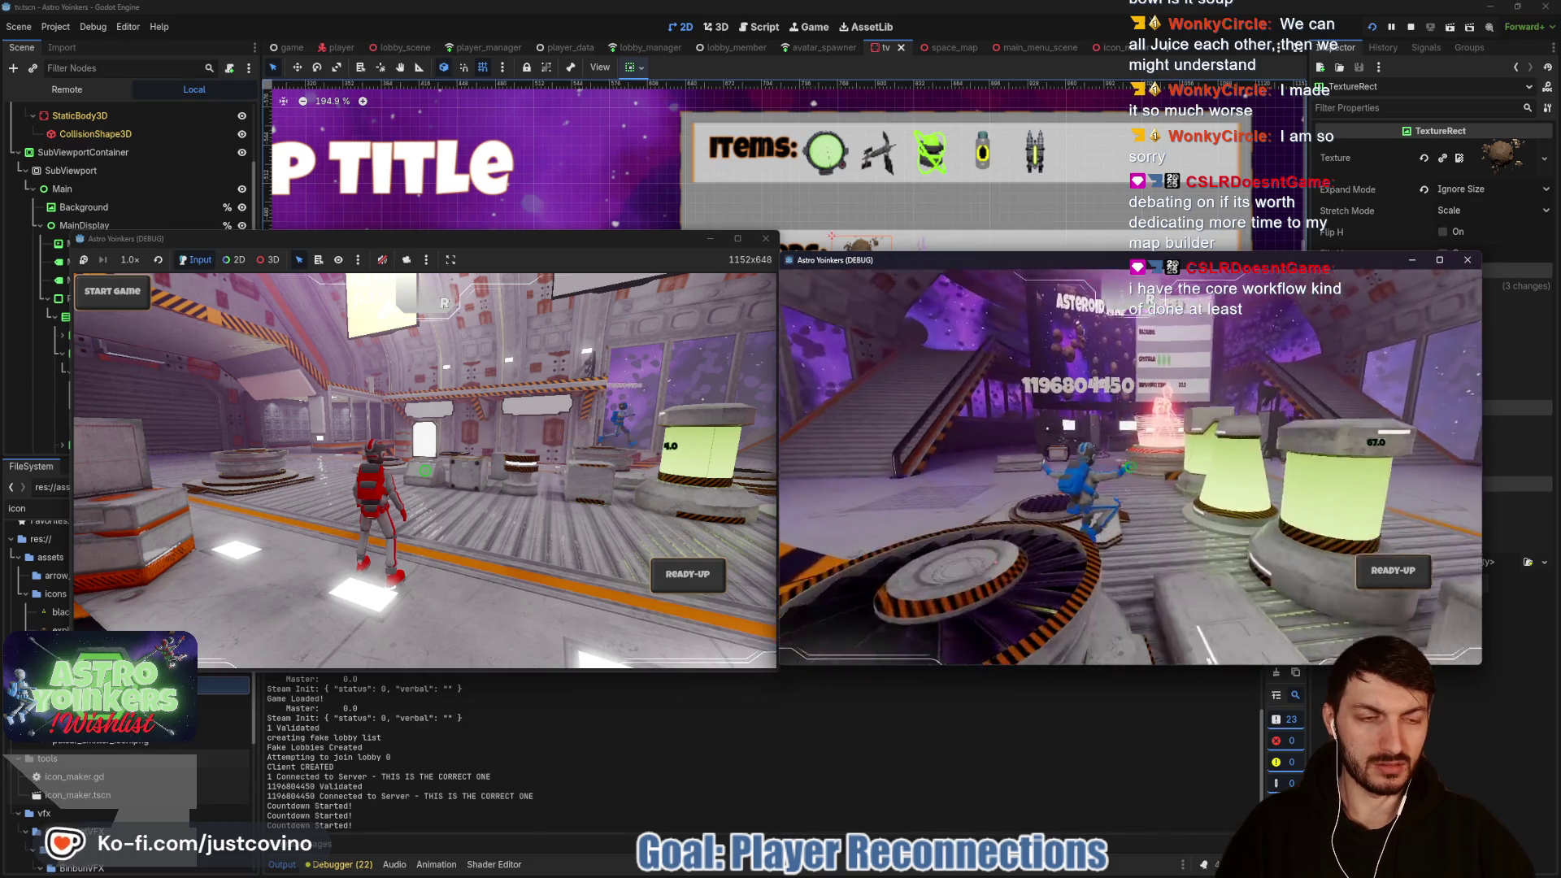
{"action": "key", "text": "w"}
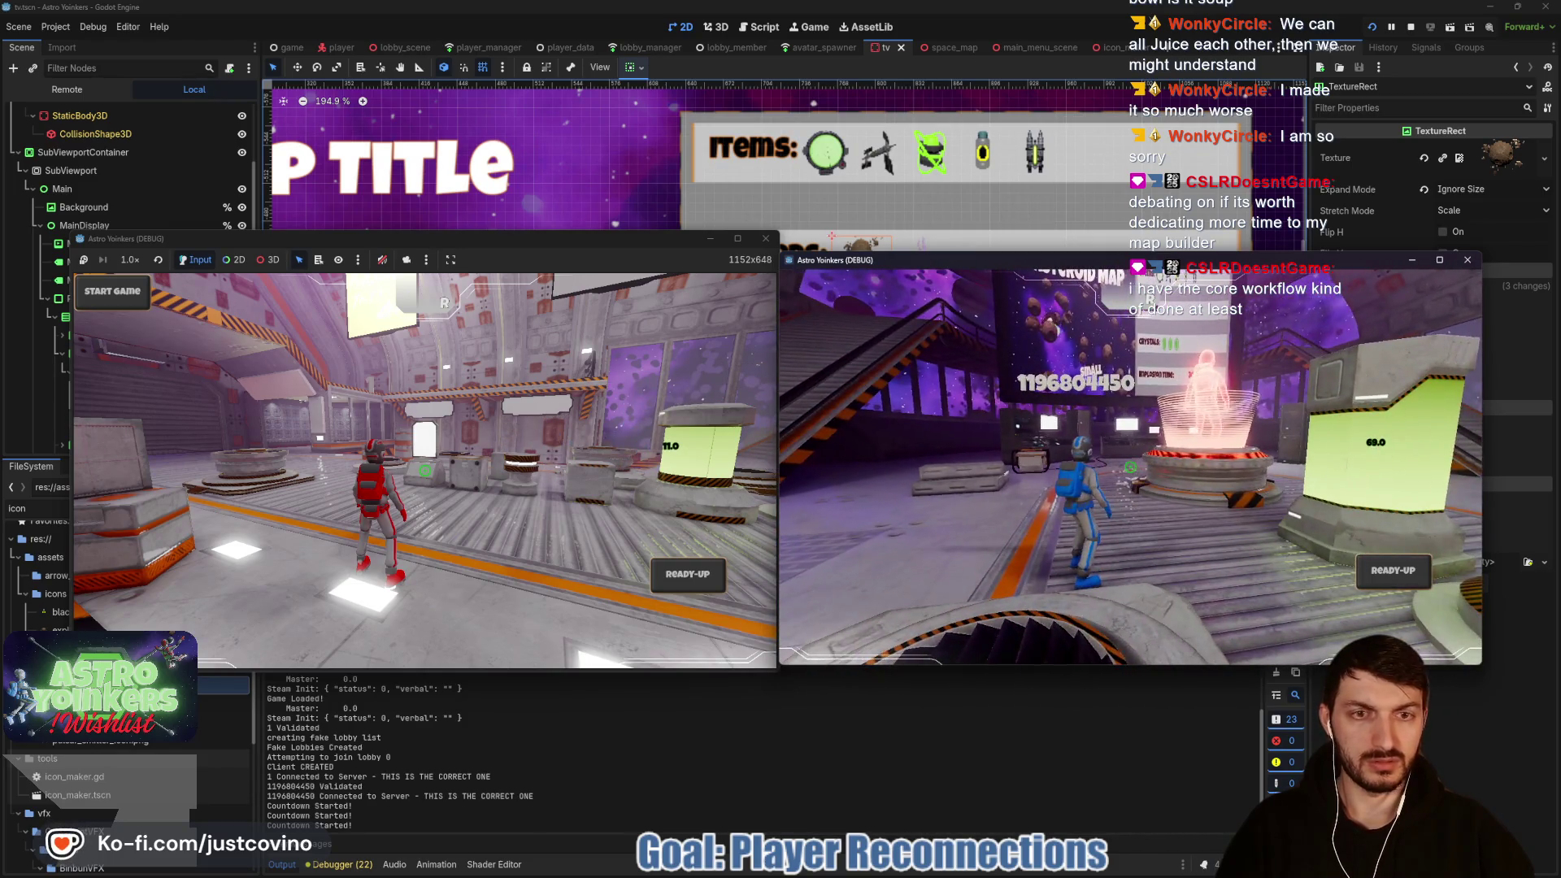
{"action": "left_click", "coordinate": [520, 249]}
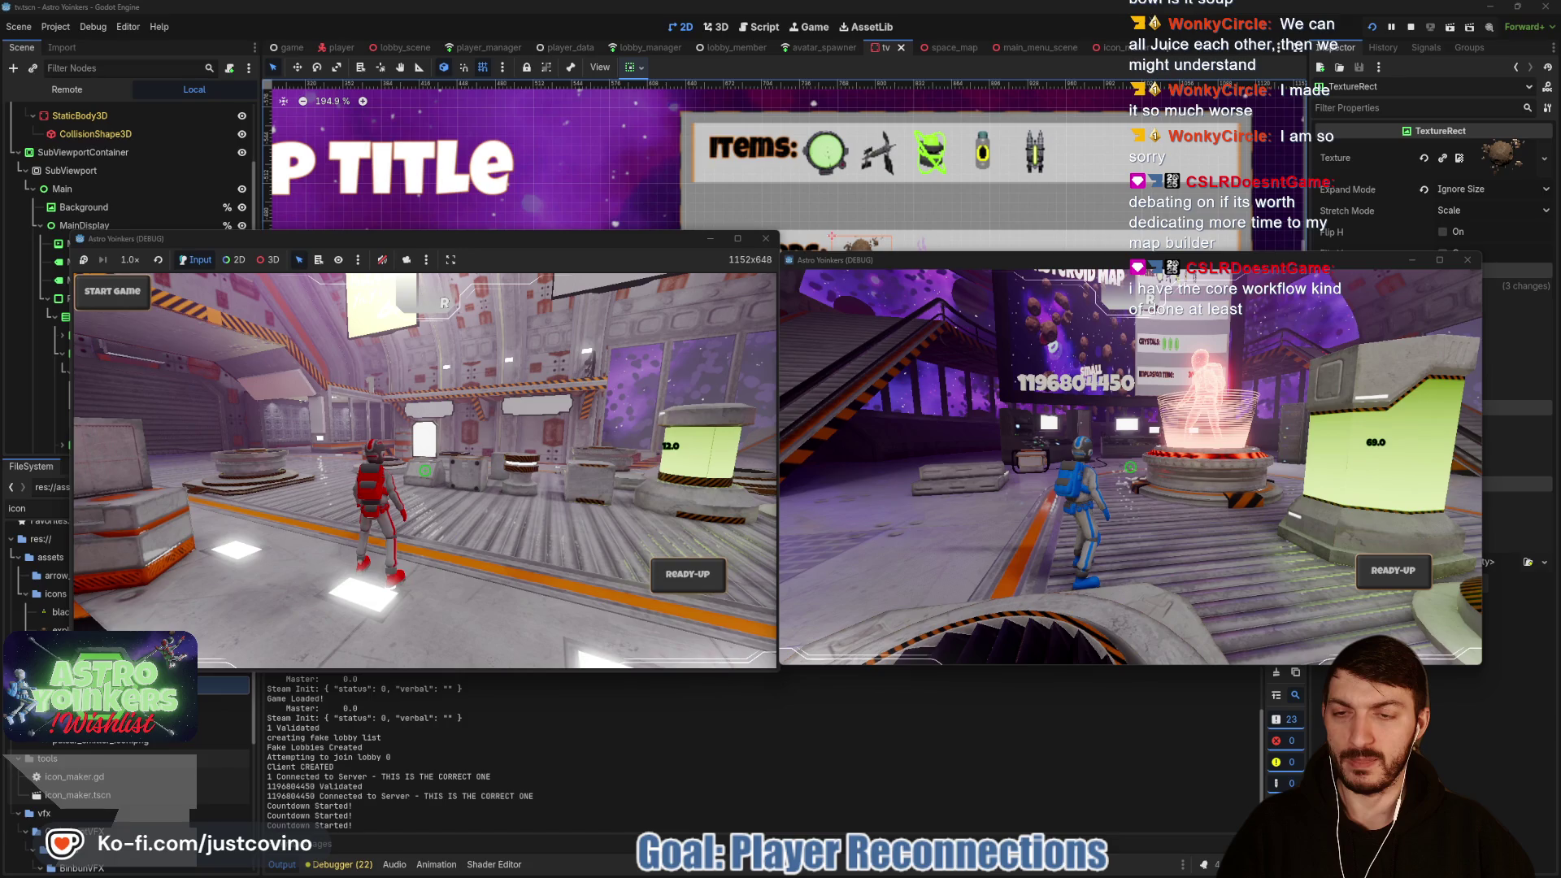
{"action": "key", "text": "w"}
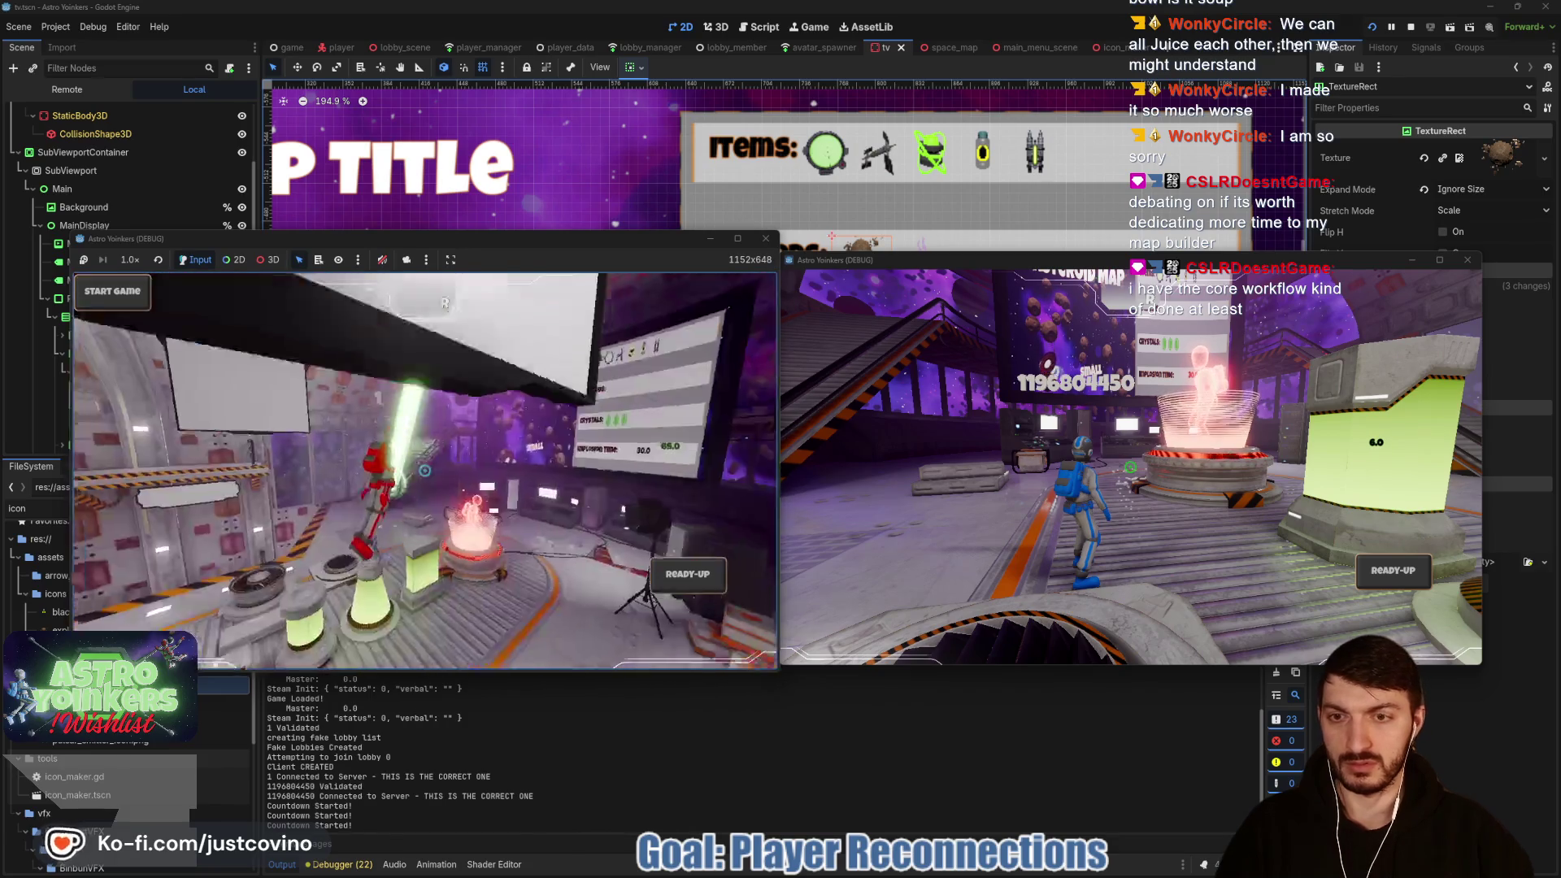
{"action": "key", "text": "w"}
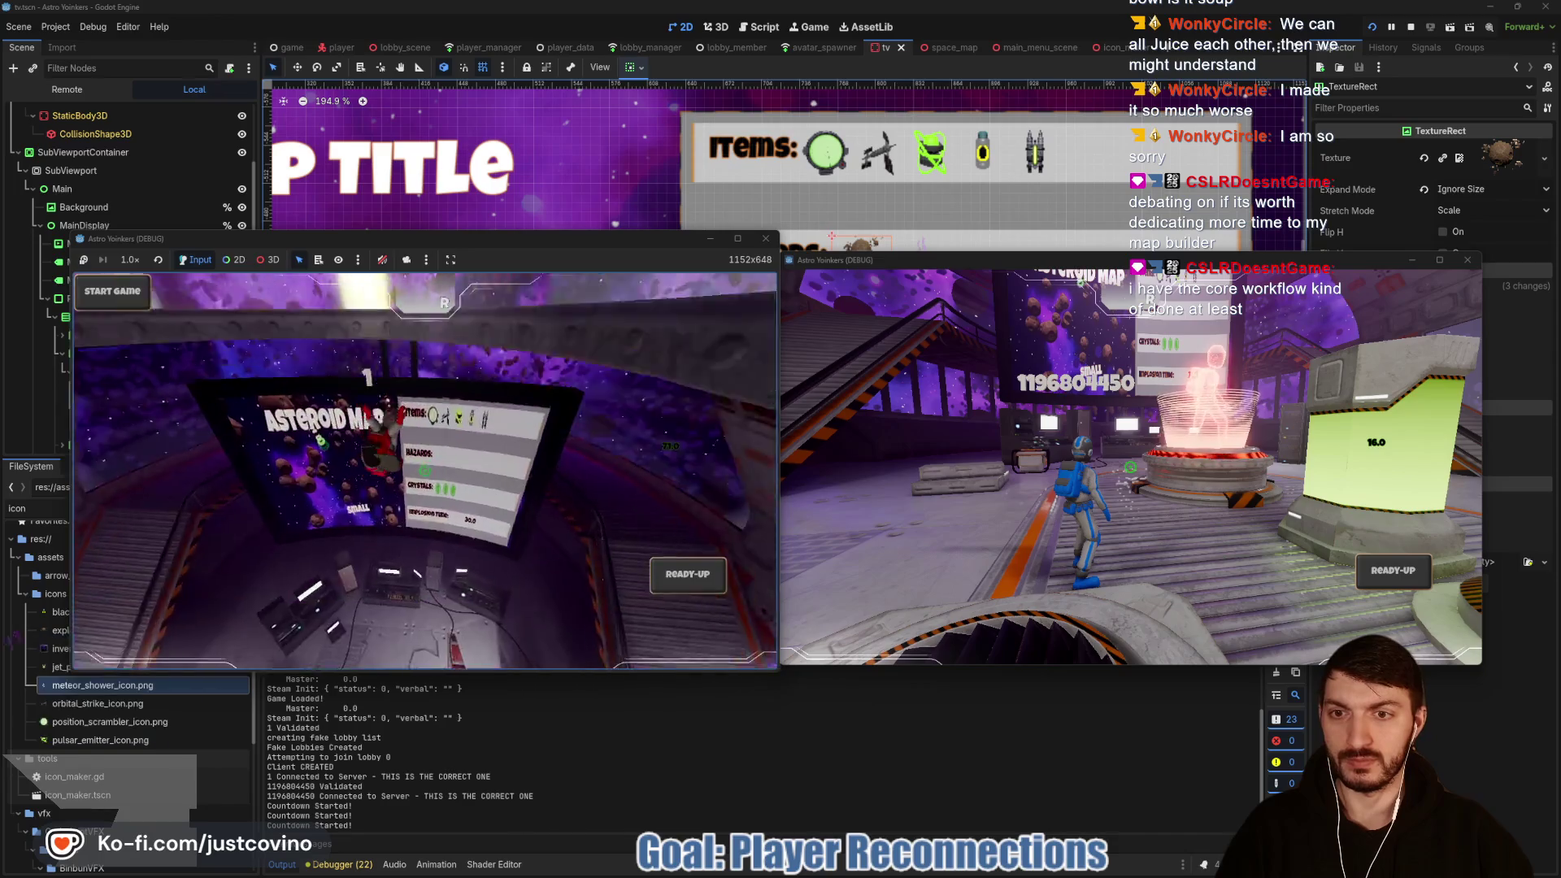
{"action": "key", "text": "e"}
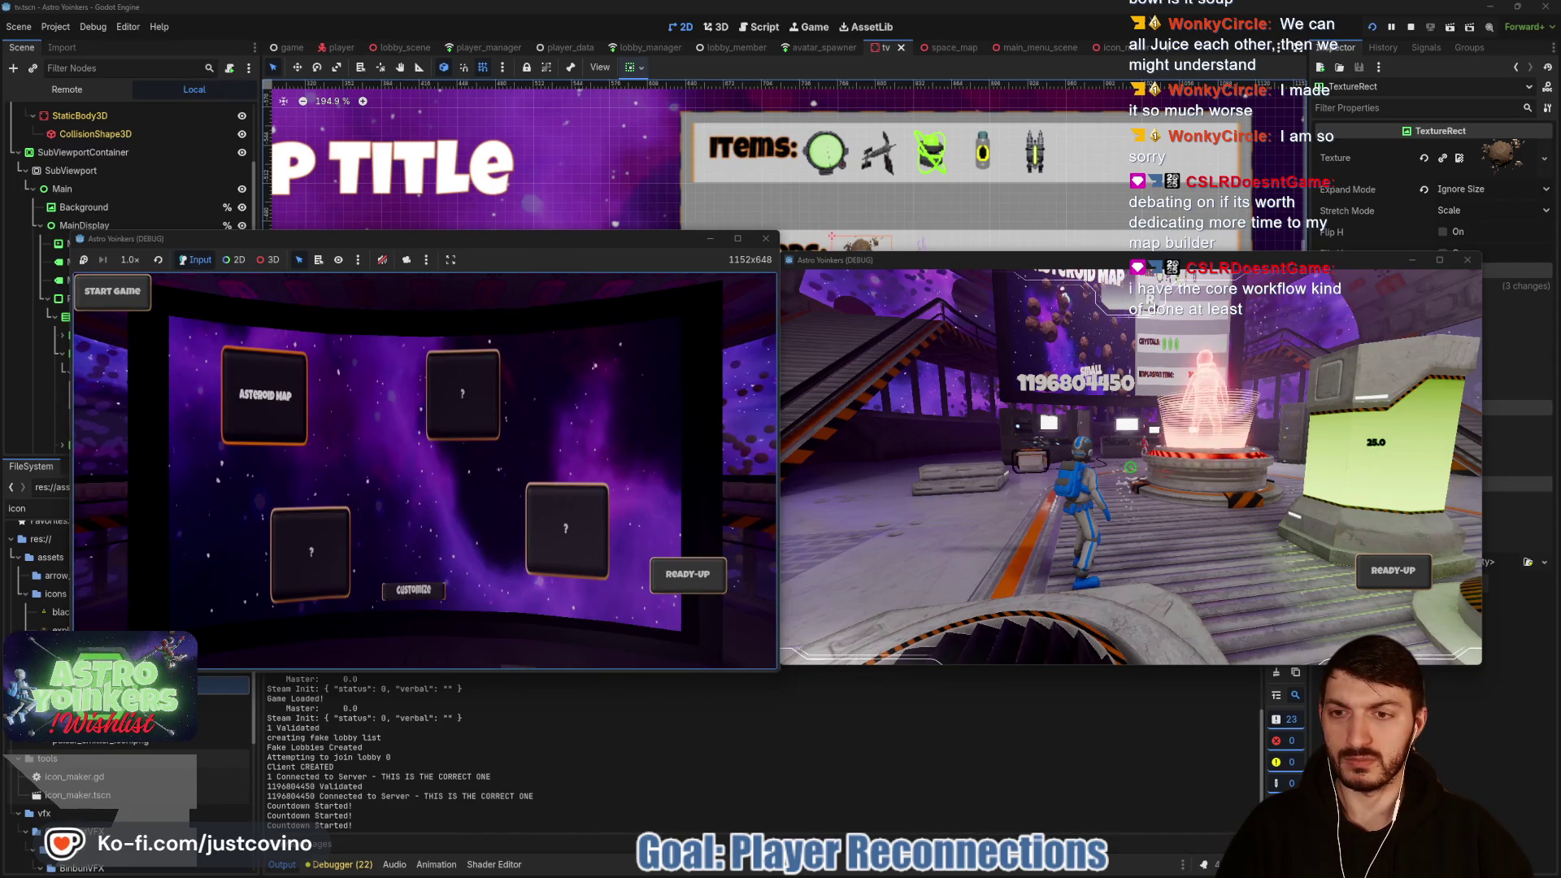
Step: In the map Customize panel turn Meteor Shower on, then stop the game with F8
{"action": "left_click", "coordinate": [413, 590]}
{"action": "key", "text": "Right"}
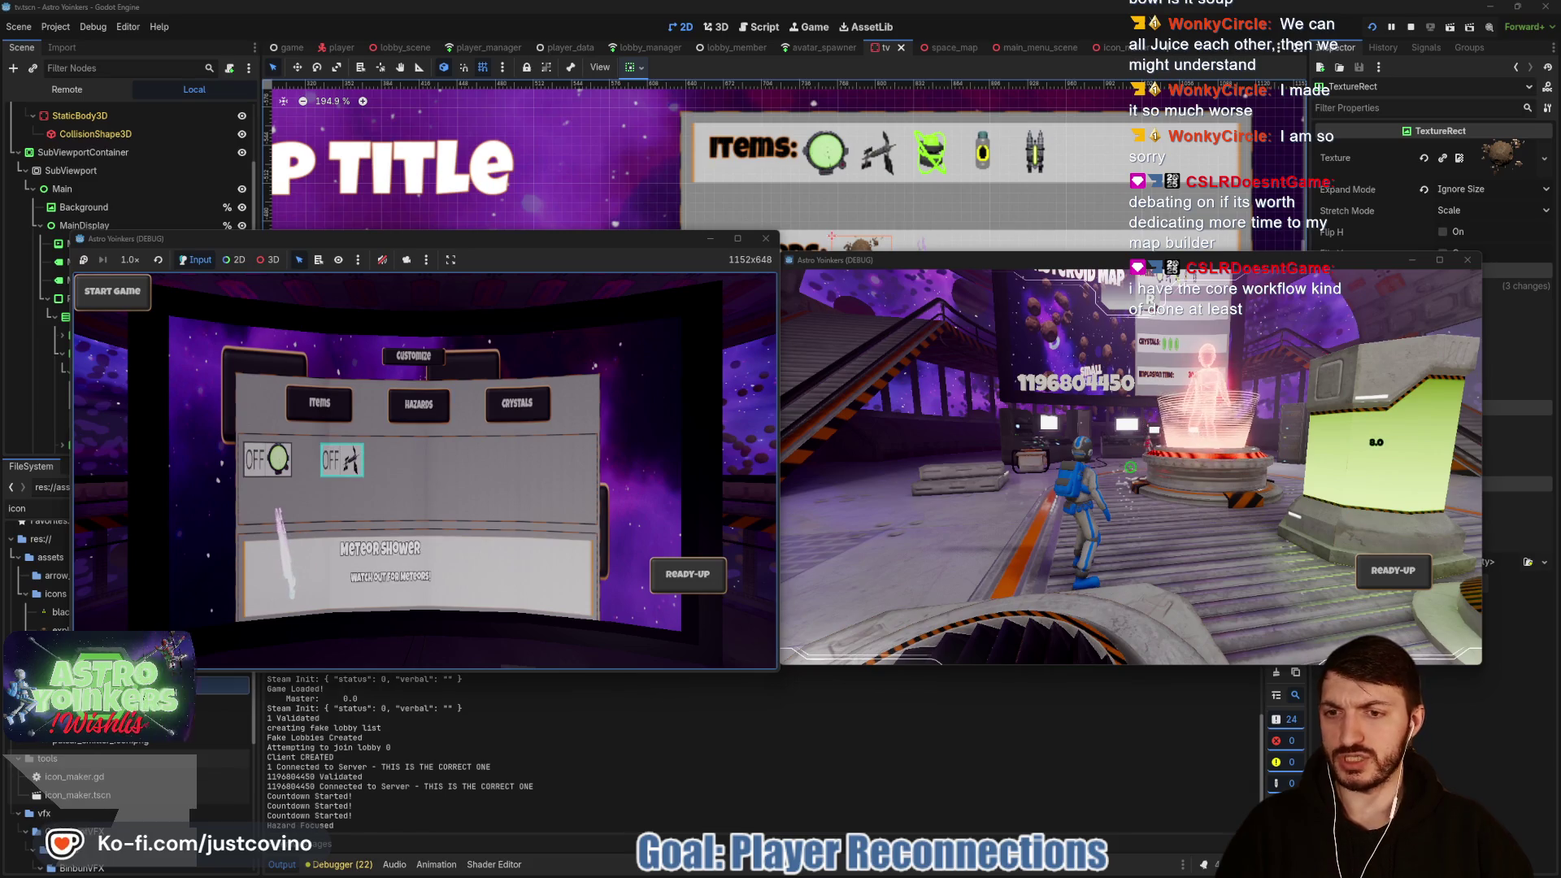
{"action": "key", "text": "Return"}
{"action": "key", "text": "Left"}
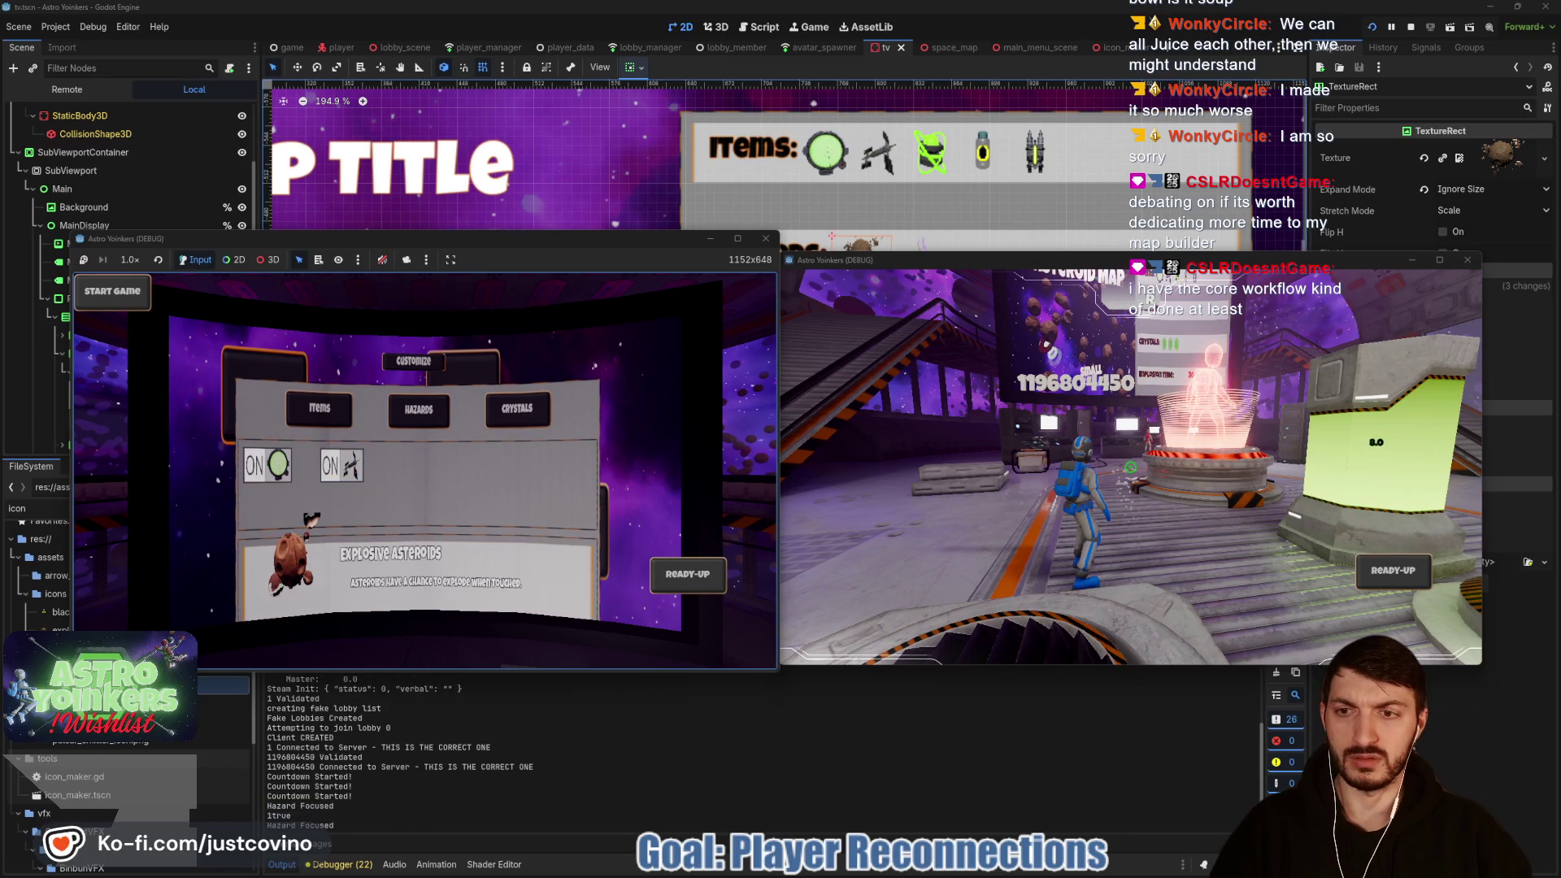
{"action": "key", "text": "F8"}
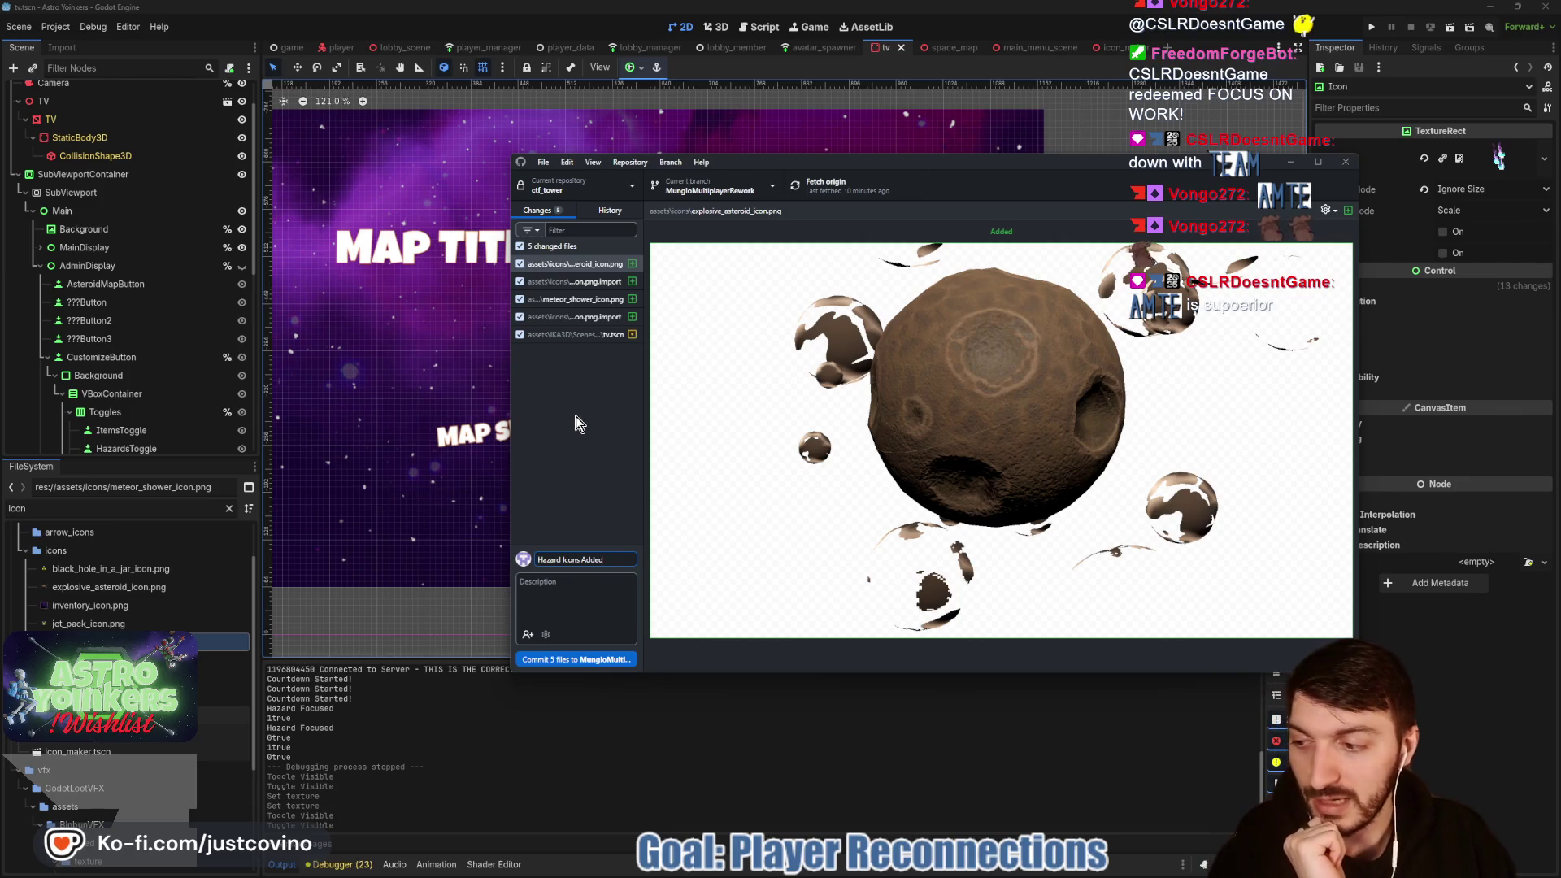
Step: Commit the 5 files as 'Hazard Icons Added', push to origin, and minimize GitHub Desktop
{"action": "left_click", "coordinate": [585, 659]}
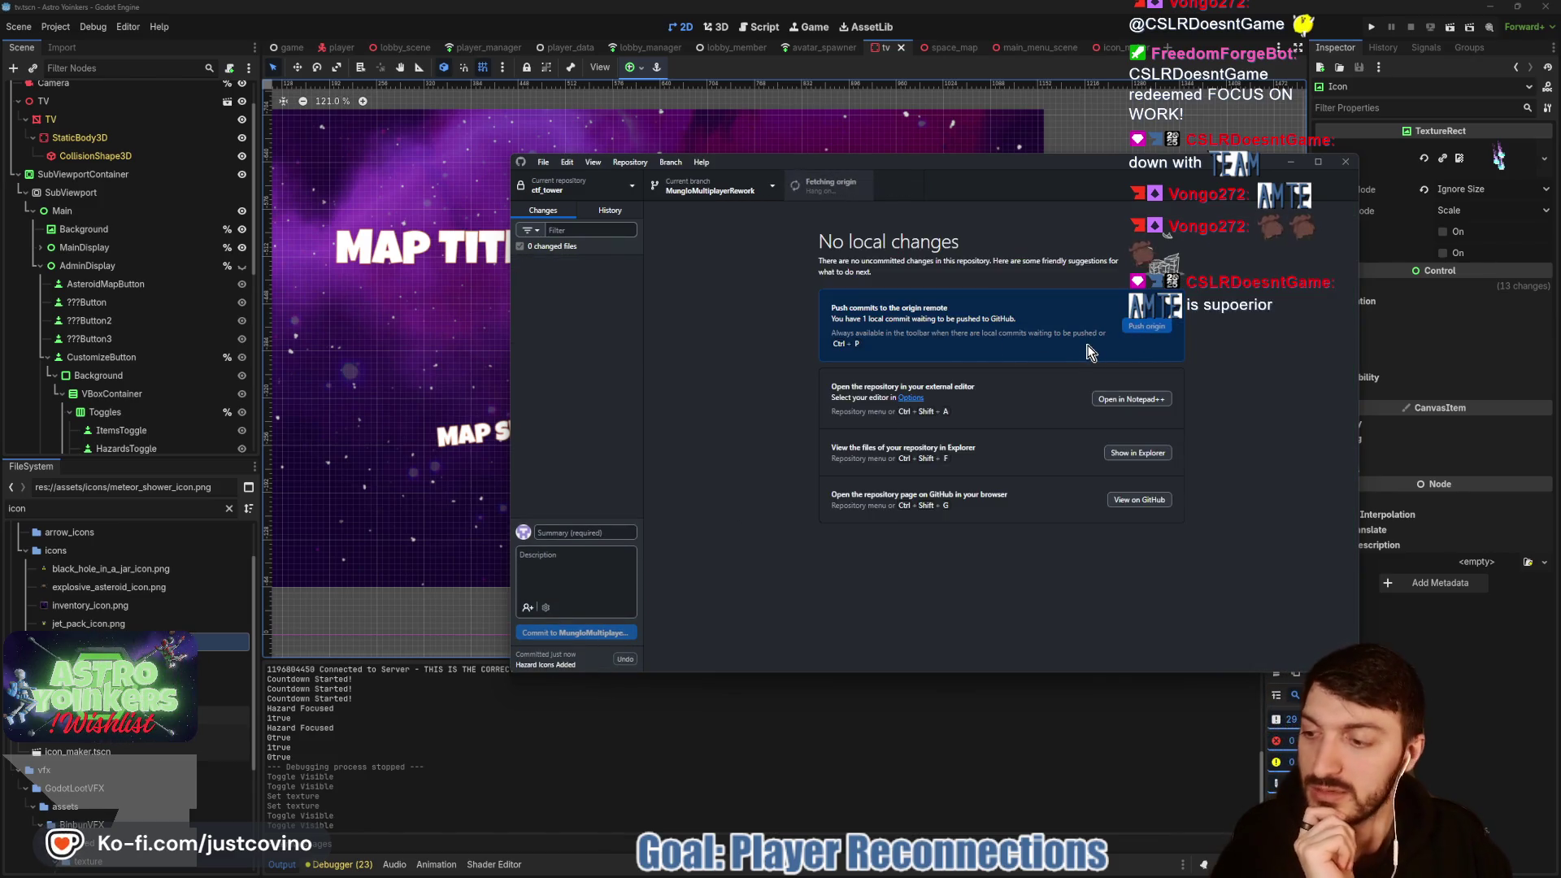
{"action": "left_click", "coordinate": [1142, 326]}
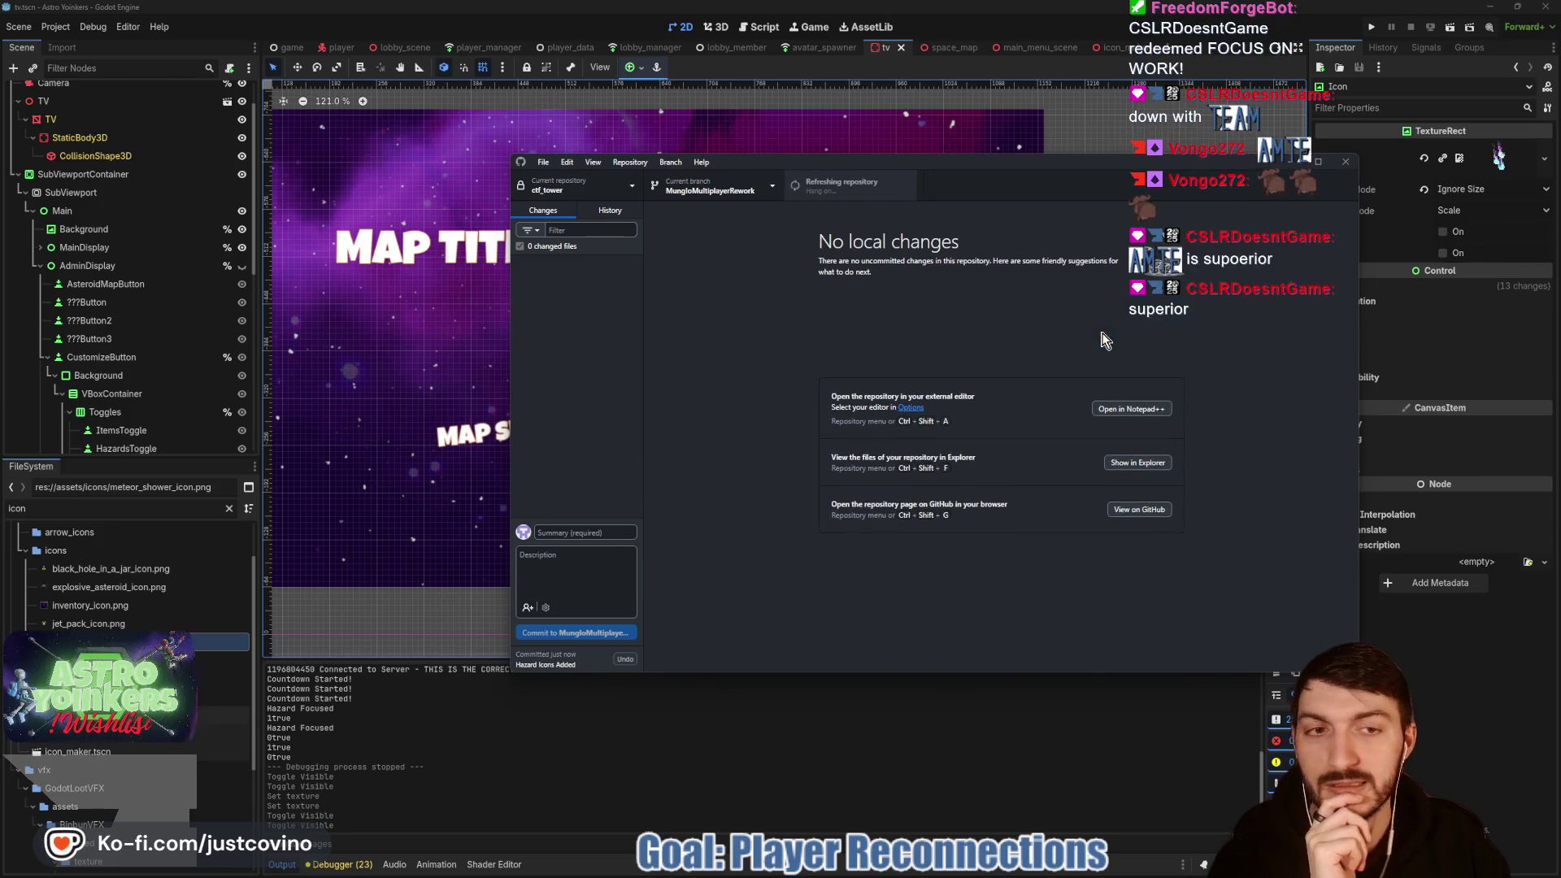
{"action": "left_click", "coordinate": [1287, 163]}
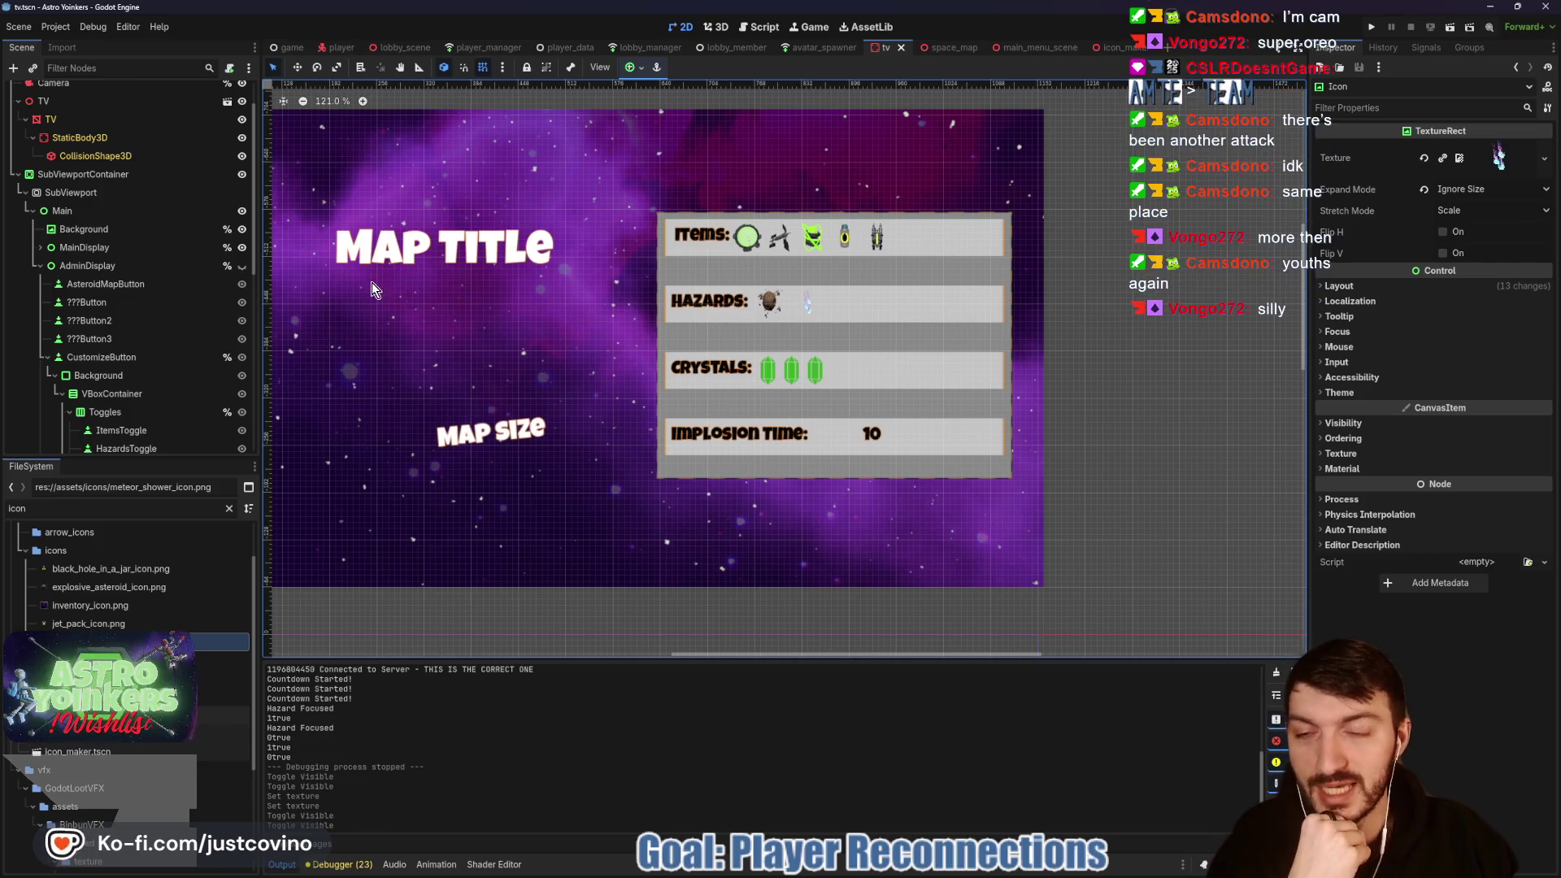
Step: Switch to the game scene, pan the quit panel into view, and run the project
{"action": "left_click", "coordinate": [478, 47]}
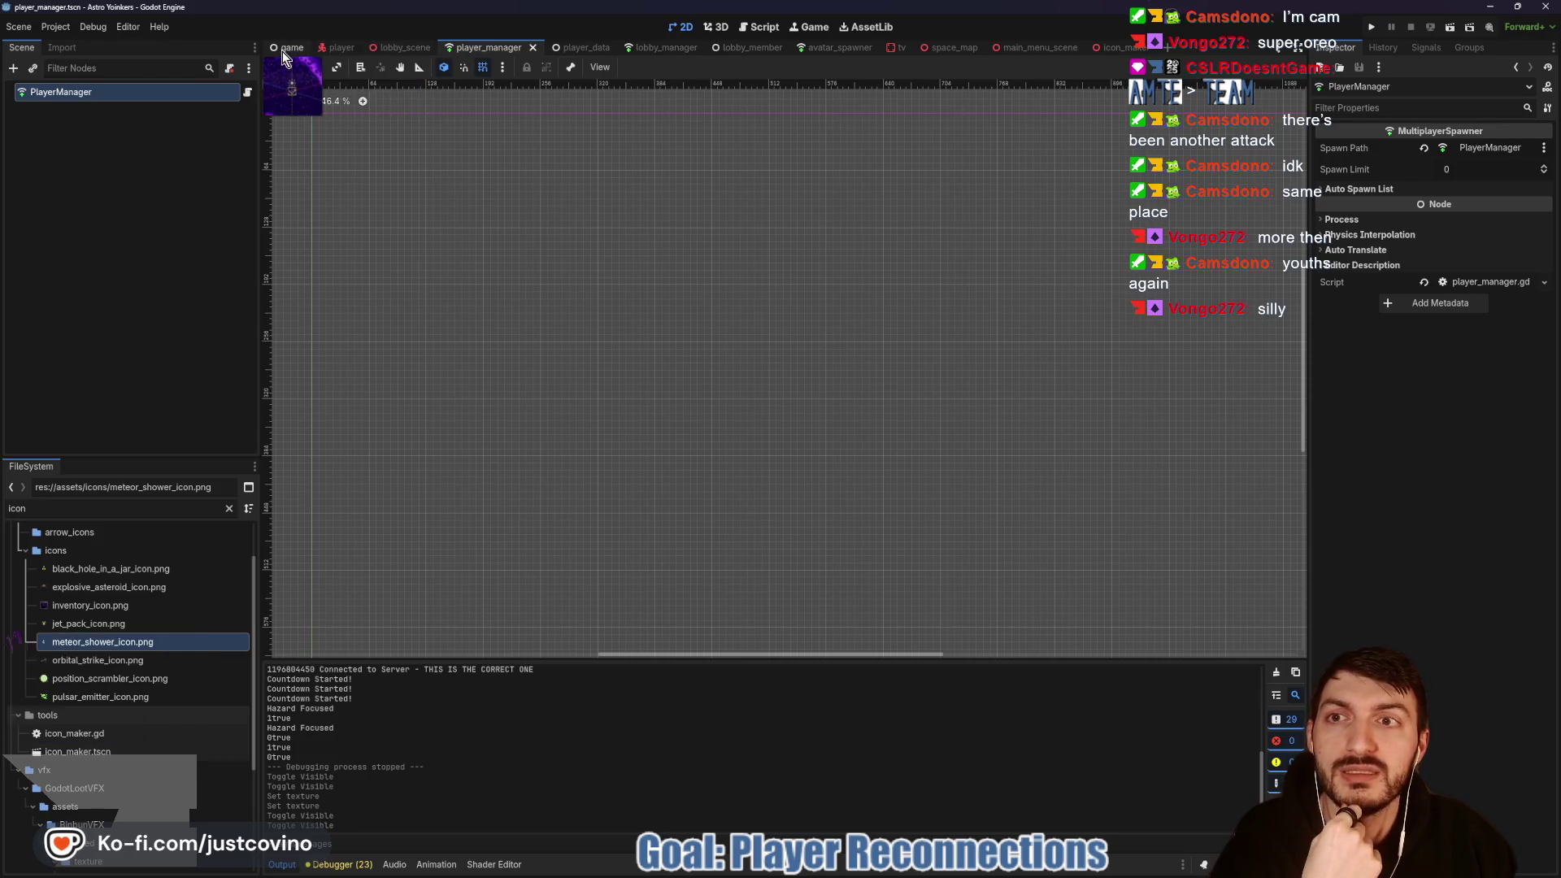
{"action": "left_click", "coordinate": [285, 48]}
{"action": "mouse_move", "coordinate": [388, 299]}
{"action": "left_mouse_down"}
{"action": "mouse_move", "coordinate": [390, 488]}
{"action": "mouse_move", "coordinate": [406, 410]}
{"action": "left_mouse_up"}
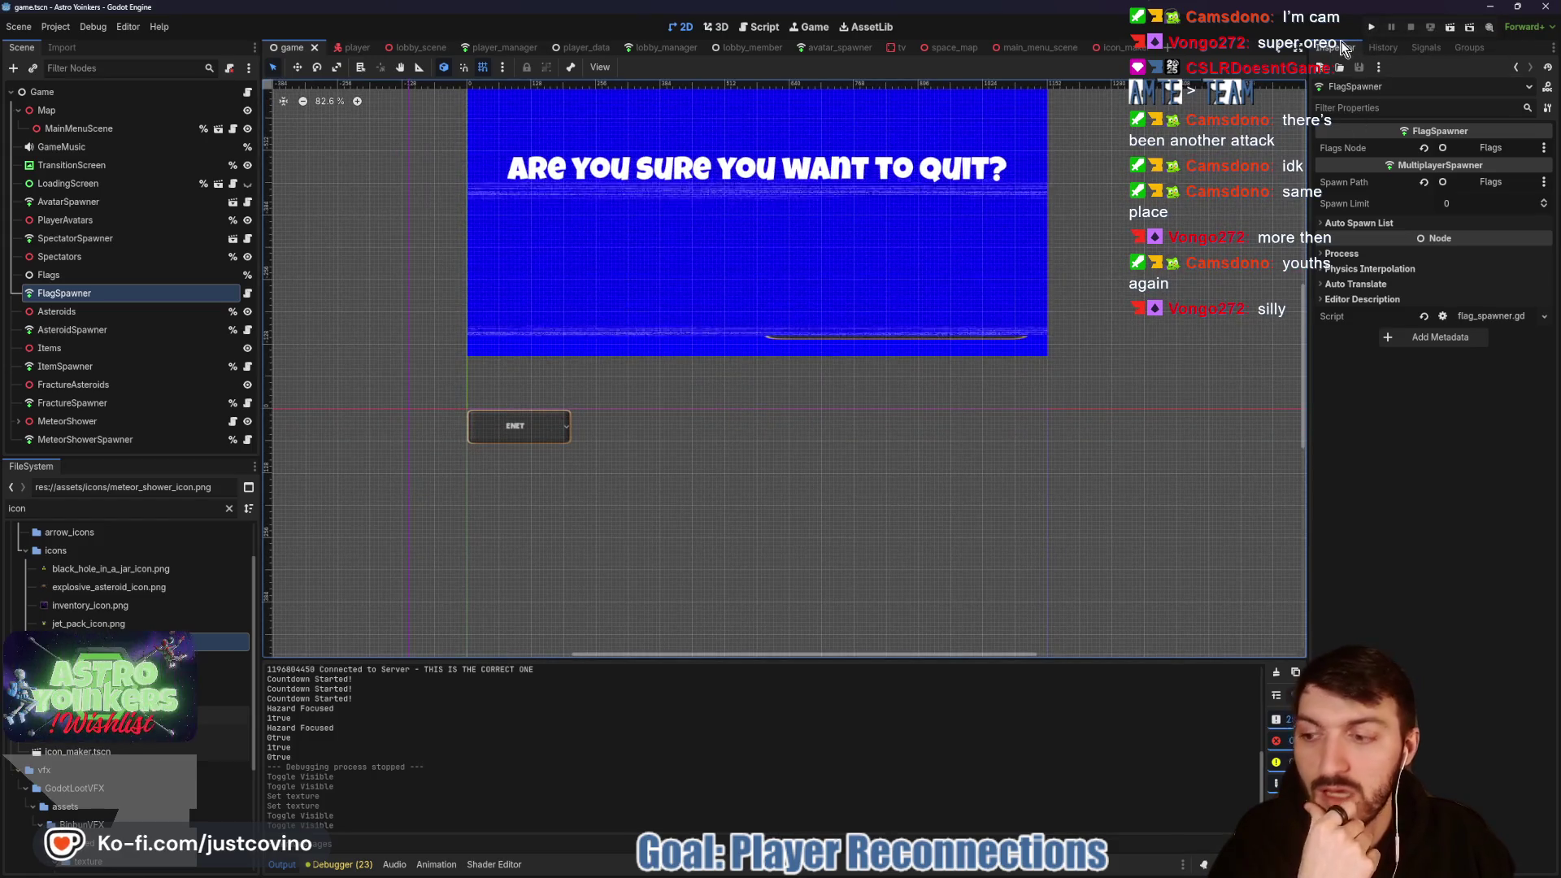
{"action": "left_click", "coordinate": [1367, 24]}
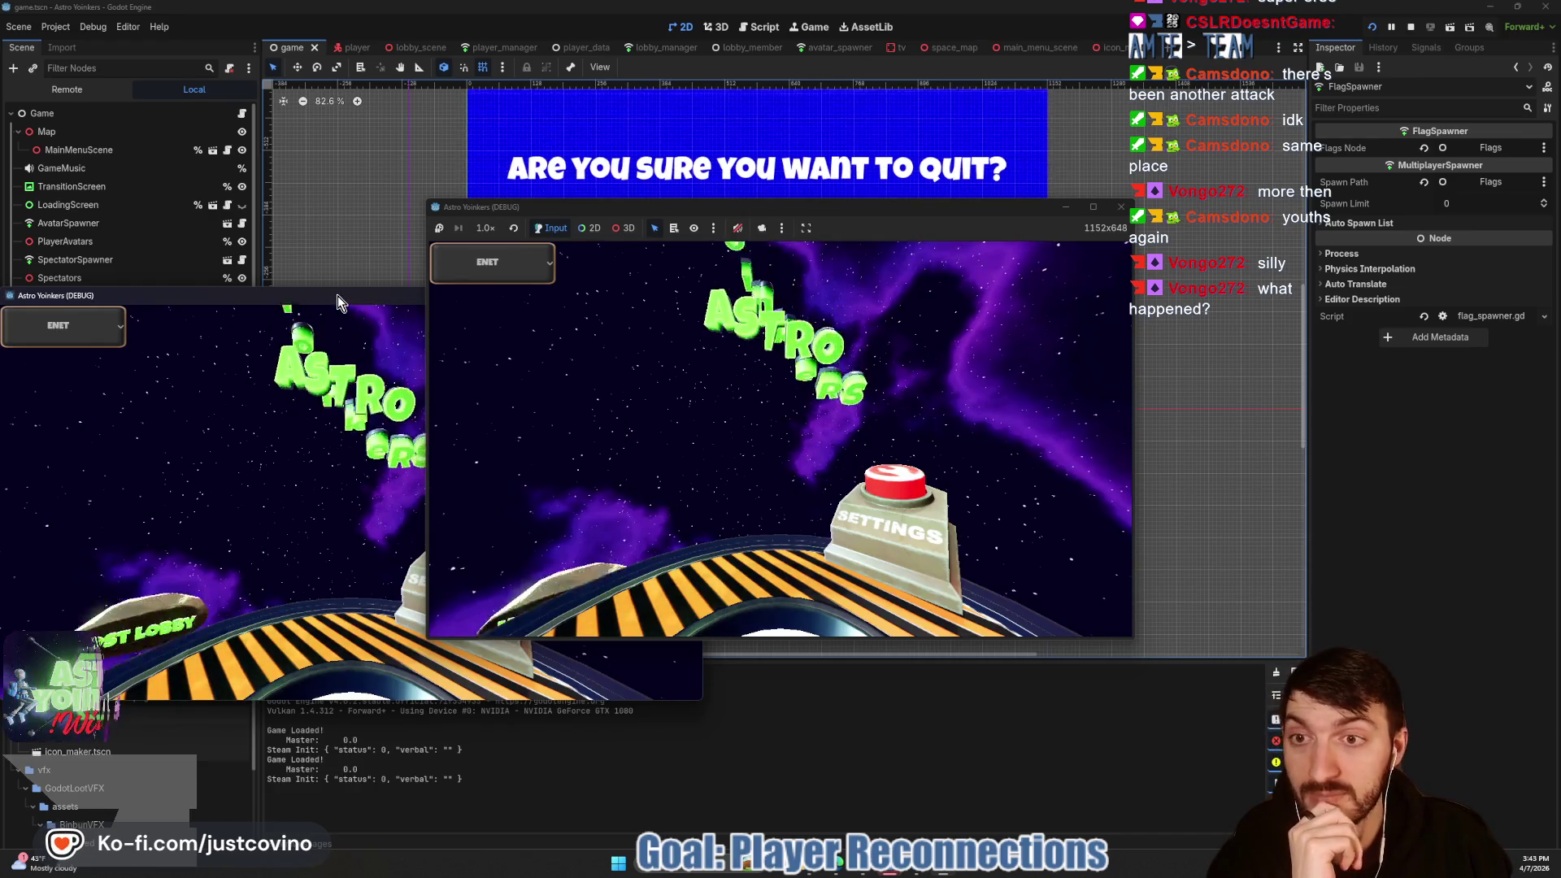
Step: Place the two game windows side by side and host a private lobby in the left one
{"action": "mouse_move", "coordinate": [339, 295]}
{"action": "left_mouse_down"}
{"action": "mouse_move", "coordinate": [529, 320]}
{"action": "mouse_move", "coordinate": [1045, 248]}
{"action": "left_mouse_up"}
{"action": "left_click_drag", "start_coordinate": [960, 208], "coordinate": [581, 231]}
{"action": "left_click_drag", "start_coordinate": [901, 245], "coordinate": [961, 237]}
{"action": "left_click", "coordinate": [175, 395]}
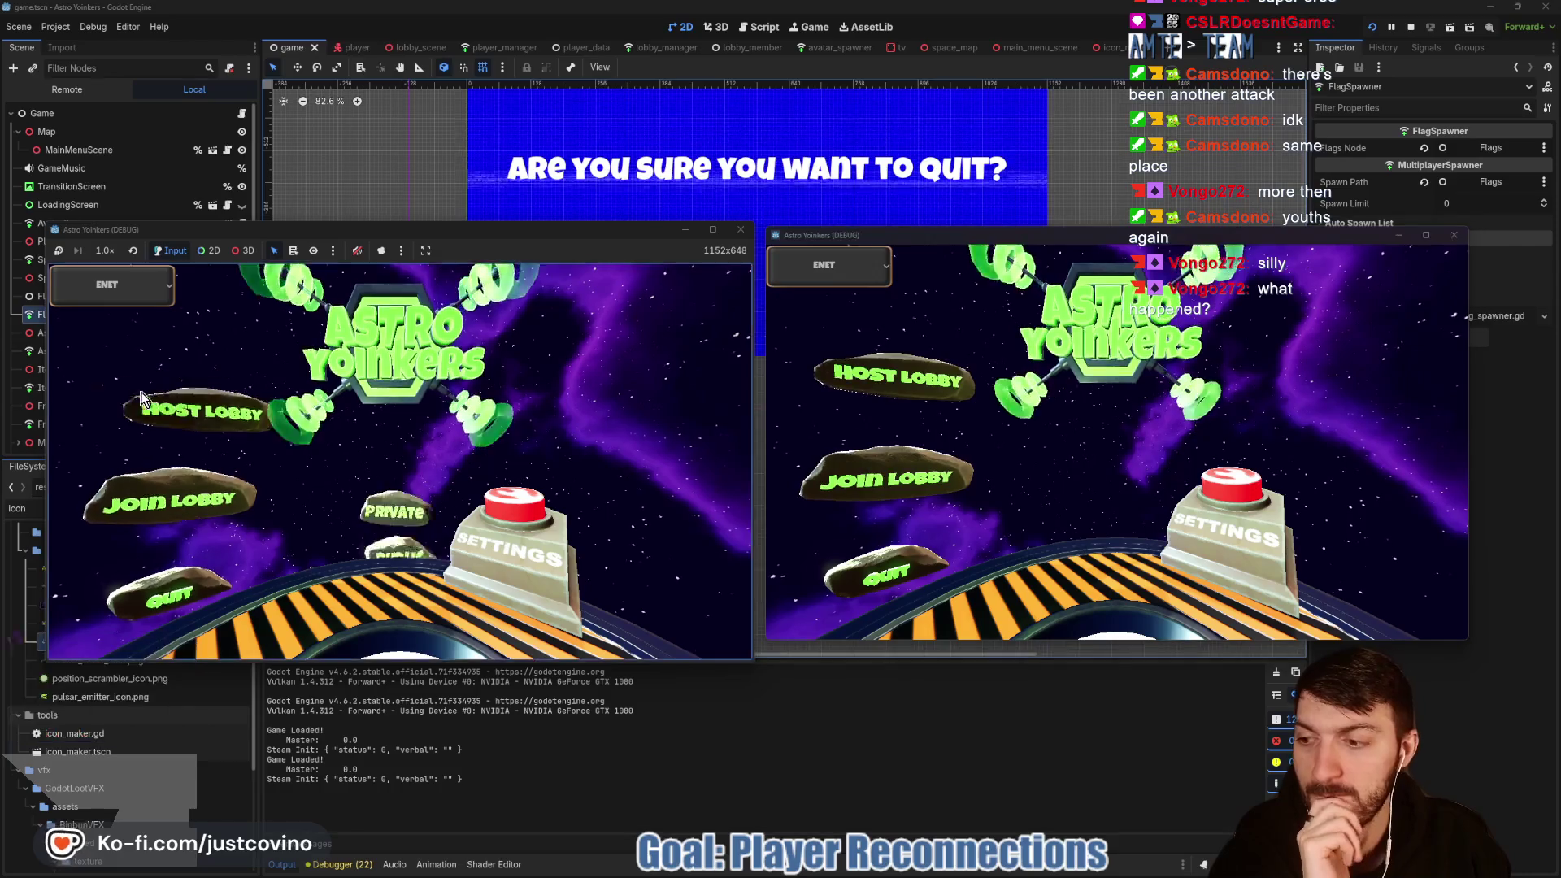
{"action": "left_click", "coordinate": [378, 406]}
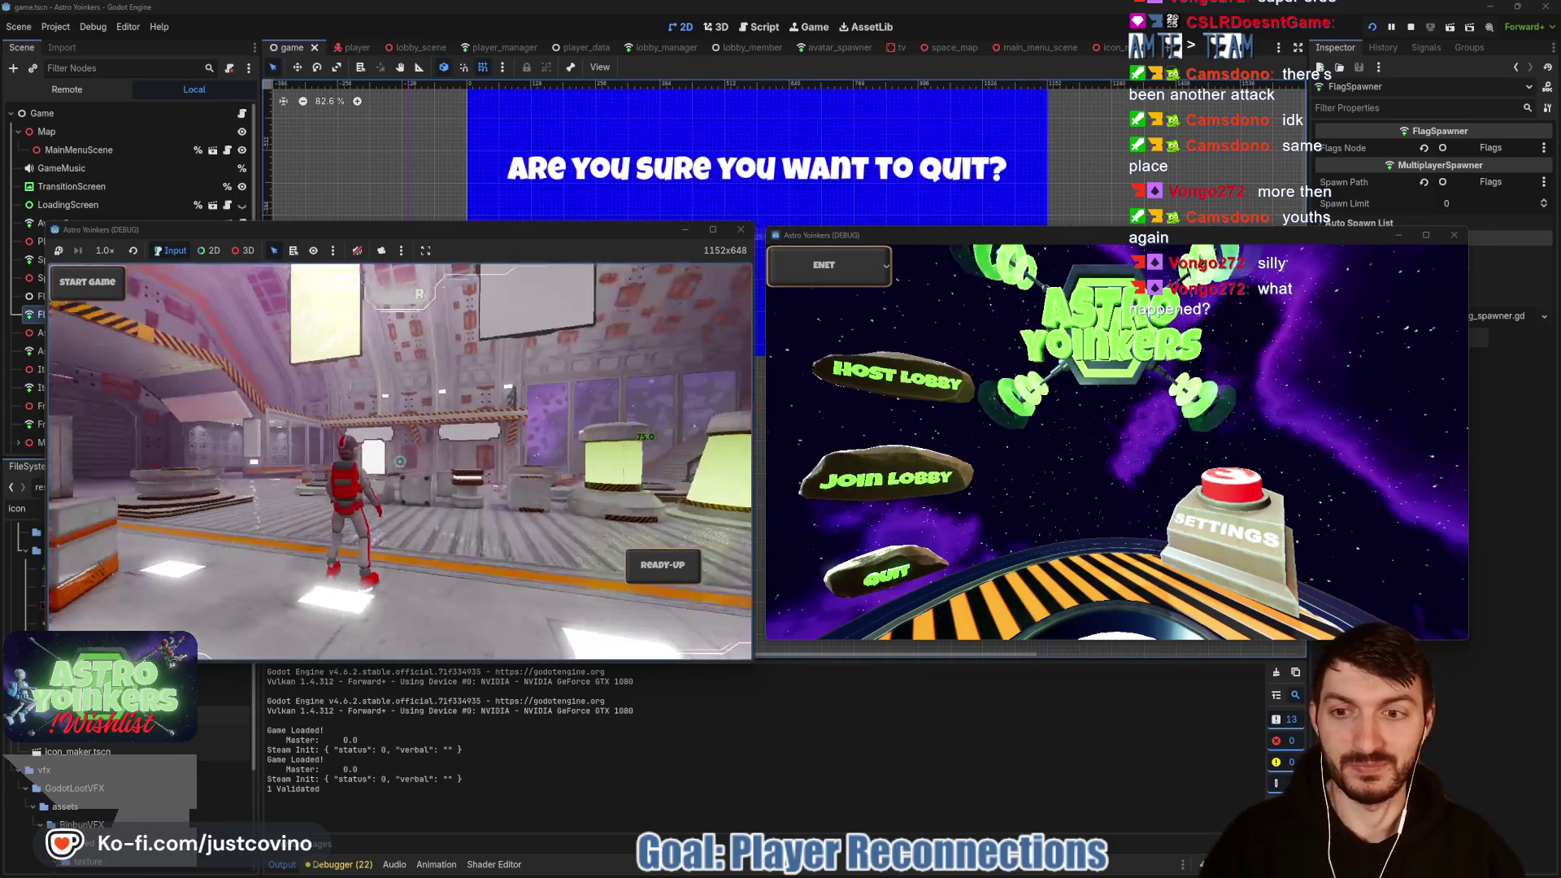
Step: Join the top lobby from the right game window, then return to the left window
{"action": "left_click", "coordinate": [856, 484]}
{"action": "left_click", "coordinate": [1241, 298]}
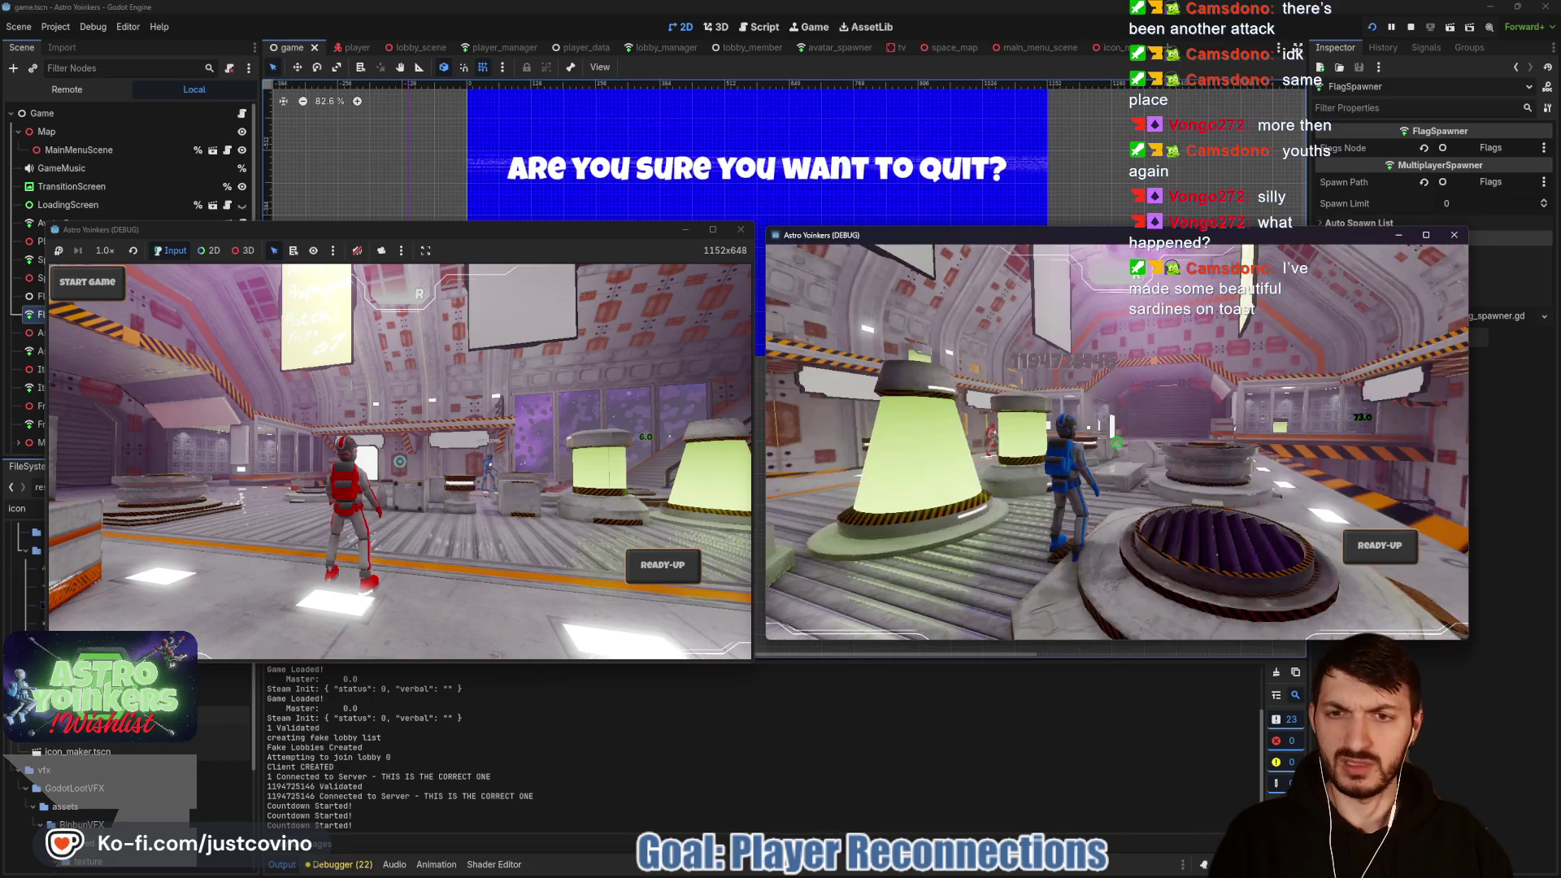
{"action": "key", "text": "alt+Tab"}
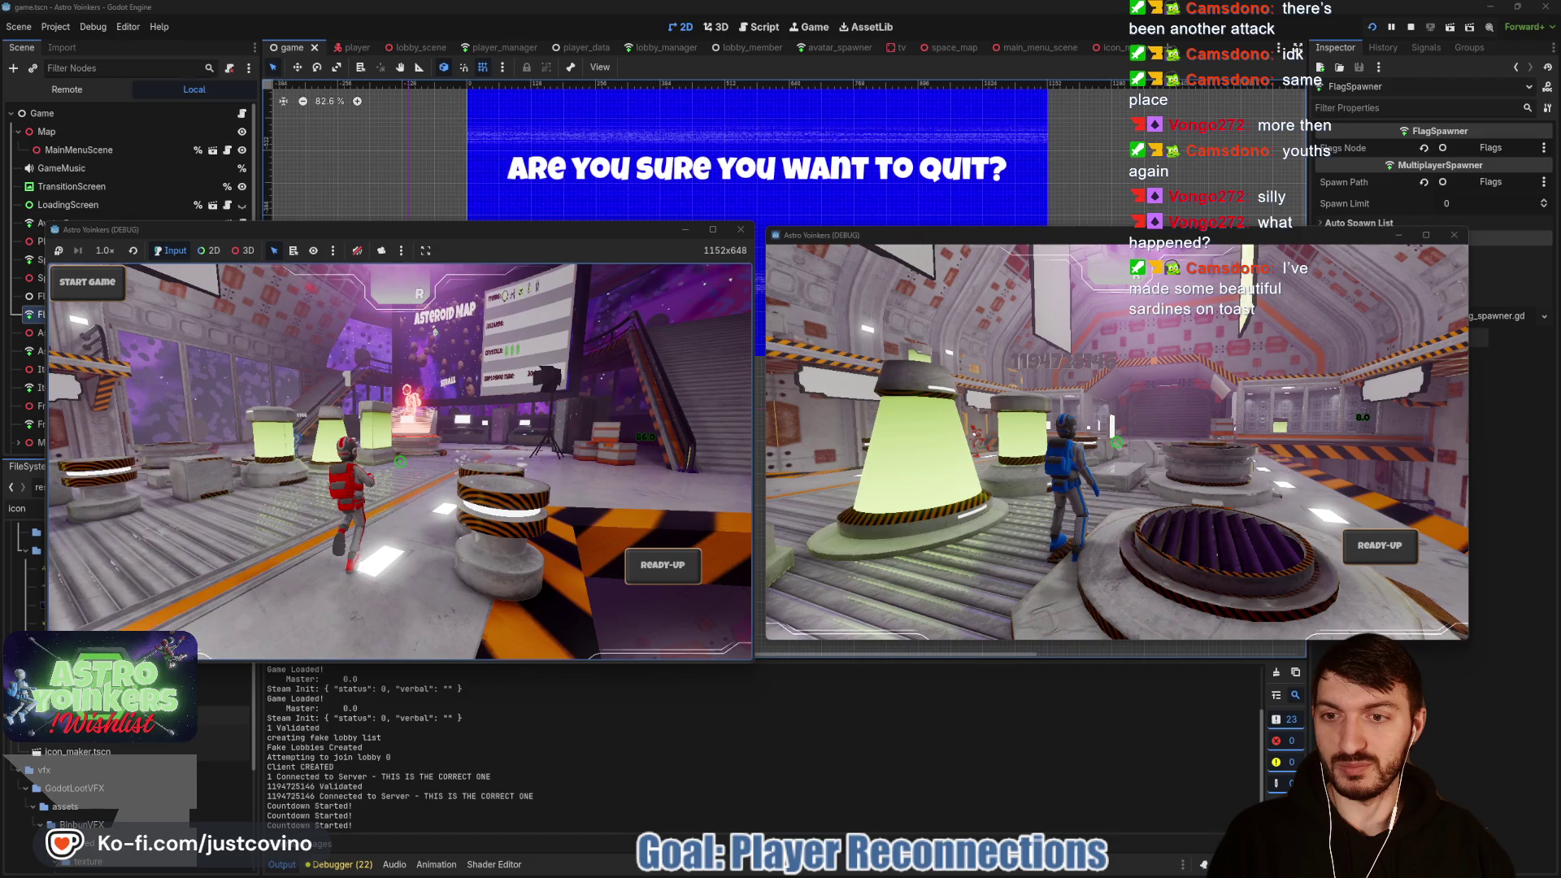
Step: Browse the in-game Settings menu's Give Up and Language rows, close it, and stop debugging with F8
{"action": "key", "text": "Escape"}
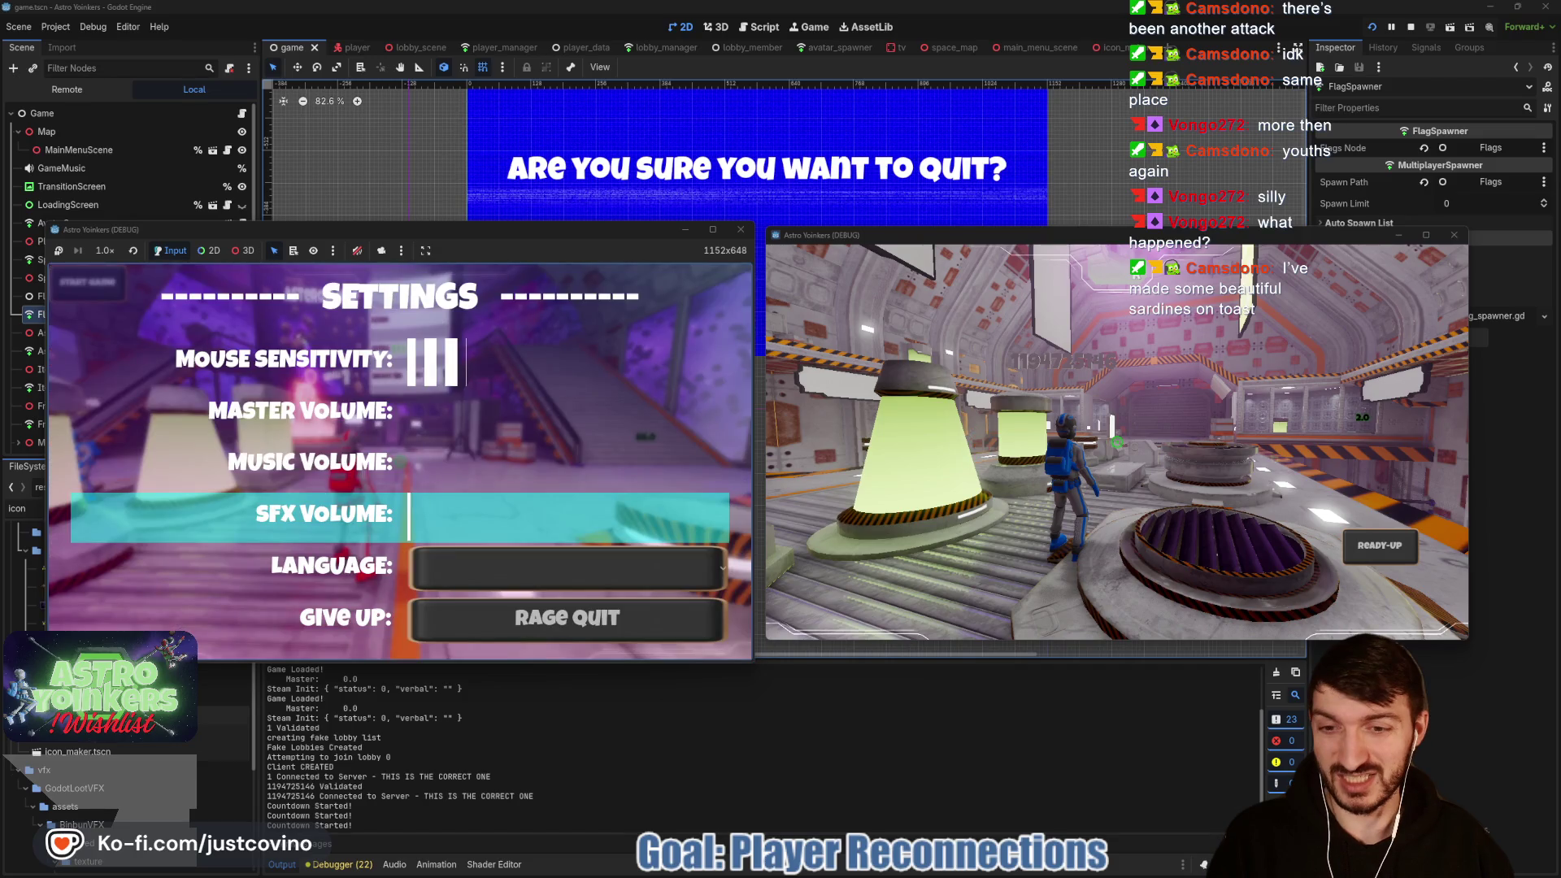
{"action": "left_click", "coordinate": [398, 620]}
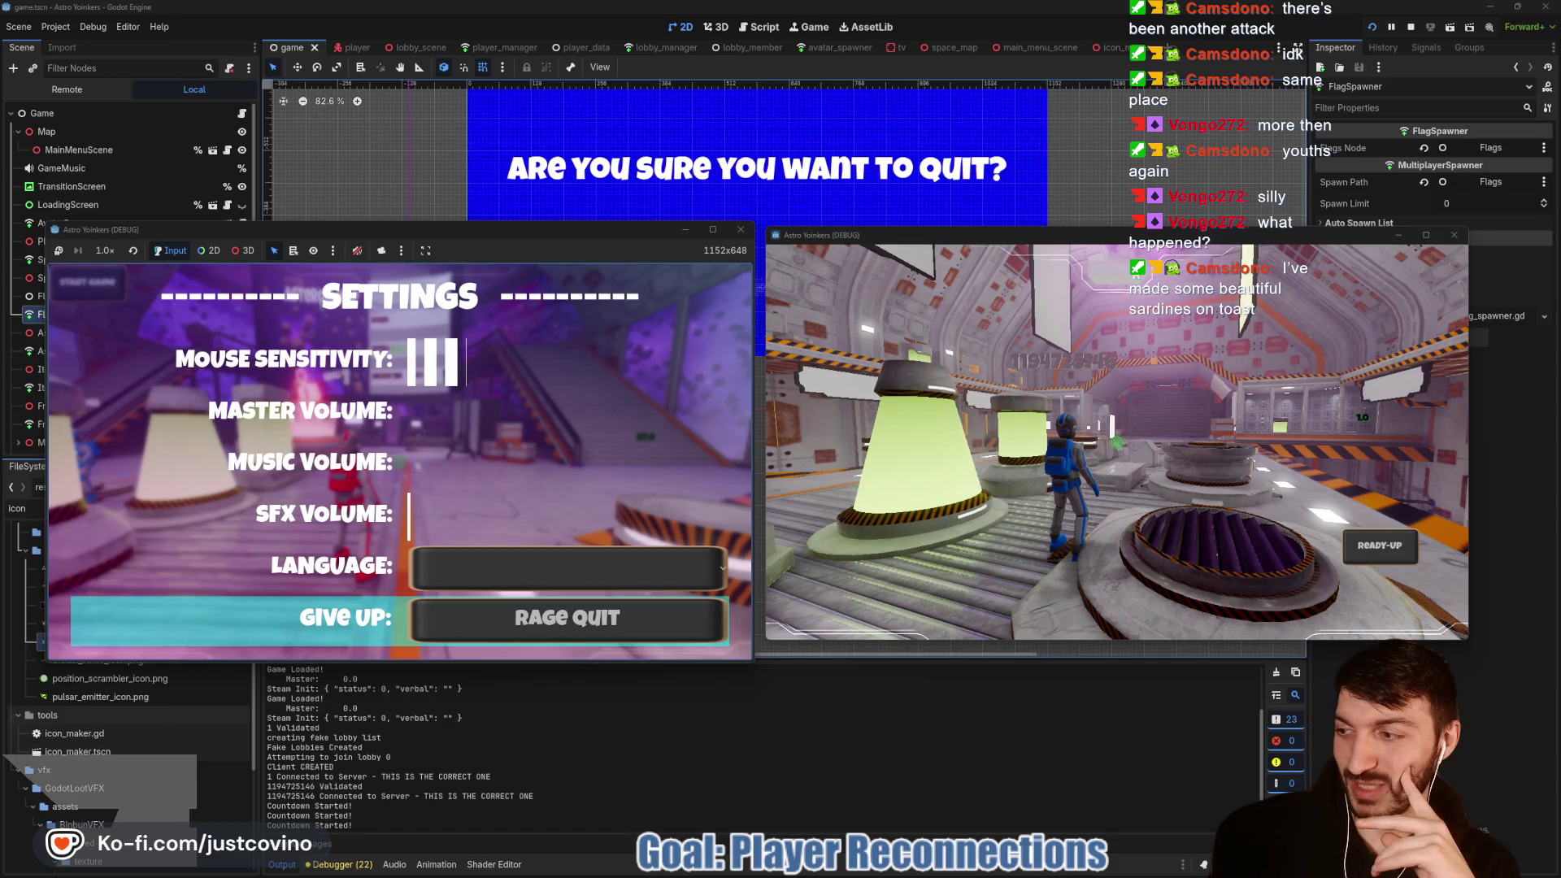
{"action": "left_click", "coordinate": [398, 569]}
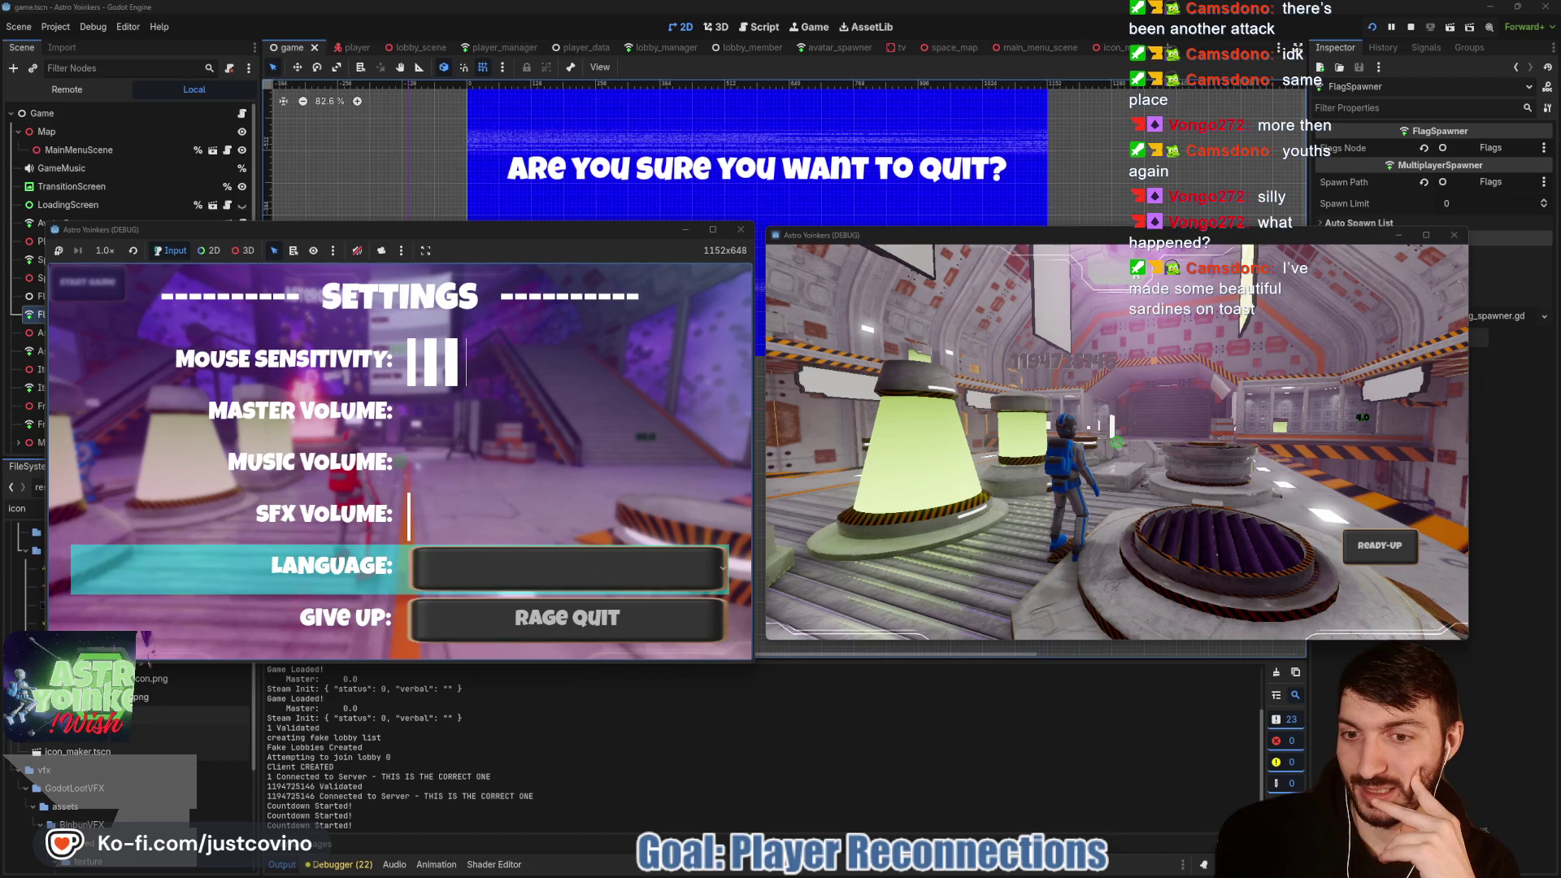
{"action": "key", "text": "Escape"}
{"action": "key", "text": "F8"}
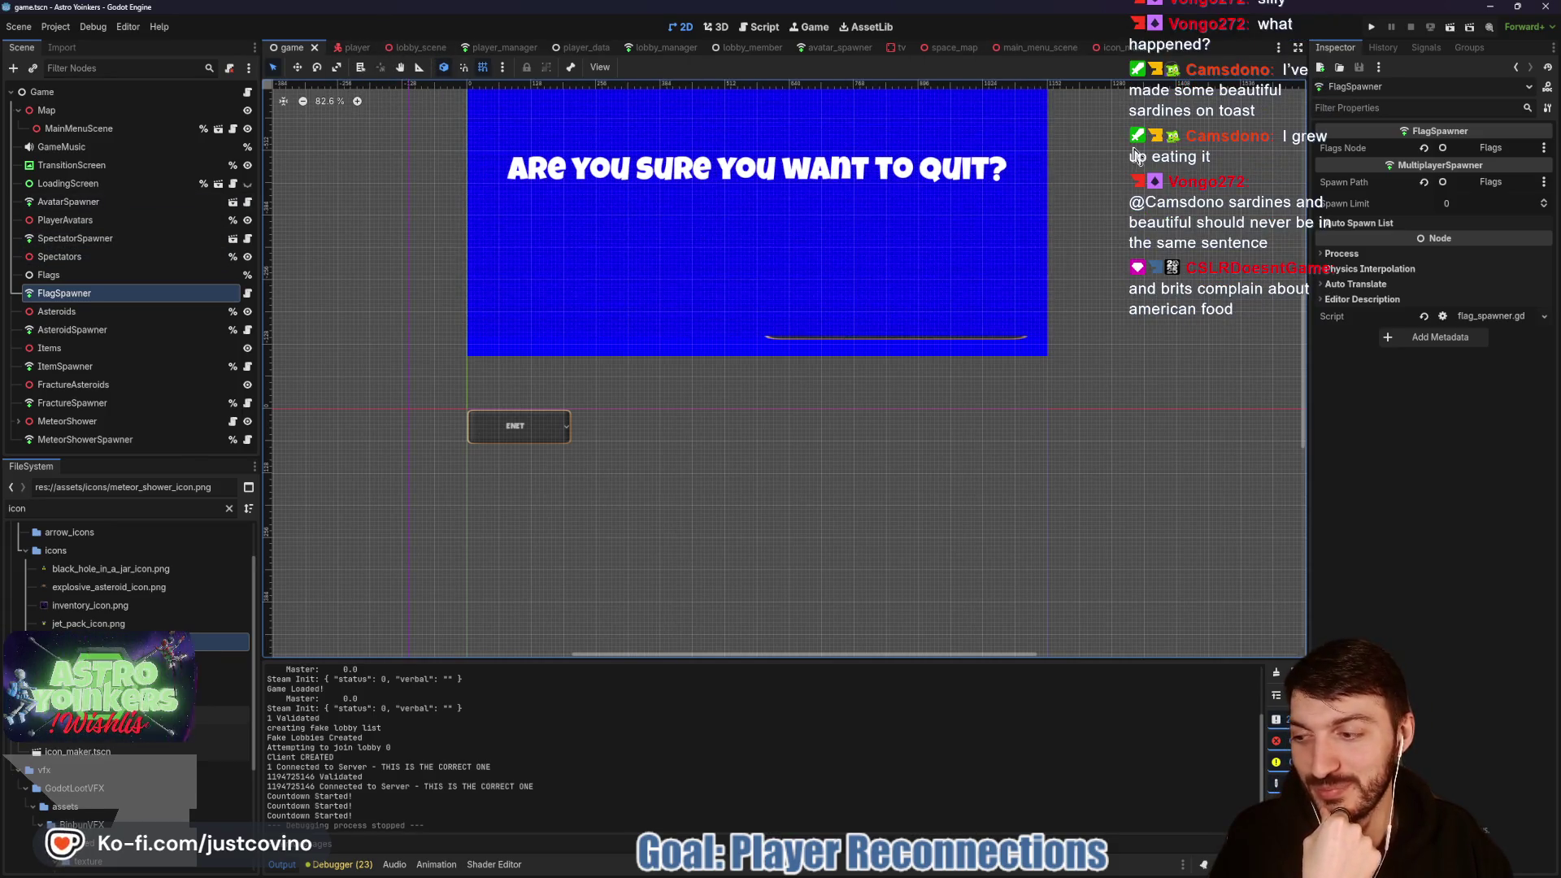
Step: Close the icon_maker scene and return to the game scene, shifting the quit panel lower in view
{"action": "left_click", "coordinate": [1120, 47]}
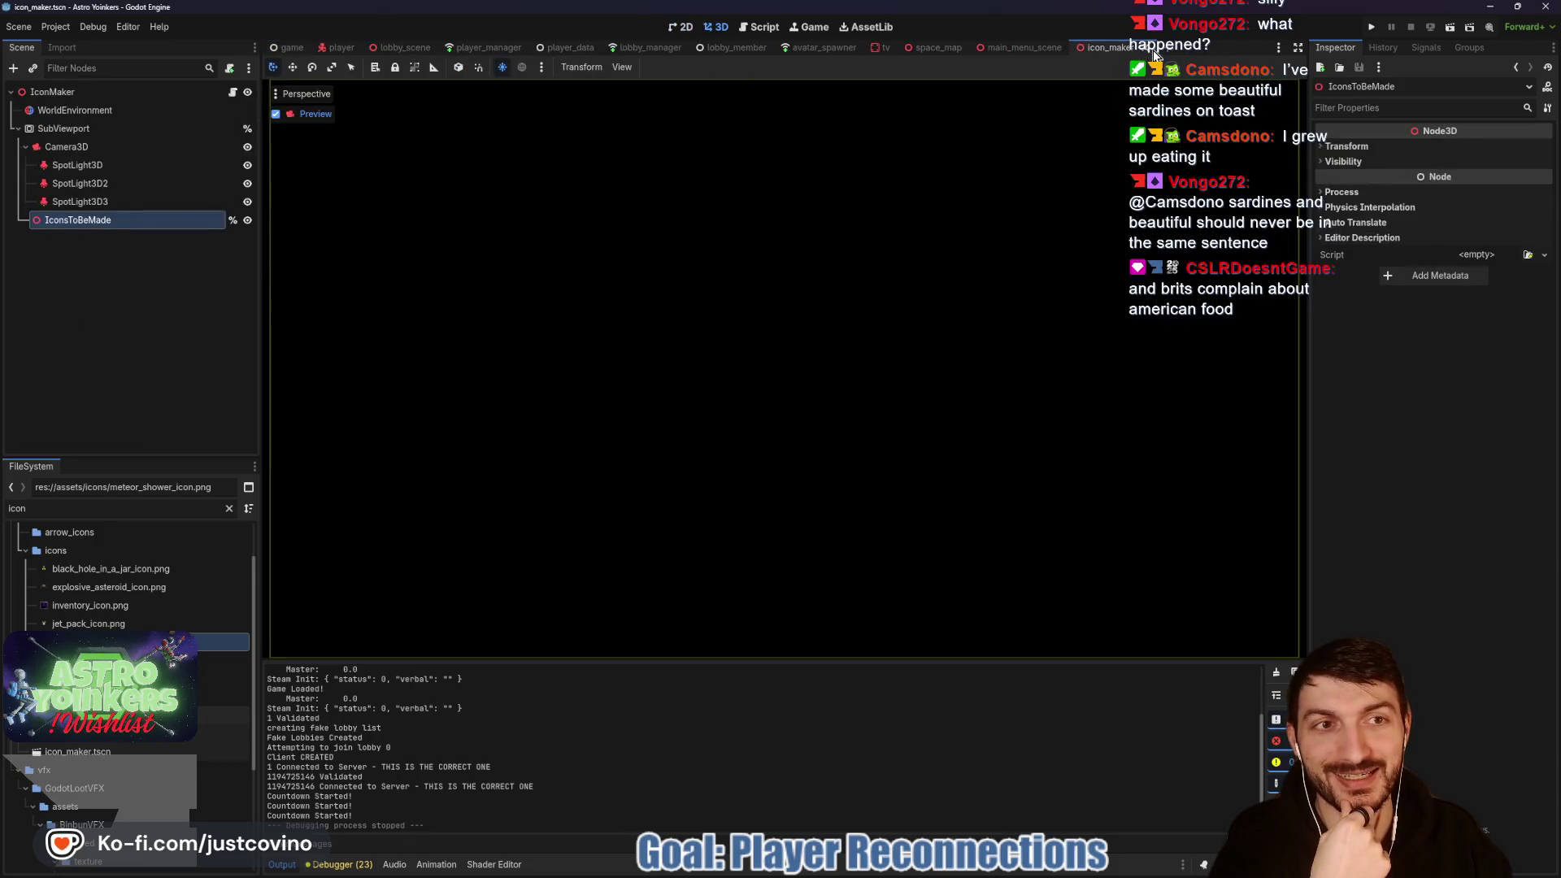
{"action": "left_click", "coordinate": [1153, 49]}
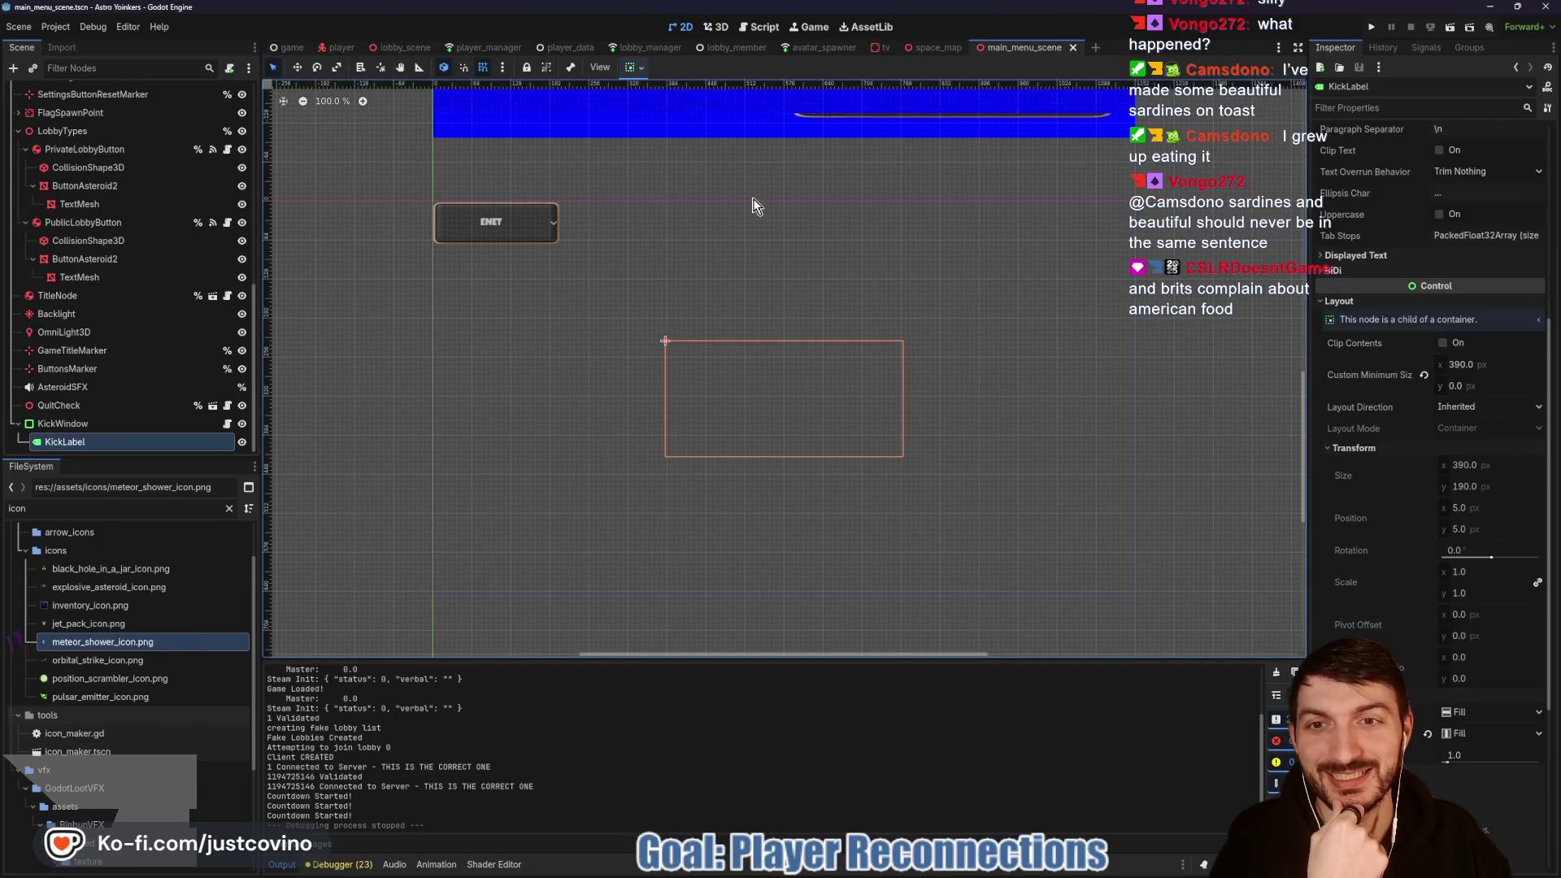
{"action": "left_click", "coordinate": [292, 47]}
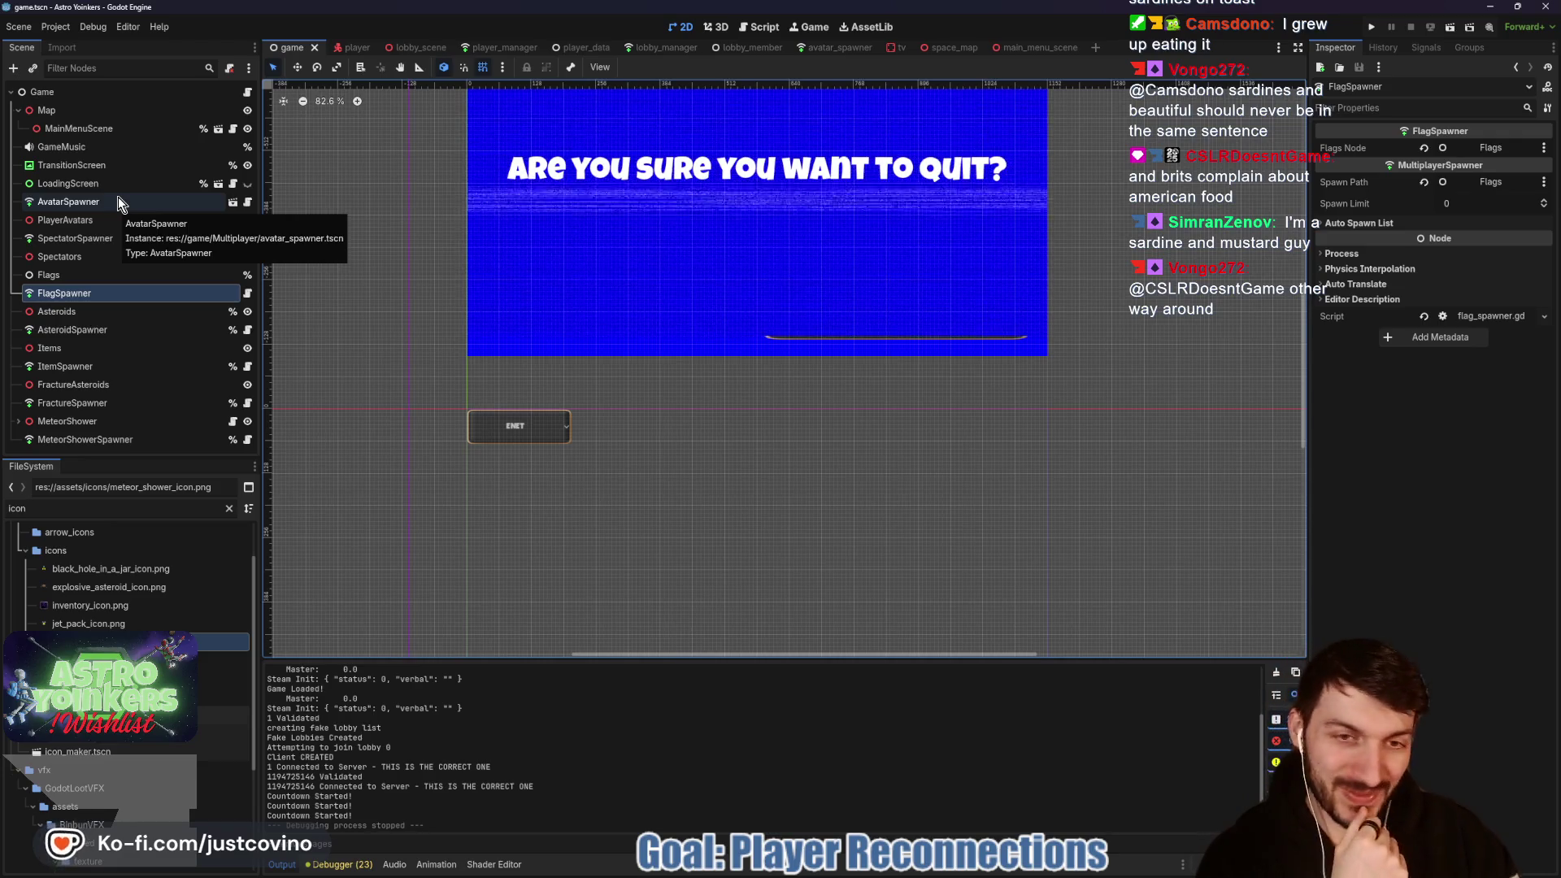
{"action": "left_click_drag", "start_coordinate": [826, 359], "coordinate": [836, 453]}
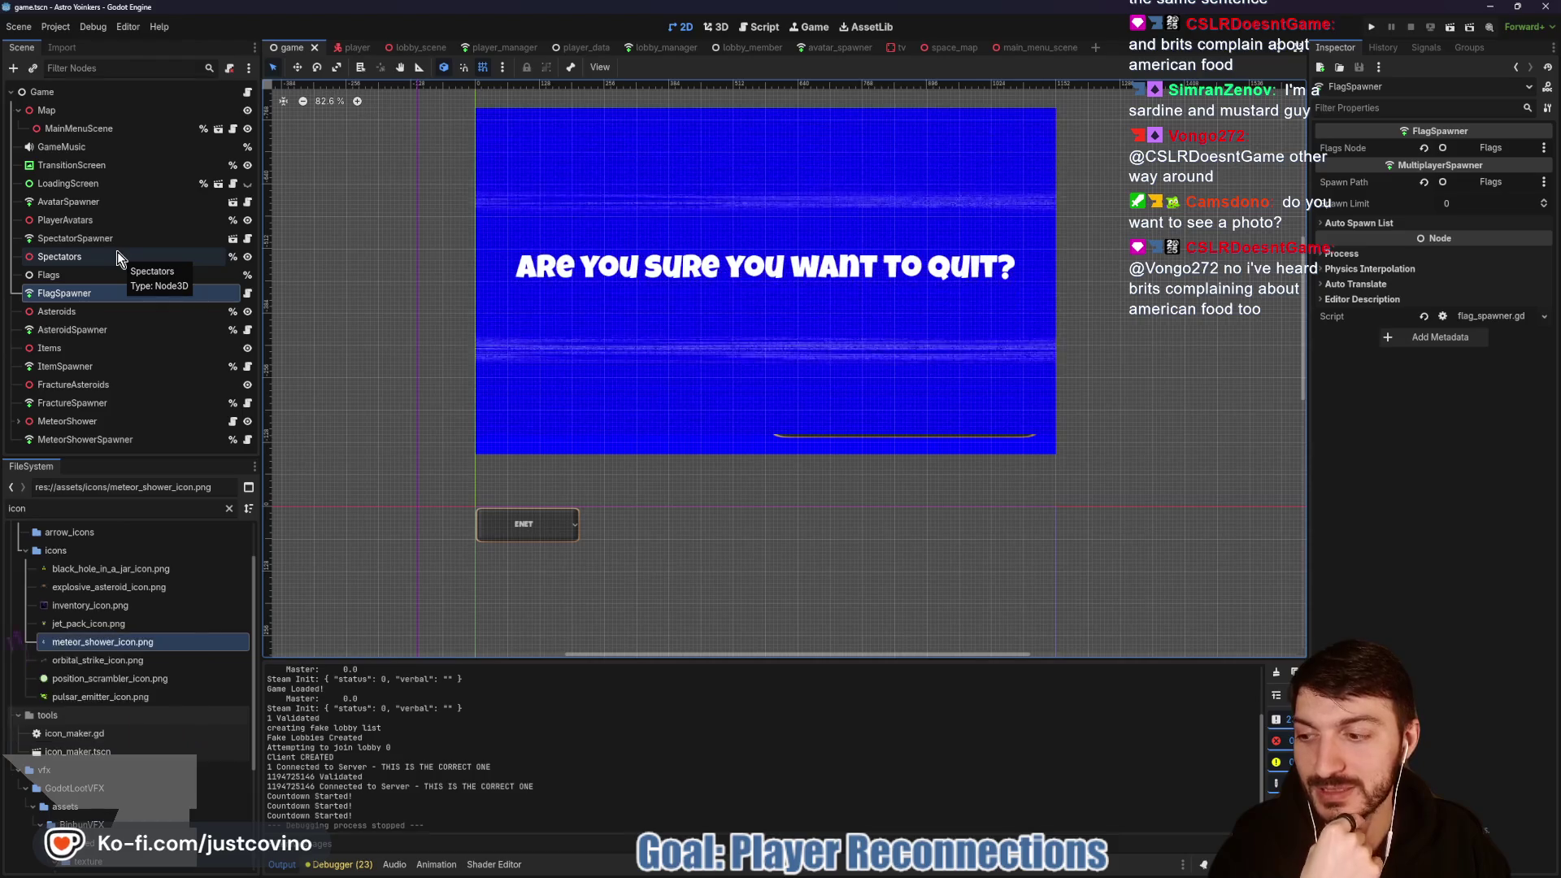
Step: Select LoadingScreen then TransitionScreen in the Scene dock and zoom out over the quit dialog
{"action": "left_click", "coordinate": [115, 182]}
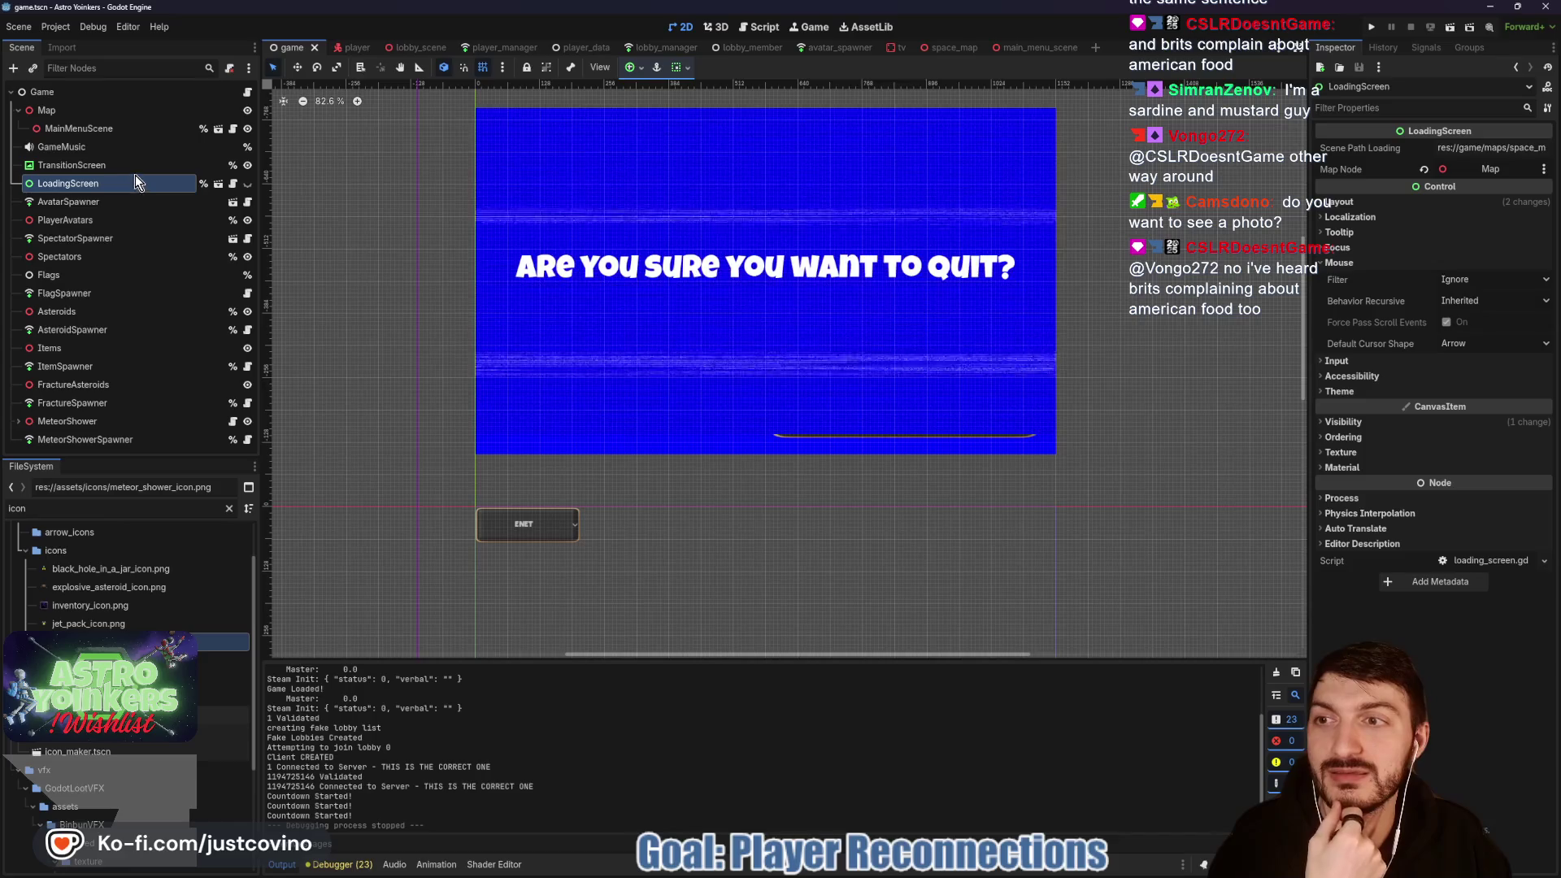
{"action": "left_click", "coordinate": [118, 166]}
{"action": "mouse_move", "coordinate": [376, 411]}
{"action": "left_mouse_down"}
{"action": "mouse_move", "coordinate": [380, 332]}
{"action": "mouse_move", "coordinate": [415, 338]}
{"action": "left_mouse_up"}
{"action": "scroll", "coordinate": [390, 302], "scroll_direction": "down", "scroll_amount": 3}
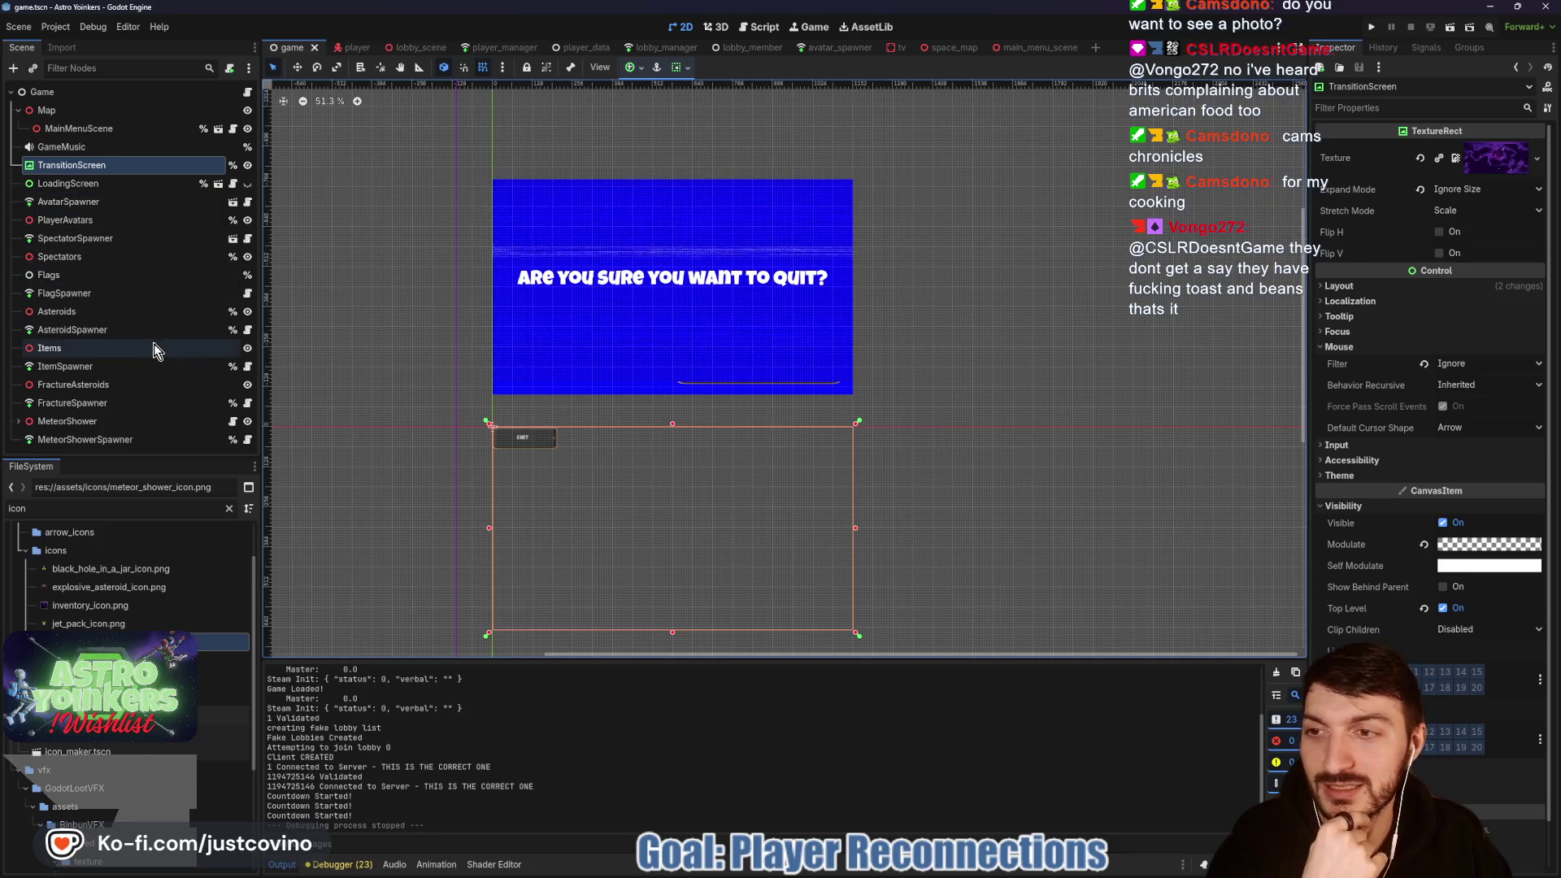
{"action": "left_click", "coordinate": [78, 92]}
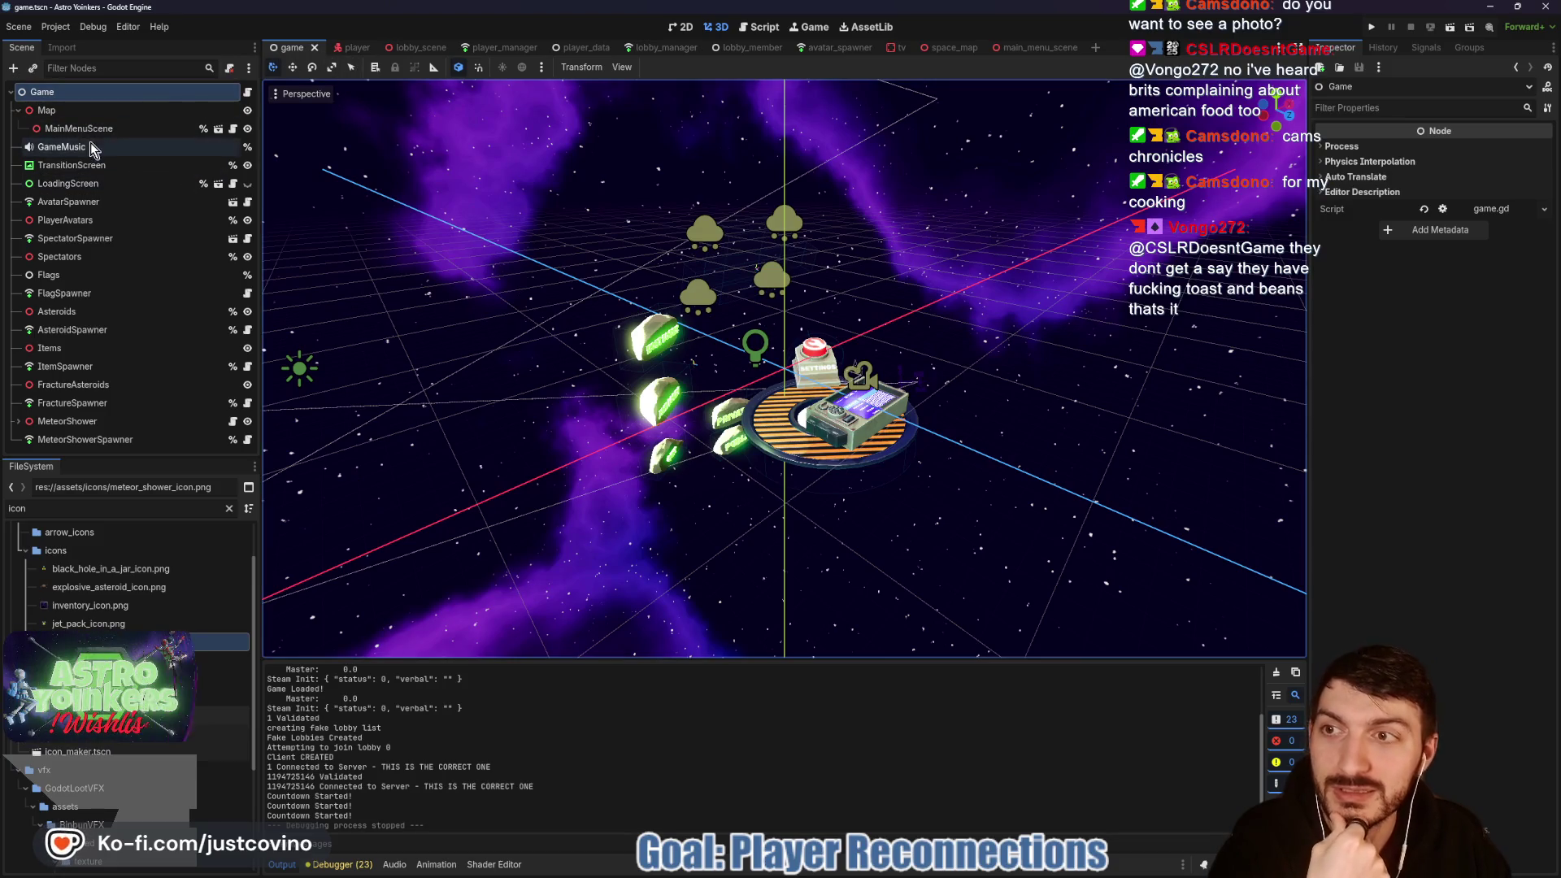
{"action": "left_click", "coordinate": [90, 130]}
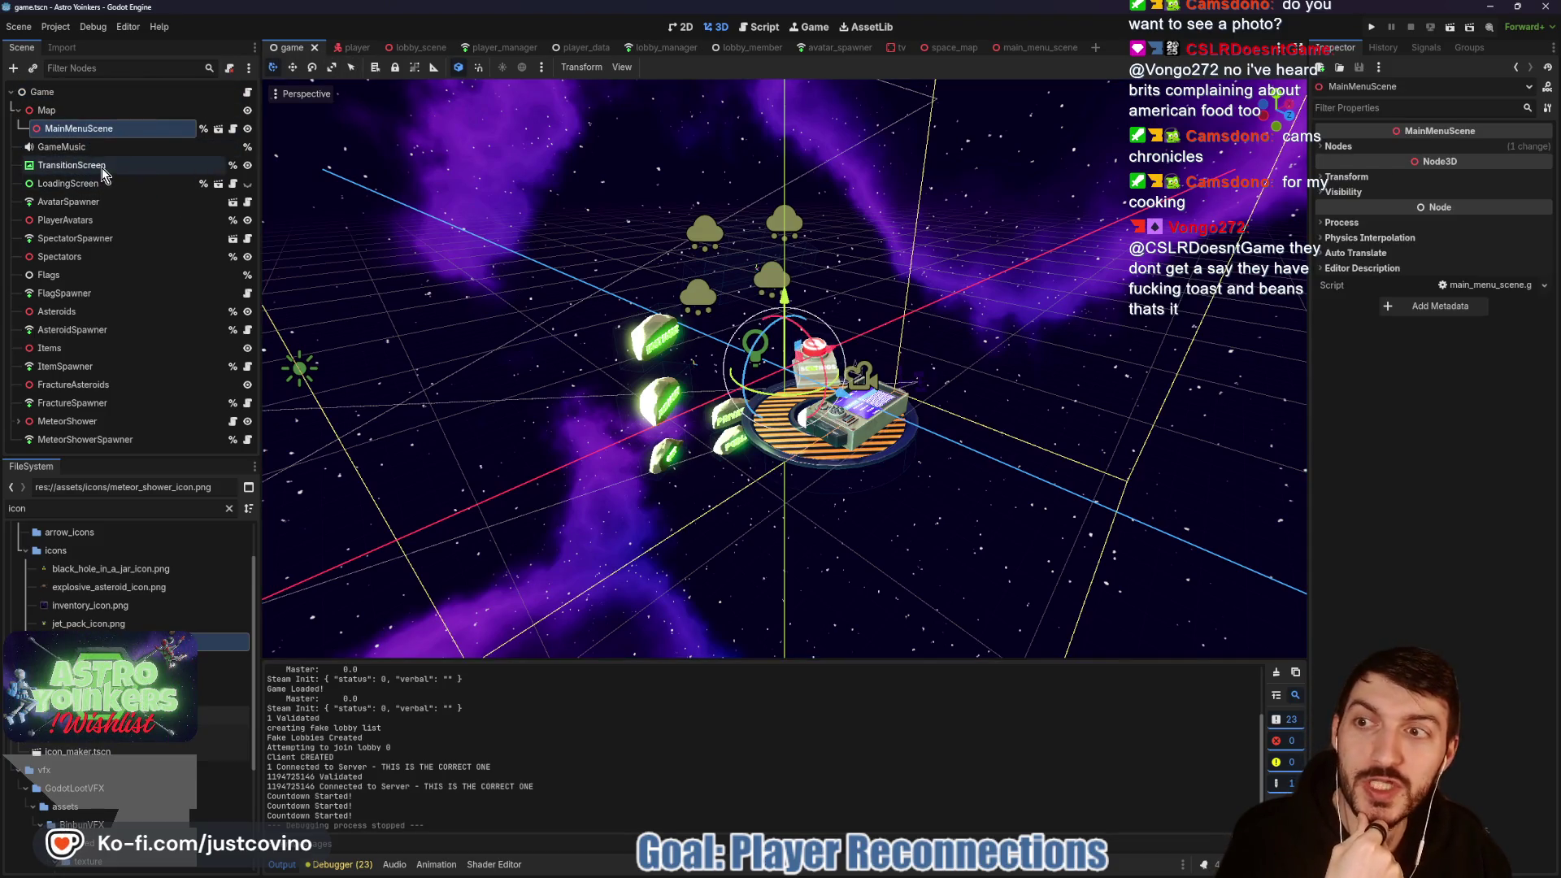
{"action": "left_click", "coordinate": [101, 166]}
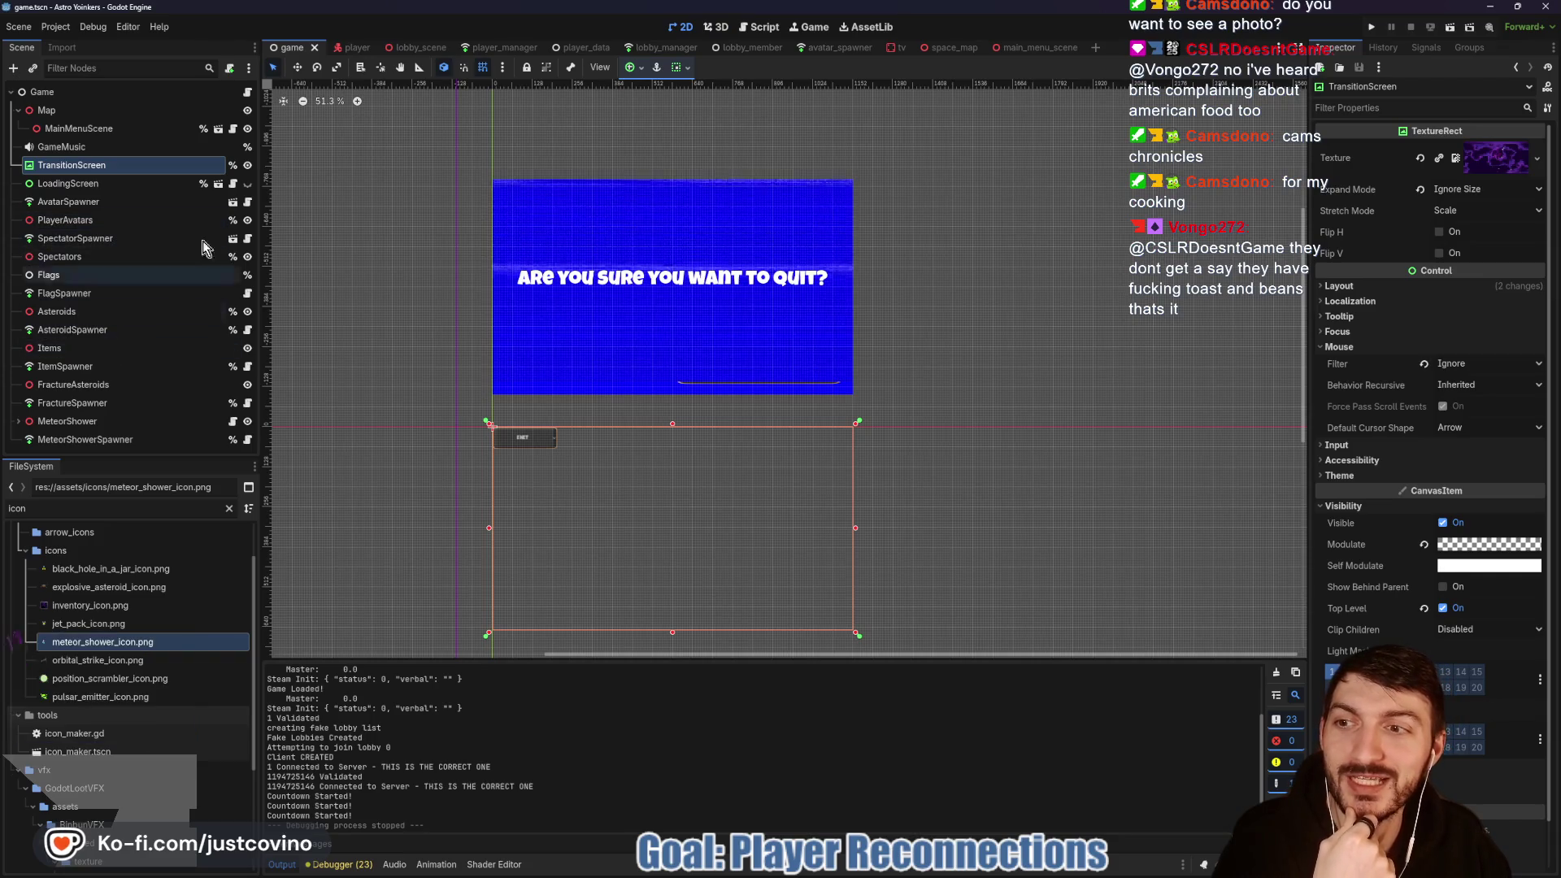
{"action": "left_click_drag", "start_coordinate": [344, 331], "coordinate": [390, 333]}
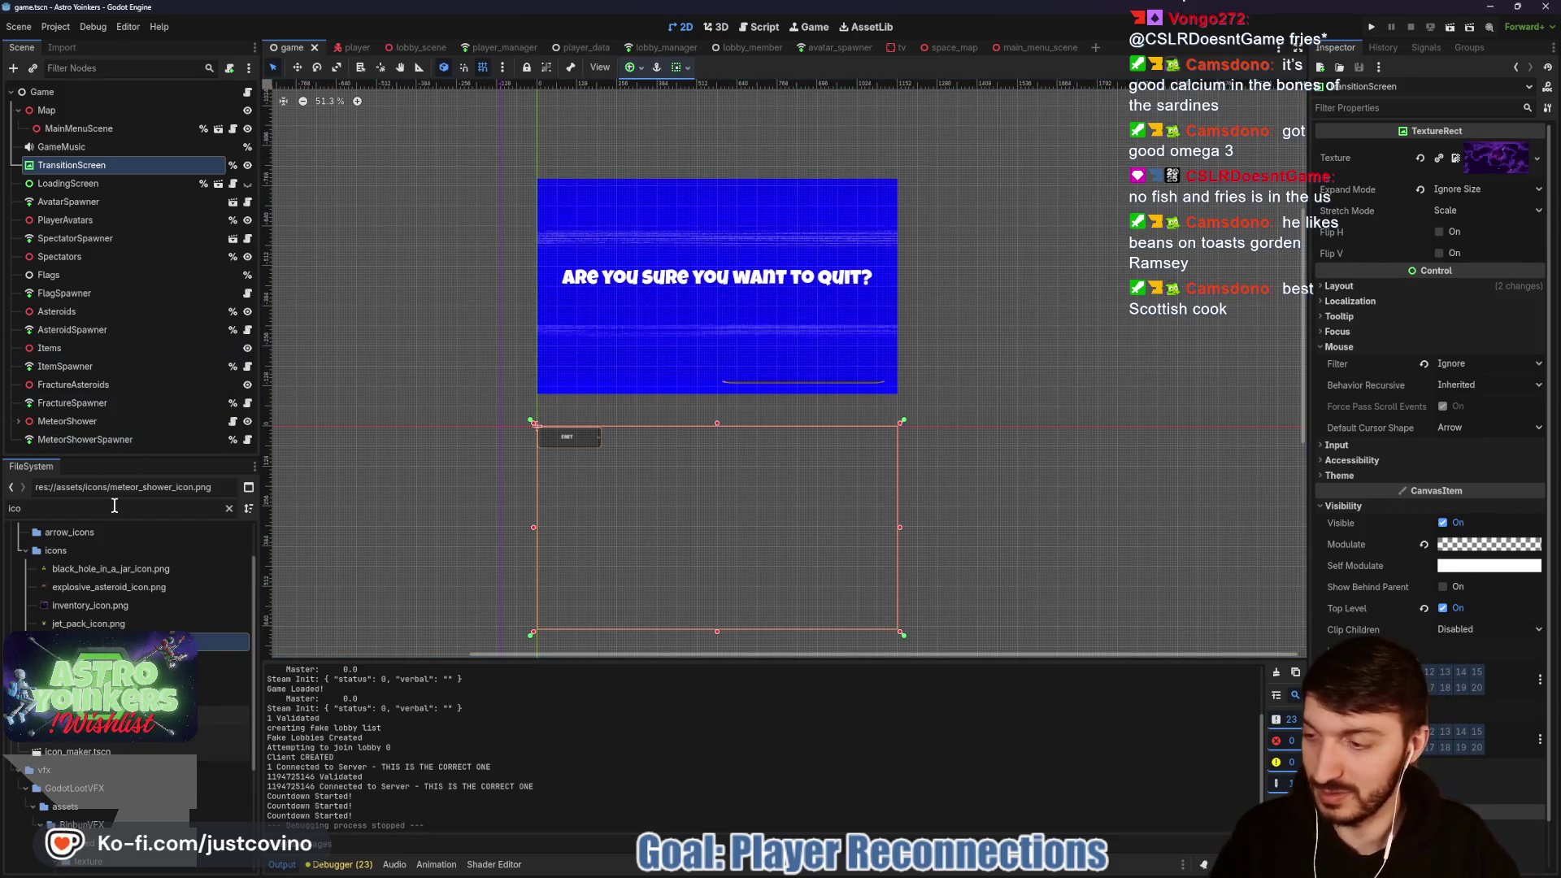
Step: Filter the FileSystem by 'pause', open pause_menu.tscn, and frame its SETTINGS menu with F
{"action": "key", "text": "BackSpace"}
{"action": "key", "text": "BackSpace"}
{"action": "key", "text": "BackSpace"}
{"action": "type", "text": "pause"}
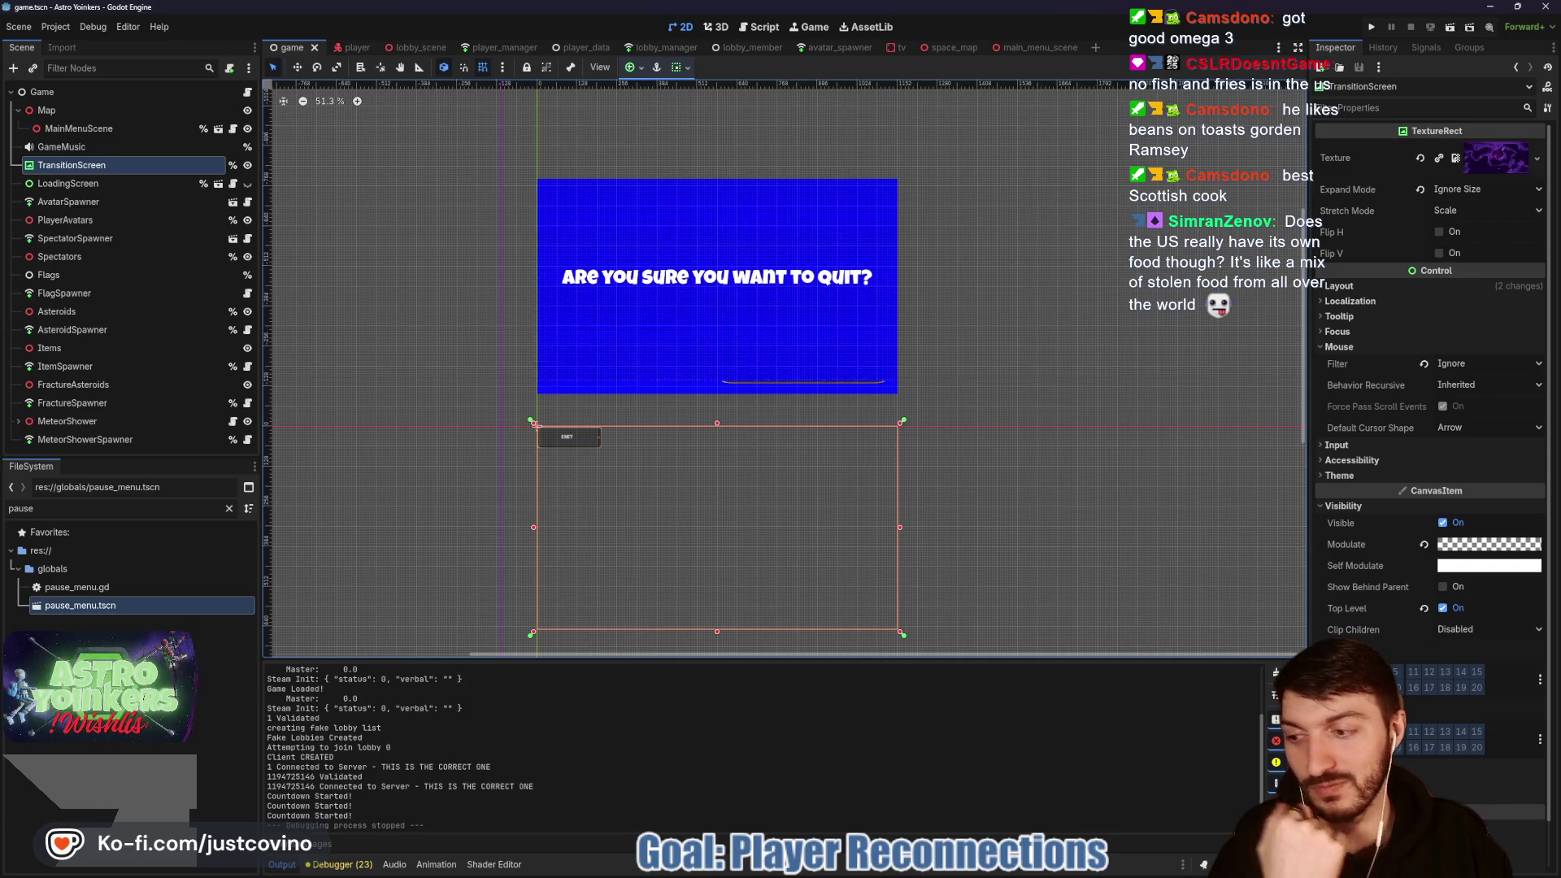
{"action": "double_click", "coordinate": [86, 608]}
{"action": "key", "text": "f"}
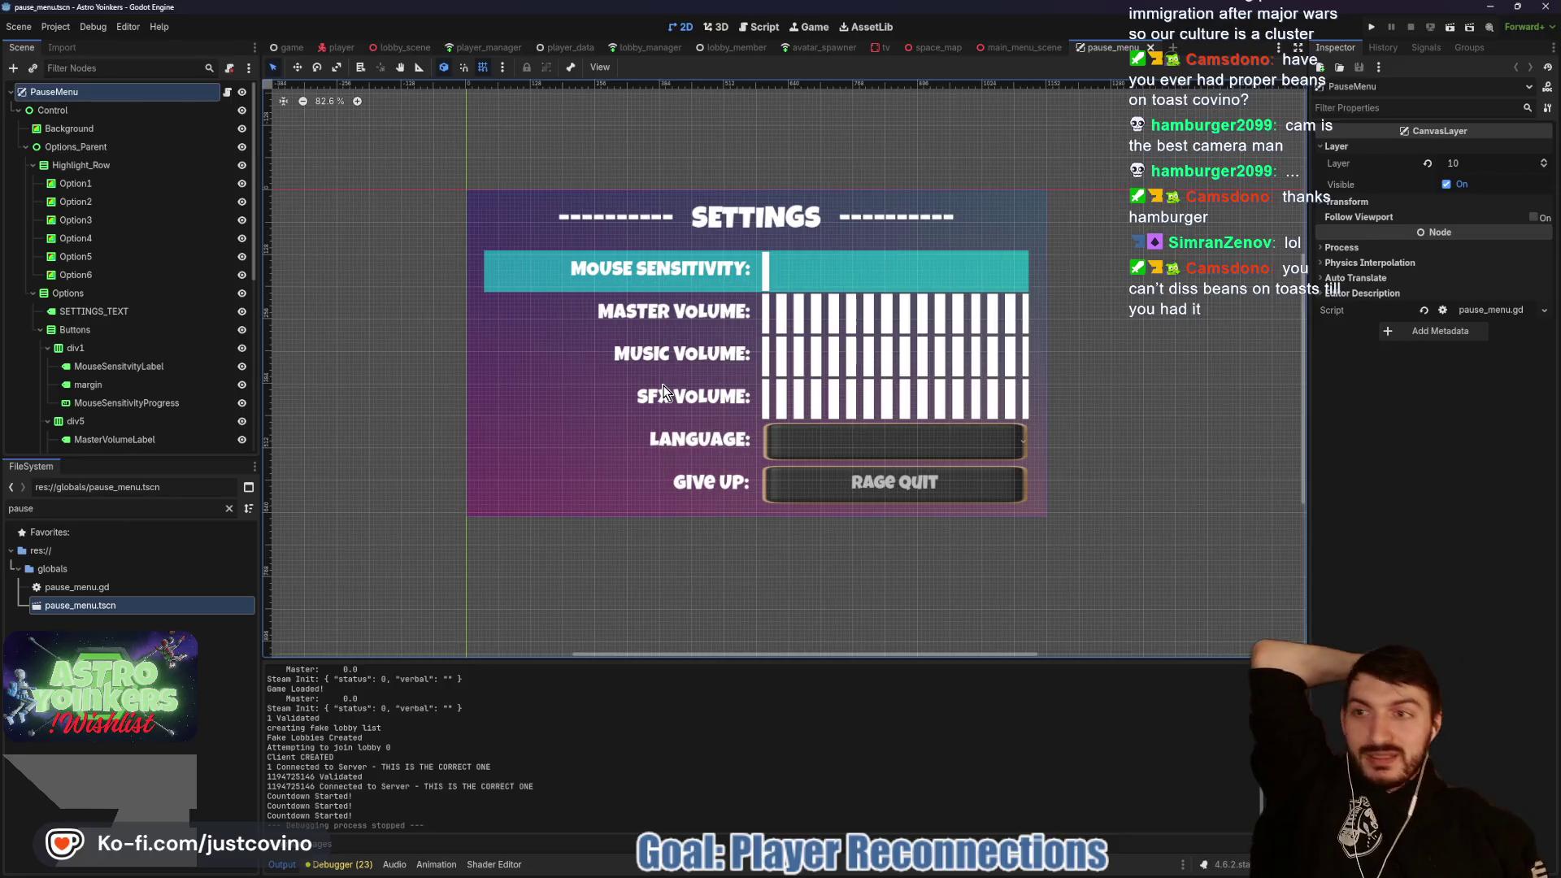
{"action": "left_click", "coordinate": [226, 91]}
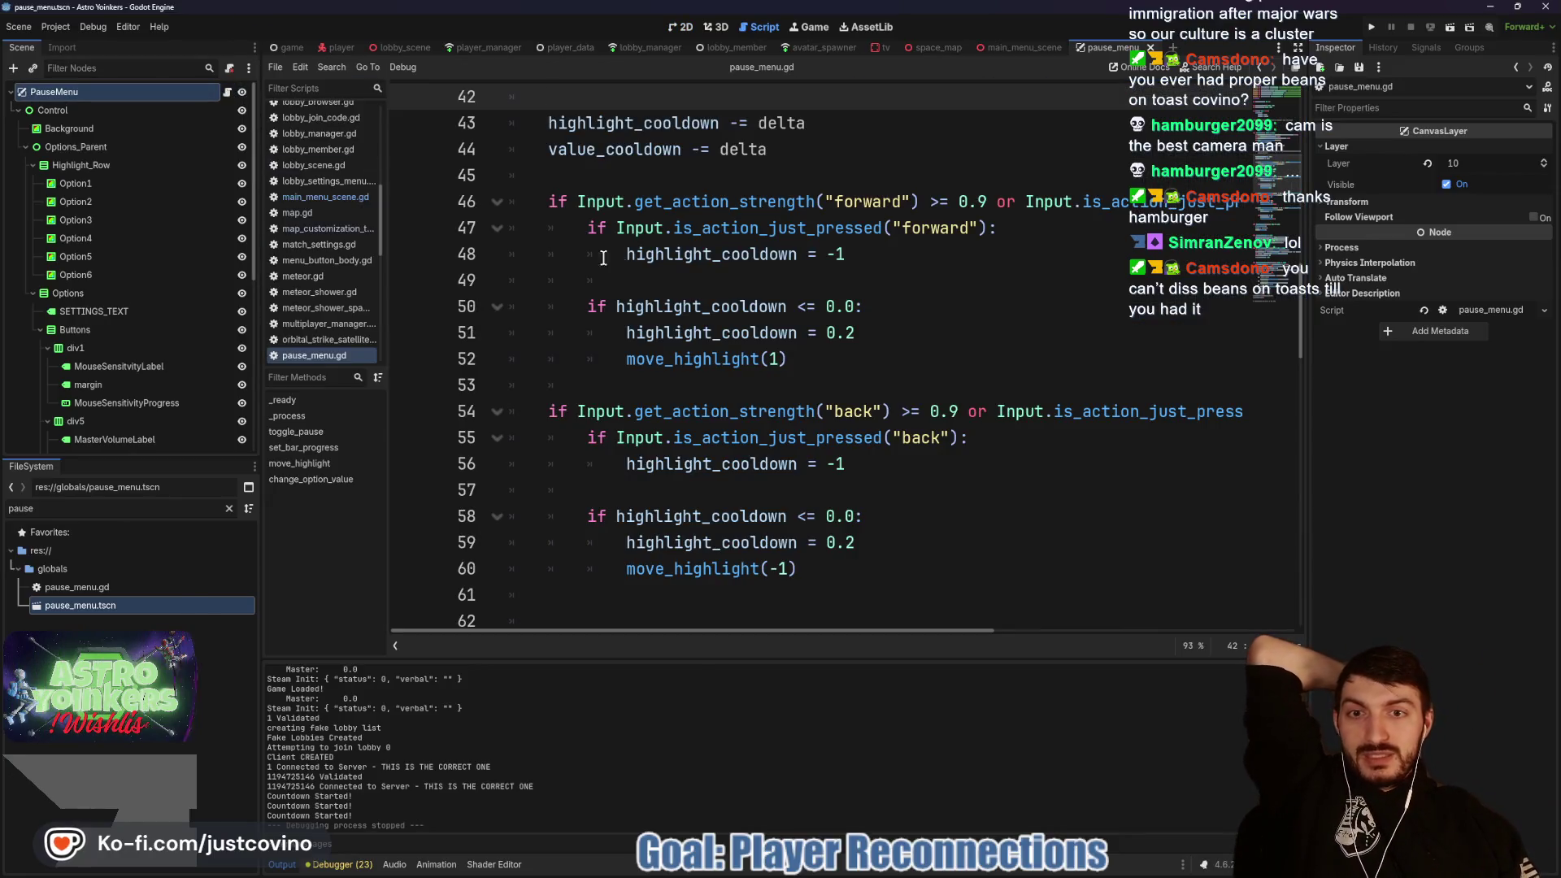
Step: Read down pause_menu.gd, checking the value property's documentation and blank lines 91–92
{"action": "scroll", "coordinate": [842, 382], "scroll_direction": "down", "scroll_amount": 6}
{"action": "scroll", "coordinate": [841, 382], "scroll_direction": "down", "scroll_amount": 6}
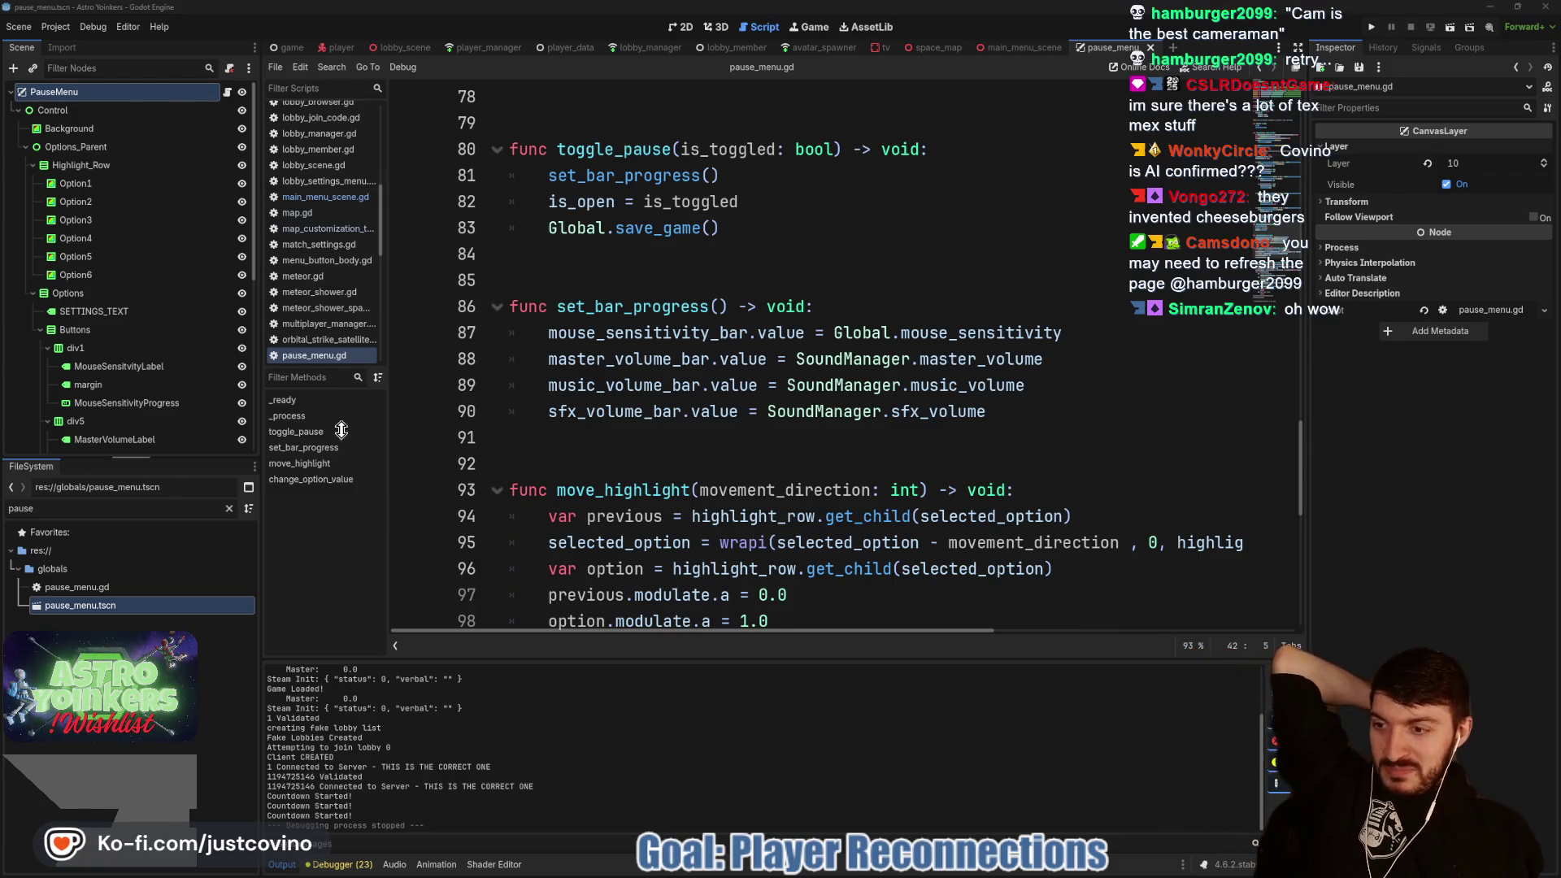
{"action": "left_click", "coordinate": [726, 386]}
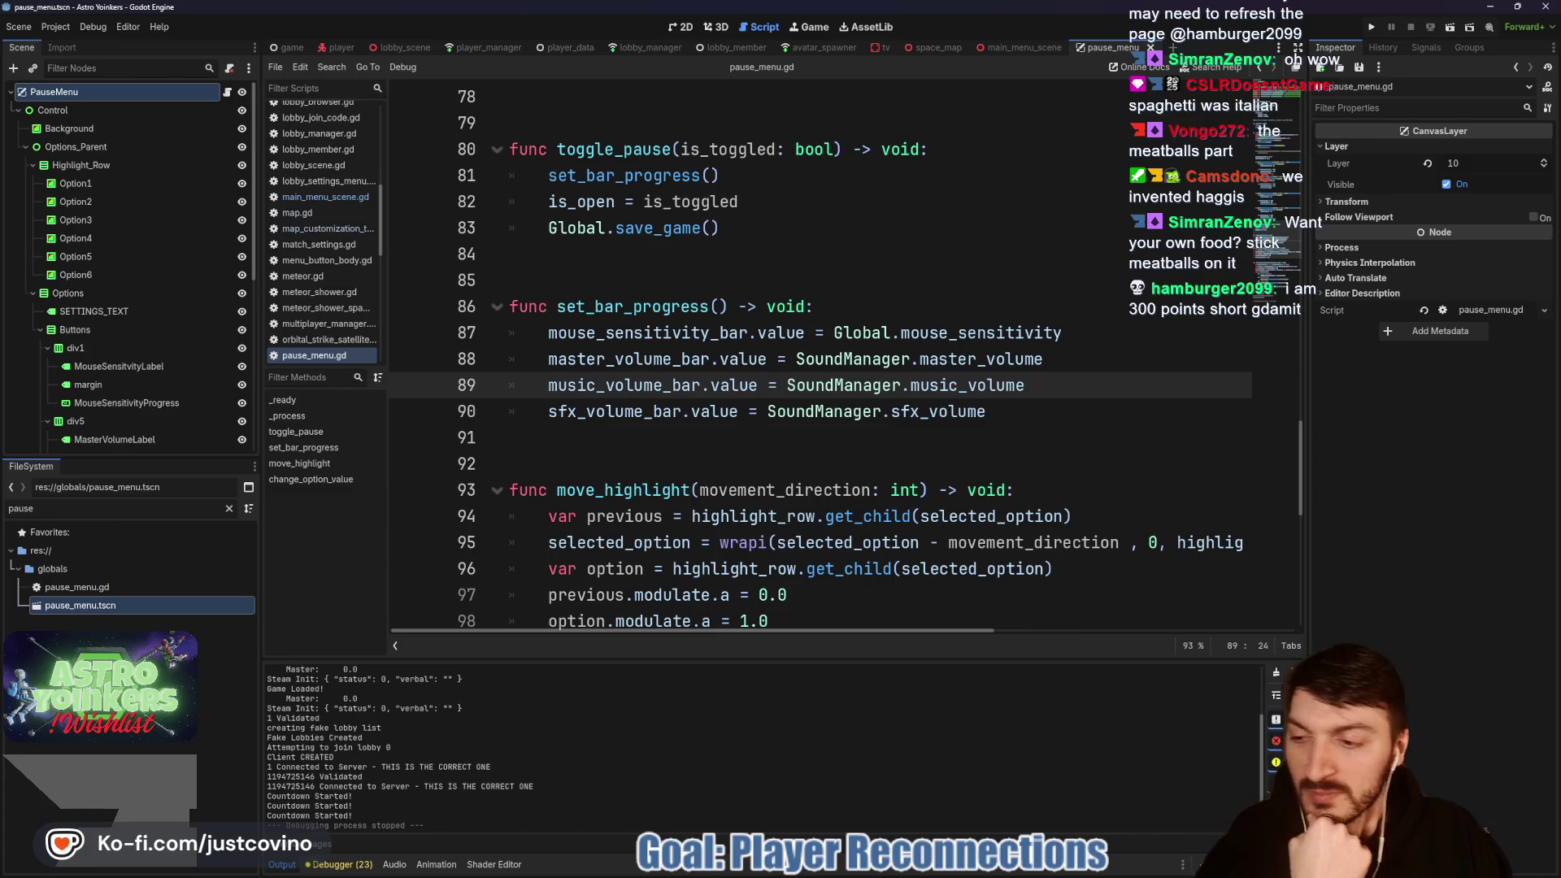
{"action": "left_click", "coordinate": [731, 441]}
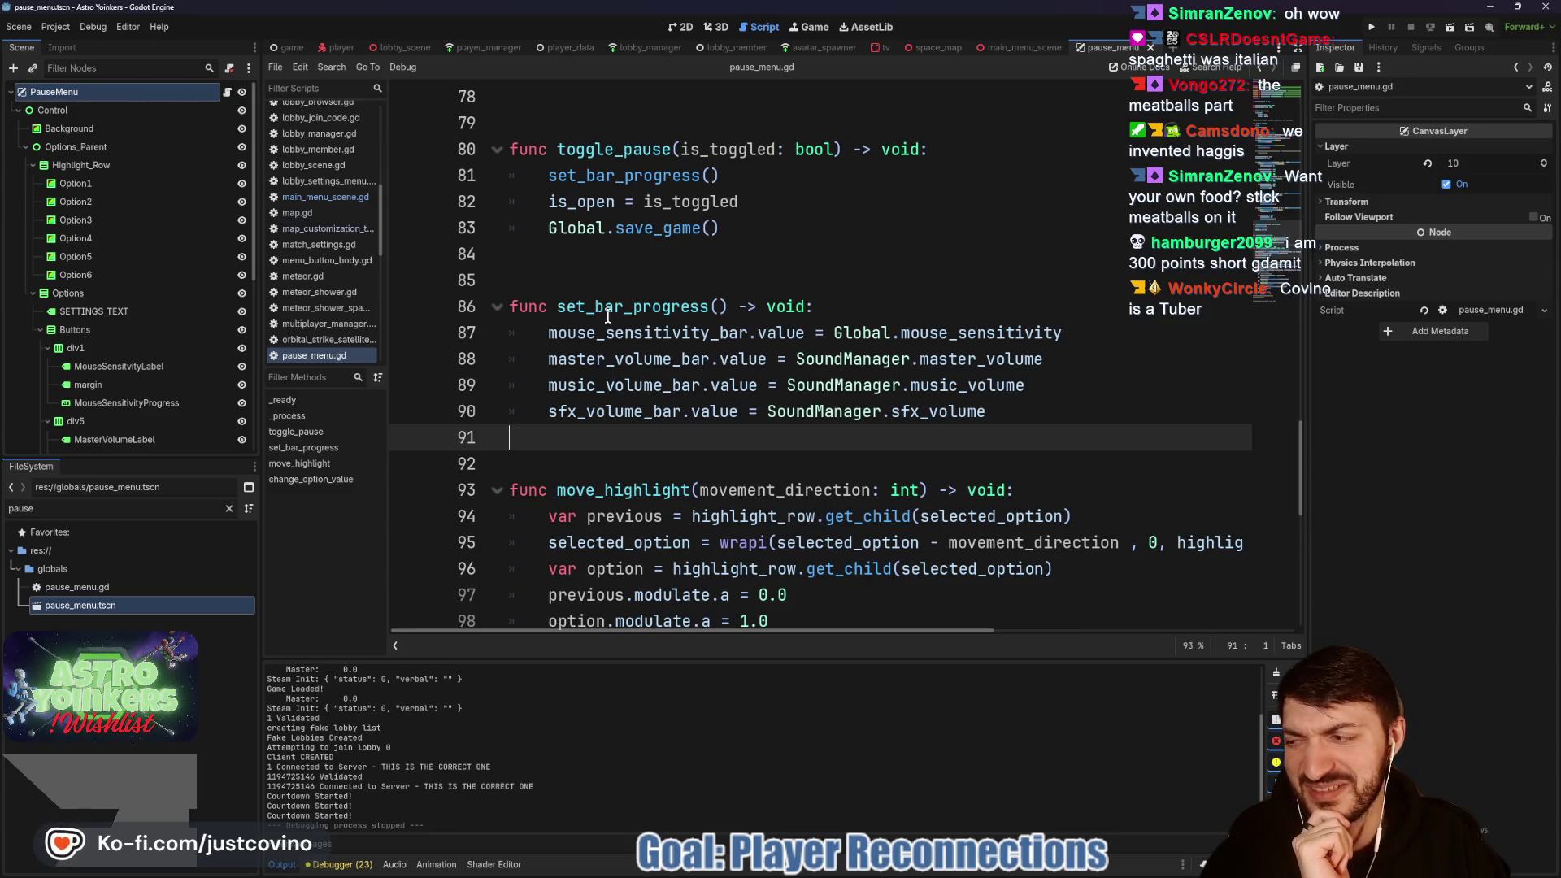
{"action": "left_click", "coordinate": [614, 461]}
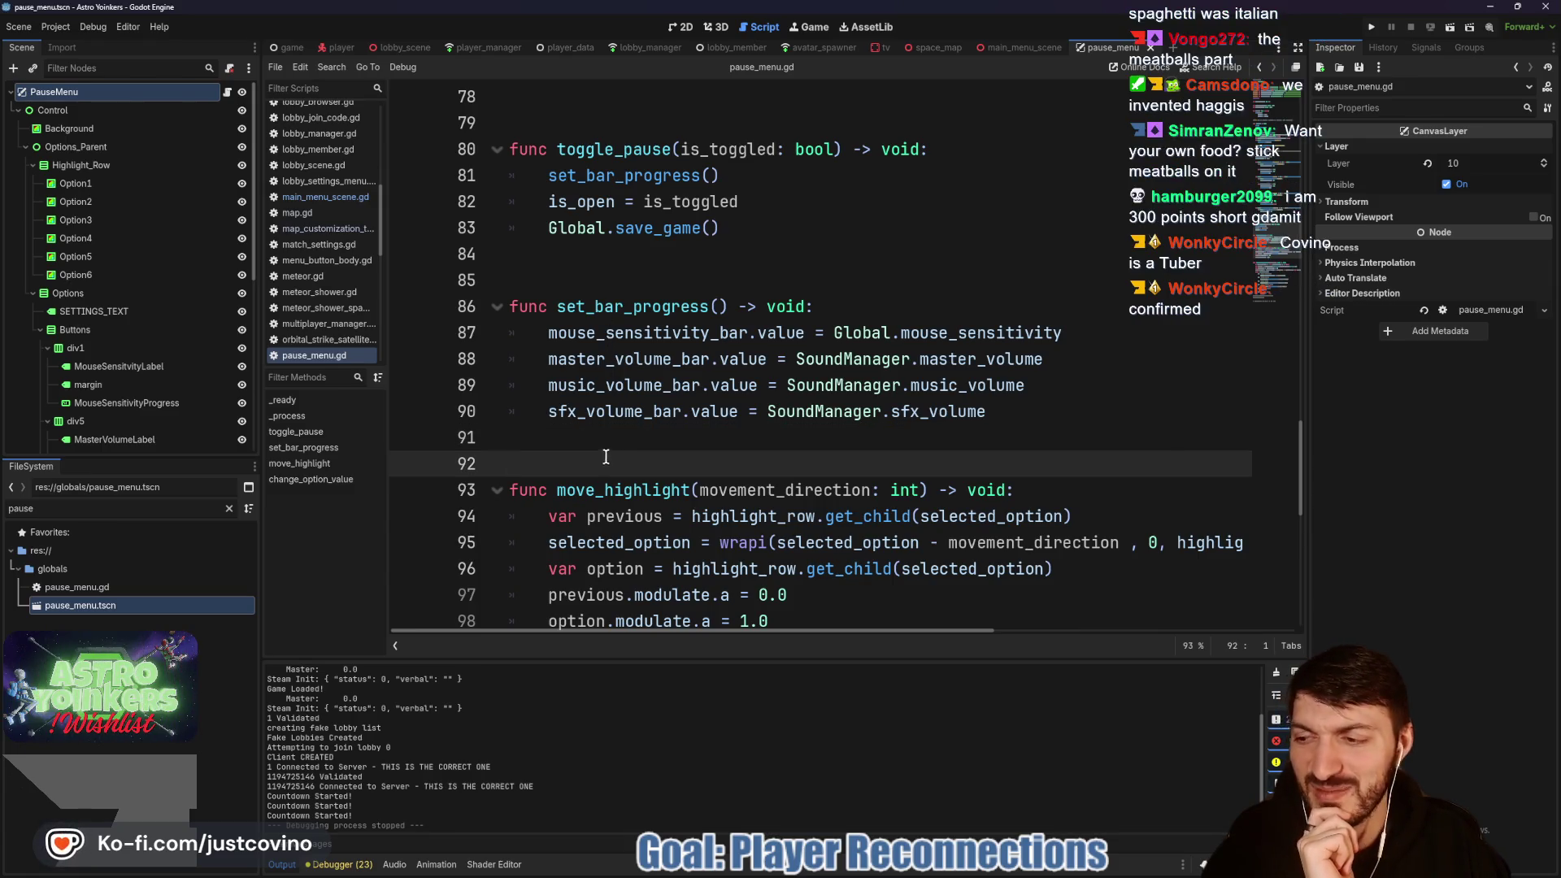
{"action": "left_click", "coordinate": [583, 429]}
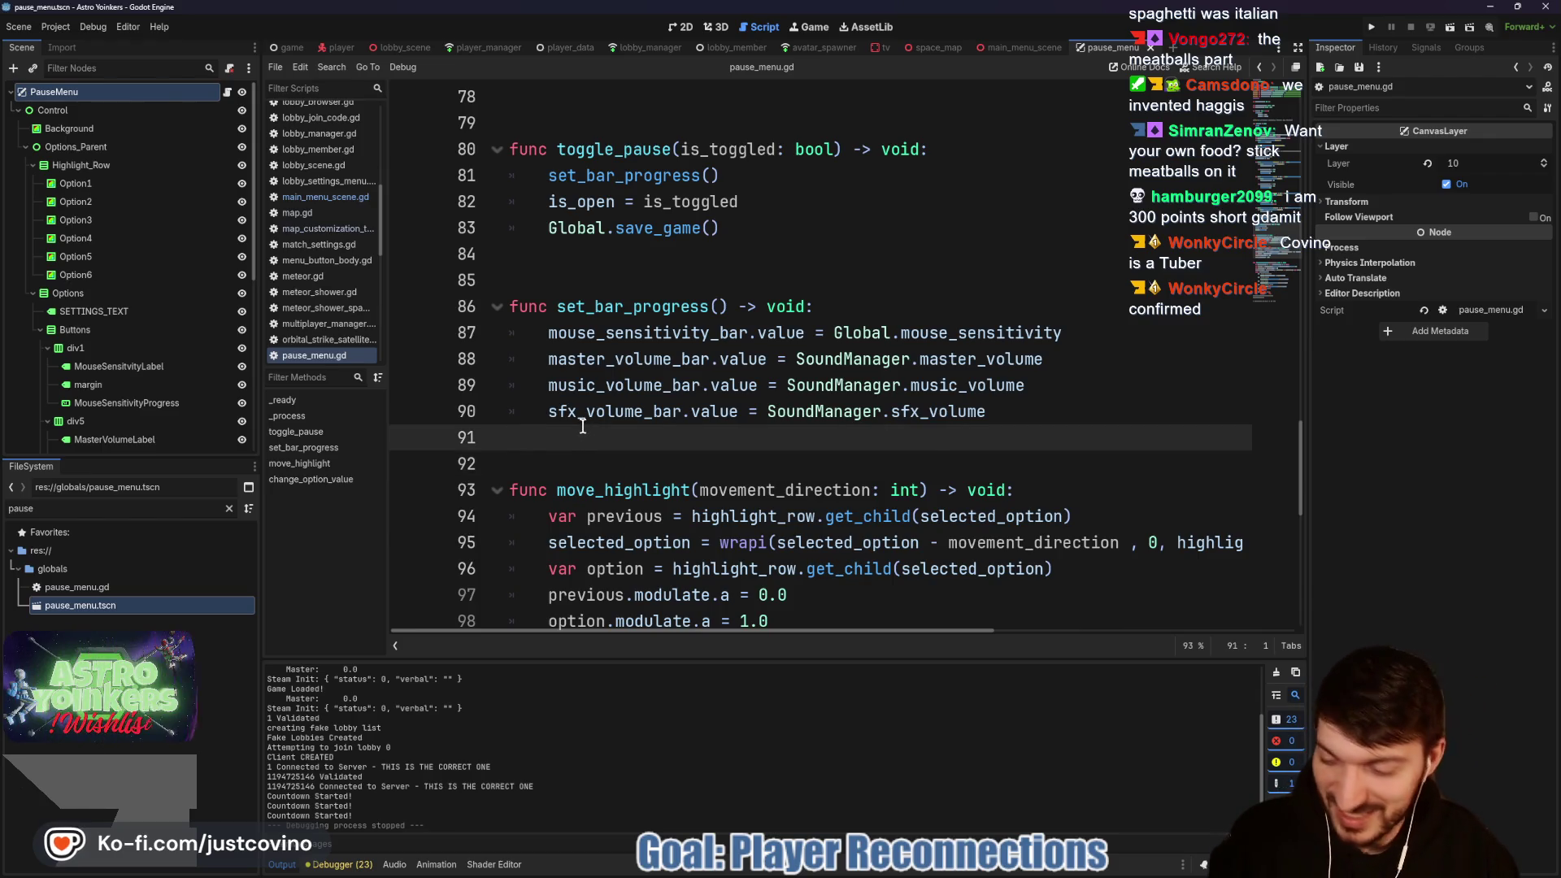
Step: Continue past line 99 down to the Rage Quit return in change_option_value
{"action": "scroll", "coordinate": [782, 469], "scroll_direction": "down", "scroll_amount": 2}
{"action": "left_click", "coordinate": [773, 492]}
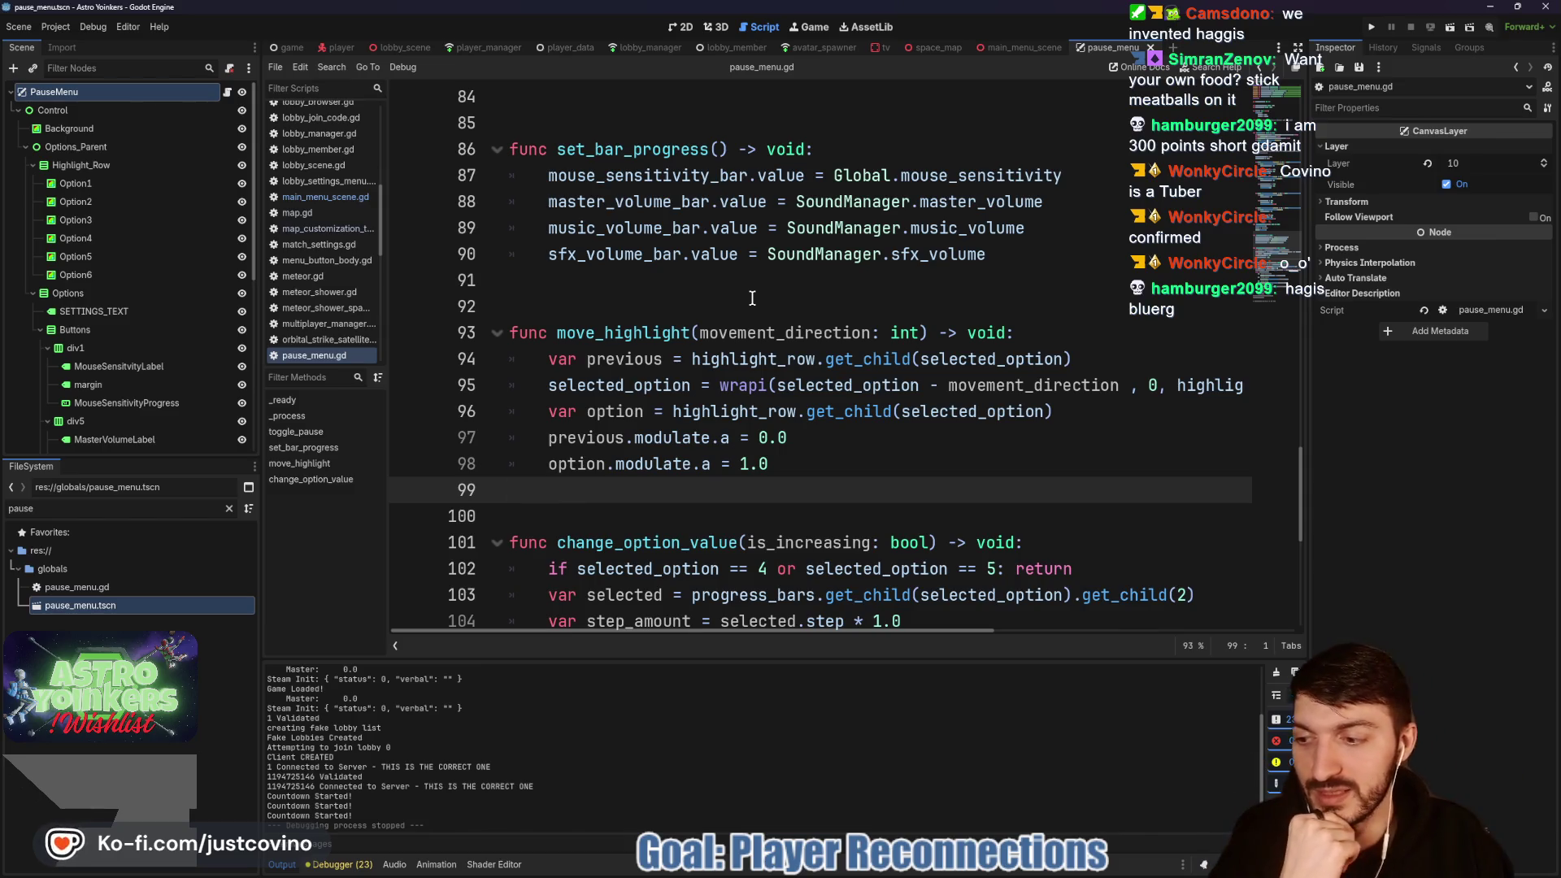
{"action": "scroll", "coordinate": [790, 315], "scroll_direction": "down", "scroll_amount": 2}
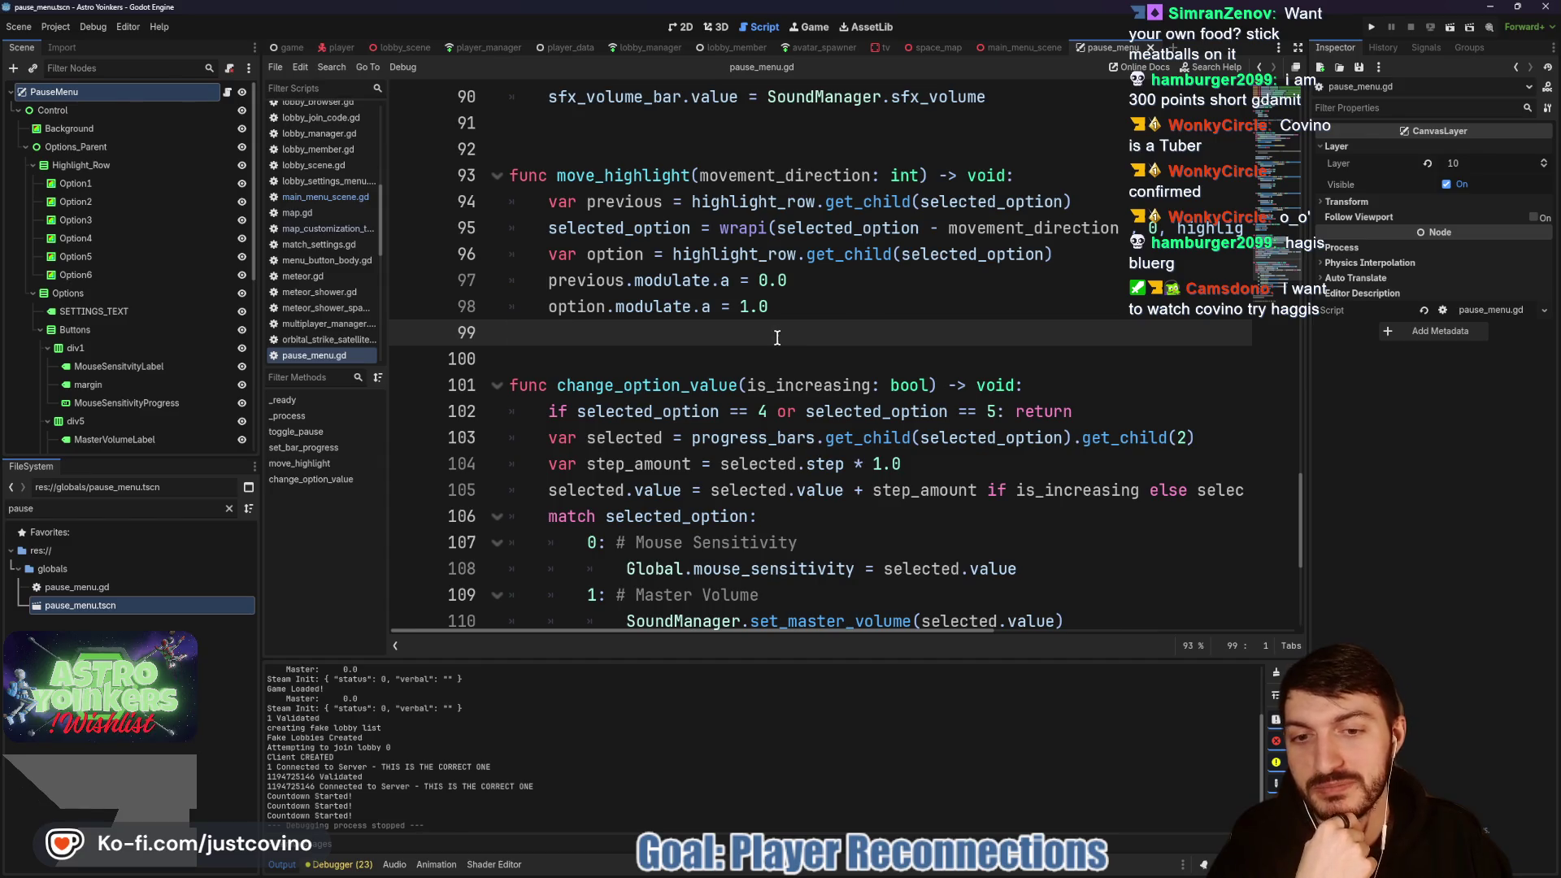
{"action": "scroll", "coordinate": [777, 337], "scroll_direction": "down", "scroll_amount": 4}
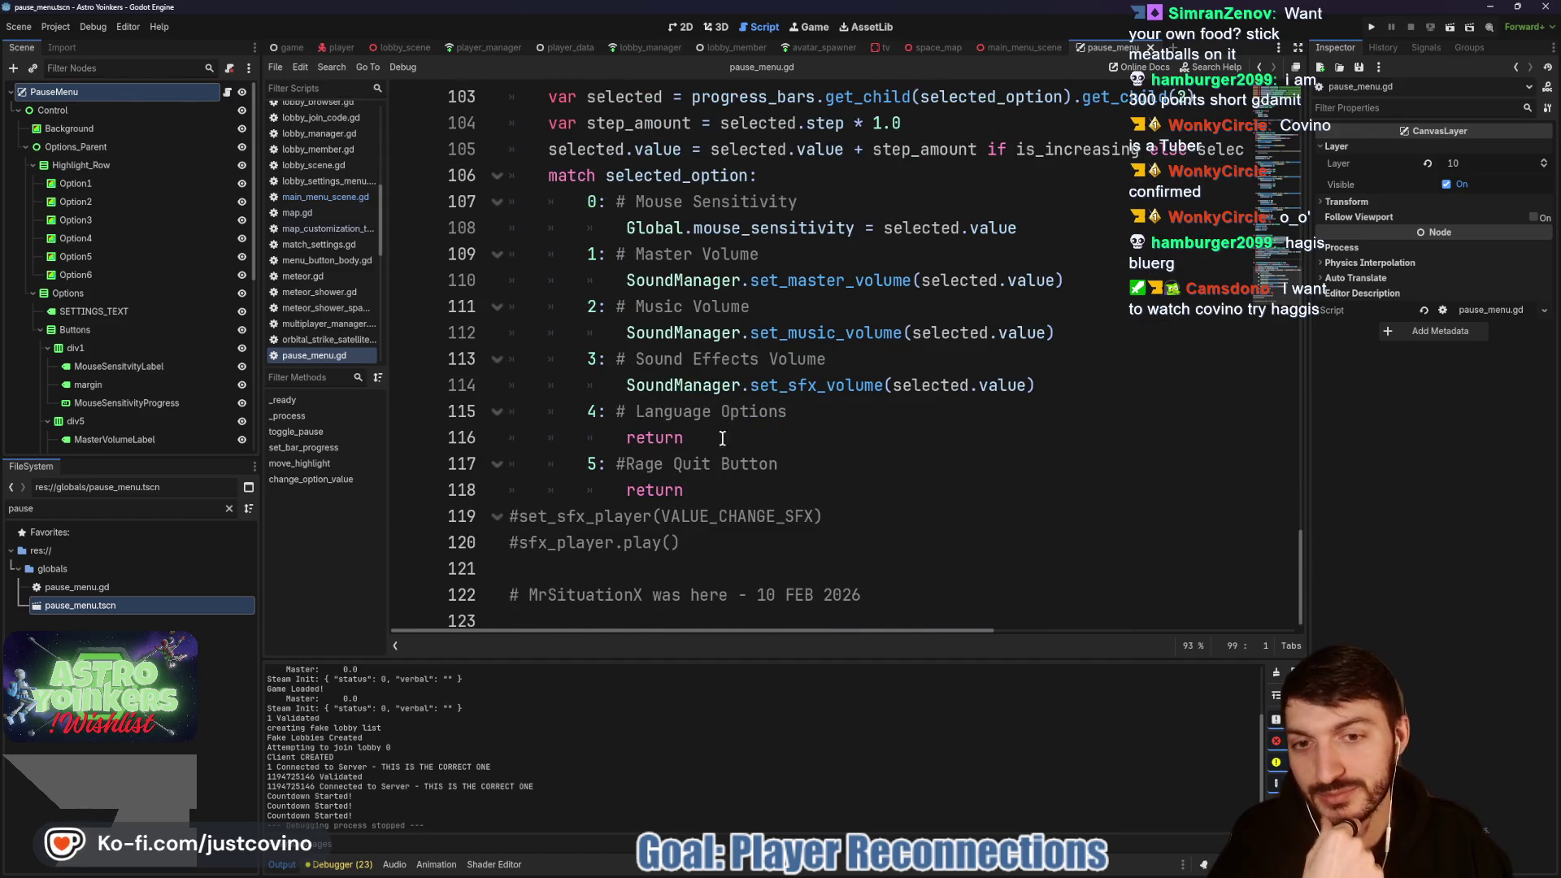
{"action": "left_click", "coordinate": [723, 490]}
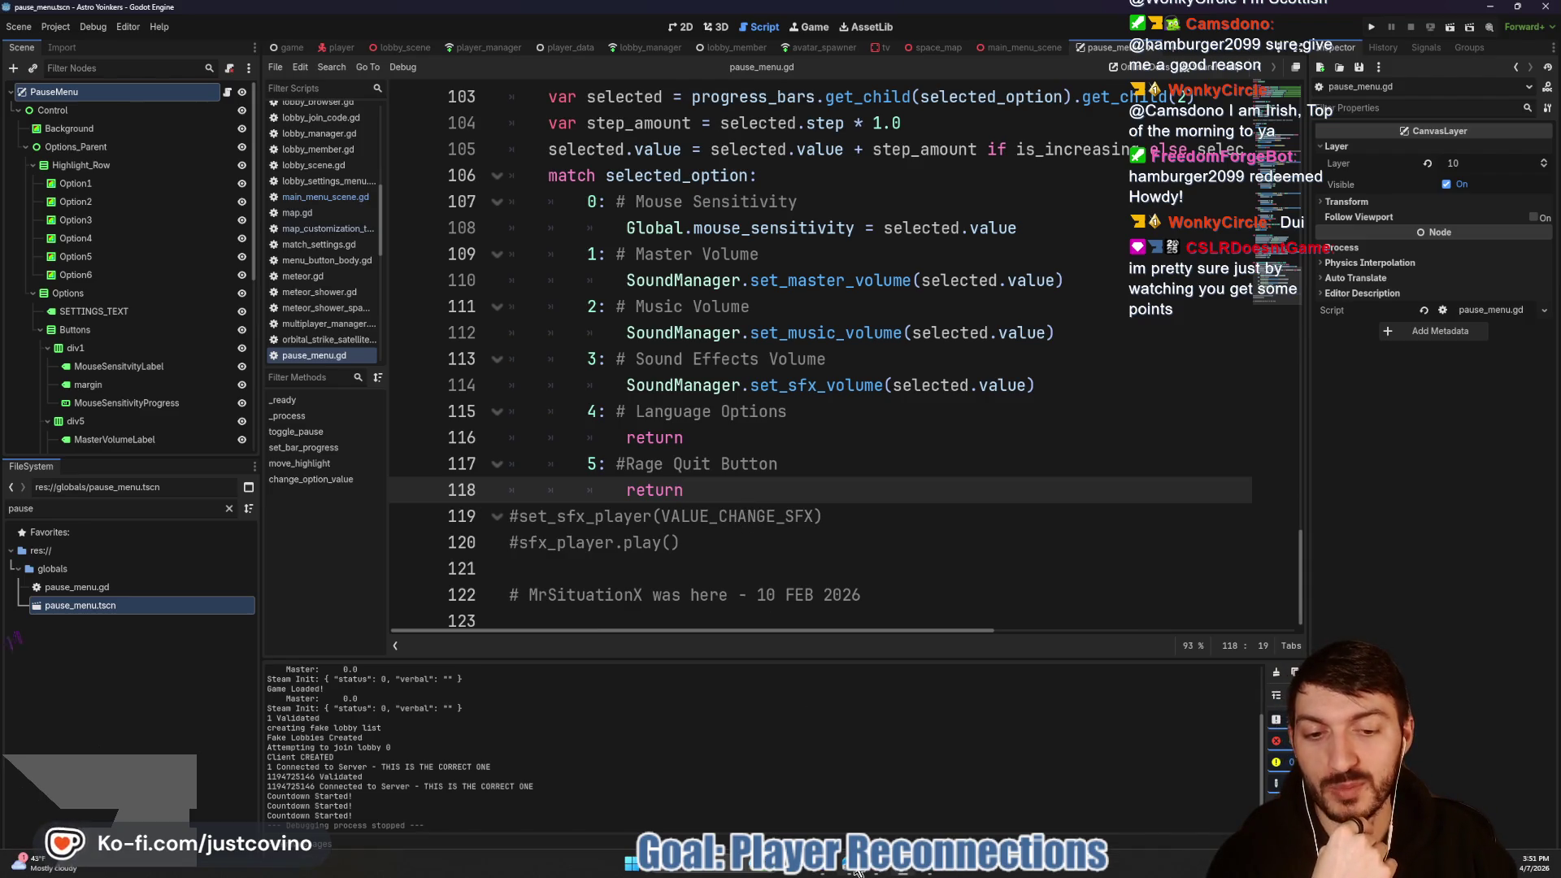
{"action": "key", "text": "alt+Tab"}
{"action": "left_click", "coordinate": [322, 47]}
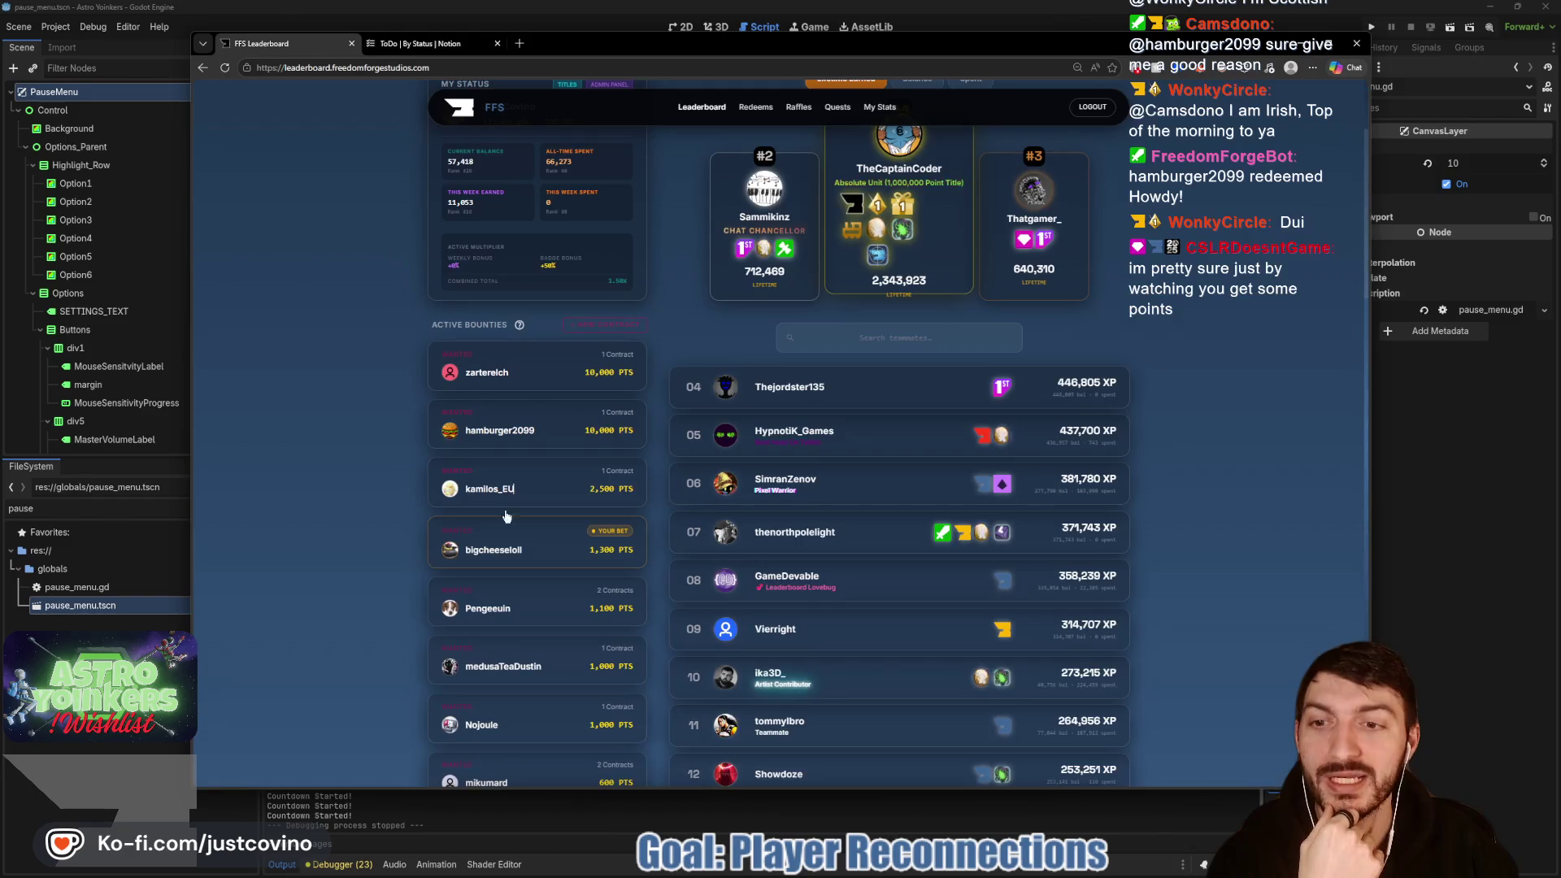
{"action": "scroll", "coordinate": [504, 487], "scroll_direction": "down", "scroll_amount": 5}
{"action": "scroll", "coordinate": [504, 488], "scroll_direction": "down", "scroll_amount": 7}
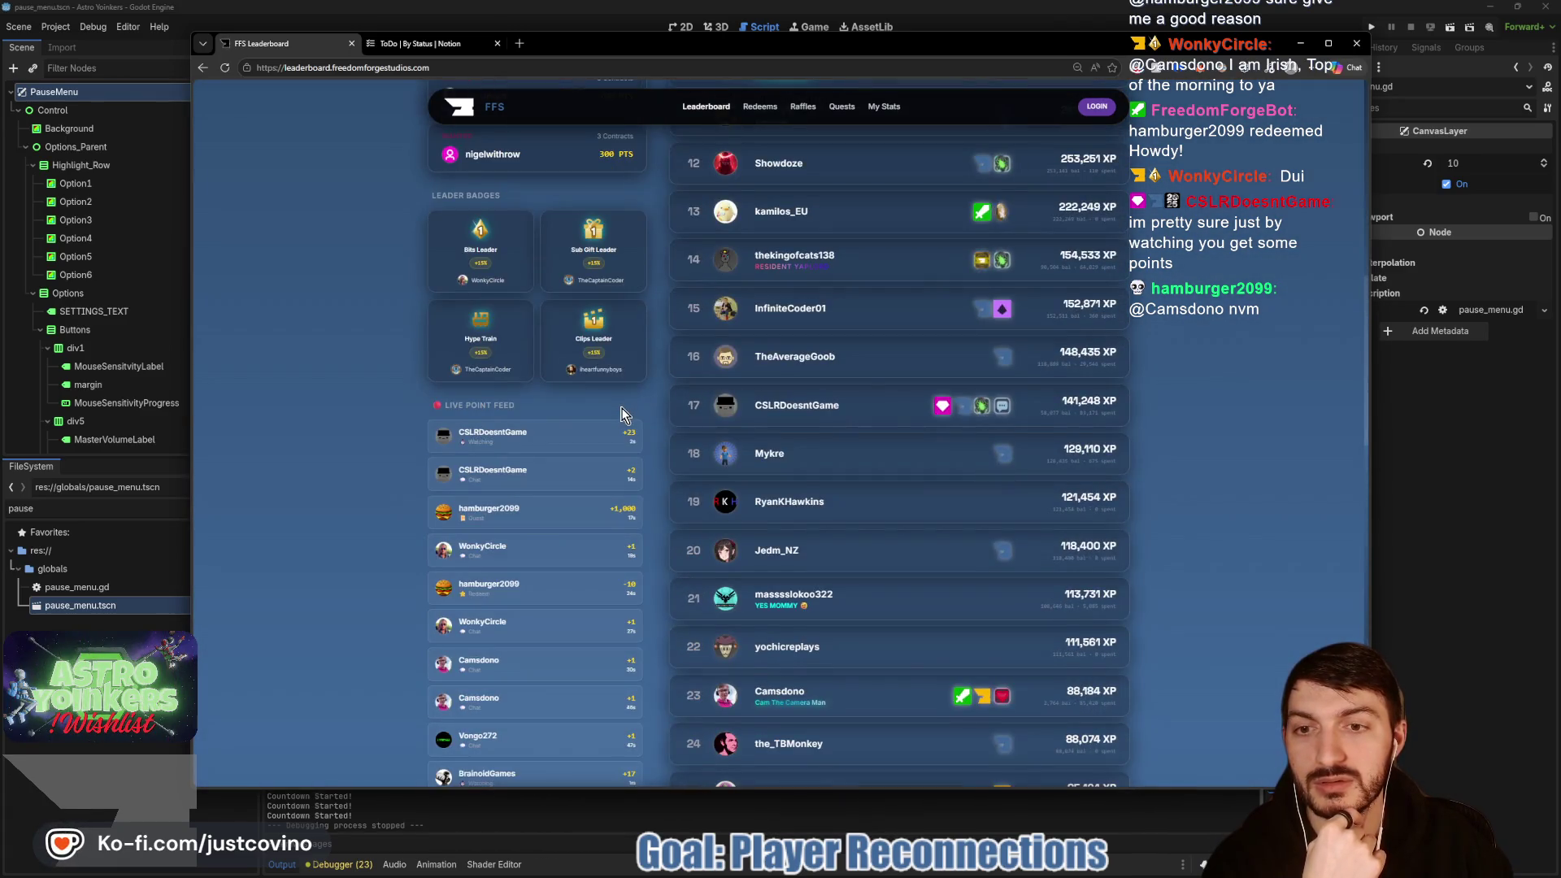
{"action": "scroll", "coordinate": [622, 414], "scroll_direction": "down", "scroll_amount": 2}
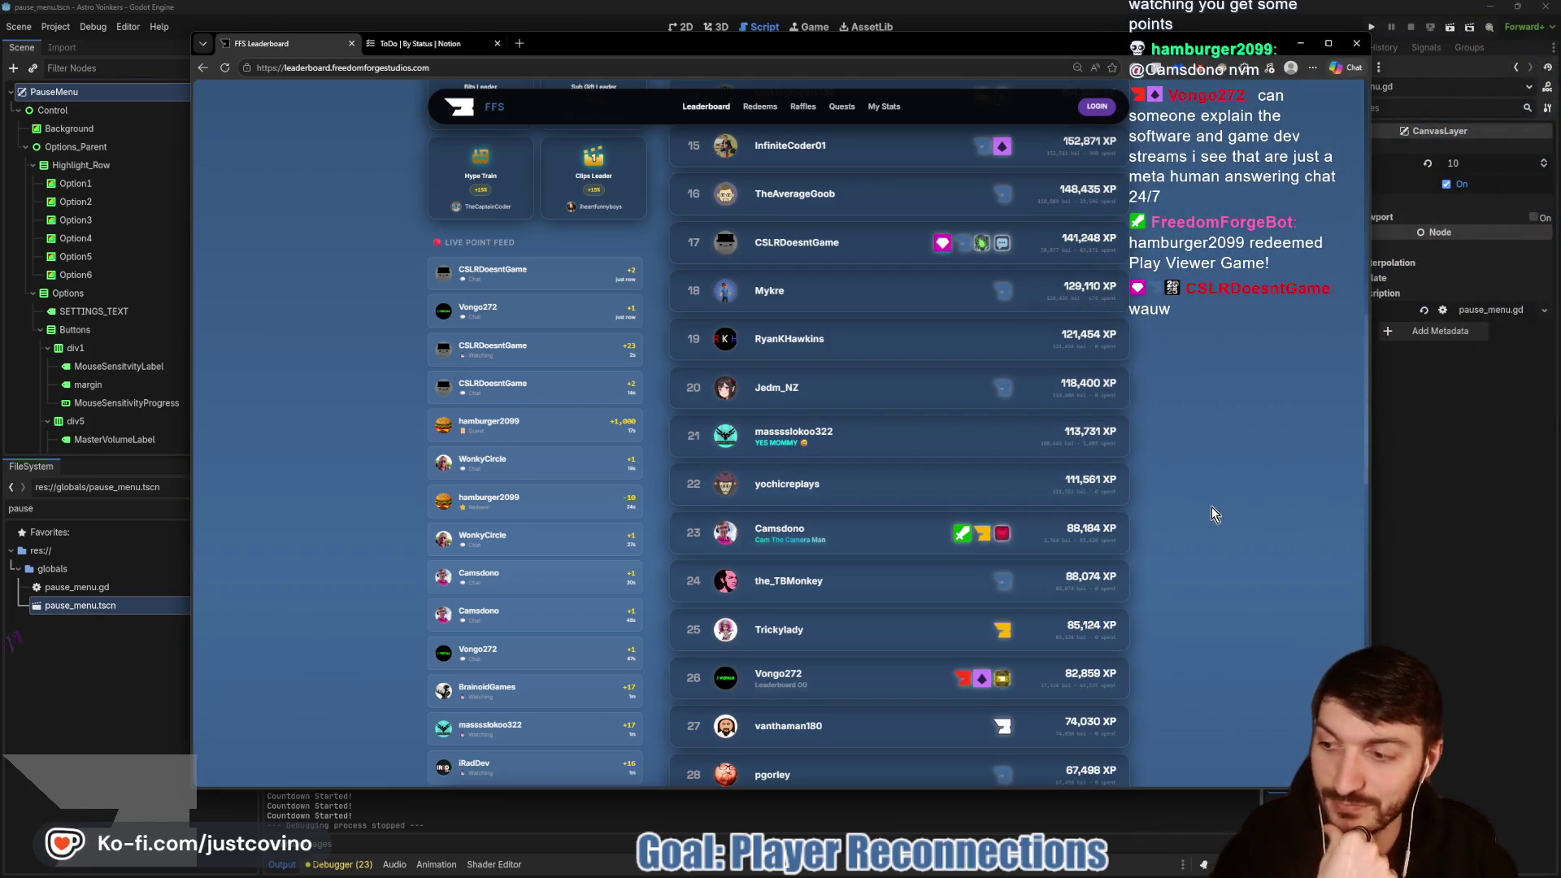
{"action": "left_click", "coordinate": [1481, 523]}
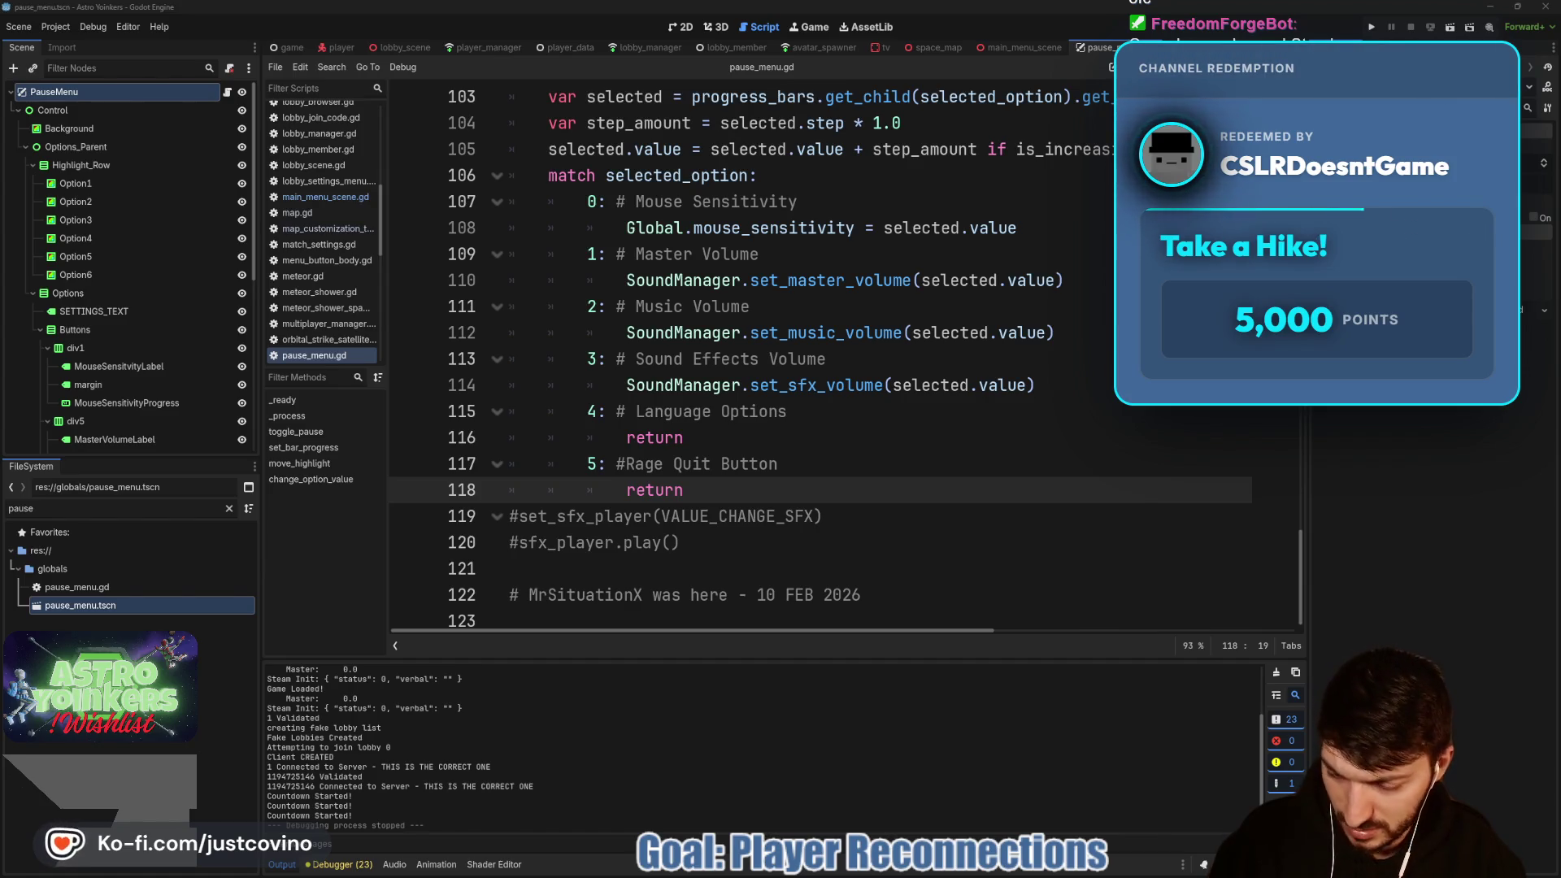
Step: Switch to Chrome and load the itch.io cursed-voyage-tester page in a new tab
{"action": "key", "text": "alt+Tab"}
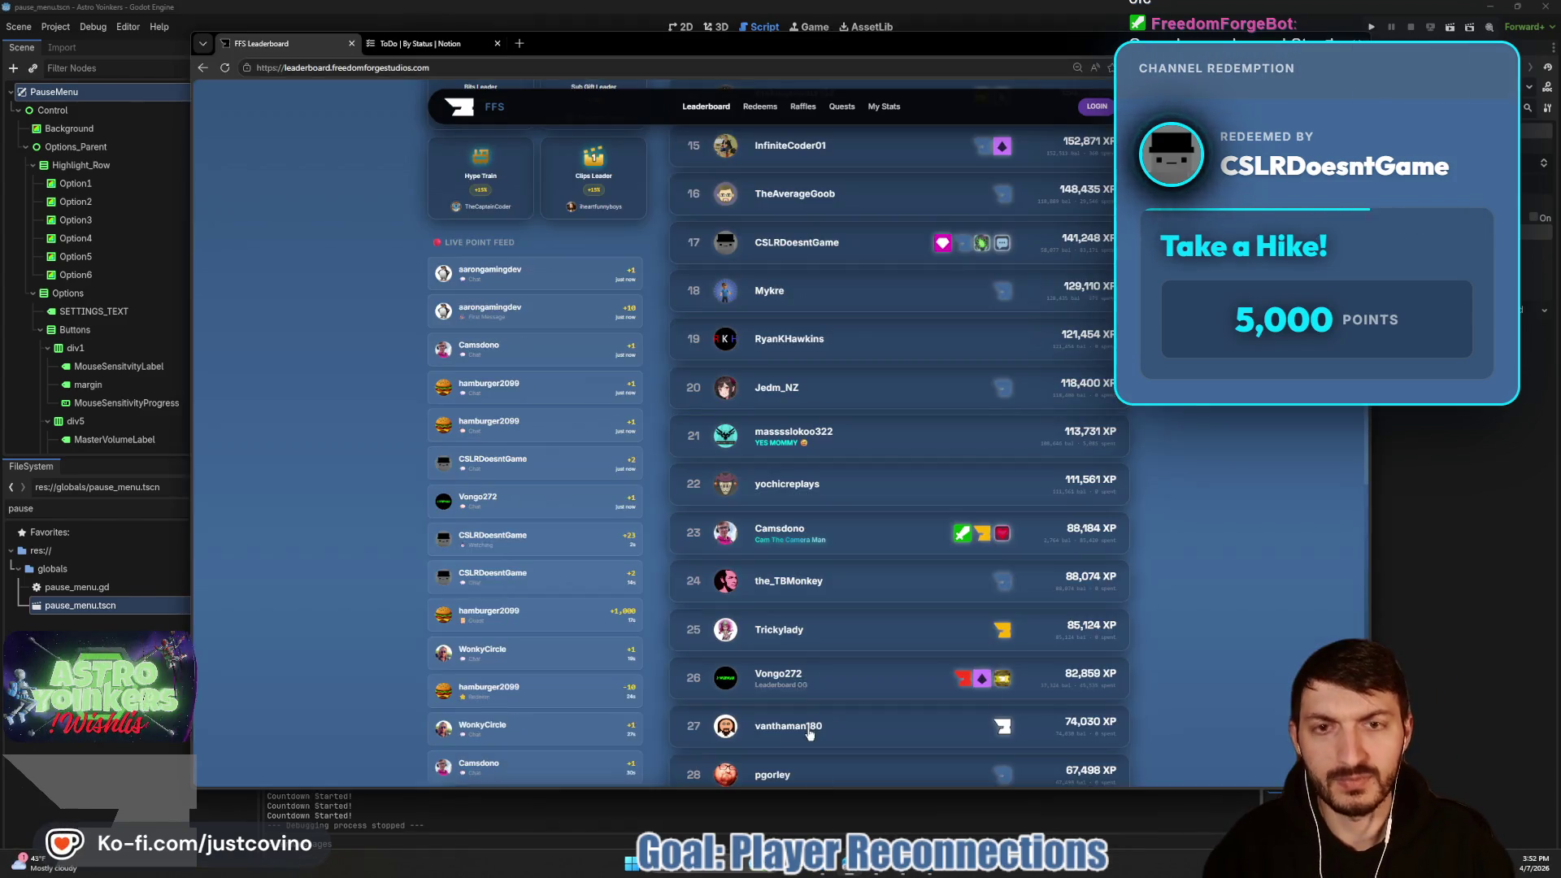
{"action": "left_click", "coordinate": [519, 43]}
{"action": "type", "text": "https://hamburger2099ham.itch.io/cursed-voyage-tester"}
{"action": "key", "text": "Return"}
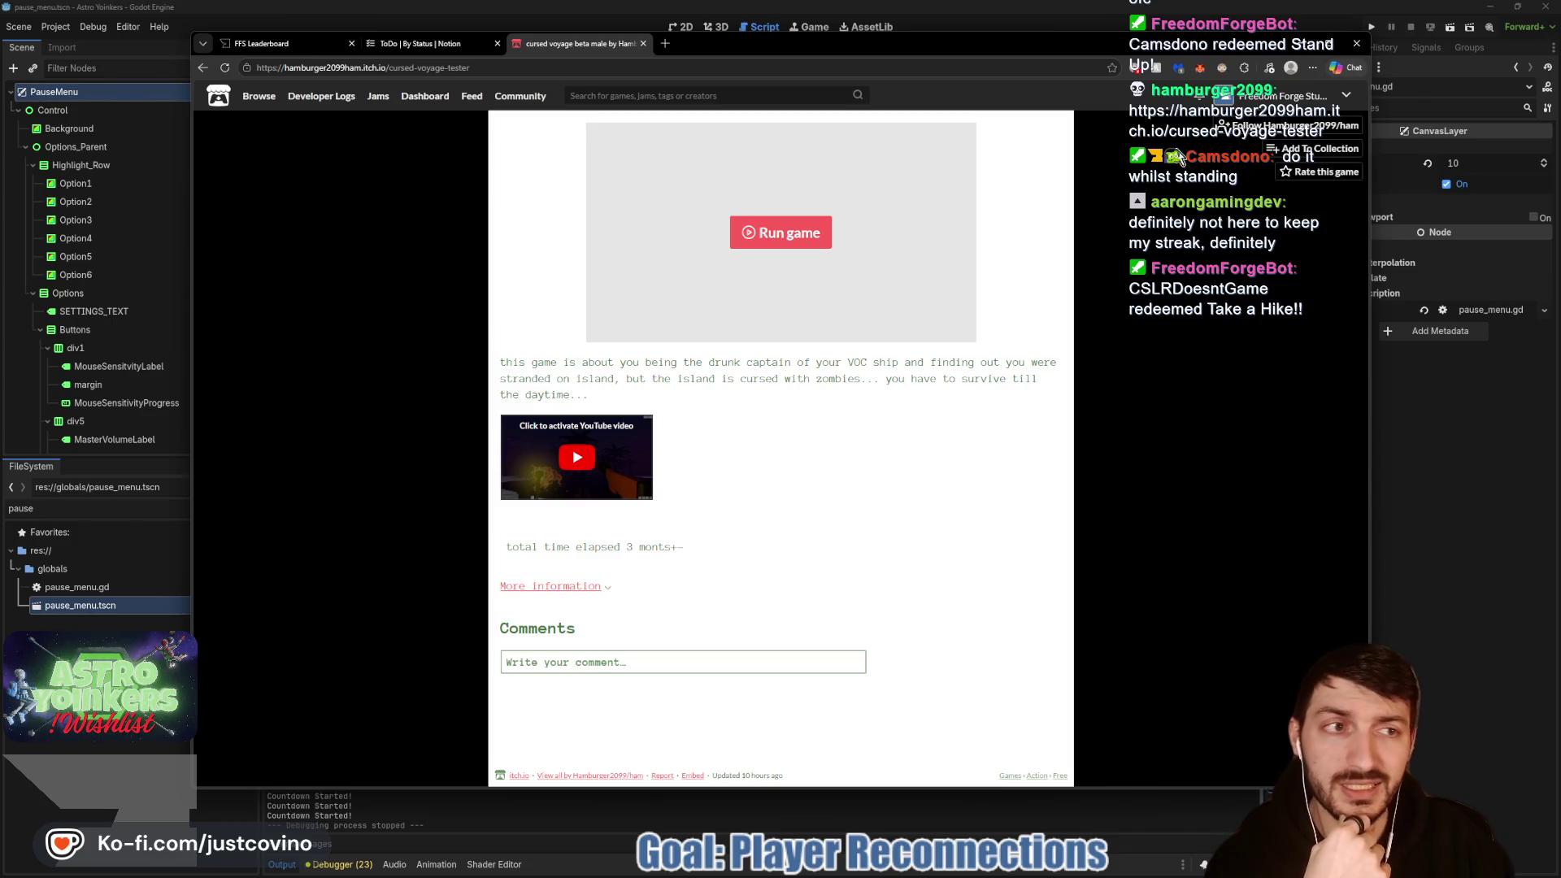
Step: Follow the game's creator on itch.io and start the Cursed Voyage Unity web build
{"action": "left_click", "coordinate": [1244, 126]}
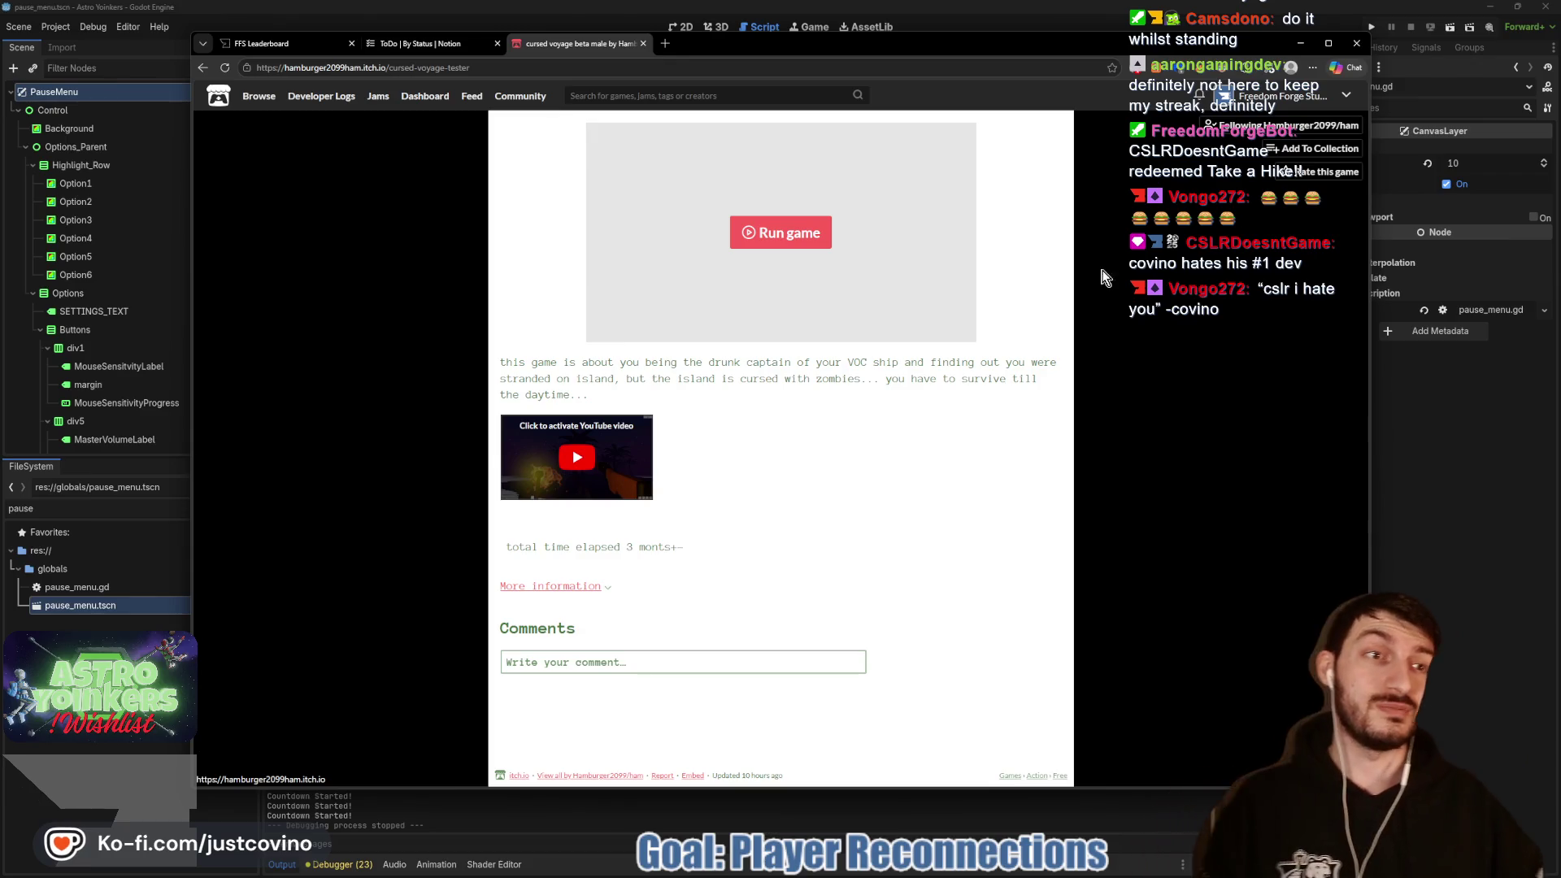
{"action": "left_click_drag", "start_coordinate": [865, 39], "coordinate": [850, 34]}
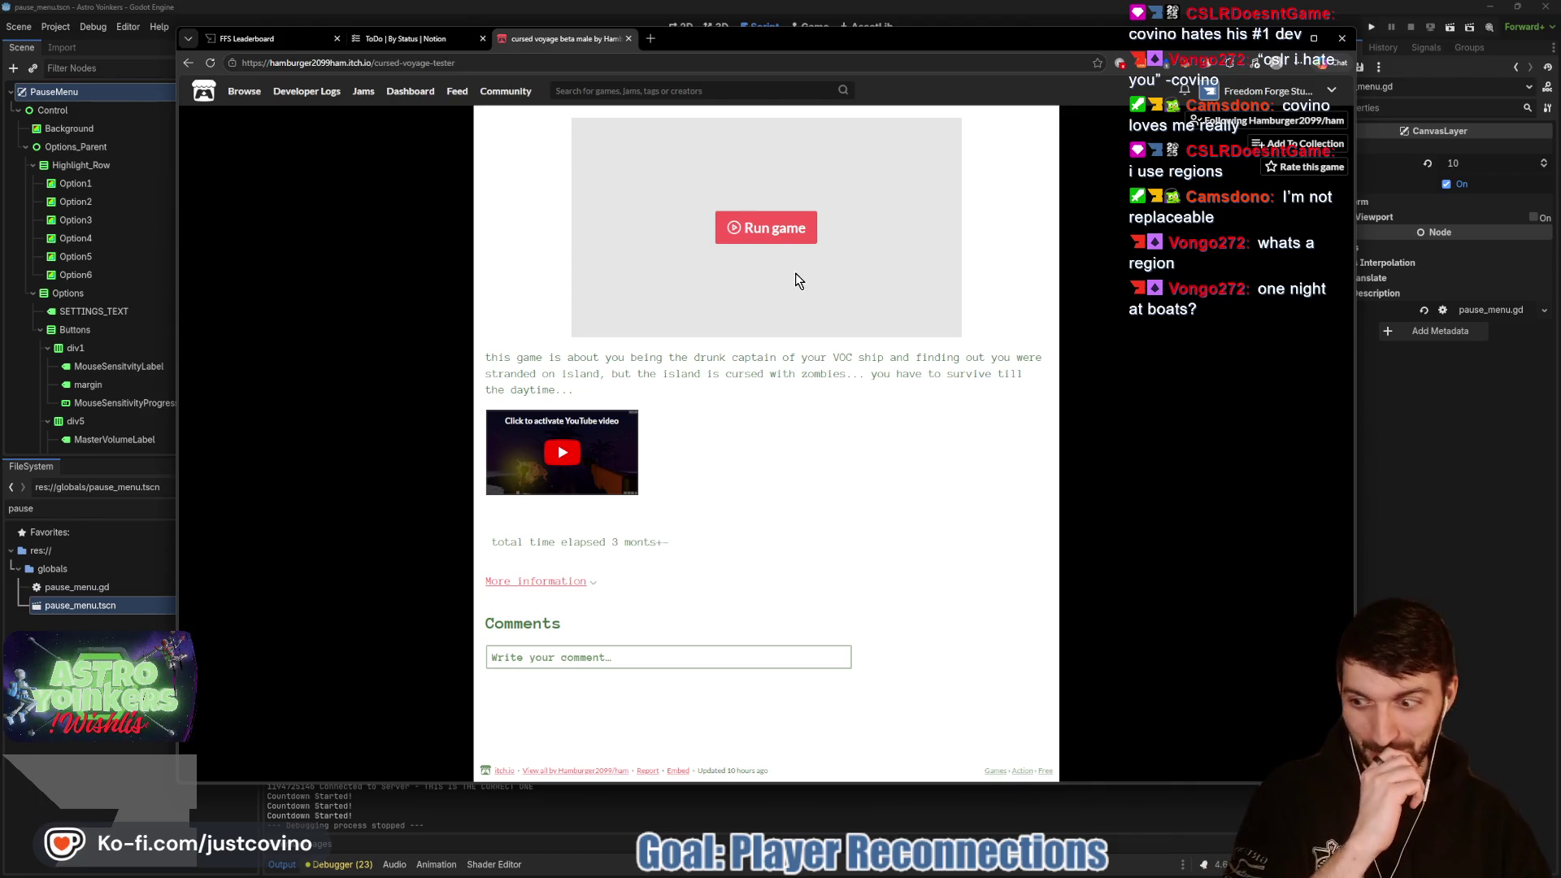
{"action": "left_click", "coordinate": [776, 239]}
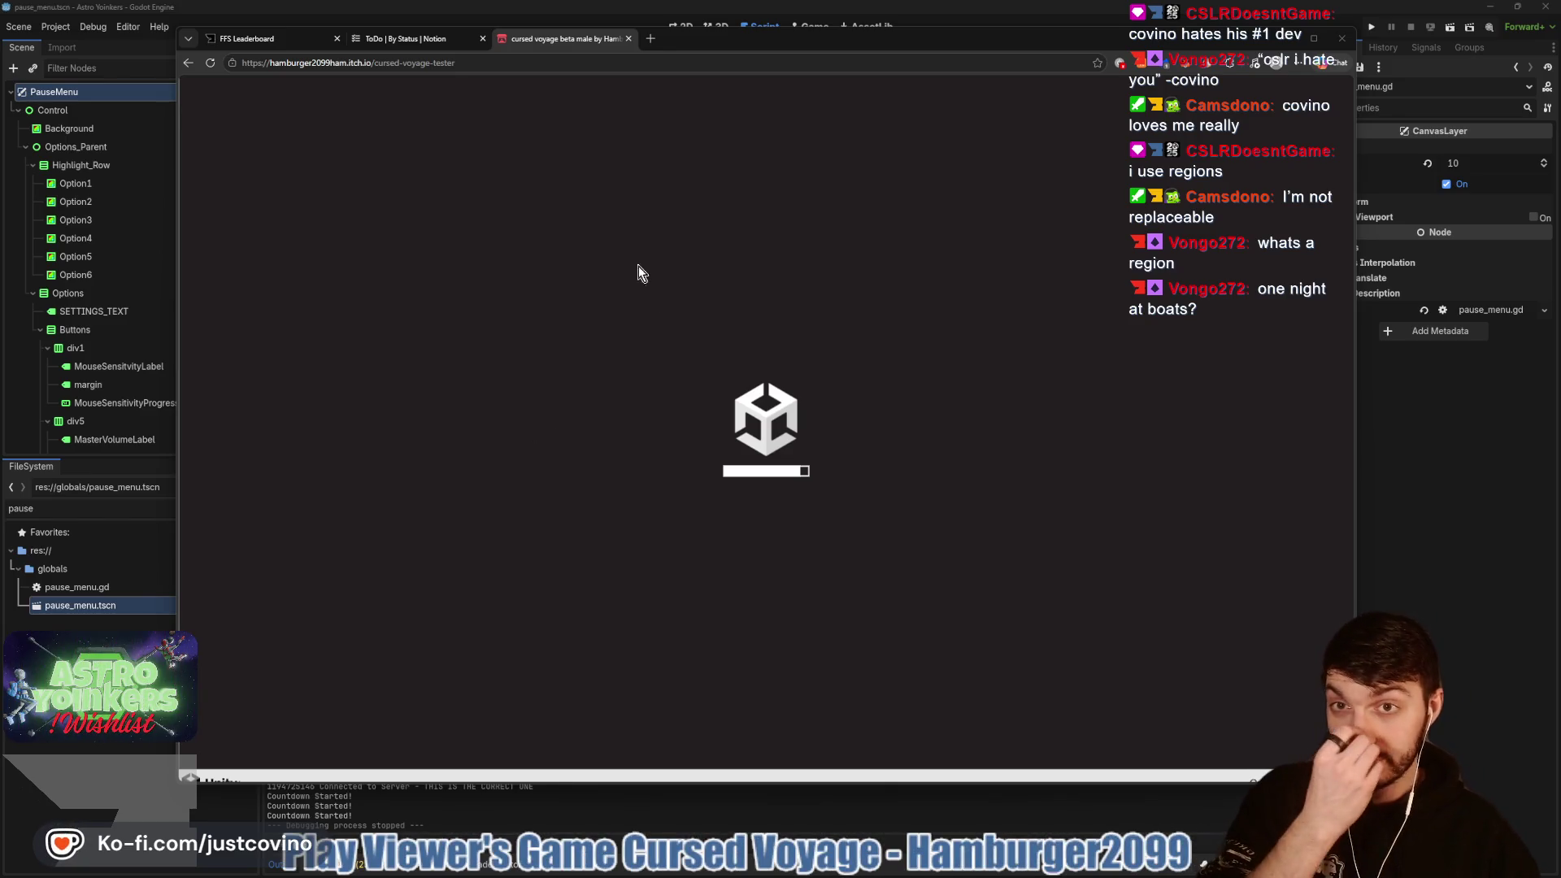
Step: Reload the stalled game page, maximize the browser, and close the stuck Cursed Voyage tab
{"action": "left_click_drag", "start_coordinate": [749, 38], "coordinate": [734, 39]}
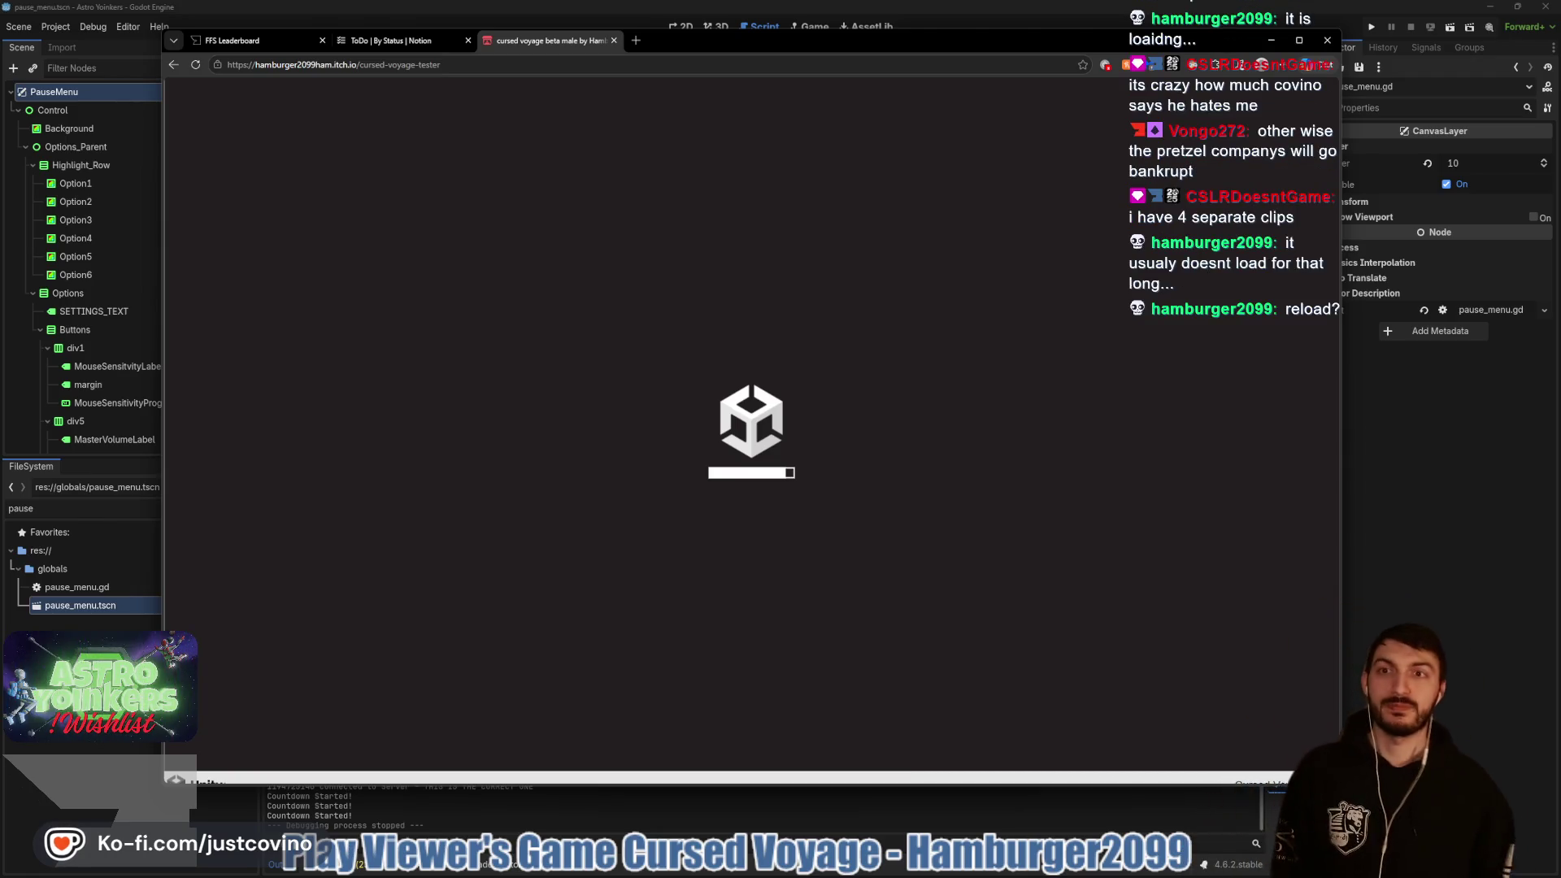
{"action": "left_click", "coordinate": [202, 64]}
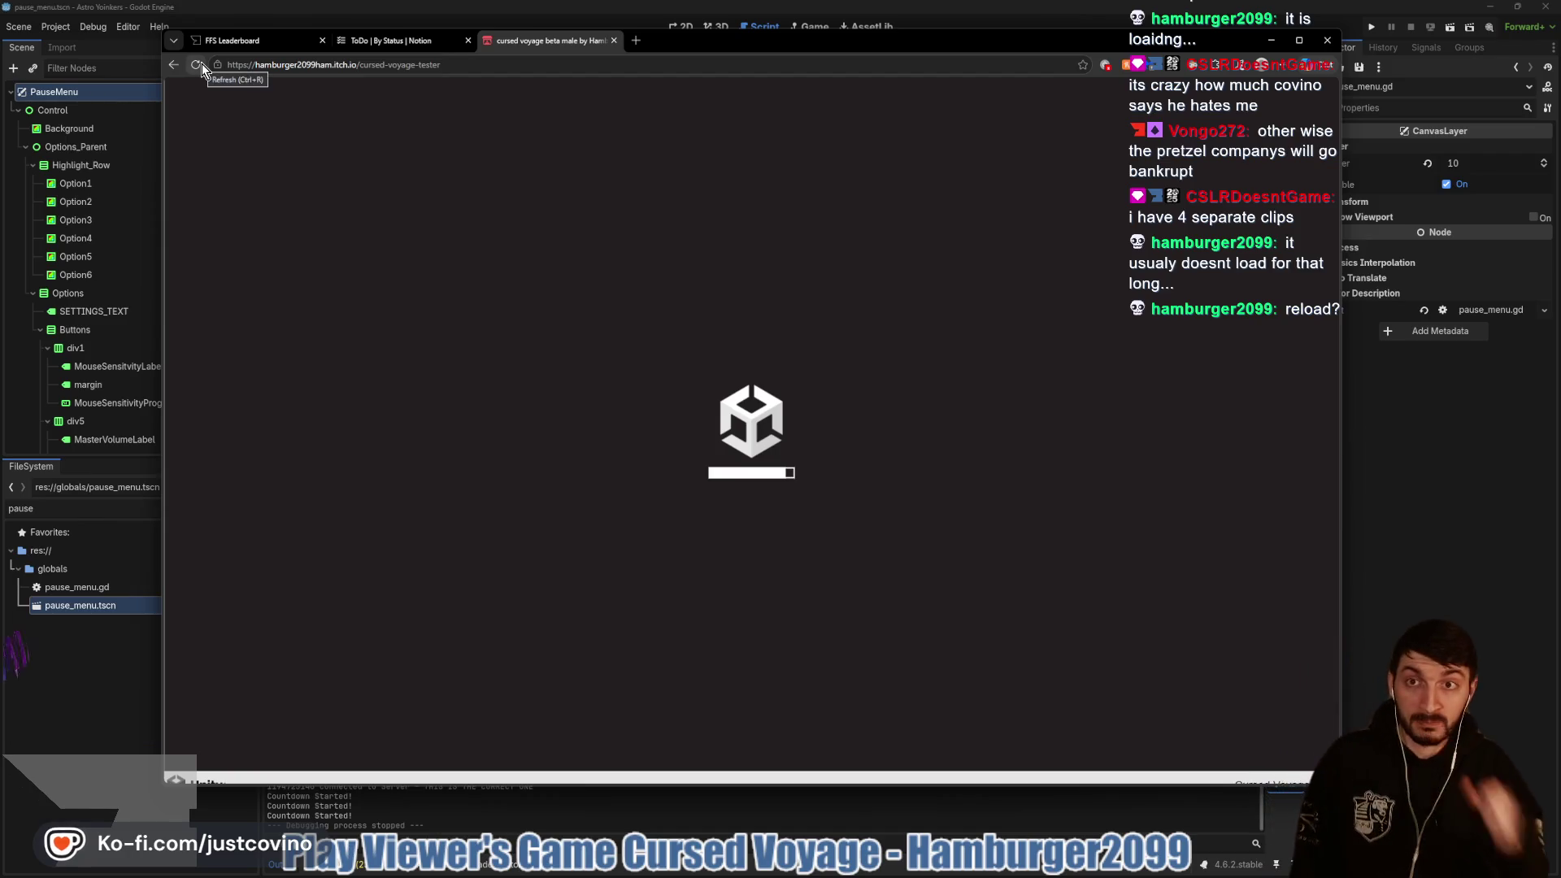
{"action": "left_click", "coordinate": [1297, 43]}
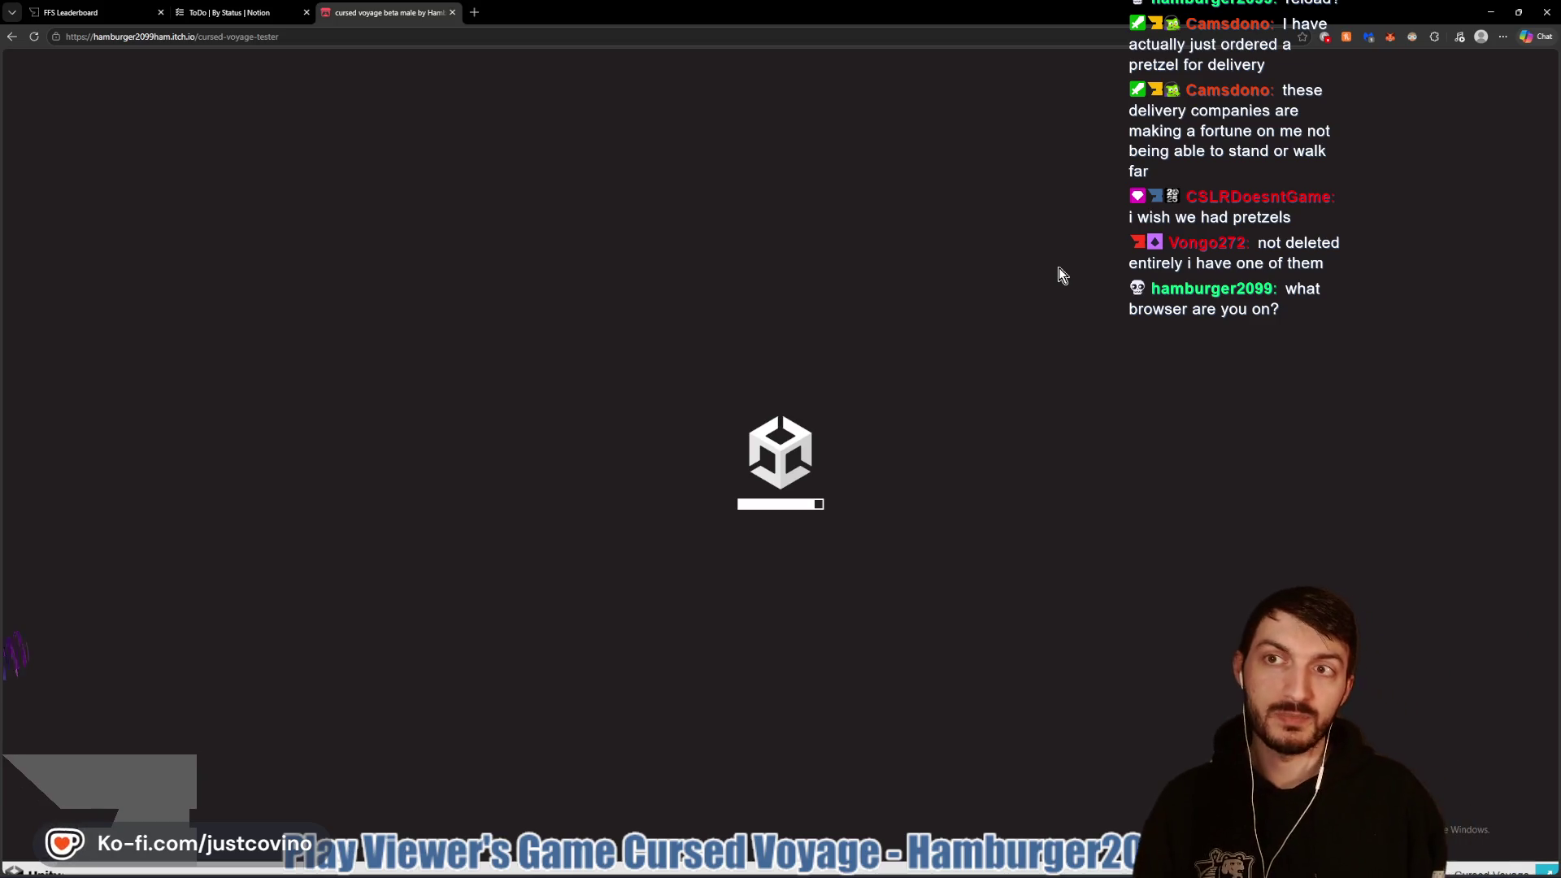
{"action": "left_click", "coordinate": [362, 36]}
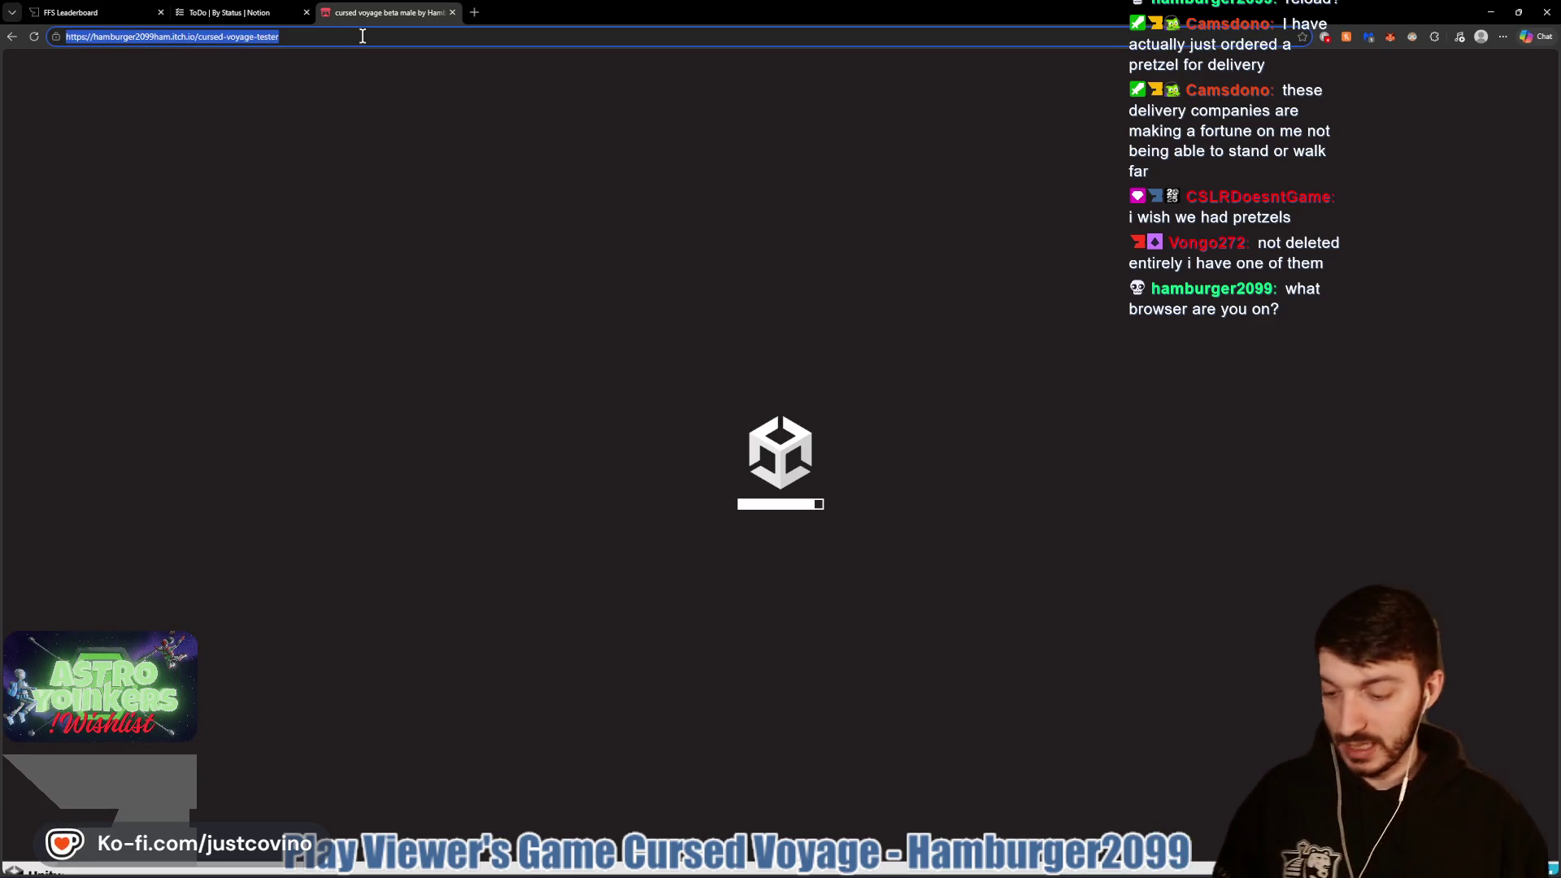
{"action": "left_click", "coordinate": [452, 12]}
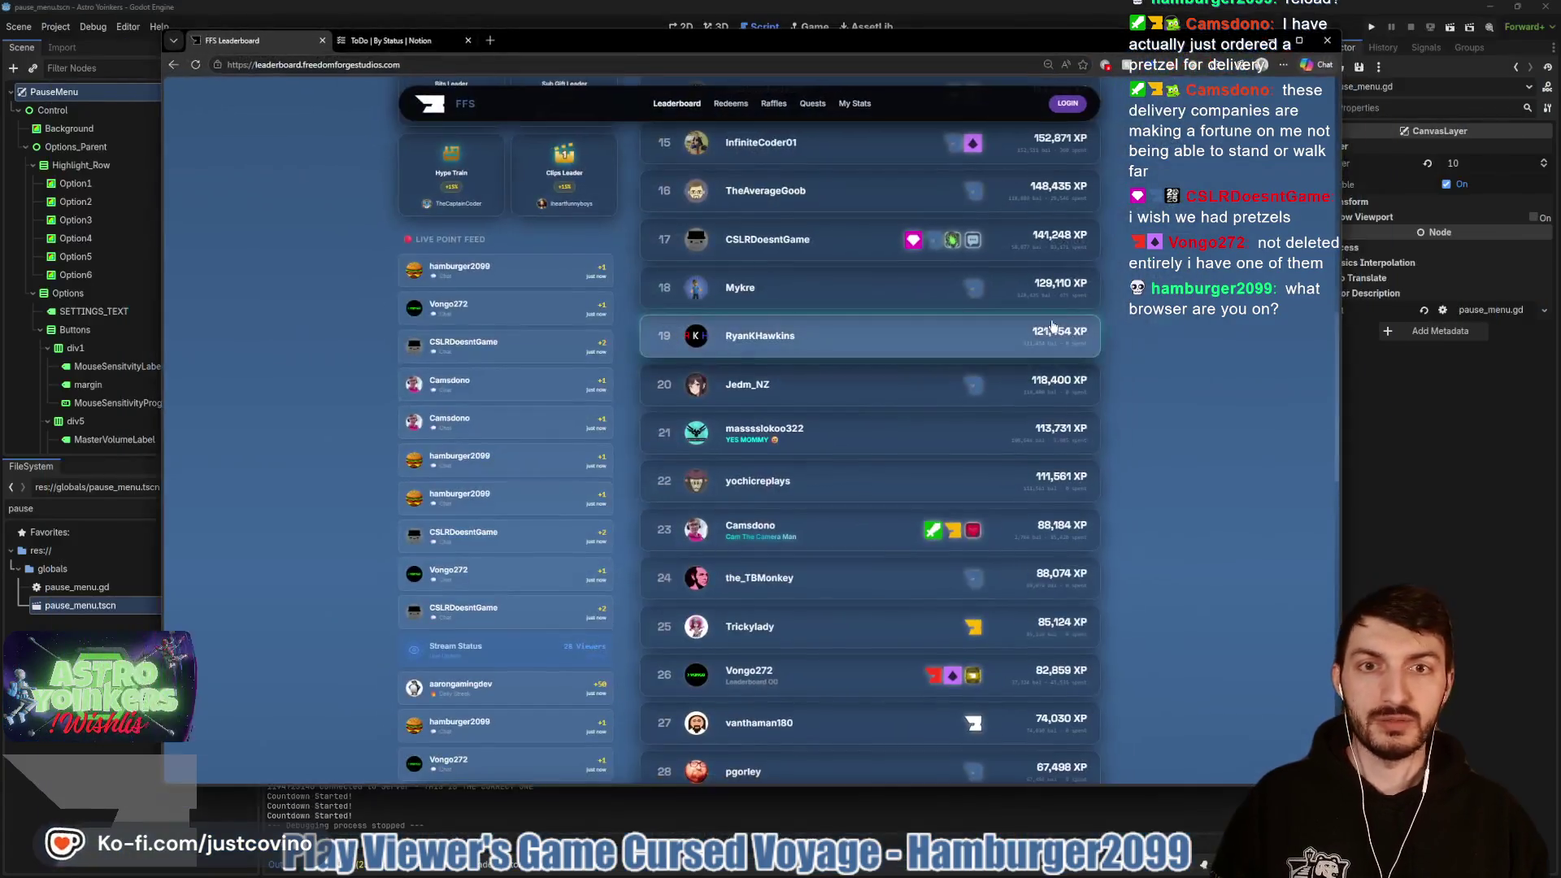
Step: Launch Google Chrome from system search and close the old browser window
{"action": "key", "text": "super"}
{"action": "type", "text": "google chrome"}
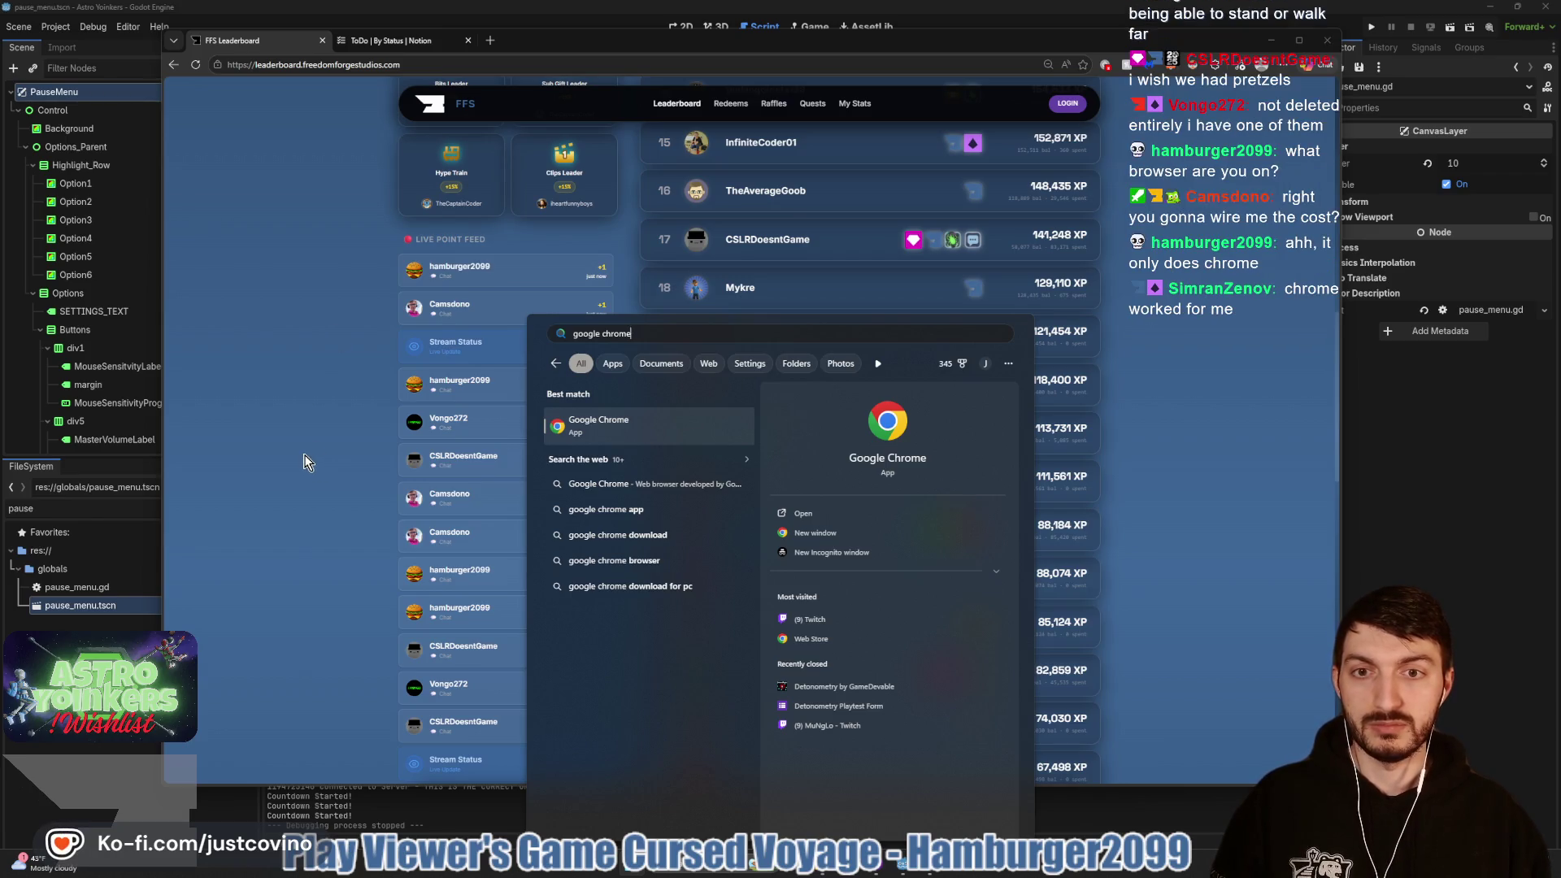
{"action": "key", "text": "Return"}
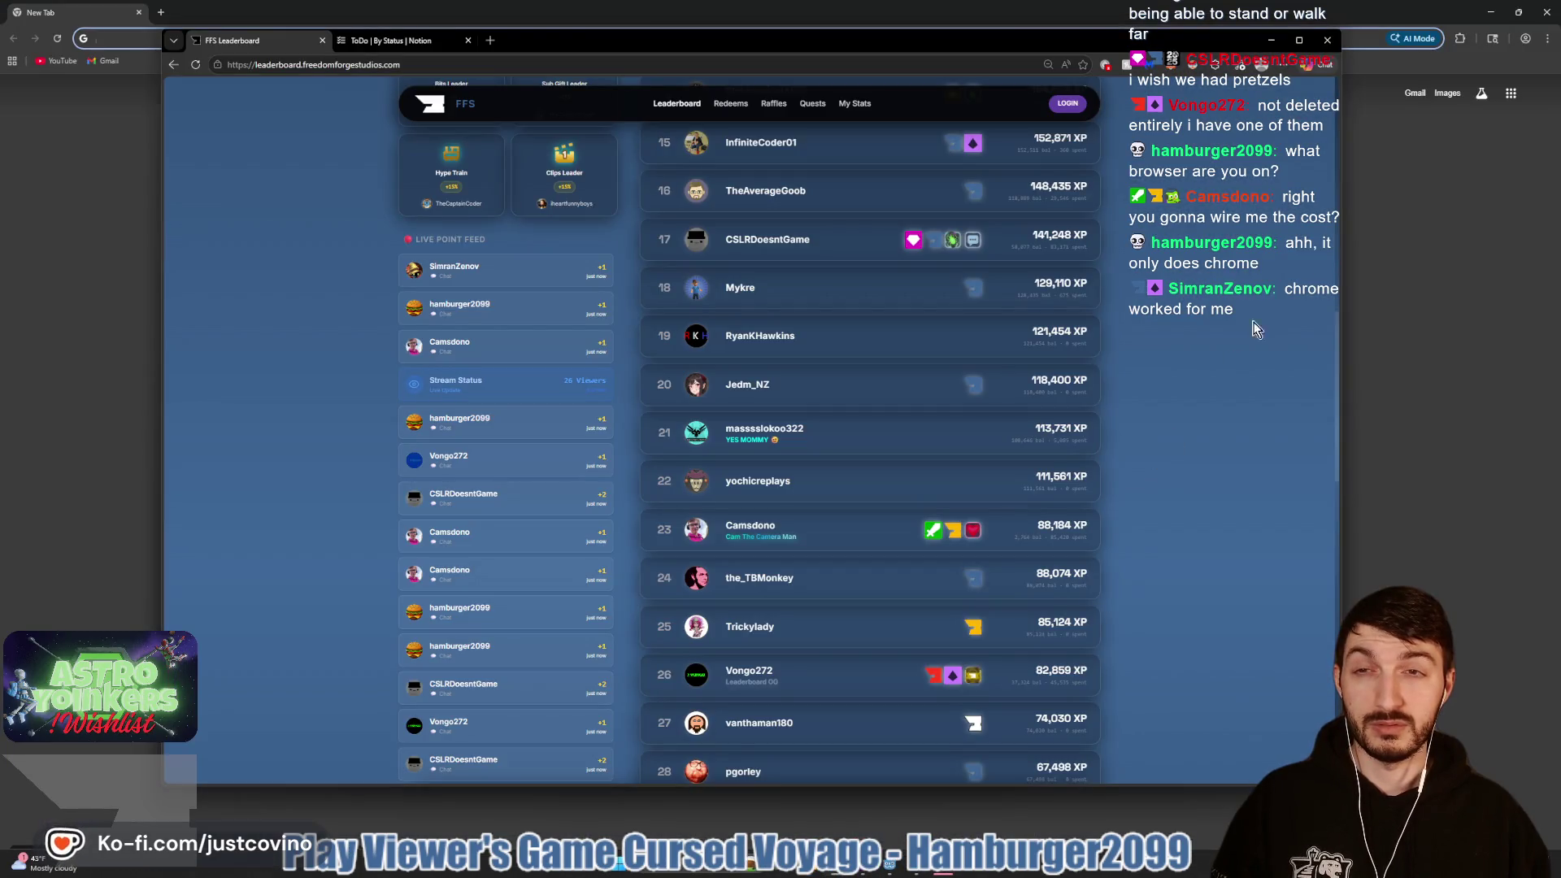
{"action": "left_click", "coordinate": [1388, 29]}
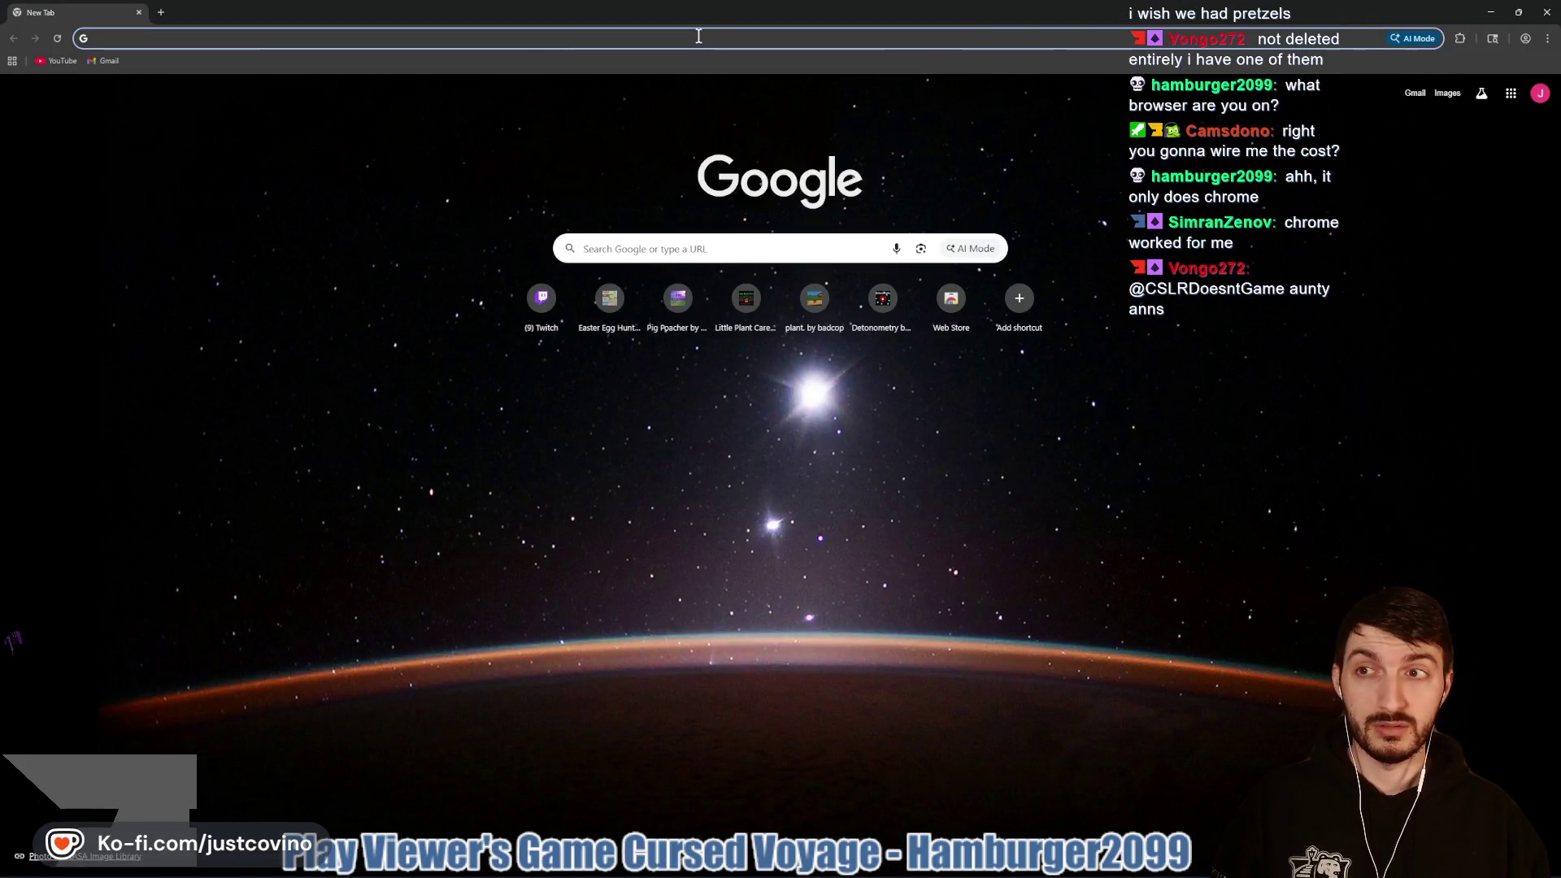
Step: Load the itch.io cursed-voyage-tester page from the pasted address
{"action": "left_click", "coordinate": [698, 37]}
{"action": "type", "text": "https://hamburger2099ham.itch.io/cursed-voyage-tester"}
{"action": "key", "text": "Return"}
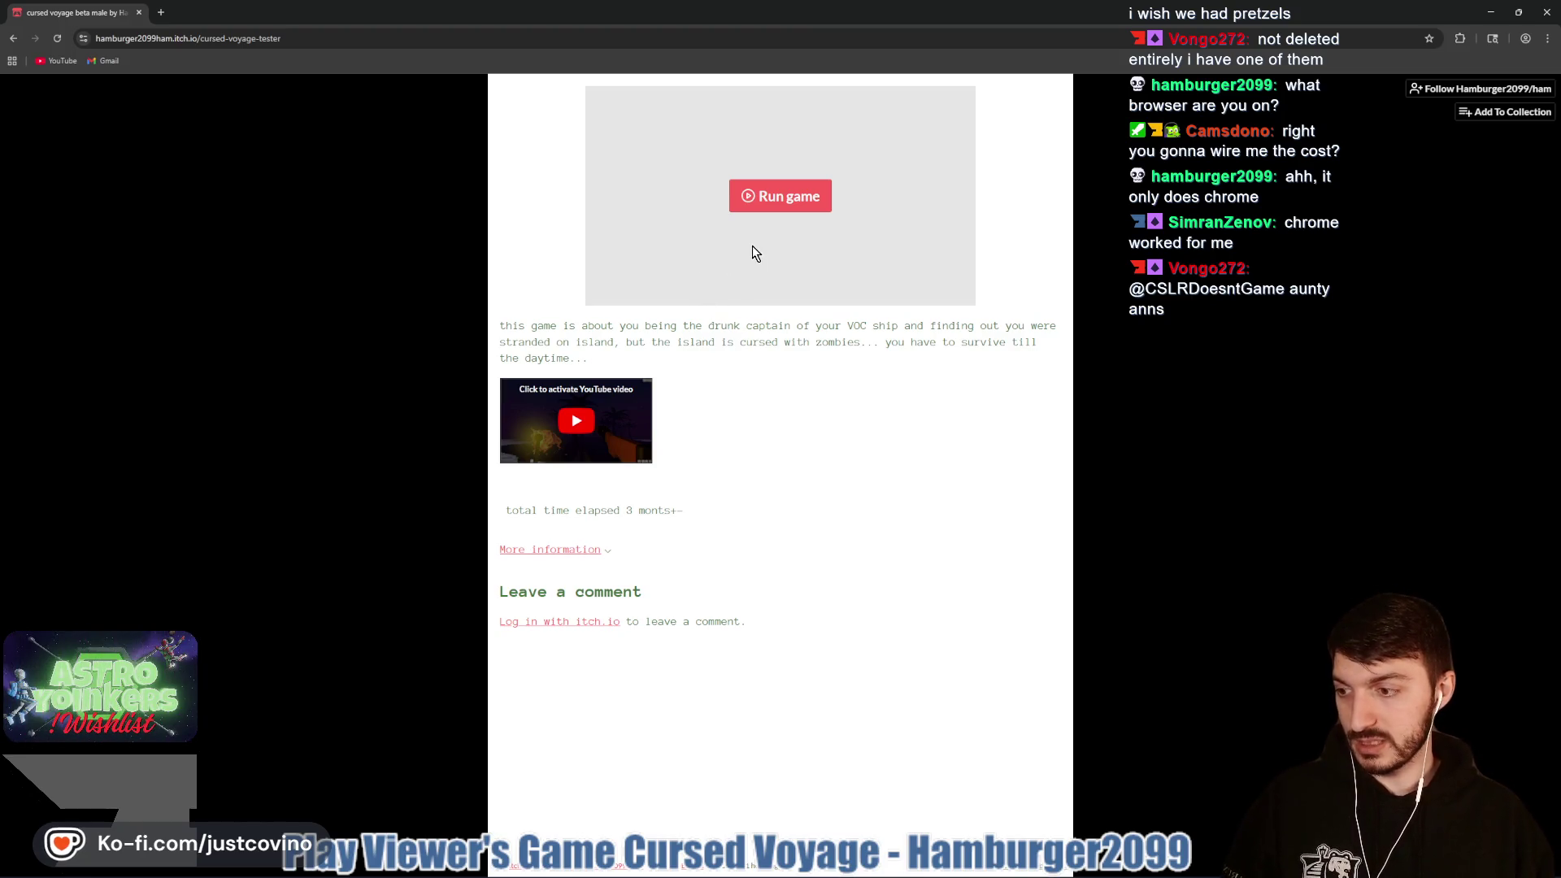
Step: Run Cursed Voyage in the page and start it from the pirate-ship title screen
{"action": "left_click", "coordinate": [760, 199]}
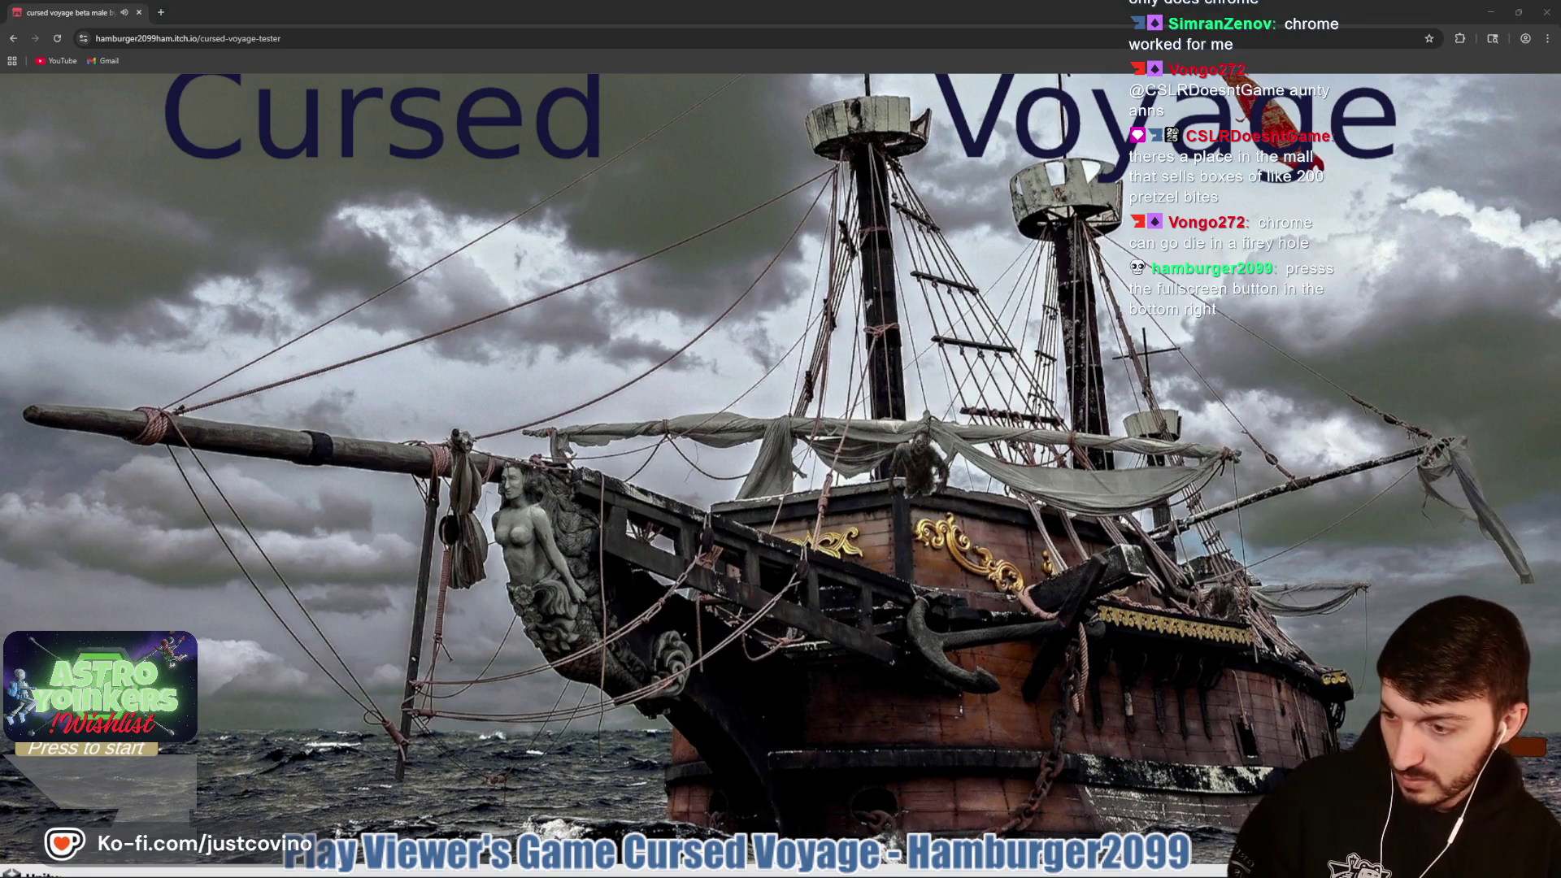
{"action": "left_click", "coordinate": [108, 748]}
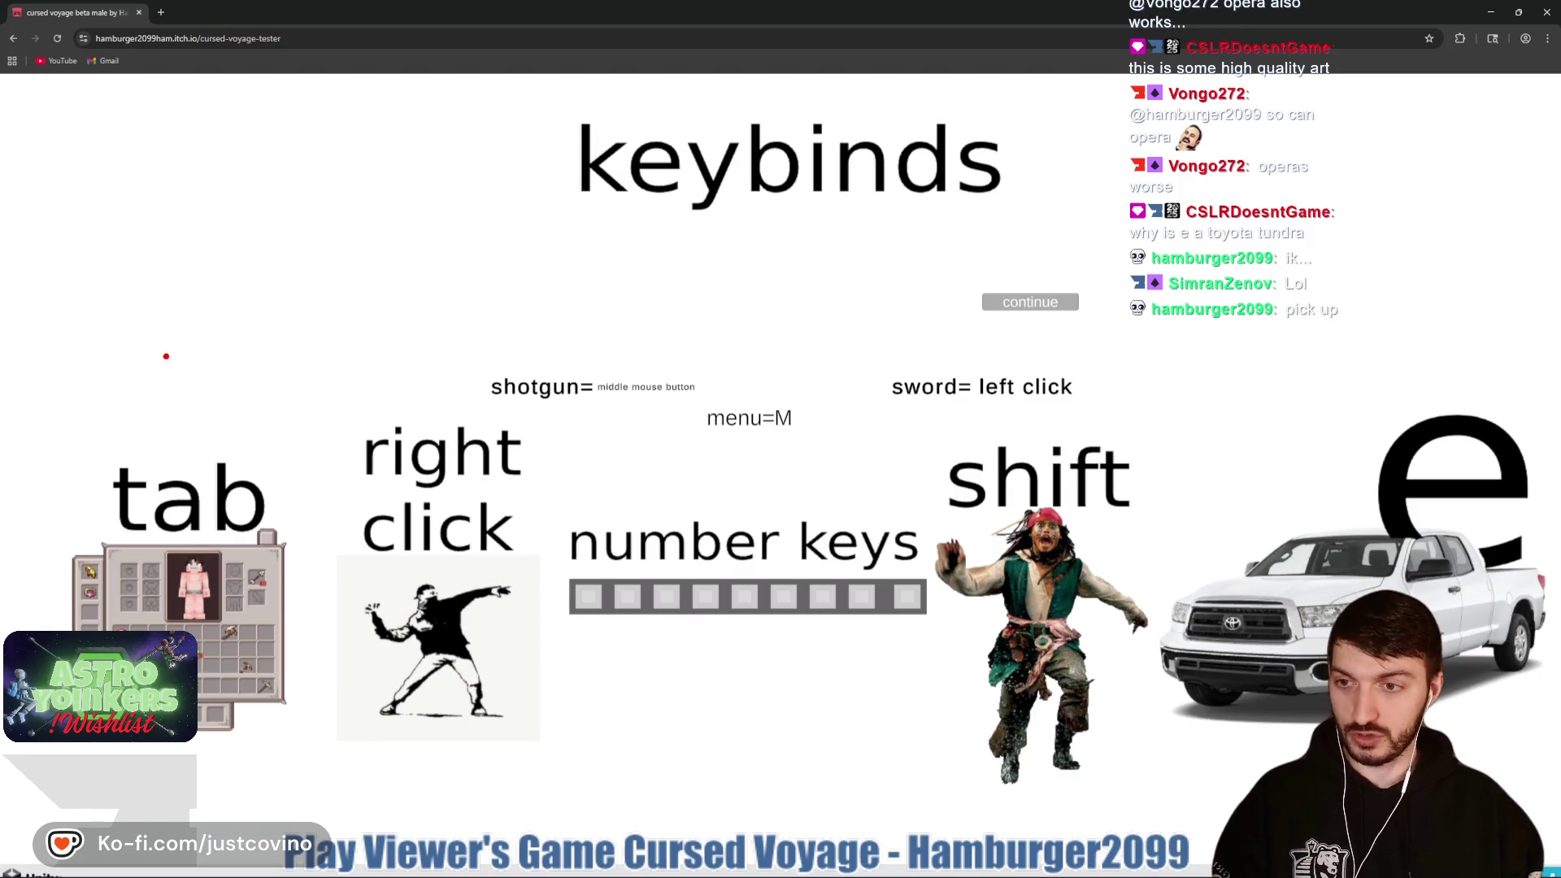
Step: Mark the keybinds with a red annotation line, clear it, and continue into the cutscene
{"action": "mouse_move", "coordinate": [129, 591]}
{"action": "left_mouse_down"}
{"action": "mouse_move", "coordinate": [406, 613]}
{"action": "mouse_move", "coordinate": [548, 362]}
{"action": "mouse_move", "coordinate": [691, 596]}
{"action": "left_mouse_up"}
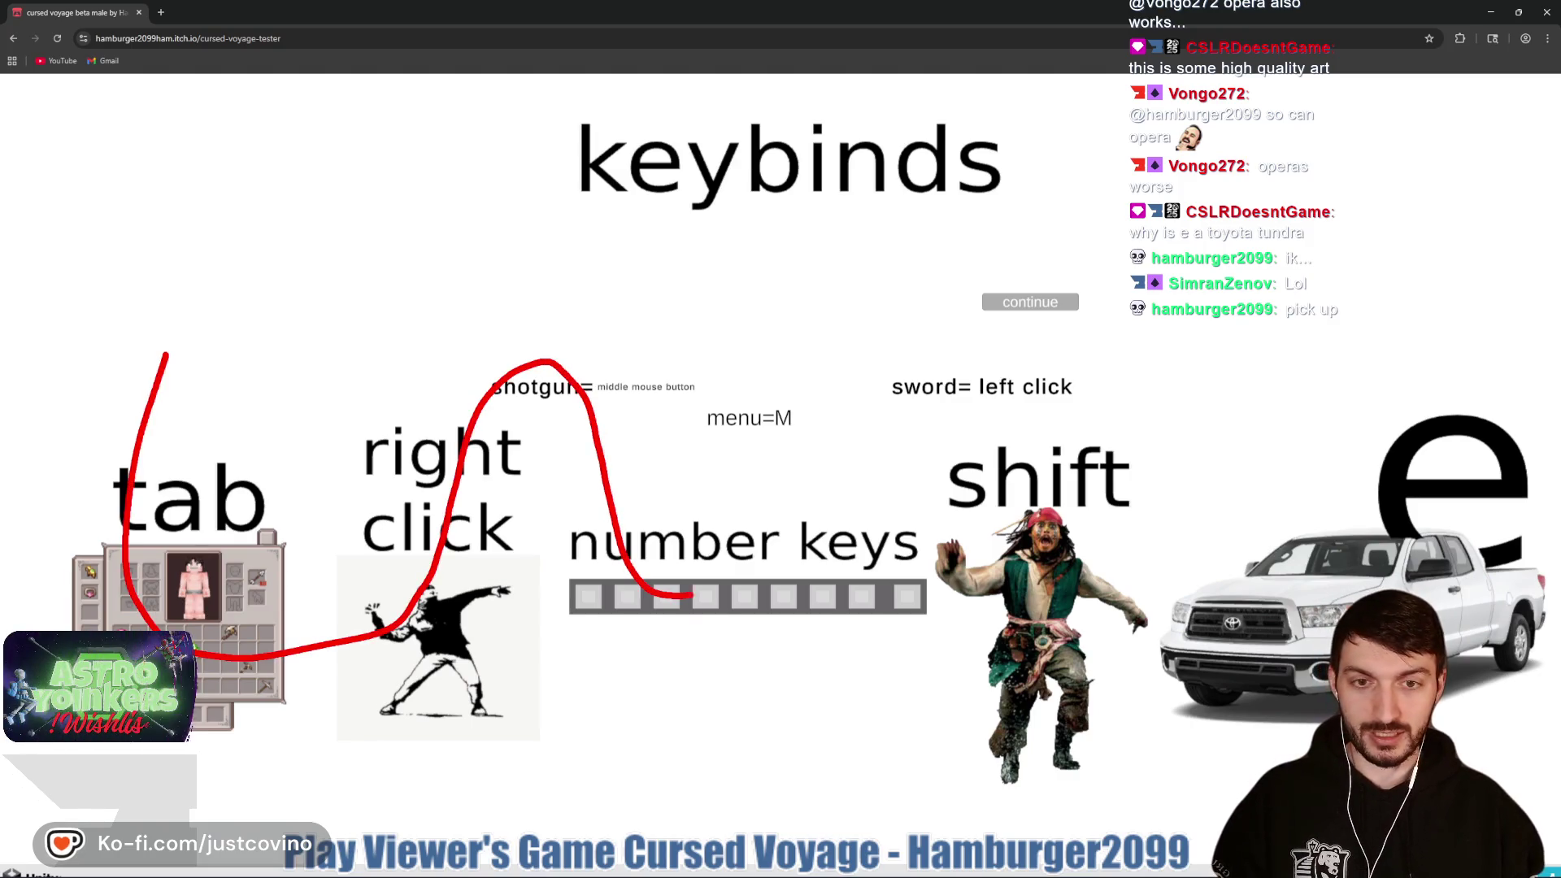
{"action": "left_click_drag", "start_coordinate": [1000, 545], "coordinate": [1154, 653]}
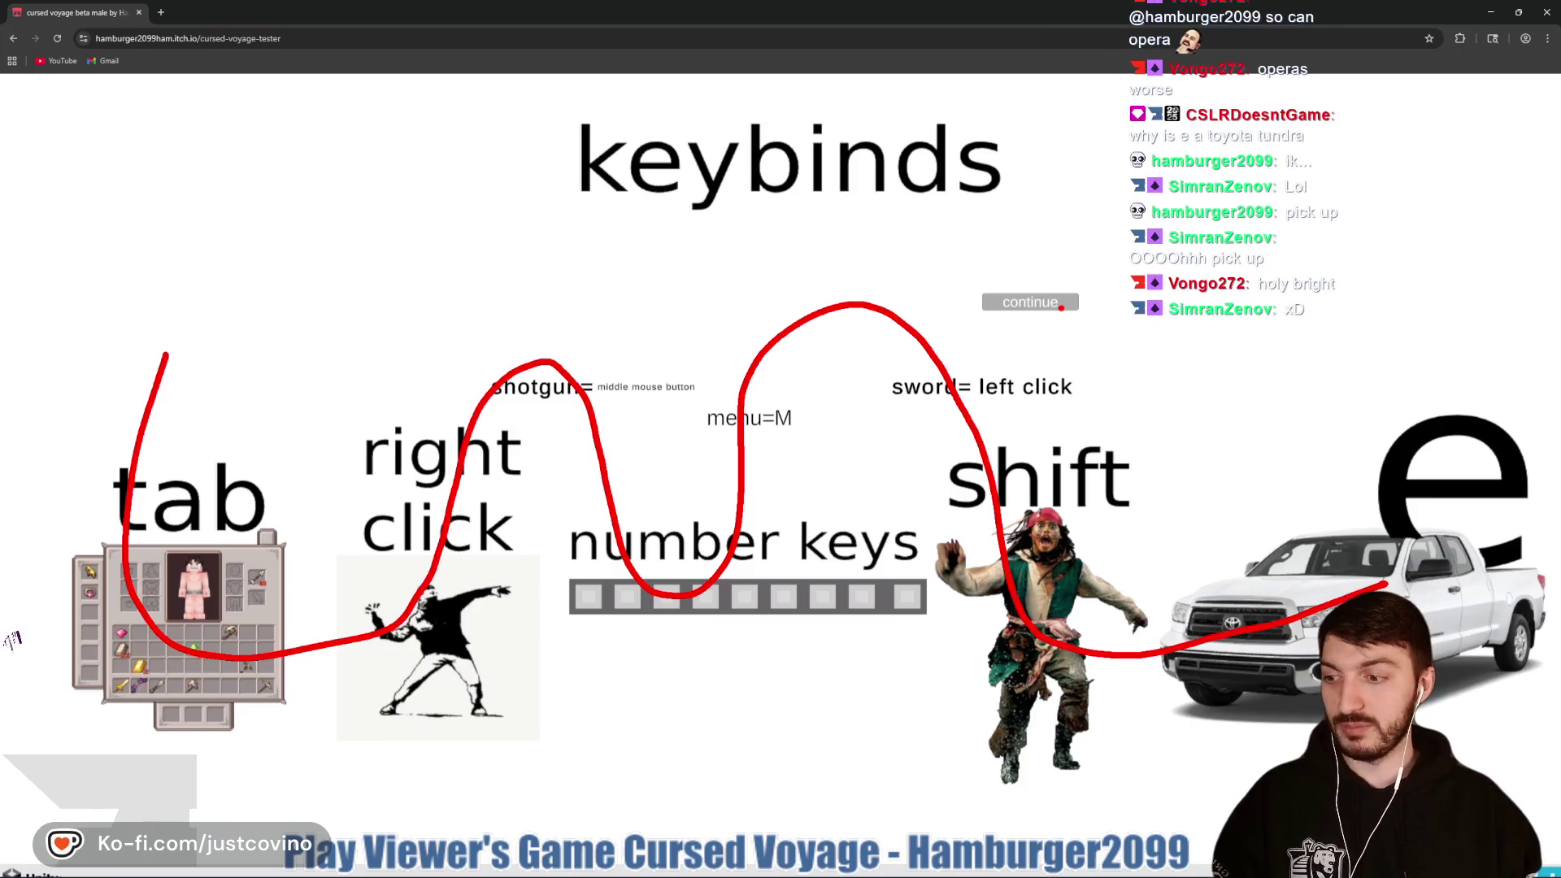
{"action": "key", "text": "Escape"}
{"action": "left_click", "coordinate": [1035, 304]}
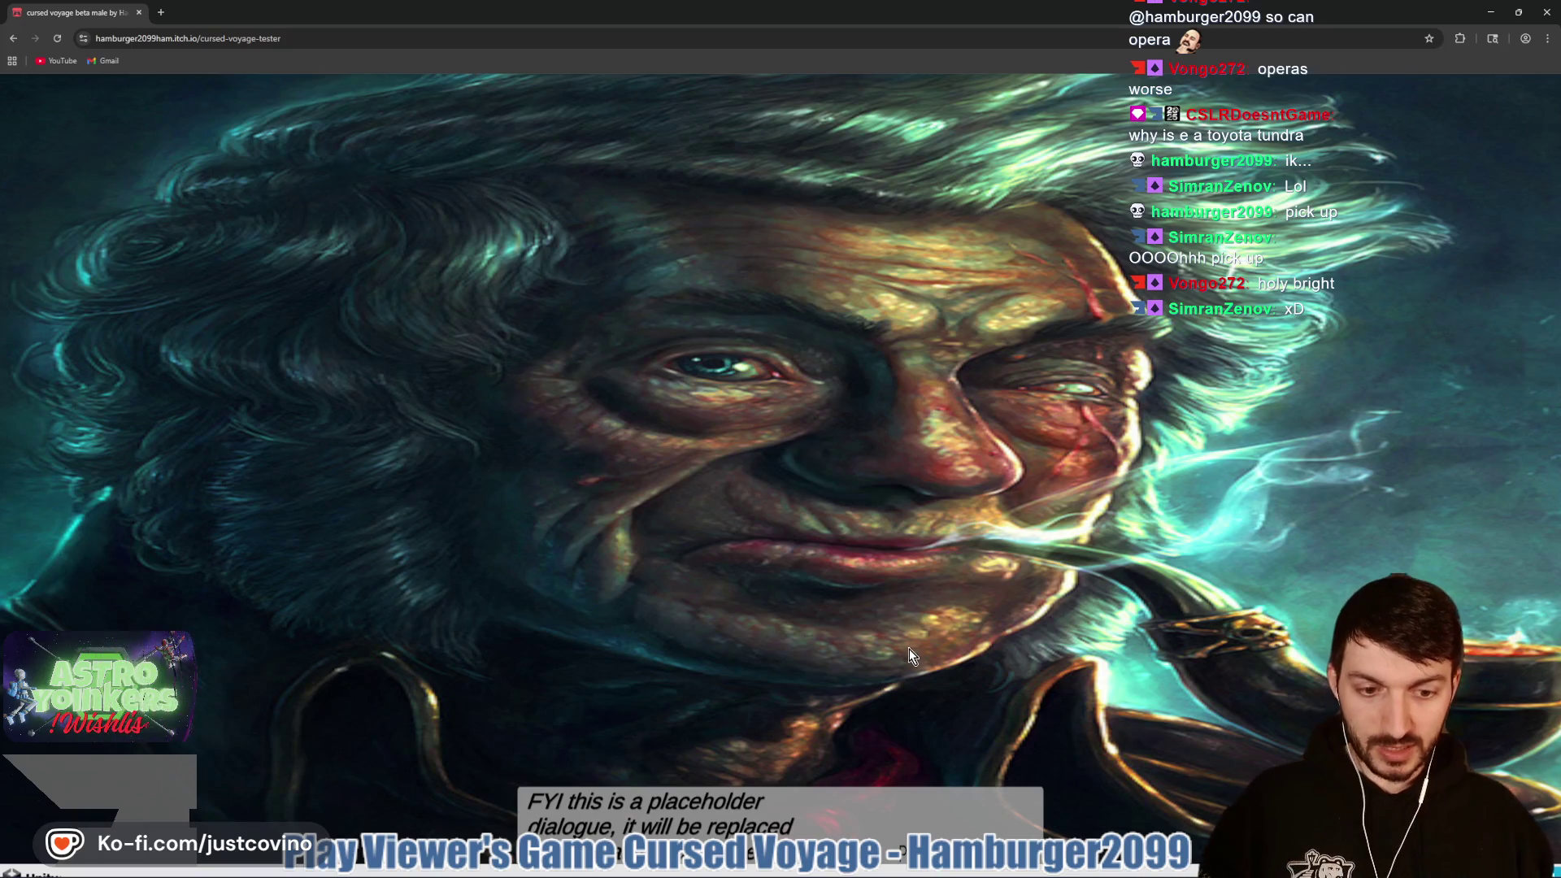
Step: Click through the captain's dialogue, from the placeholder lines to waking up on the island
{"action": "left_click", "coordinate": [849, 591]}
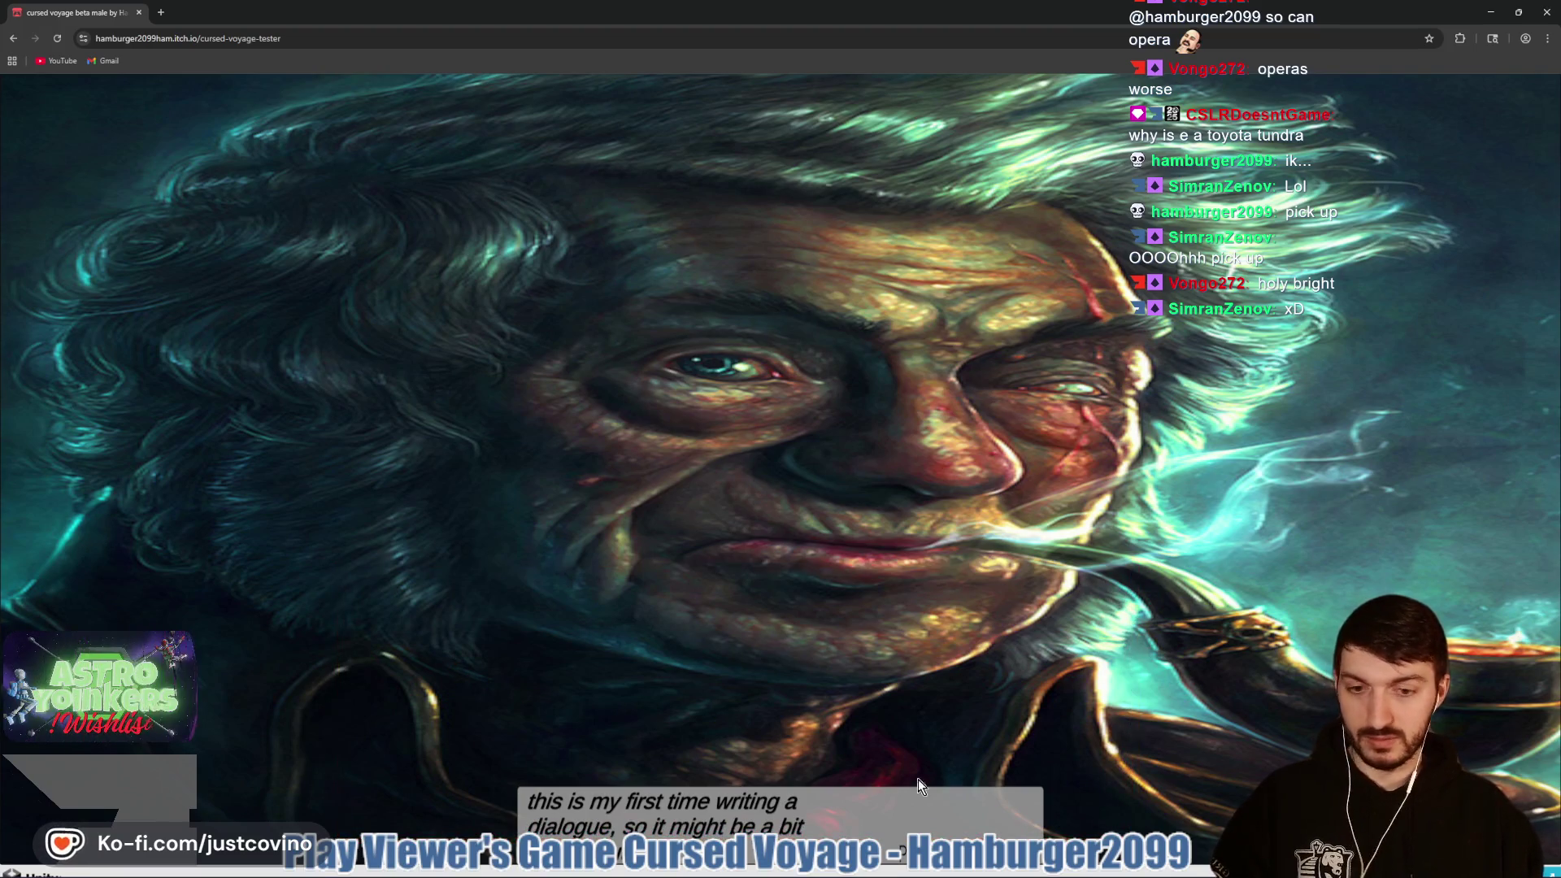
{"action": "left_click", "coordinate": [919, 727]}
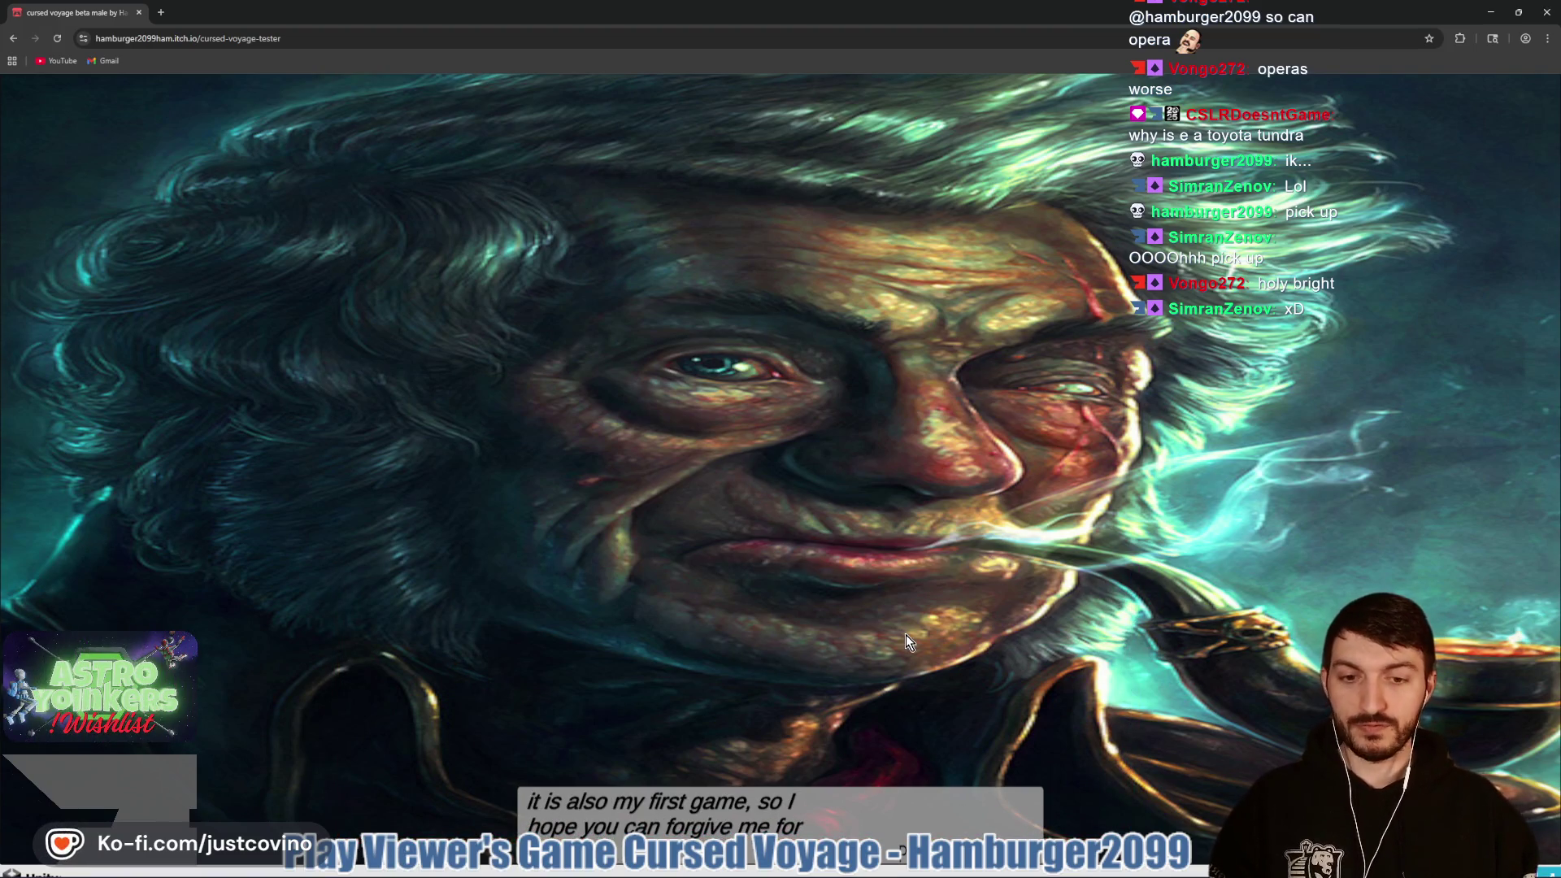
{"action": "left_click", "coordinate": [906, 635]}
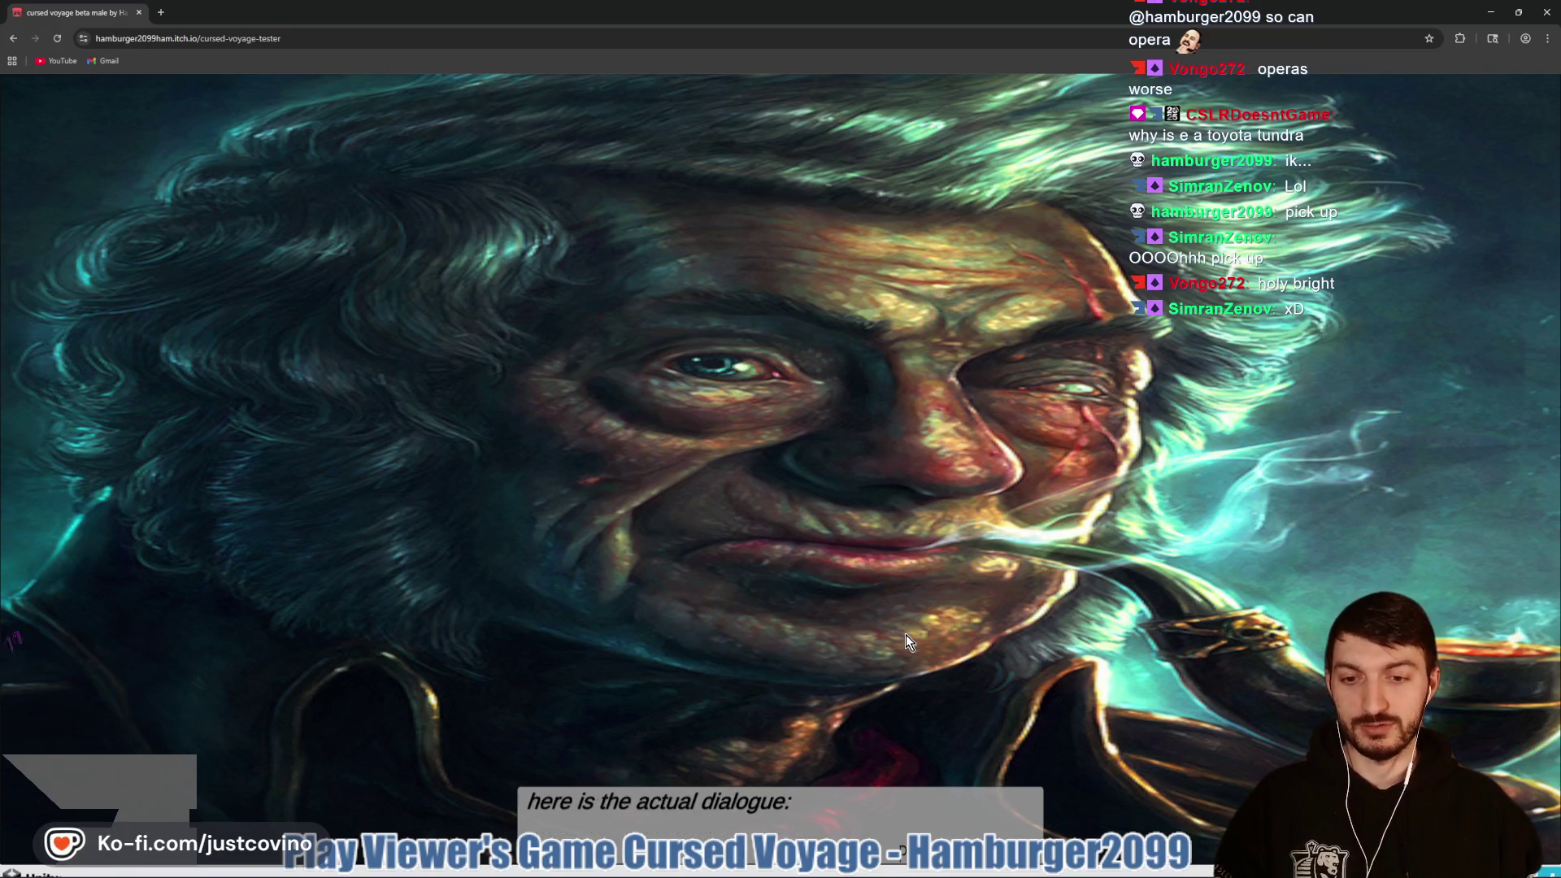
{"action": "left_click", "coordinate": [906, 635]}
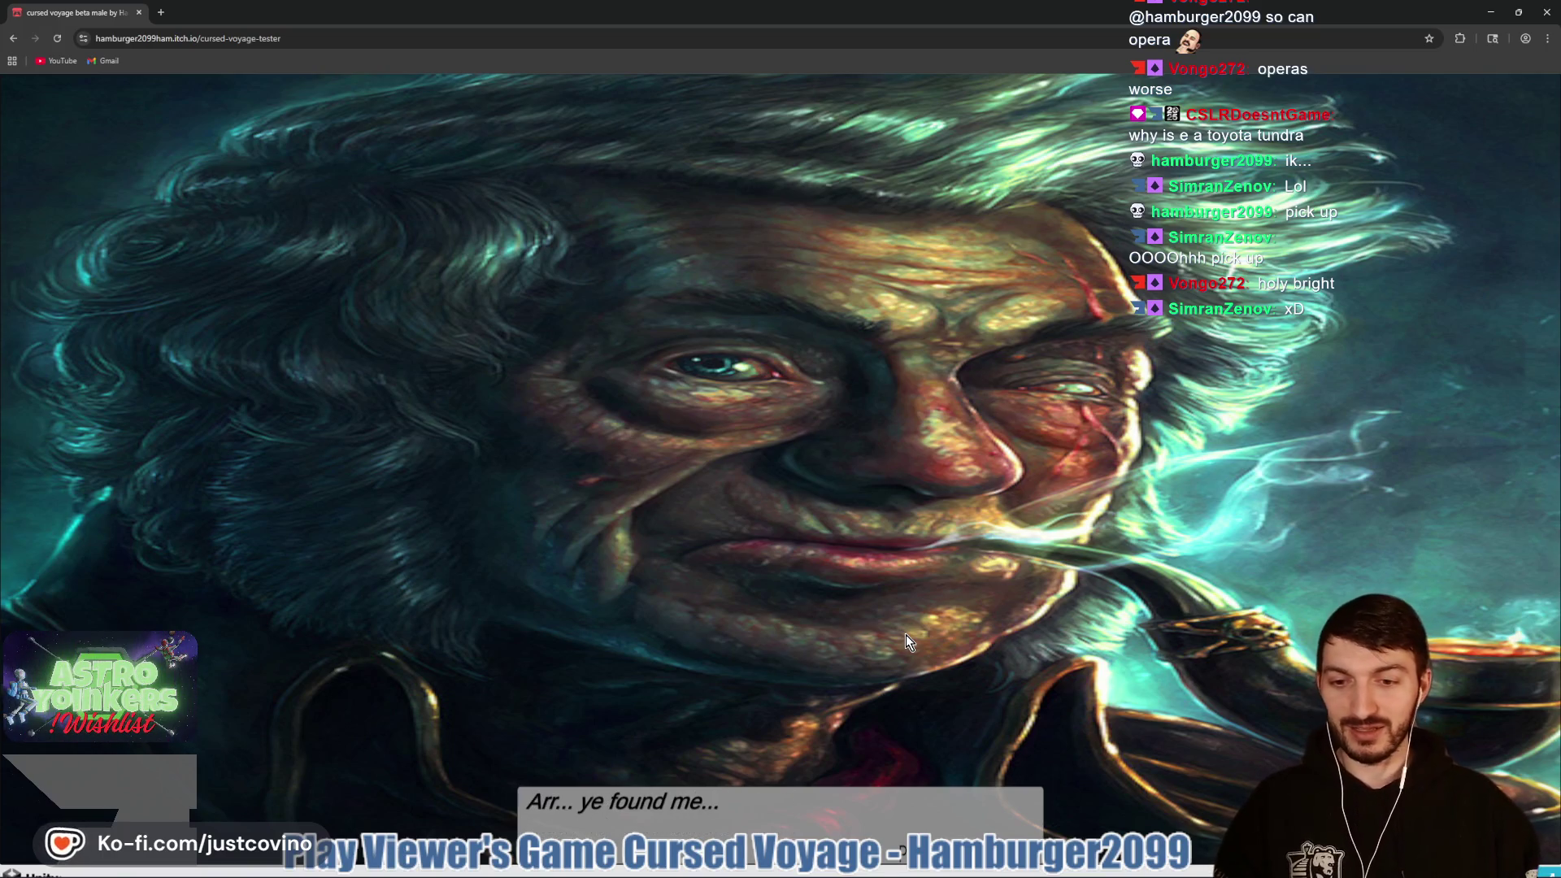
{"action": "left_click", "coordinate": [906, 640]}
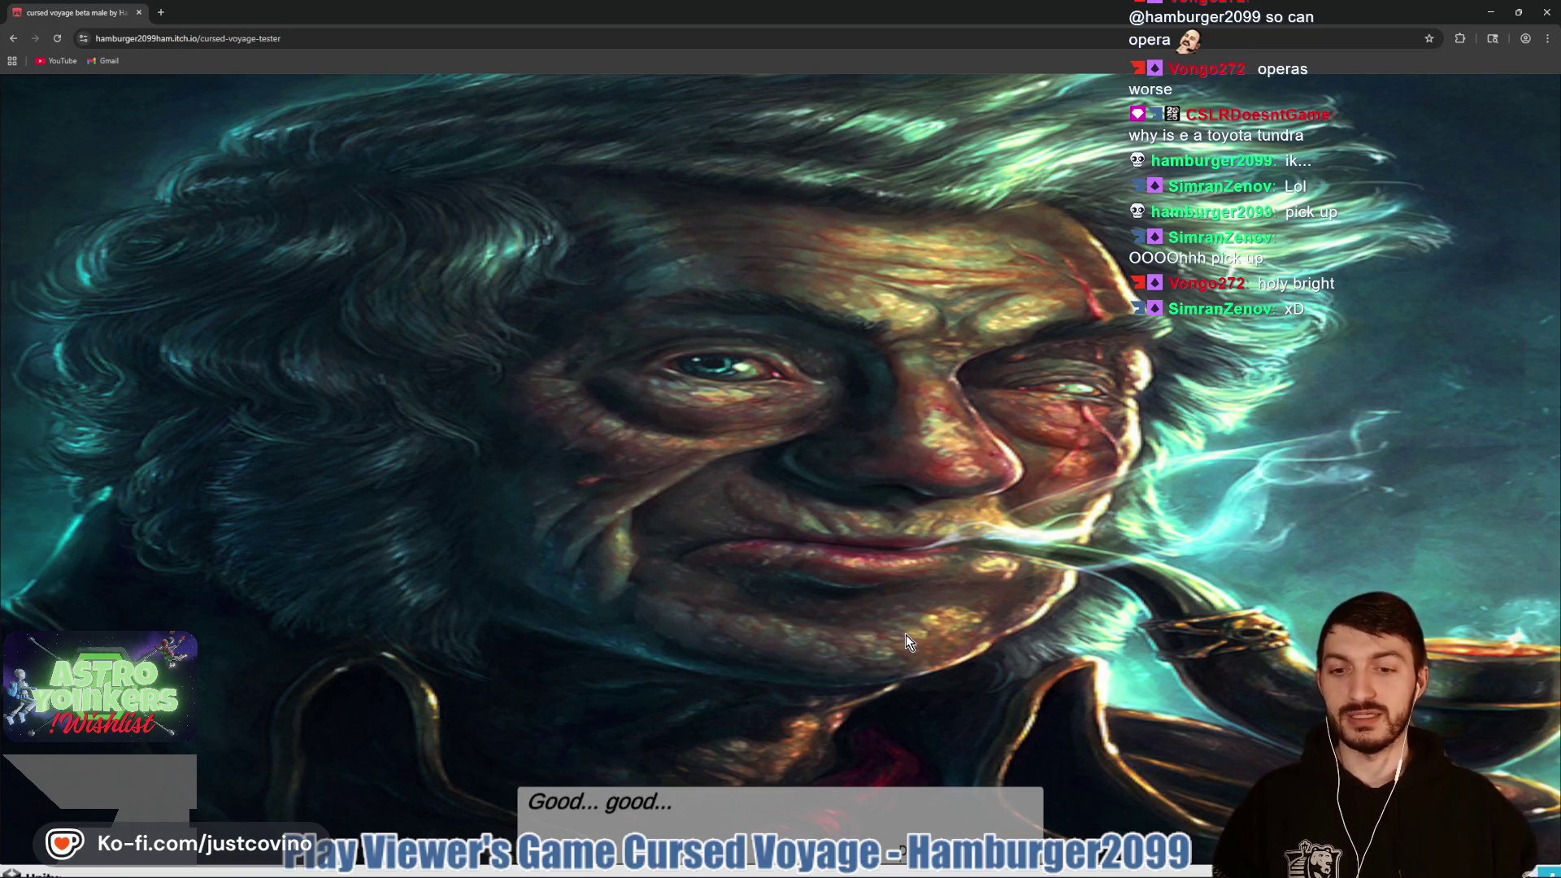
{"action": "left_click", "coordinate": [906, 634]}
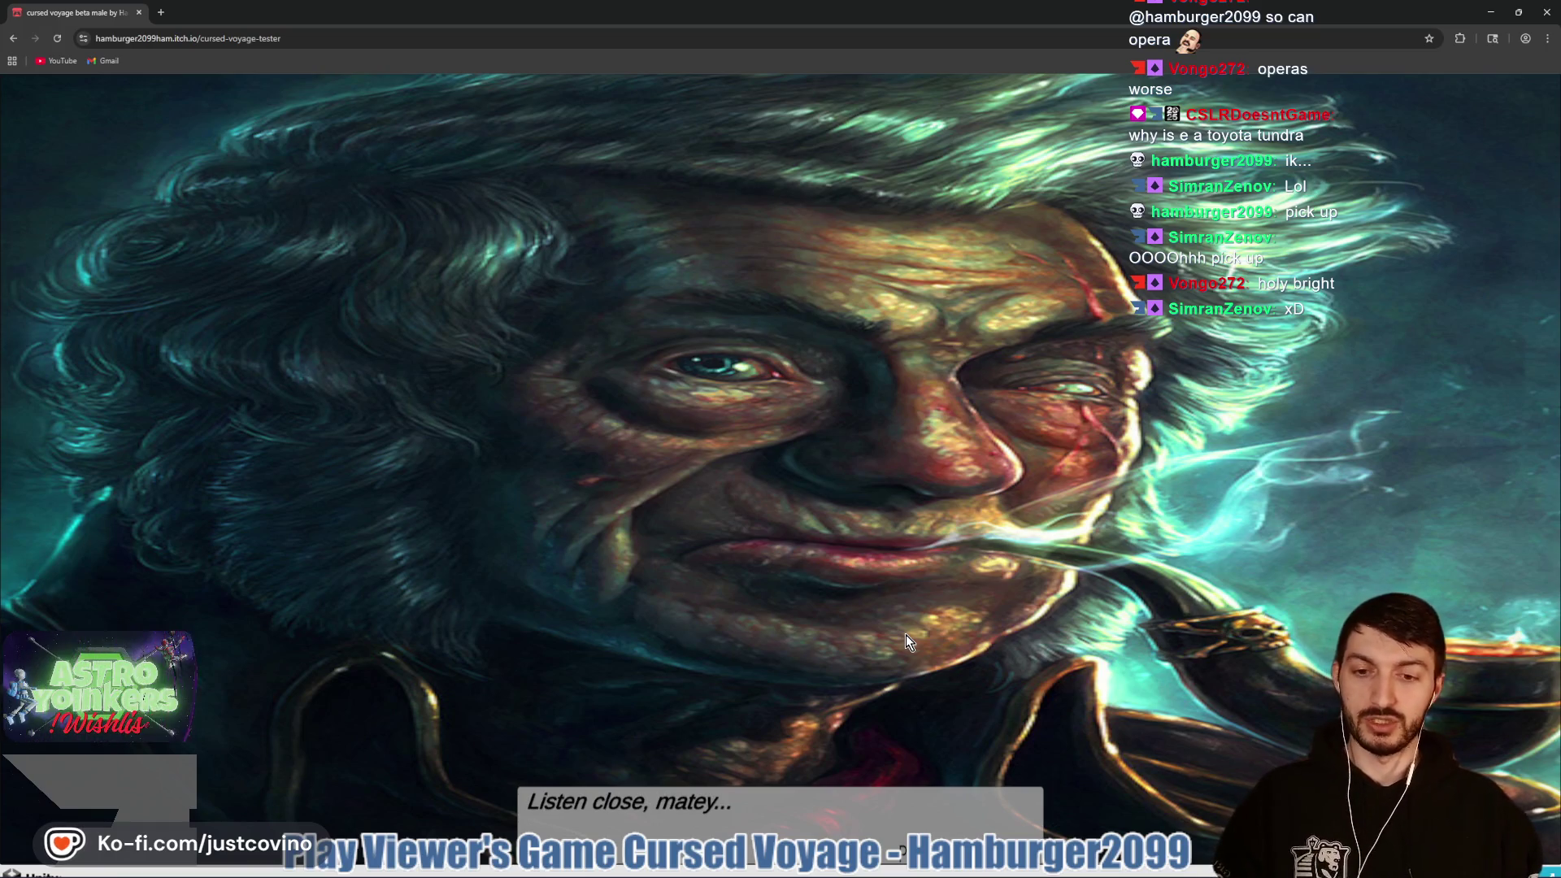
{"action": "left_click", "coordinate": [906, 639]}
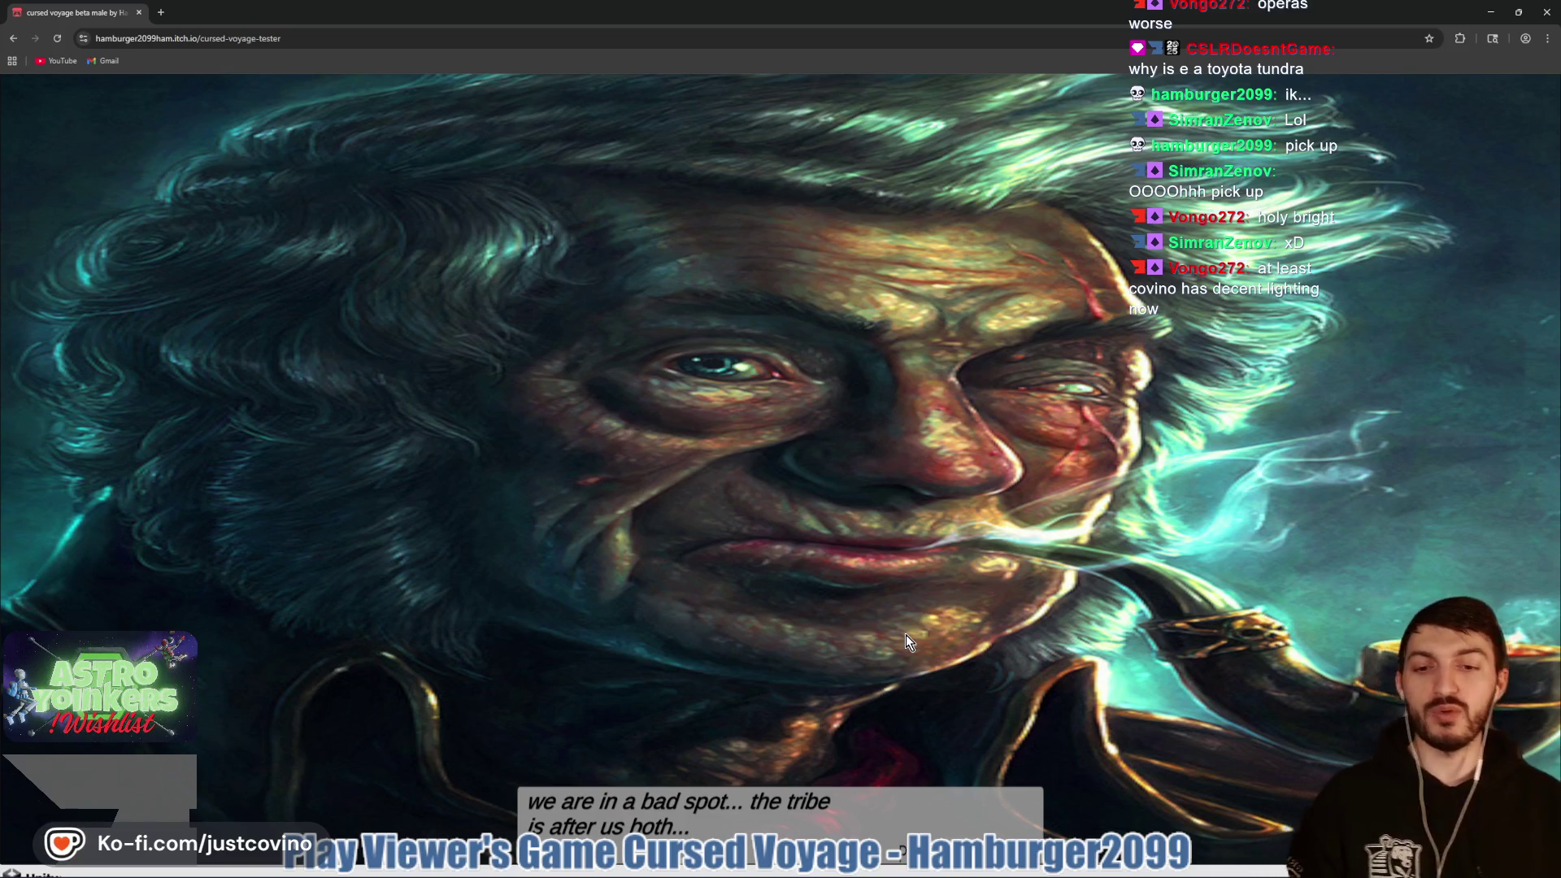
{"action": "left_click", "coordinate": [906, 634]}
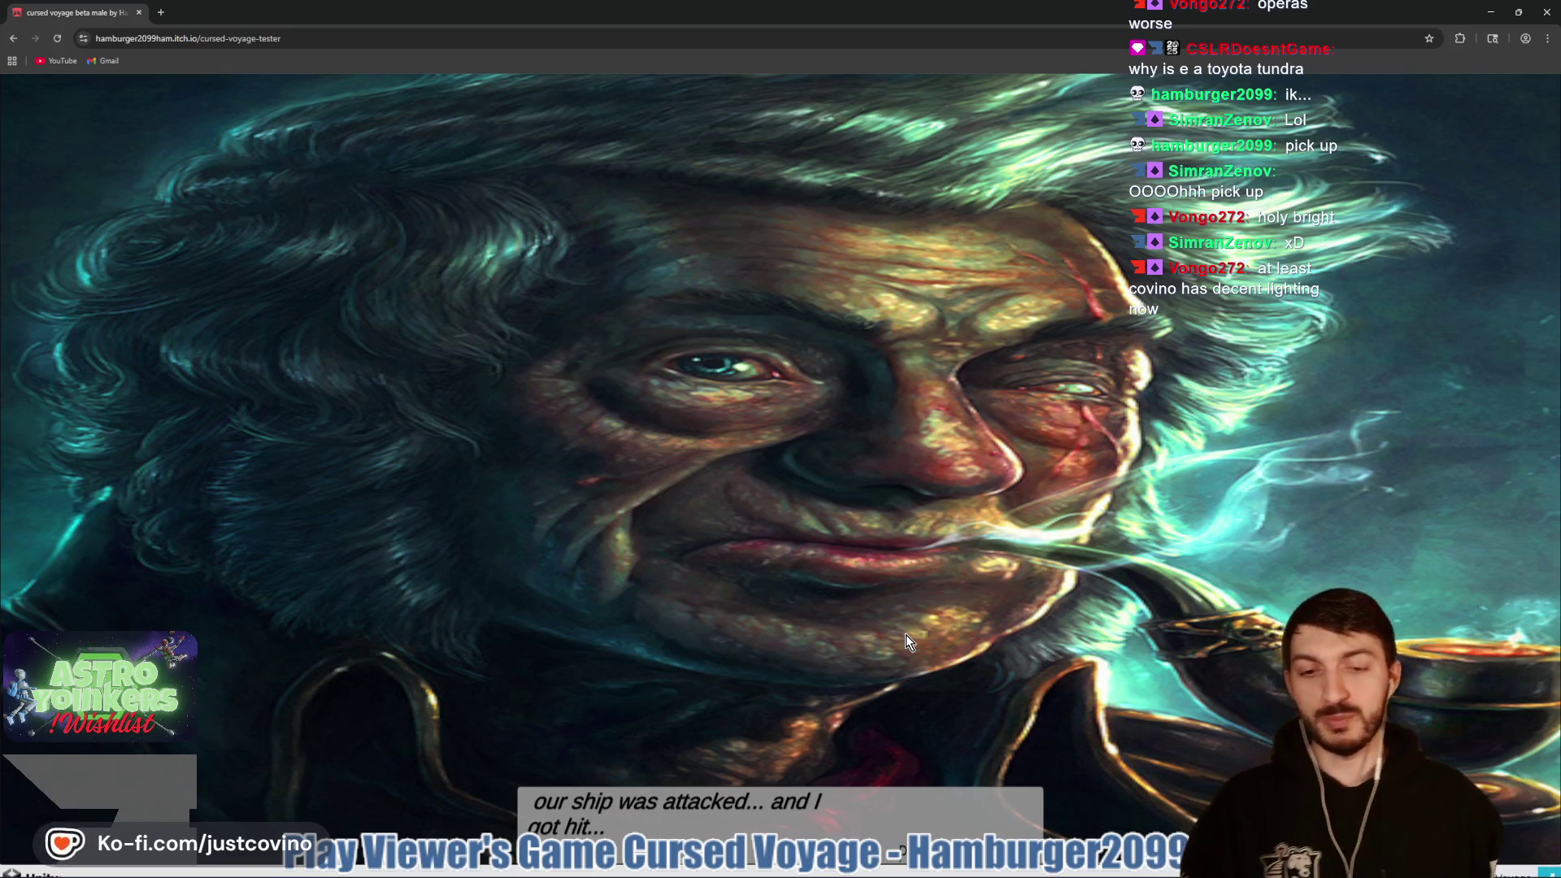
{"action": "left_click", "coordinate": [905, 642]}
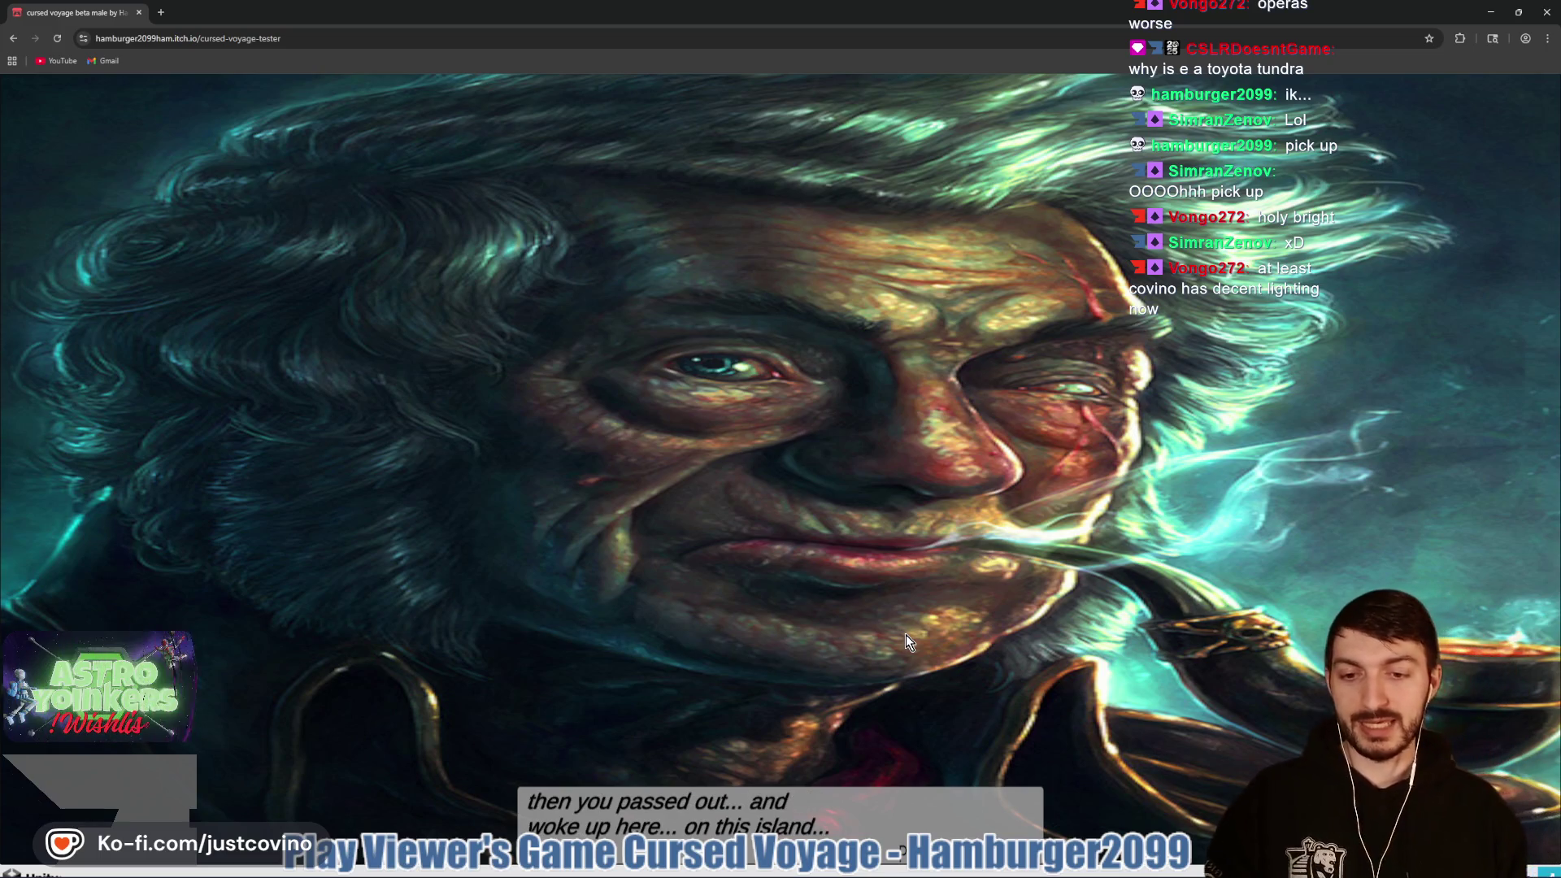
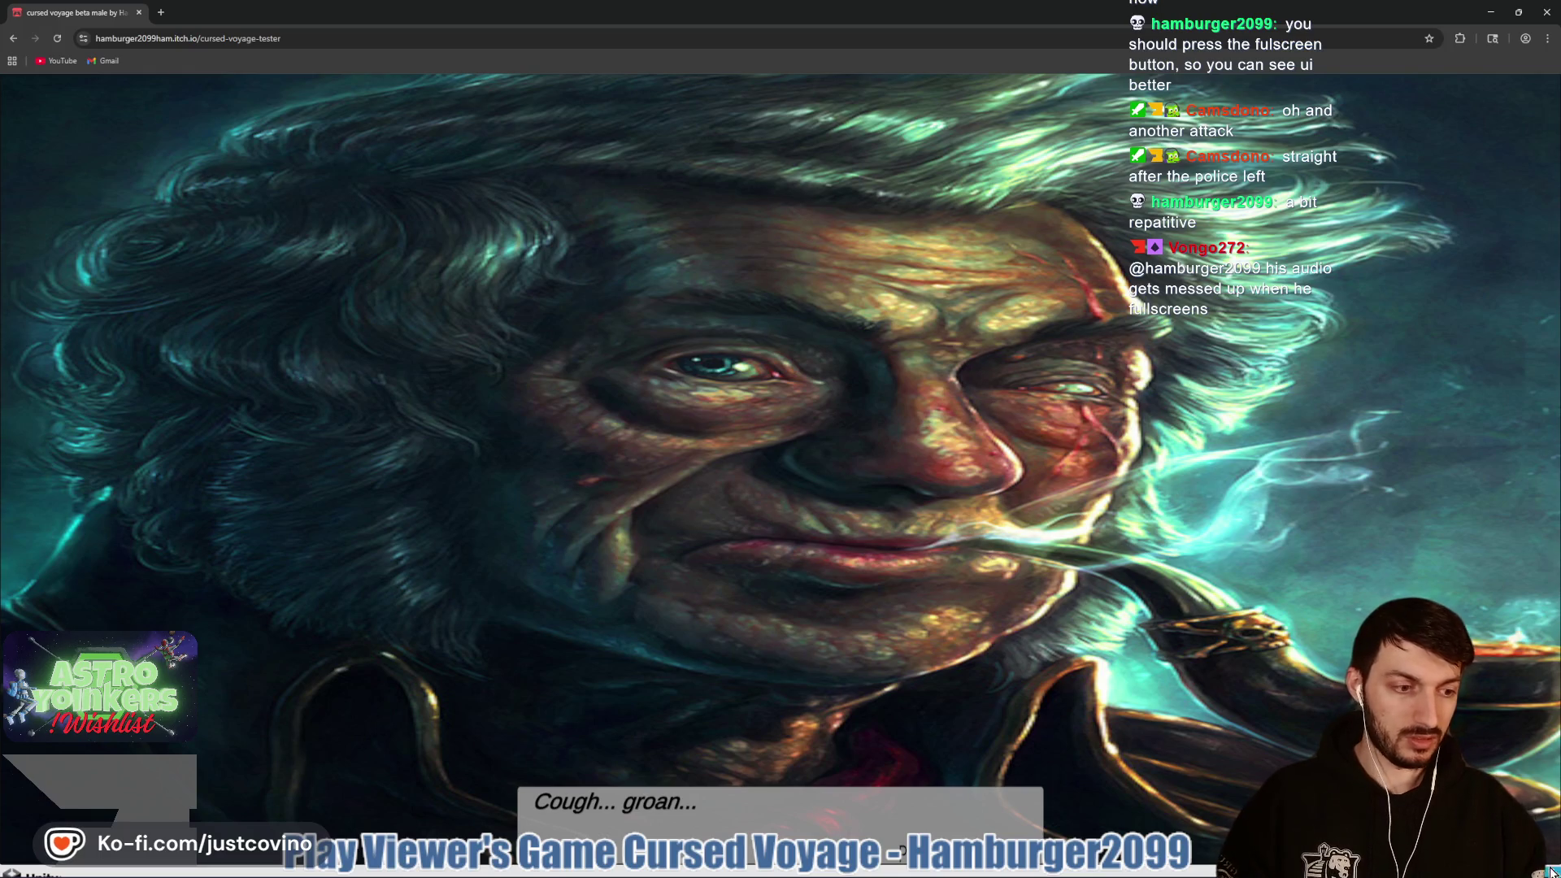
Step: Go fullscreen, skip the opening cutscene and walk past the torch into the open chest
{"action": "left_click", "coordinate": [901, 850]}
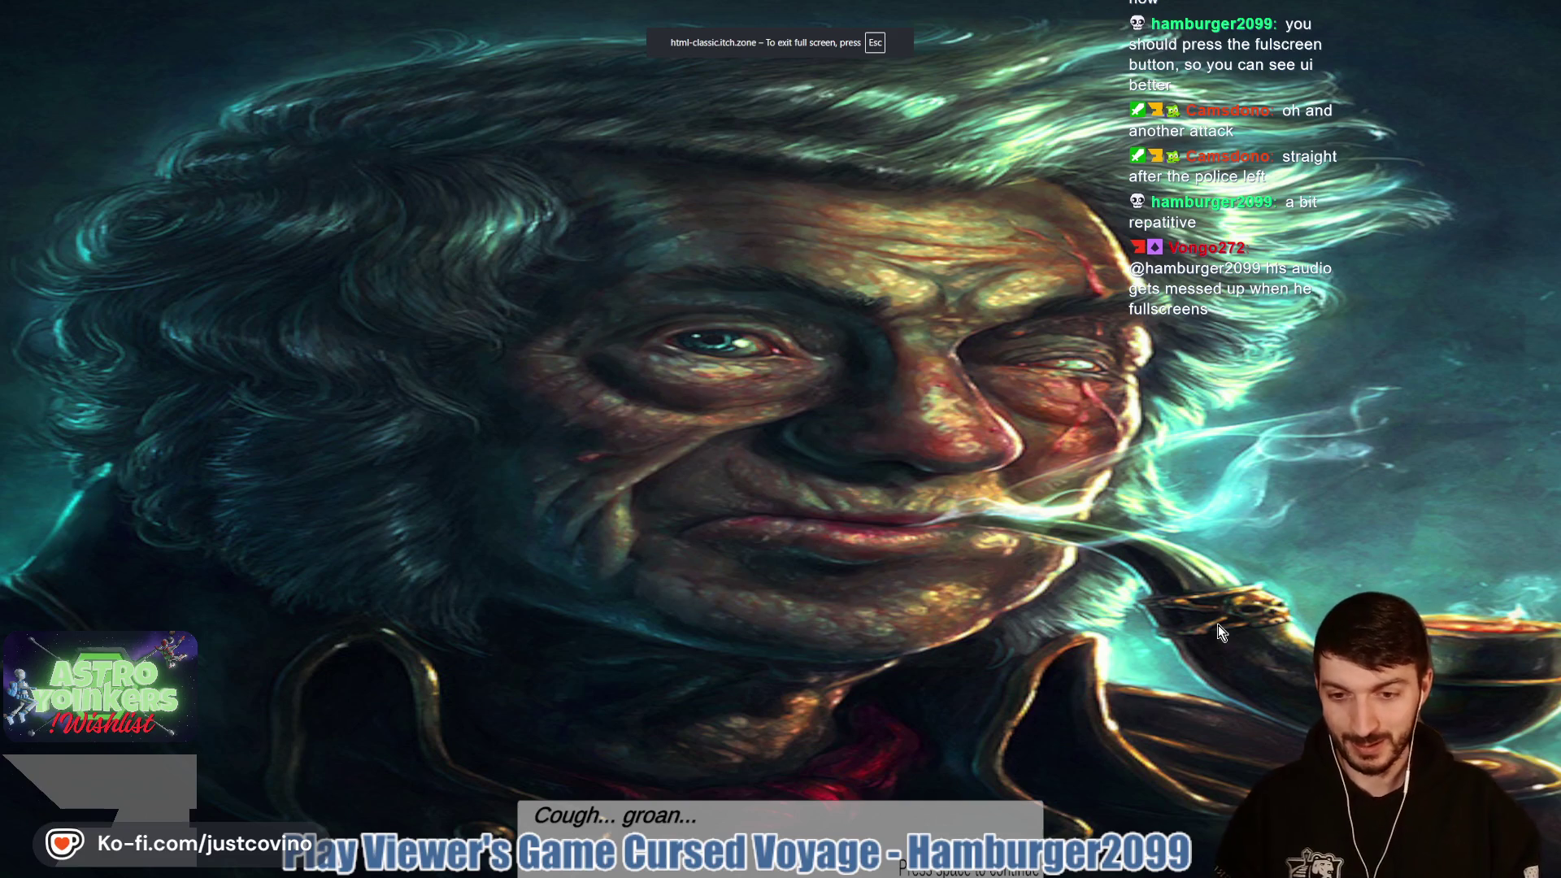
{"action": "key", "text": "space"}
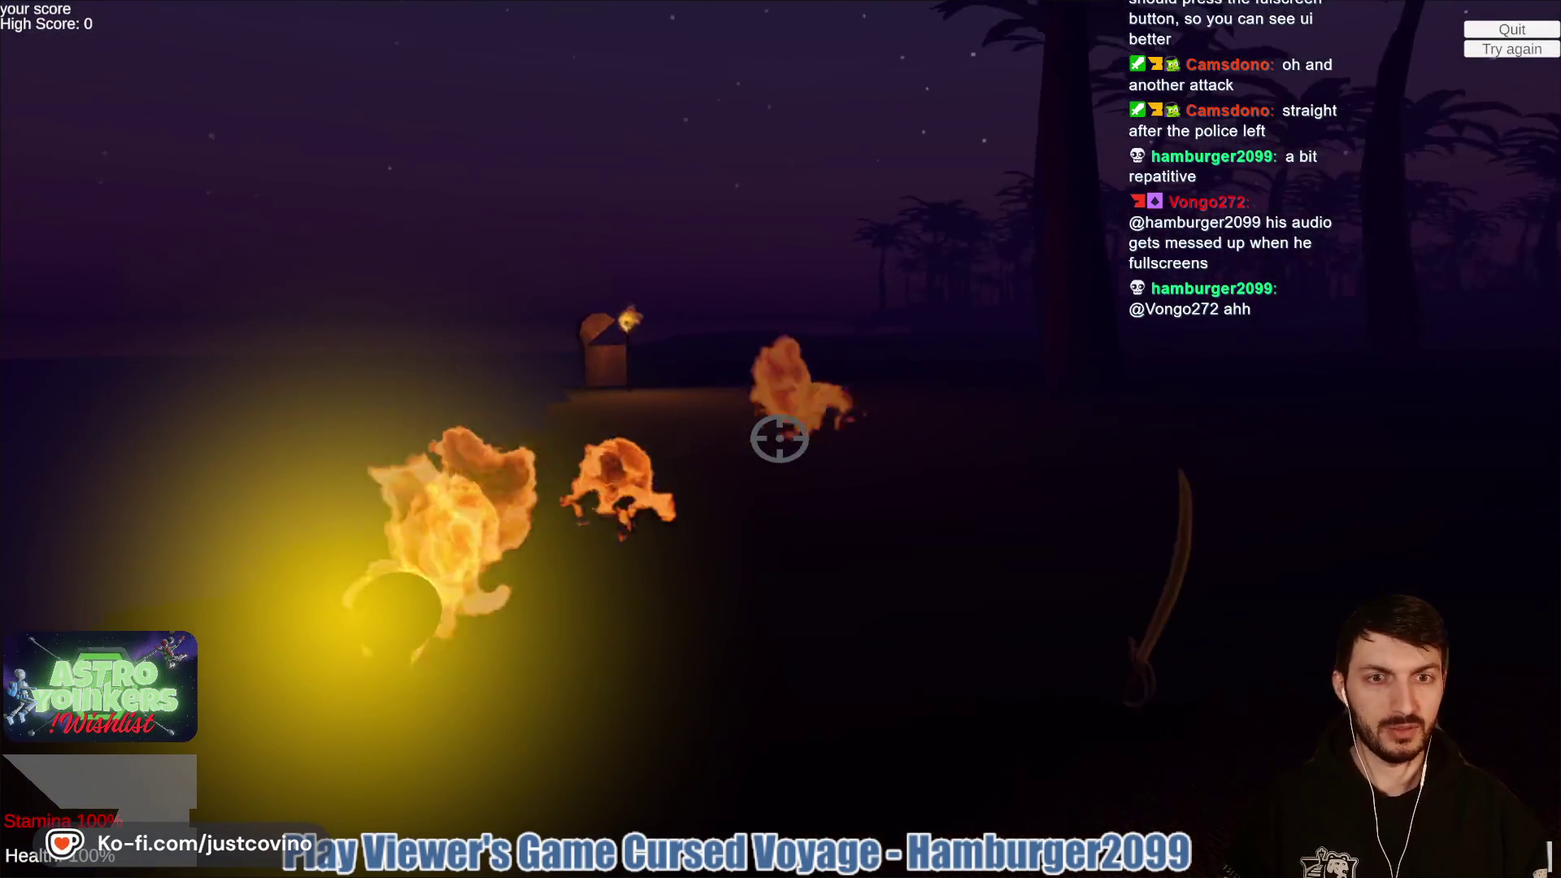
{"action": "key", "text": "w"}
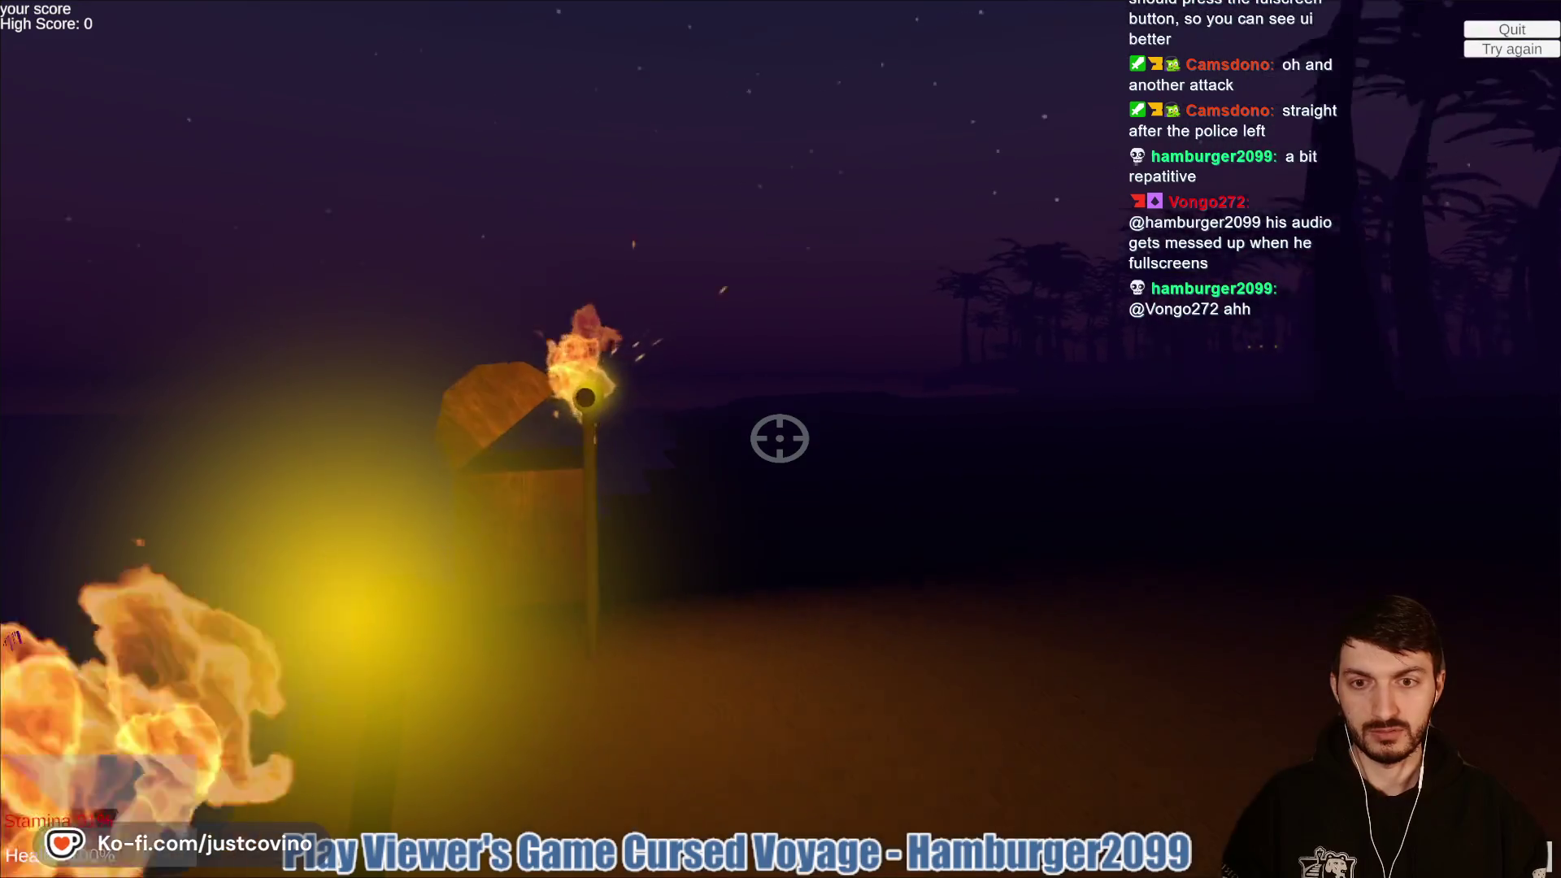
{"action": "key", "text": "w"}
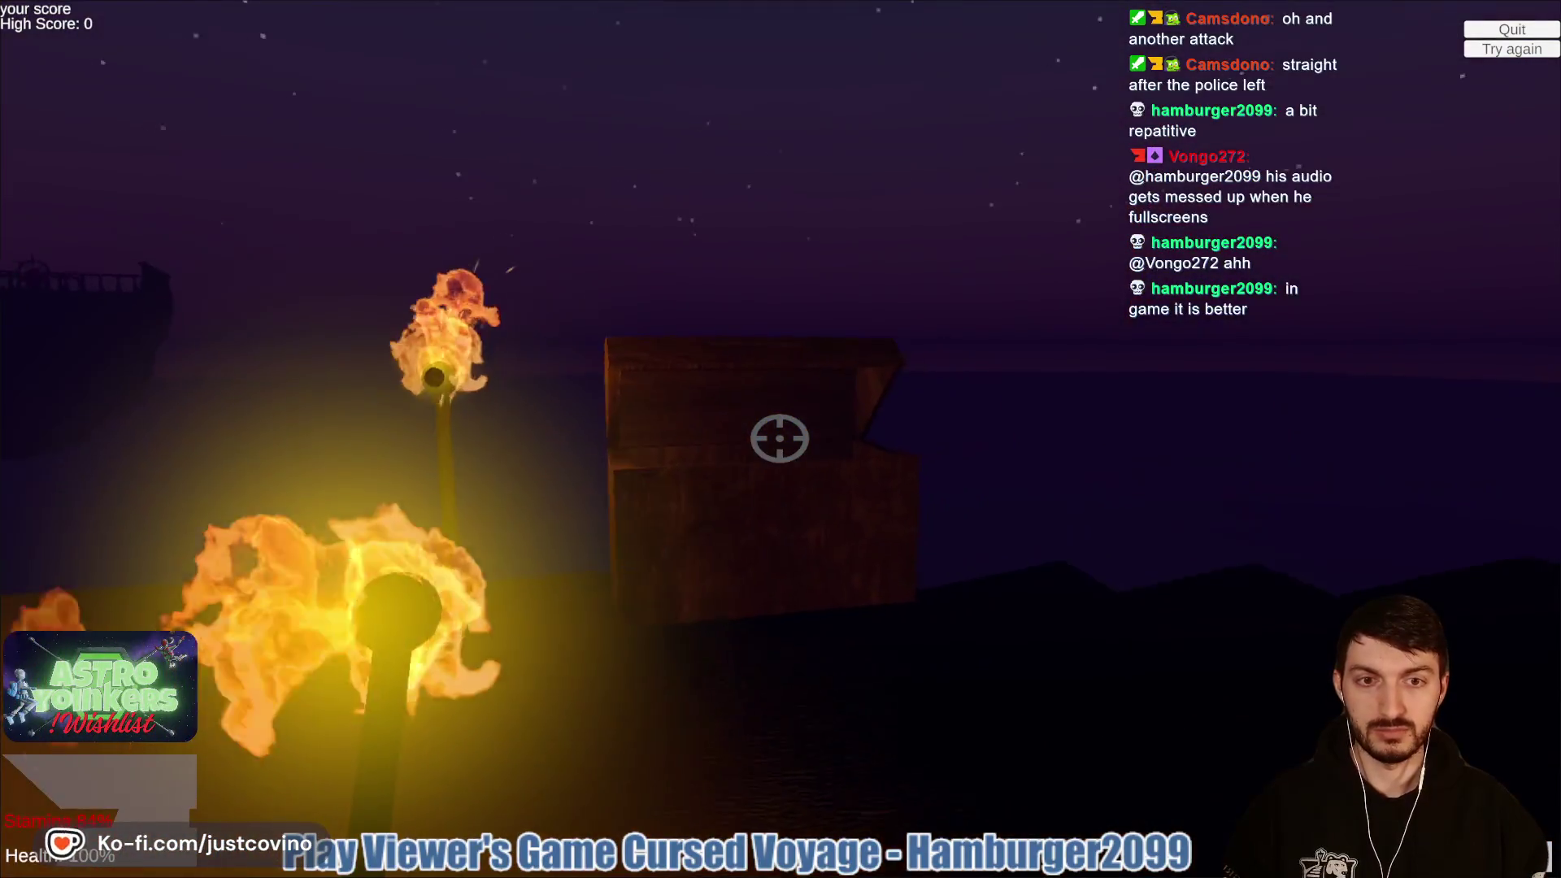
{"action": "key", "text": "w"}
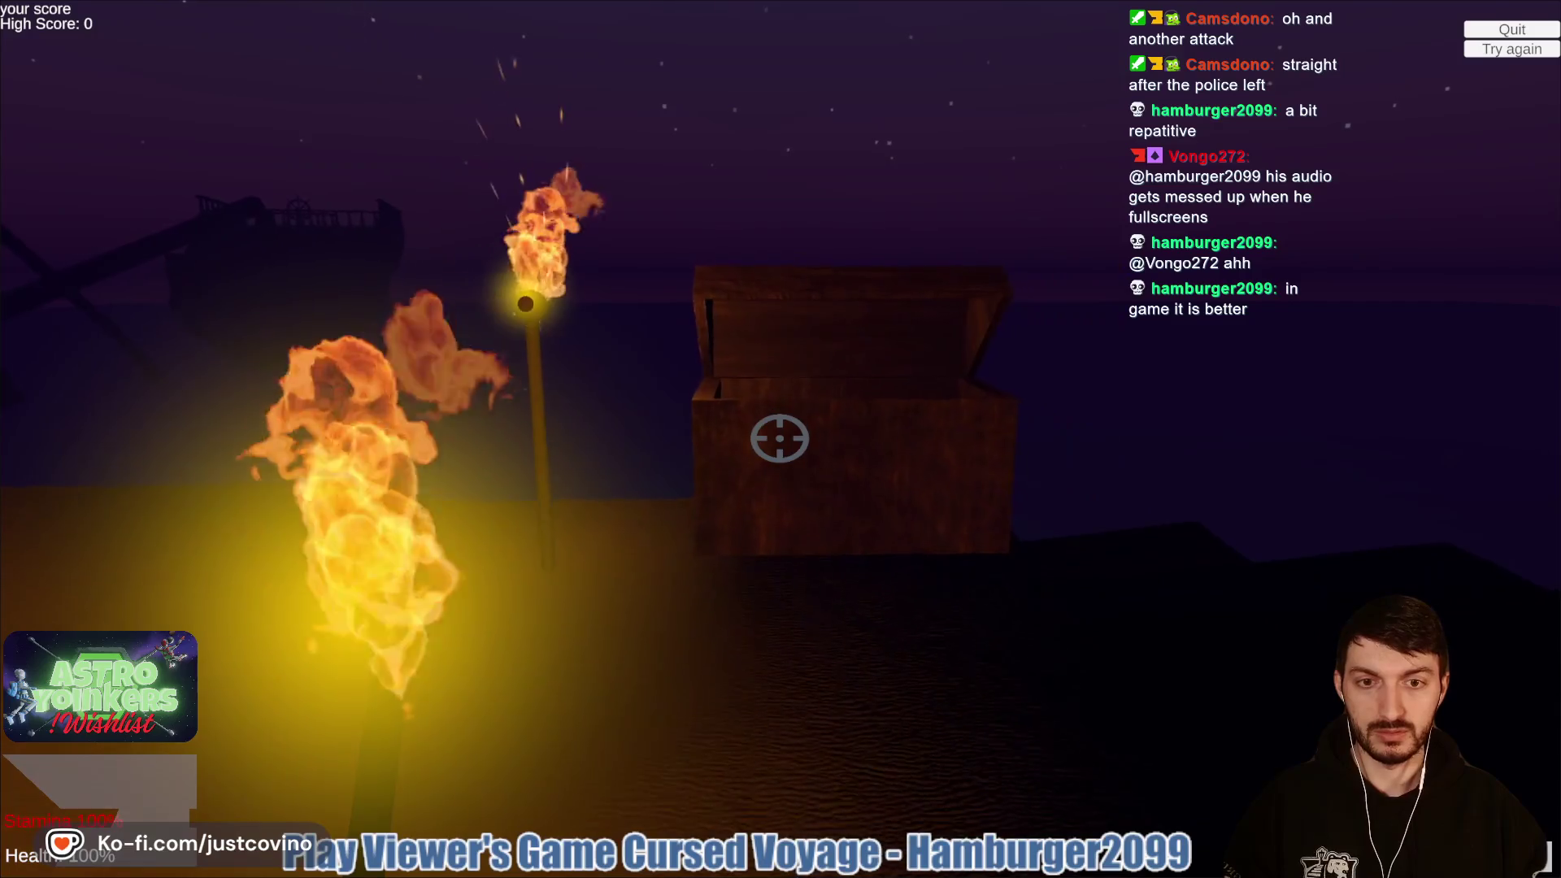
{"action": "key", "text": "s"}
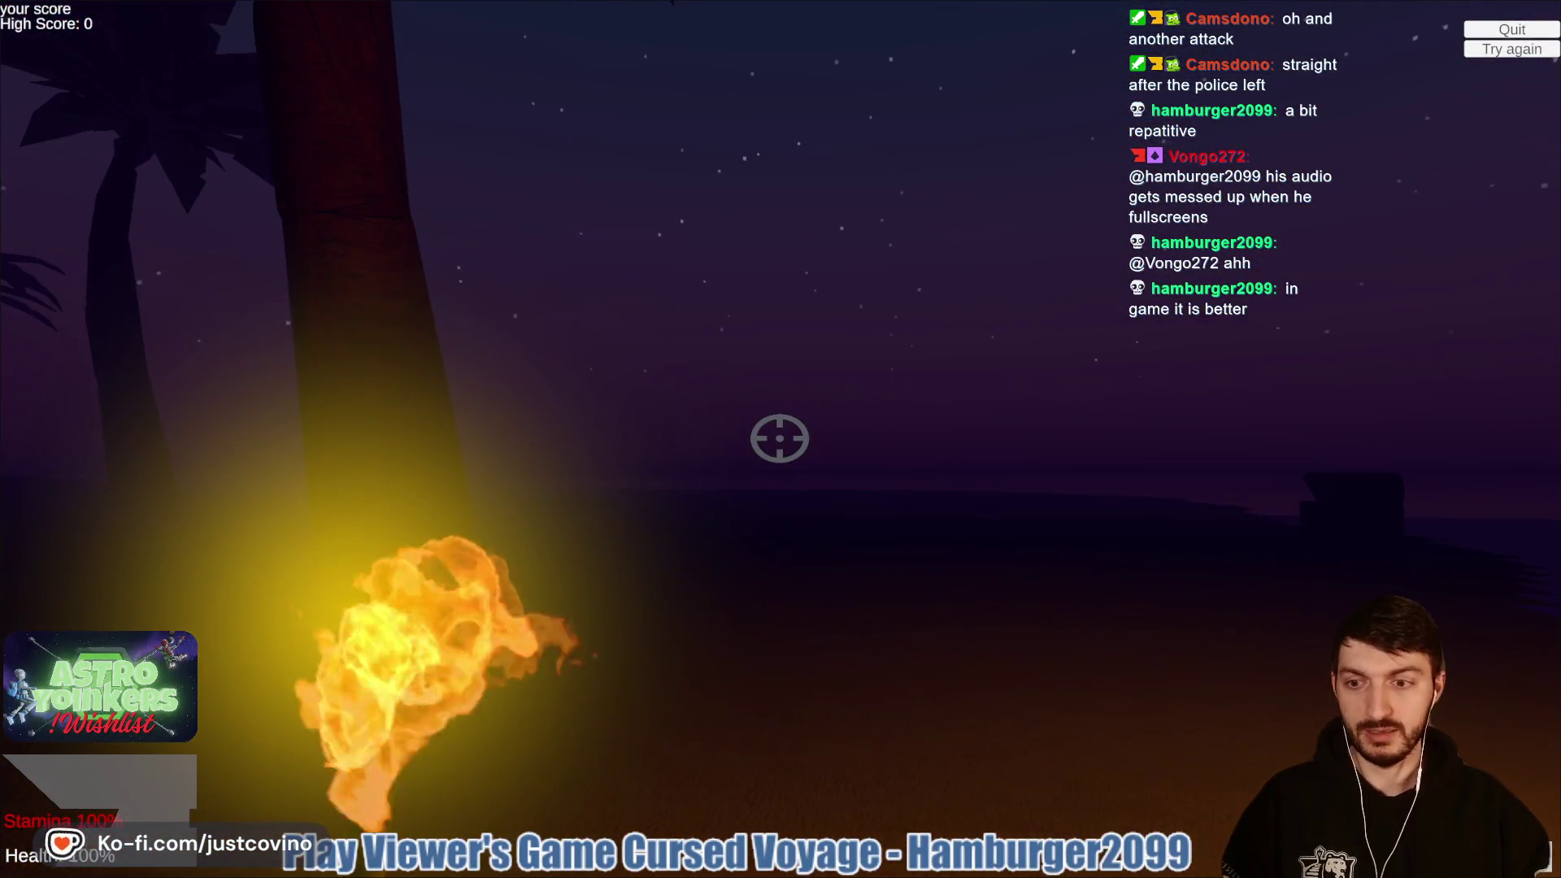
Step: Sprint back to the treasure chest and bring up the volume, sensitivity and difficulty settings
{"action": "mouse_move", "coordinate": [780, 438]}
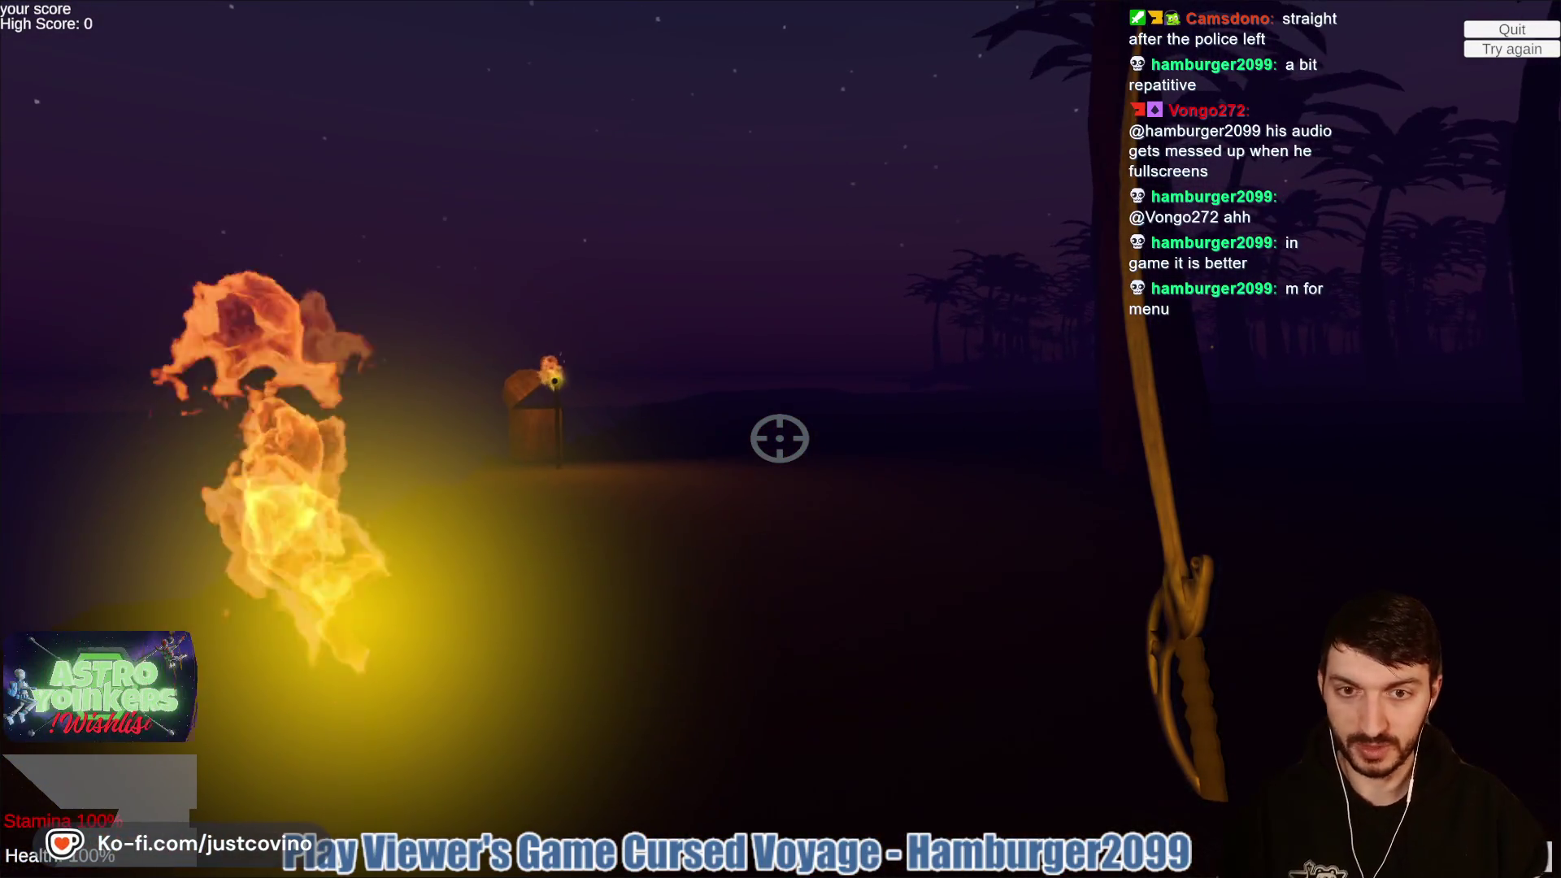
{"action": "key", "text": "w"}
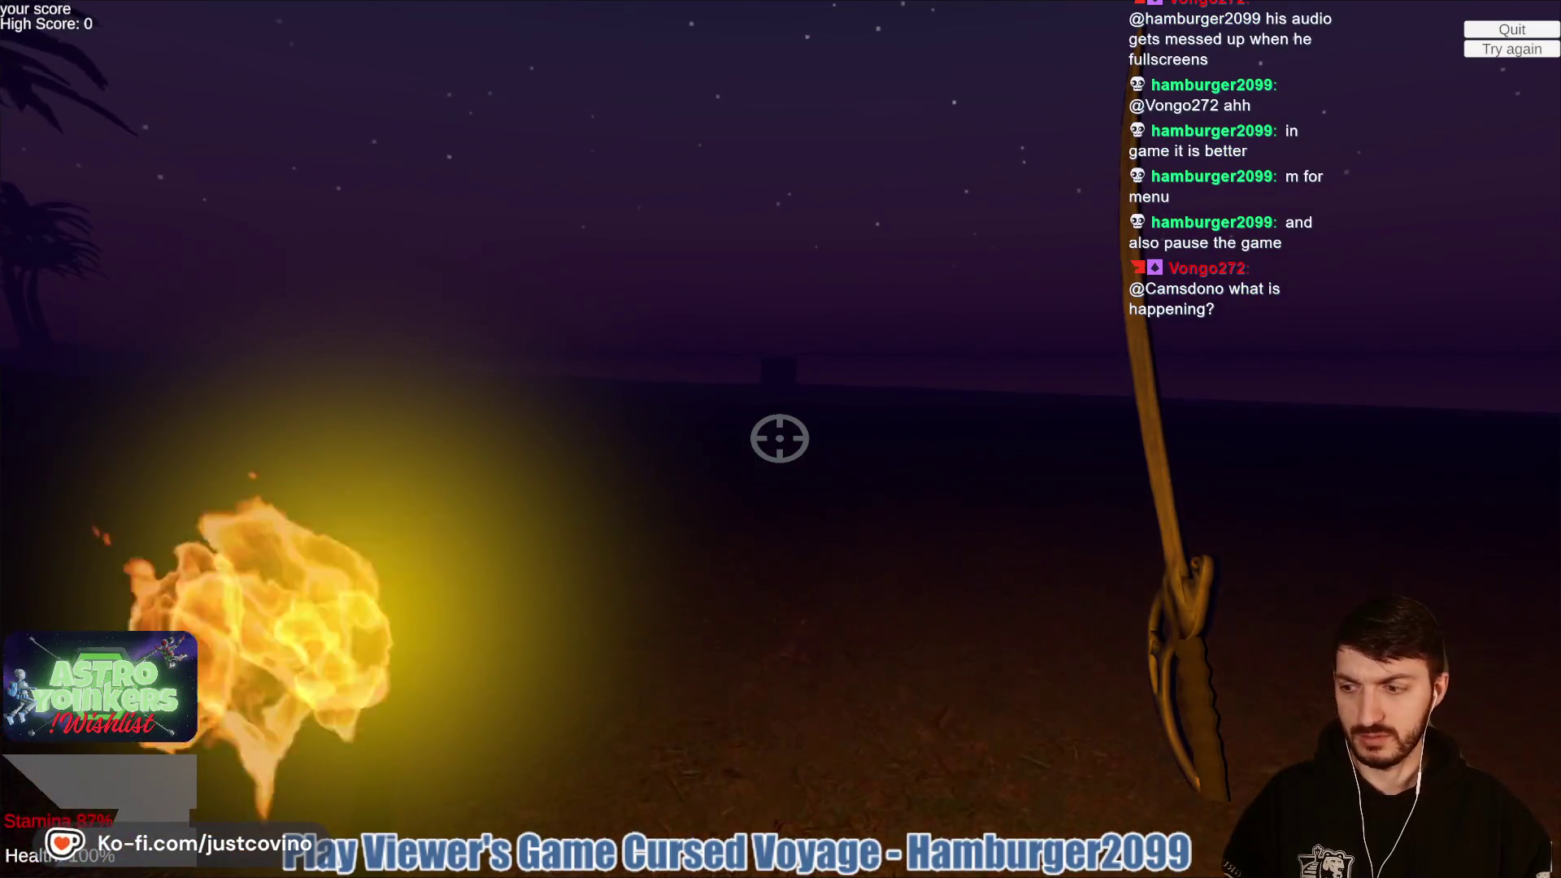
{"action": "key", "text": "shift+w"}
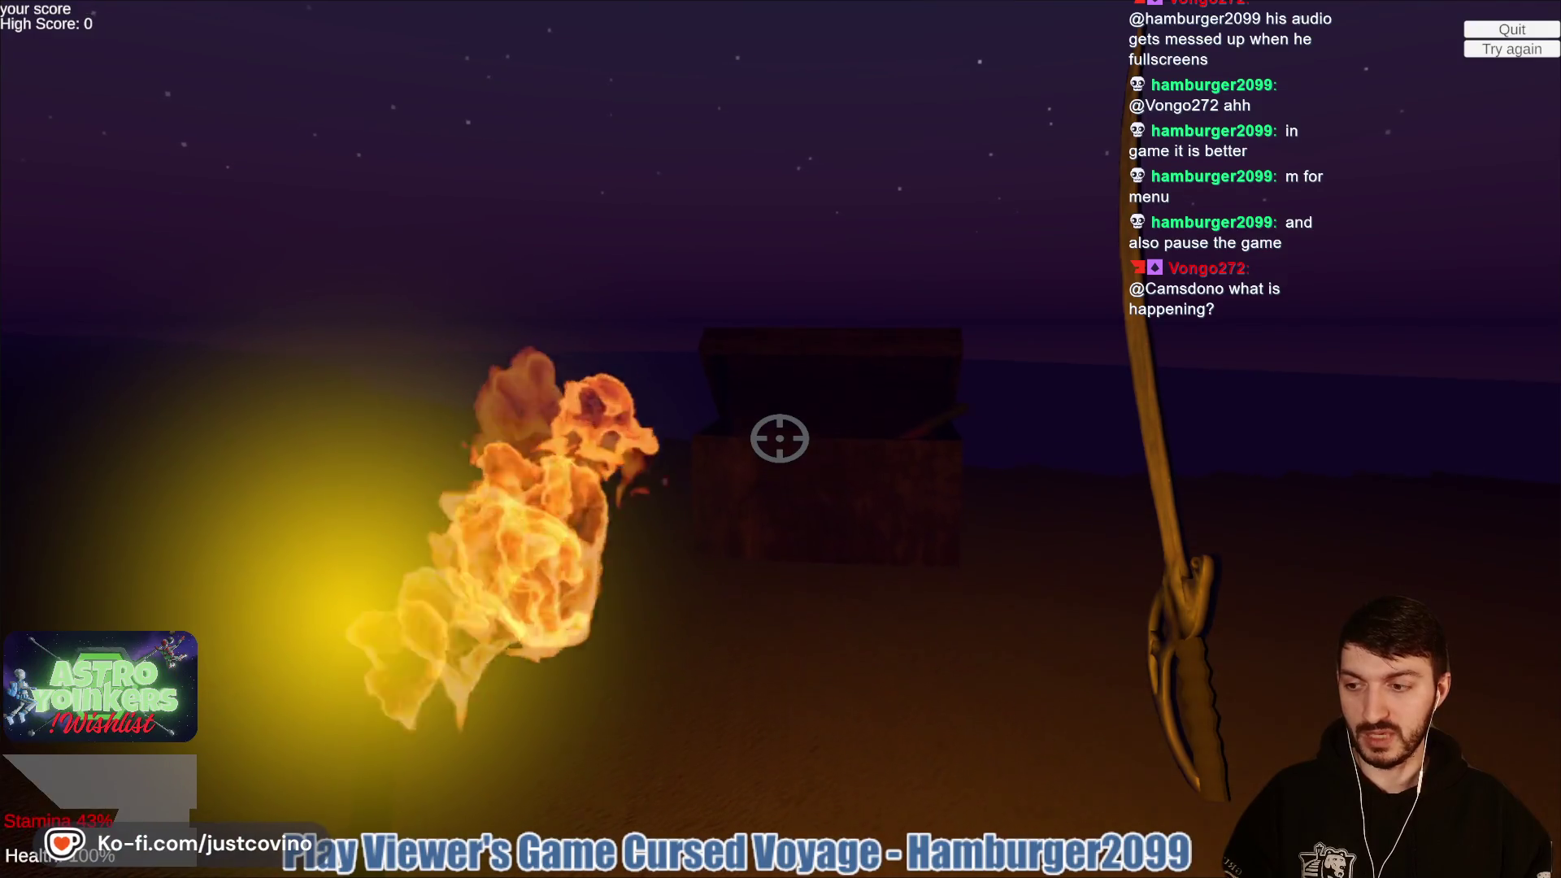
{"action": "key", "text": "m"}
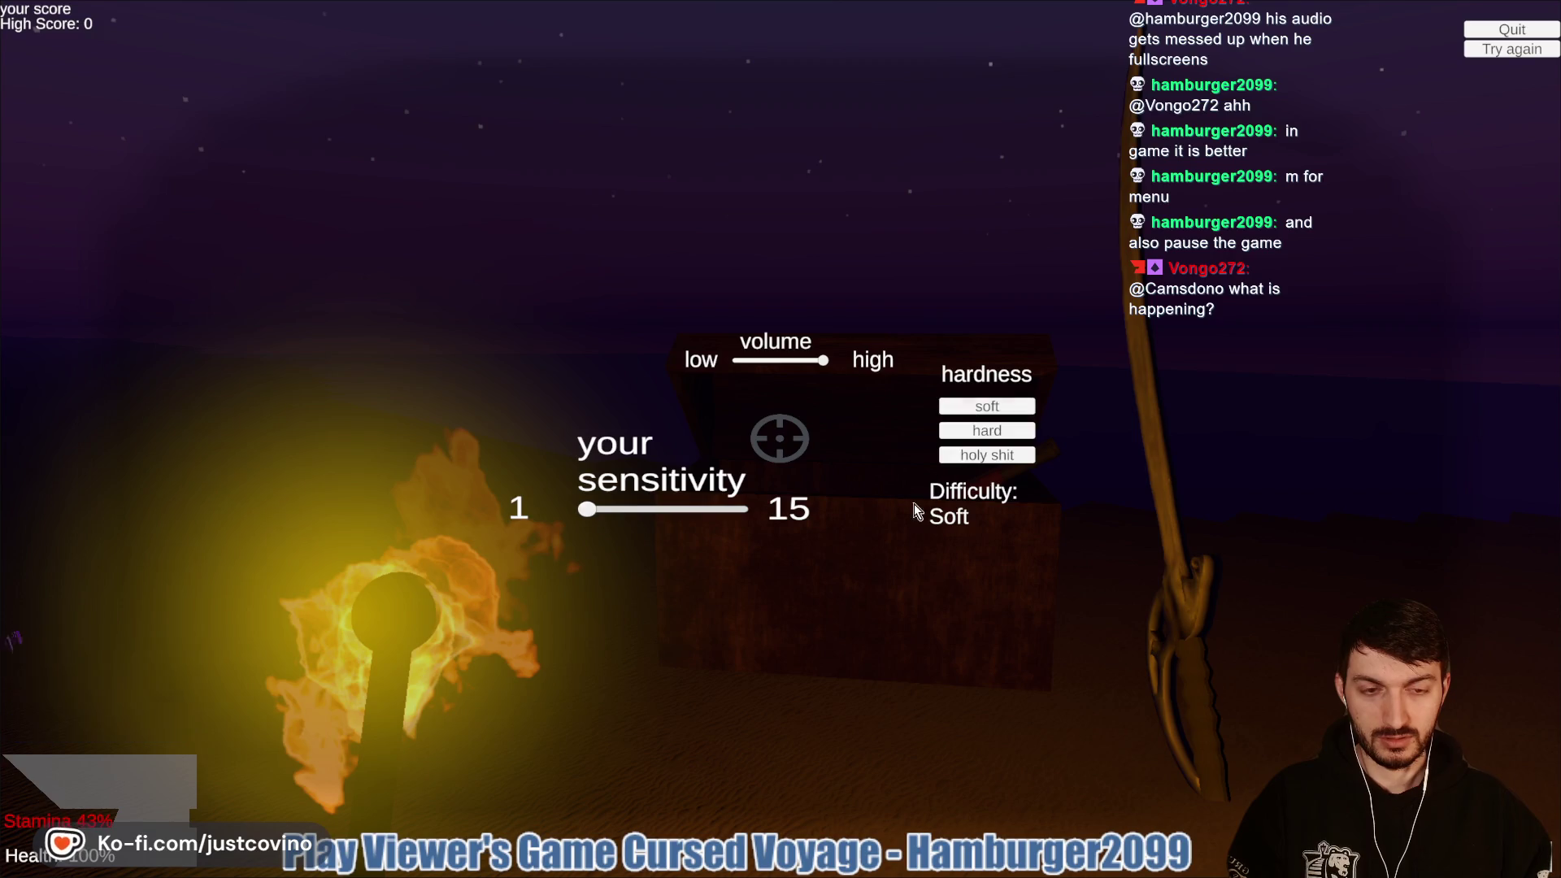
Step: Close the settings, pick up the gun from the chest and equip the shotgun
{"action": "key", "text": "m"}
{"action": "key", "text": "w"}
{"action": "key", "text": "e"}
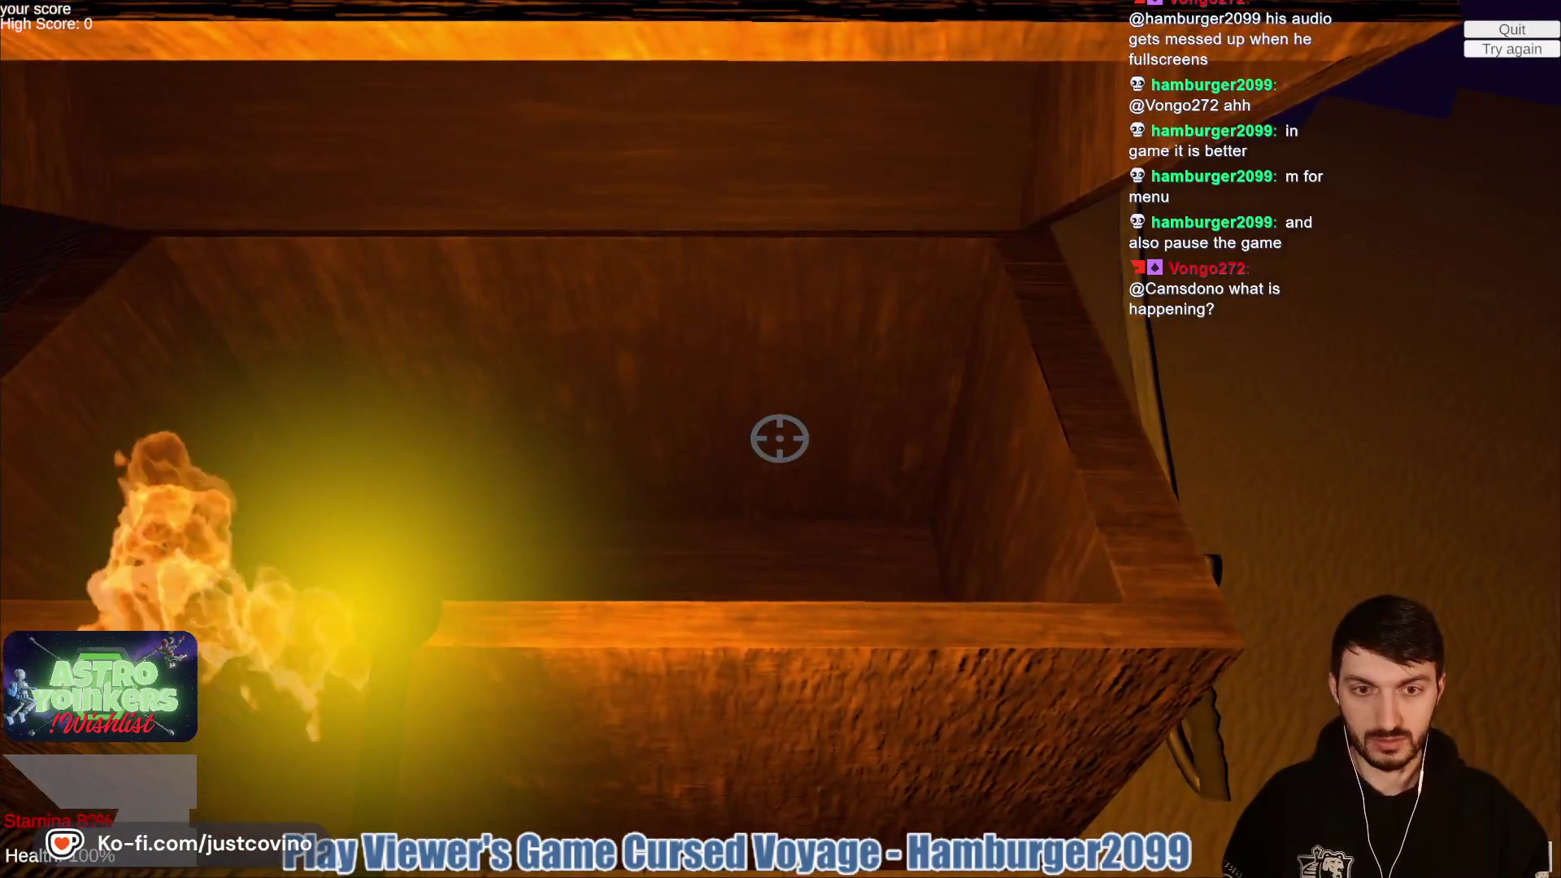
{"action": "key", "text": "2"}
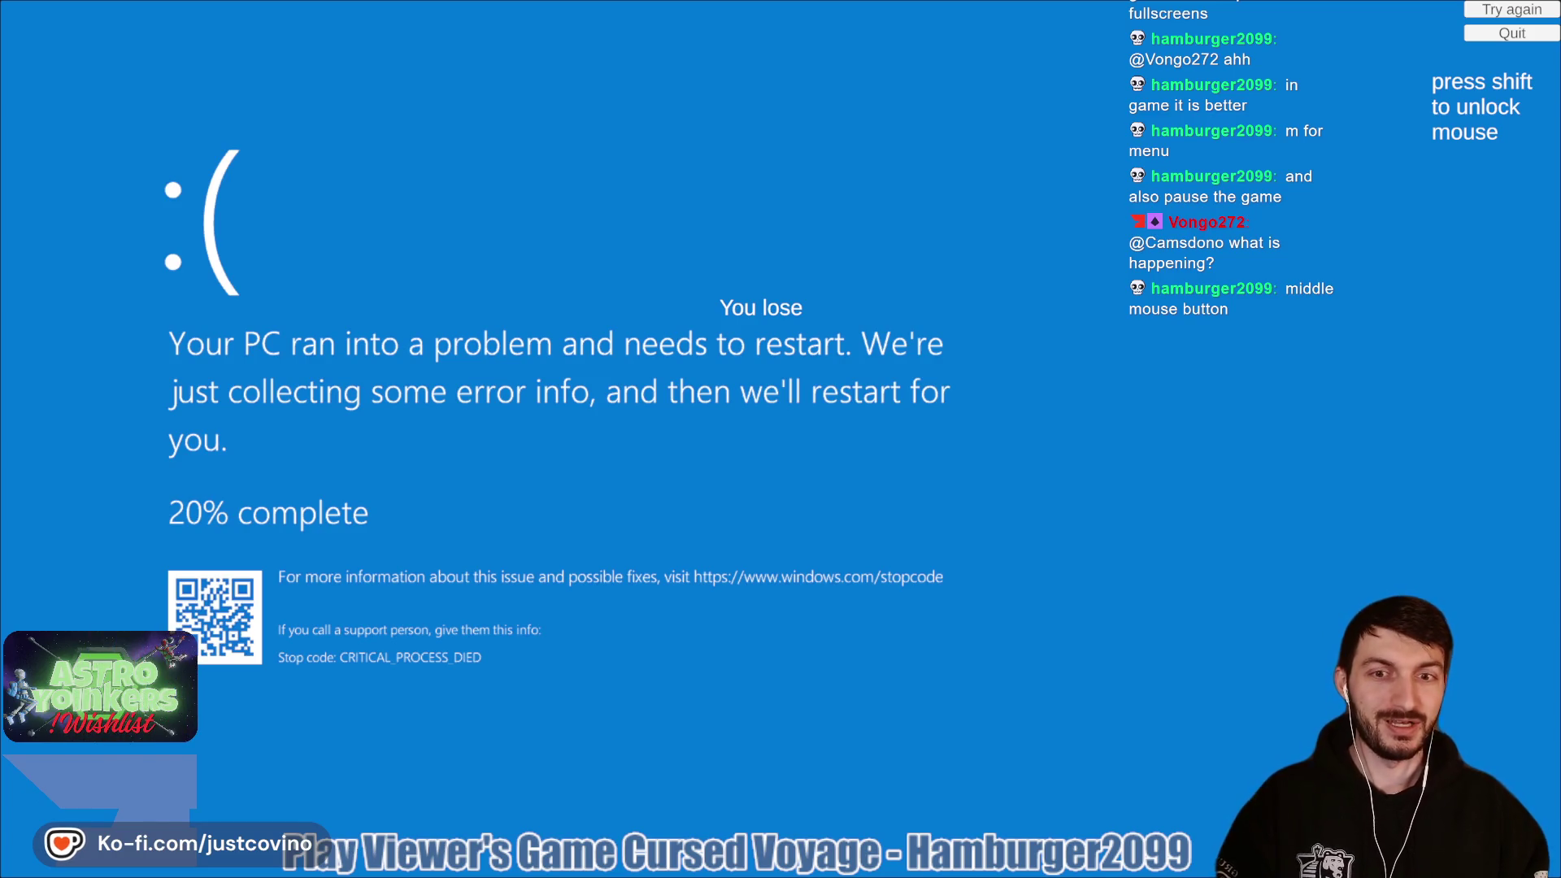
Step: Exit and re-enter fullscreen, then restart the run from the You lose screen
{"action": "key", "text": "Escape"}
{"action": "key", "text": "super"}
{"action": "key", "text": "super"}
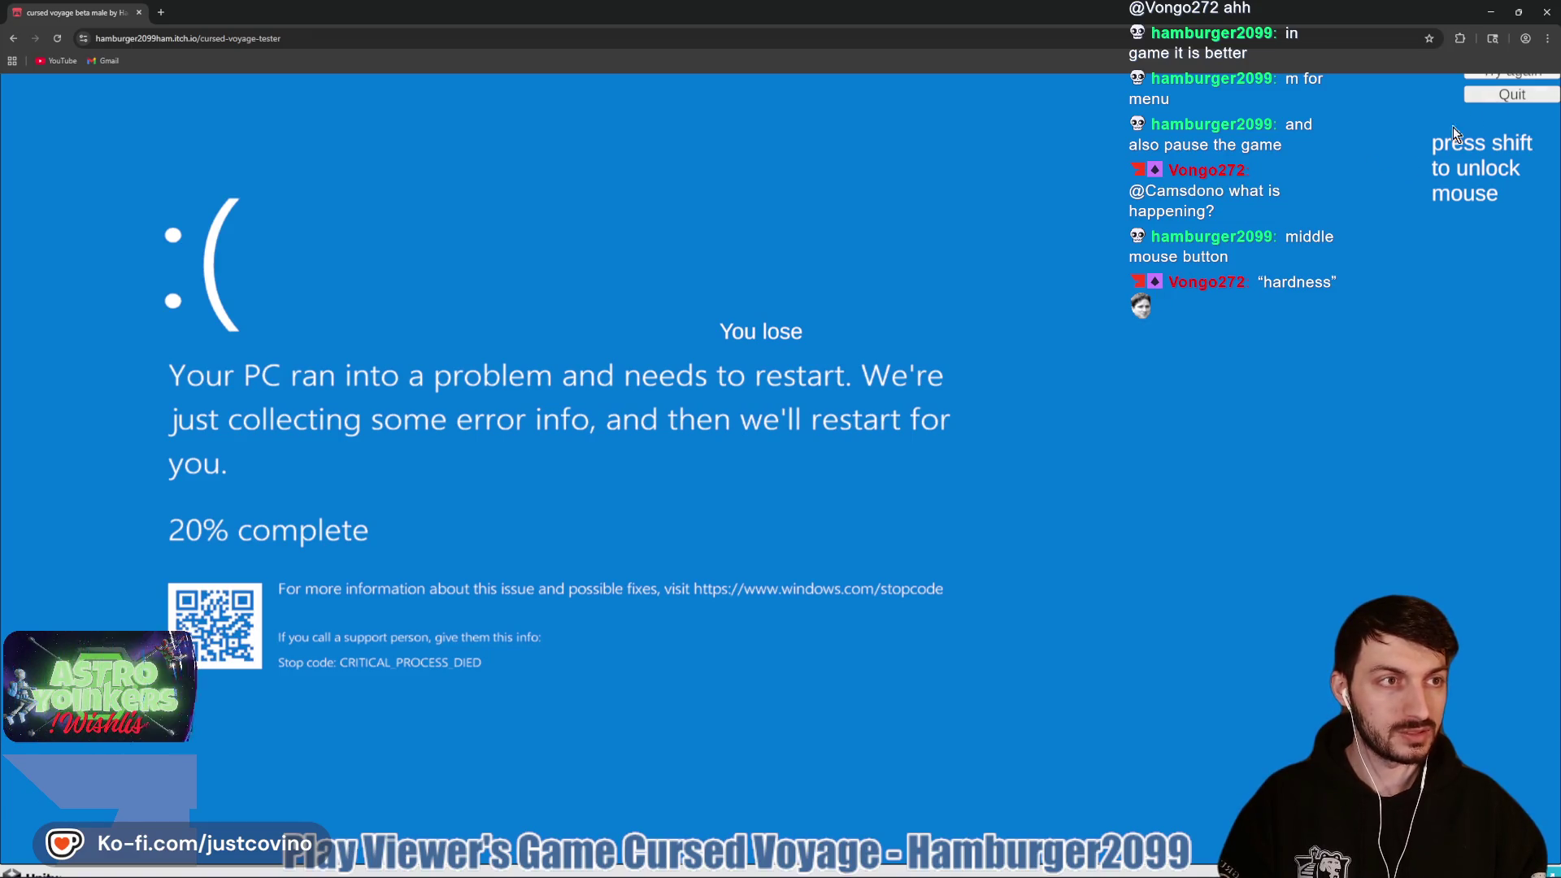
{"action": "left_click", "coordinate": [530, 510]}
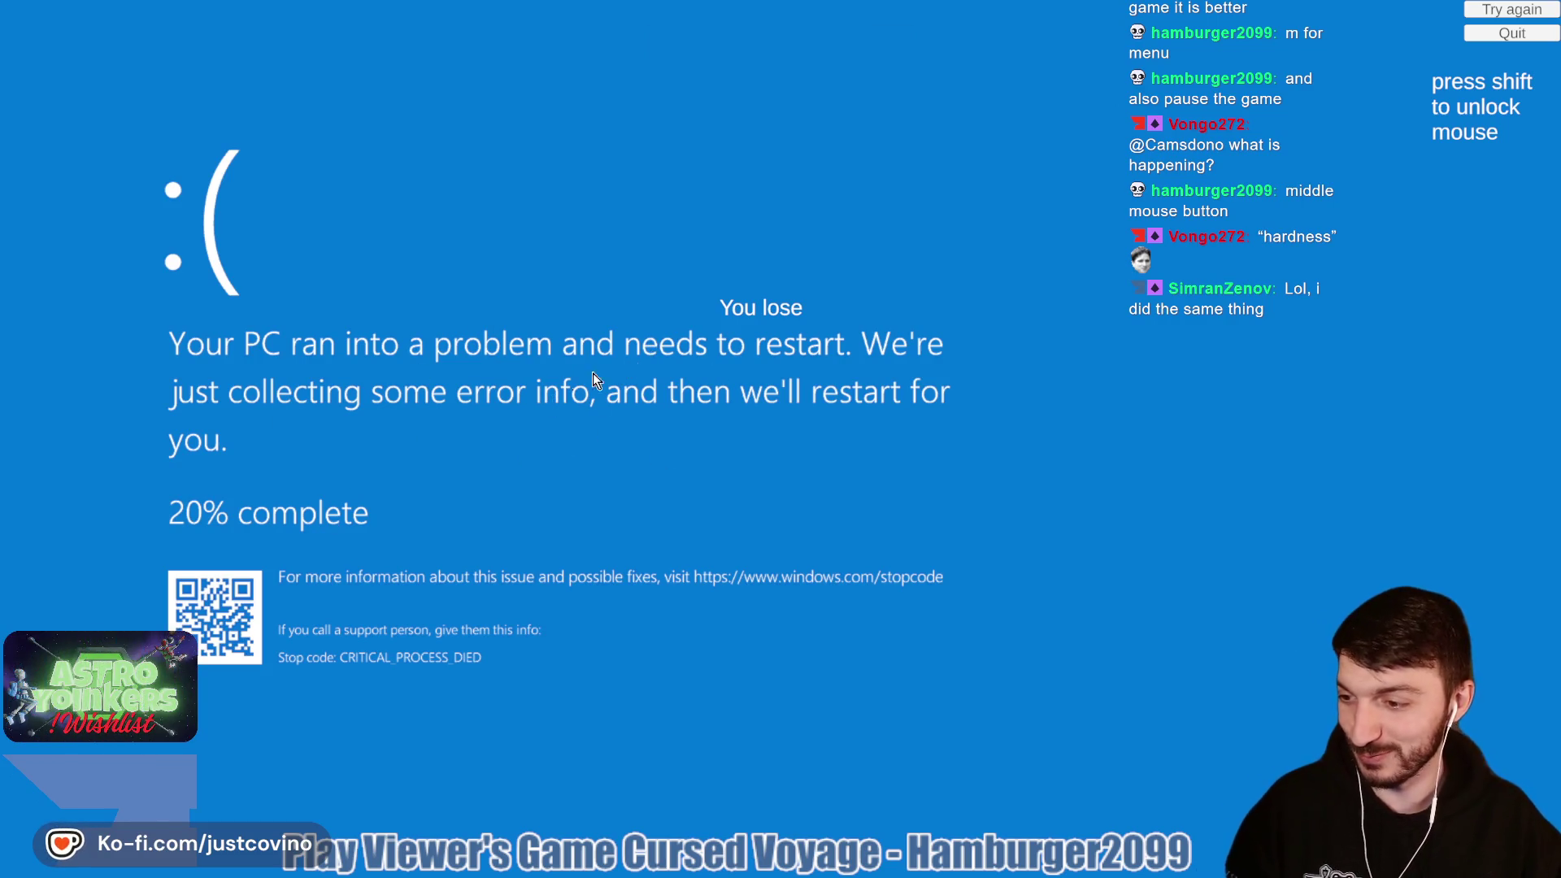
{"action": "left_click", "coordinate": [904, 307]}
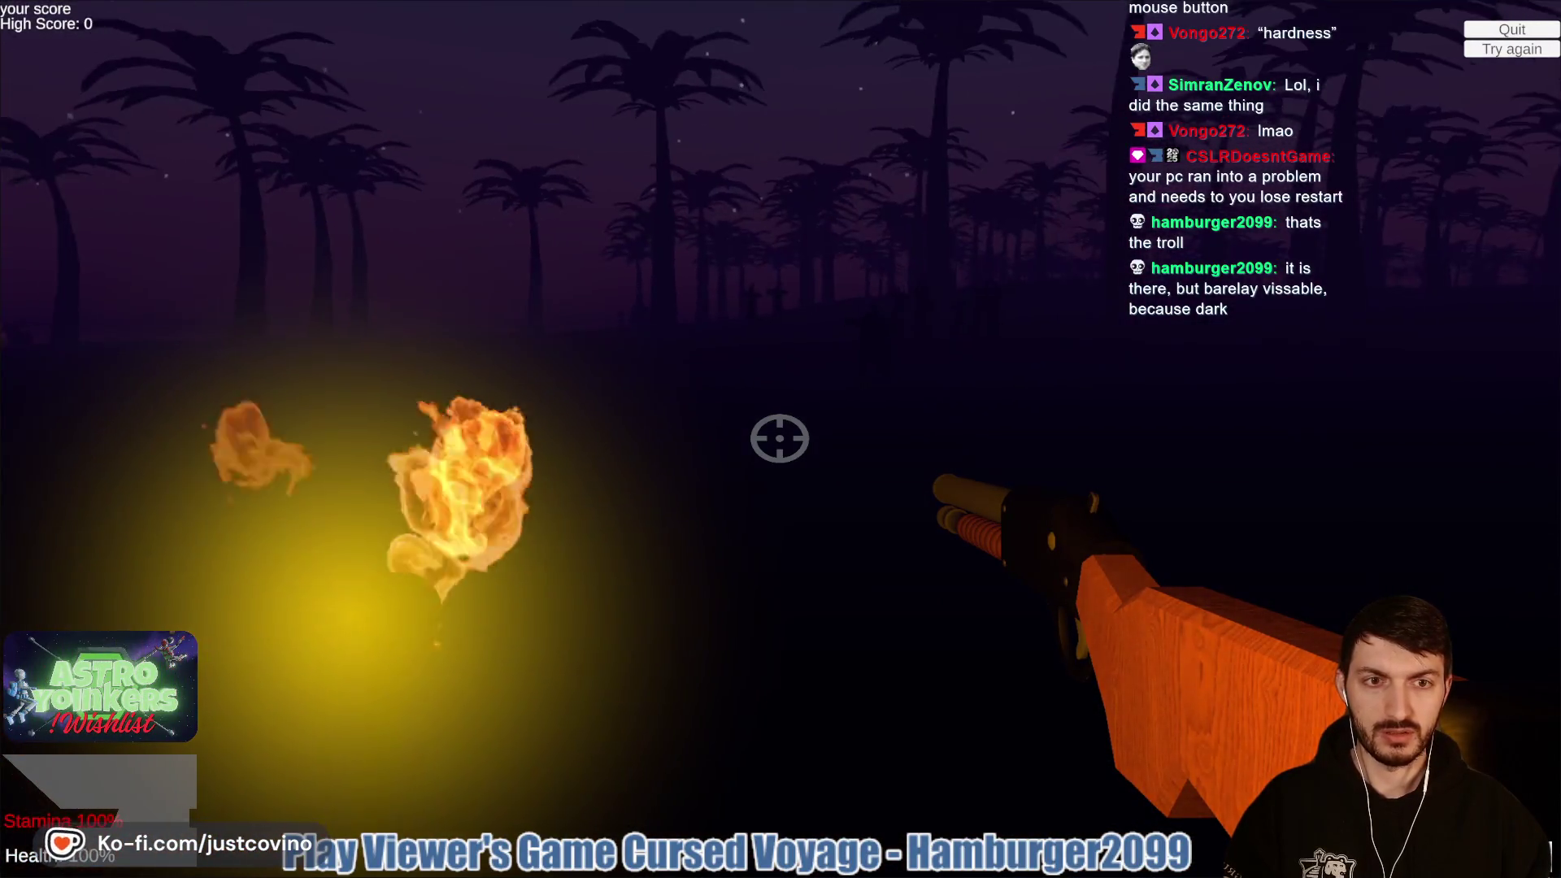
Step: Switch to the rum-bottle molotov and throw several into the zombie group
{"action": "key", "text": "2"}
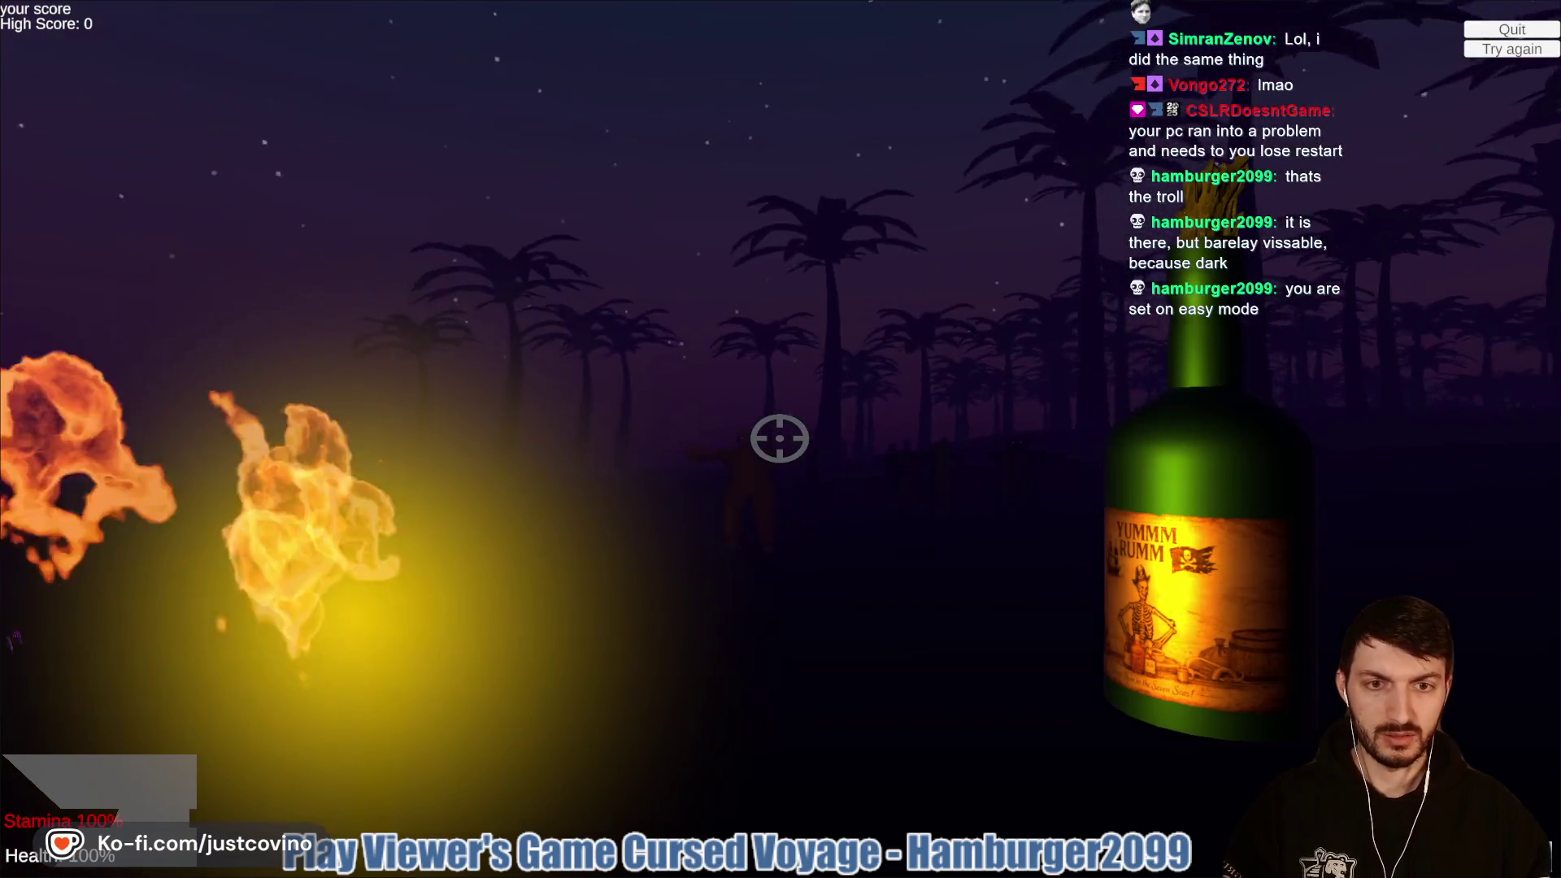
{"action": "left_click", "coordinate": [779, 438]}
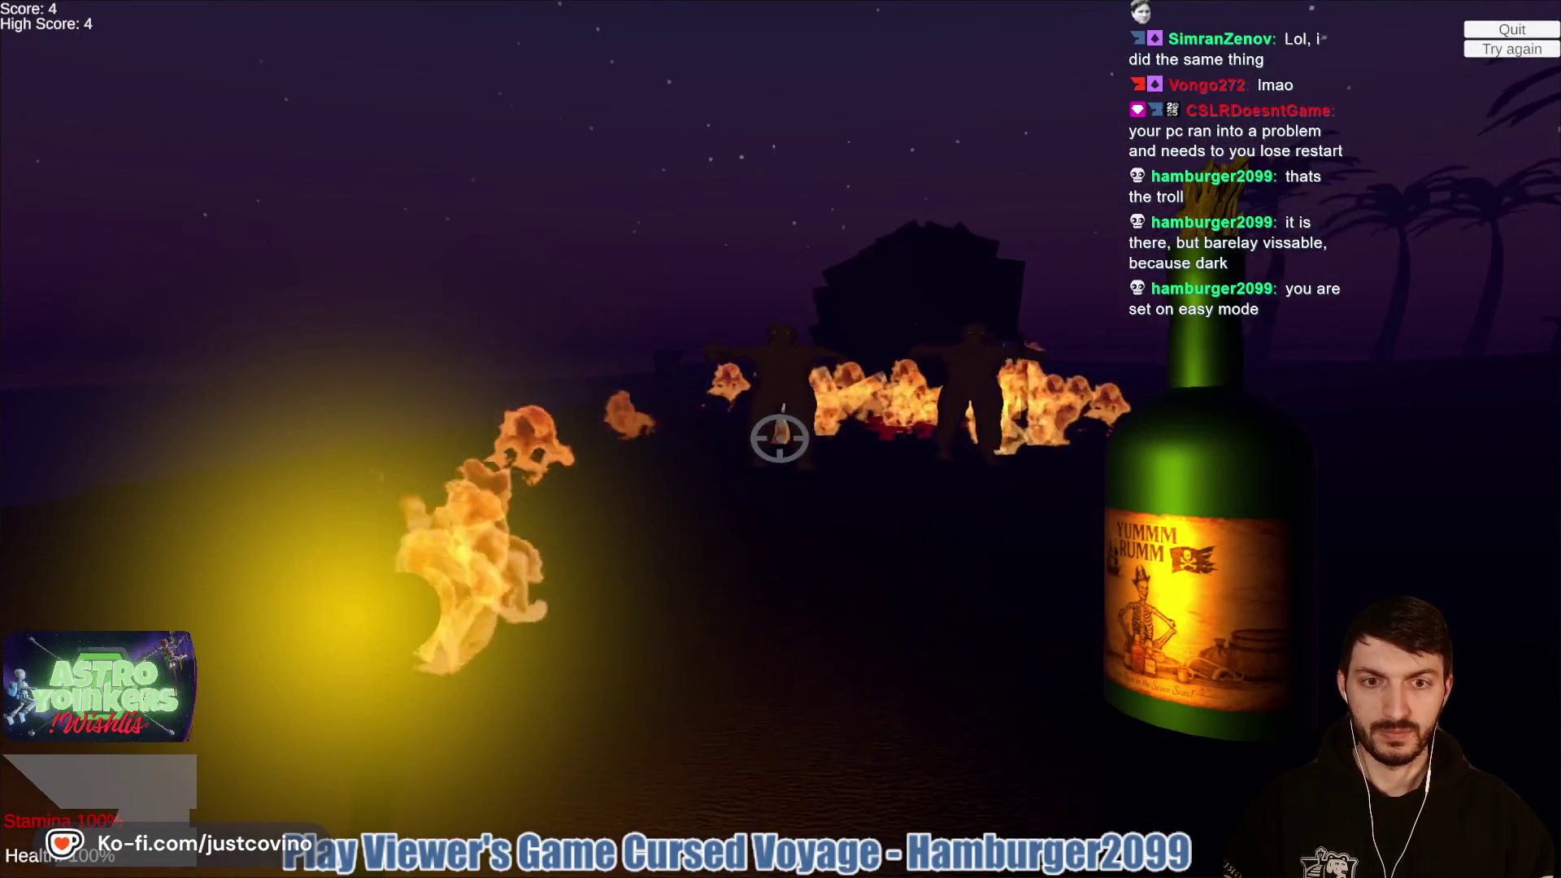
{"action": "left_click", "coordinate": [780, 438]}
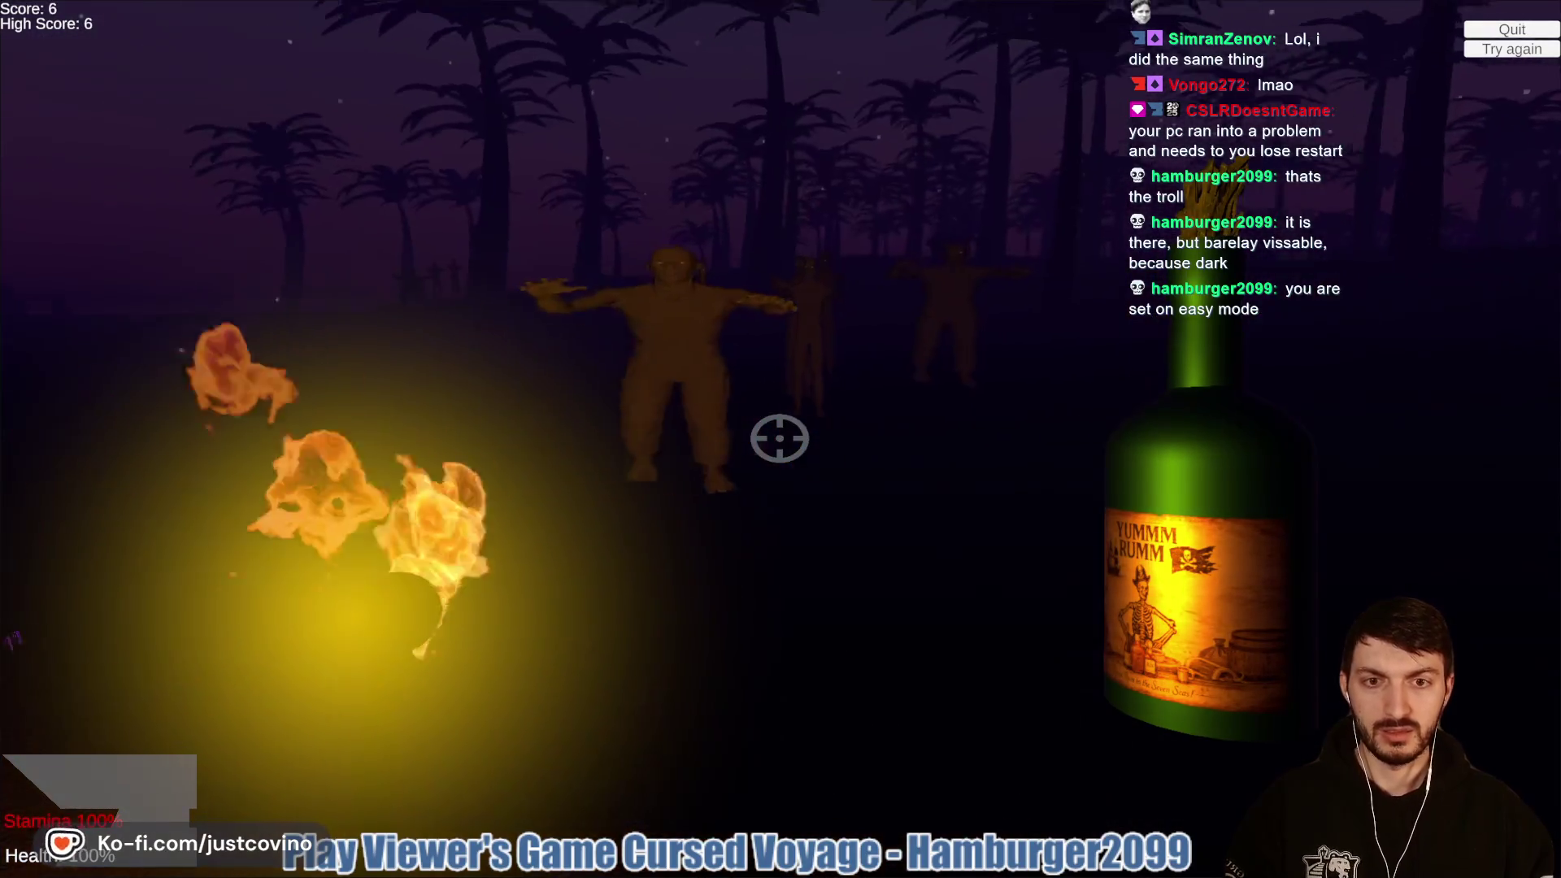
{"action": "left_click", "coordinate": [780, 438]}
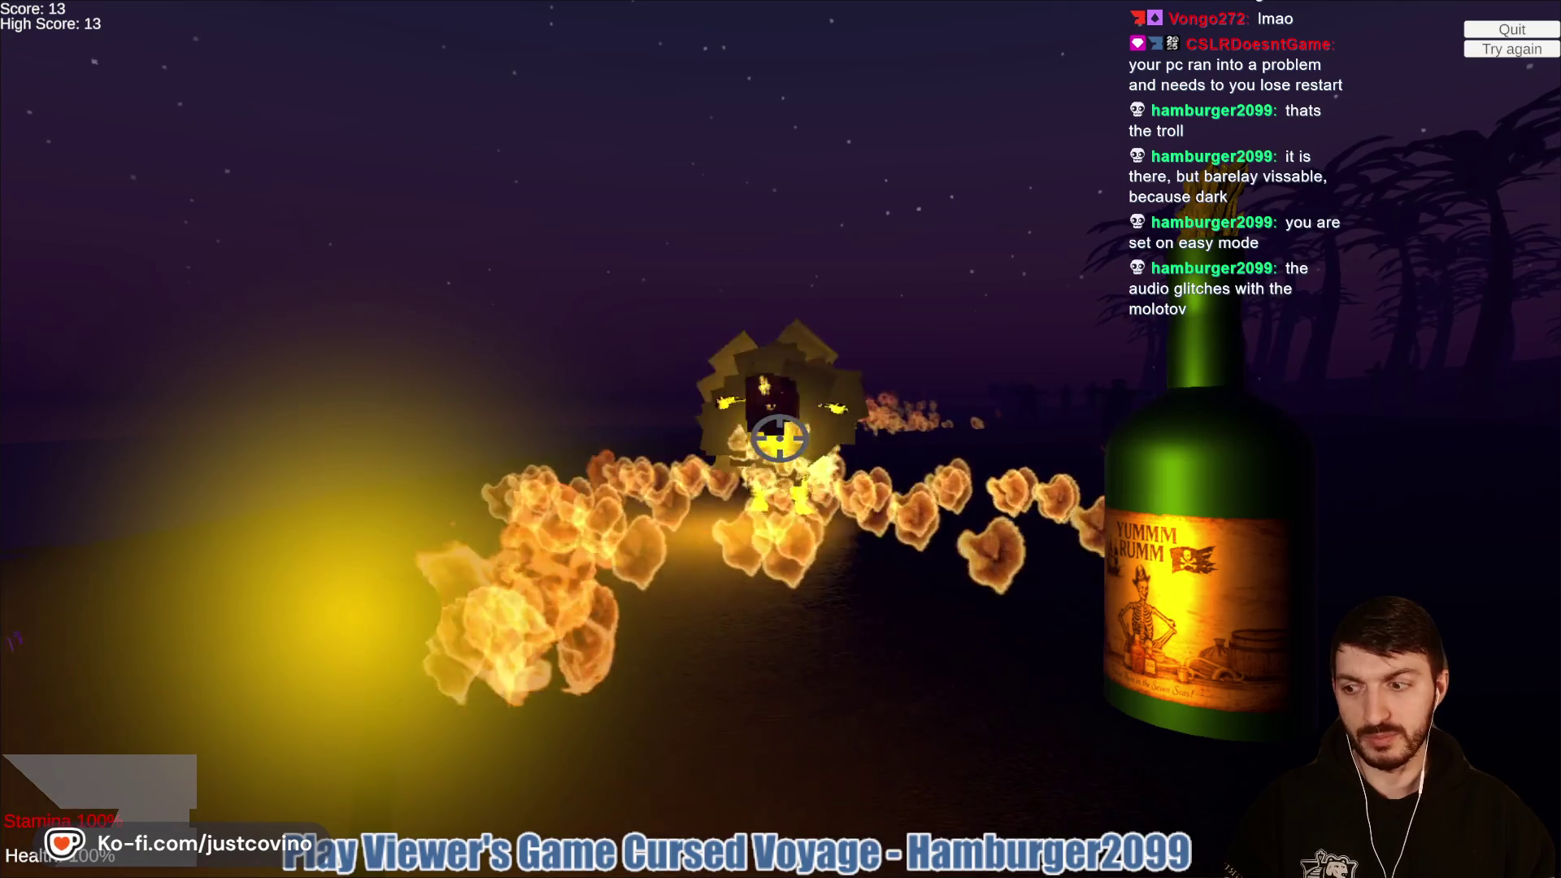
{"action": "key", "text": "shift+w"}
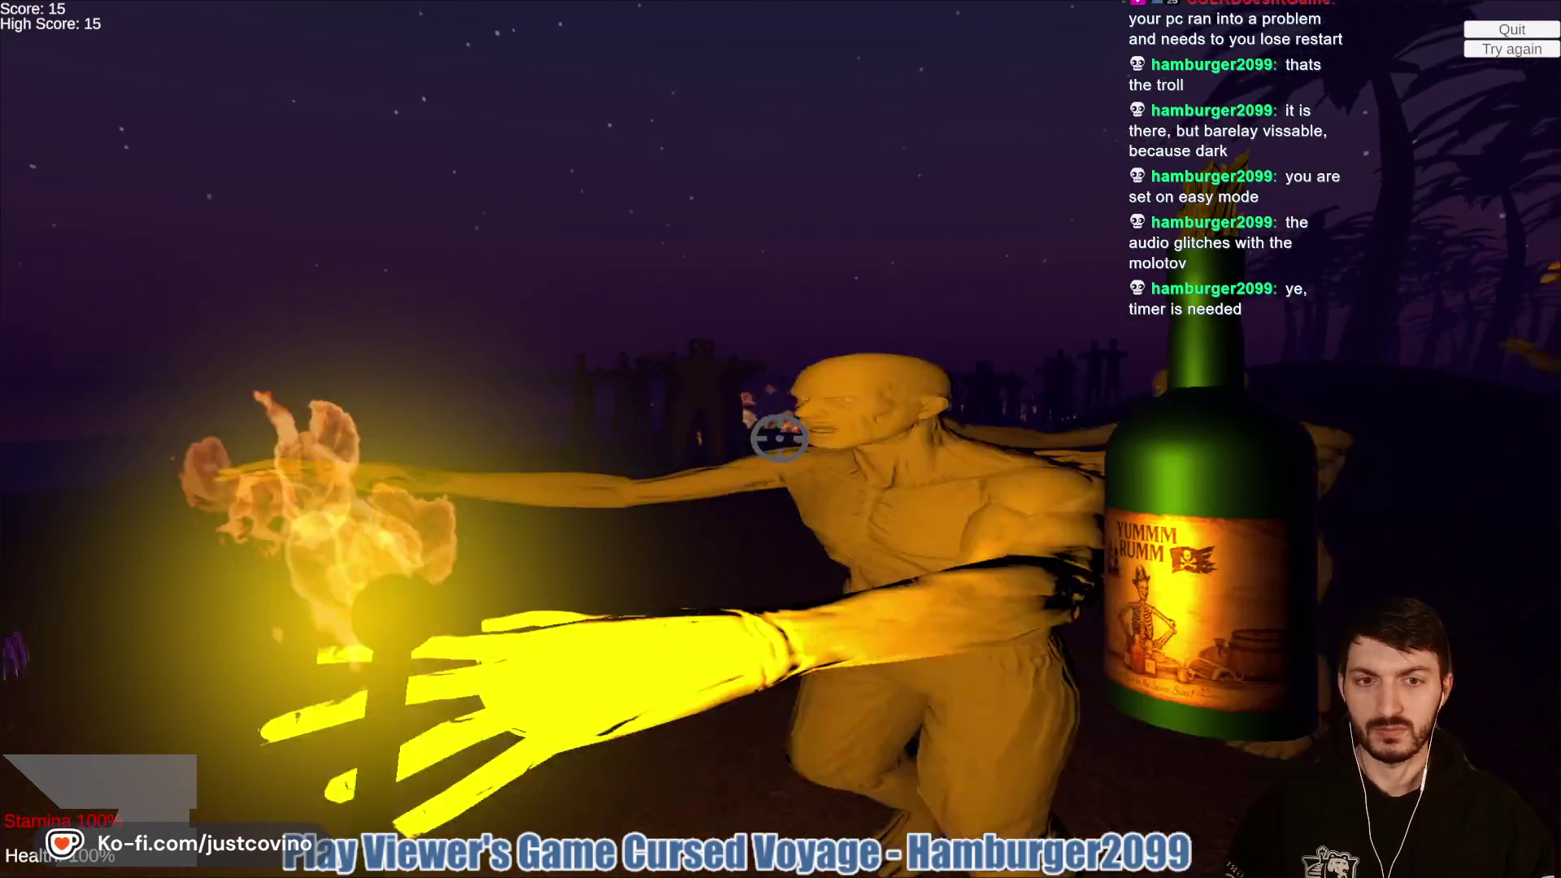
{"action": "left_click", "coordinate": [780, 439]}
Step: Switch to the shotgun and fight off the rushing zombies at close range
{"action": "key", "text": "w"}
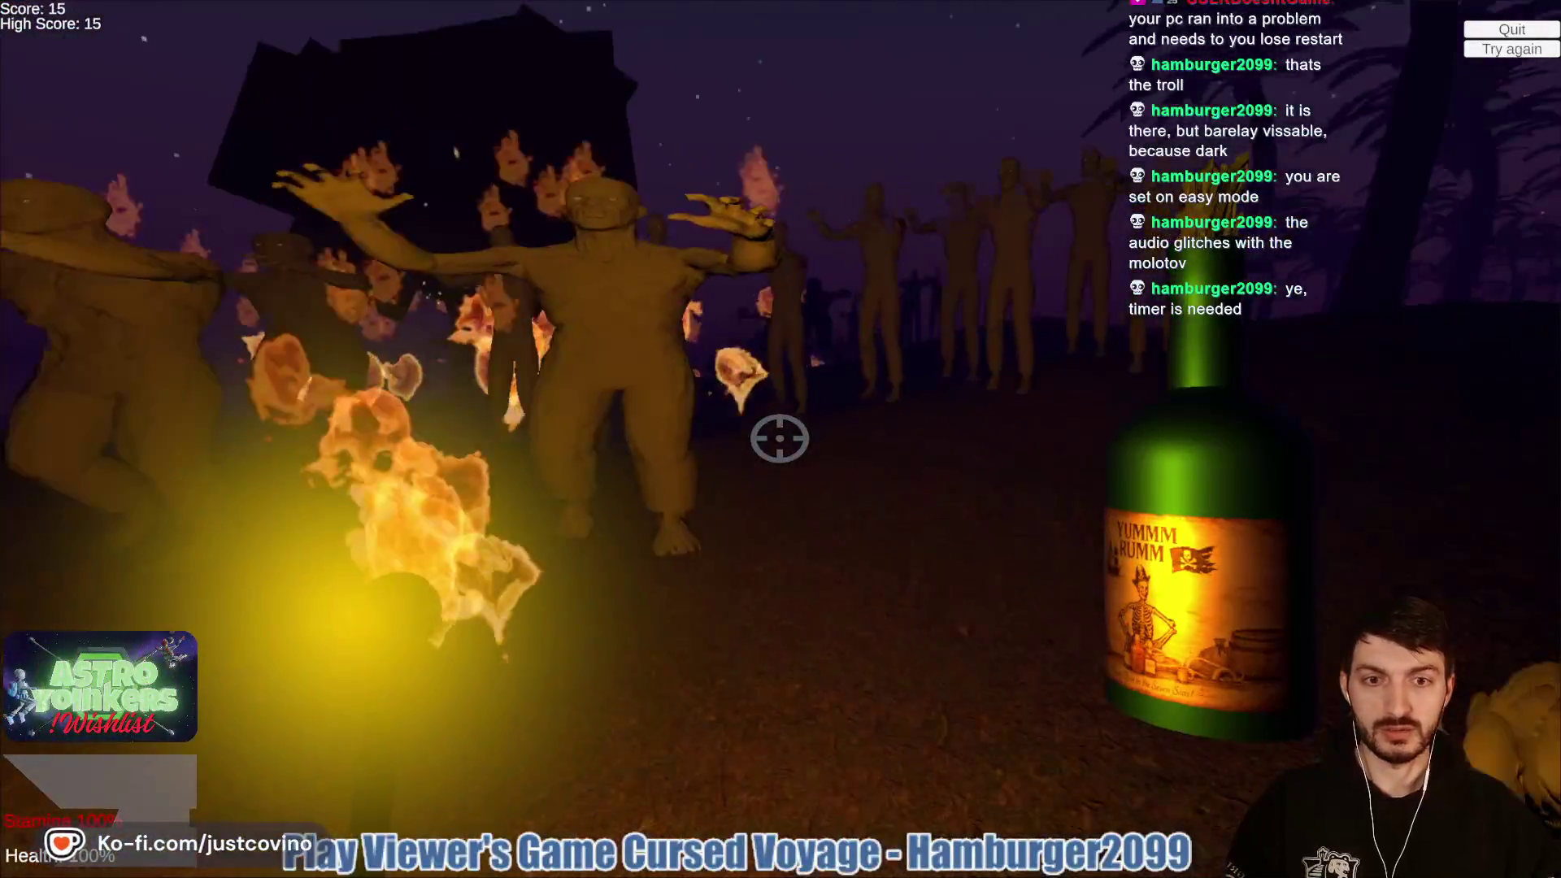
{"action": "key", "text": "s"}
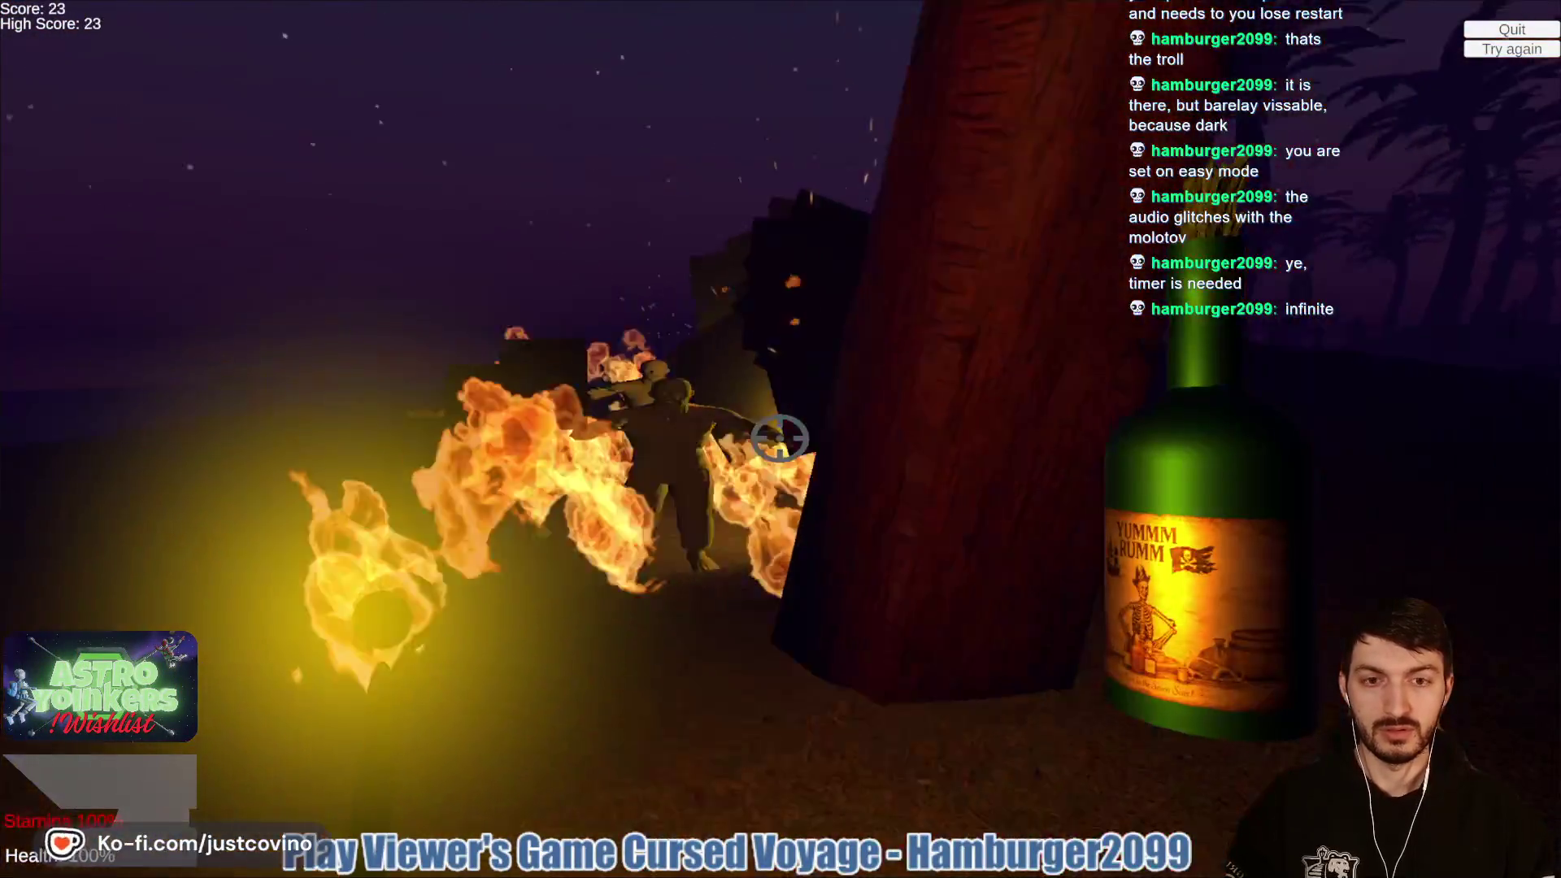
{"action": "key", "text": "1"}
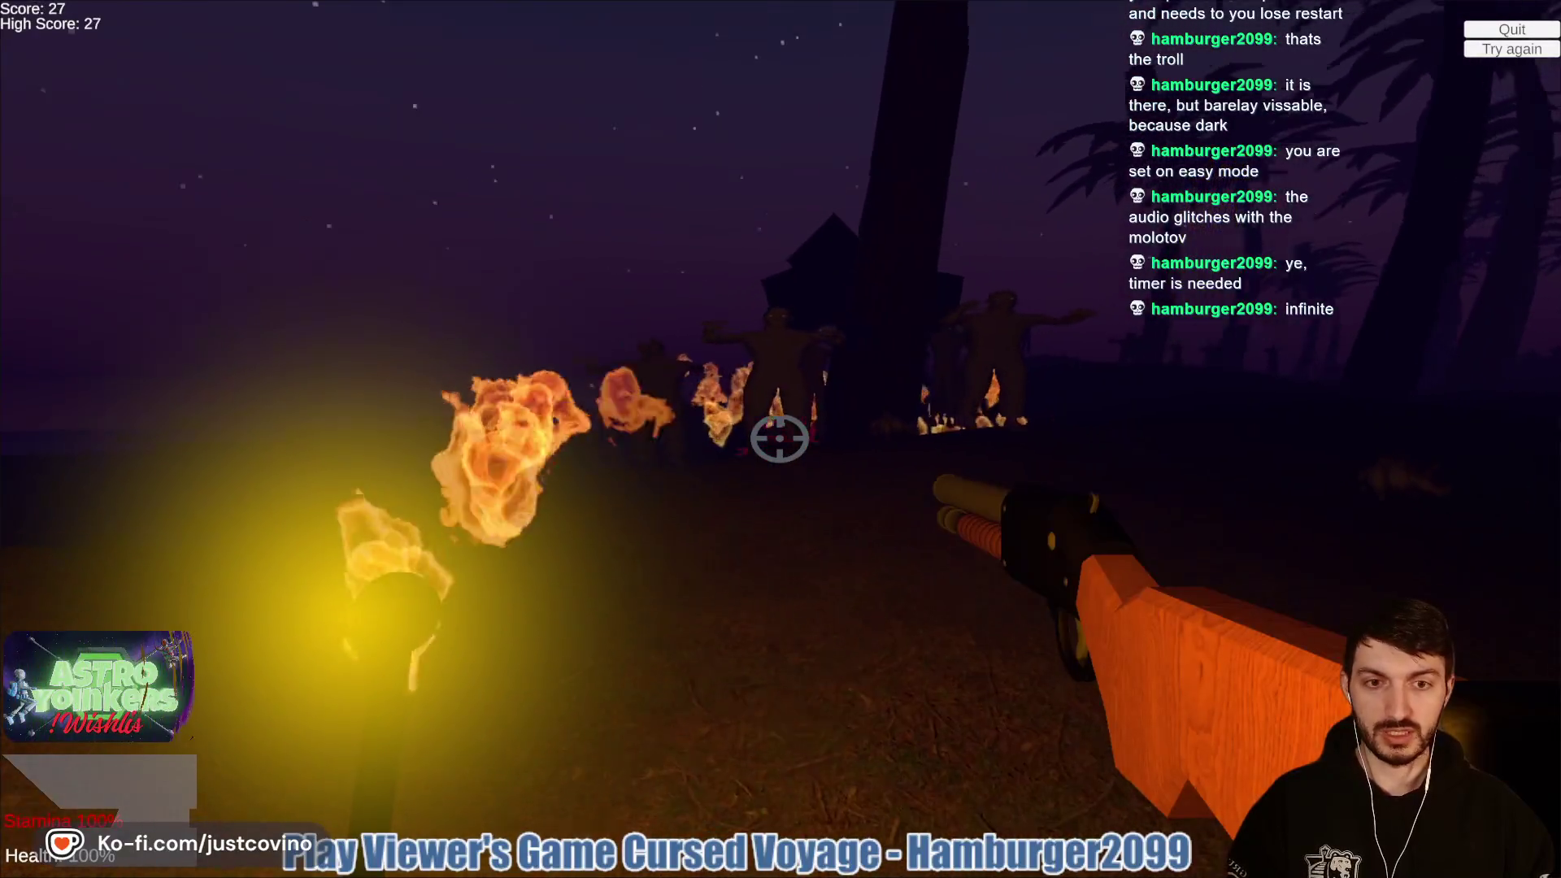
{"action": "key", "text": "s"}
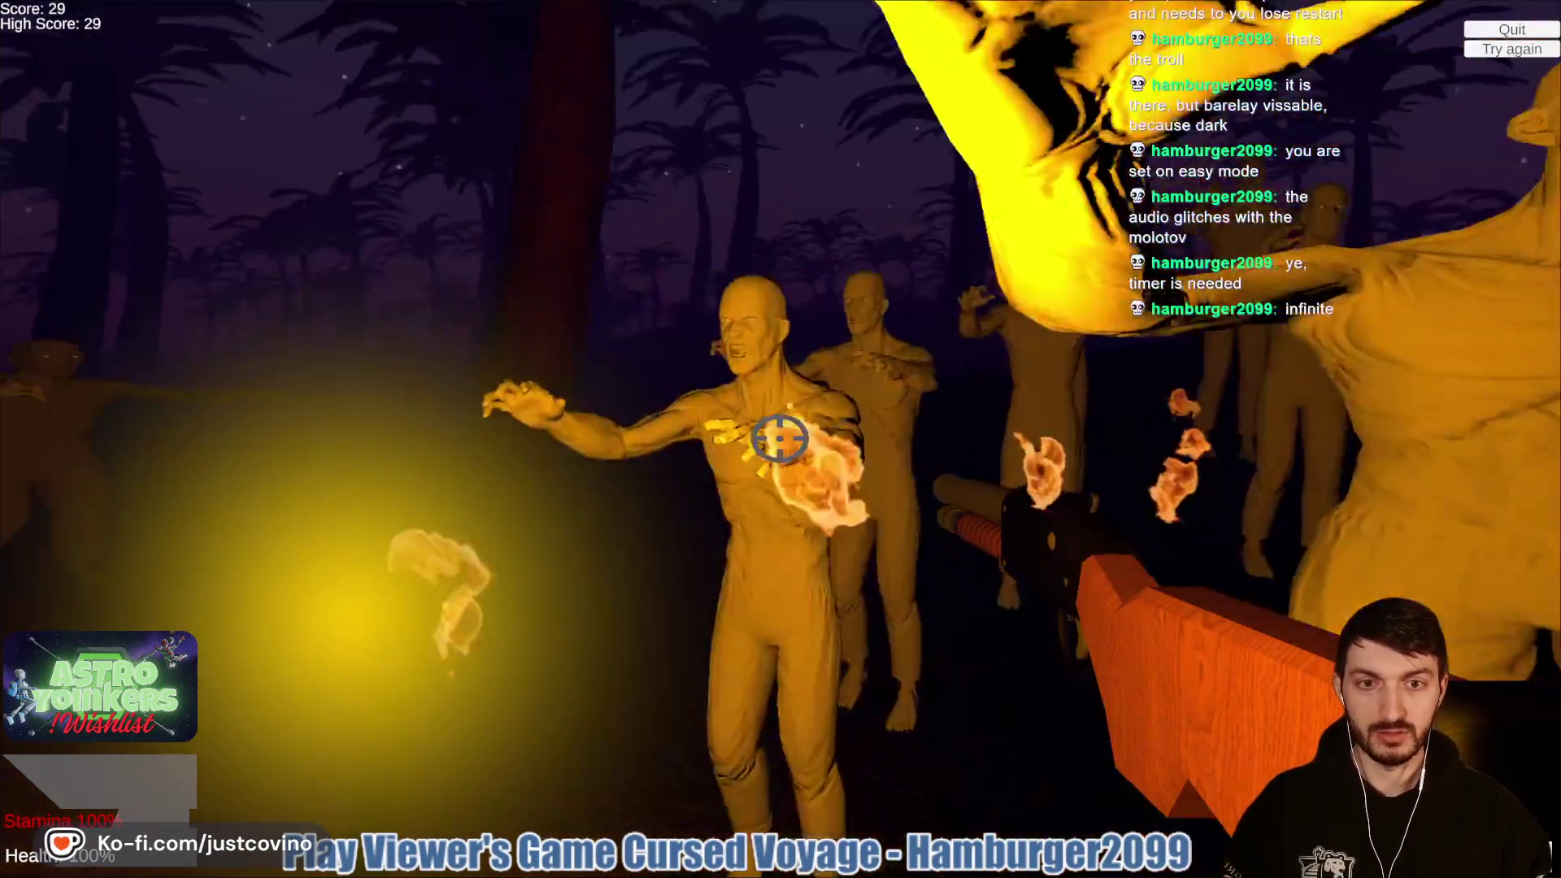
{"action": "key", "text": "shift+w"}
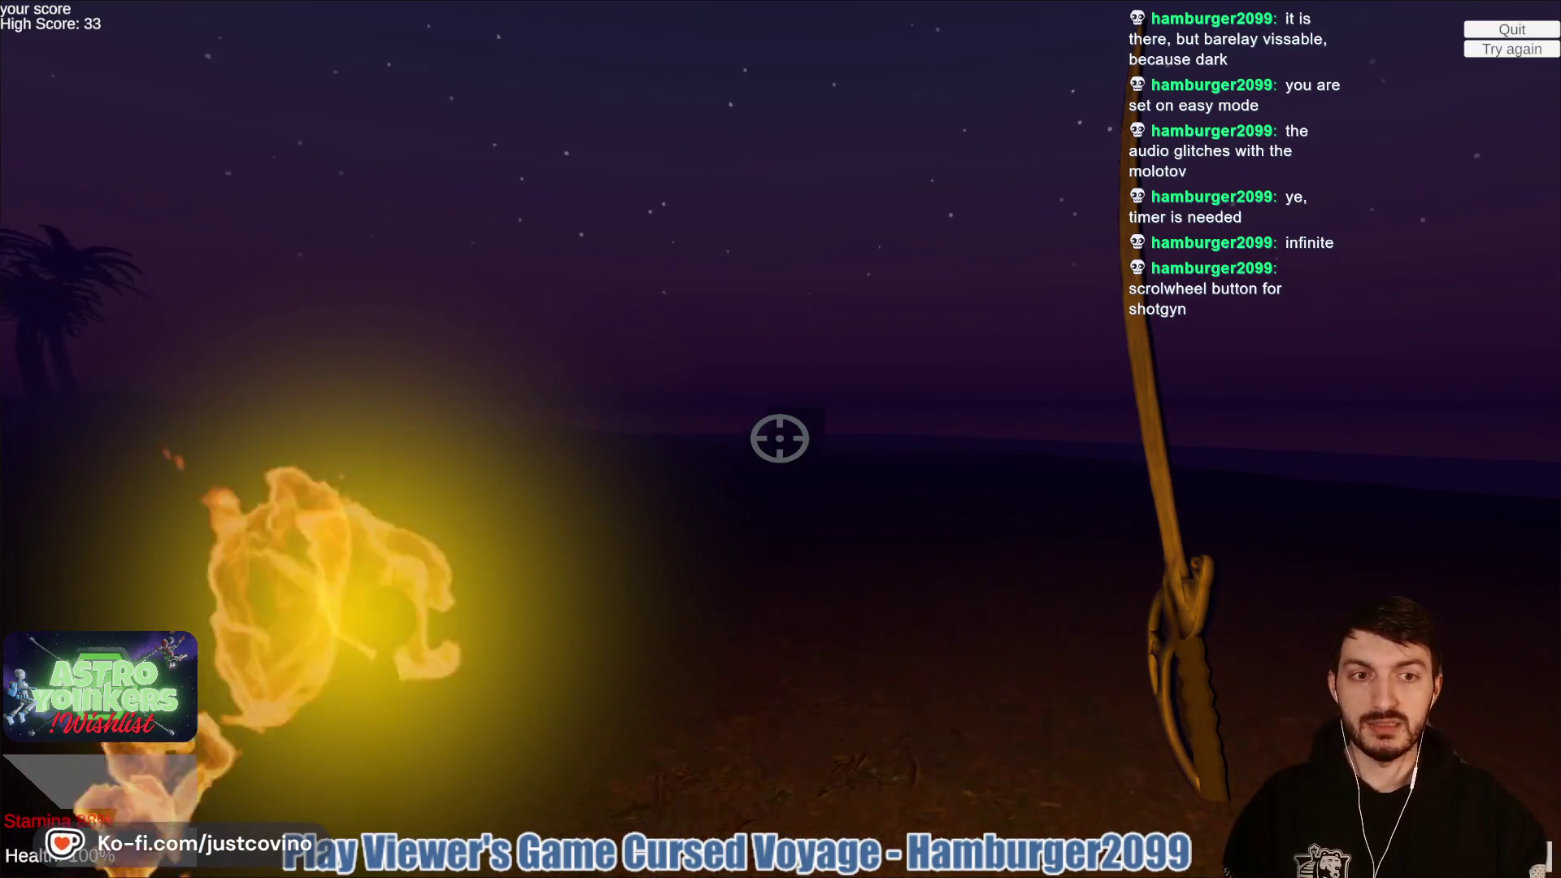
Step: Sprint to the wooden crate and swap the axe for the shotgun
{"action": "key", "text": "shift+w"}
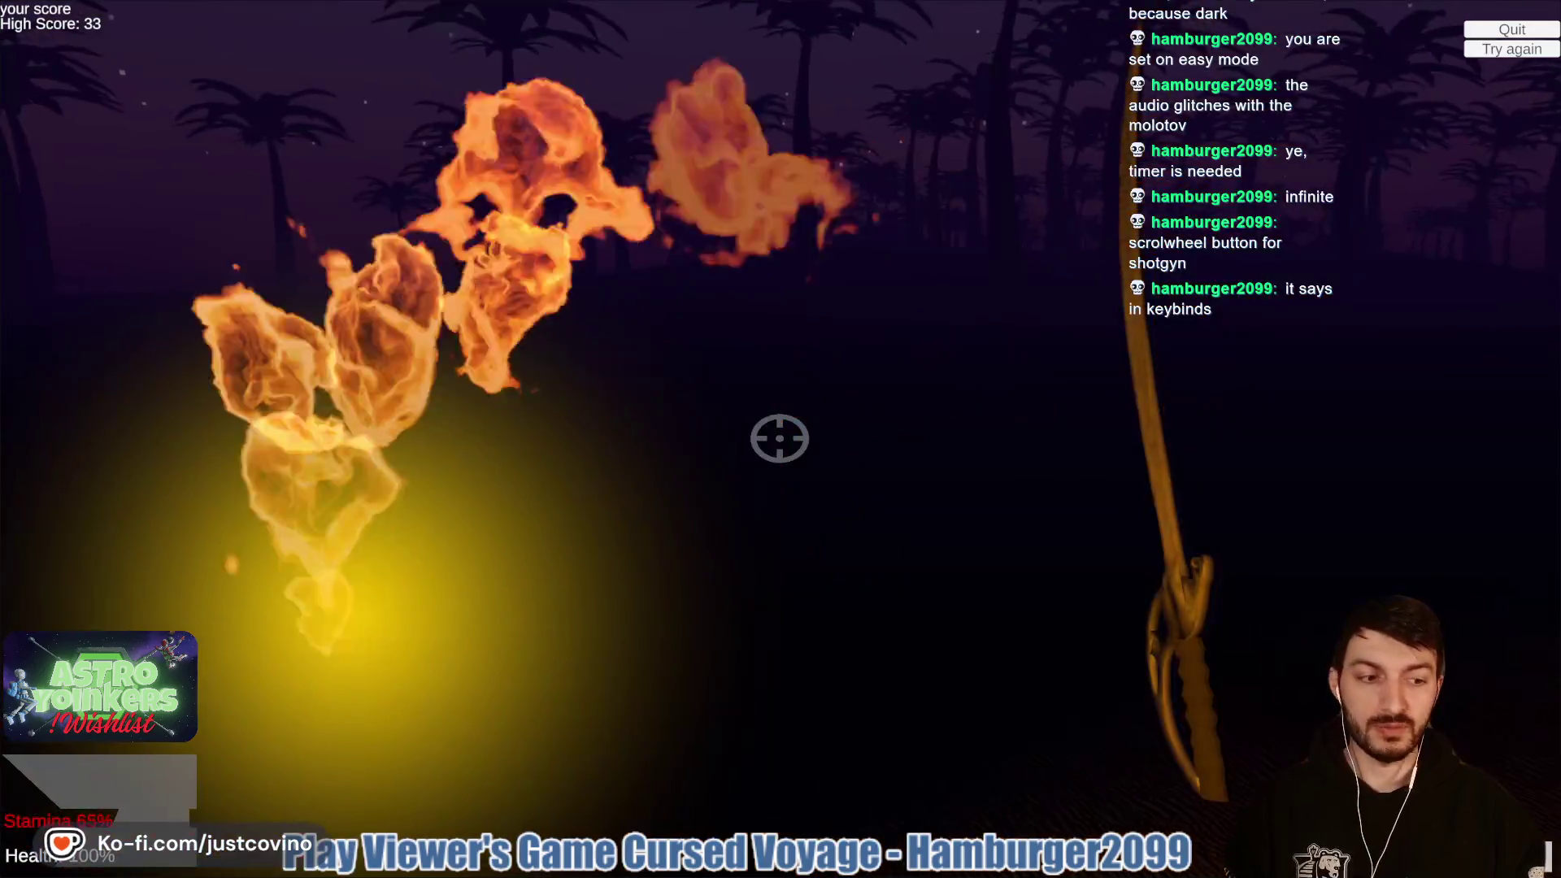
{"action": "middle_click", "coordinate": [779, 438]}
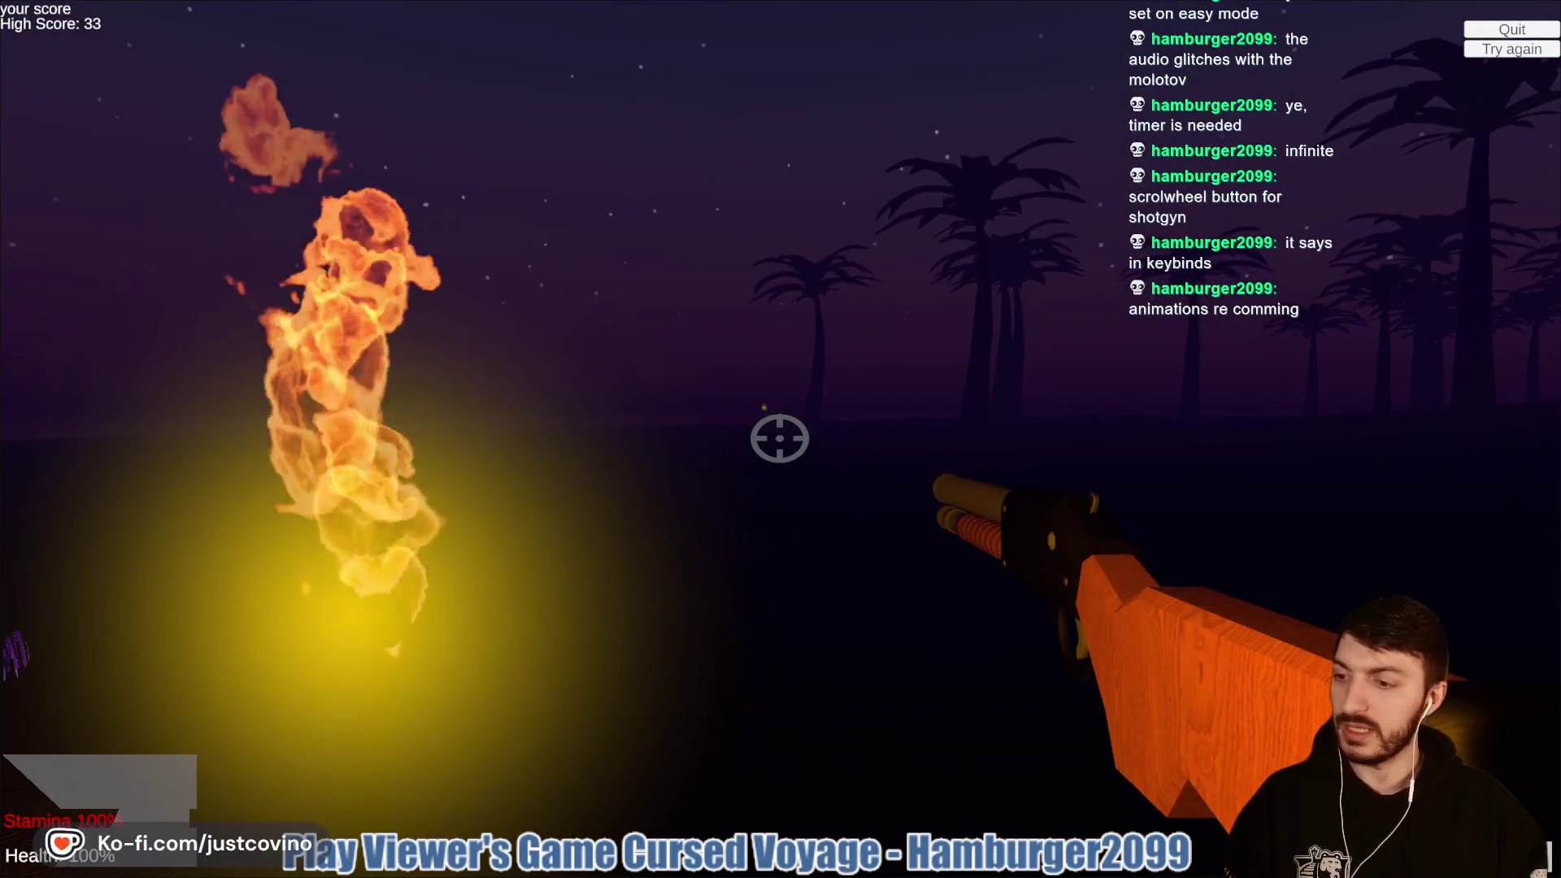
{"action": "key", "text": "w"}
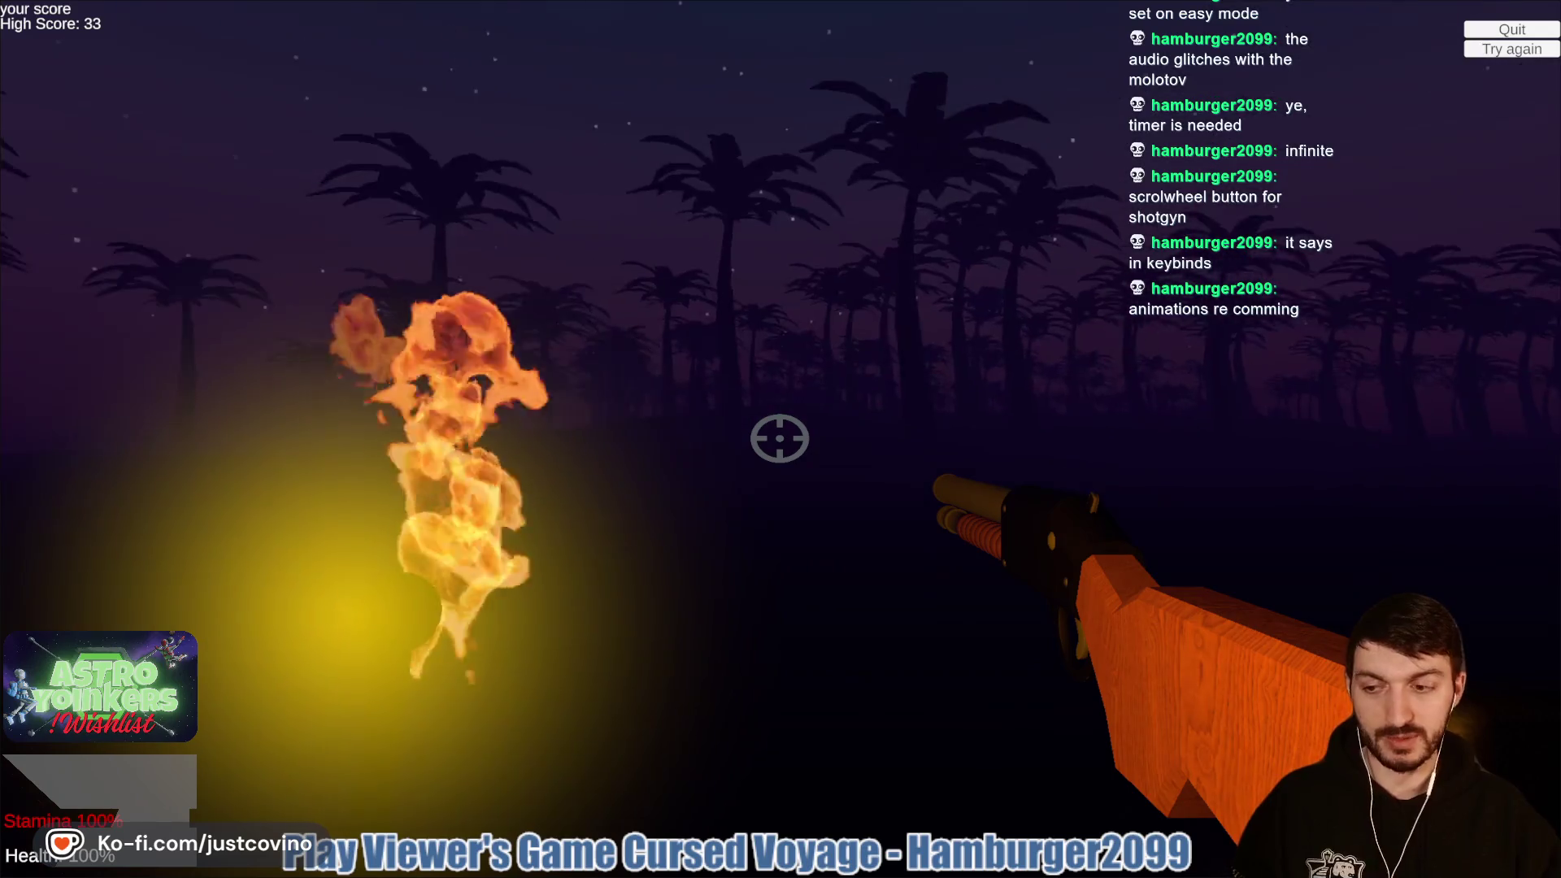
{"action": "key", "text": "w"}
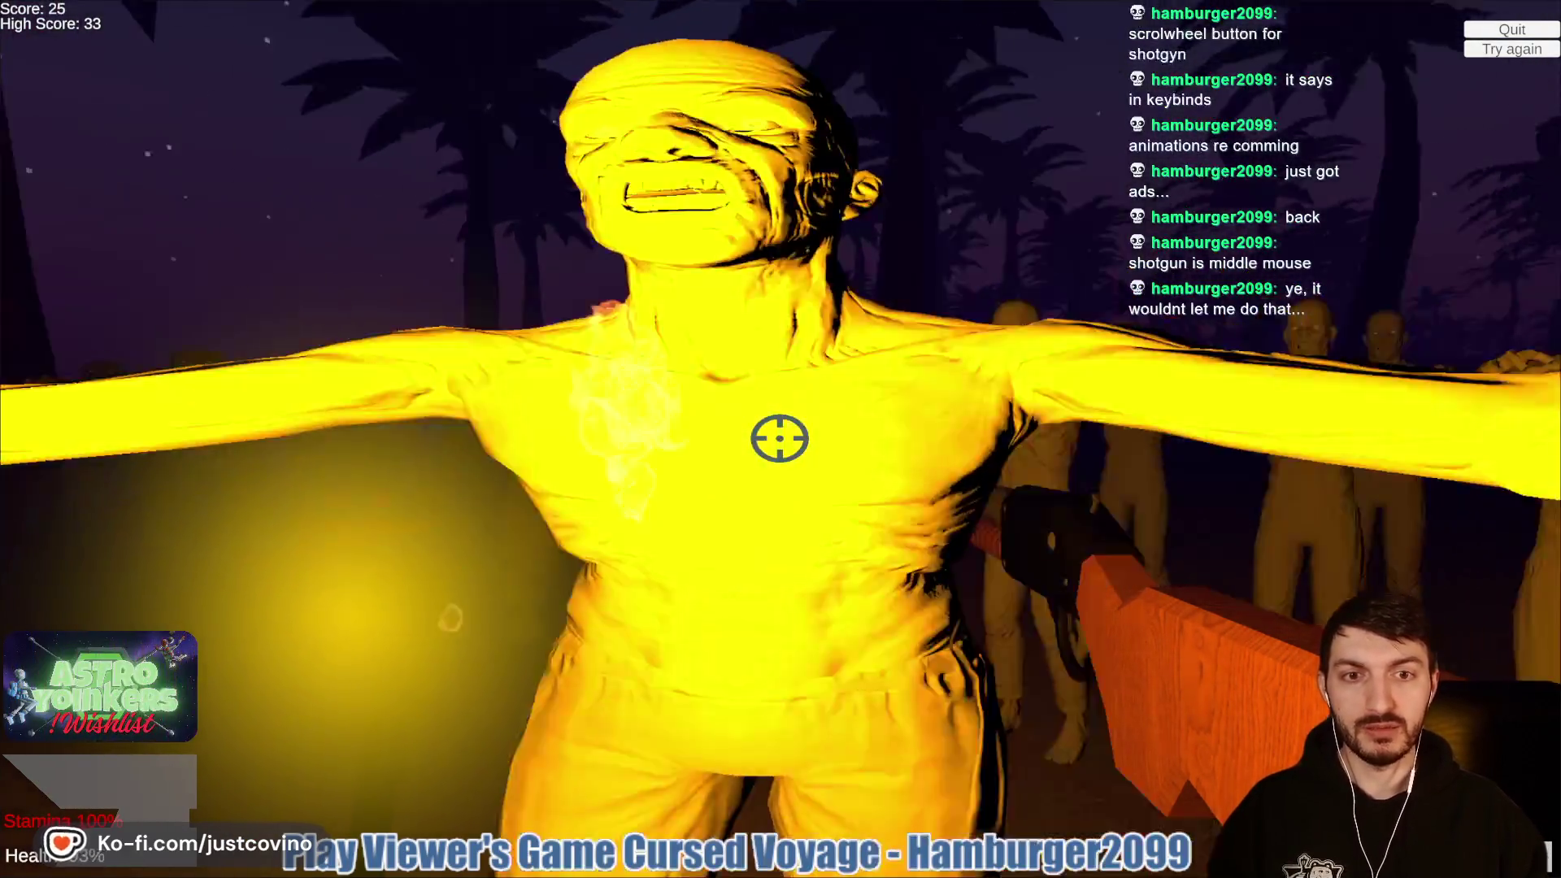
Step: Shoot the zombies until the run is lost at 31, then restart the game
{"action": "left_click", "coordinate": [780, 438]}
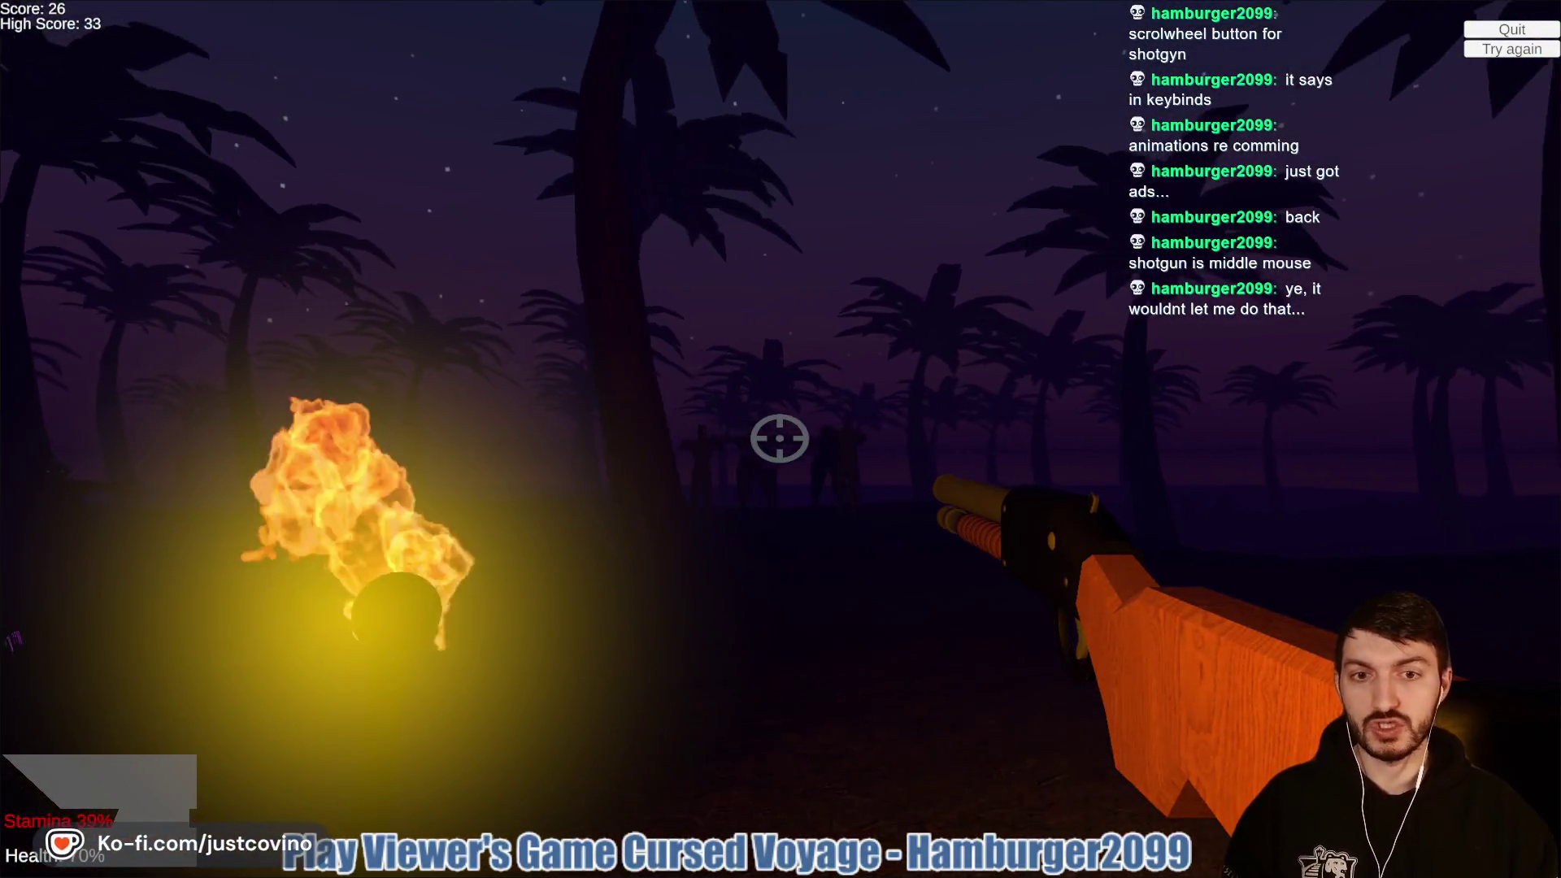
{"action": "left_click", "coordinate": [780, 438]}
{"action": "left_click", "coordinate": [780, 439]}
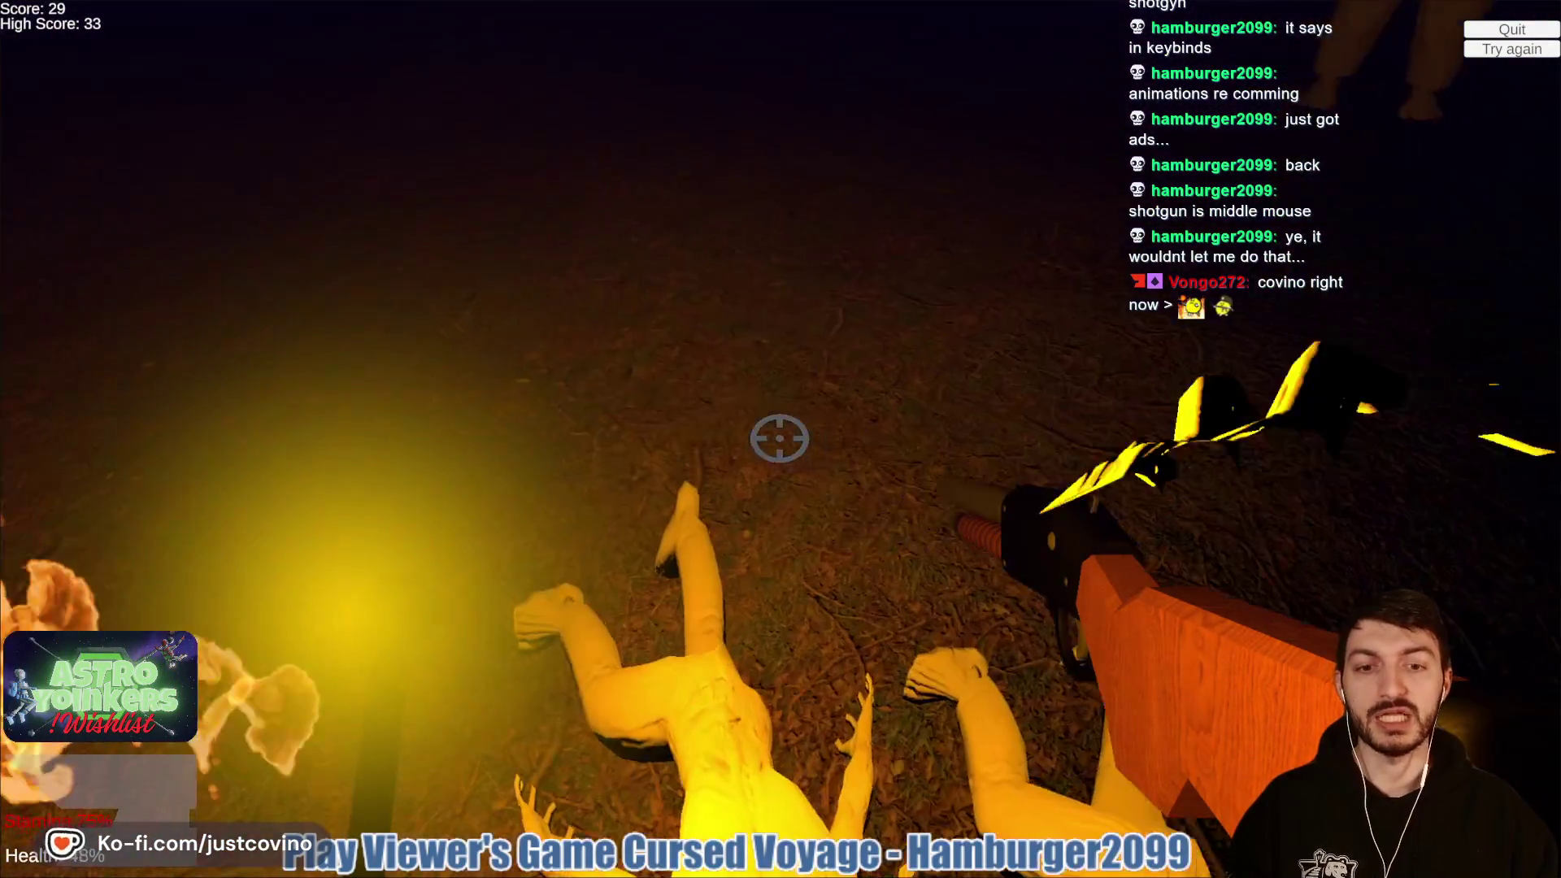
{"action": "left_click", "coordinate": [780, 438]}
{"action": "left_click", "coordinate": [779, 438]}
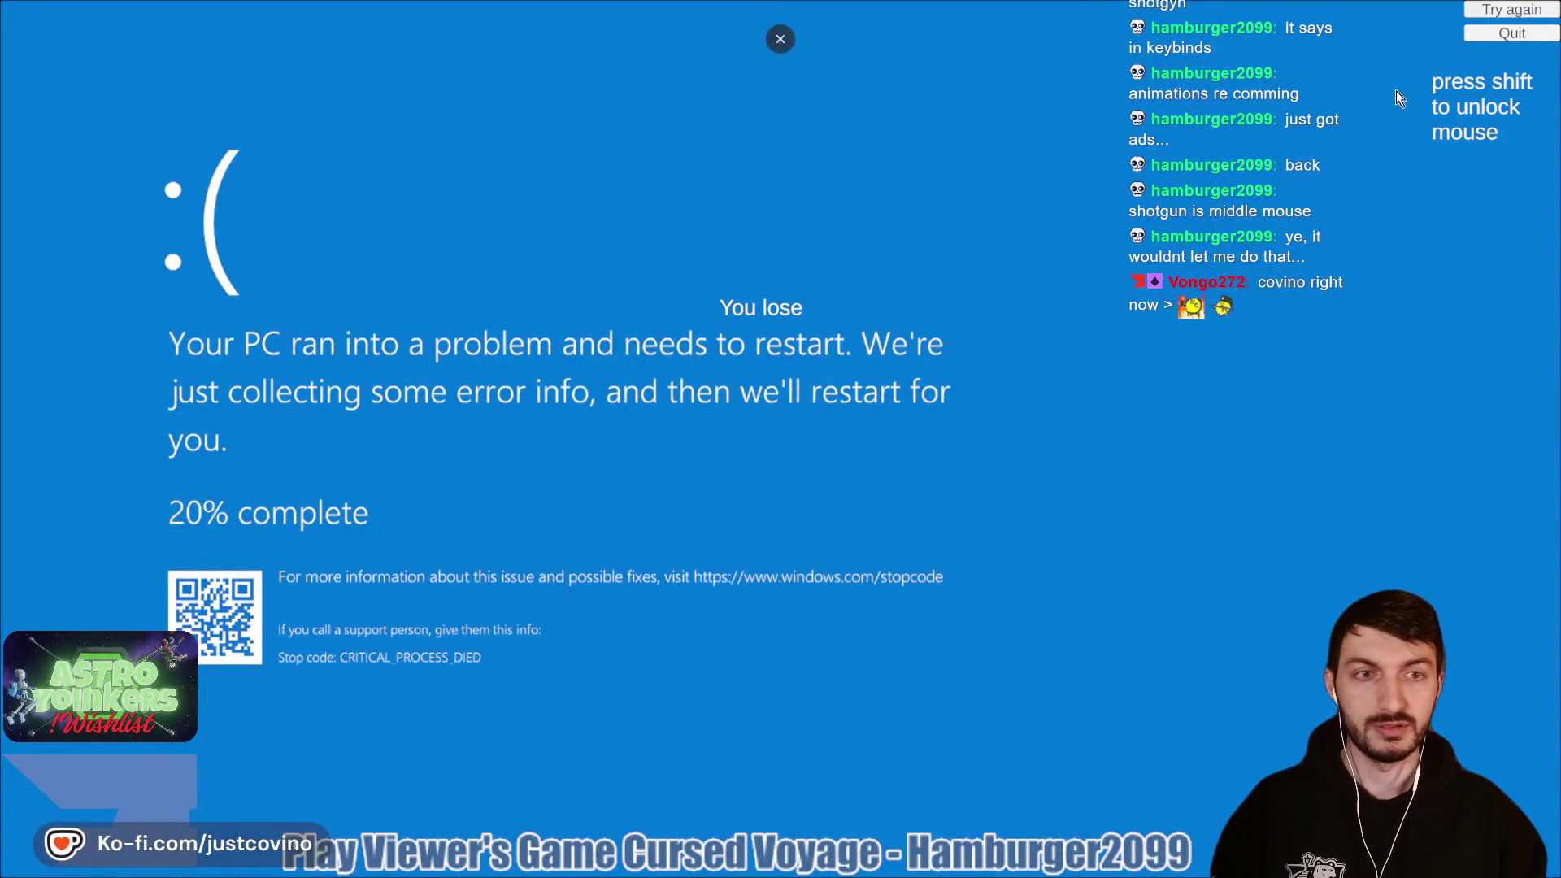
{"action": "left_click", "coordinate": [1512, 9]}
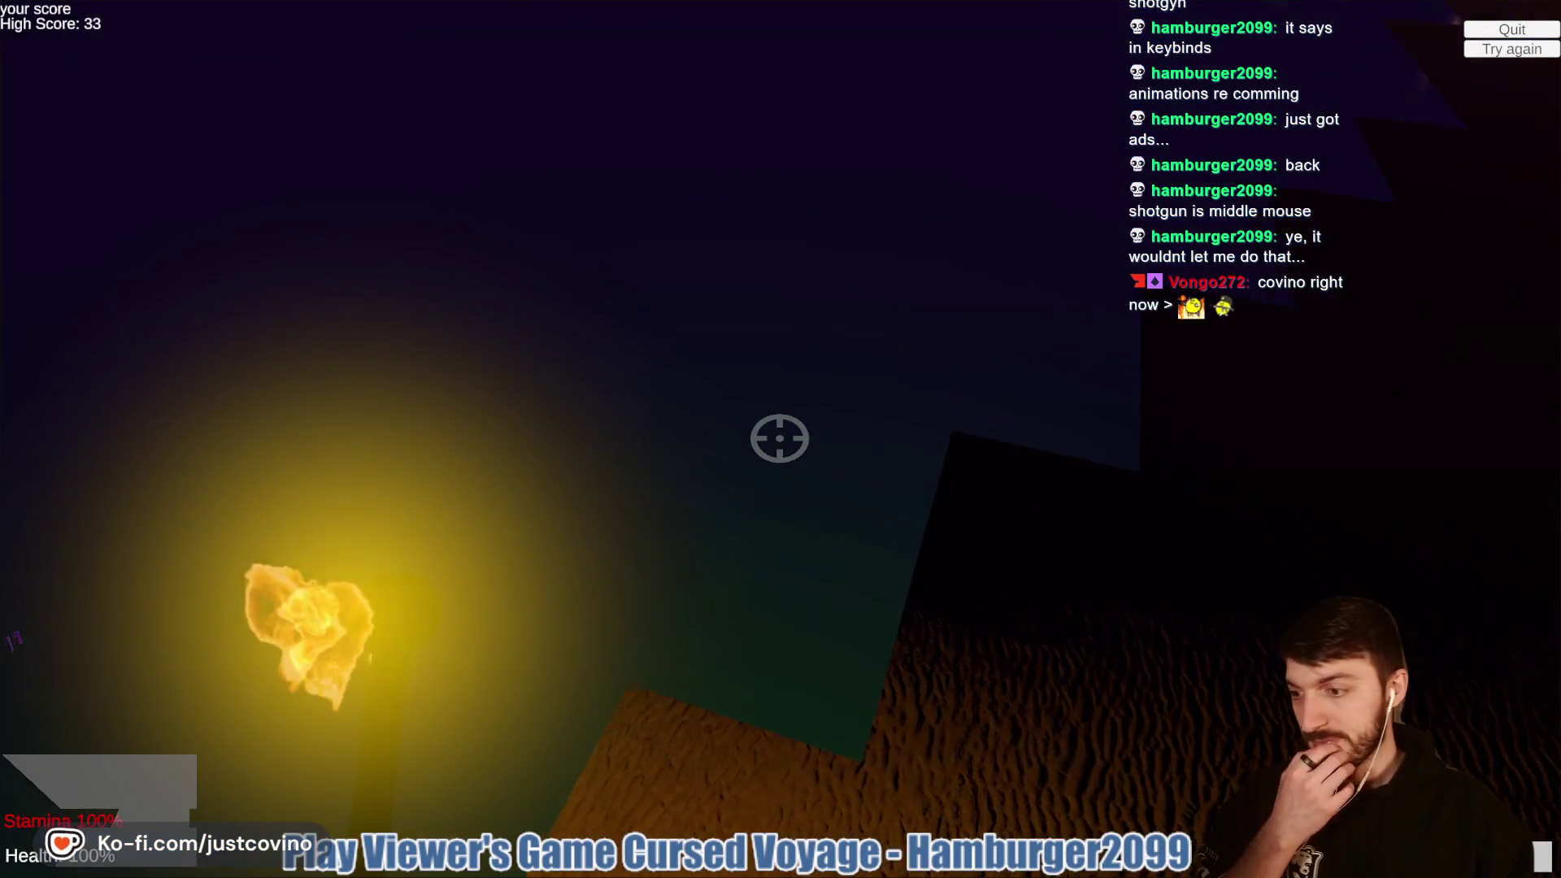
Step: Launch fire blasts near the treasure chest and grab a rum bottle from it
{"action": "left_click", "coordinate": [779, 438]}
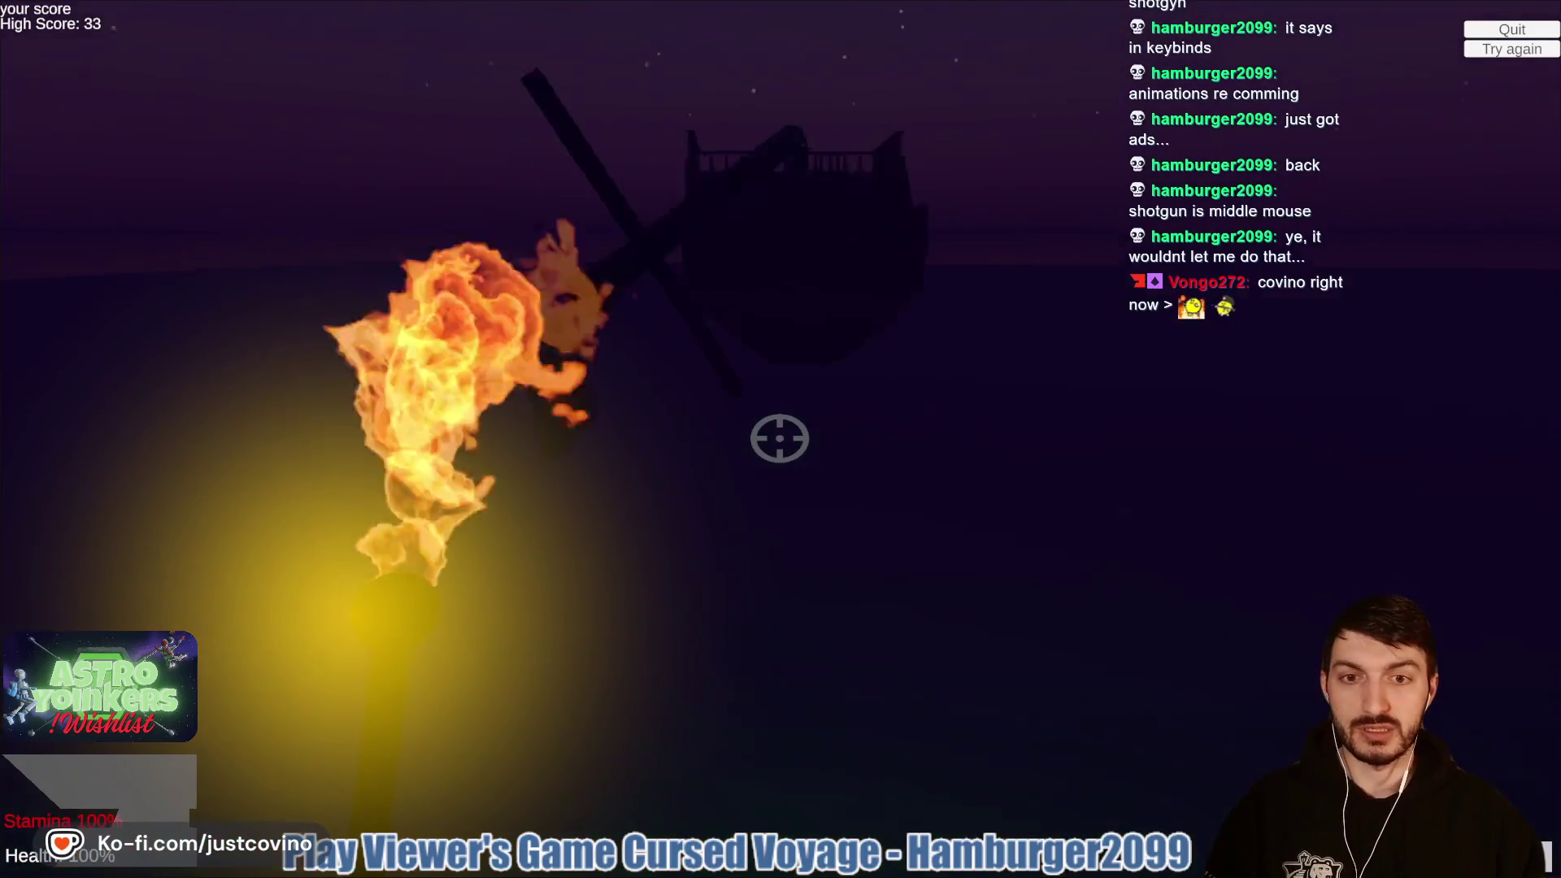
{"action": "left_click", "coordinate": [779, 438]}
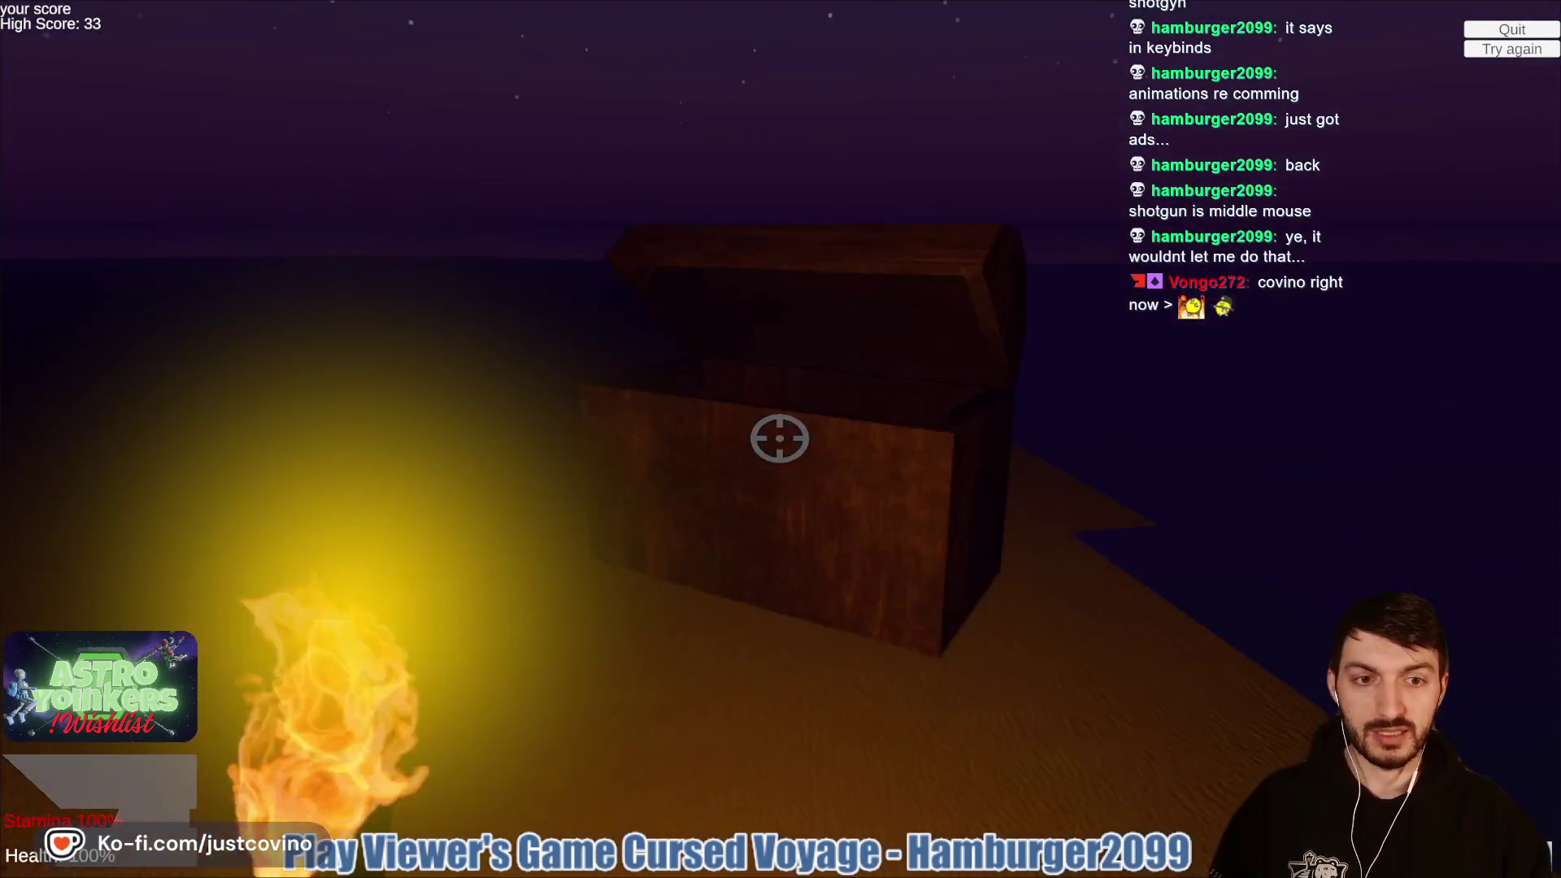
{"action": "key", "text": "w"}
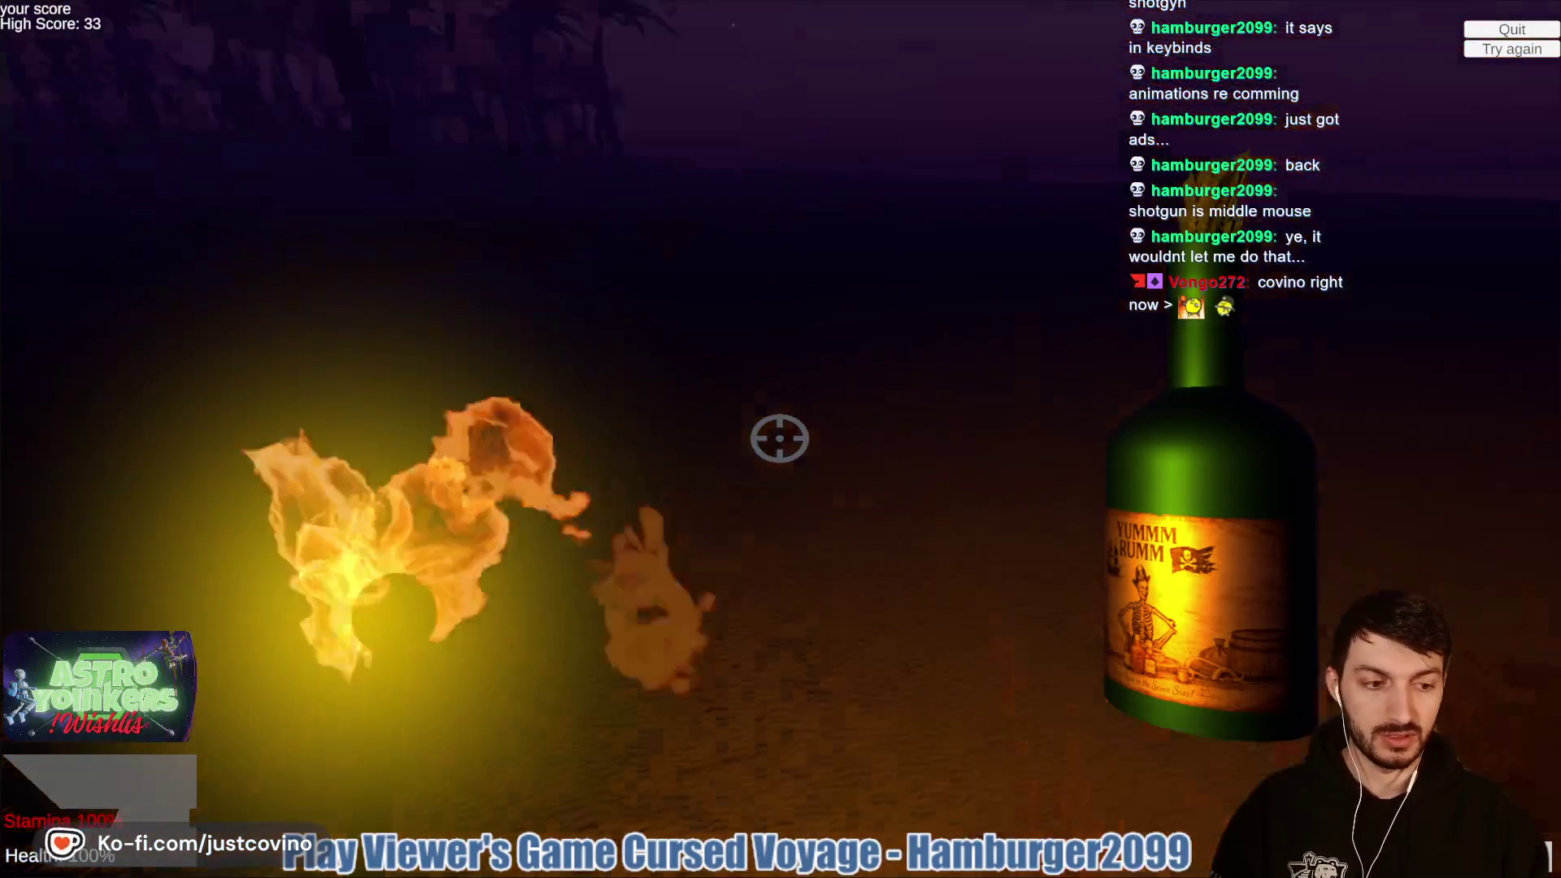
{"action": "left_click", "coordinate": [779, 438]}
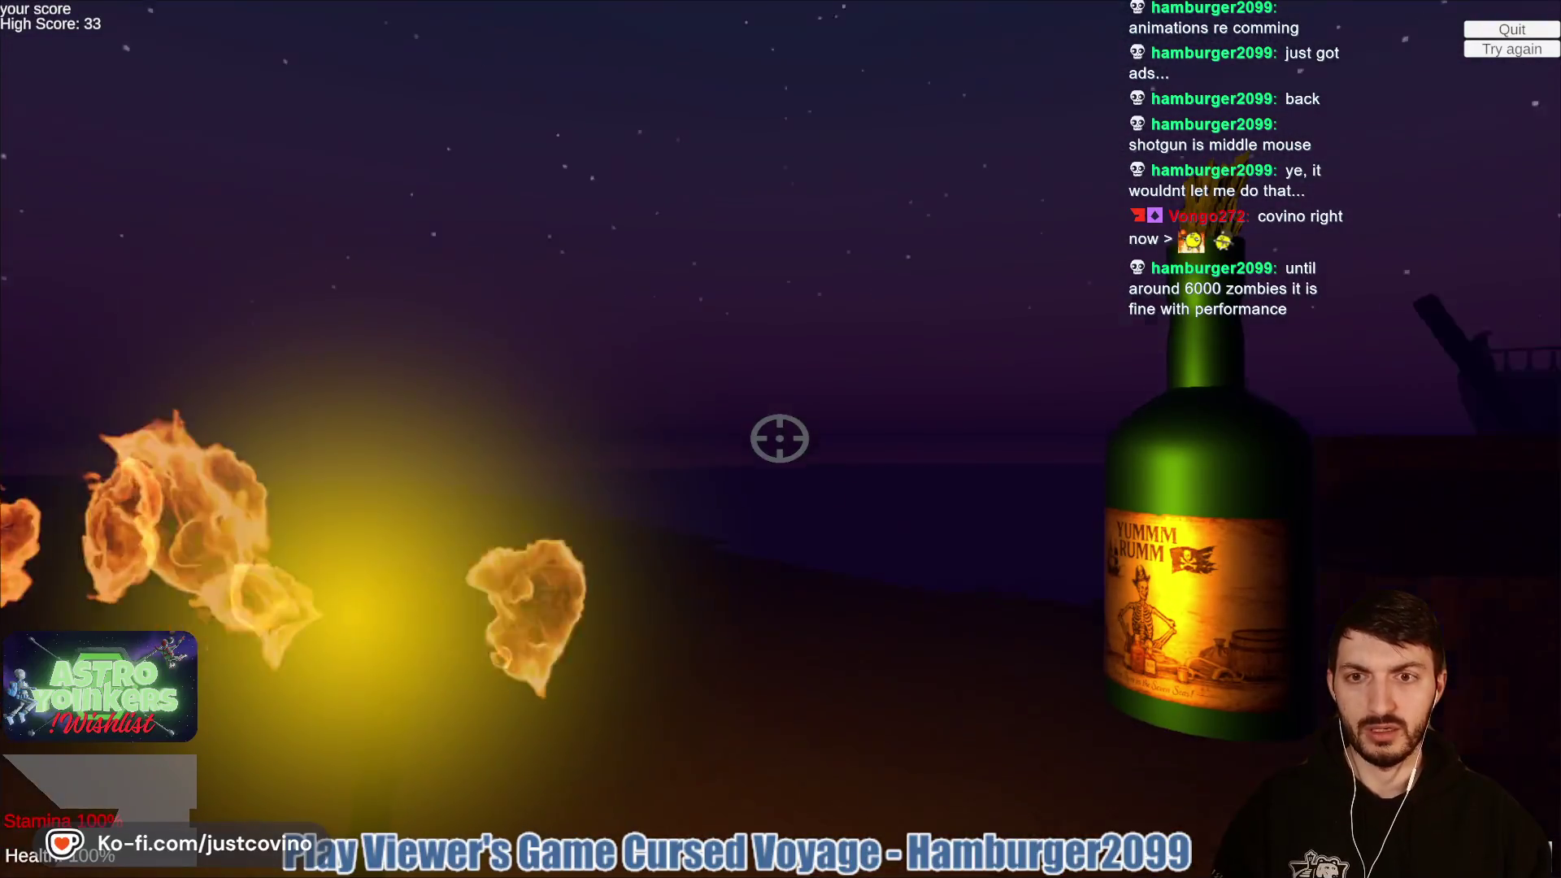
{"action": "left_click", "coordinate": [779, 438]}
{"action": "left_click", "coordinate": [780, 438]}
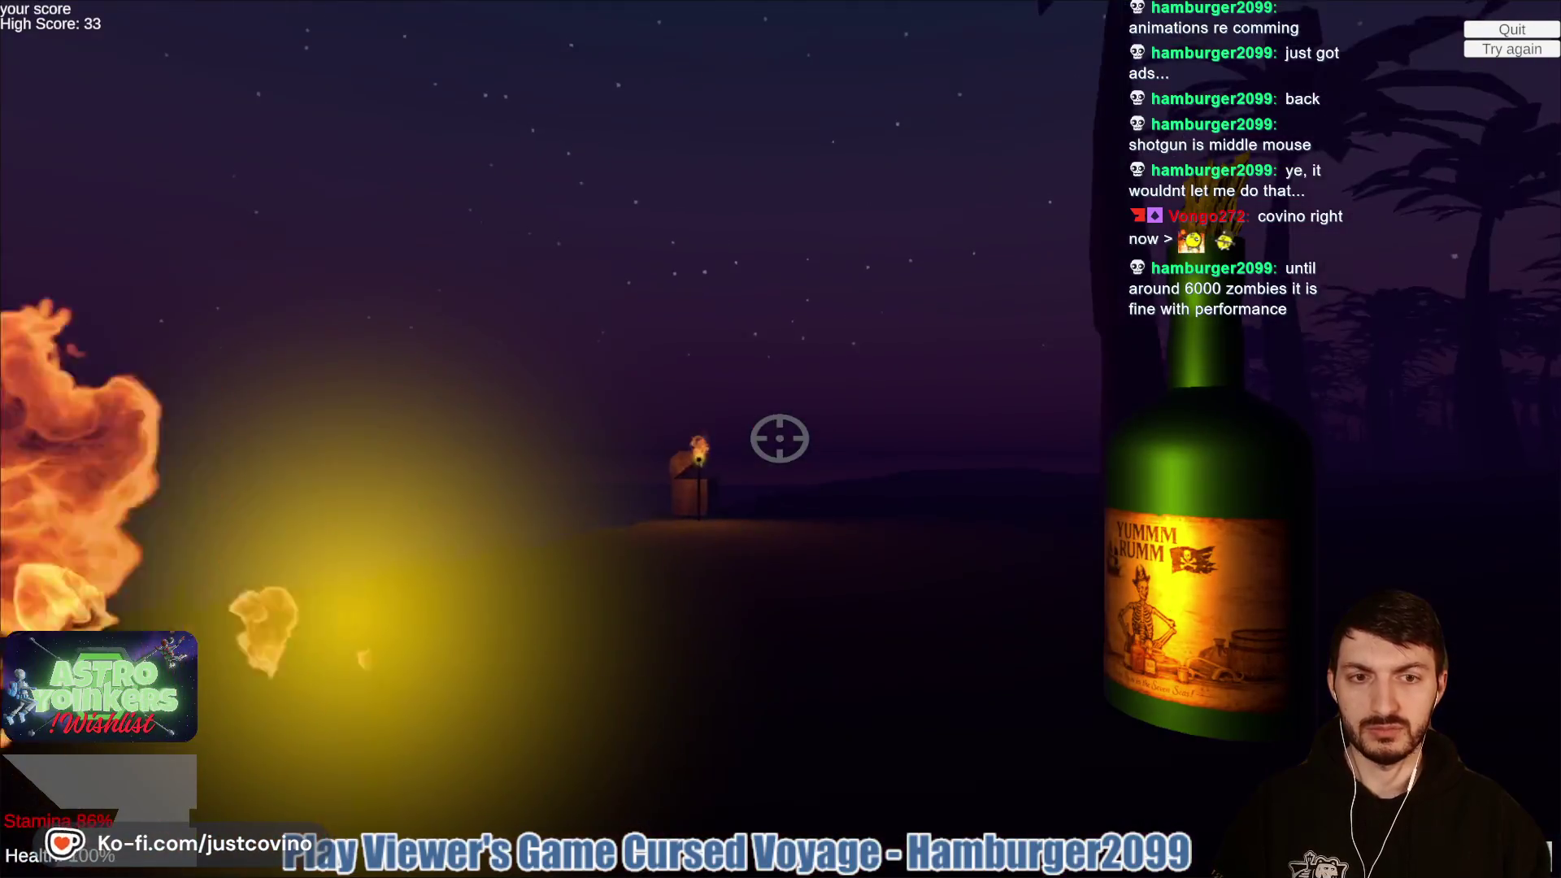
Step: Keep firing blasts toward the zombies, then bring up the settings at score 29
{"action": "left_click", "coordinate": [779, 438]}
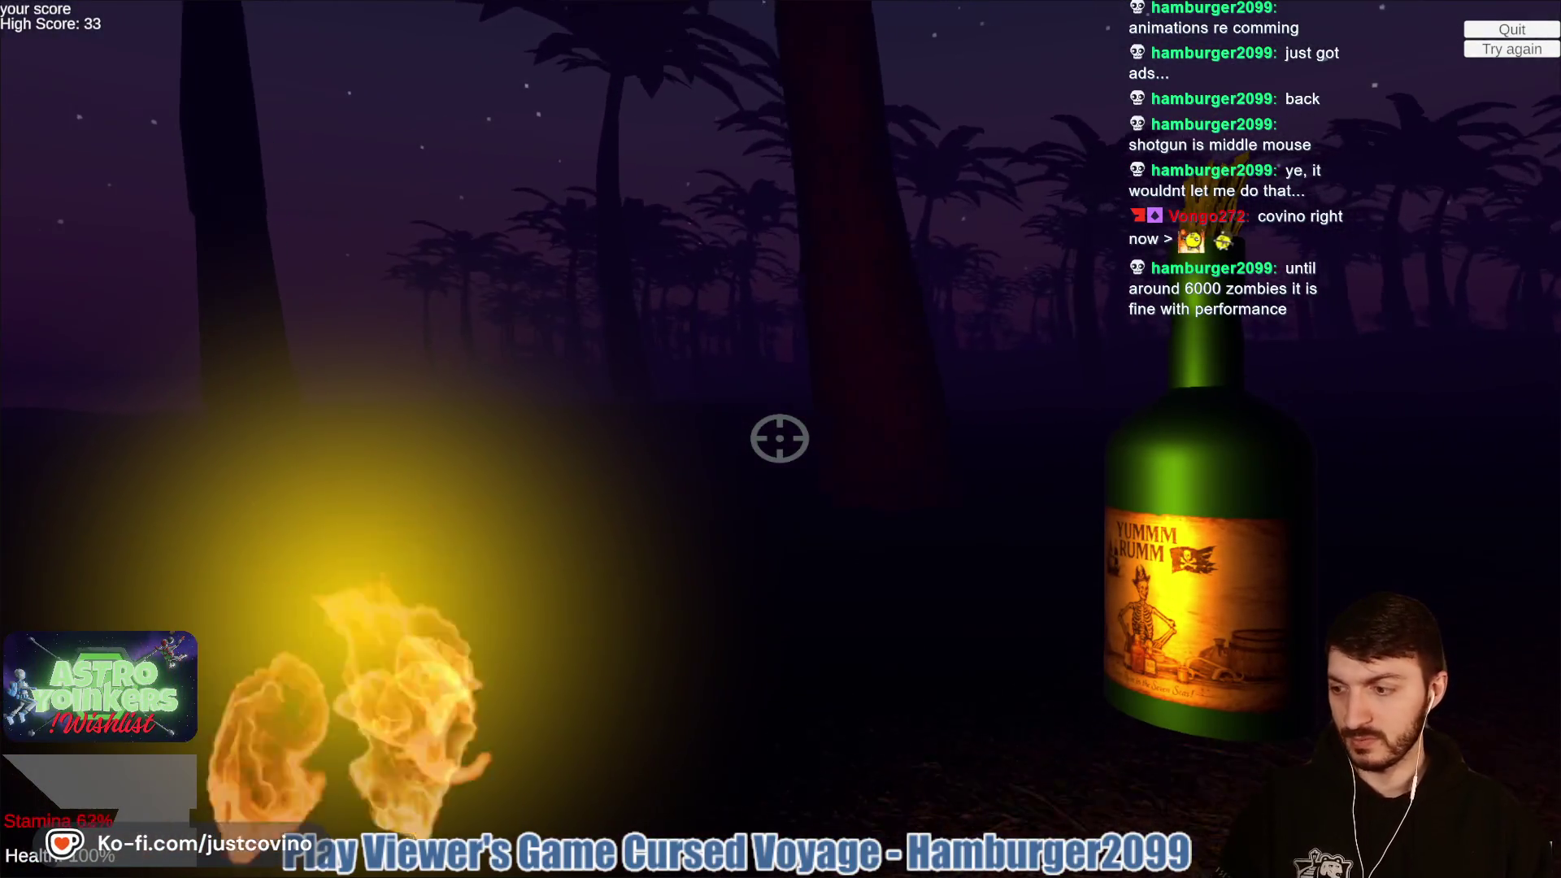
{"action": "left_click", "coordinate": [779, 438]}
{"action": "left_click", "coordinate": [780, 439]}
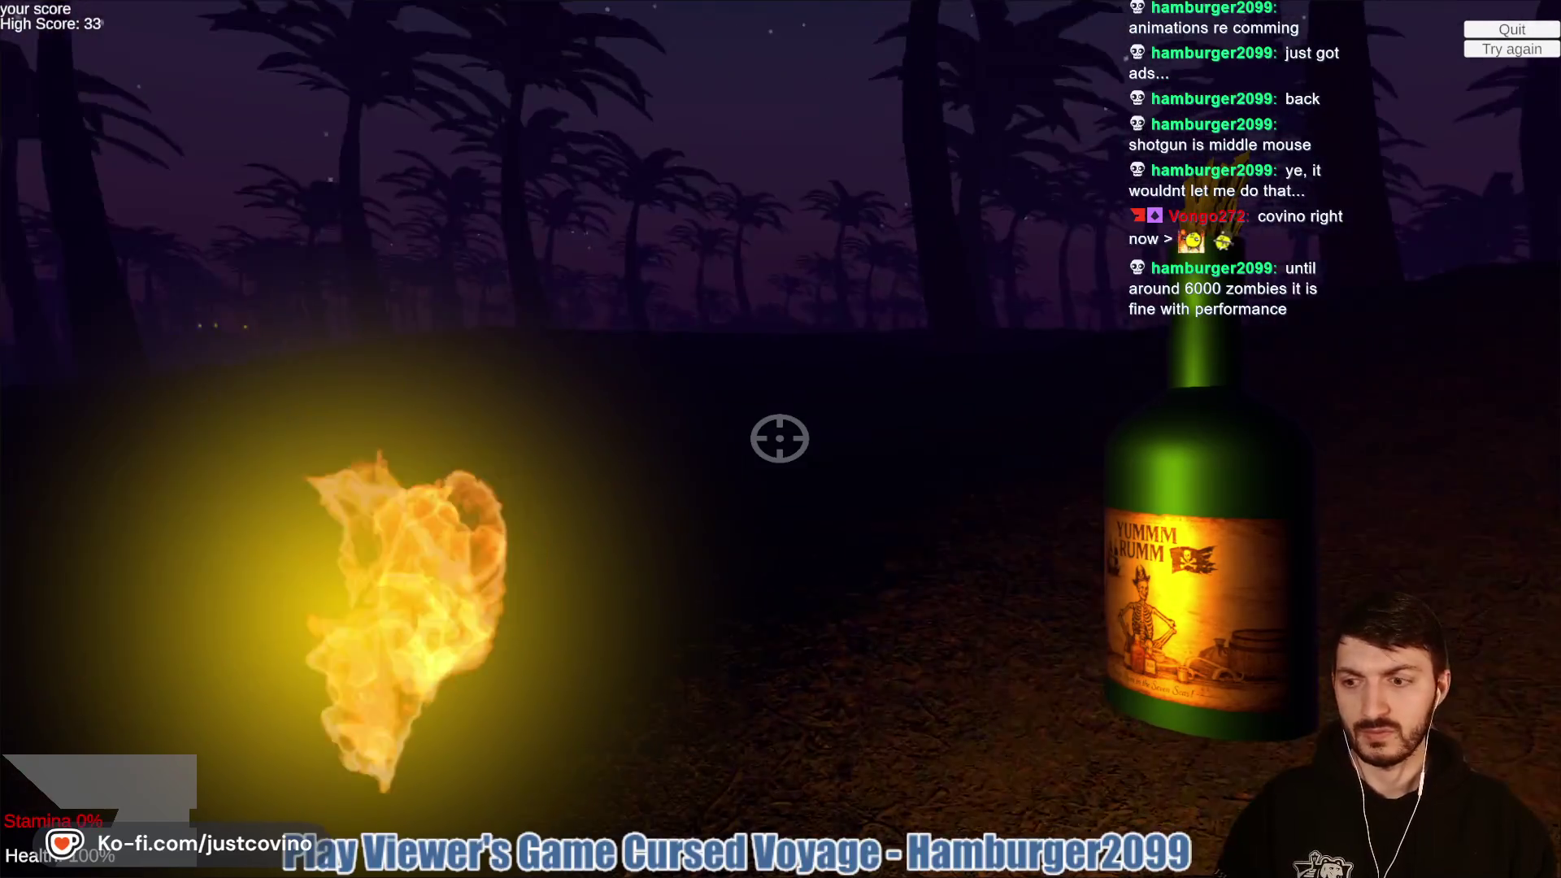
{"action": "left_click", "coordinate": [779, 438]}
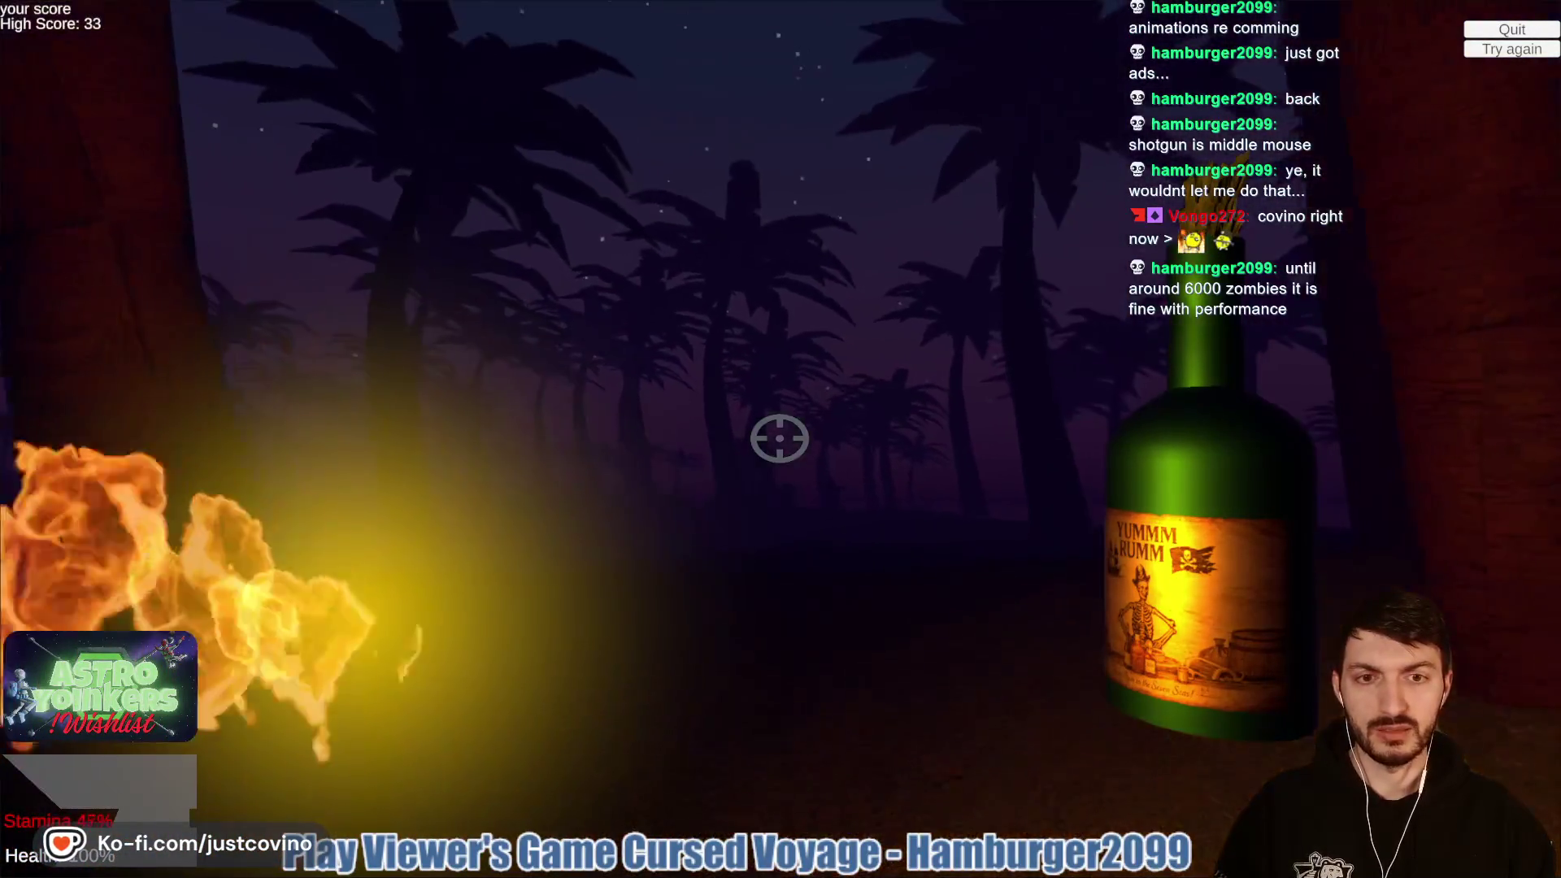
{"action": "left_click", "coordinate": [780, 438]}
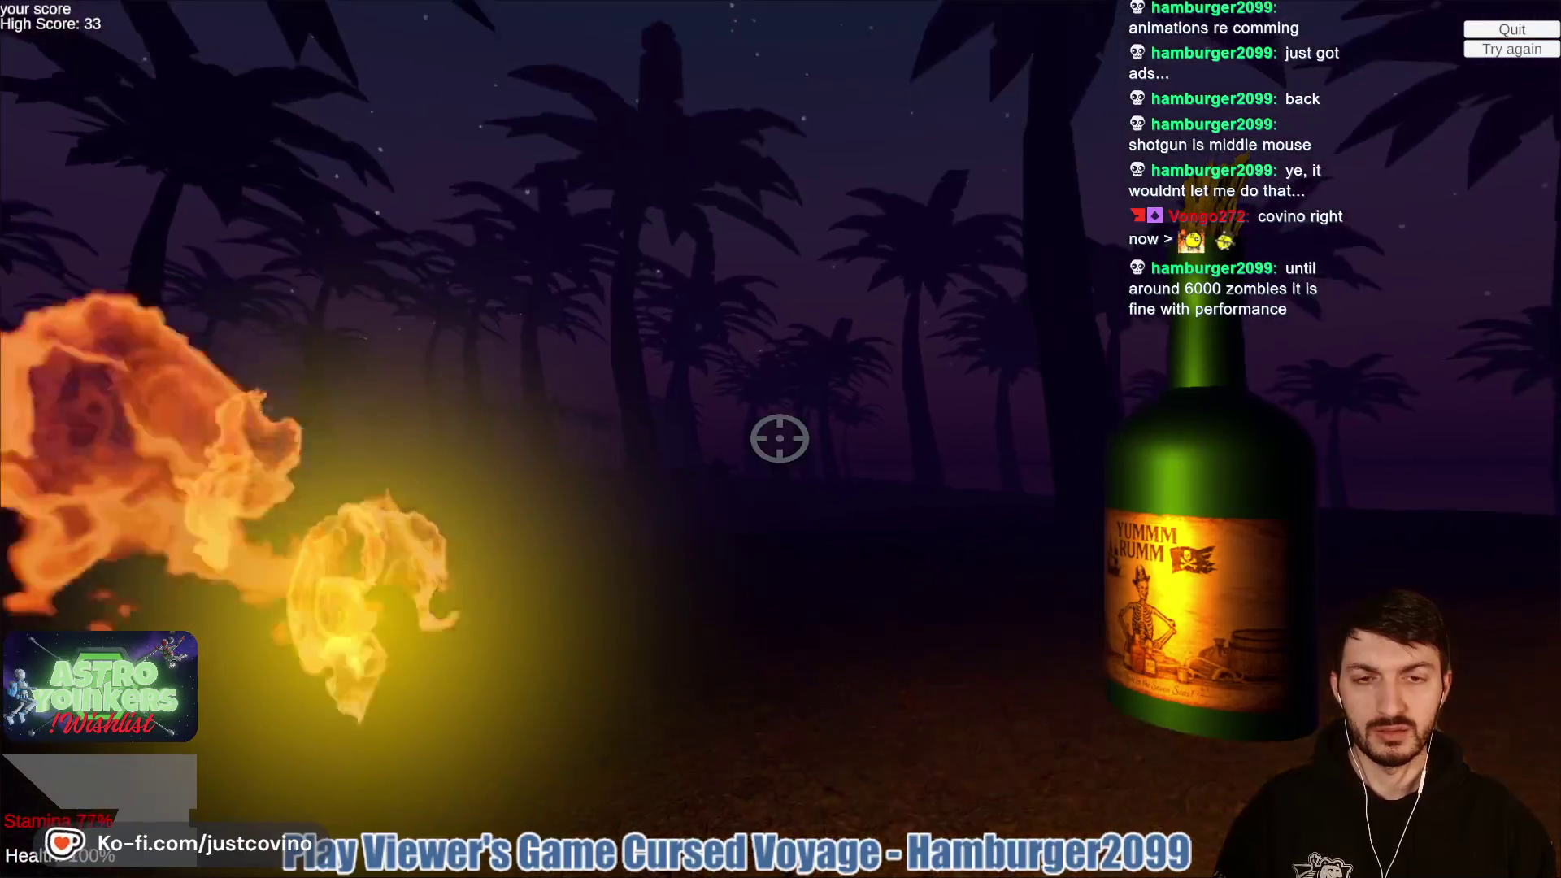
{"action": "left_click", "coordinate": [780, 439]}
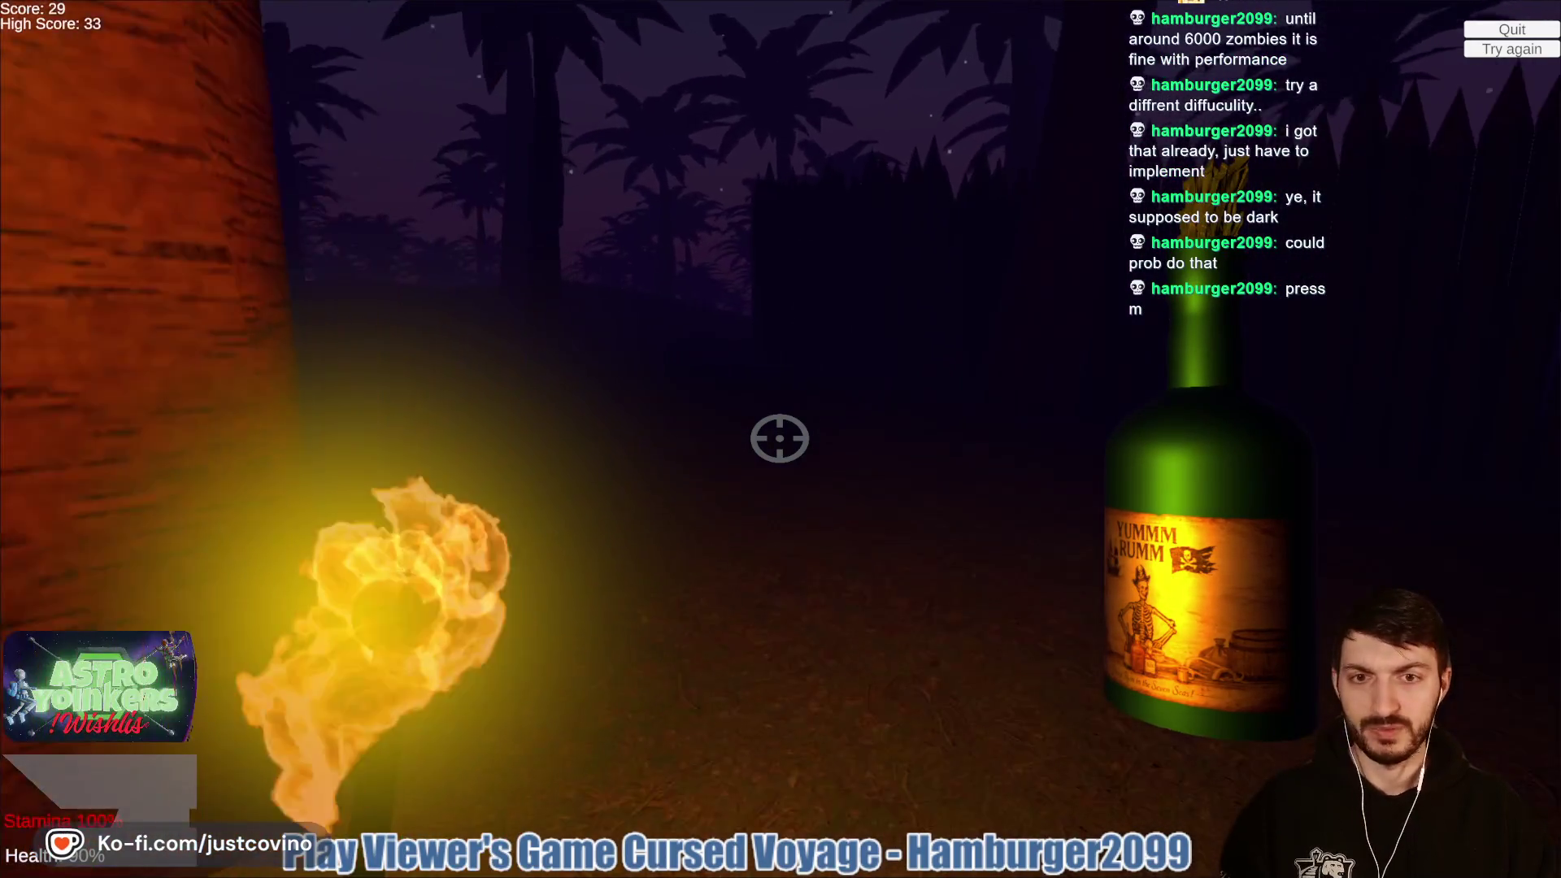
{"action": "key", "text": "m"}
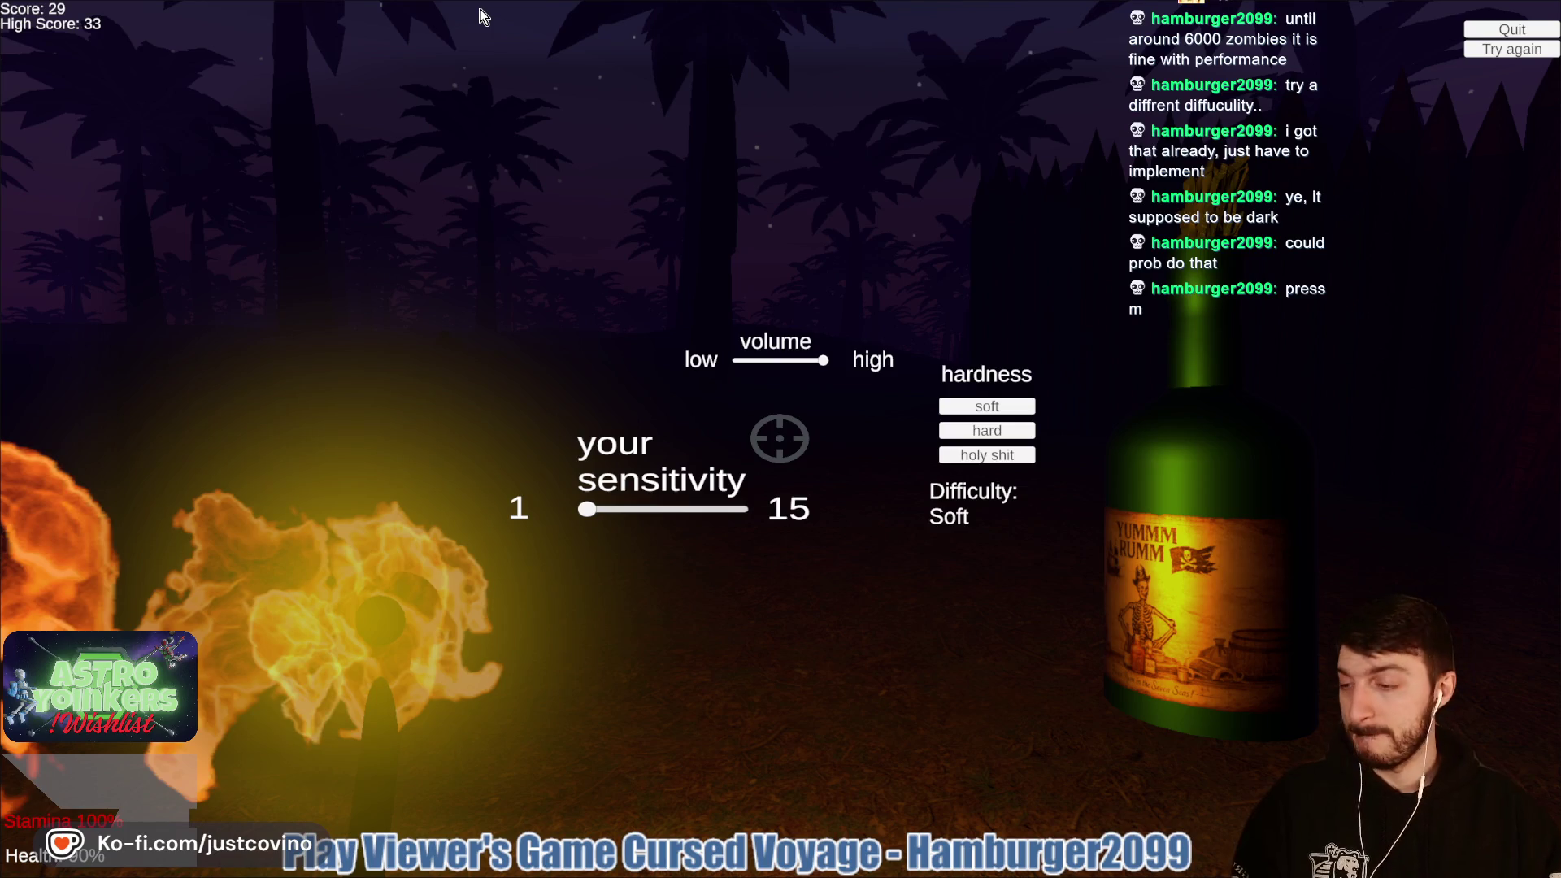
Step: Close the settings and keep launching fireballs at the zombie line, pushing the score to 194
{"action": "key", "text": "m"}
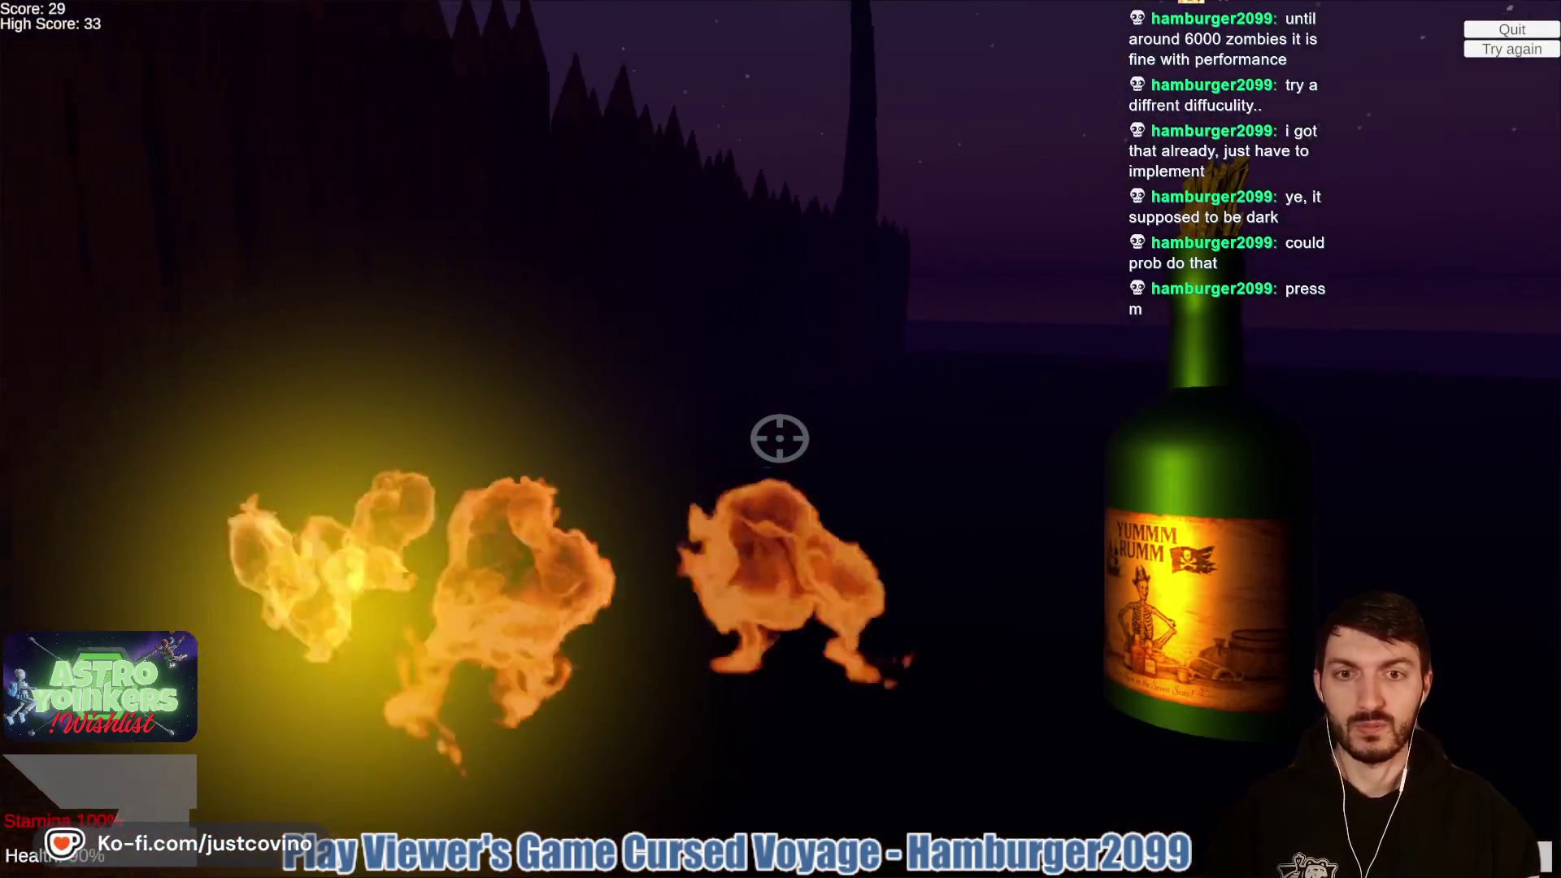
{"action": "left_click", "coordinate": [780, 439]}
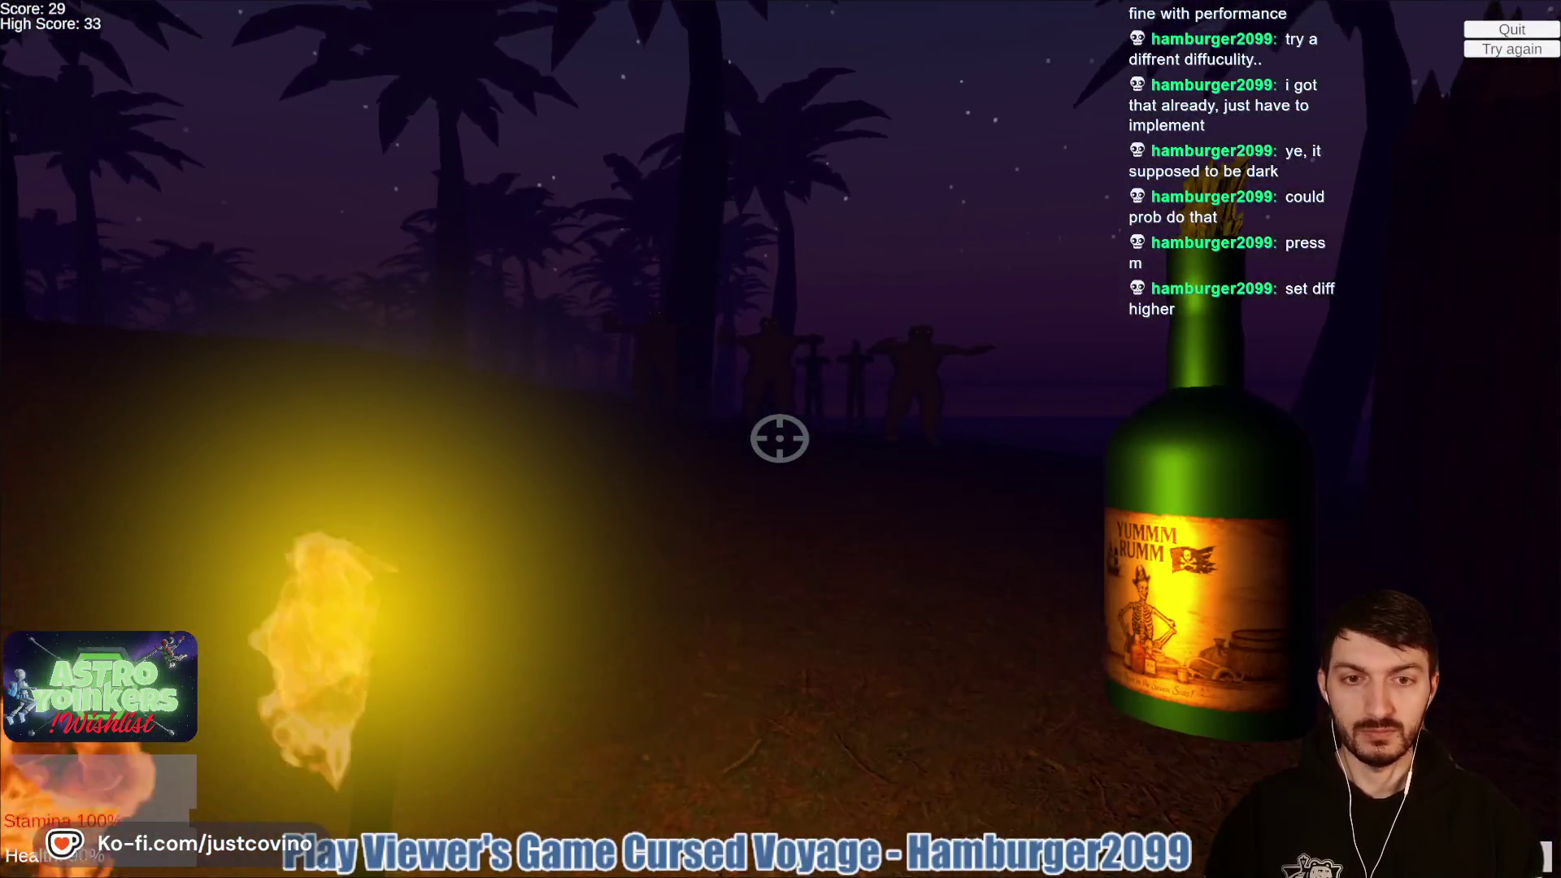
{"action": "left_click", "coordinate": [780, 439]}
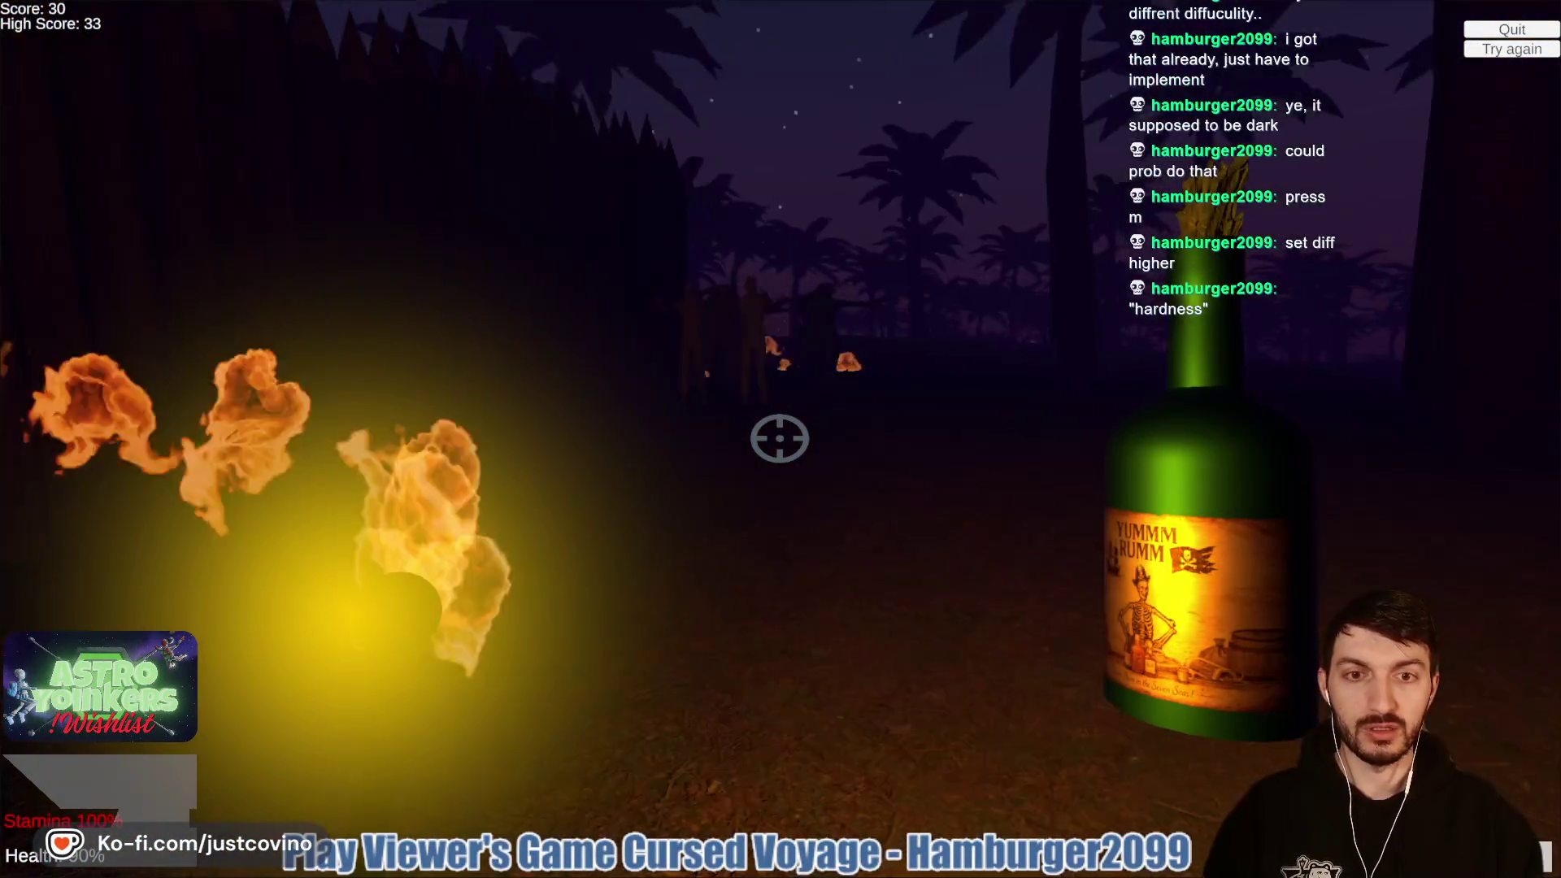
{"action": "left_click", "coordinate": [779, 439]}
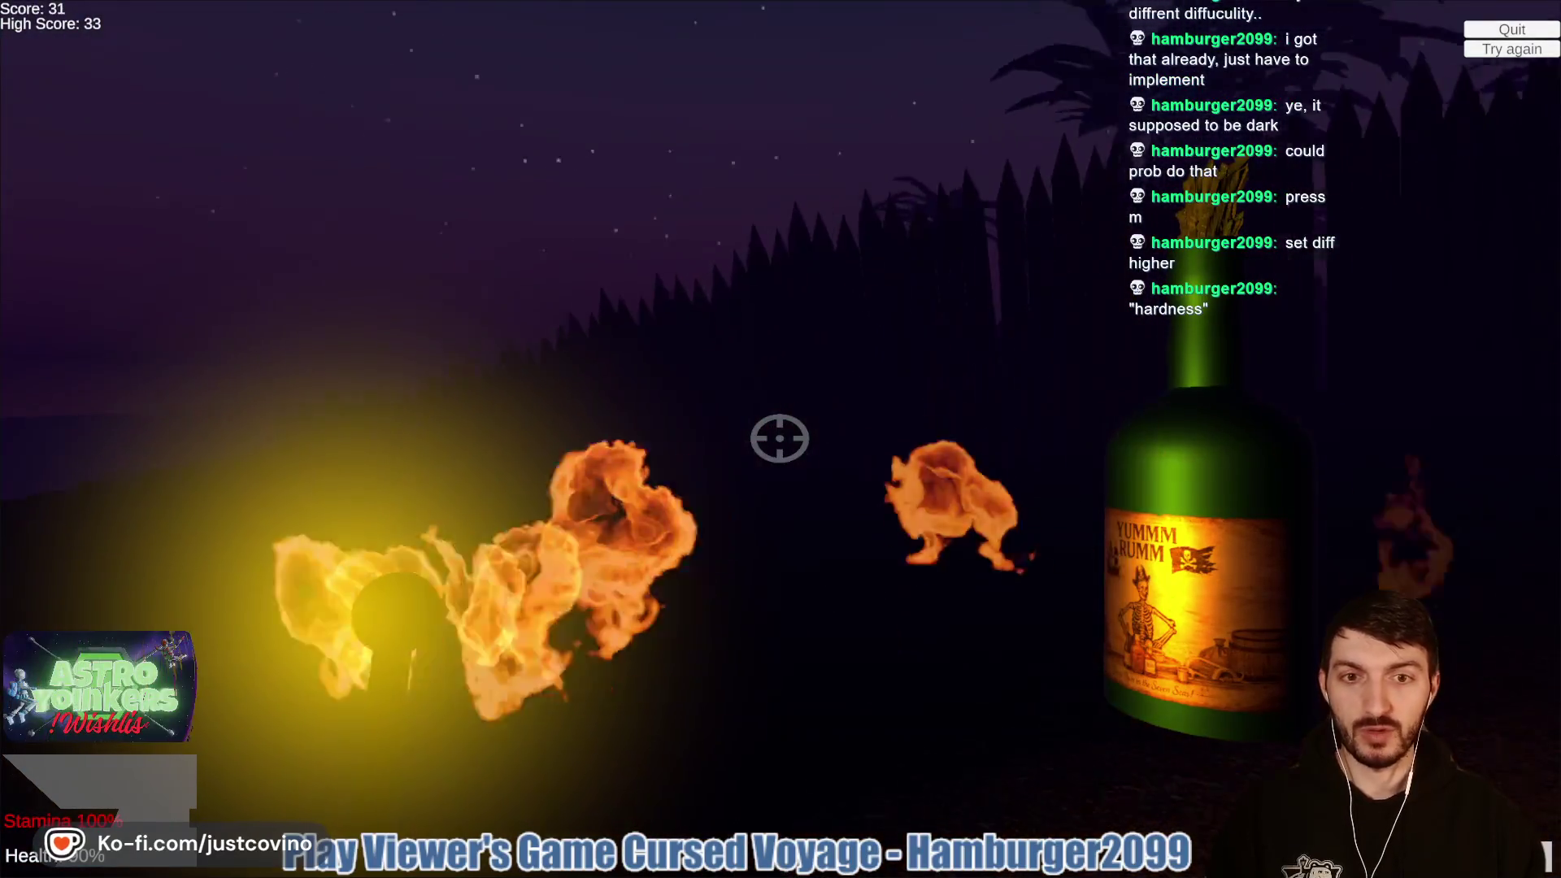
{"action": "left_click", "coordinate": [779, 439]}
{"action": "left_click", "coordinate": [779, 439]}
{"action": "left_click", "coordinate": [780, 439]}
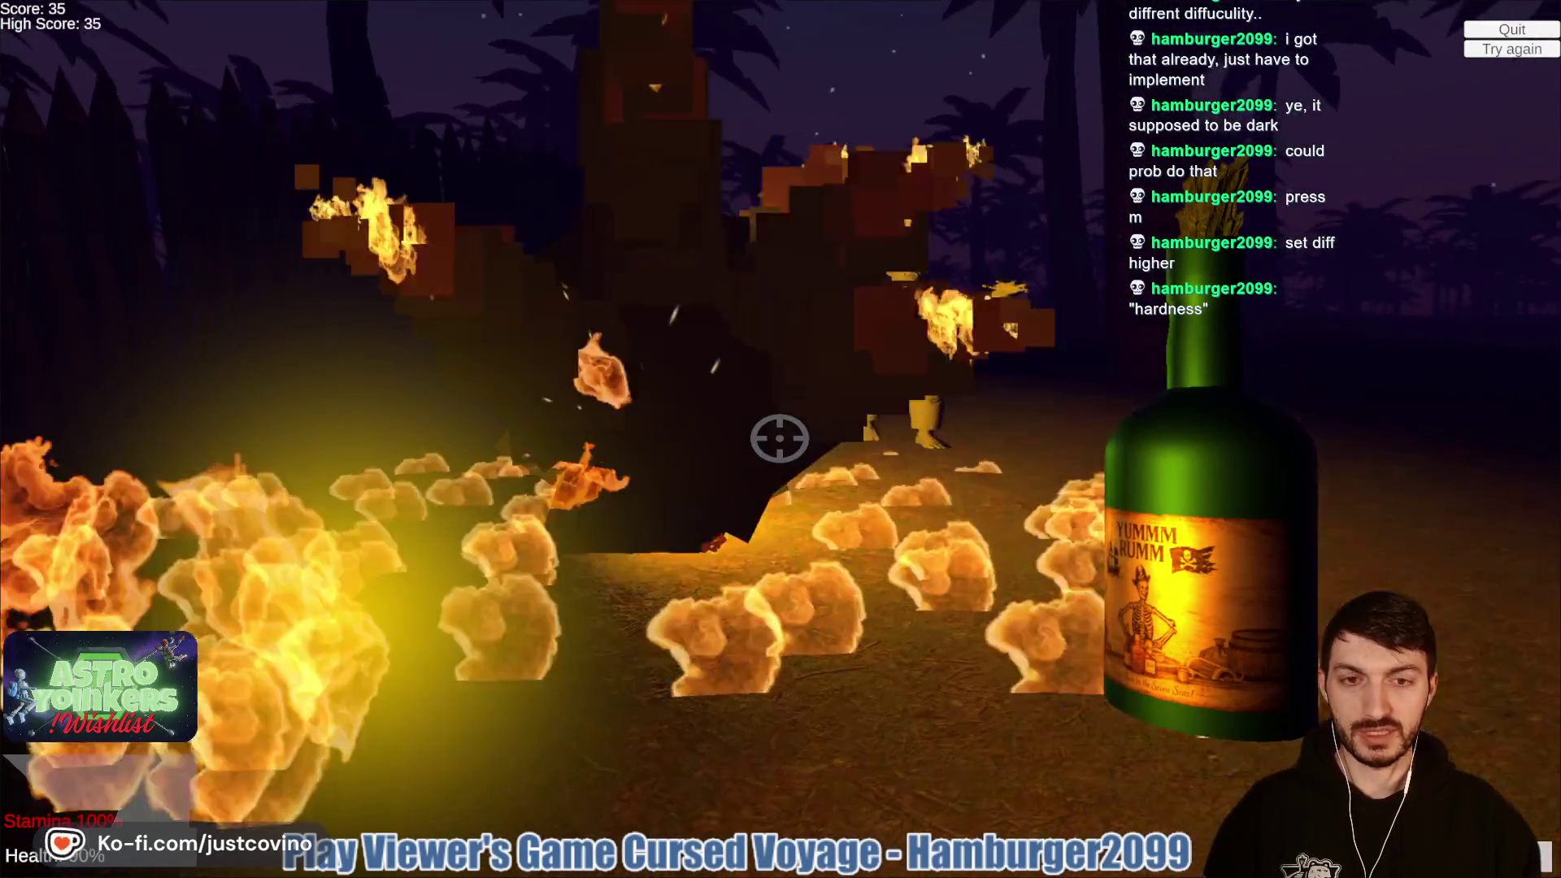
{"action": "left_click", "coordinate": [780, 439]}
{"action": "left_click", "coordinate": [780, 439]}
{"action": "left_click", "coordinate": [779, 439]}
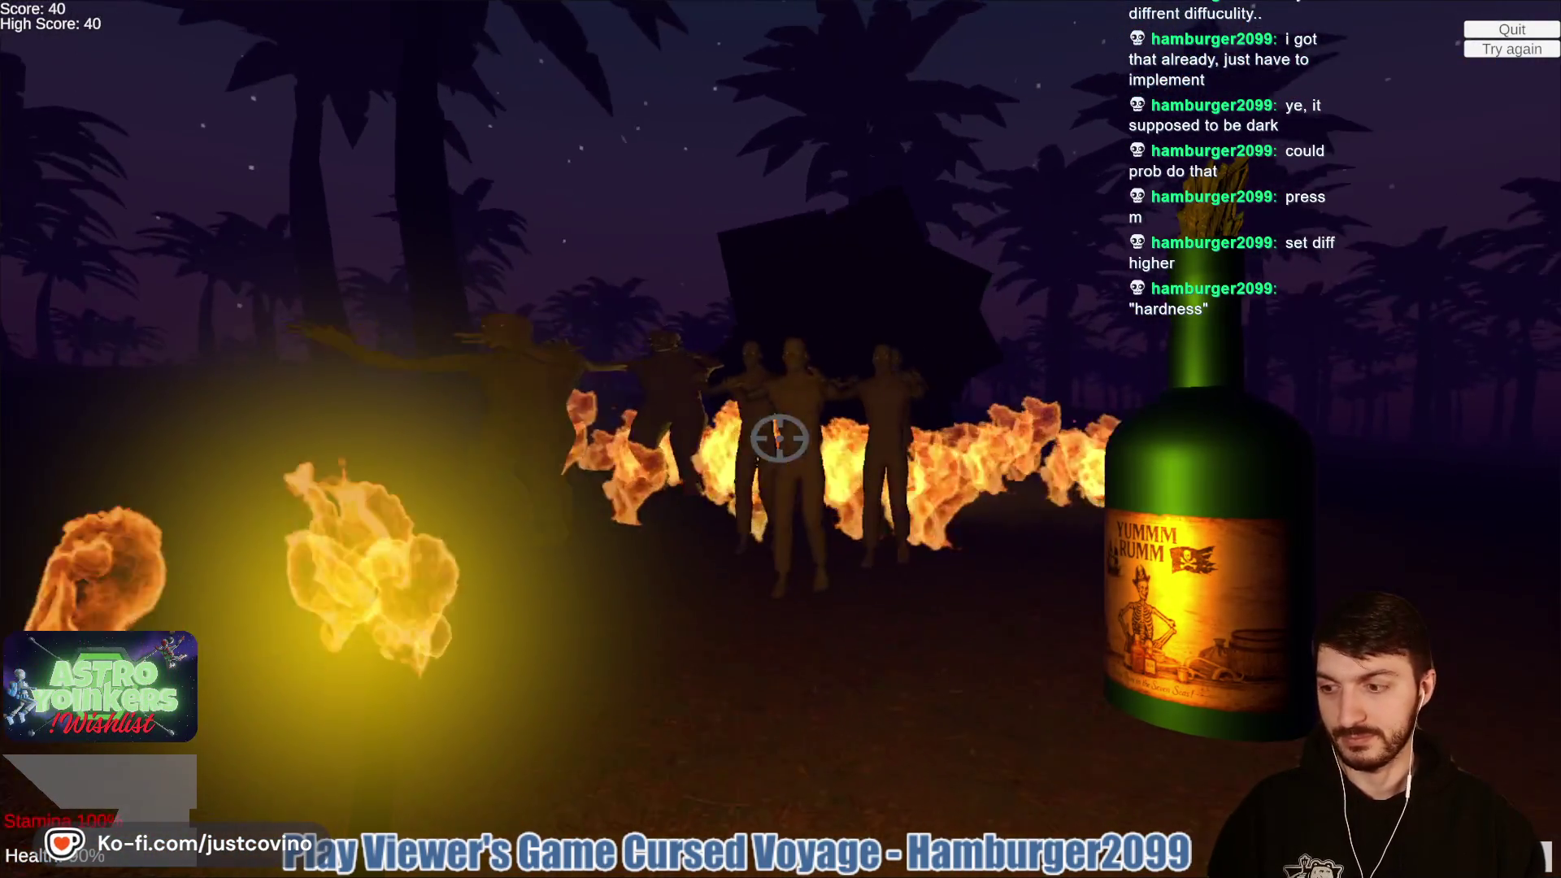
{"action": "left_click", "coordinate": [780, 439]}
{"action": "left_click", "coordinate": [780, 438]}
{"action": "left_click", "coordinate": [780, 439]}
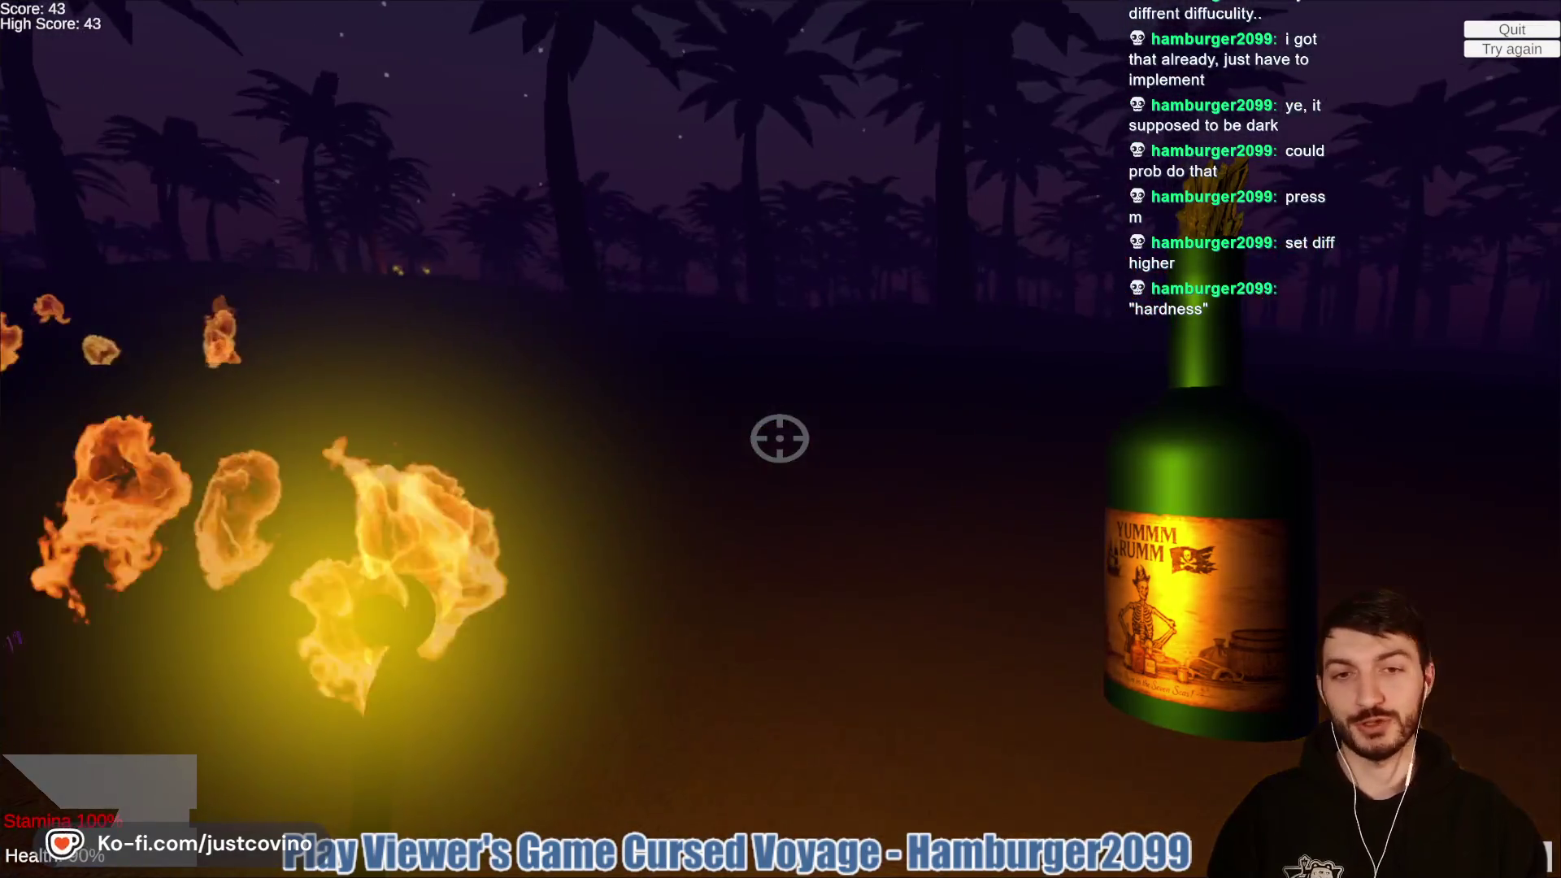
{"action": "left_click", "coordinate": [780, 439]}
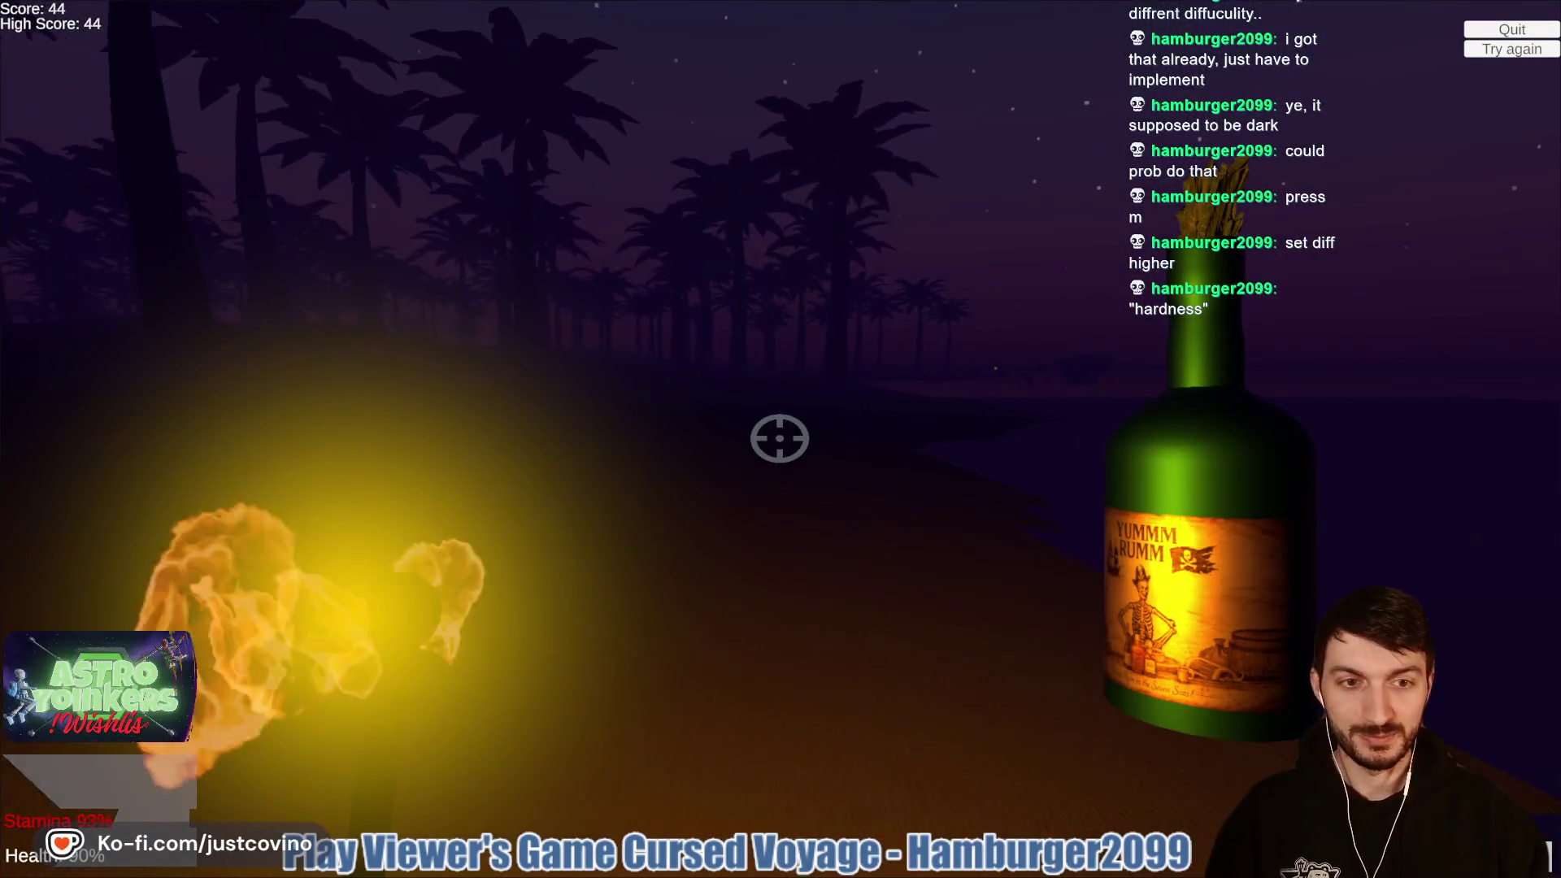
{"action": "left_click", "coordinate": [780, 439]}
{"action": "left_click", "coordinate": [779, 439]}
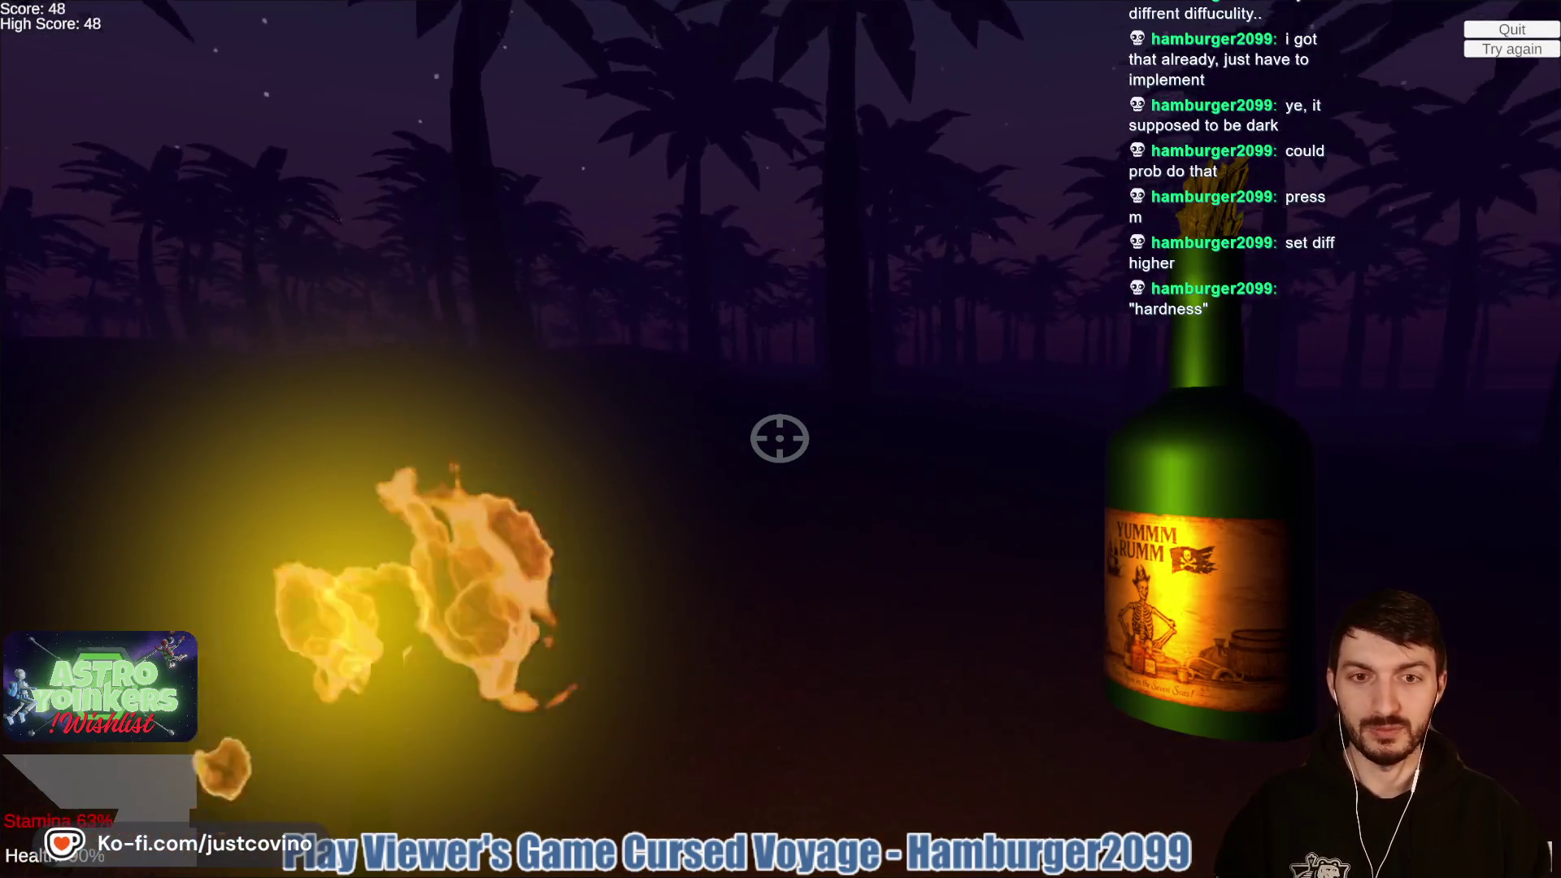
{"action": "left_click", "coordinate": [779, 439]}
{"action": "left_click", "coordinate": [780, 439]}
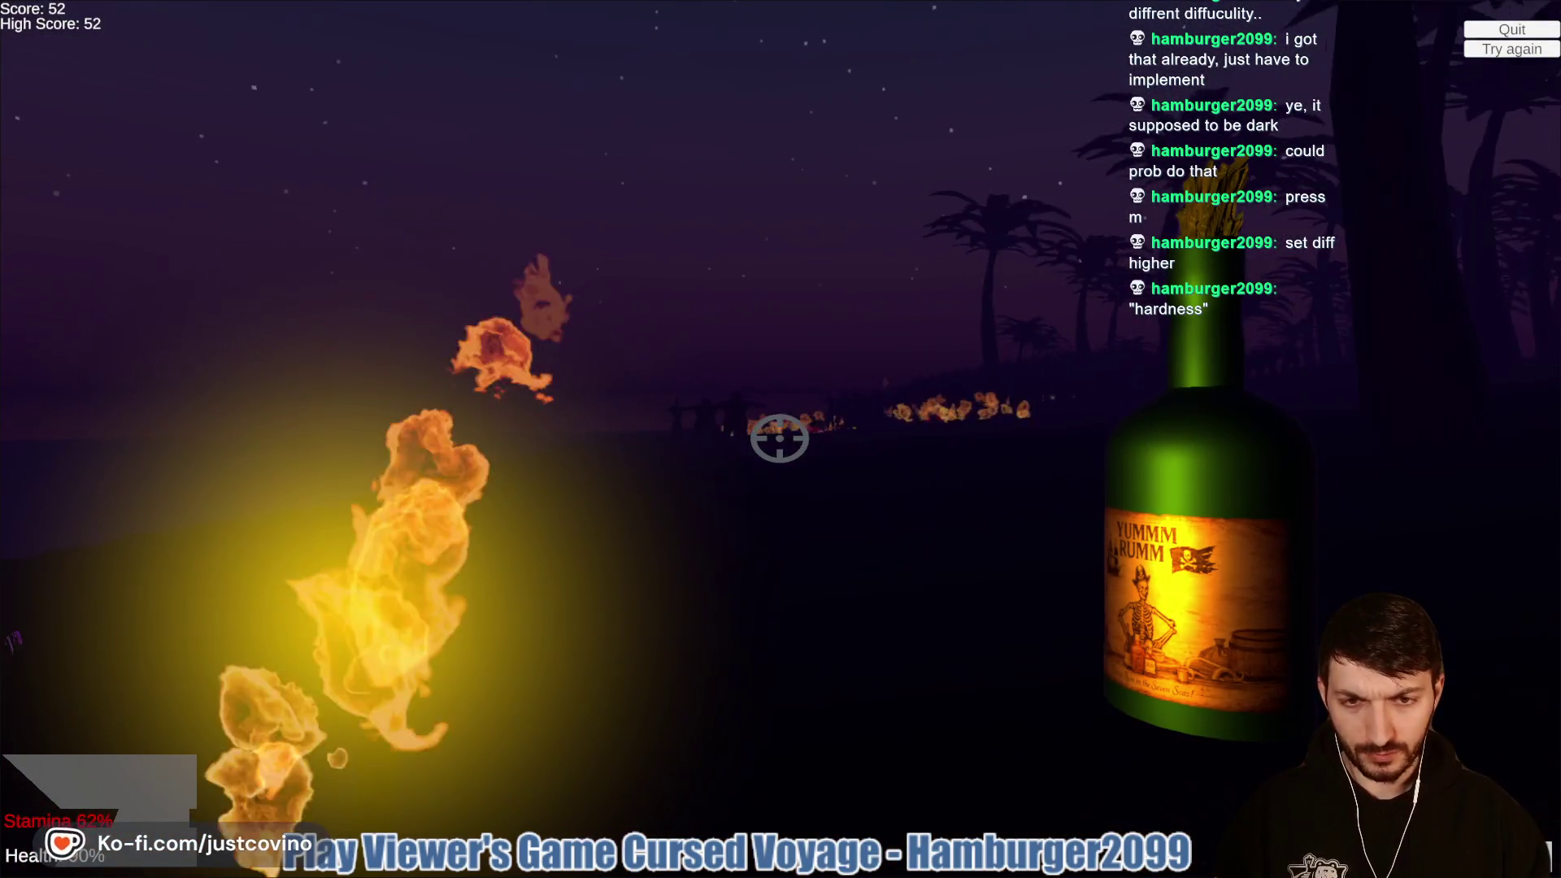
{"action": "left_click", "coordinate": [780, 439]}
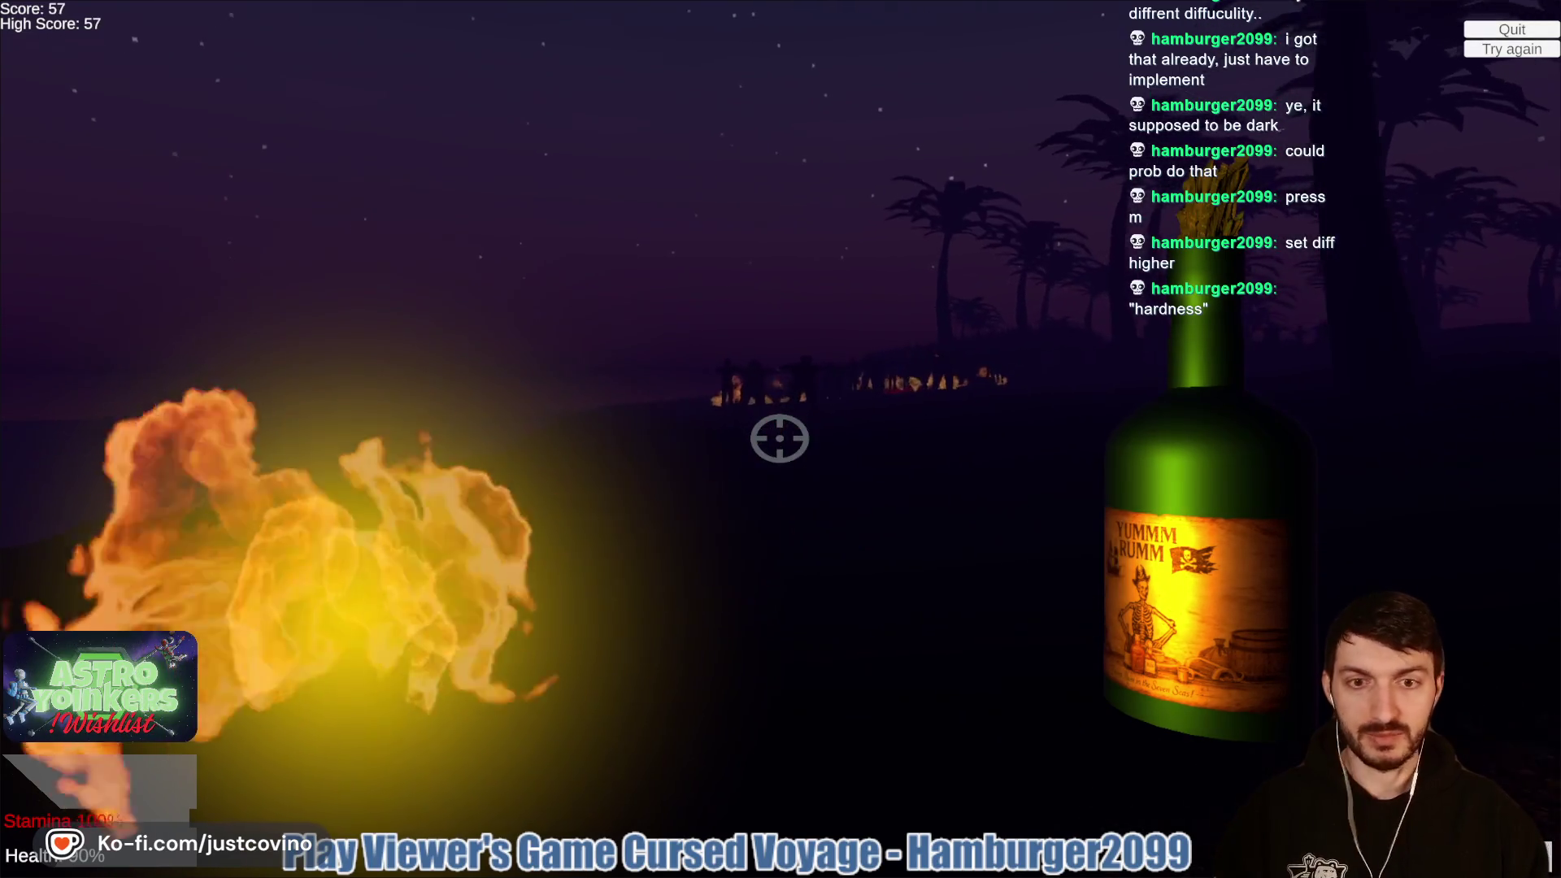
{"action": "left_click", "coordinate": [780, 439]}
{"action": "left_click", "coordinate": [780, 438]}
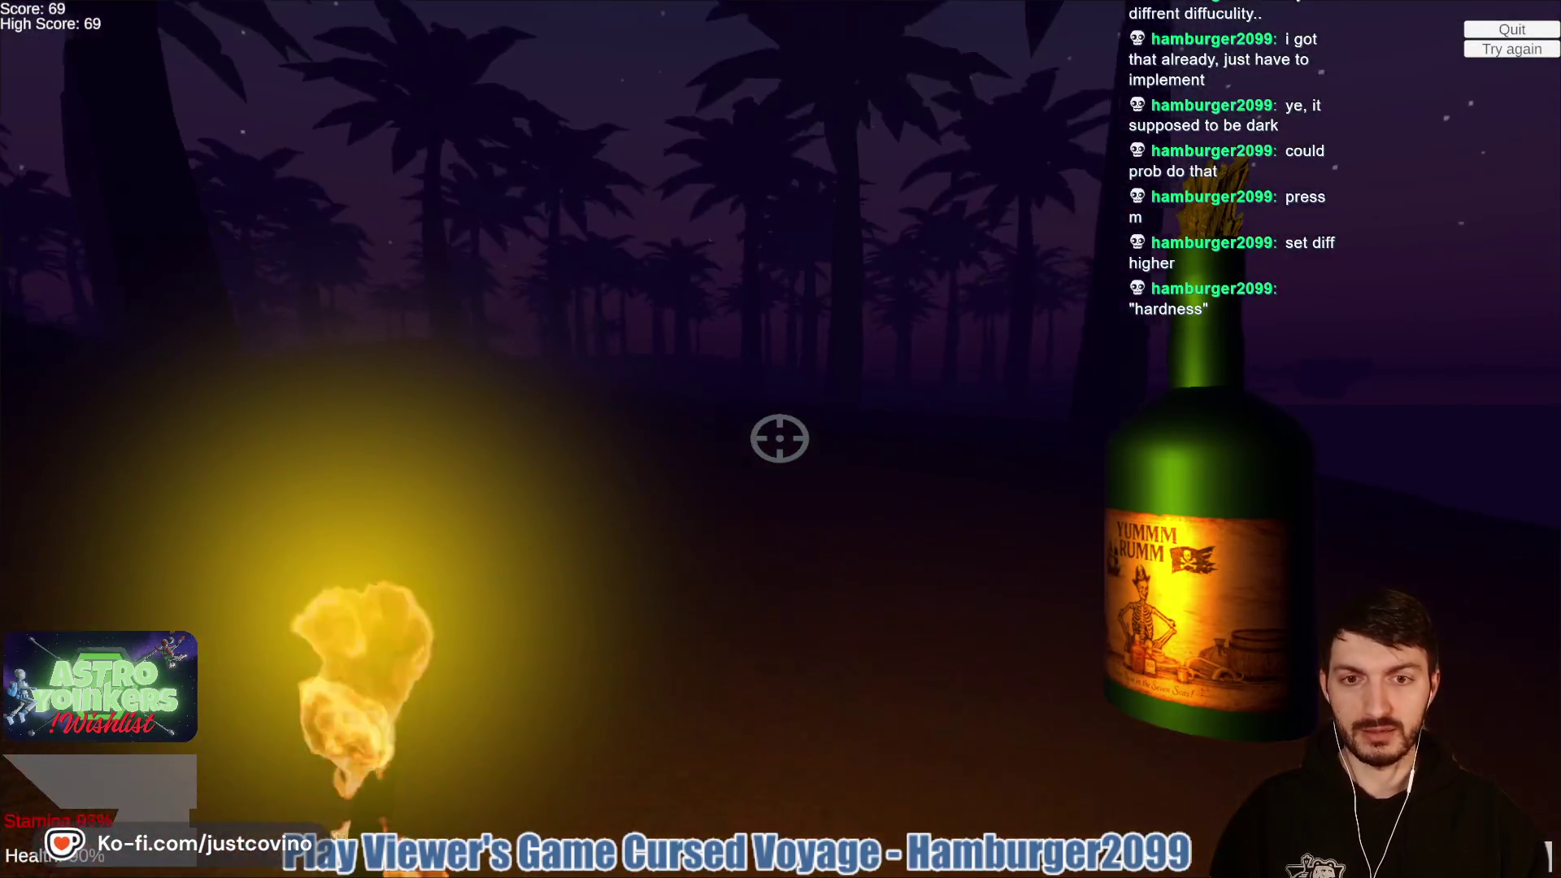
{"action": "left_click", "coordinate": [780, 439]}
{"action": "left_click", "coordinate": [780, 439]}
{"action": "left_click", "coordinate": [779, 439]}
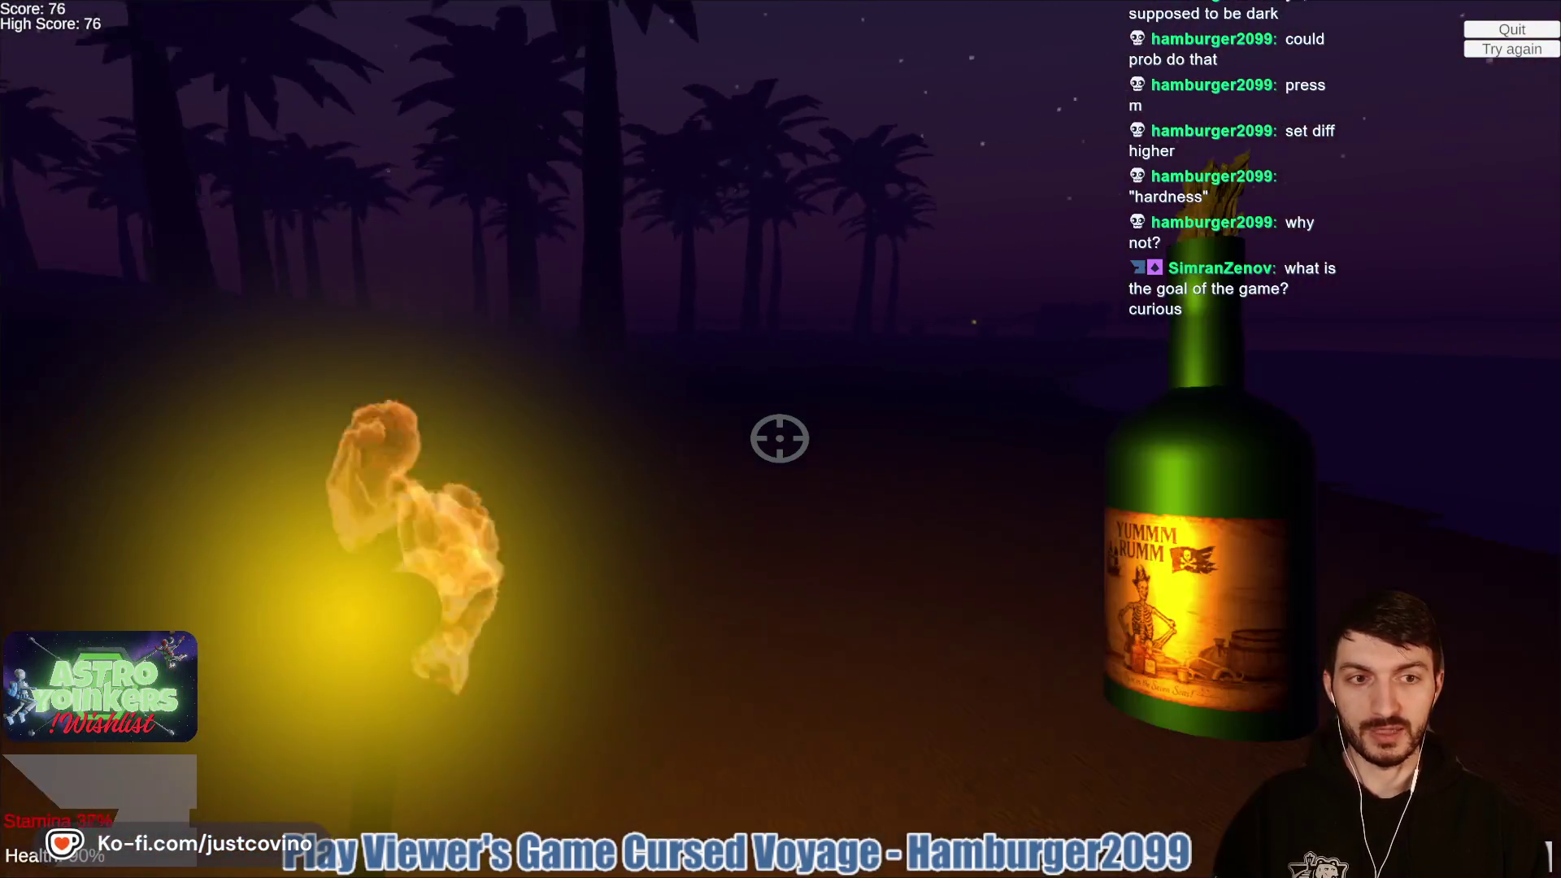
{"action": "left_click", "coordinate": [780, 439]}
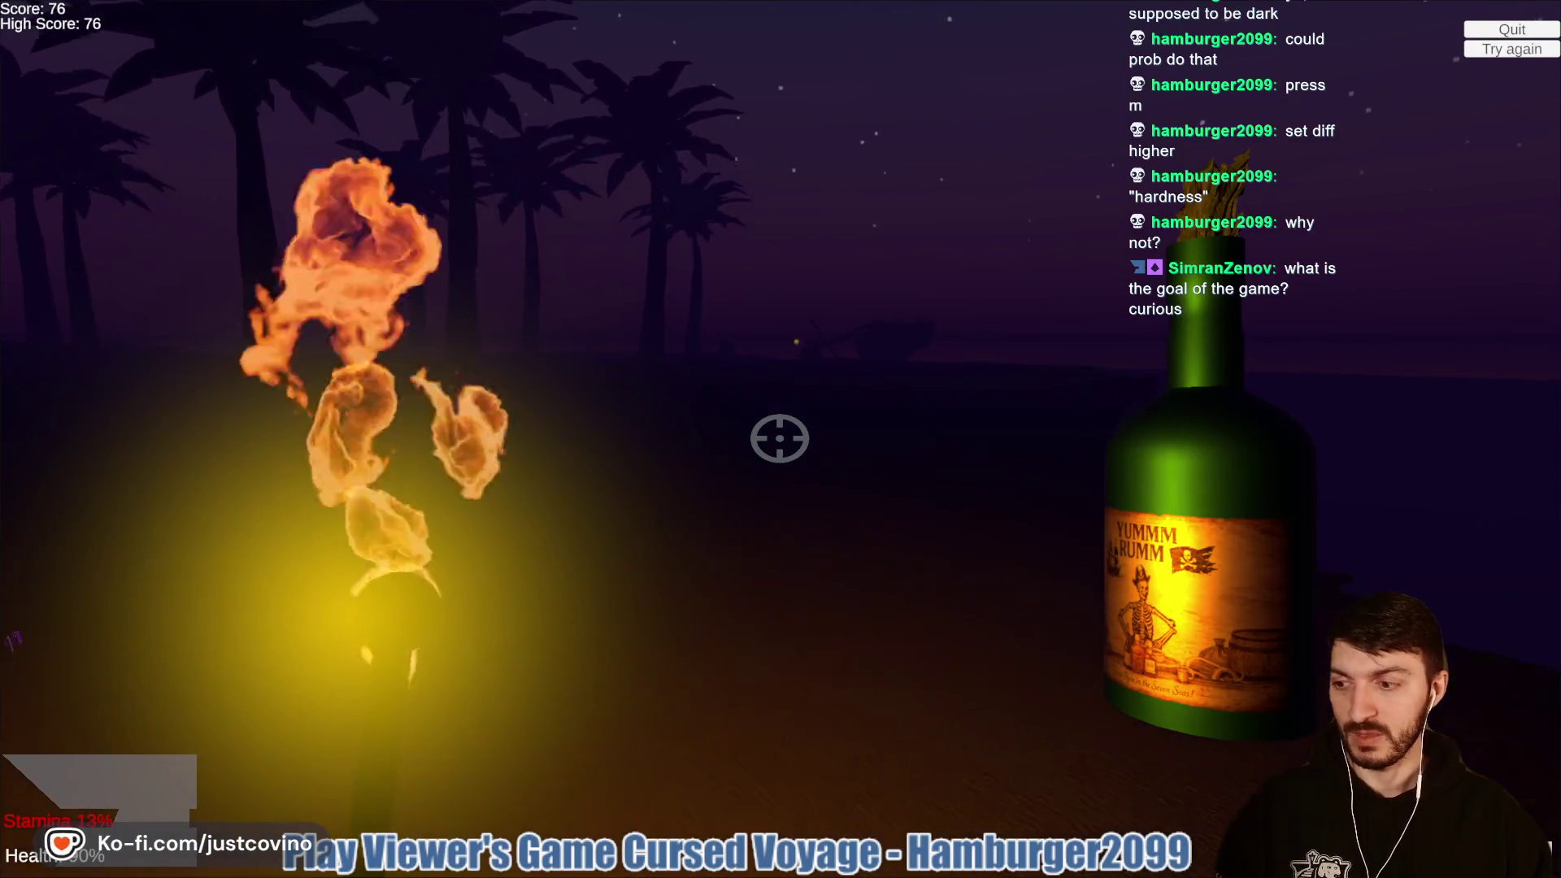
{"action": "left_click", "coordinate": [780, 439]}
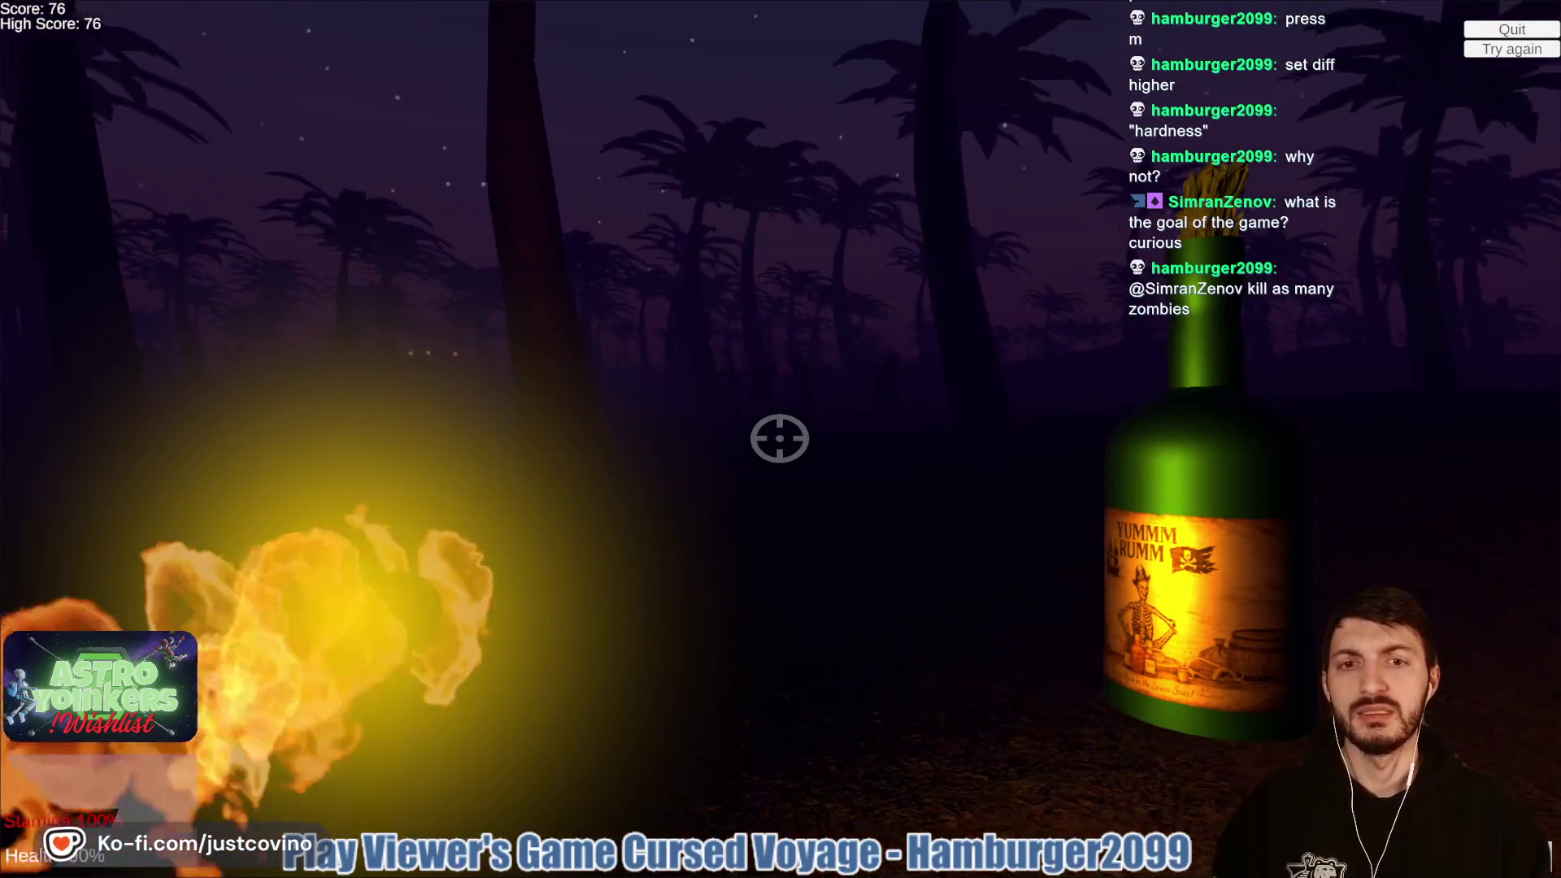
{"action": "left_click", "coordinate": [780, 439]}
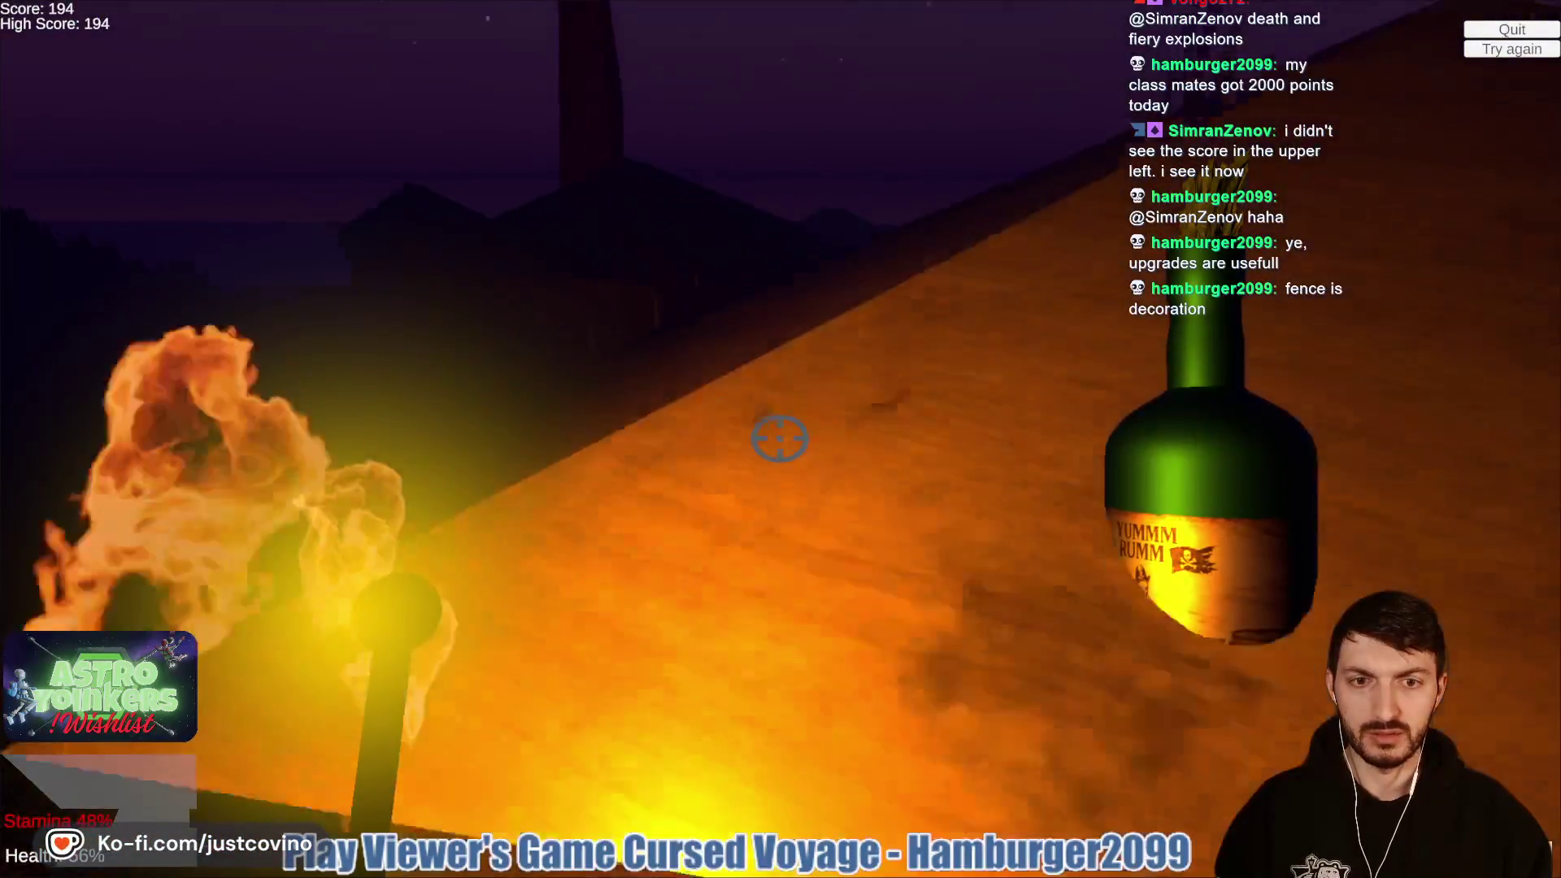
Step: Fire at zombies from the shack doorway, stepping in and out, until the run ends at 212
{"action": "left_click", "coordinate": [780, 438]}
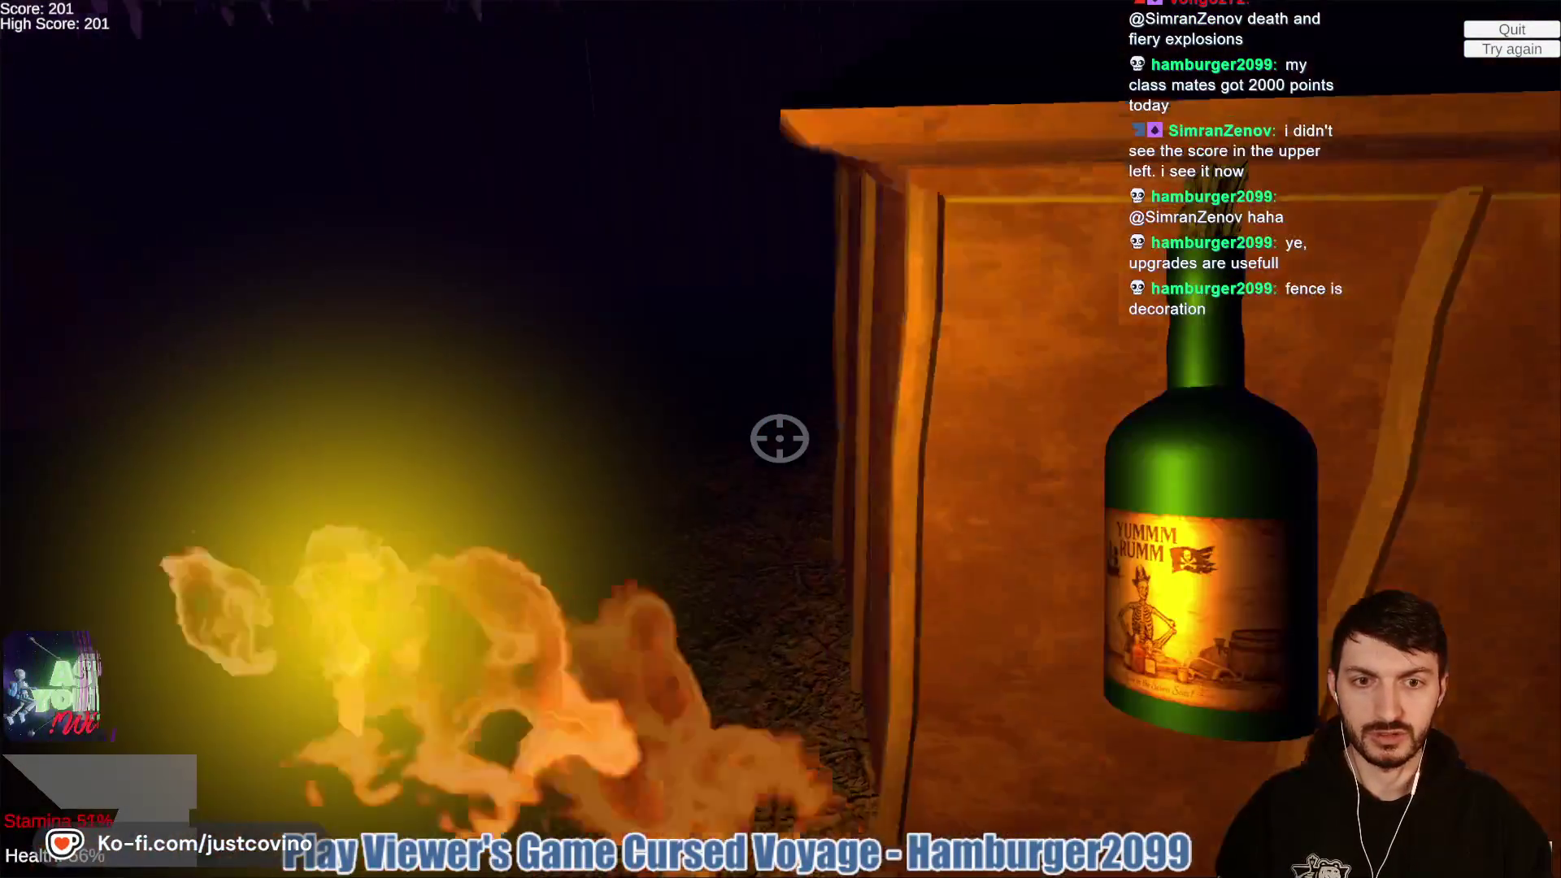
{"action": "left_click", "coordinate": [780, 438]}
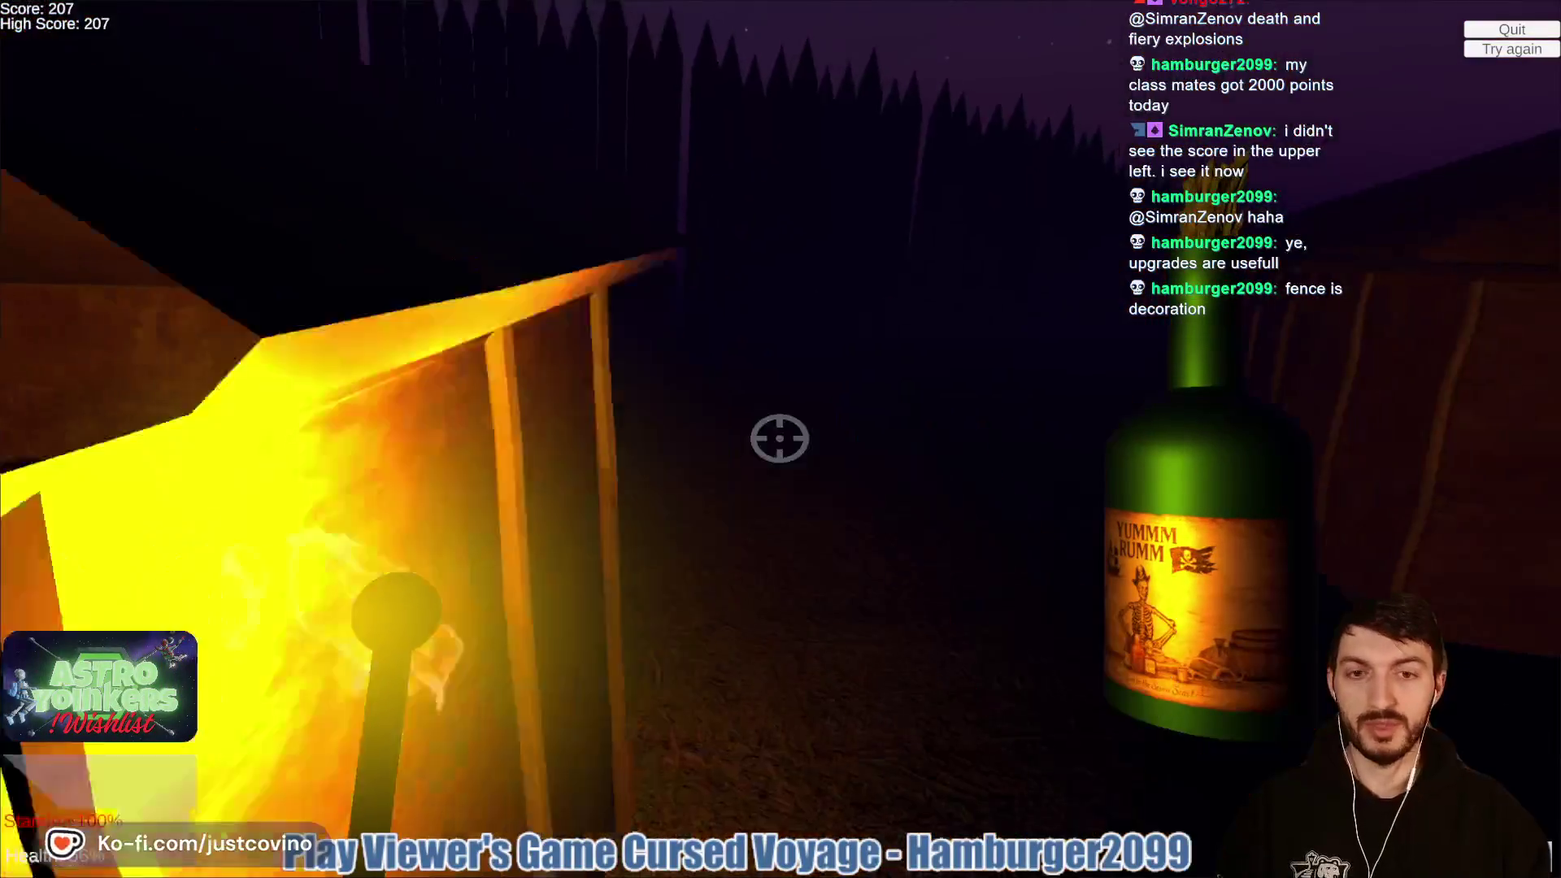
{"action": "left_click", "coordinate": [780, 438]}
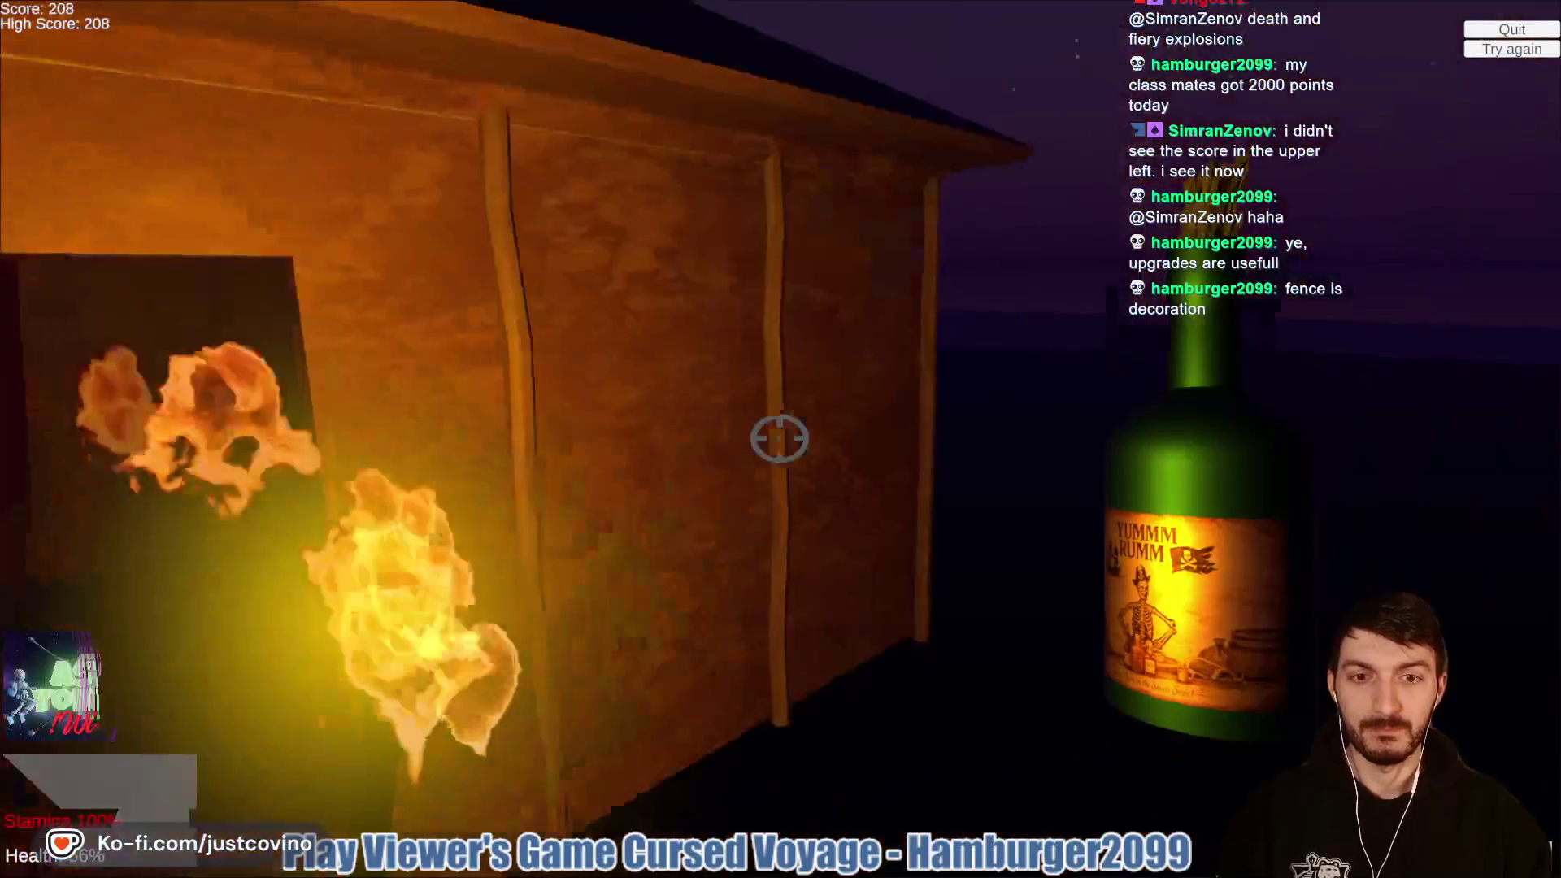
{"action": "left_click", "coordinate": [779, 438]}
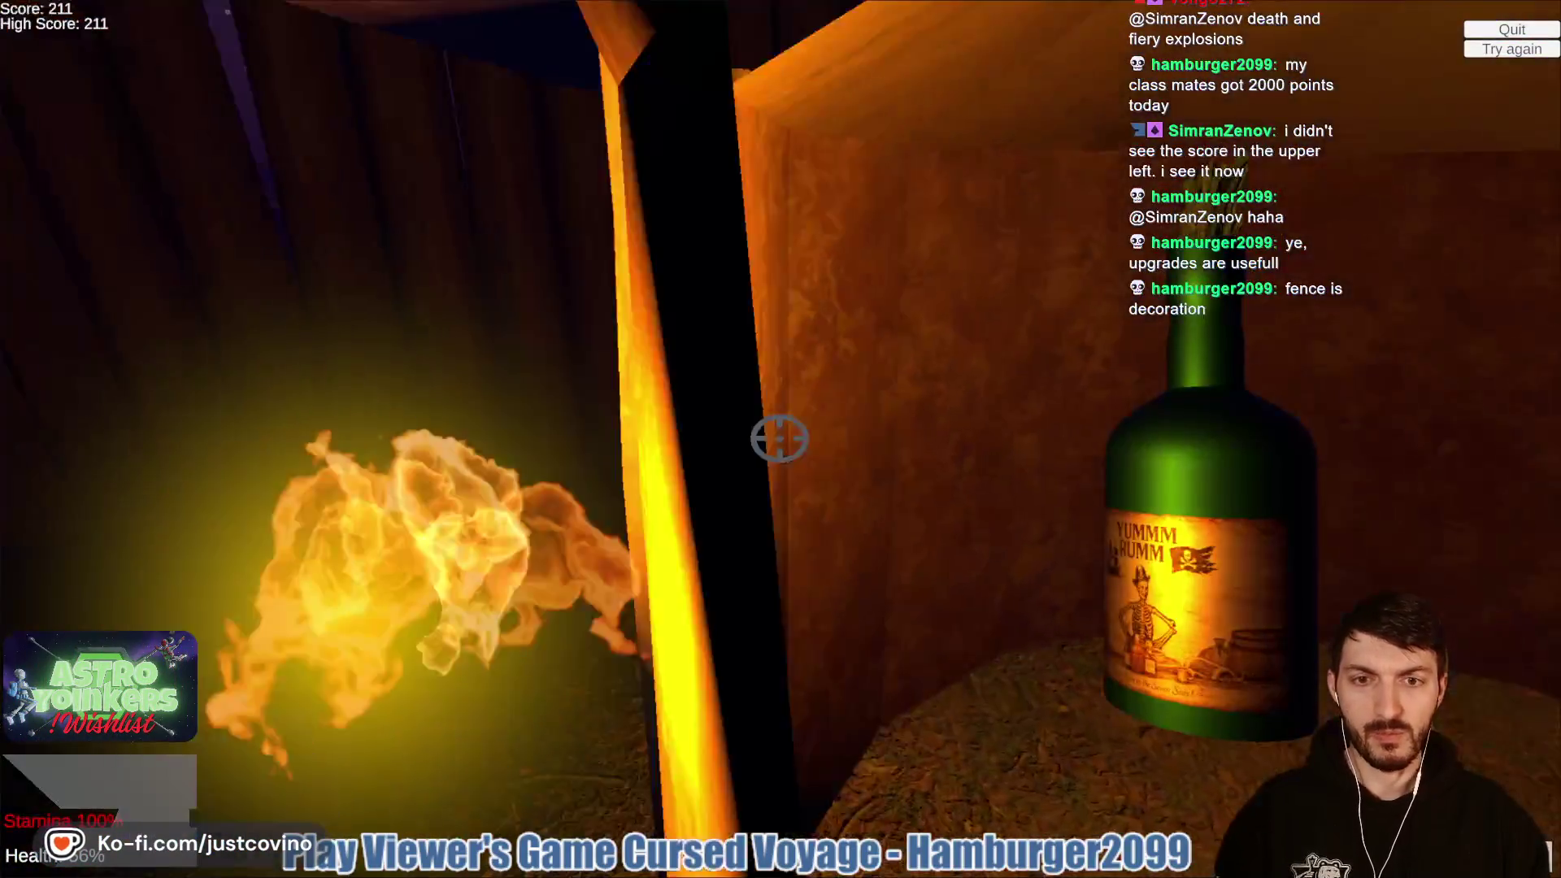
{"action": "left_click", "coordinate": [780, 439]}
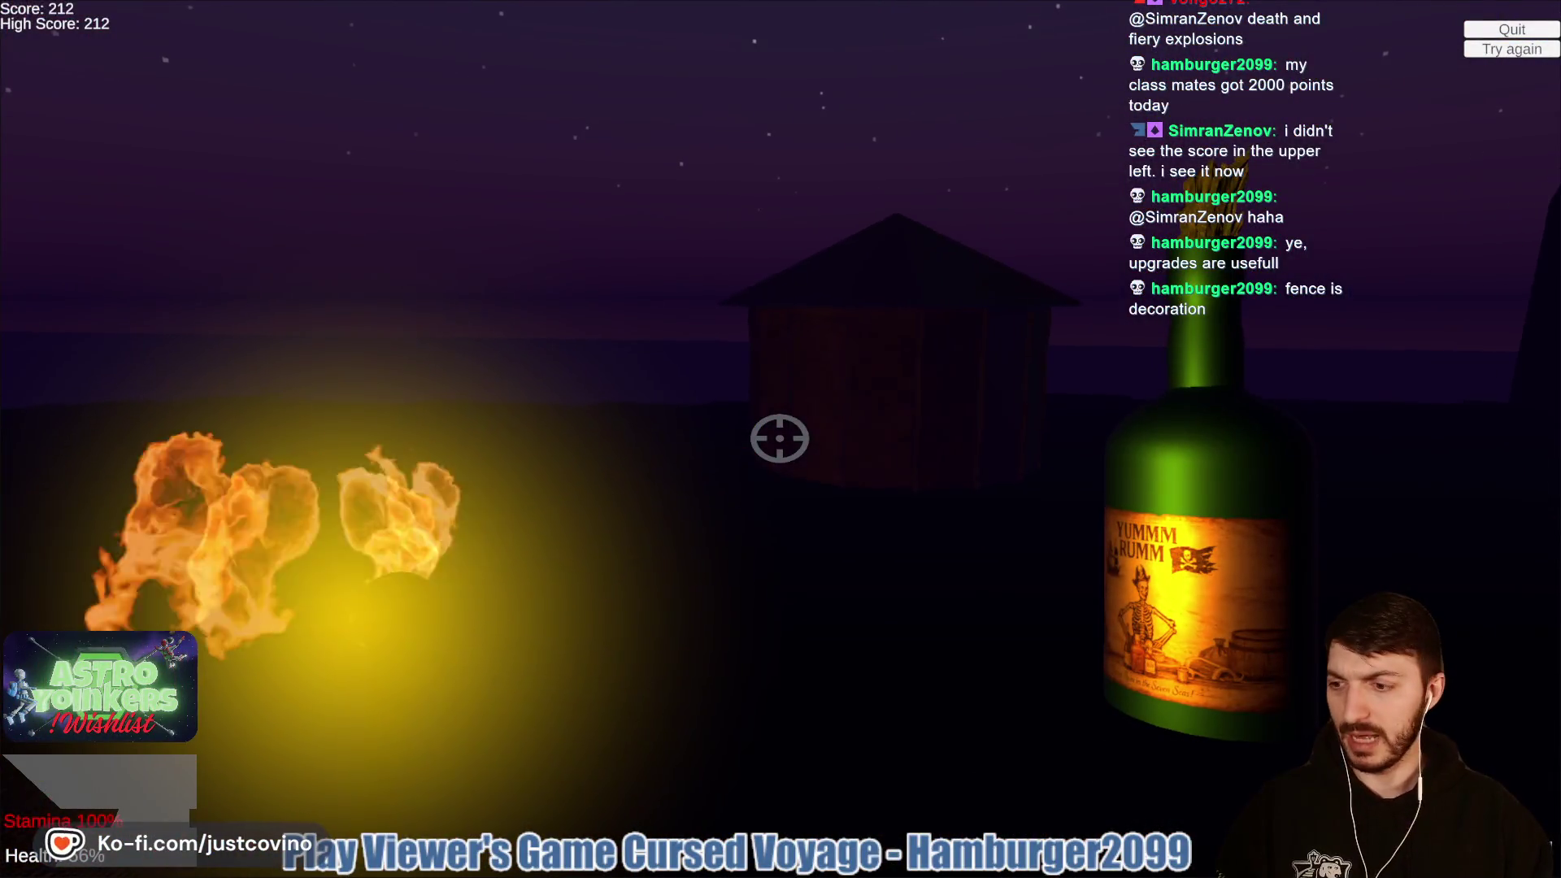
{"action": "key", "text": "w"}
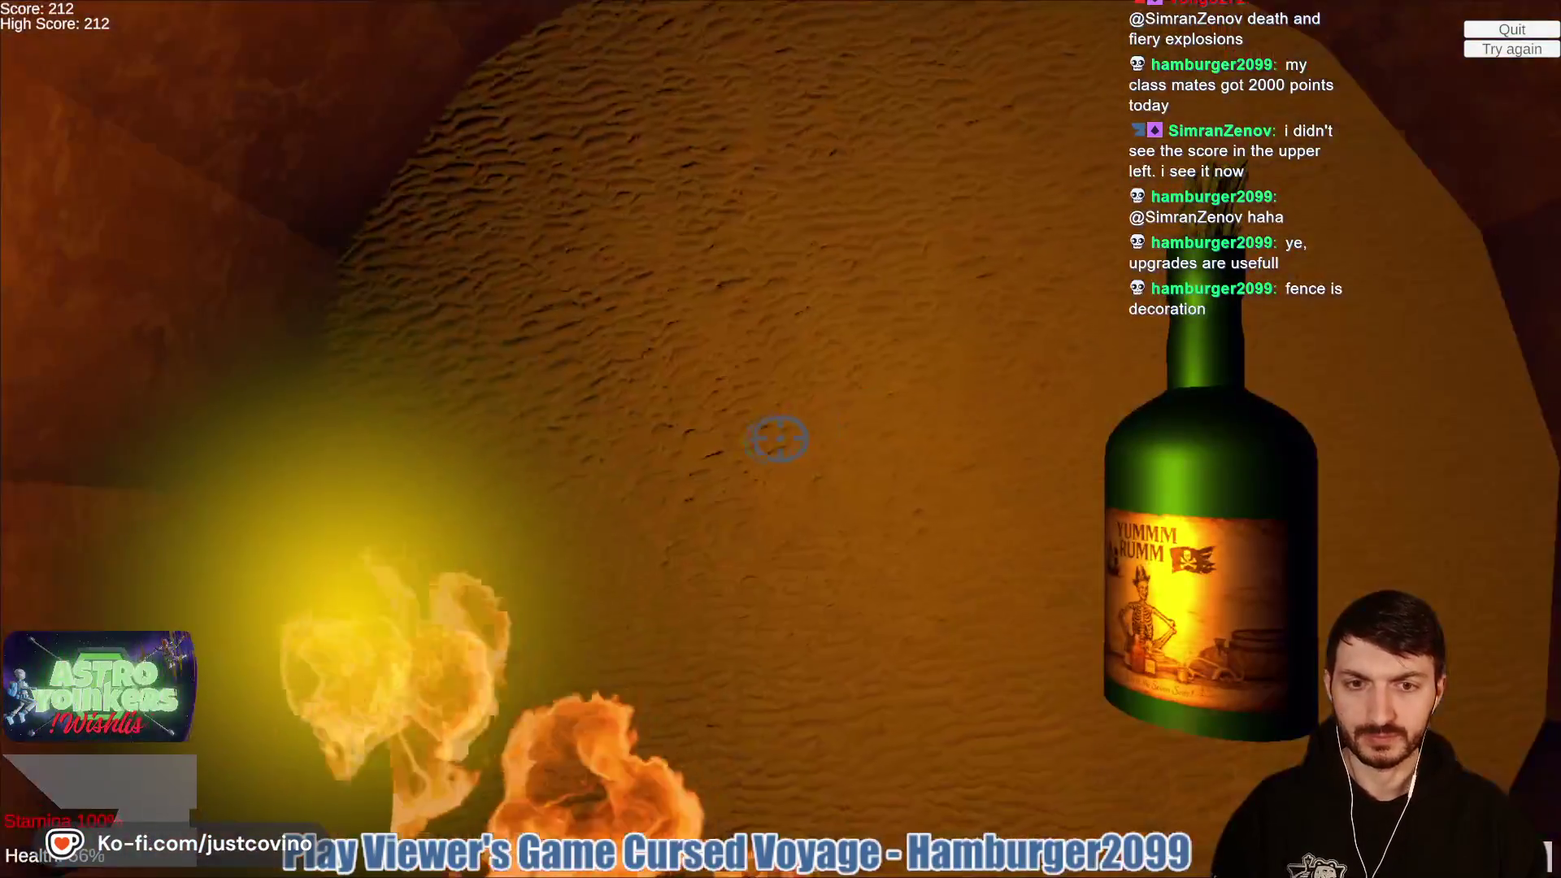
{"action": "key", "text": "s"}
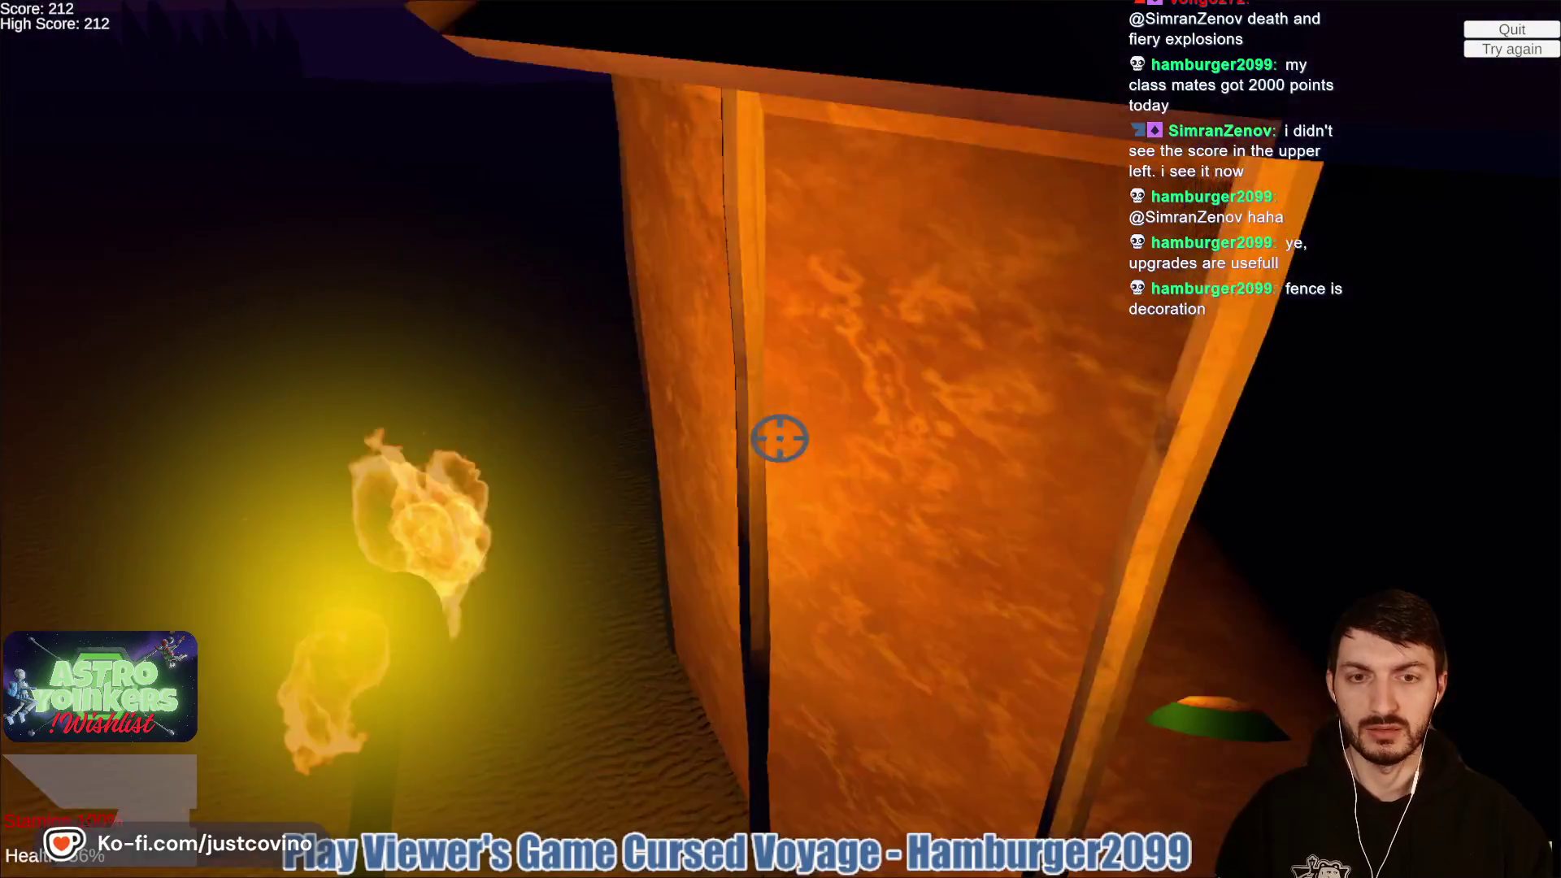
{"action": "left_click", "coordinate": [780, 438]}
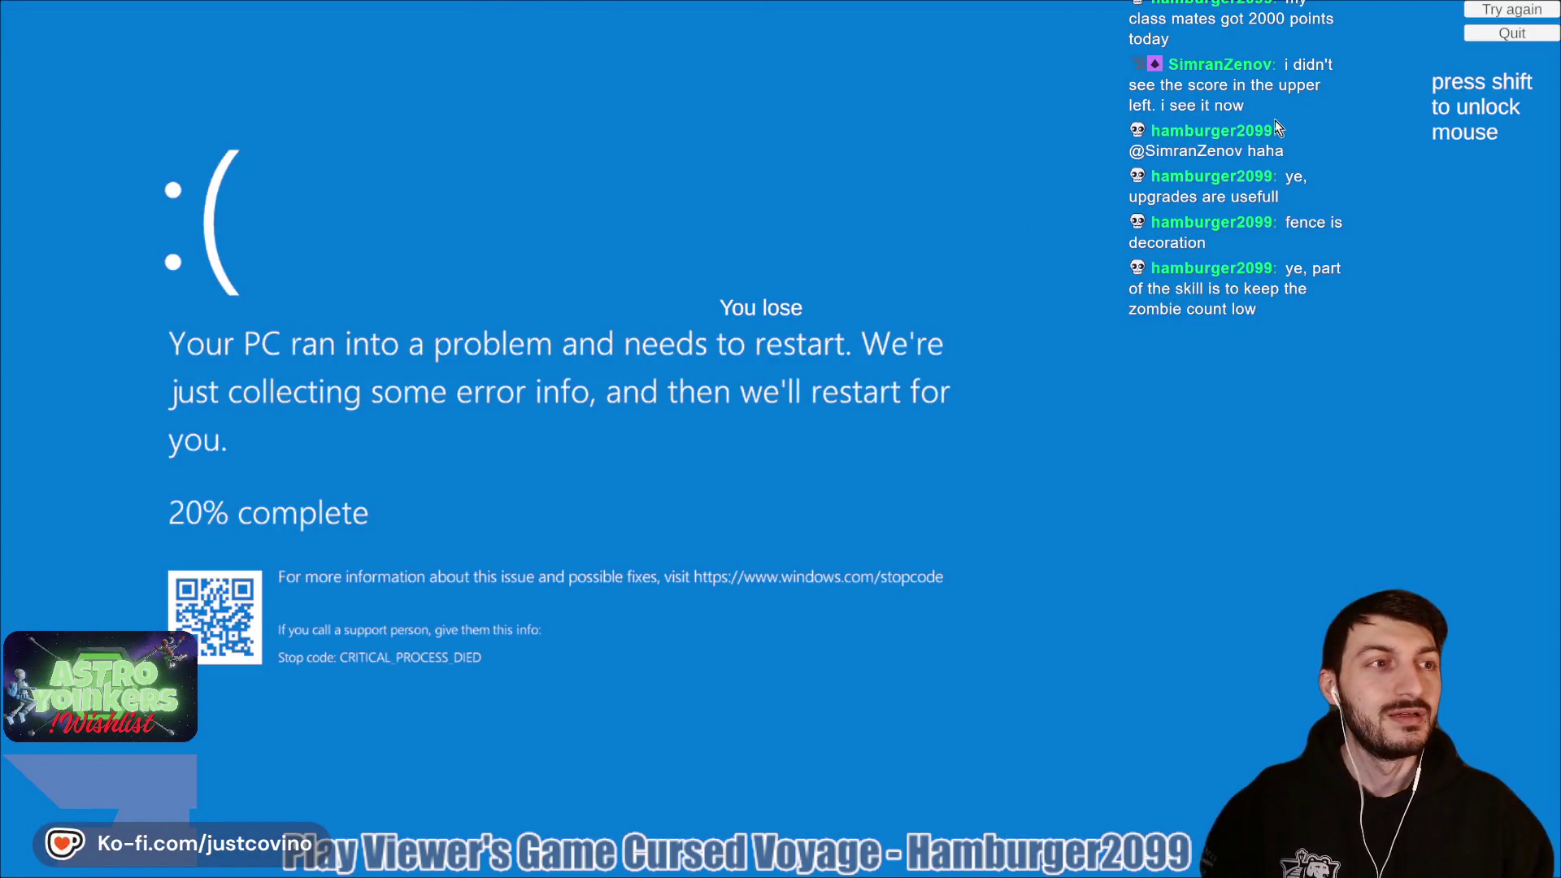
Step: Return to the title screen, exit fullscreen and close the game's browser window
{"action": "left_click", "coordinate": [1486, 32]}
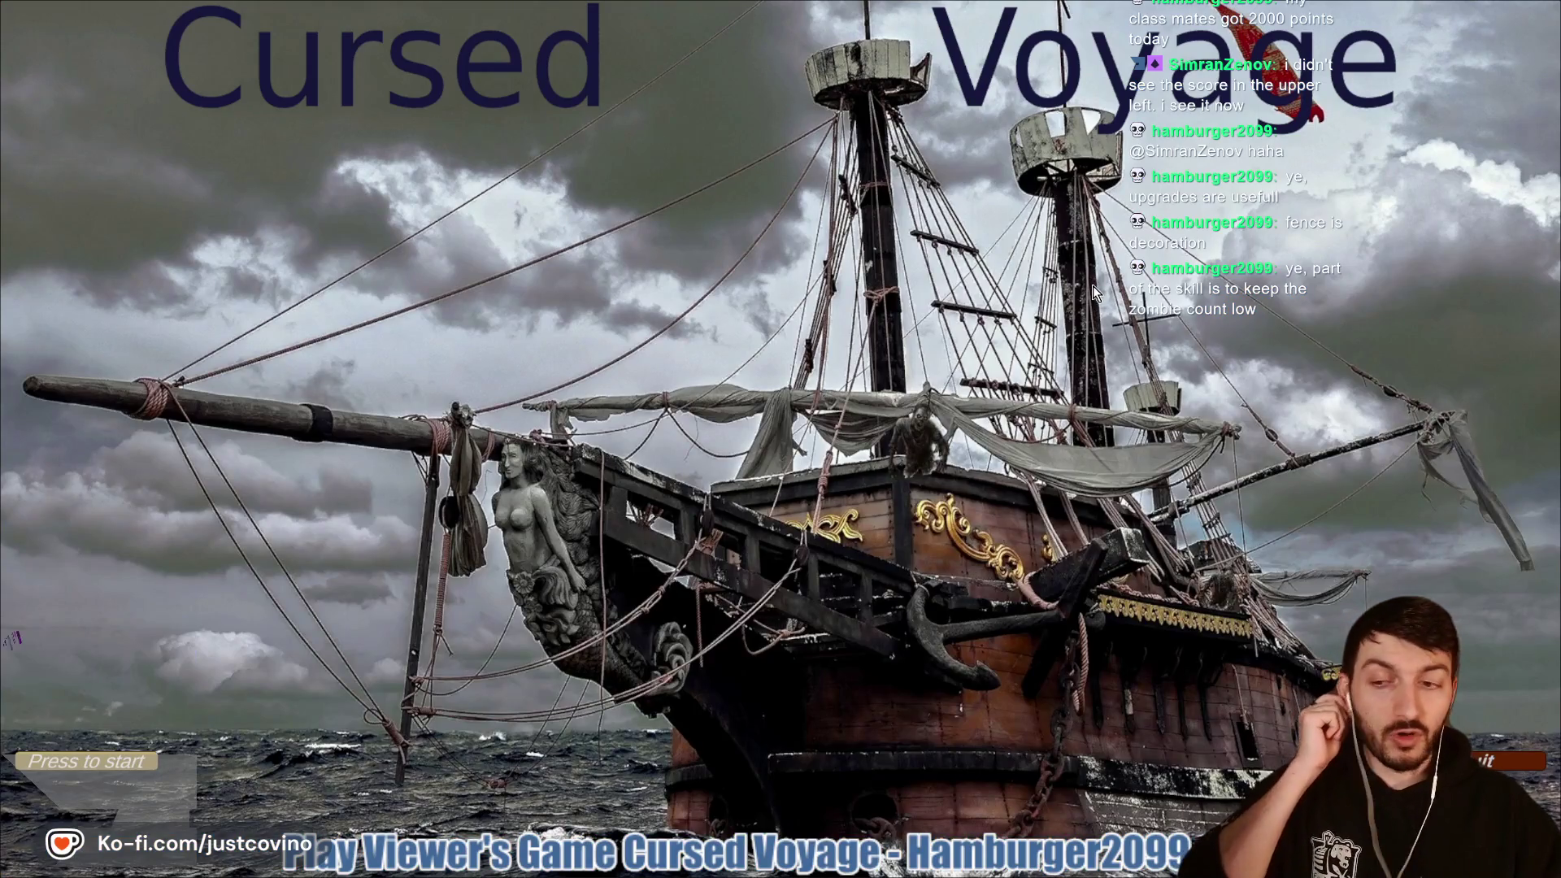
{"action": "key", "text": "Escape"}
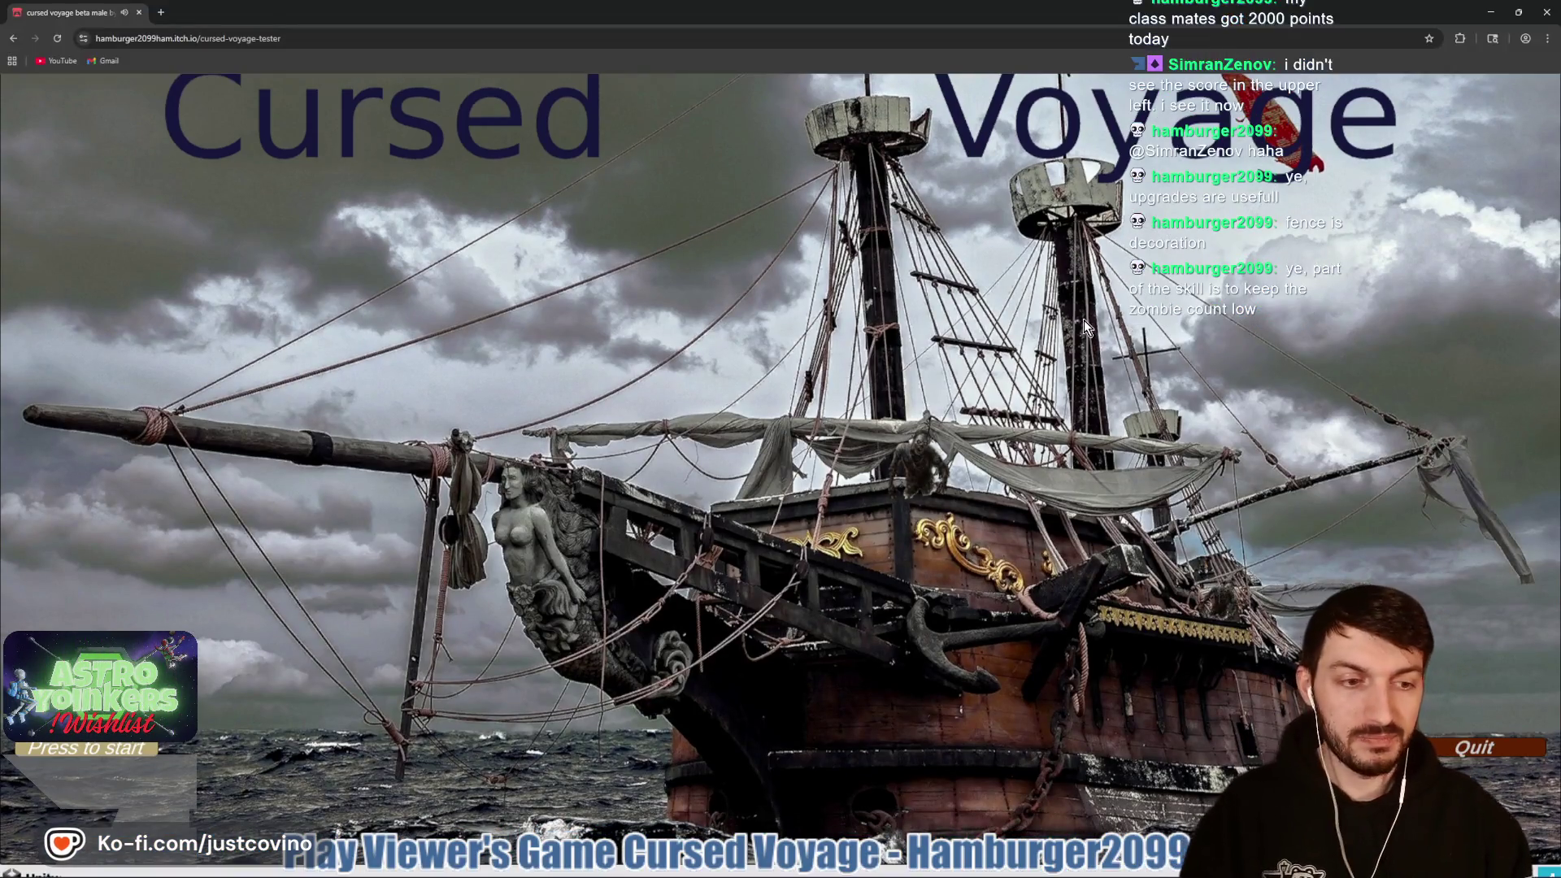
{"action": "left_click", "coordinate": [1517, 11]}
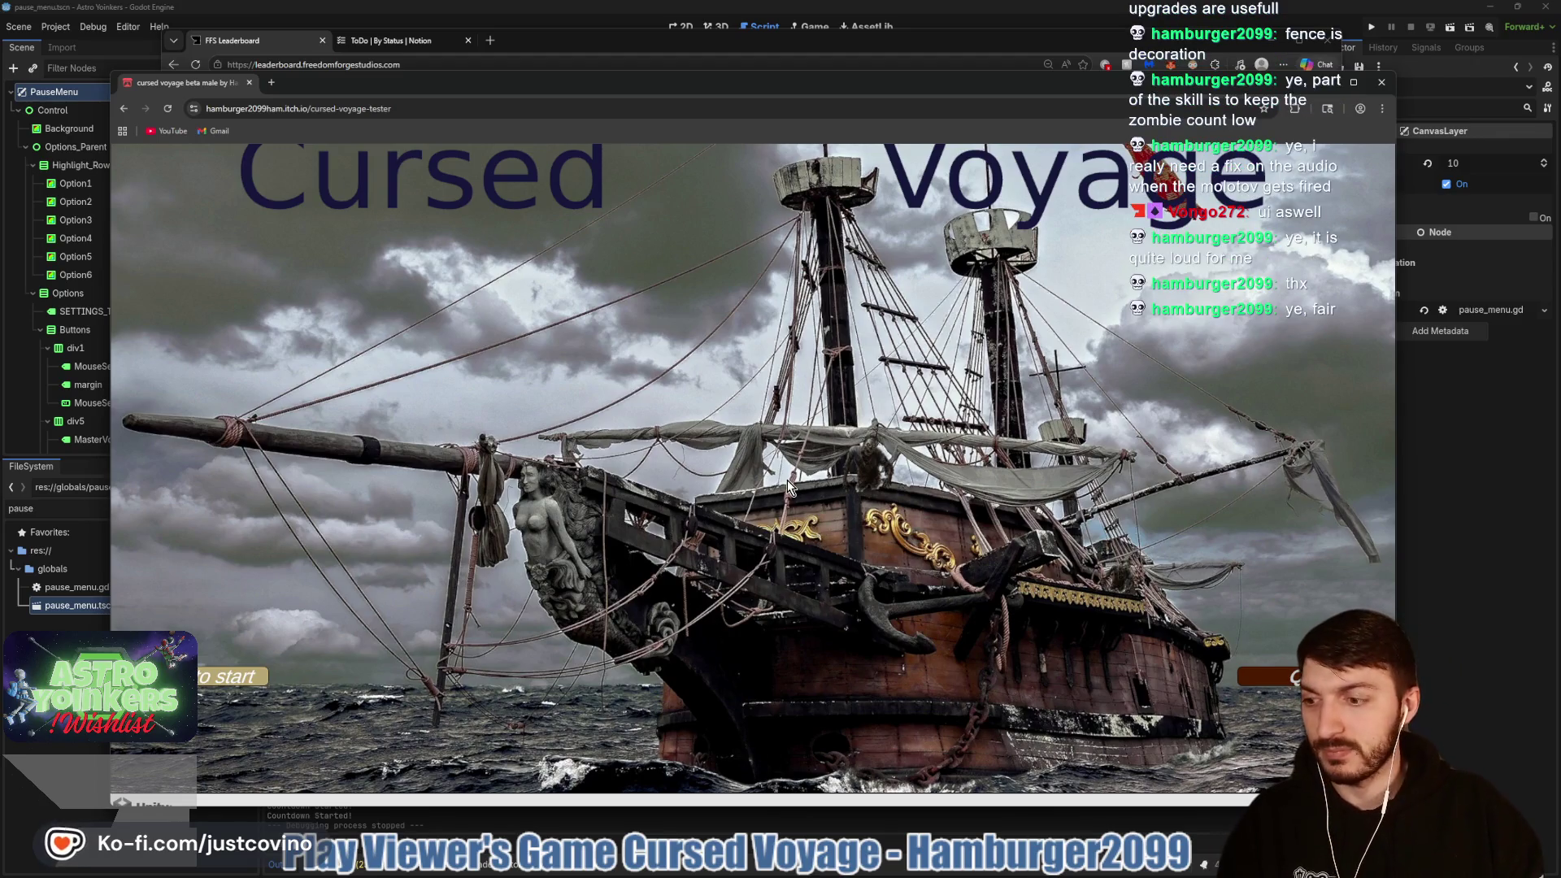
{"action": "left_click", "coordinate": [1382, 84]}
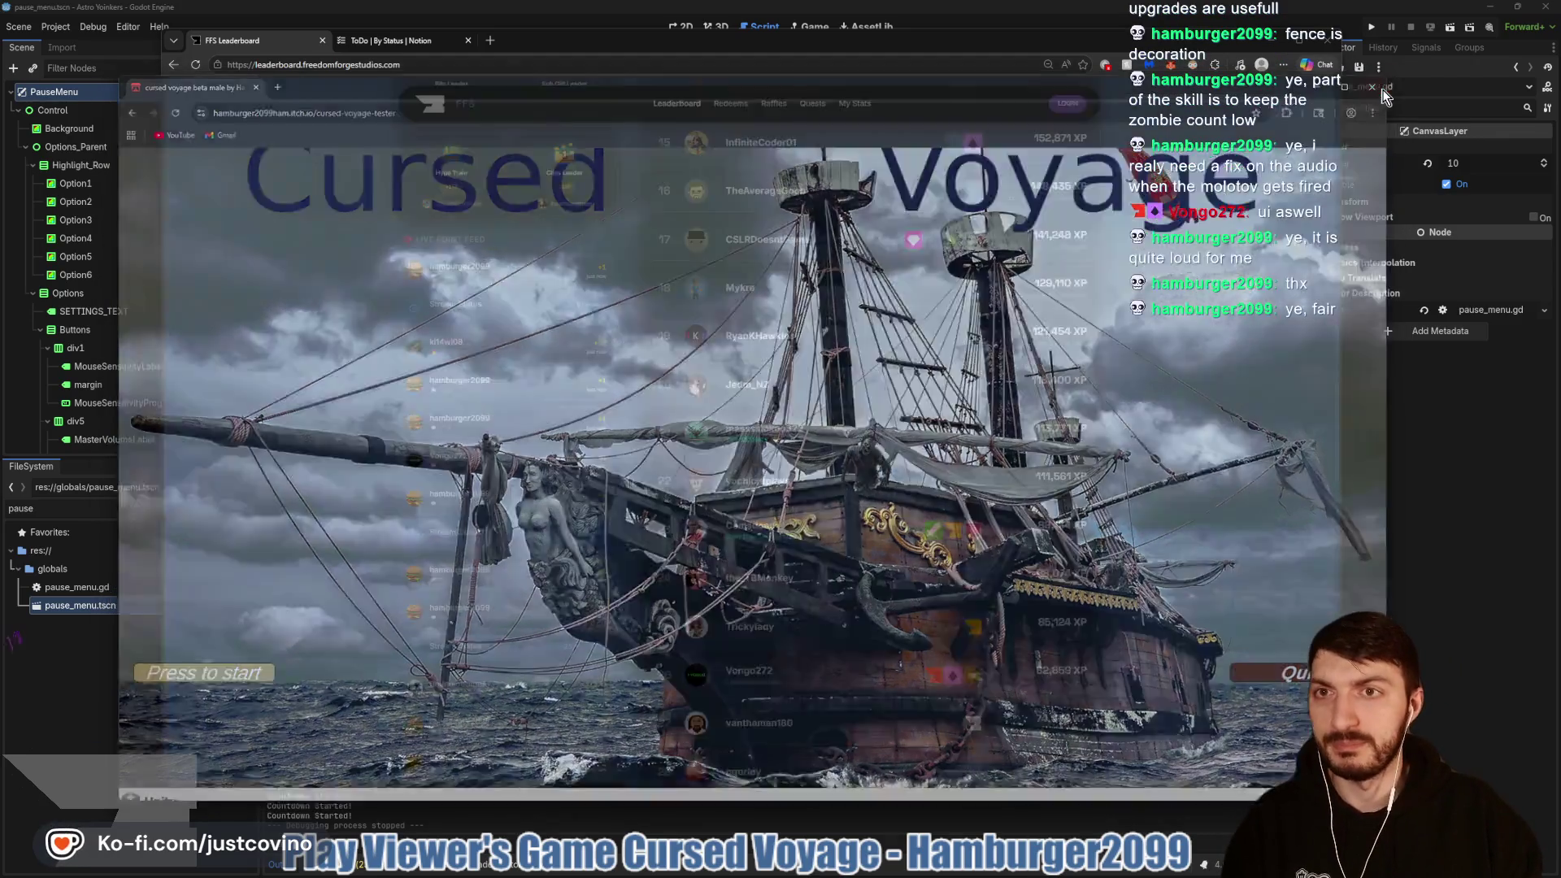
Step: Close the leaderboard window and delete the placeholder return on line 118 under the Rage Quit case
{"action": "left_click", "coordinate": [1267, 43]}
{"action": "left_click", "coordinate": [822, 462]}
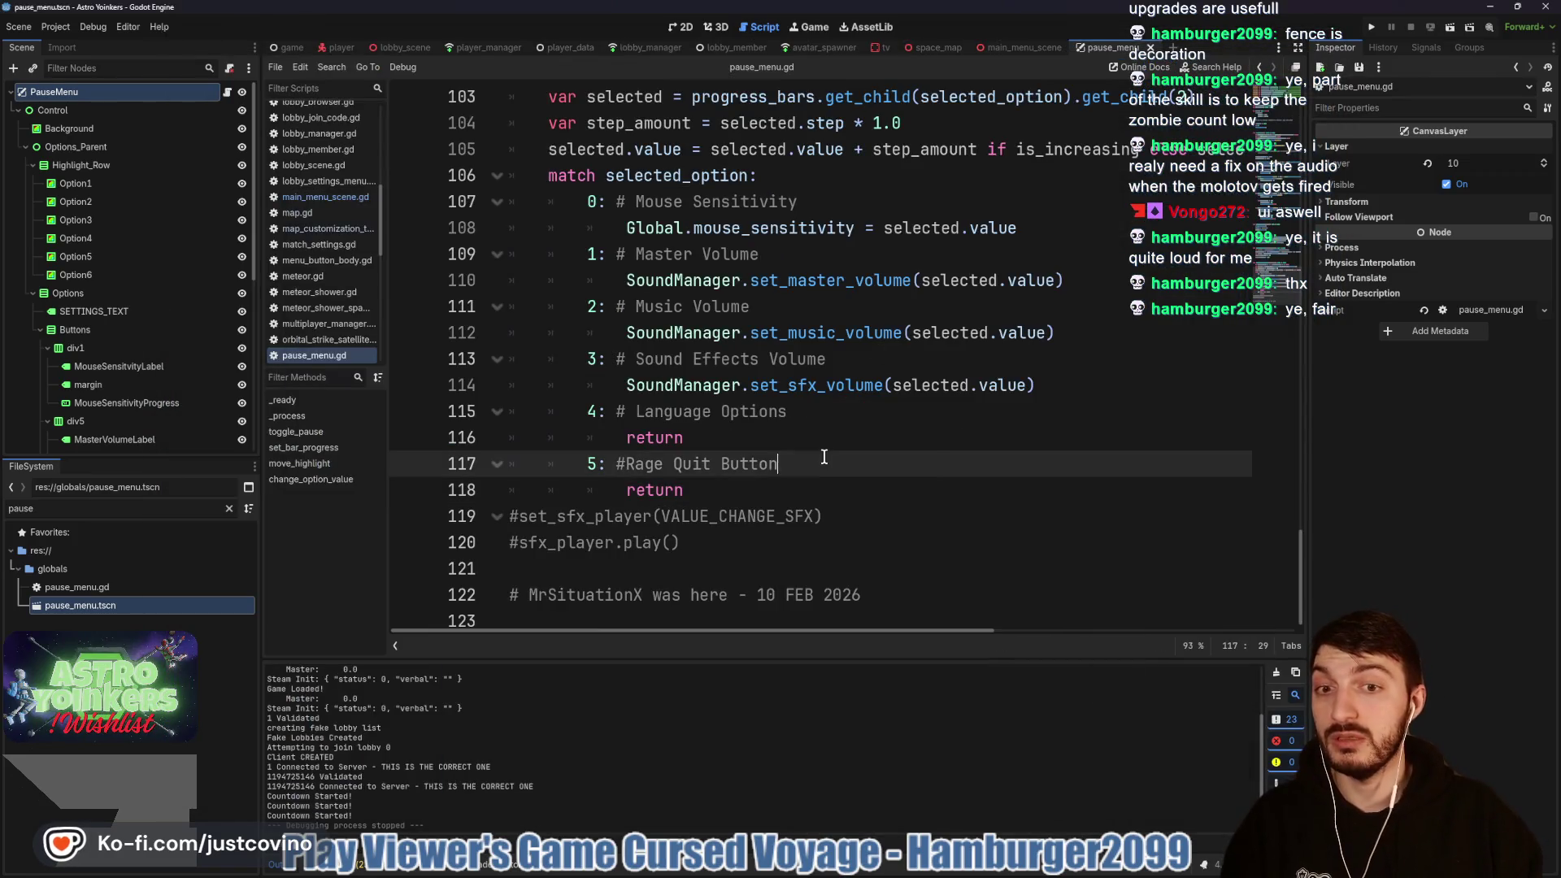
{"action": "left_click", "coordinate": [776, 486]}
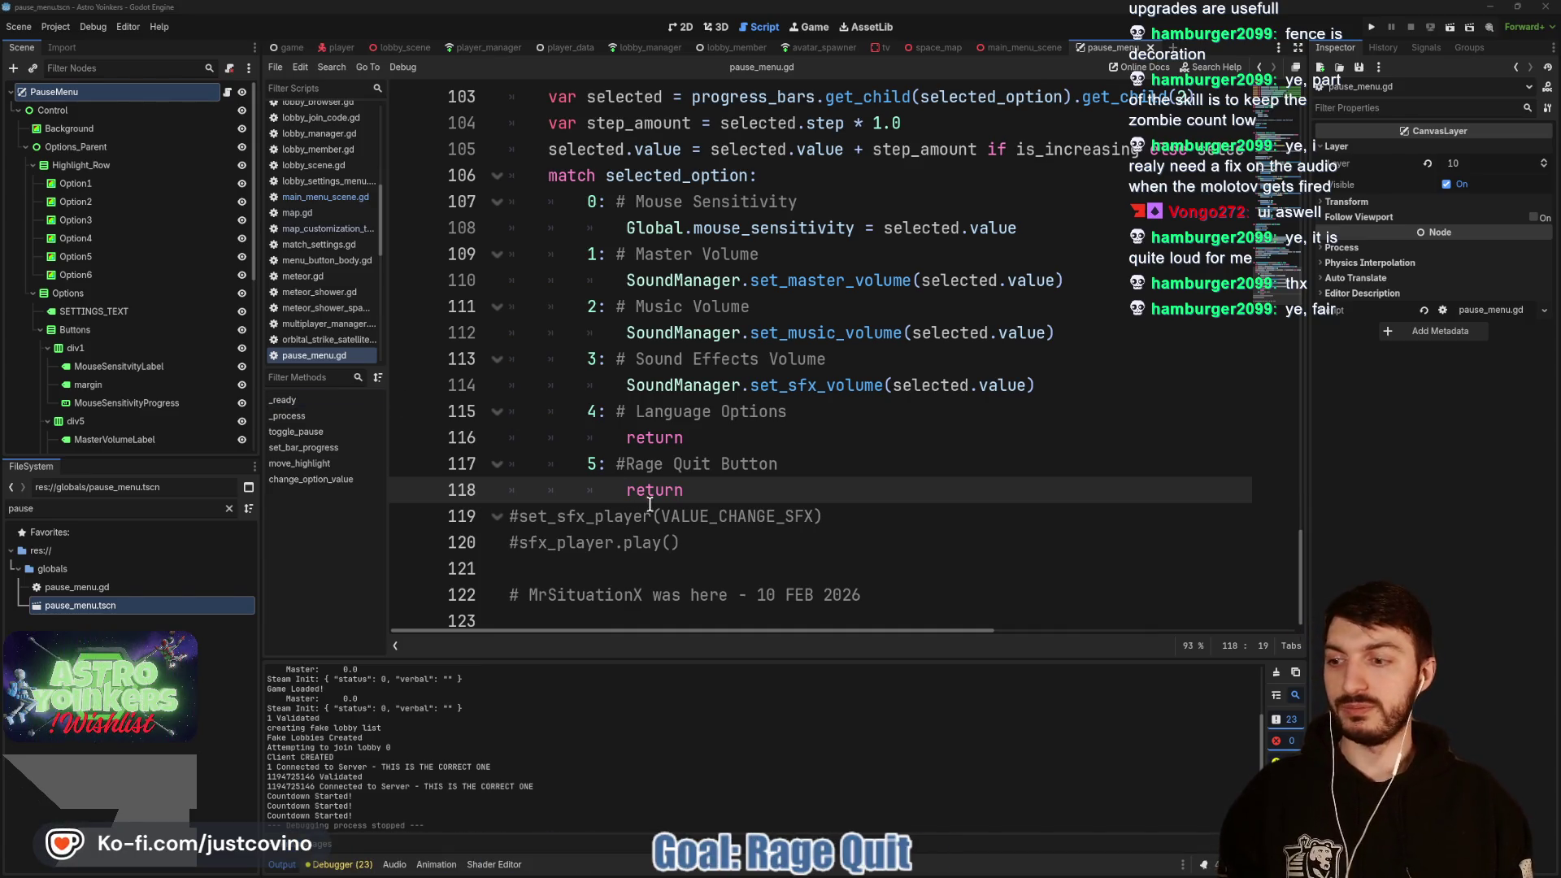
{"action": "left_click", "coordinate": [763, 516]}
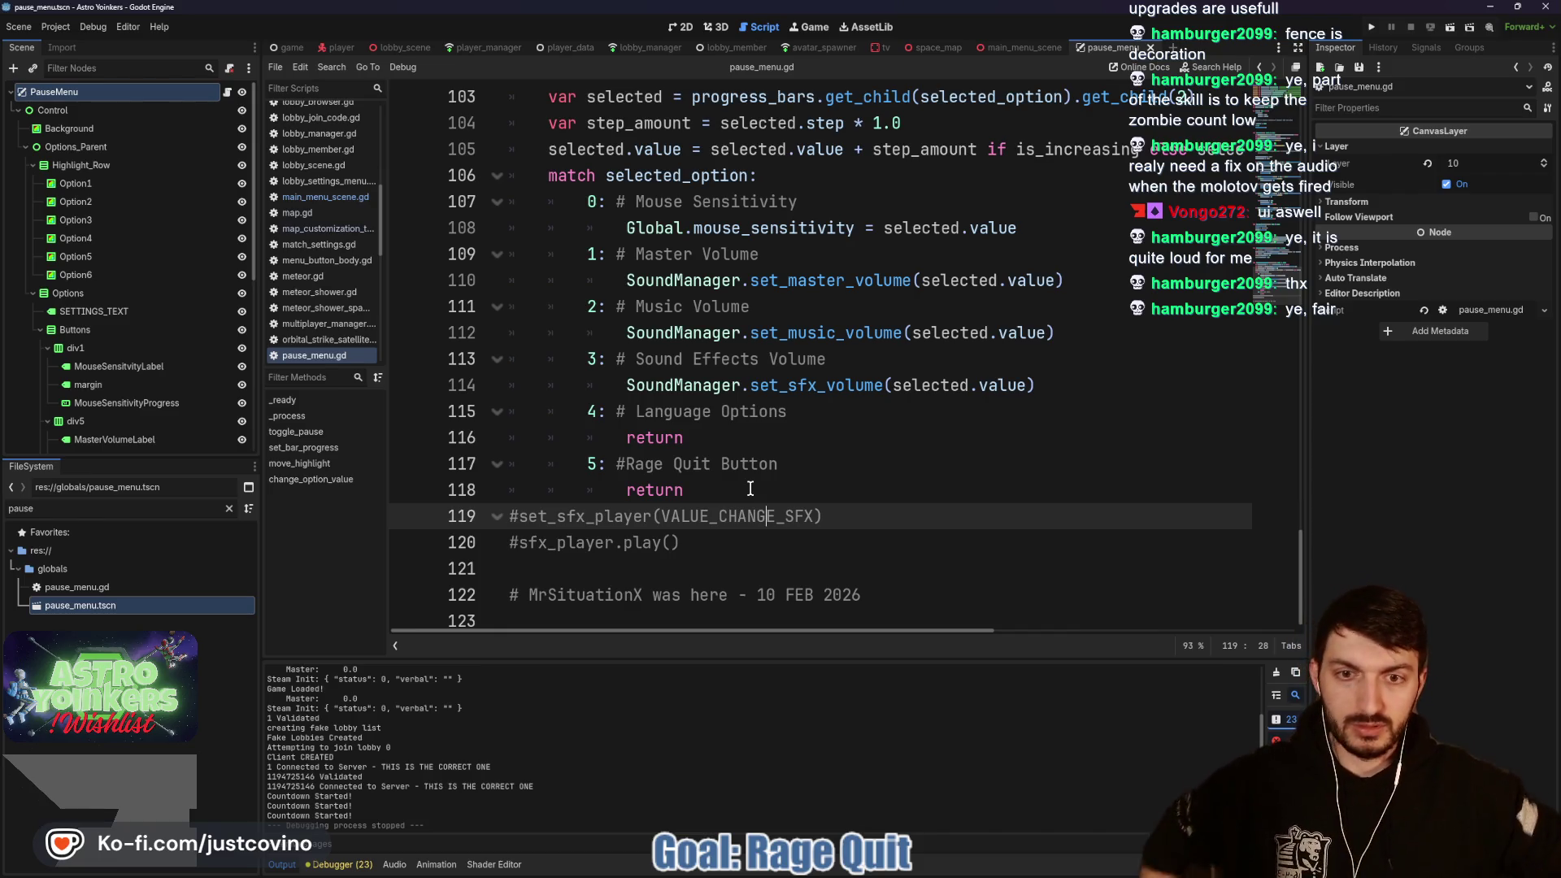
{"action": "left_click", "coordinate": [749, 489]}
{"action": "key", "text": "BackSpace"}
{"action": "key", "text": "BackSpace"}
{"action": "key", "text": "BackSpace"}
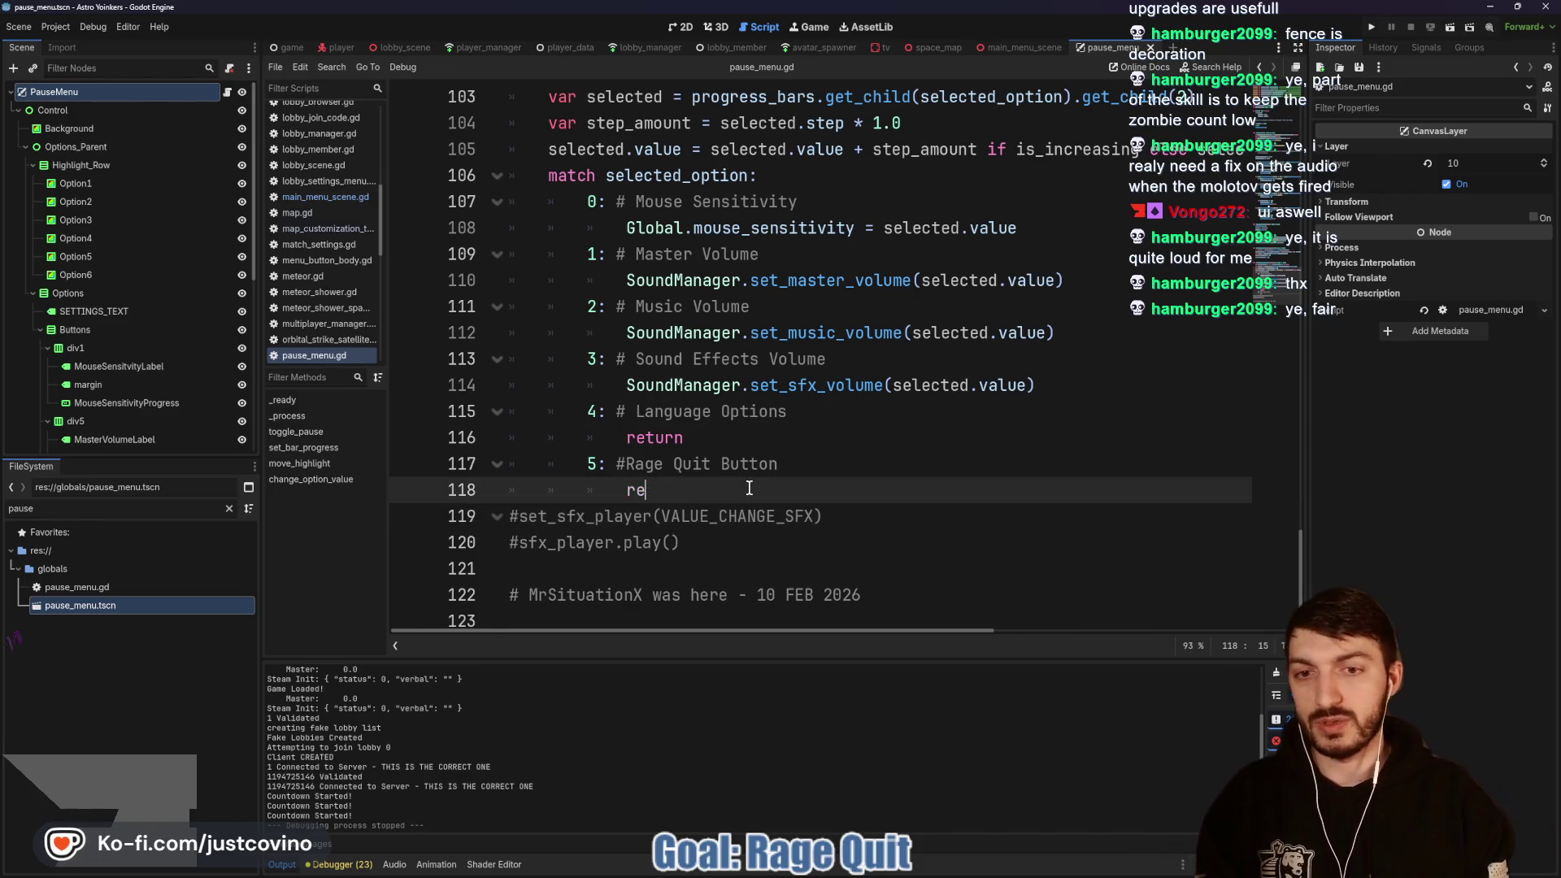
{"action": "type", "text": "LobbyManager."}
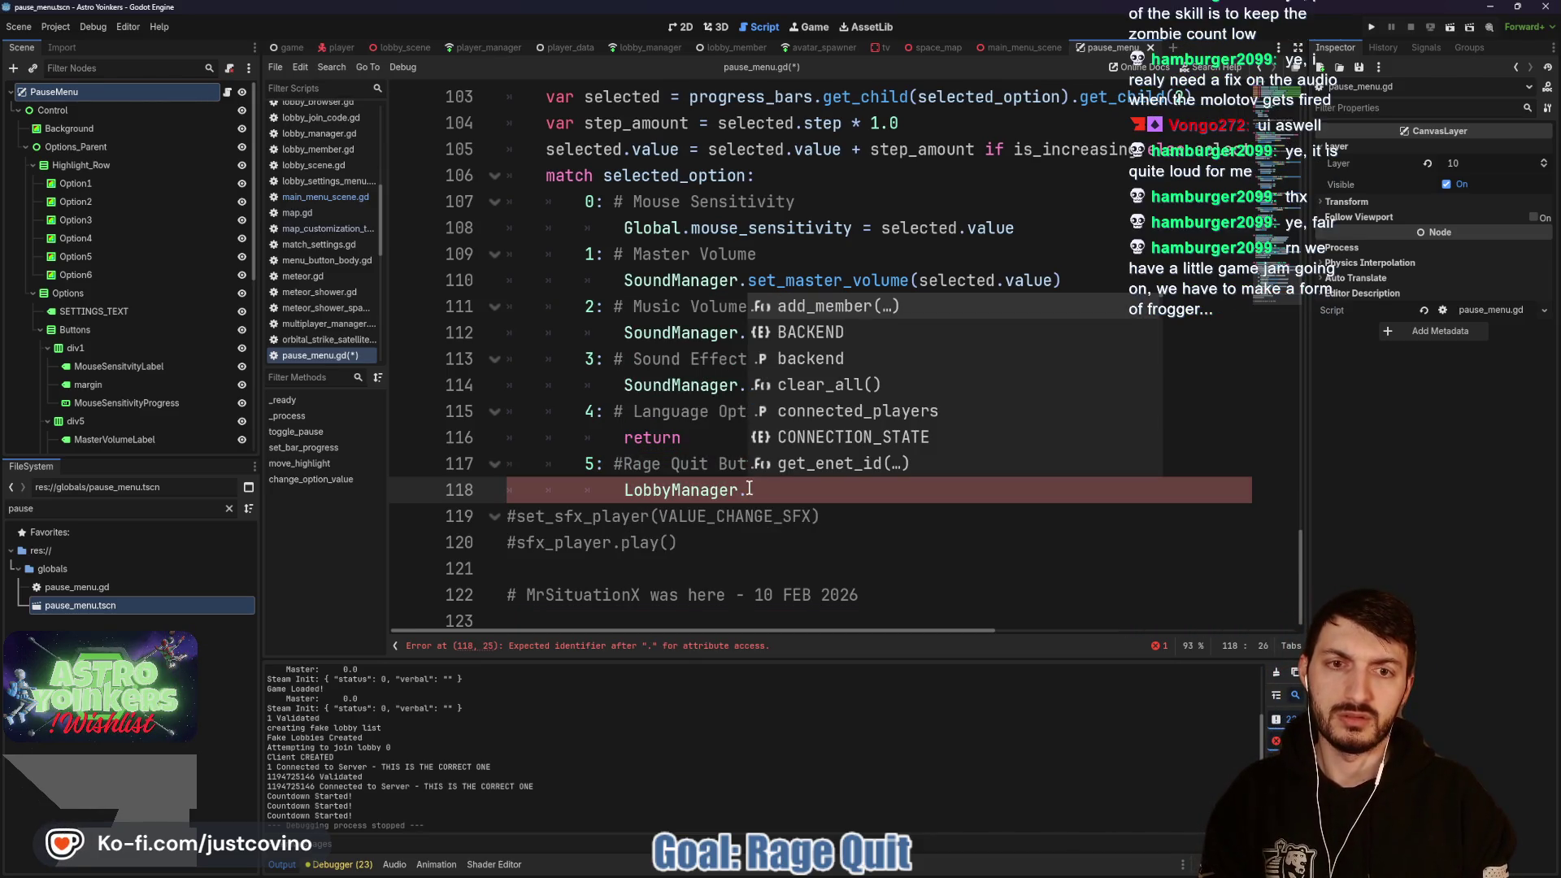
{"action": "key", "text": "BackSpace"}
{"action": "key", "text": "BackSpace"}
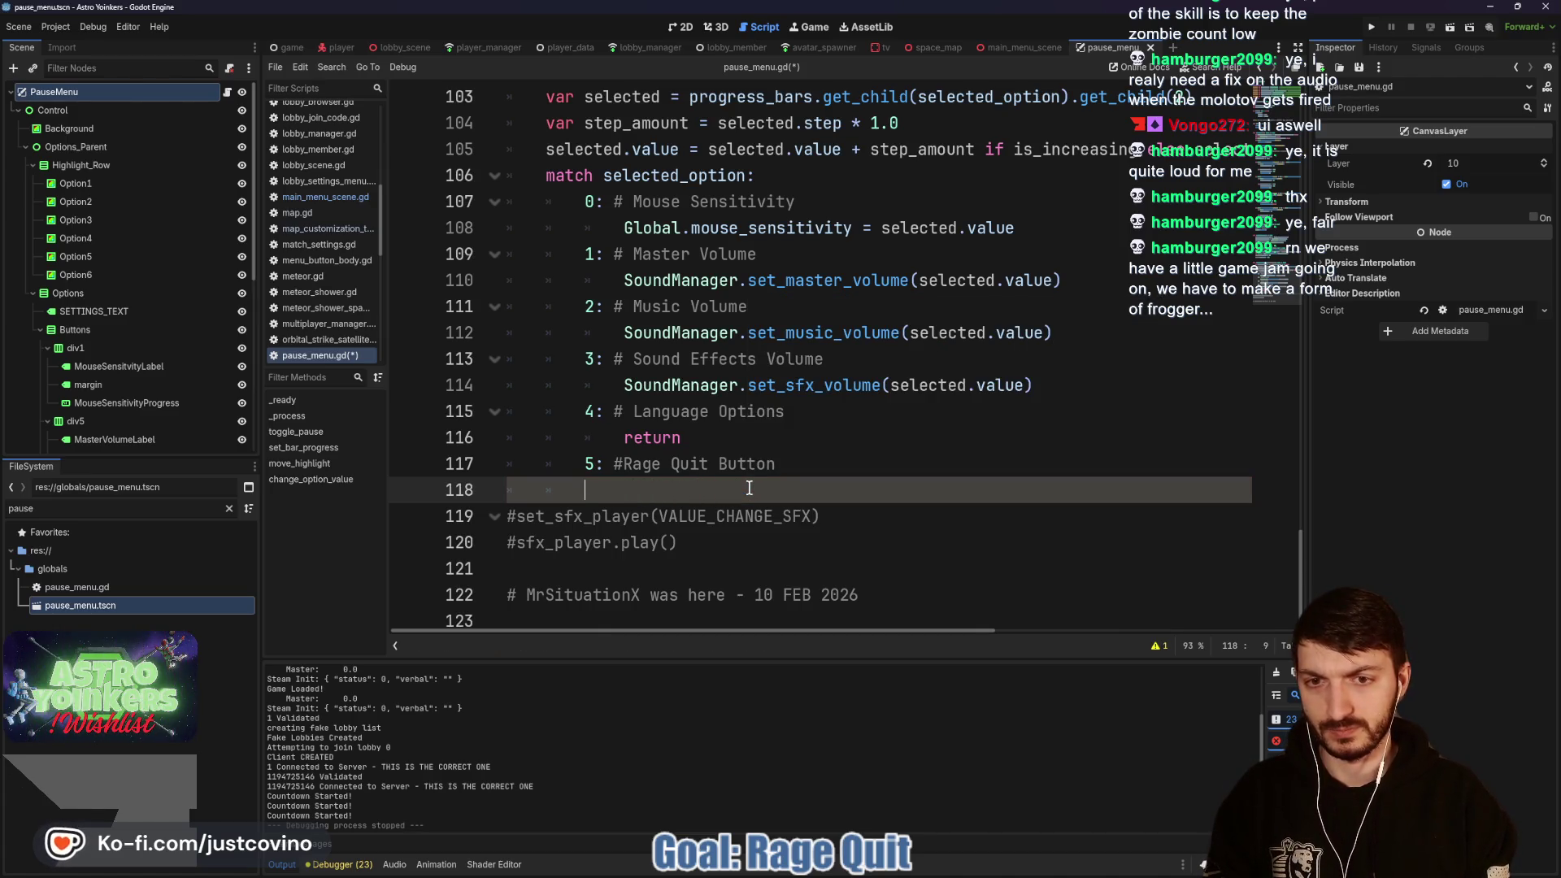
{"action": "key", "text": "Tab"}
{"action": "type", "text": "return"}
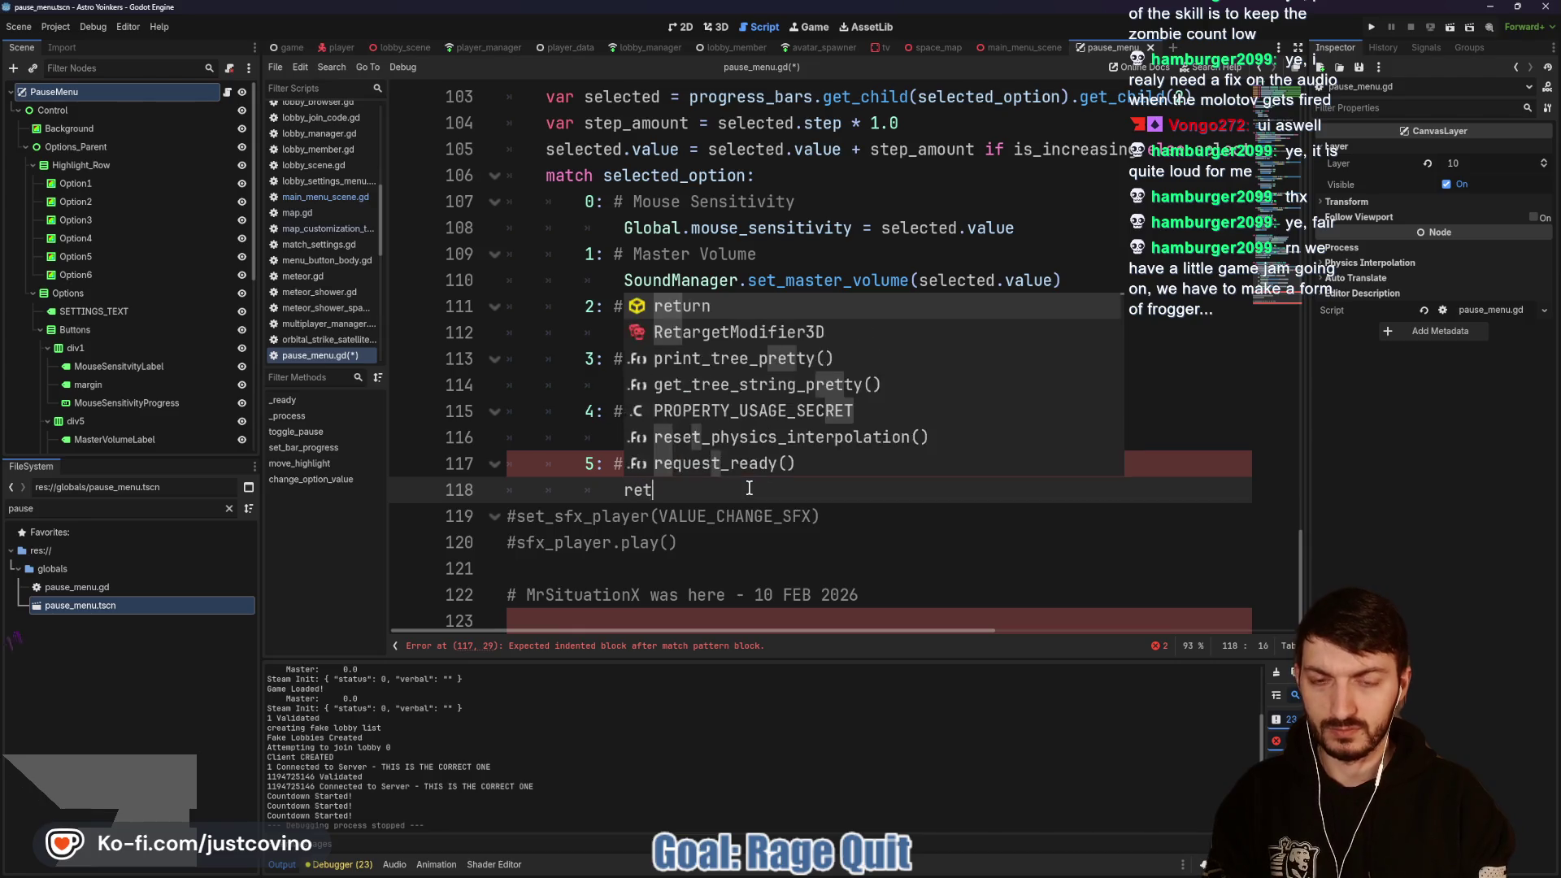
{"action": "key", "text": "ctrl+s"}
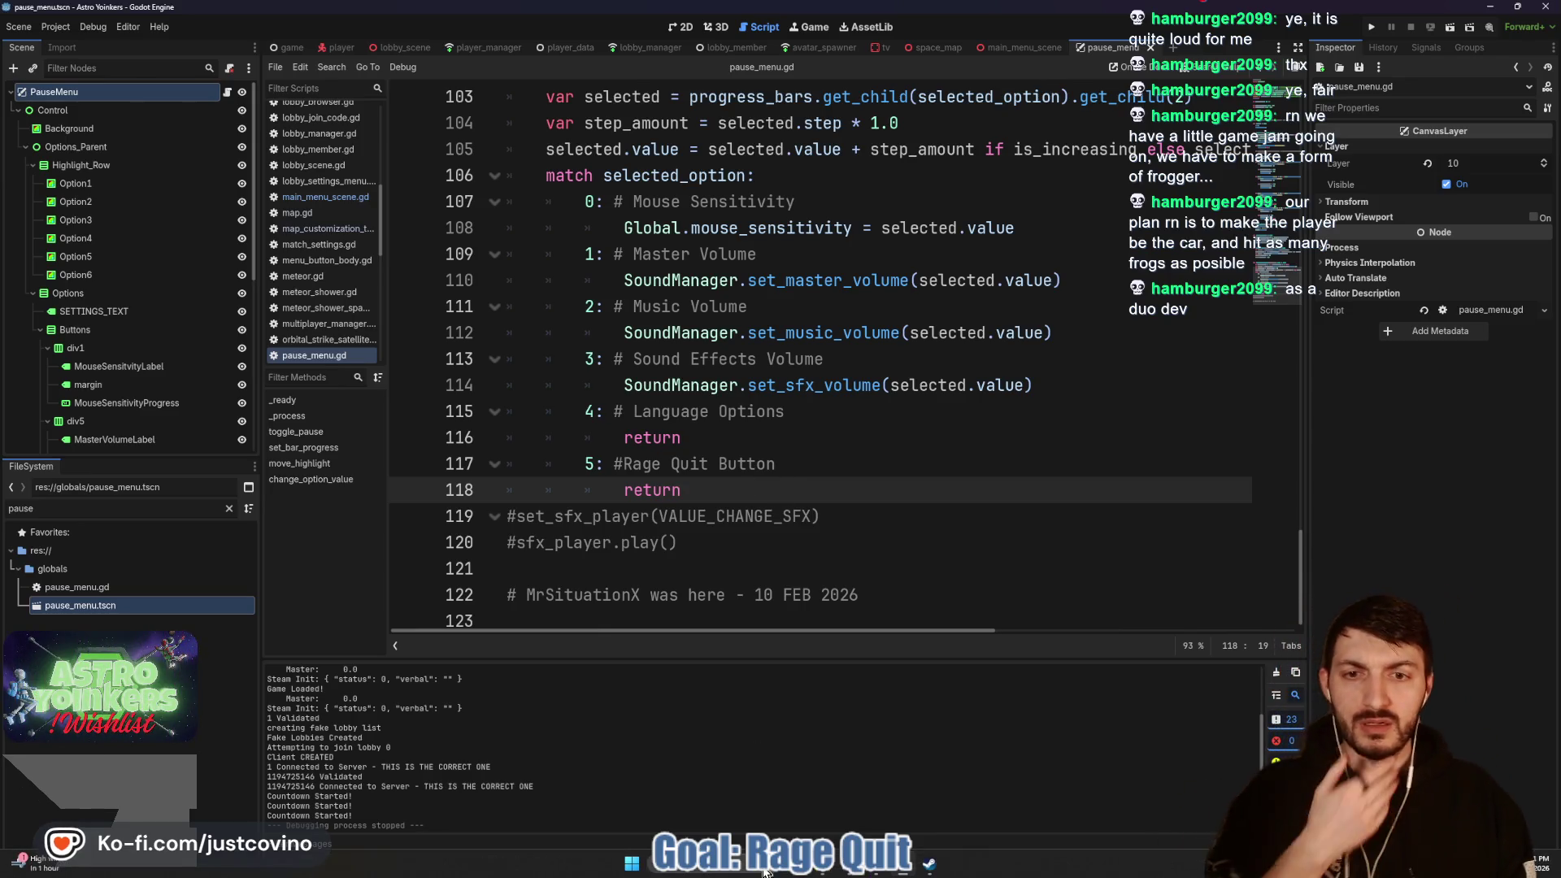
{"action": "left_click", "coordinate": [643, 49]}
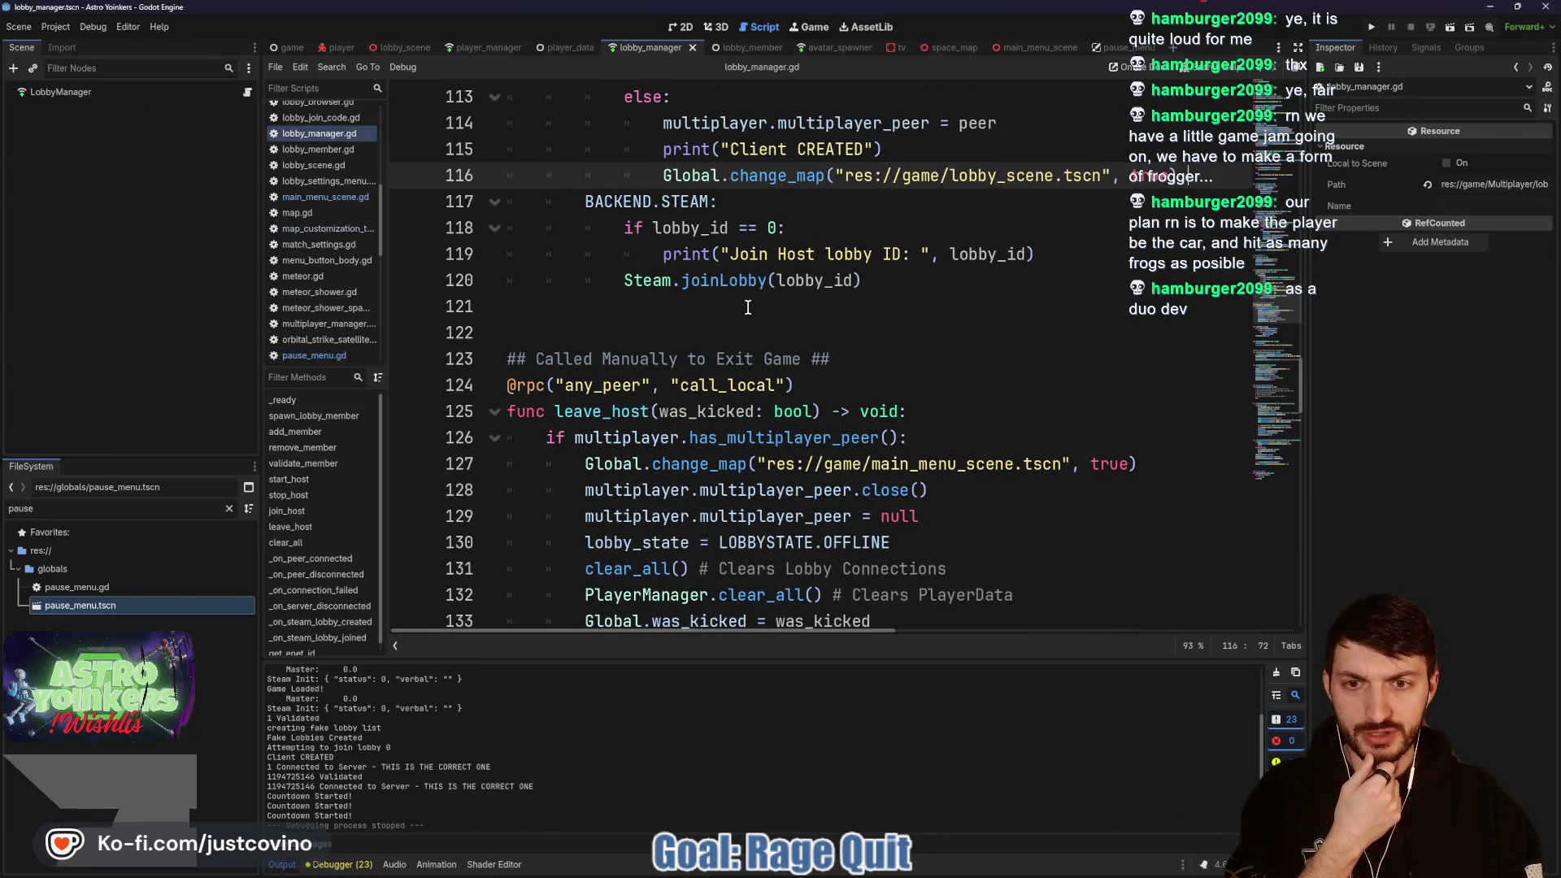
{"action": "scroll", "coordinate": [747, 308], "scroll_direction": "down", "scroll_amount": 4}
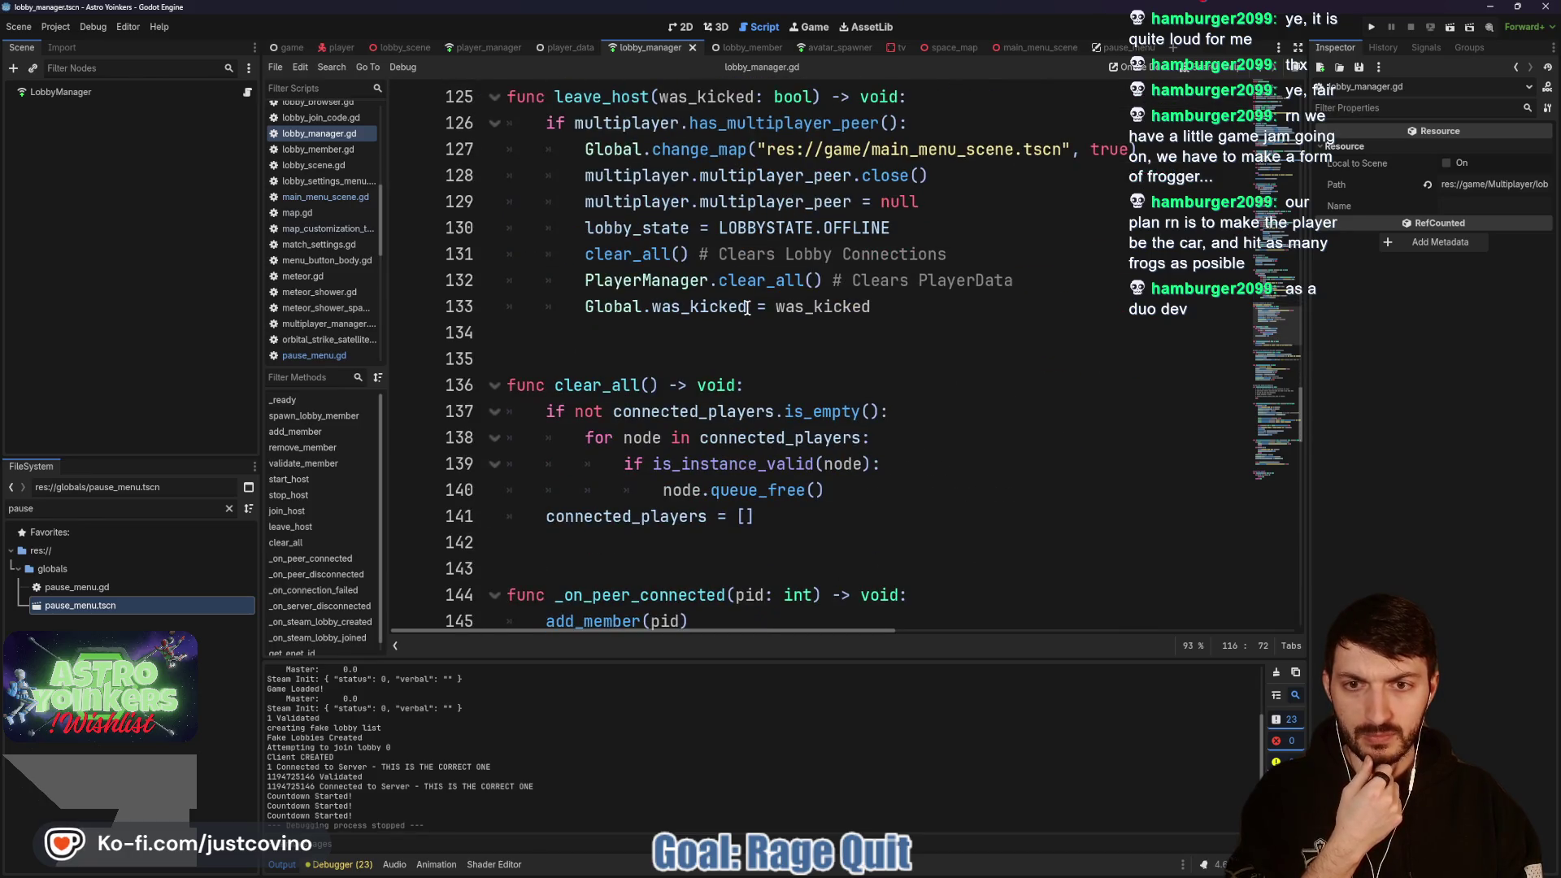
{"action": "scroll", "coordinate": [747, 308], "scroll_direction": "up", "scroll_amount": 2}
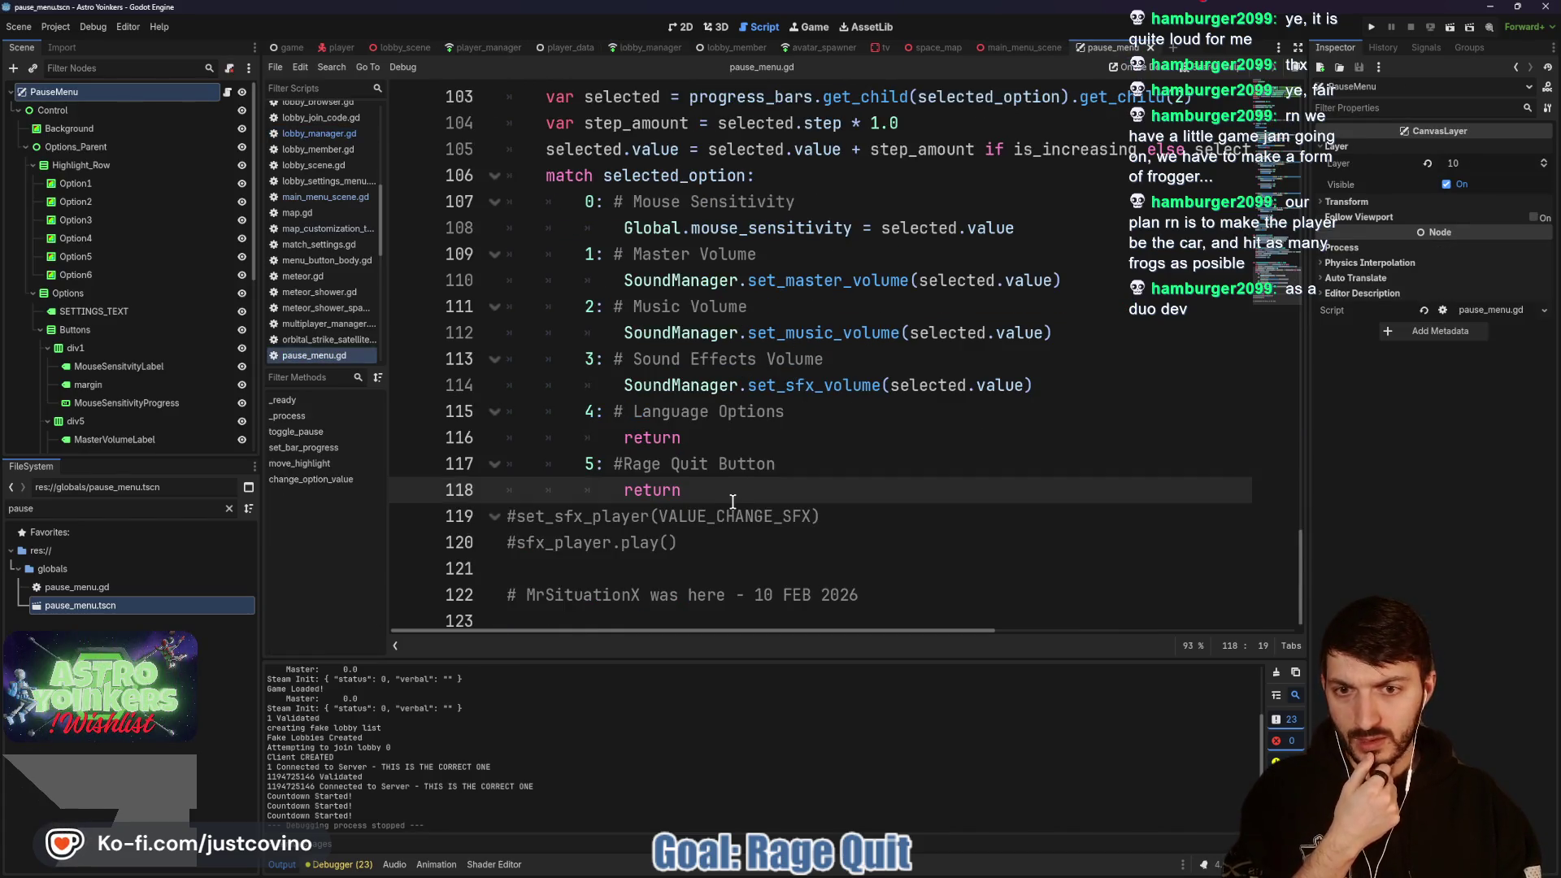
Step: Replace the Rage Quit return with 'if LobbyManager.lobby_state == LobbyManager.LOBBYSTATE.RUNNING:'
{"action": "key", "text": "BackSpace"}
{"action": "key", "text": "BackSpace"}
{"action": "key", "text": "BackSpace"}
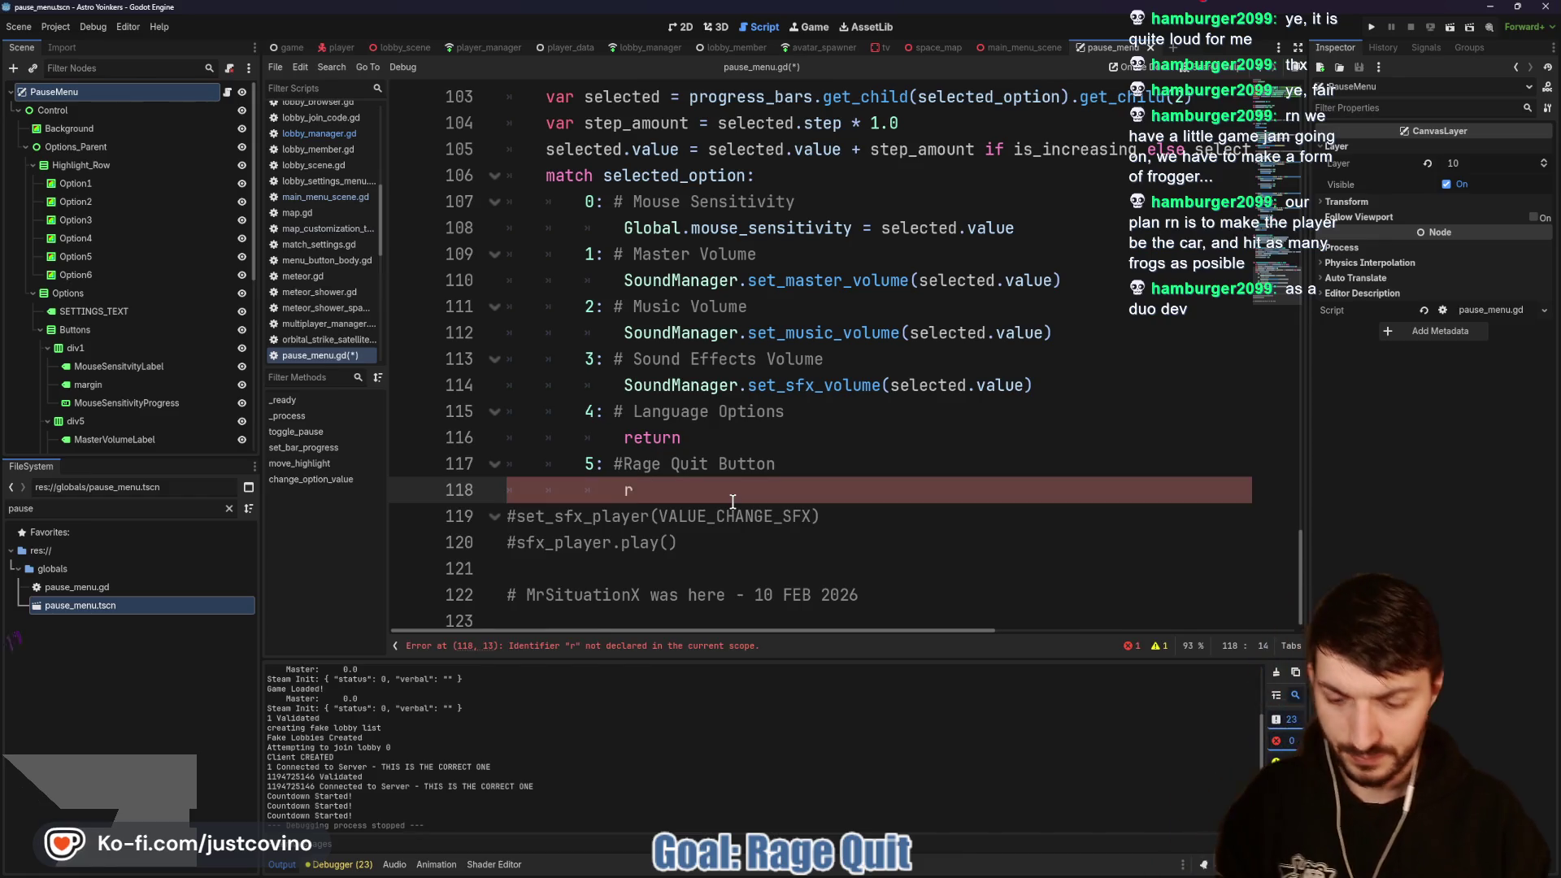
{"action": "type", "text": "if Lobb"}
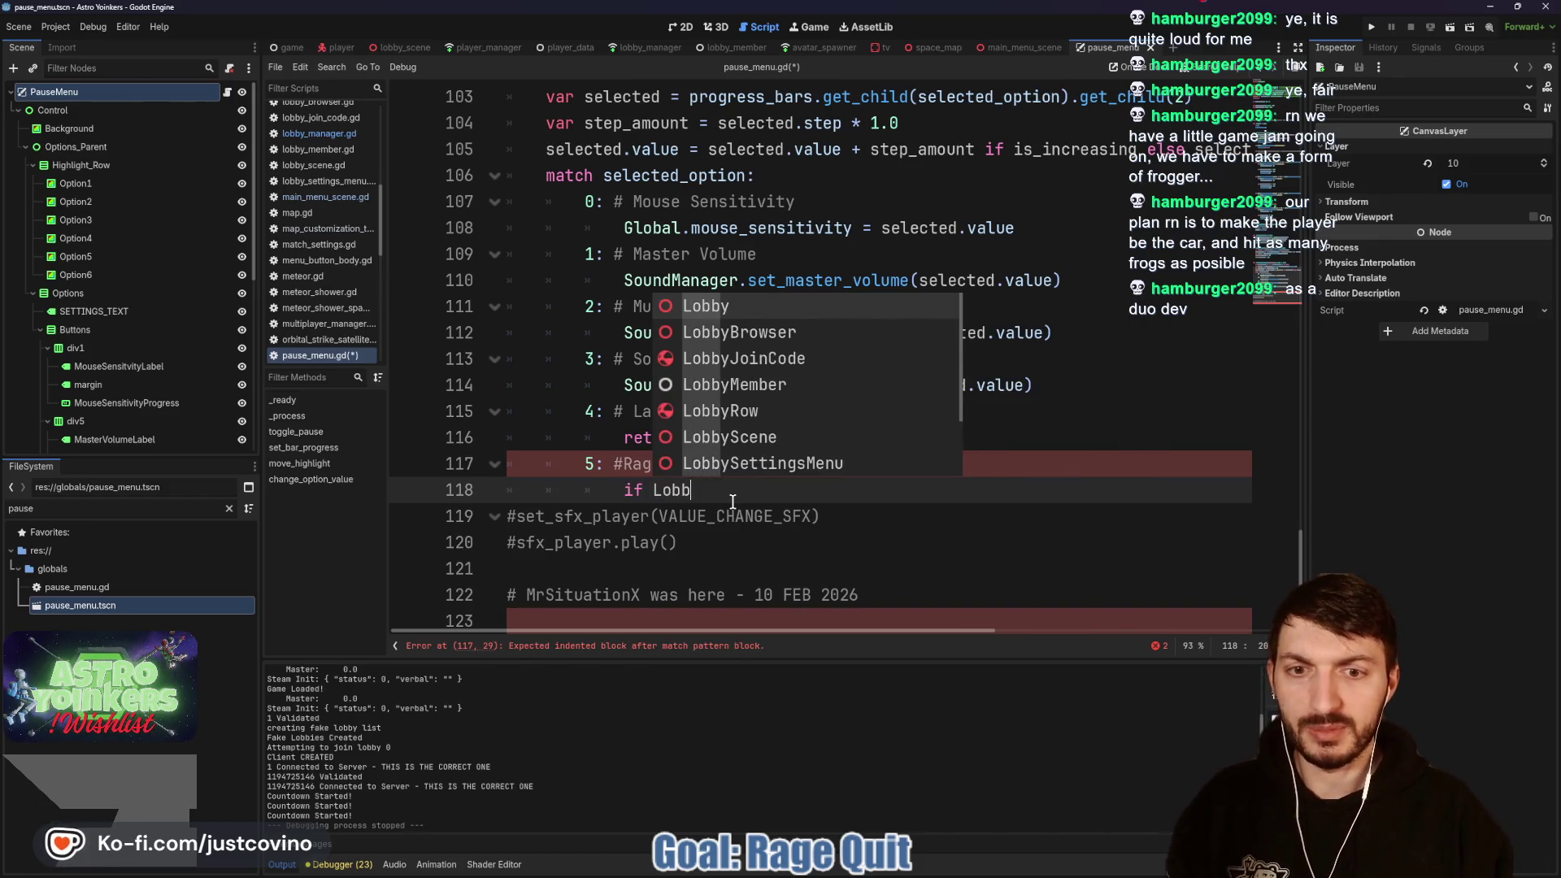
{"action": "type", "text": "yManager."}
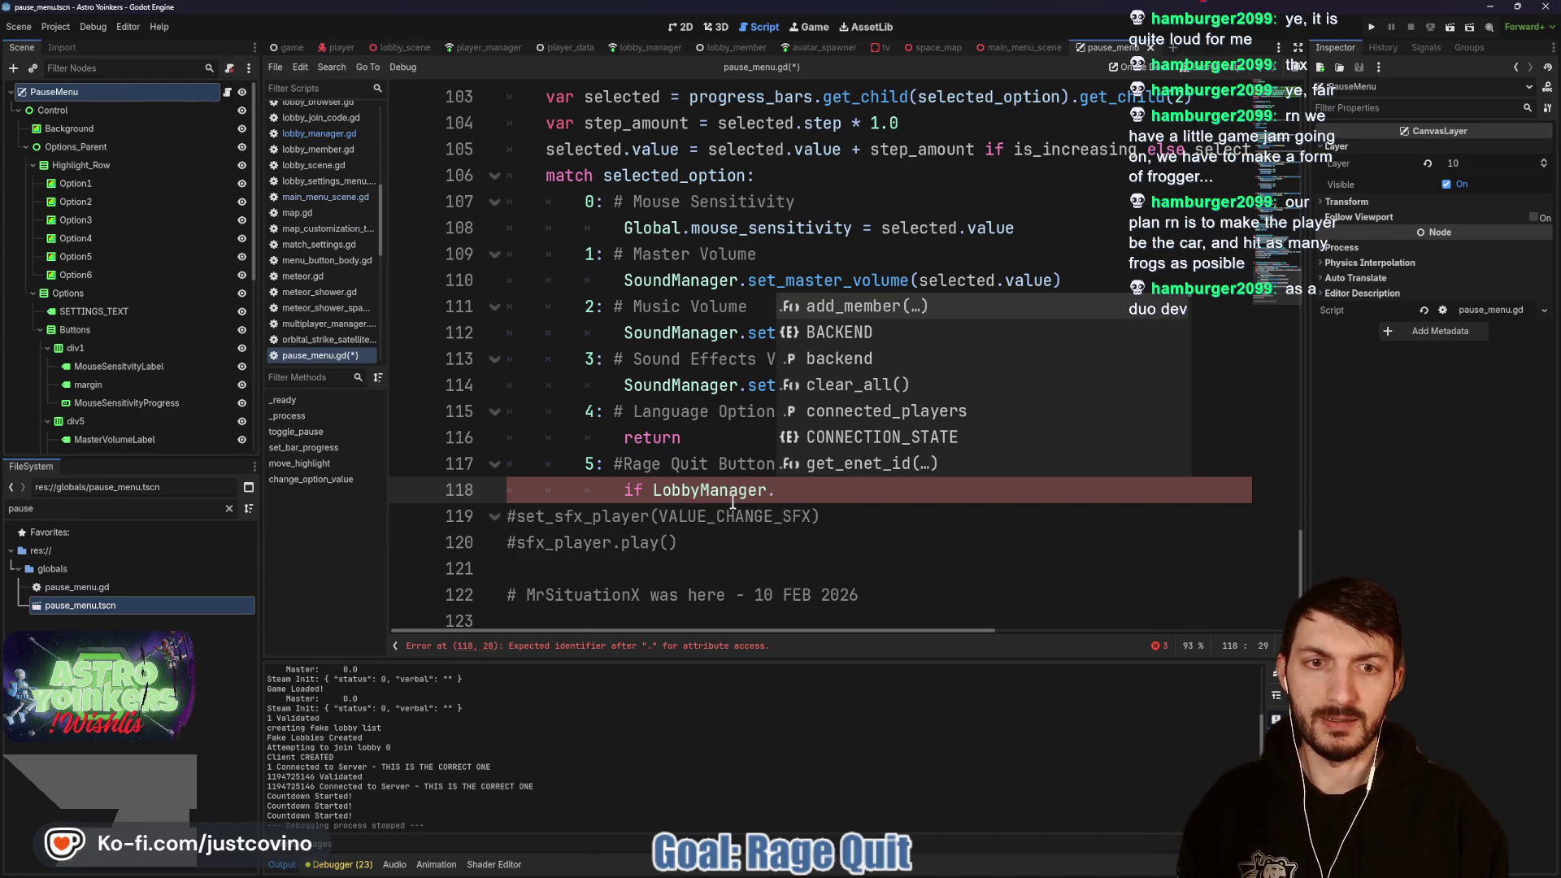
{"action": "type", "text": "lobby_state"}
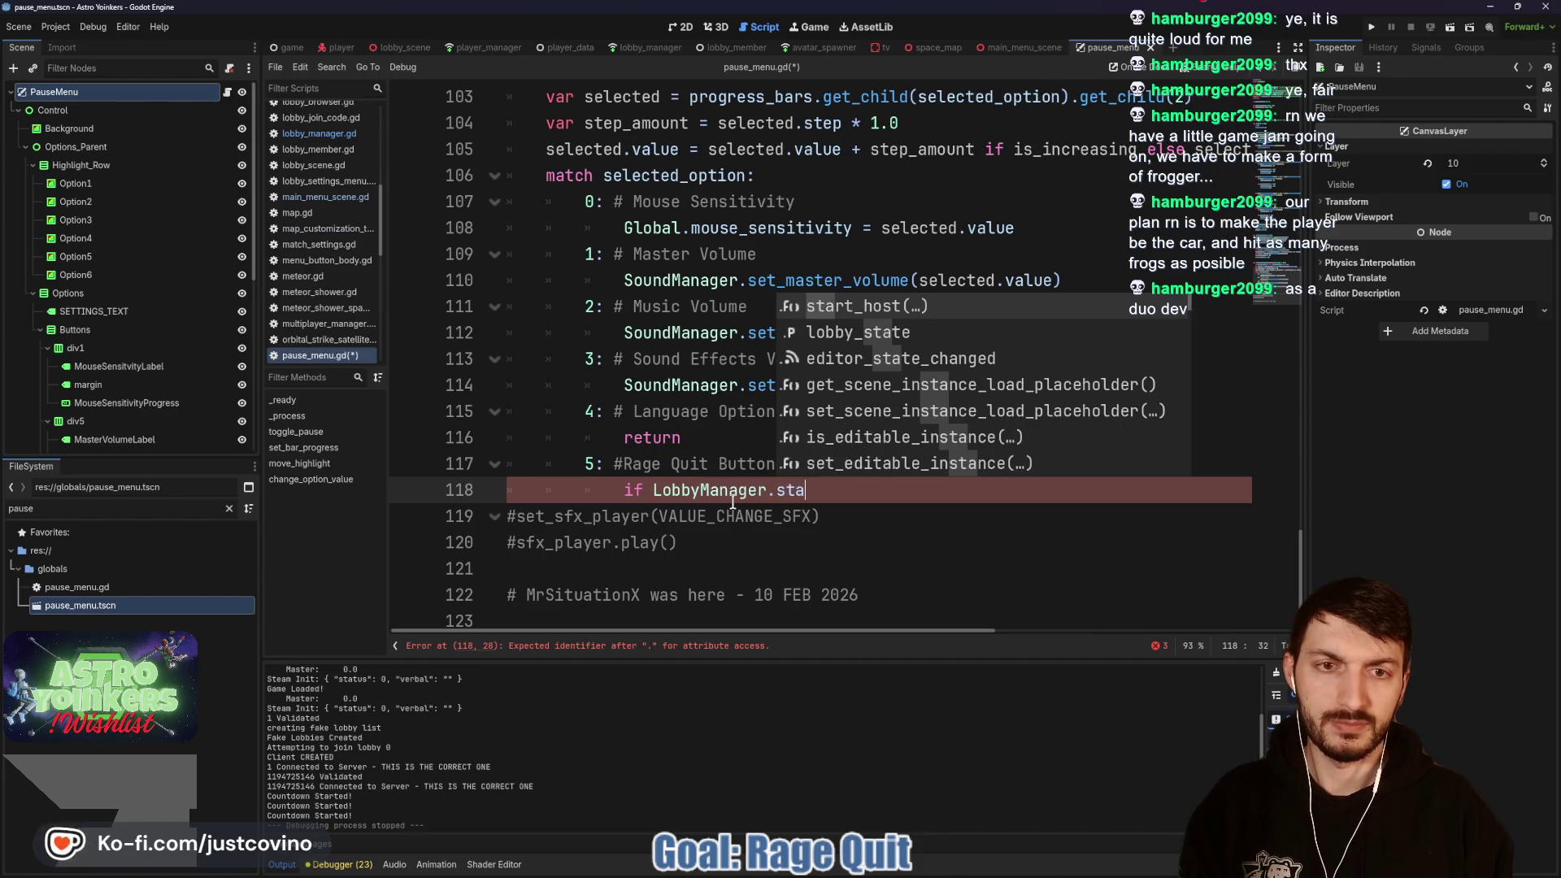
{"action": "key", "text": "Return"}
{"action": "type", "text": "== "}
{"action": "type", "text": "Lobby"}
{"action": "type", "text": "Manager.l"}
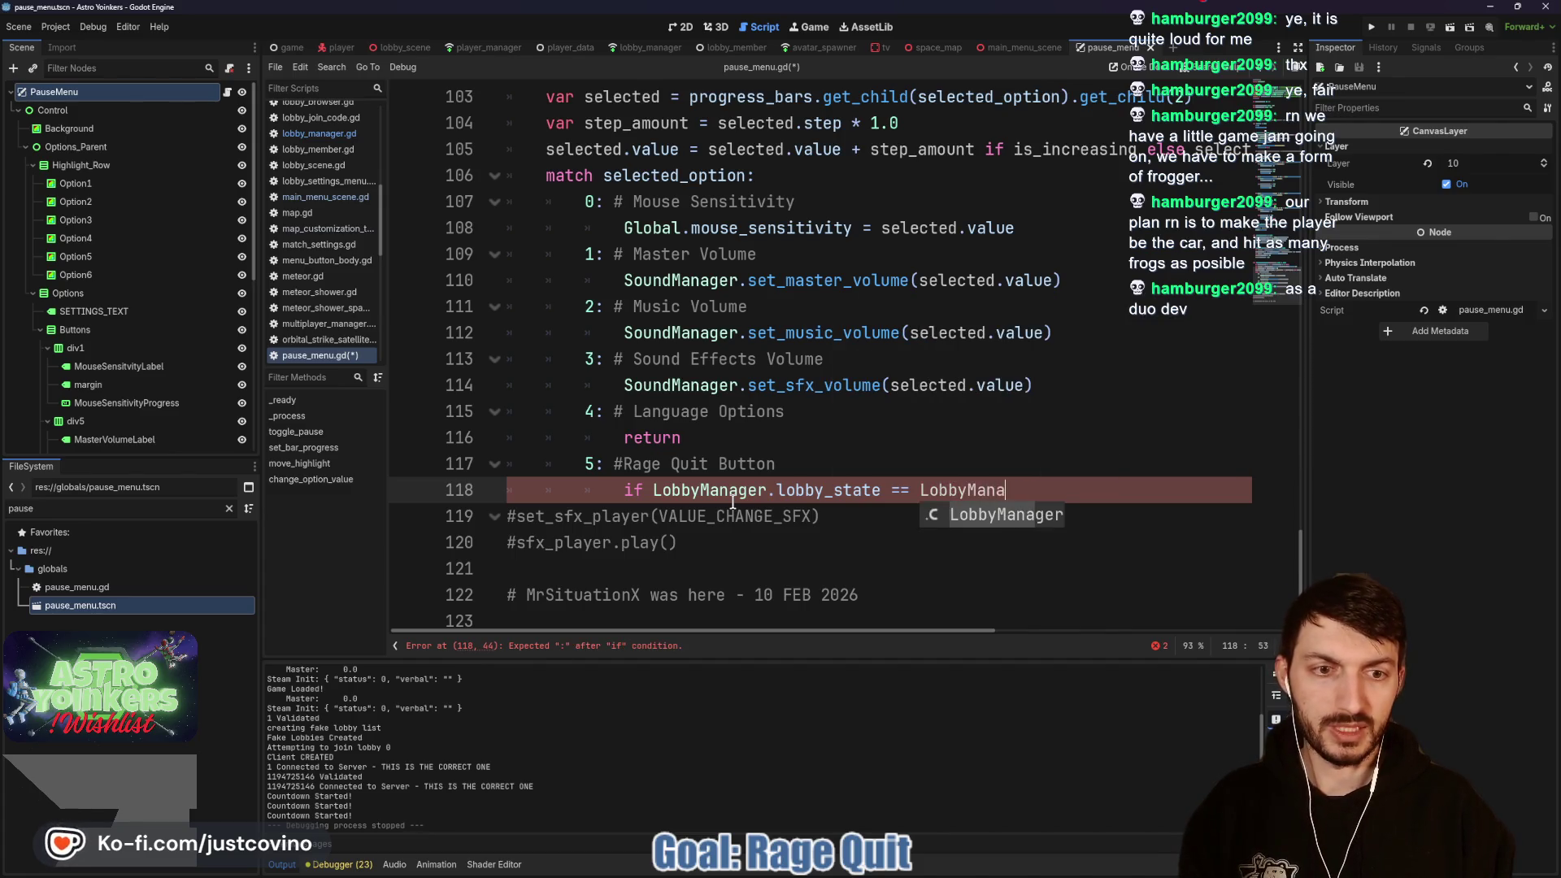
{"action": "key", "text": "BackSpace"}
{"action": "type", "text": "LO"}
{"action": "key", "text": "Return"}
{"action": "type", "text": "."}
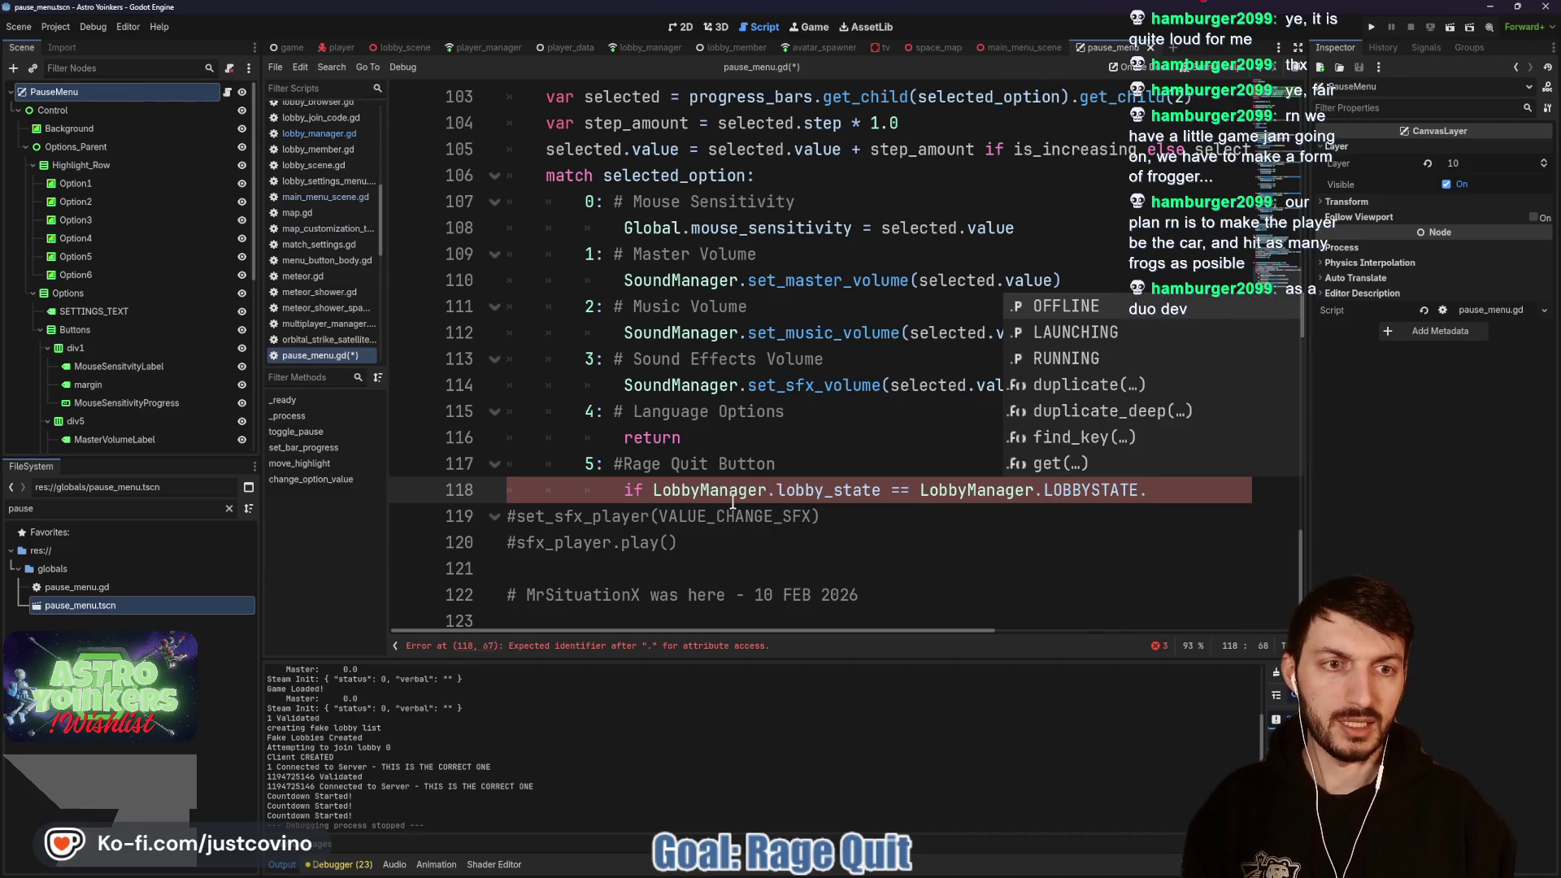
{"action": "key", "text": "Down"}
{"action": "key", "text": "Down"}
{"action": "key", "text": "Return"}
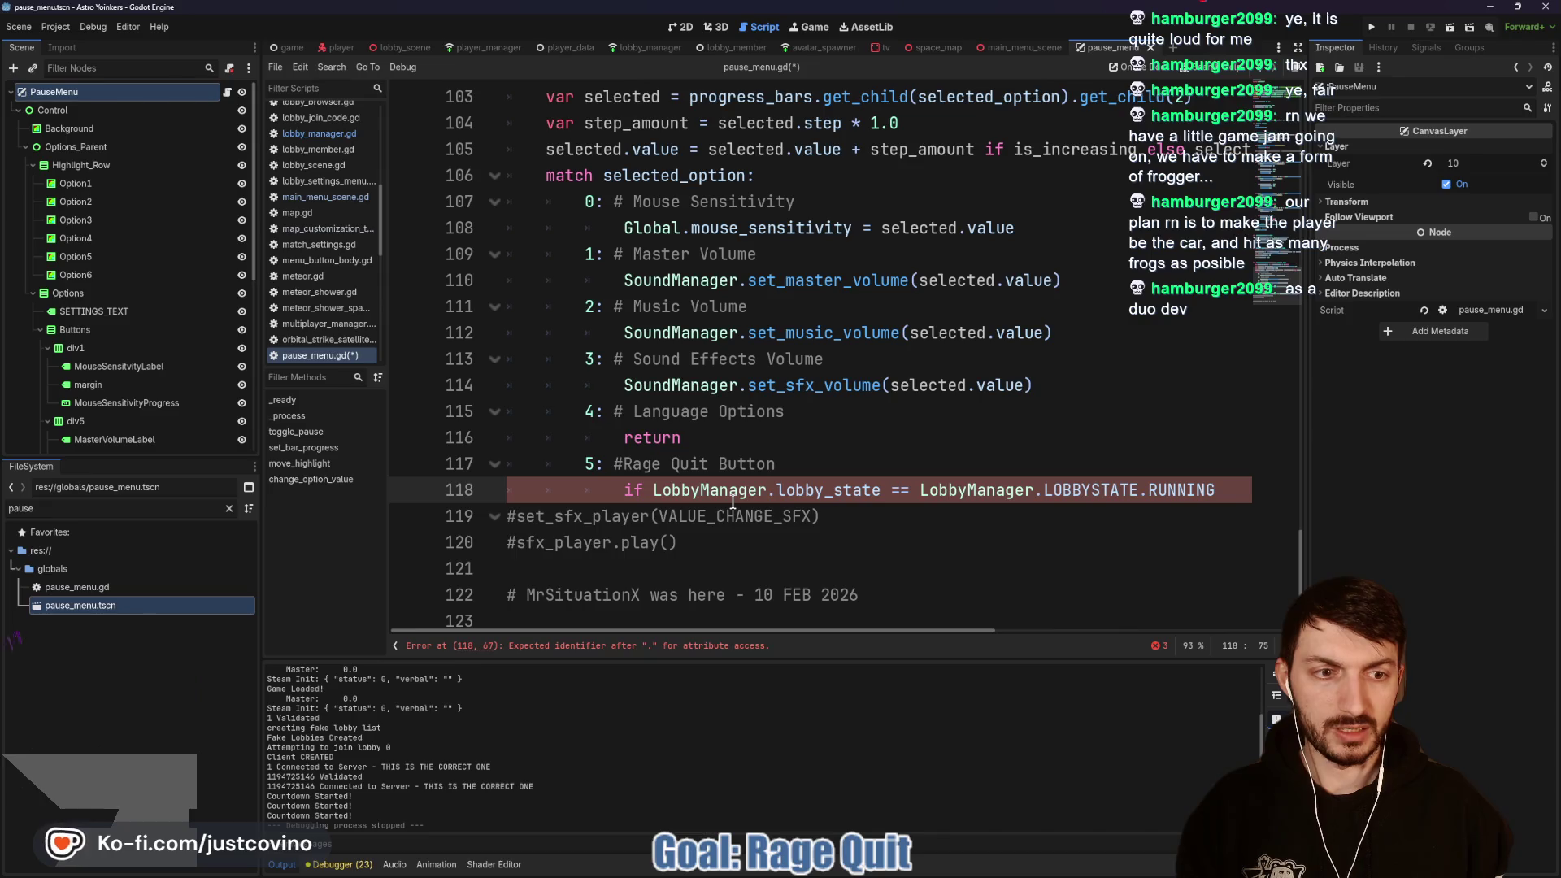
{"action": "type", "text": ":"}
Step: Indent LobbyManager.leave_host(false) beneath the RUNNING check and open a blank line under the check
{"action": "key", "text": "Return"}
{"action": "type", "text": "Ki"}
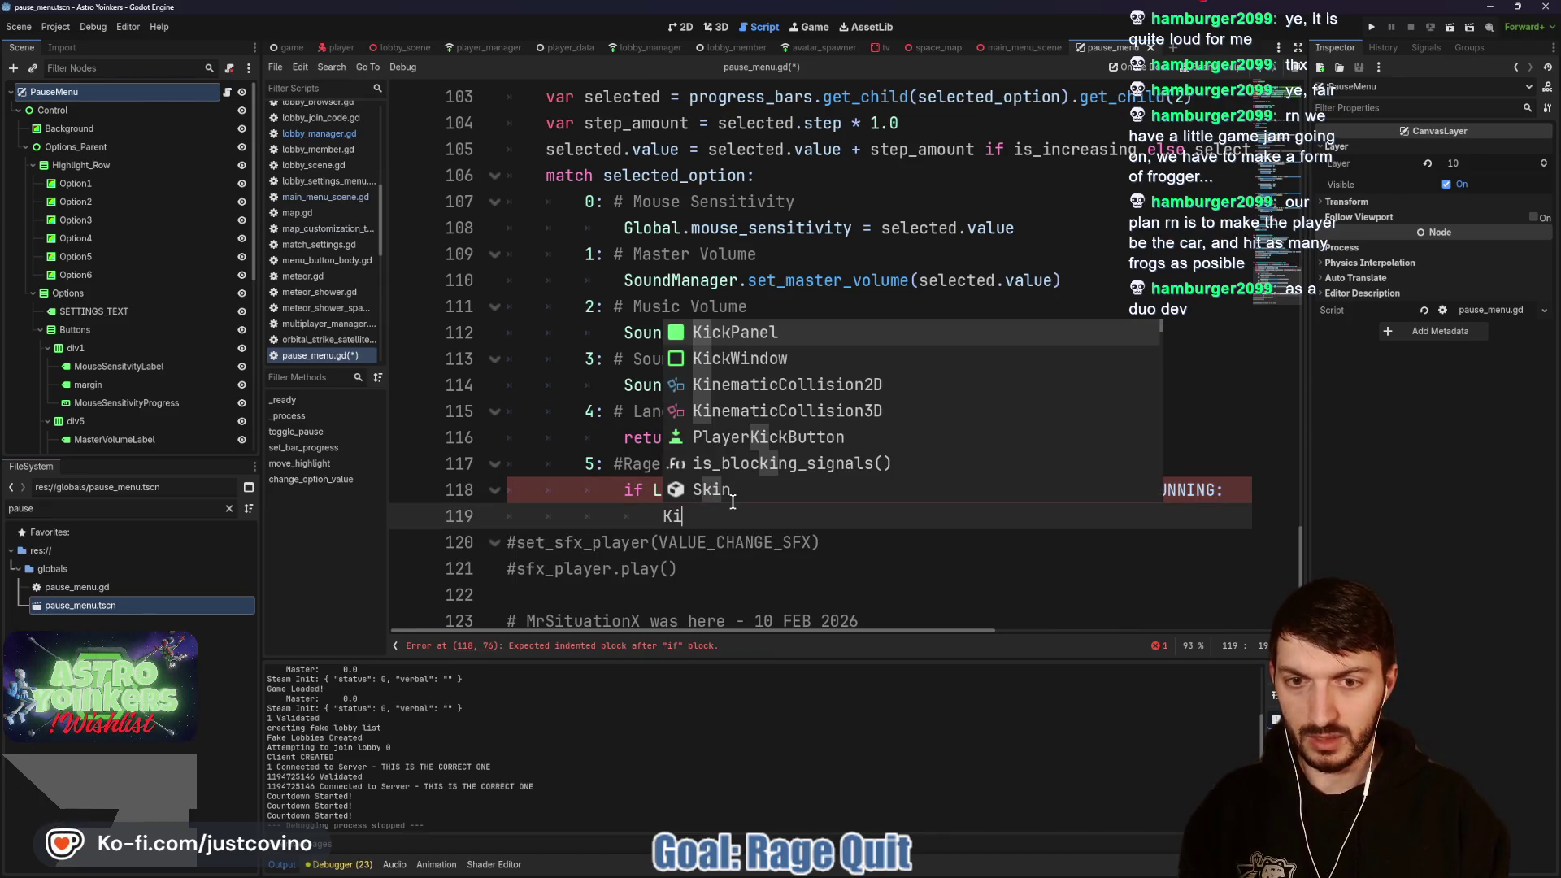
{"action": "key", "text": "BackSpace"}
{"action": "type", "text": "Lobby"}
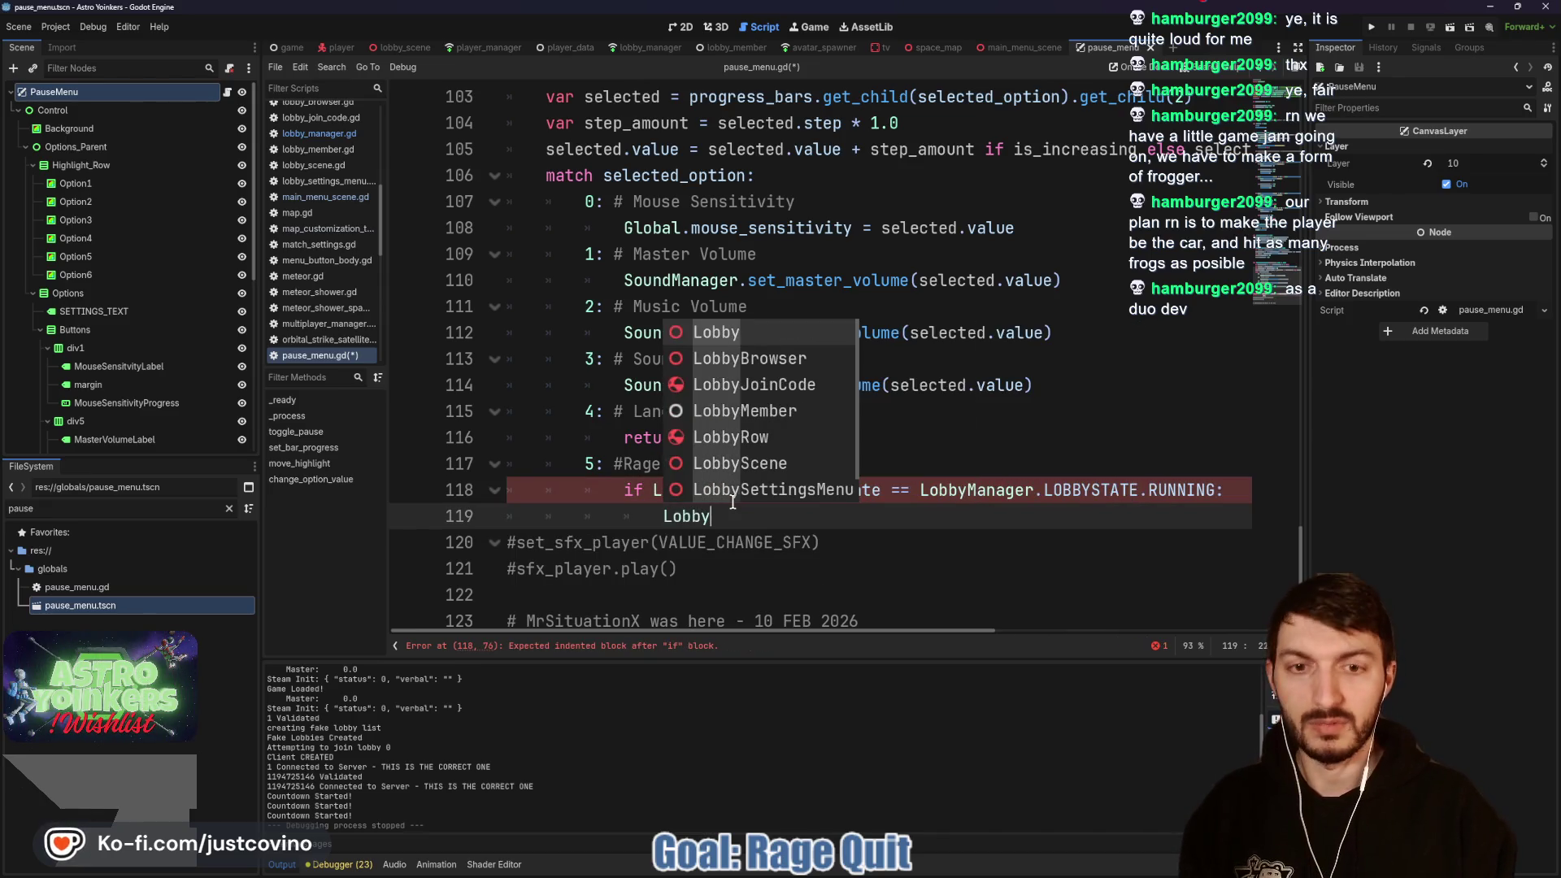
{"action": "type", "text": "M"}
{"action": "key", "text": "Return"}
{"action": "type", "text": "."}
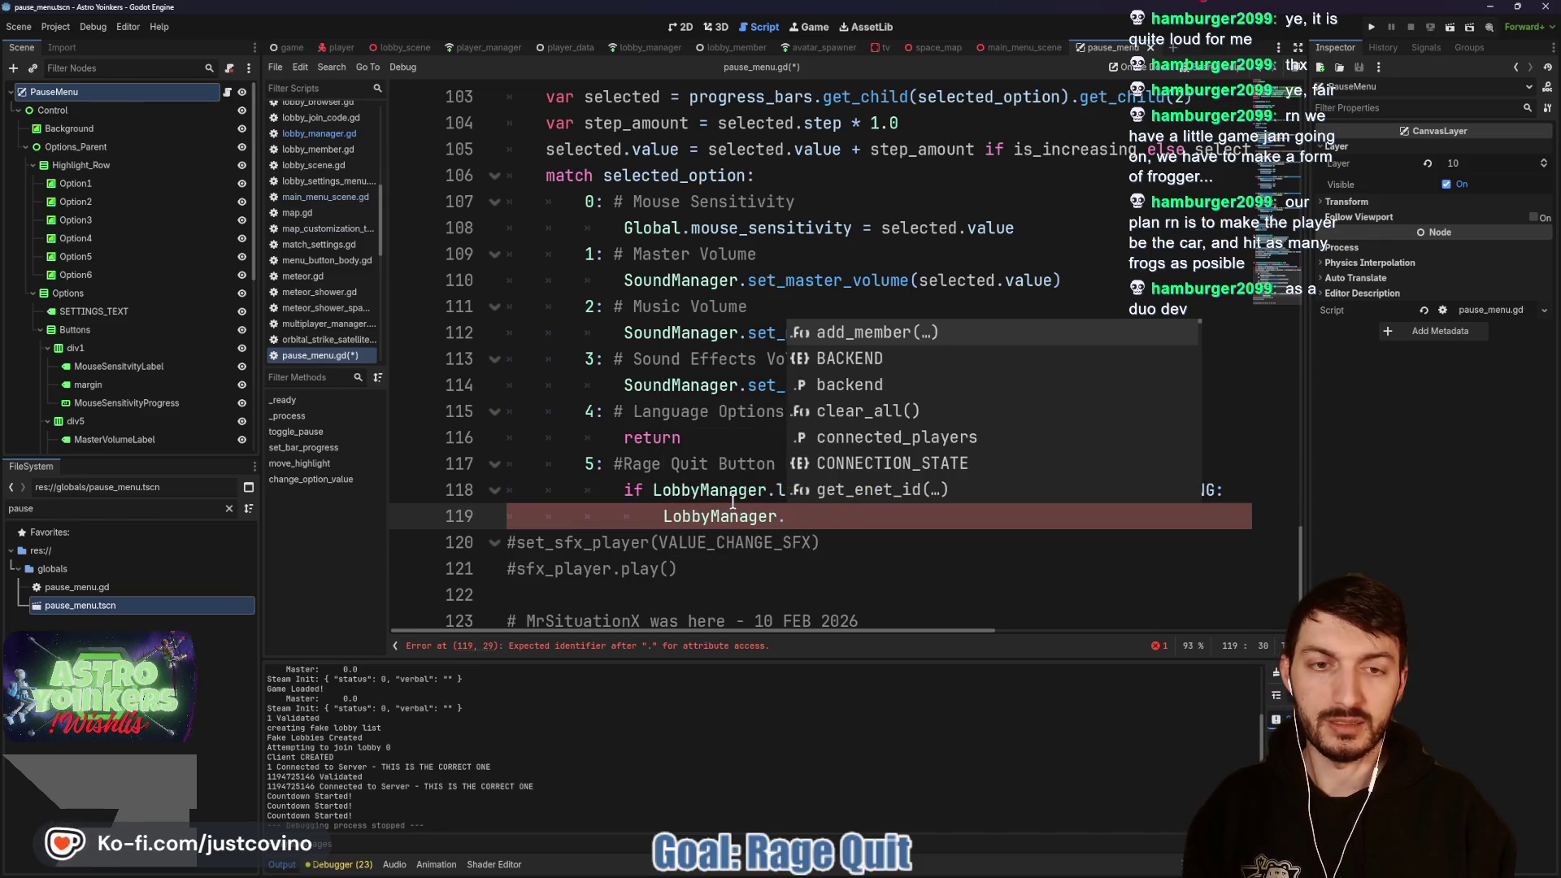
{"action": "type", "text": "lea"}
{"action": "key", "text": "Return"}
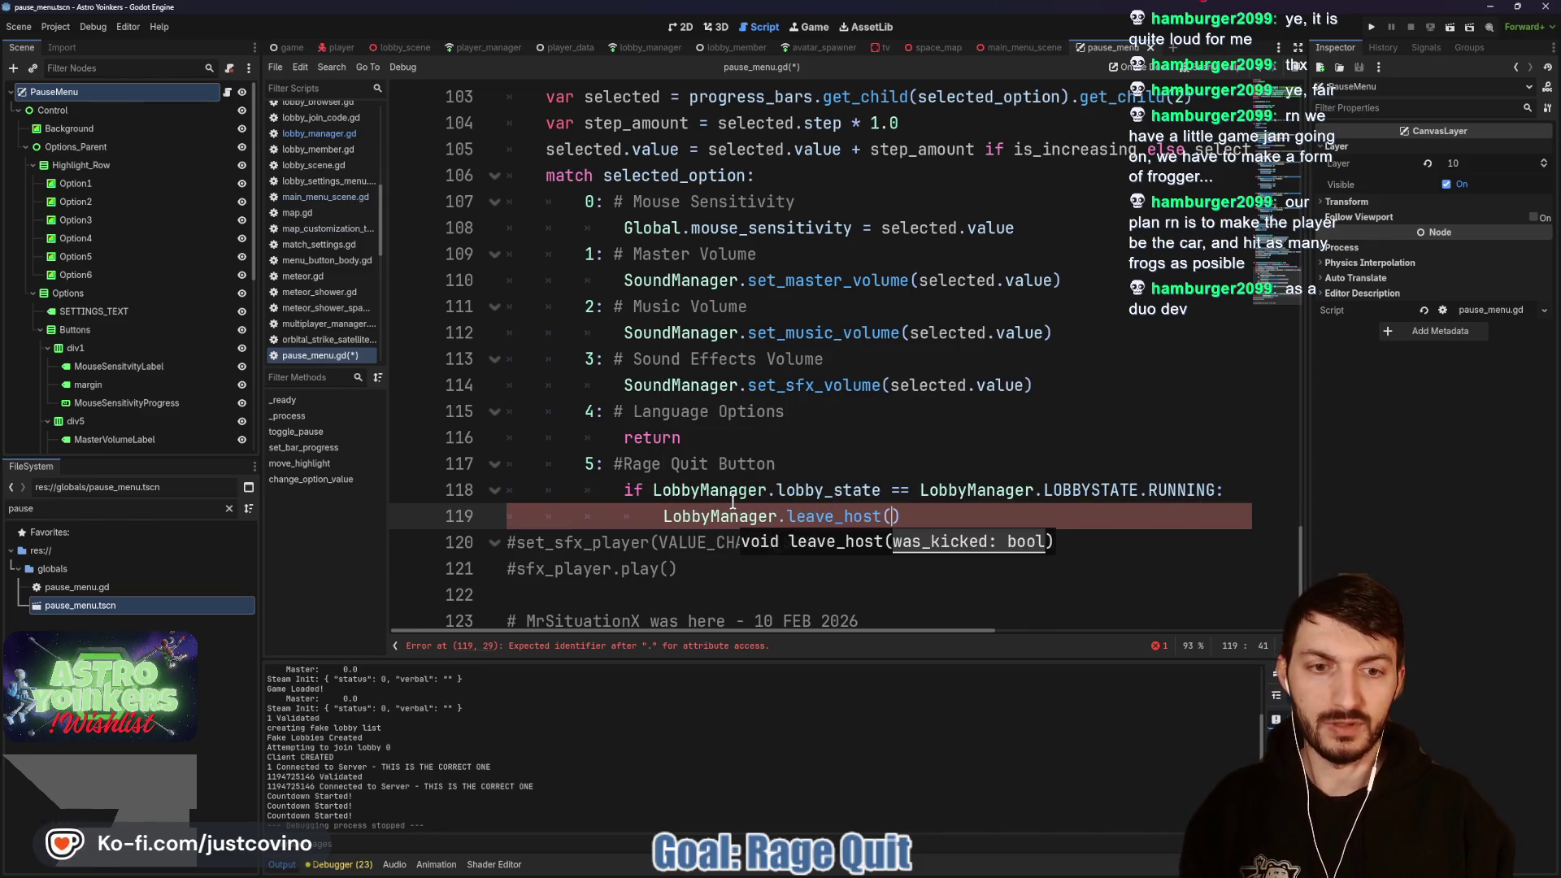
{"action": "type", "text": "false"}
{"action": "key", "text": "Return"}
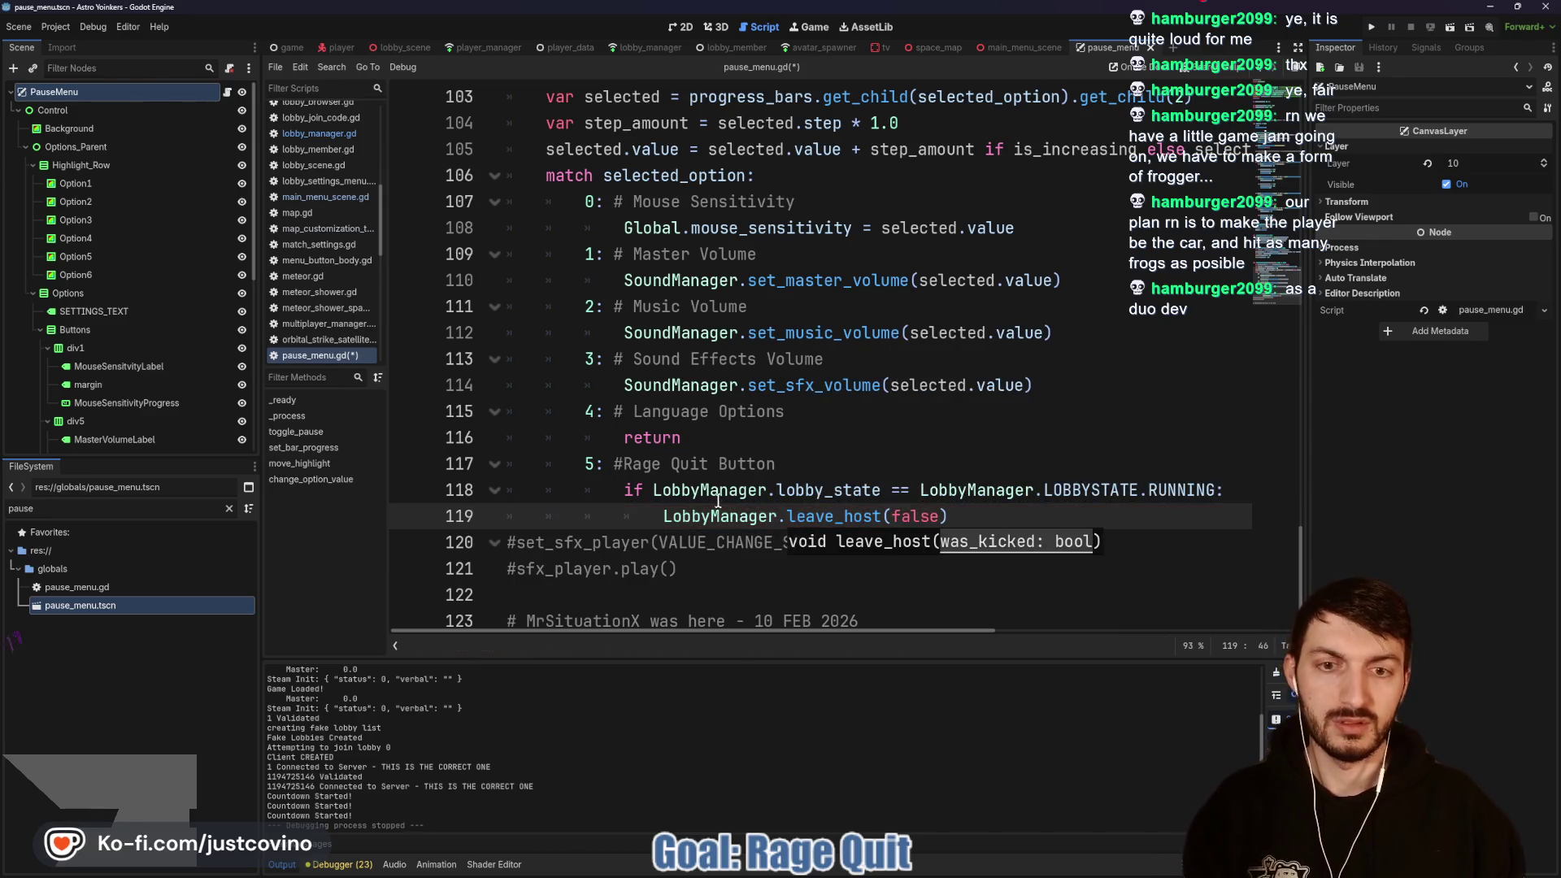
{"action": "left_click", "coordinate": [746, 490]}
{"action": "left_click", "coordinate": [988, 525]}
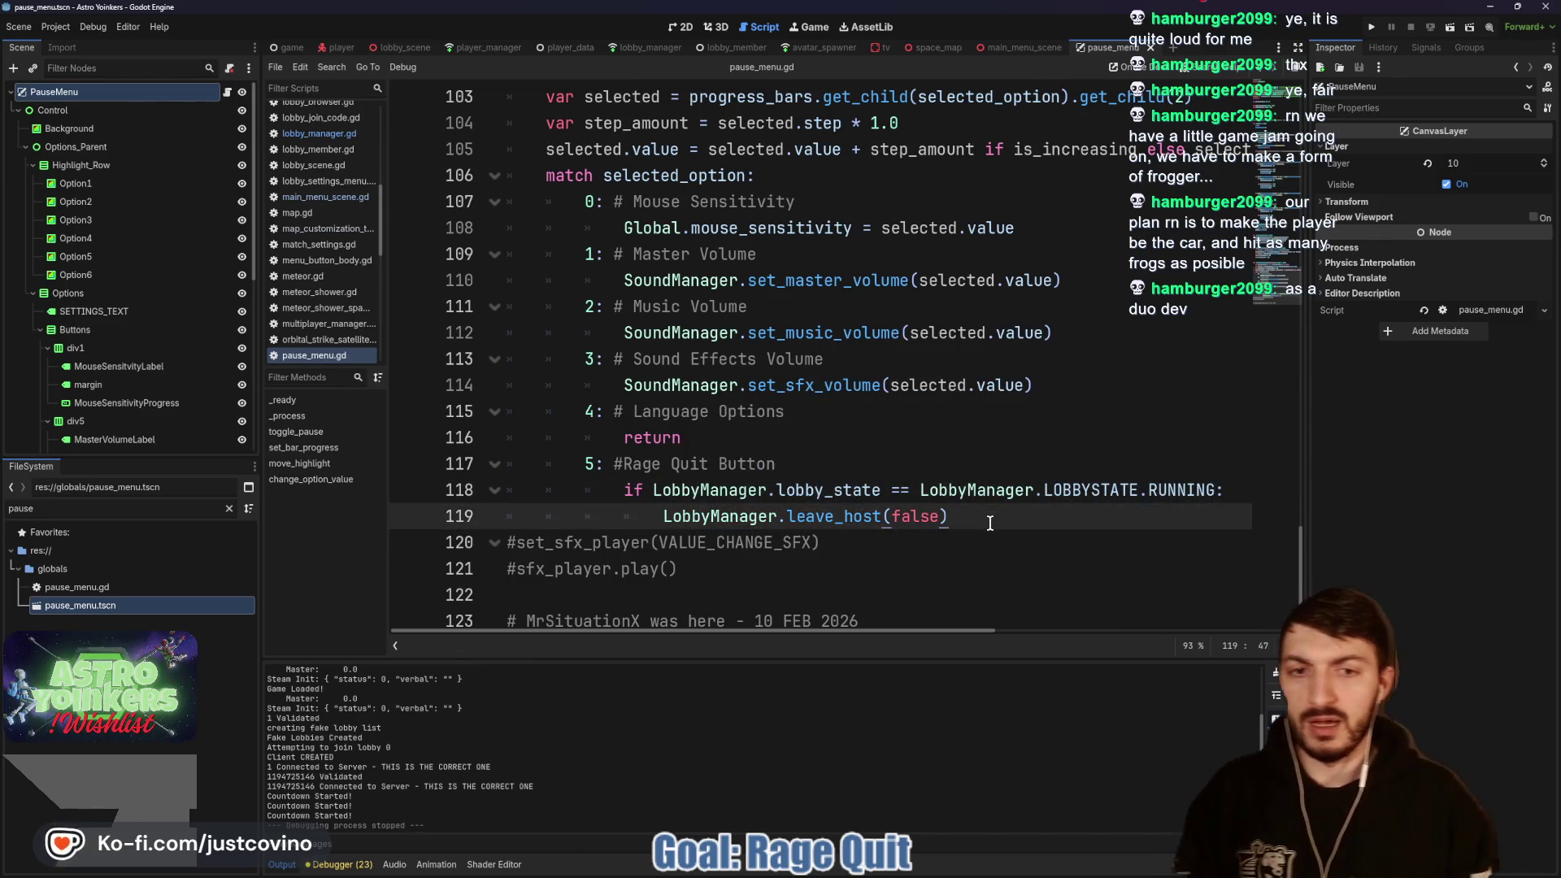
{"action": "left_click", "coordinate": [1234, 491]}
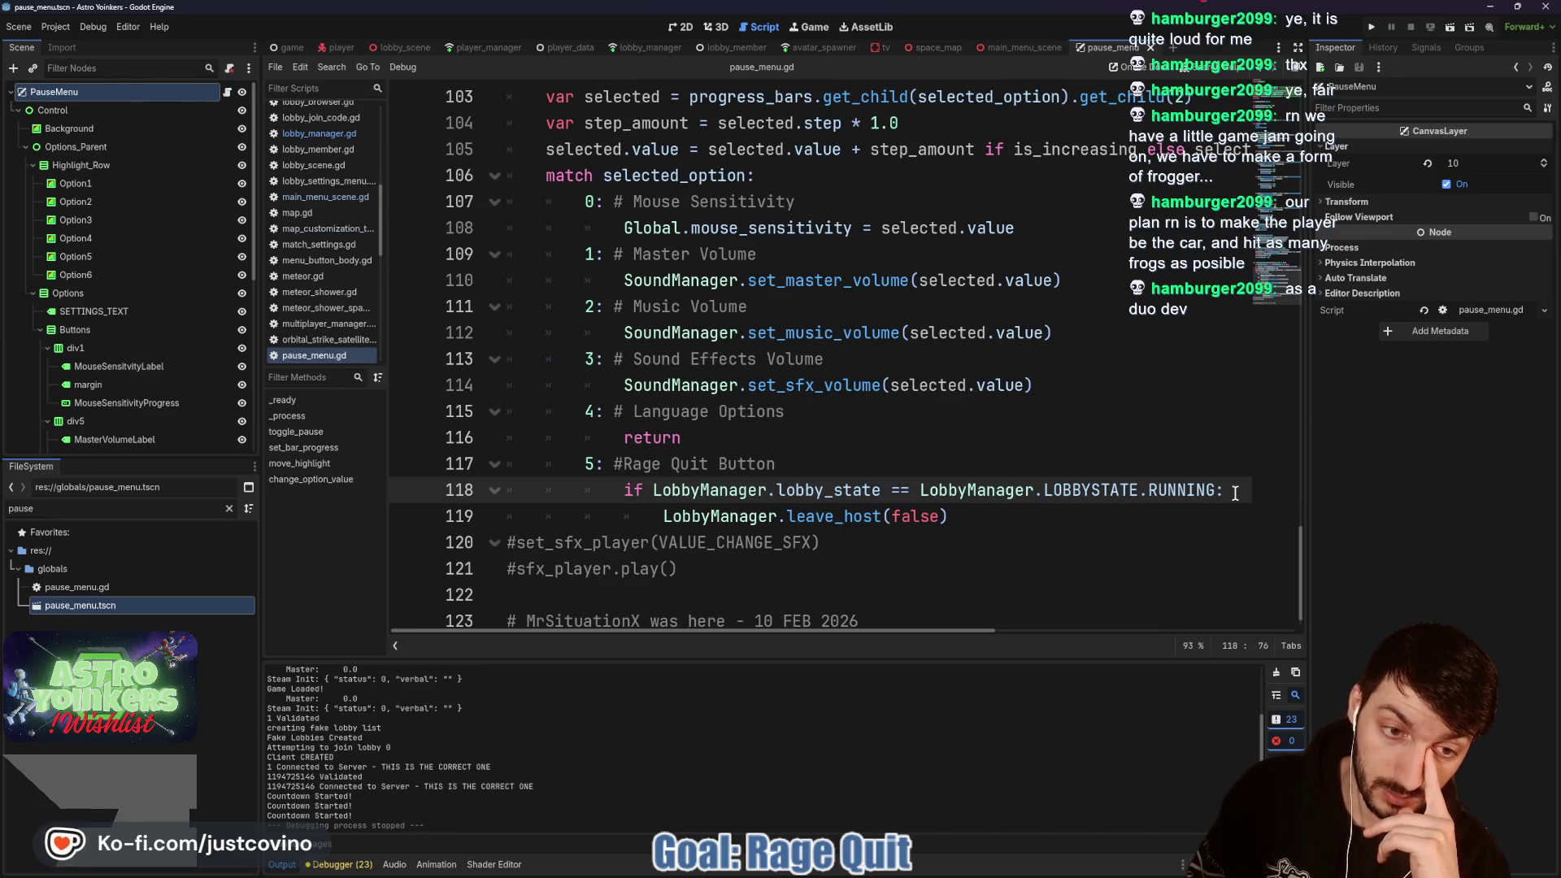
{"action": "key", "text": "Return"}
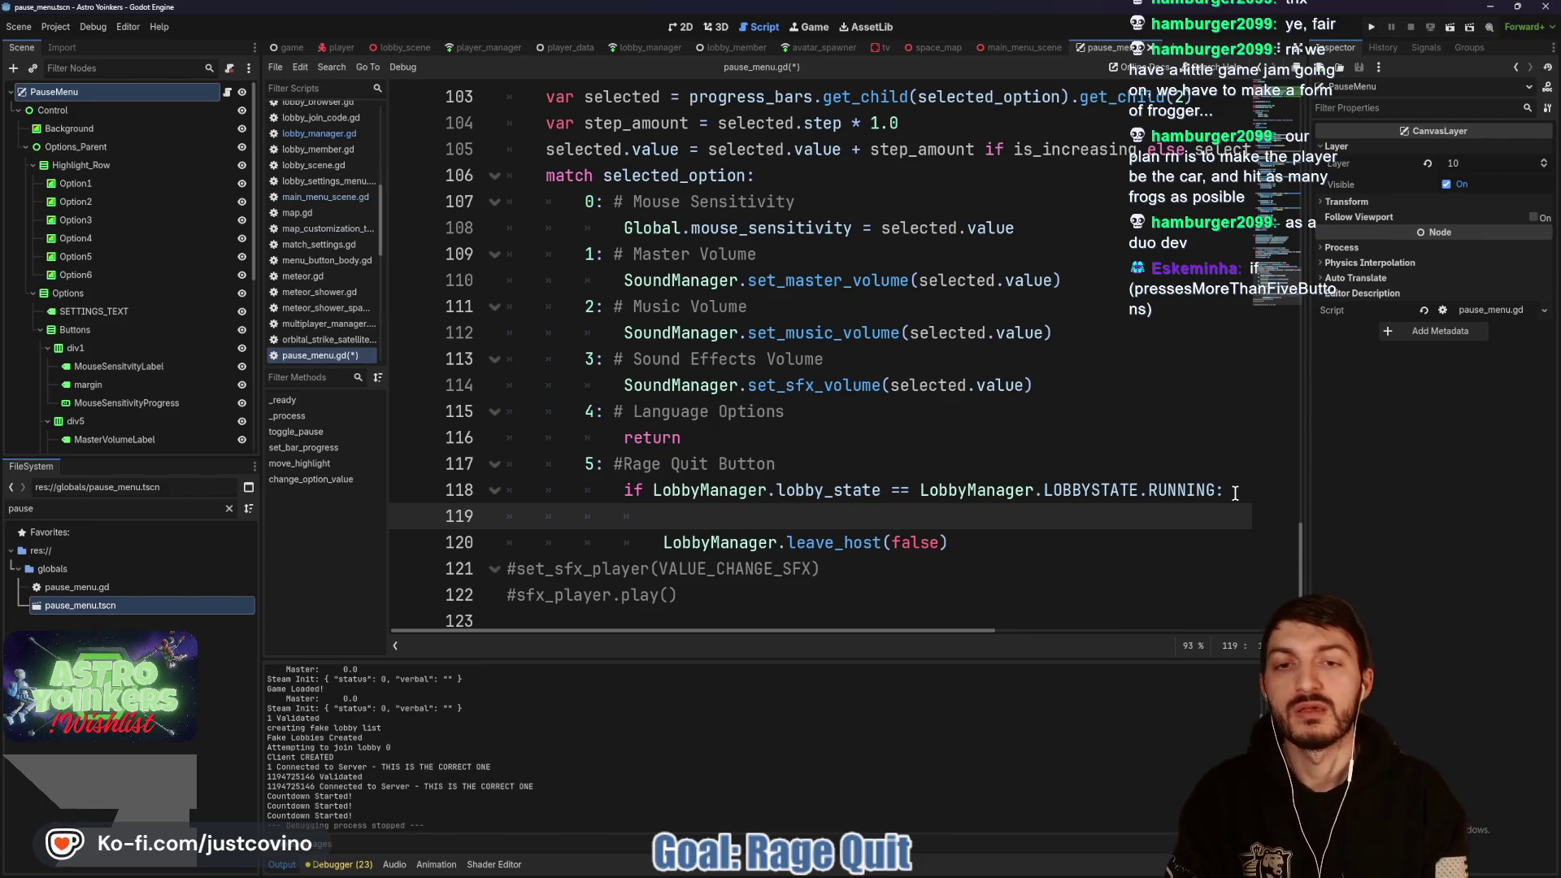
Step: Add 'if multiplayer.is_server():' calling LobbyManager.stop_host() then return above leave_host, and save
{"action": "type", "text": "if"}
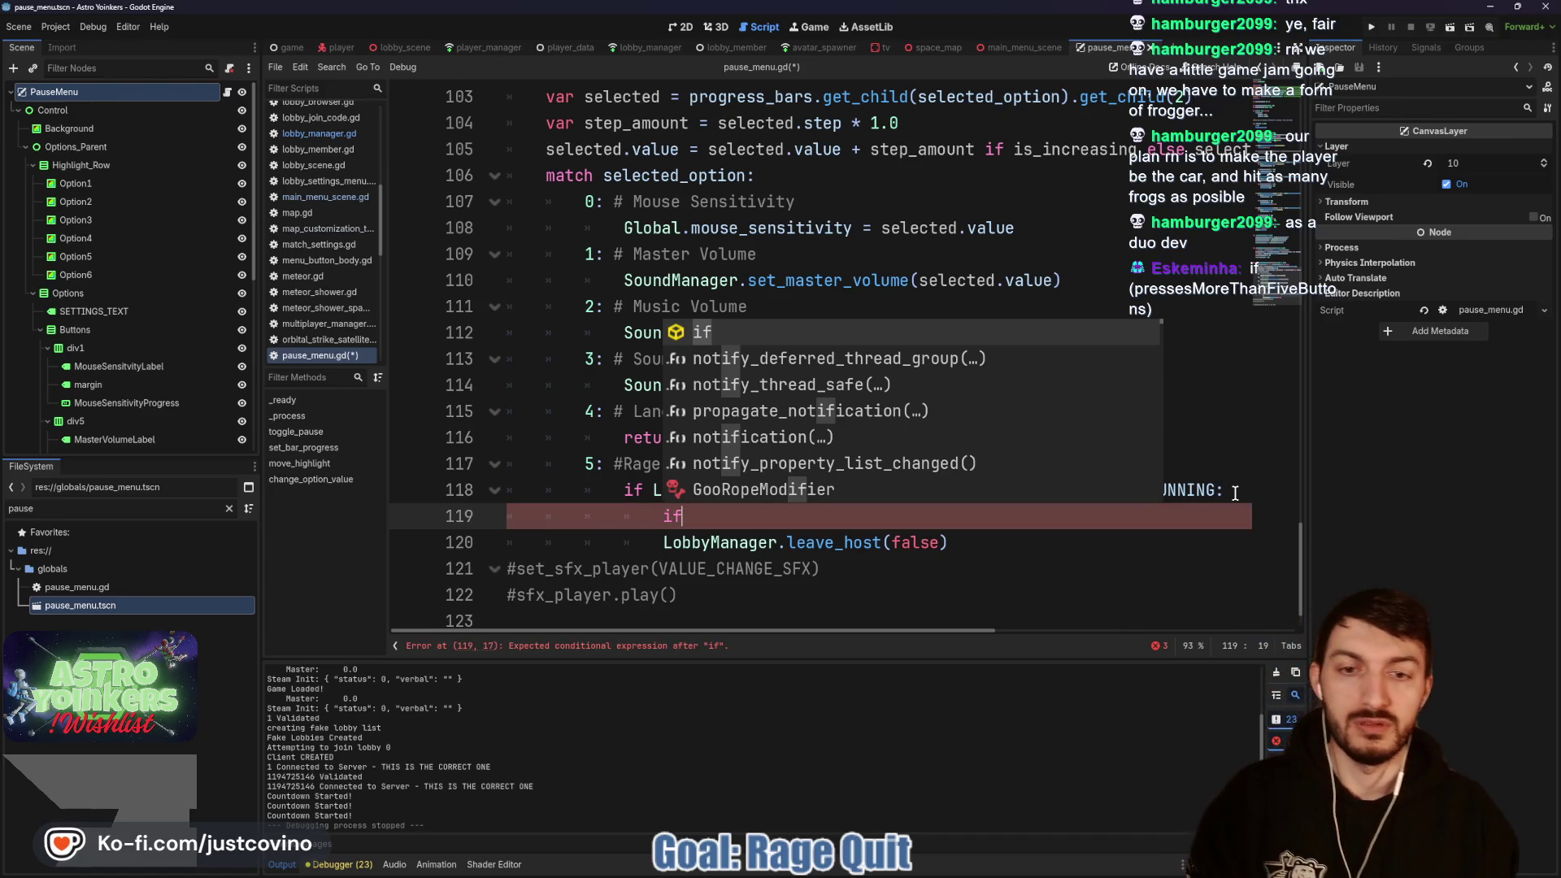
{"action": "type", "text": " multipl"}
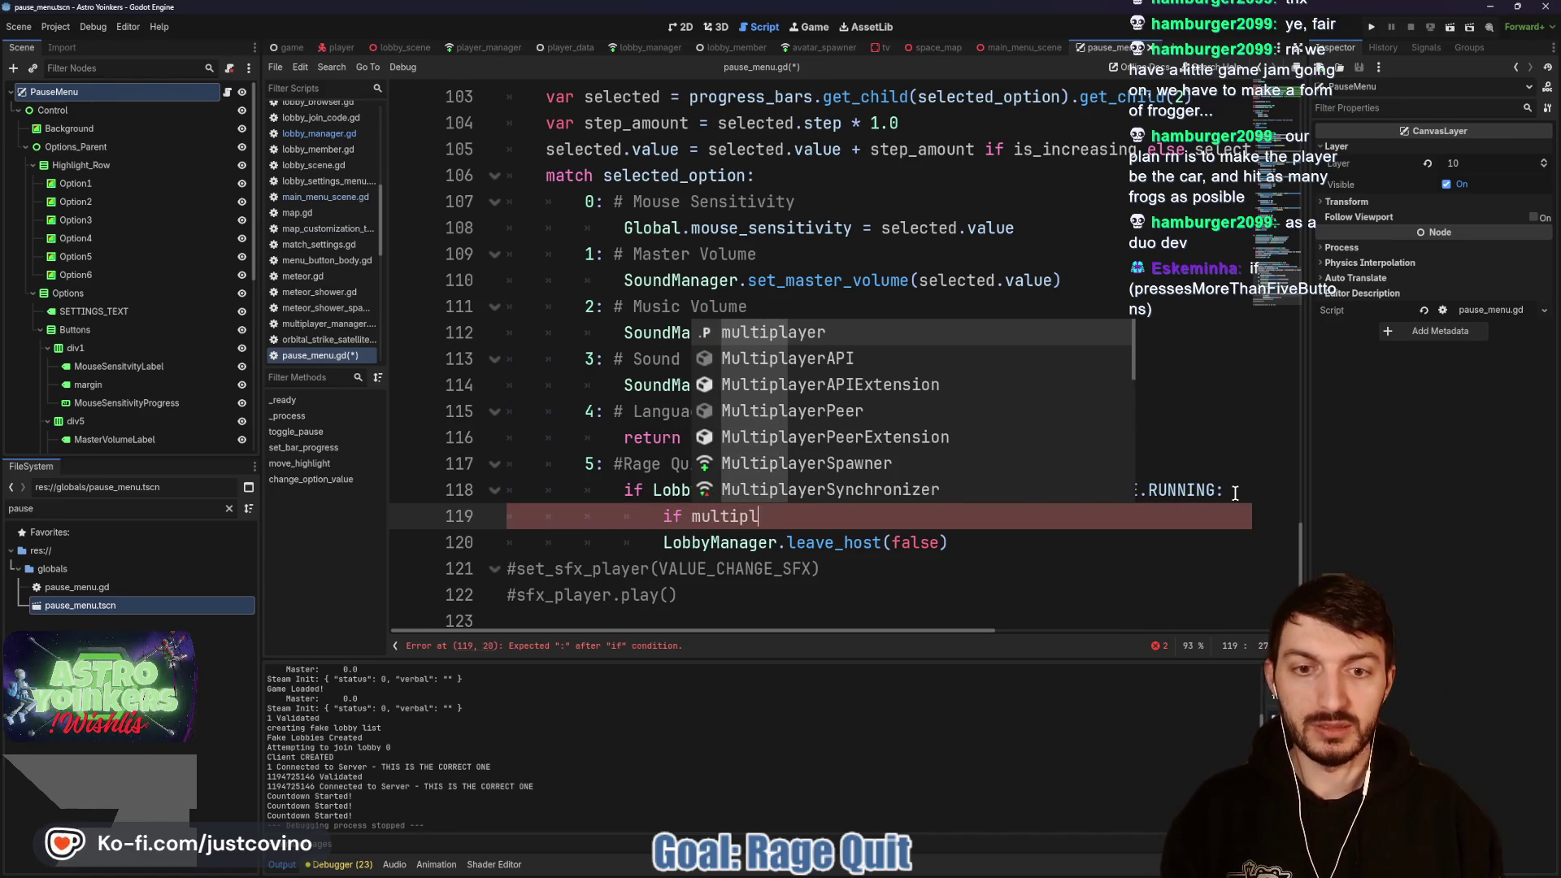
{"action": "type", "text": "ayer.is"}
{"action": "key", "text": "Return"}
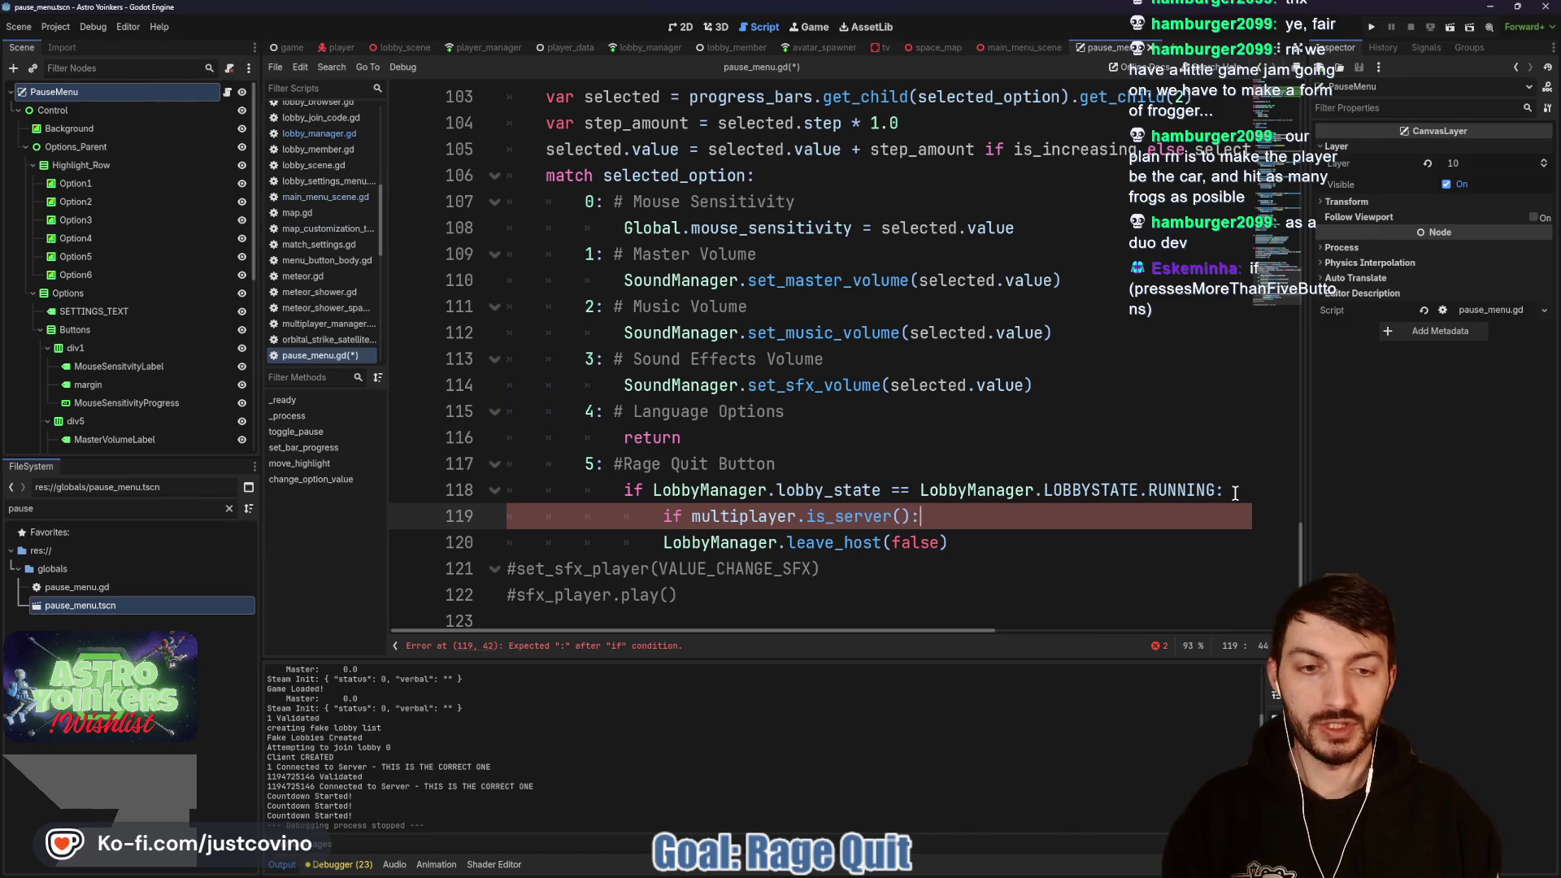
{"action": "key", "text": "Return"}
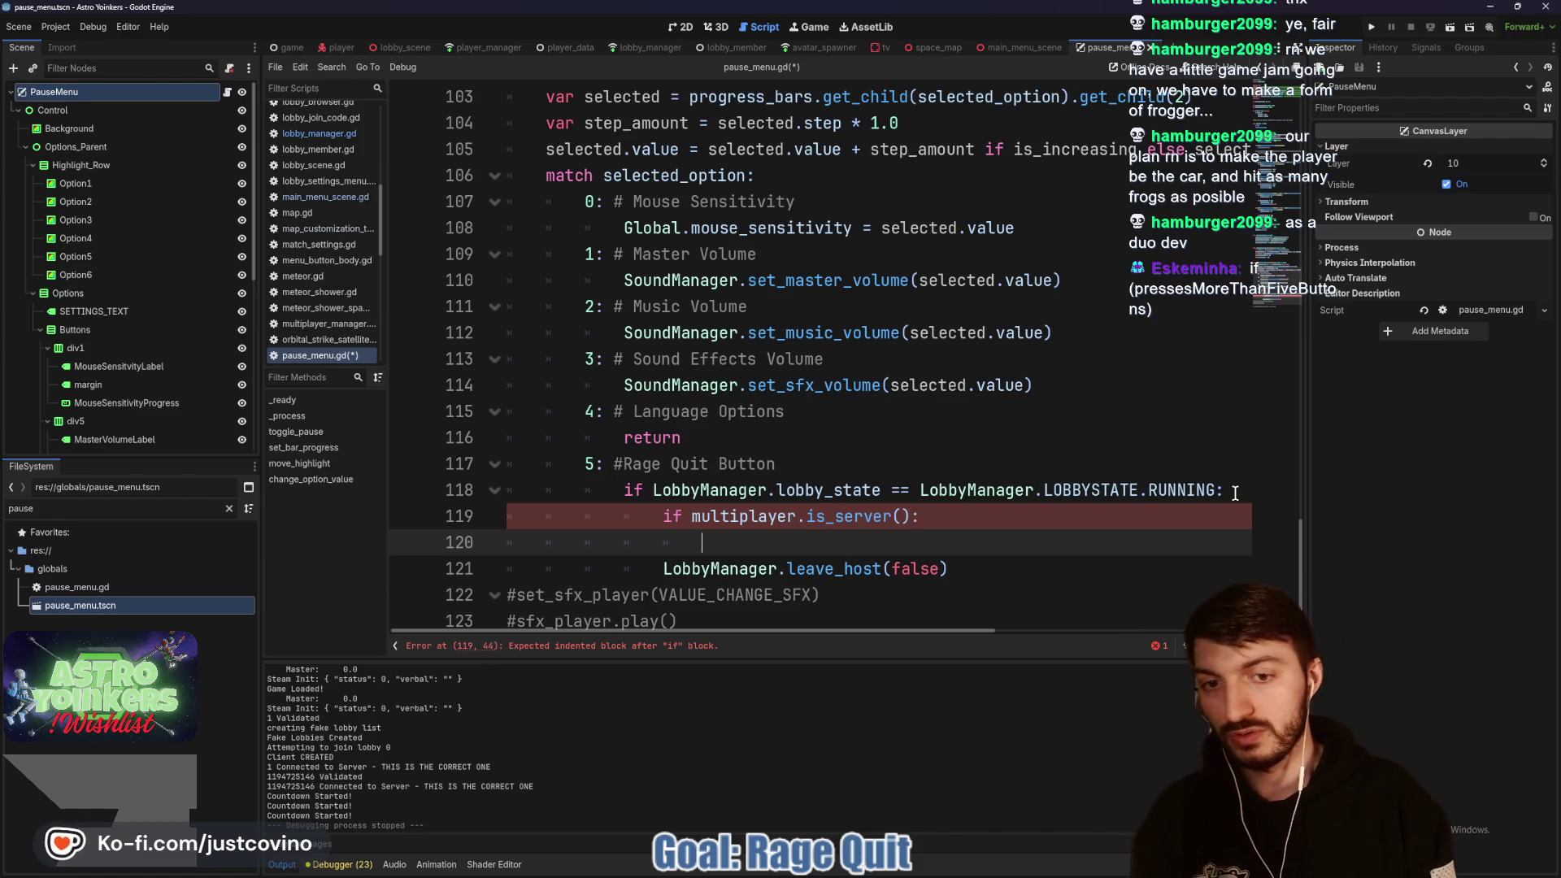
{"action": "type", "text": "LobbyManager.ho"}
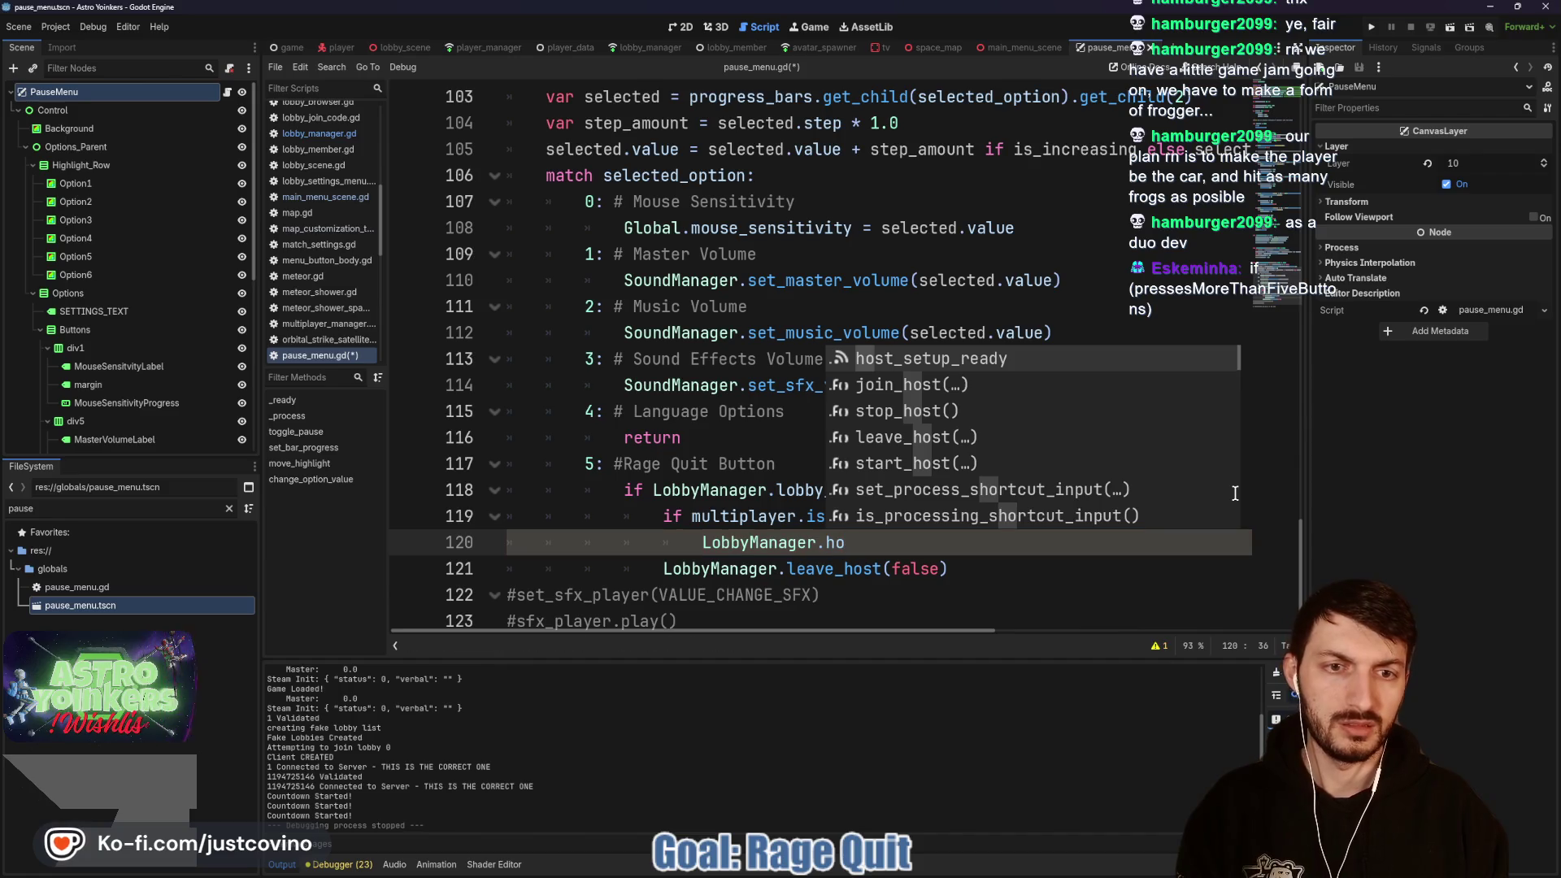
{"action": "key", "text": "Down"}
{"action": "key", "text": "Down"}
{"action": "key", "text": "Return"}
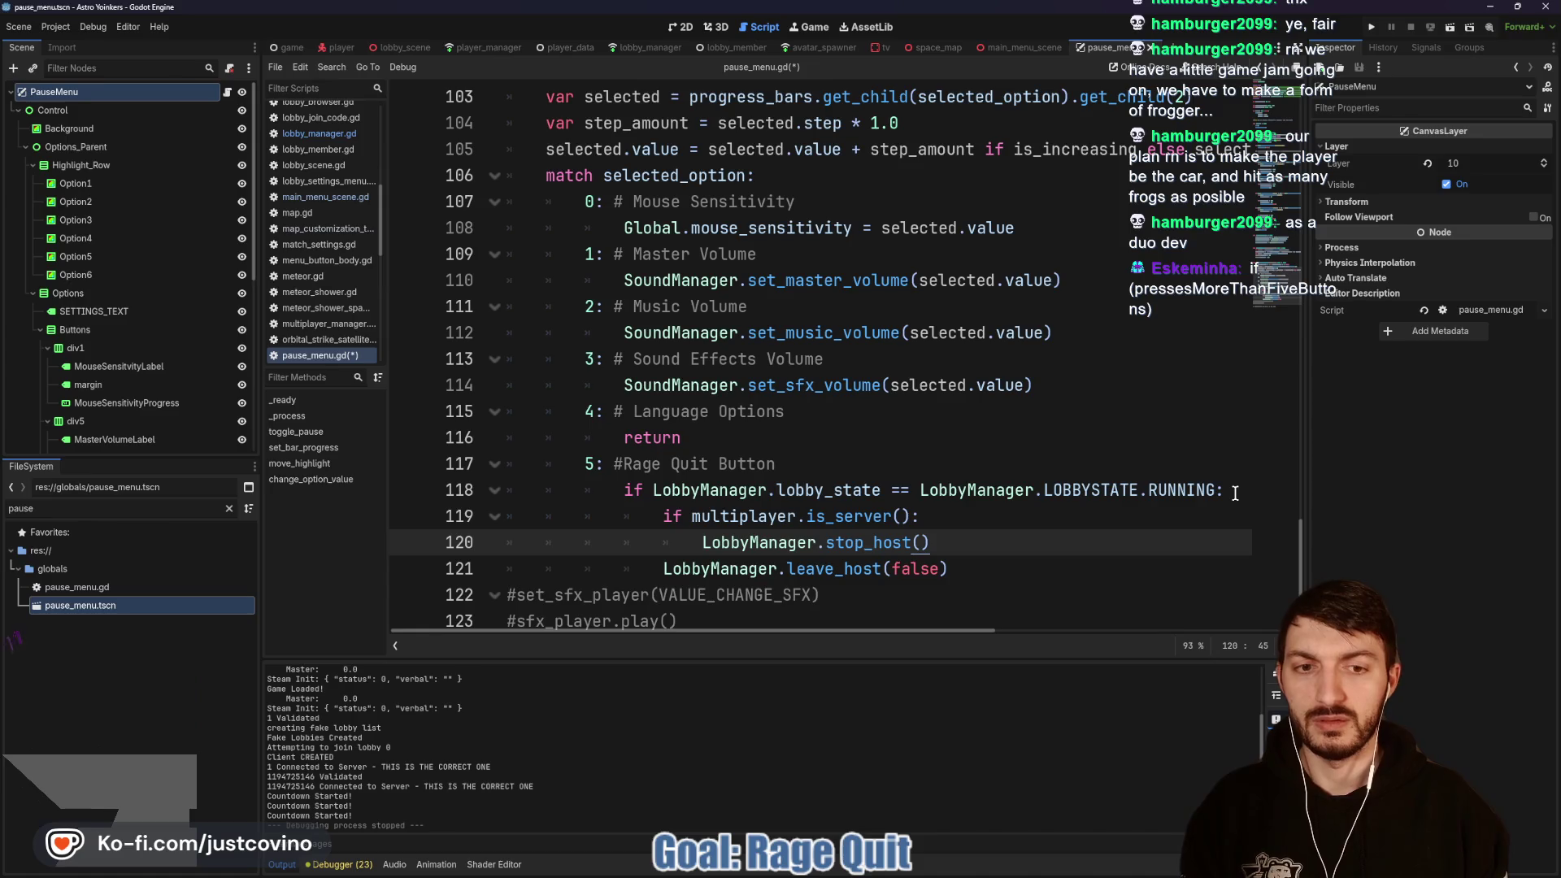
{"action": "key", "text": "Return"}
{"action": "type", "text": "return"}
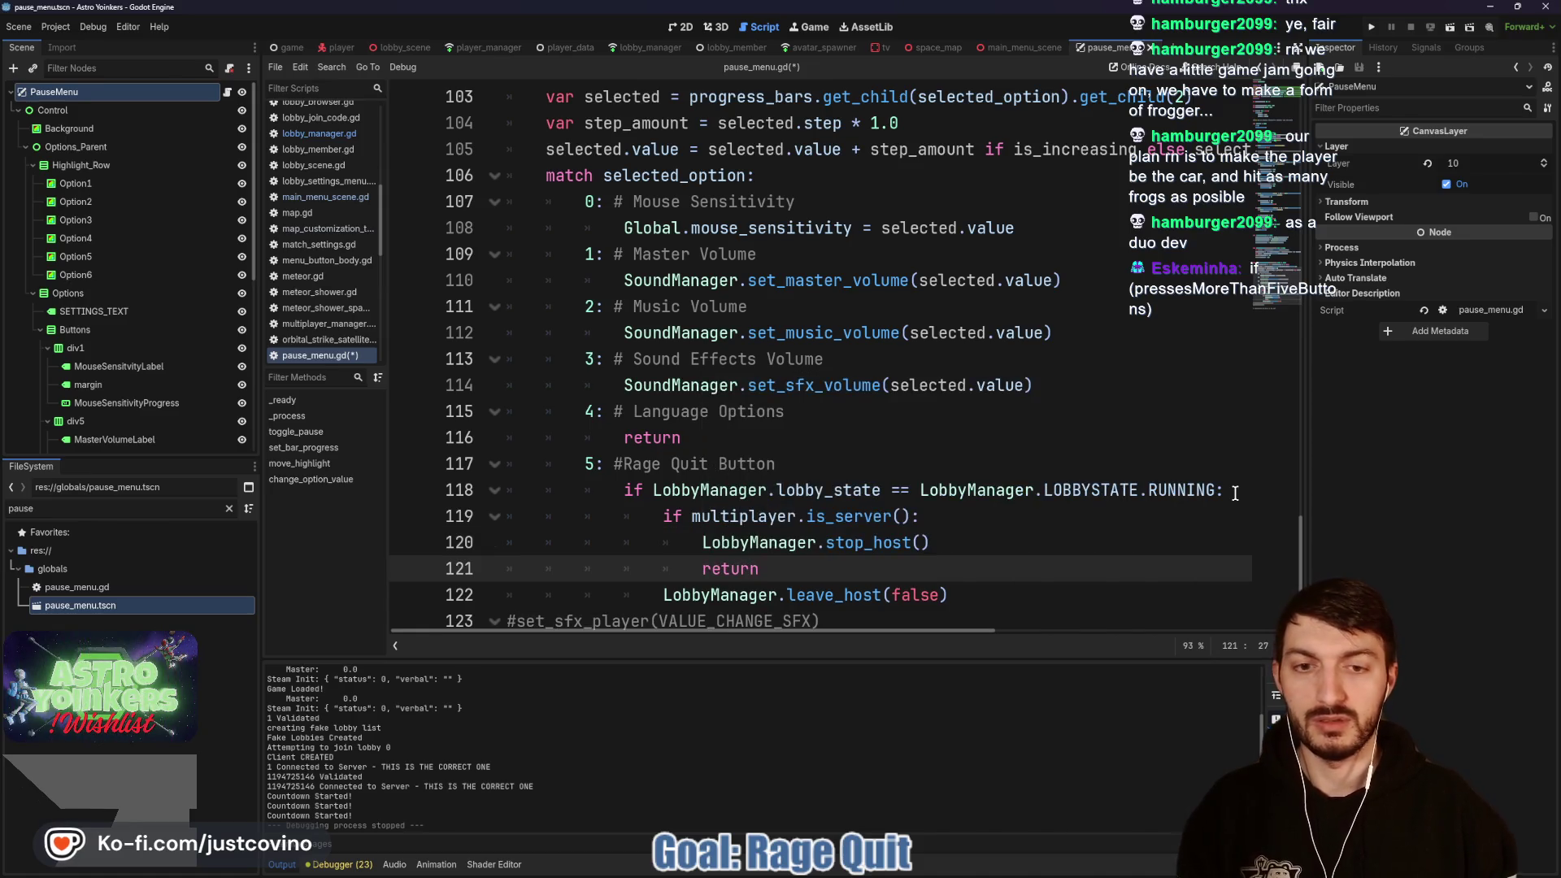
{"action": "key", "text": "ctrl+s"}
{"action": "scroll", "coordinate": [906, 526], "scroll_direction": "down", "scroll_amount": 2}
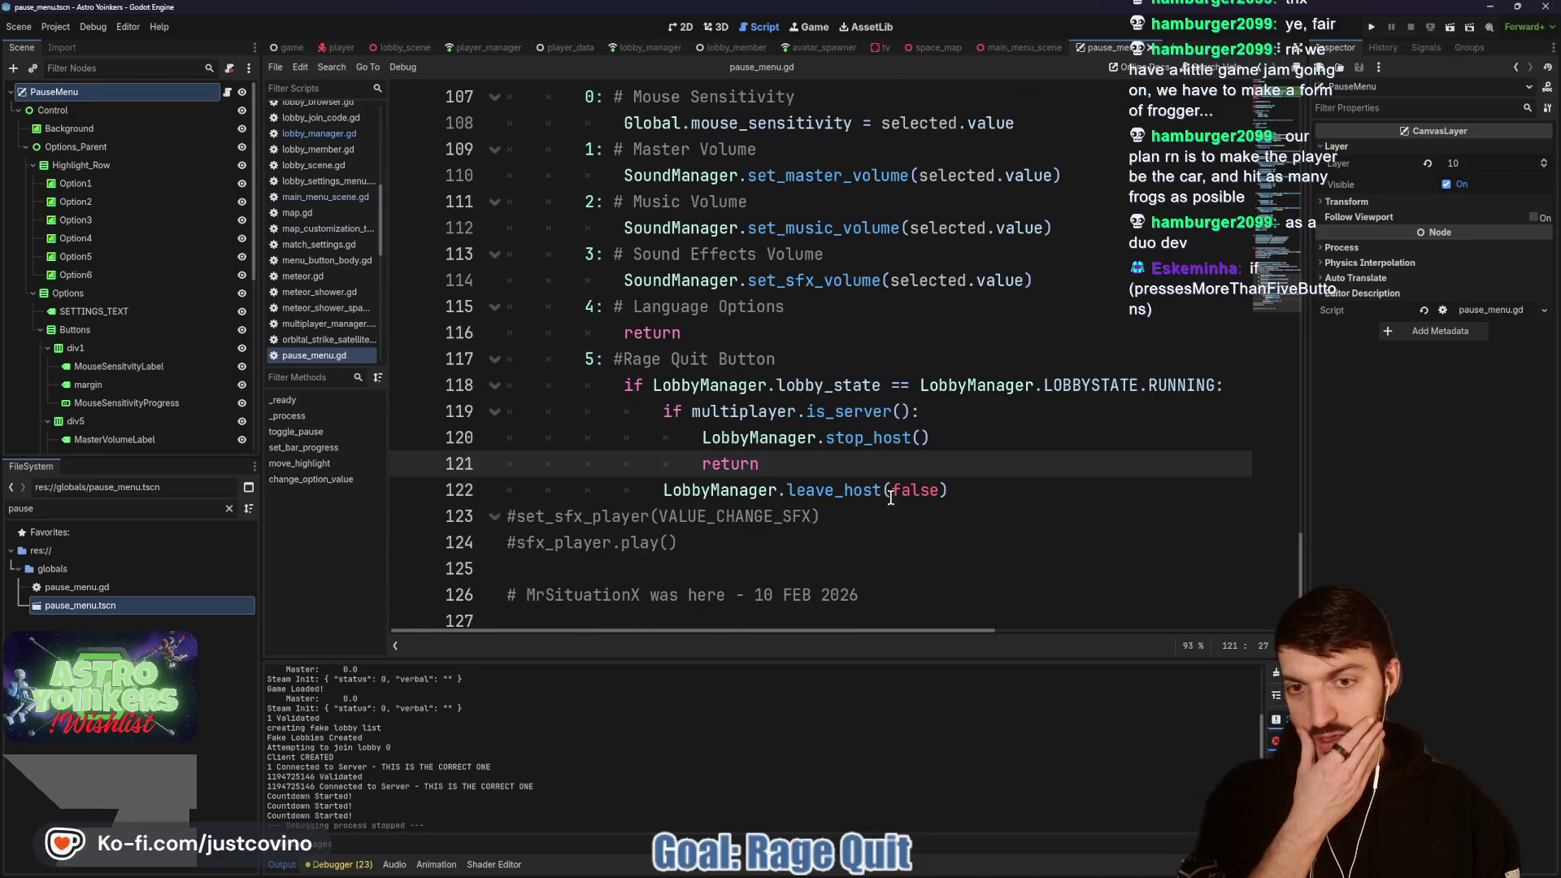
{"action": "left_click", "coordinate": [1371, 26]}
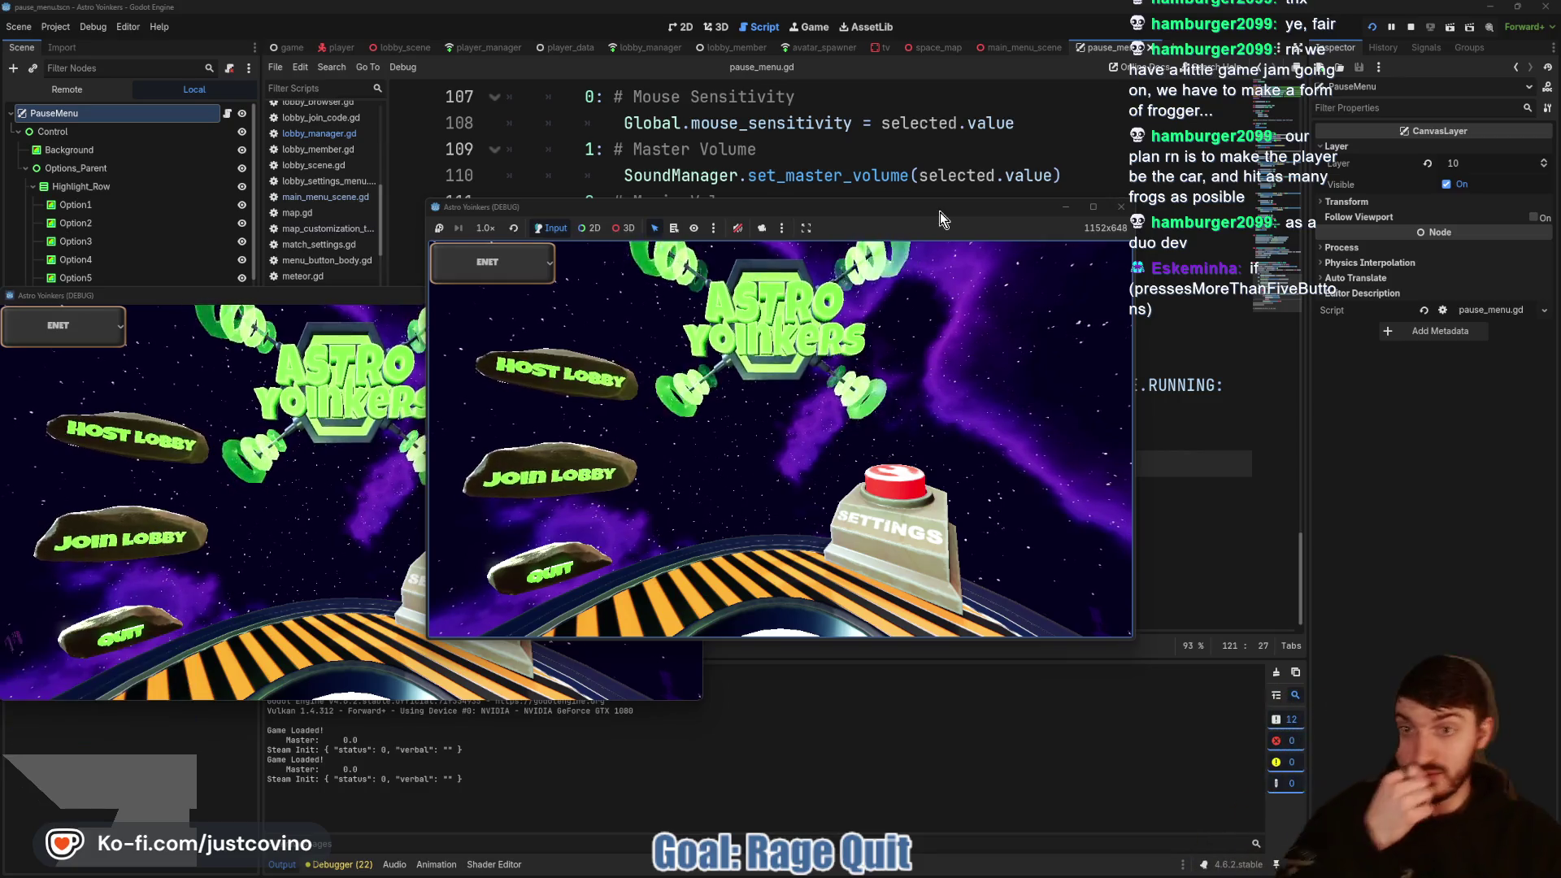
{"action": "left_click", "coordinate": [557, 372]}
{"action": "left_click", "coordinate": [816, 380]}
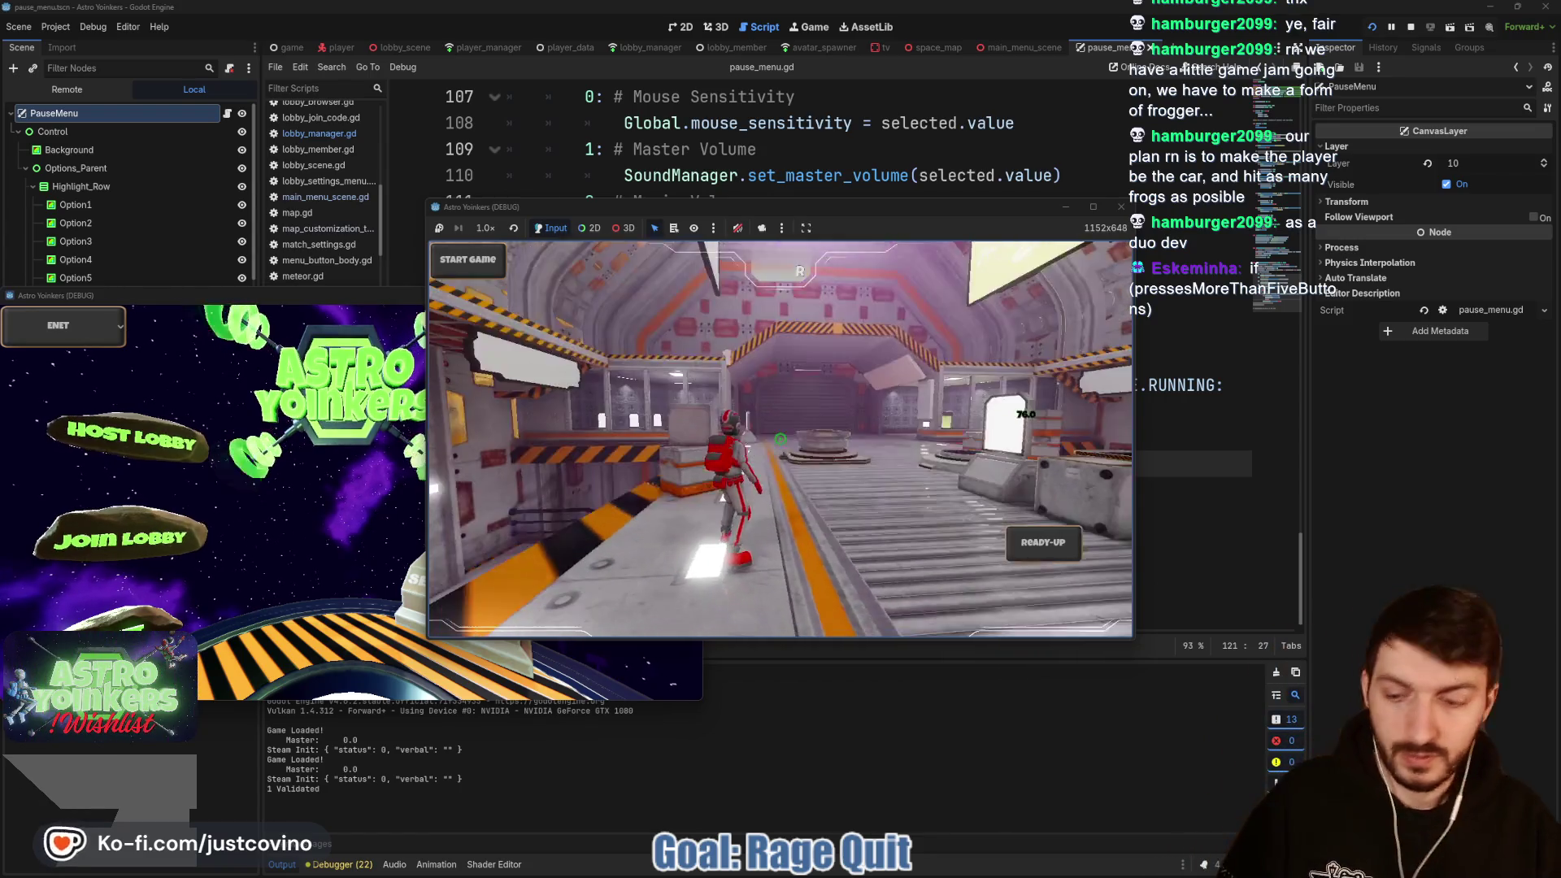
{"action": "key", "text": "Escape"}
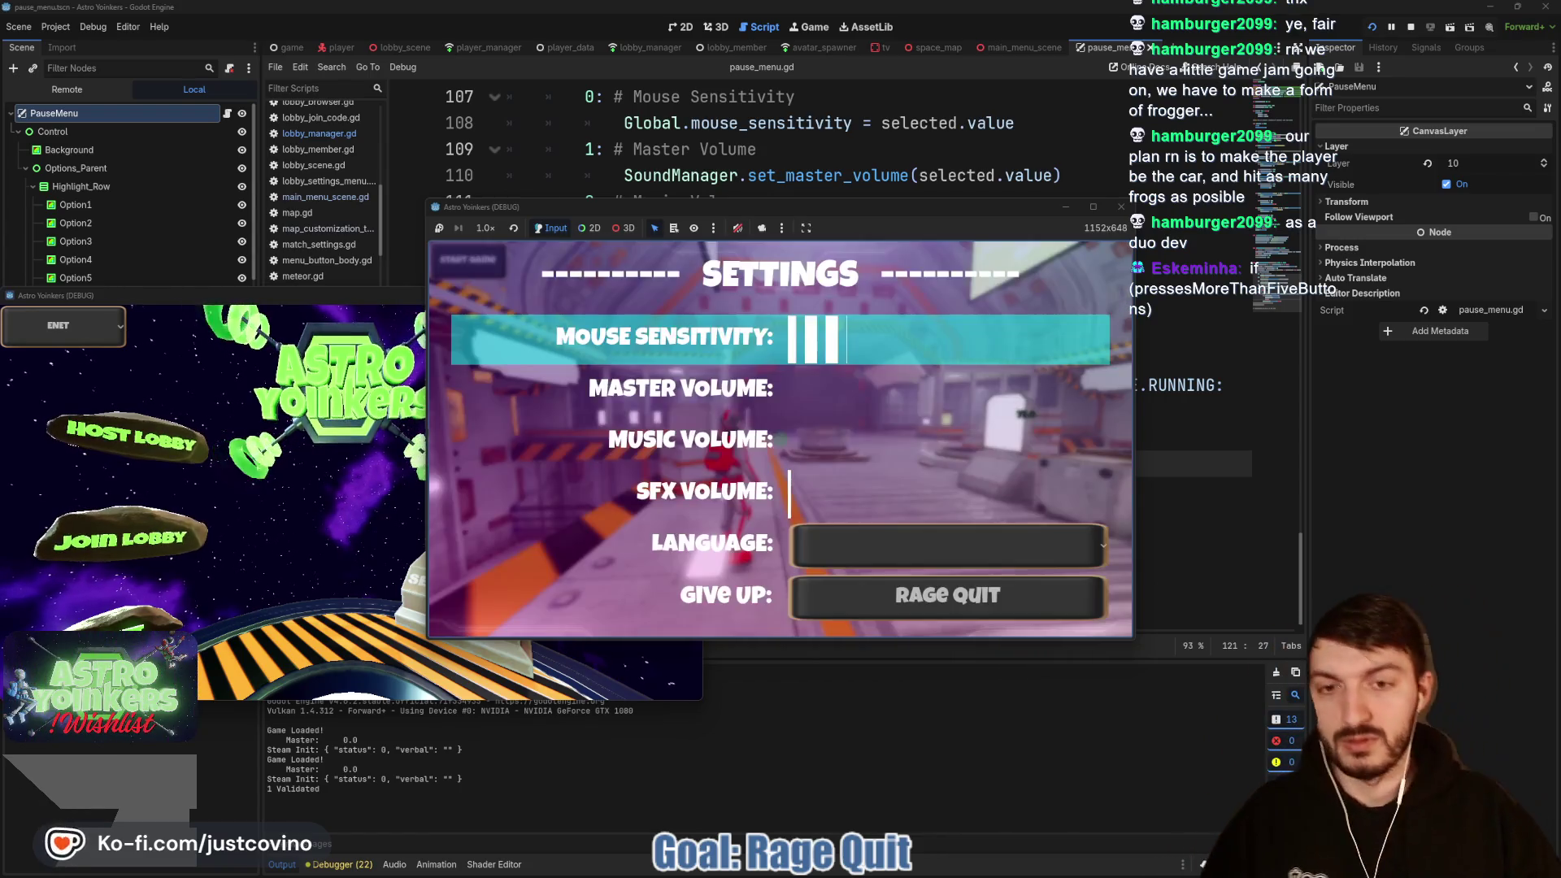
{"action": "key", "text": "Down"}
{"action": "key", "text": "Down"}
{"action": "key", "text": "Down"}
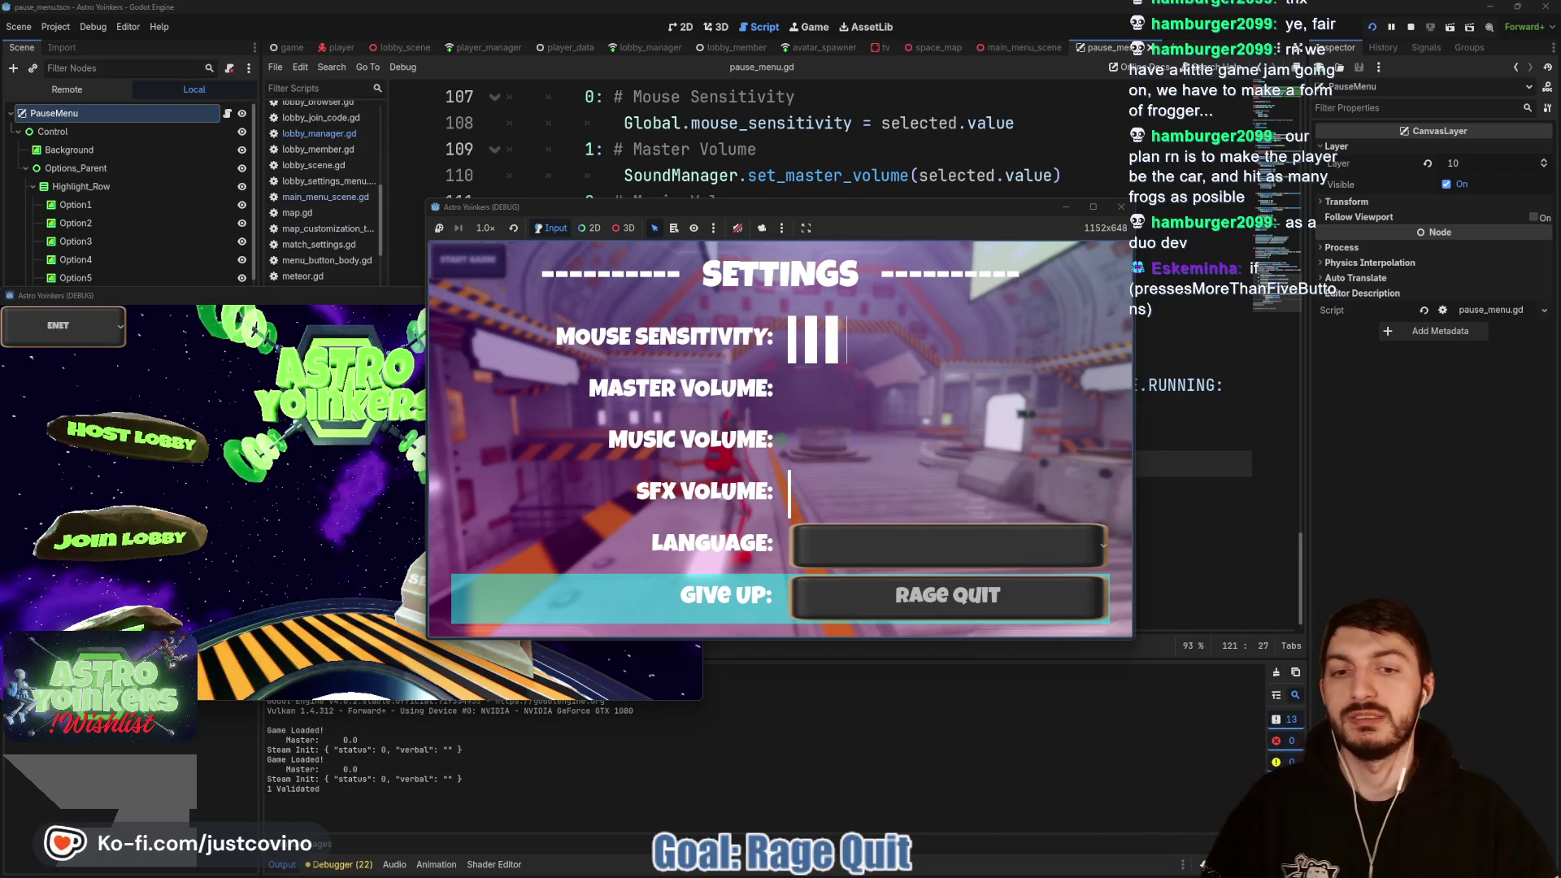
{"action": "key", "text": "Up"}
{"action": "key", "text": "Down"}
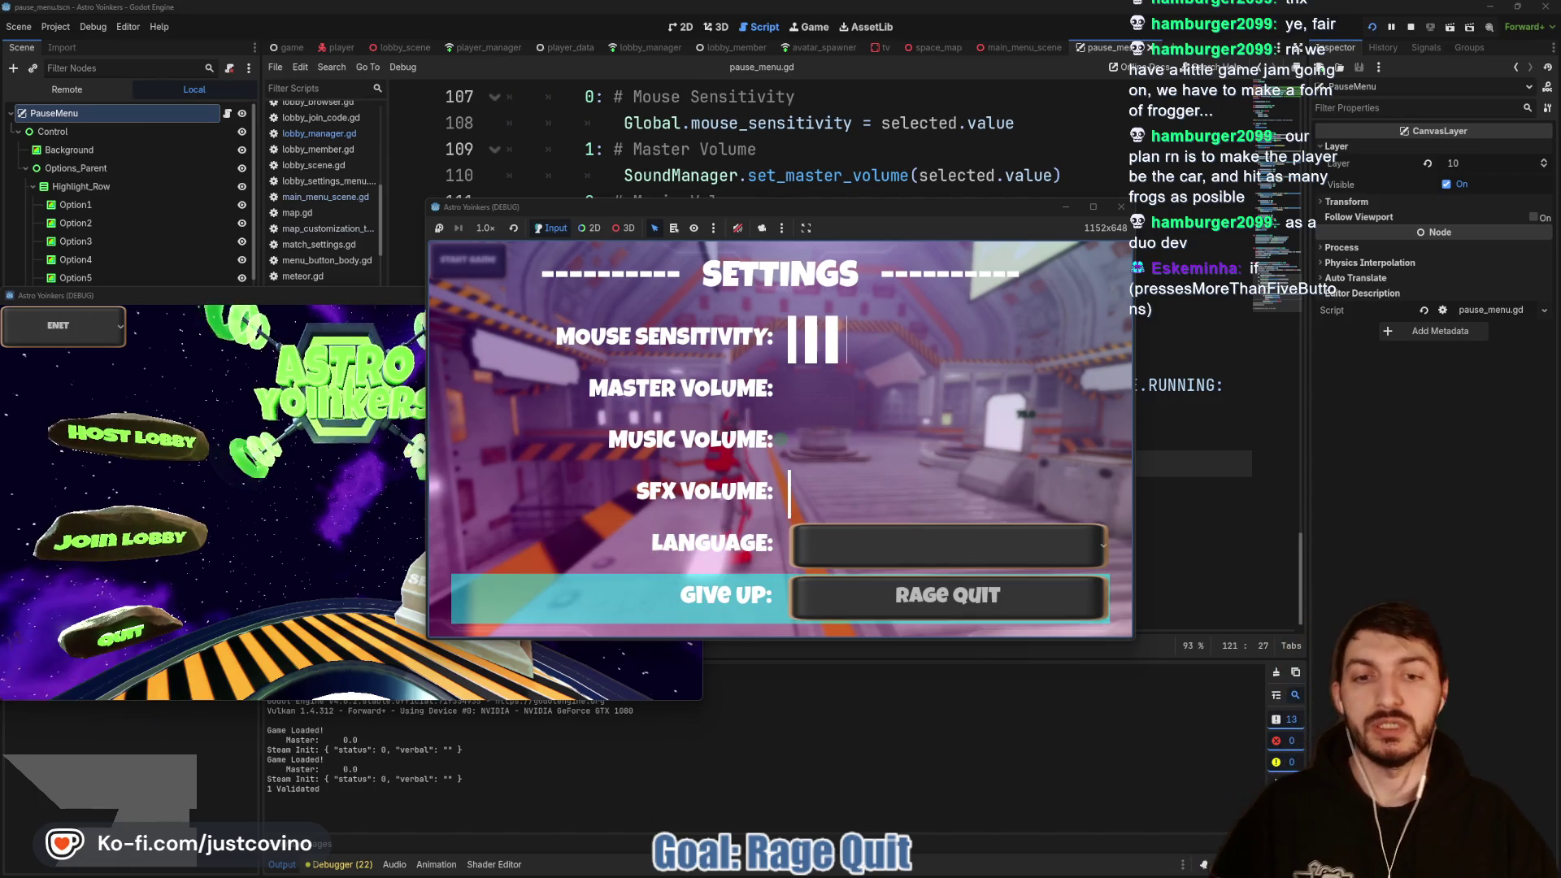
{"action": "key", "text": "Escape"}
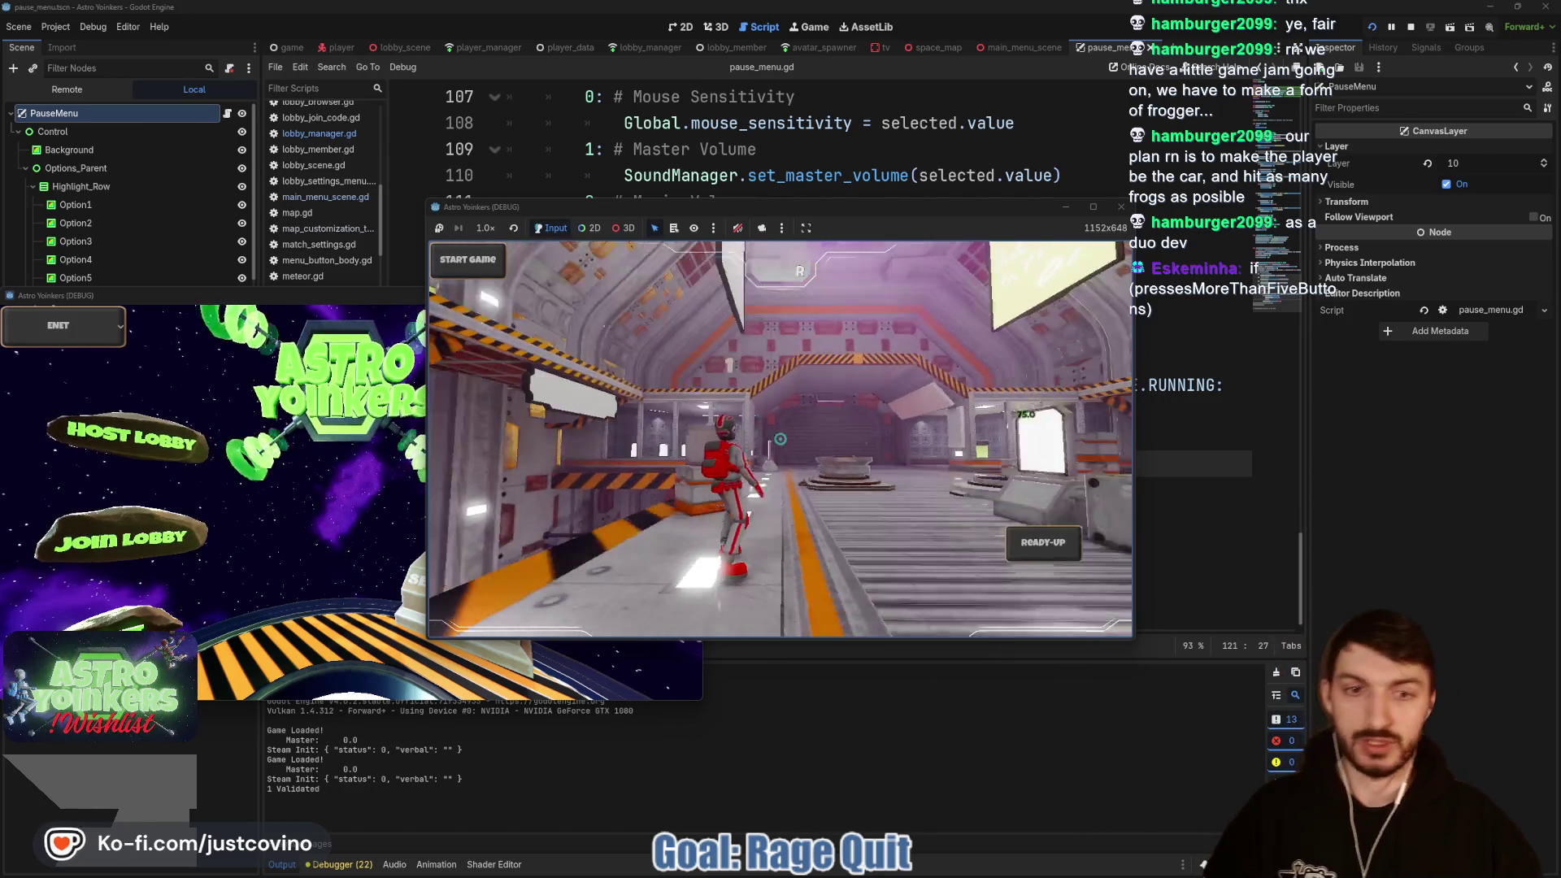
{"action": "key", "text": "F8"}
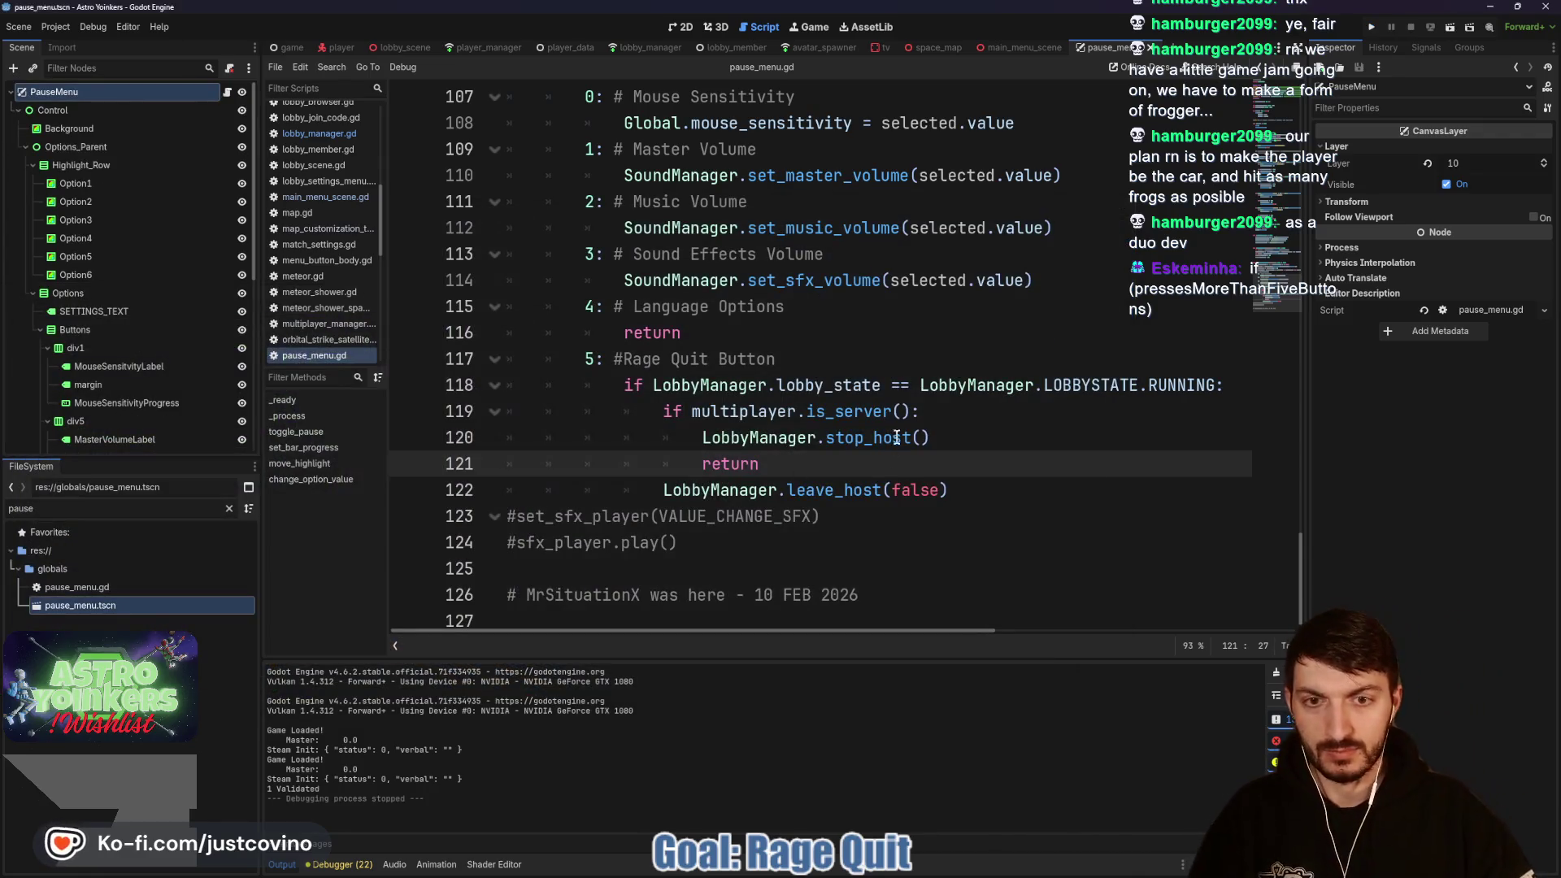
Step: Add print("Rage Quit Pressed") at the top of case 5, save, and relaunch with F5
{"action": "left_click", "coordinate": [813, 363]}
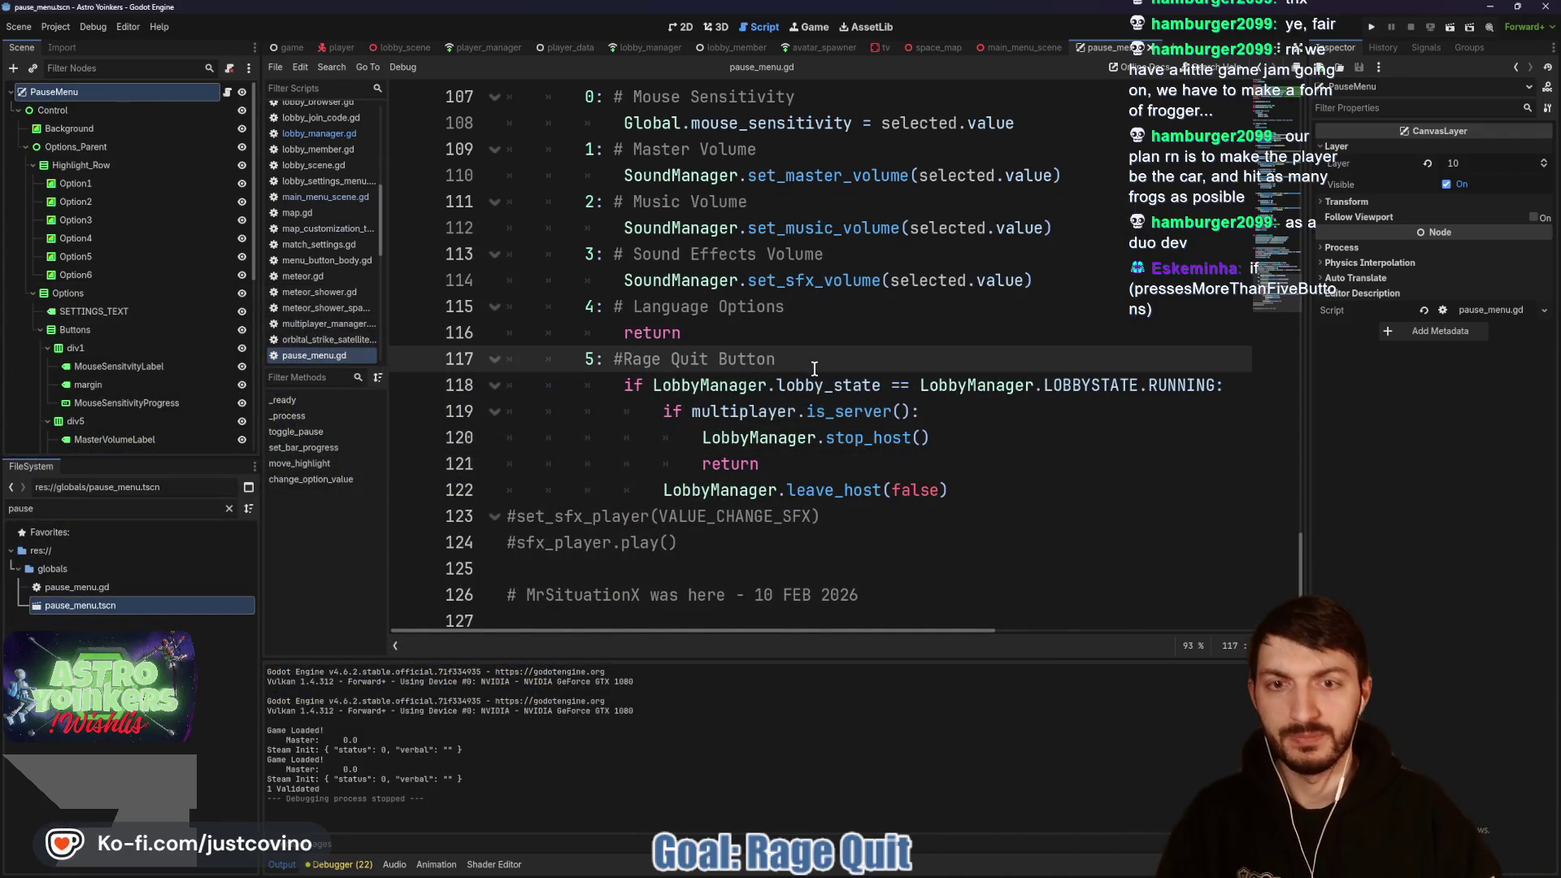
{"action": "key", "text": "Return"}
{"action": "type", "text": "print("}
{"action": "type", "text": "\"Rag"}
{"action": "type", "text": "e Quit Pres"}
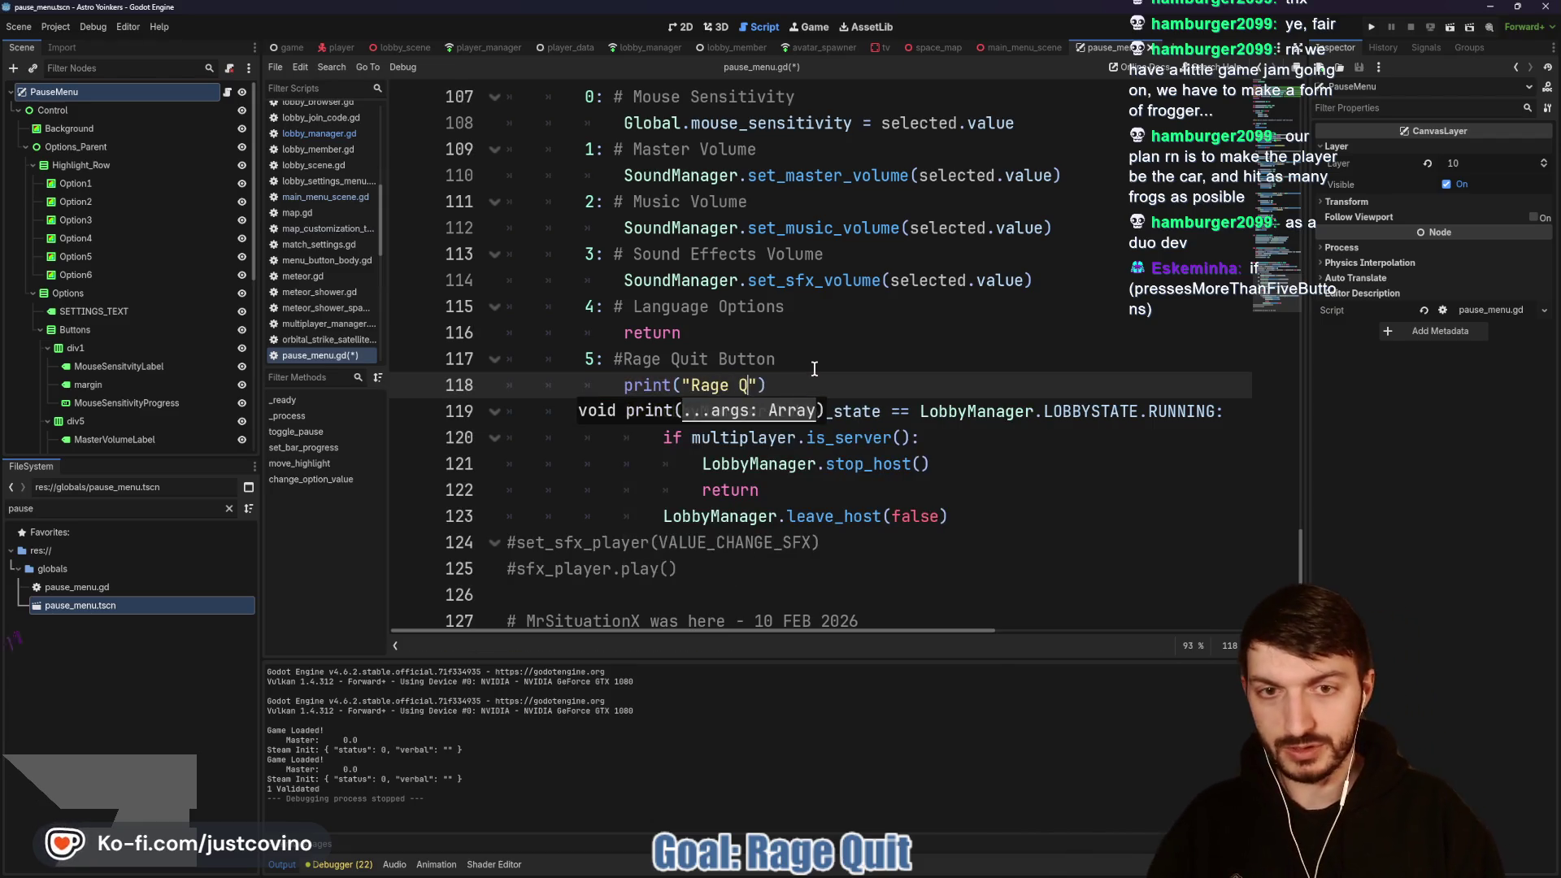
{"action": "left_click", "coordinate": [873, 384]}
{"action": "key", "text": "ctrl+s"}
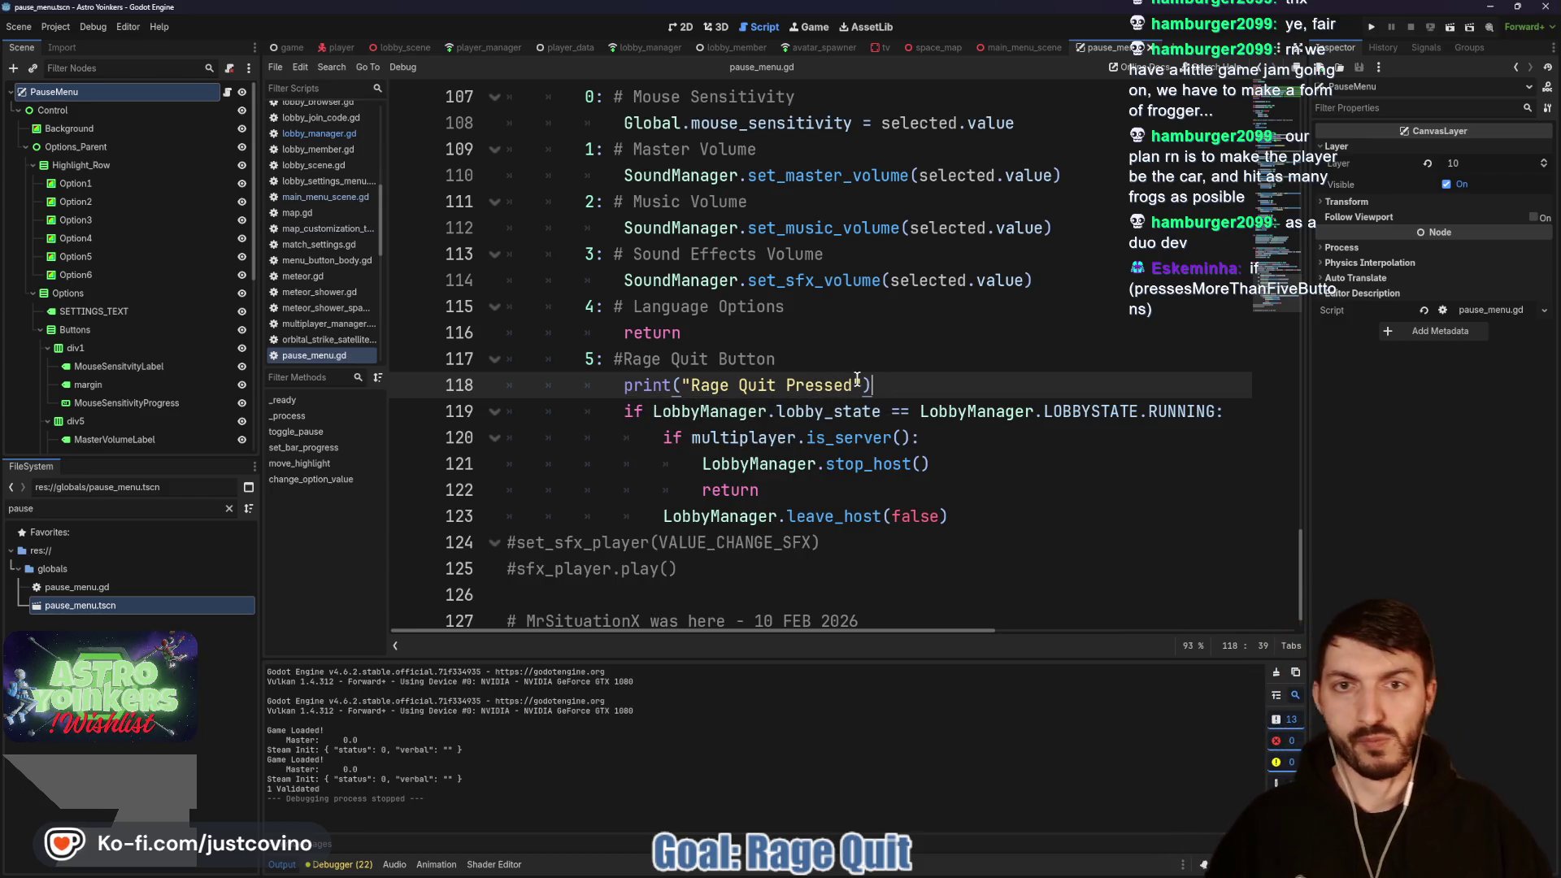
{"action": "scroll", "coordinate": [856, 379], "scroll_direction": "up", "scroll_amount": 4}
{"action": "key", "text": "F5"}
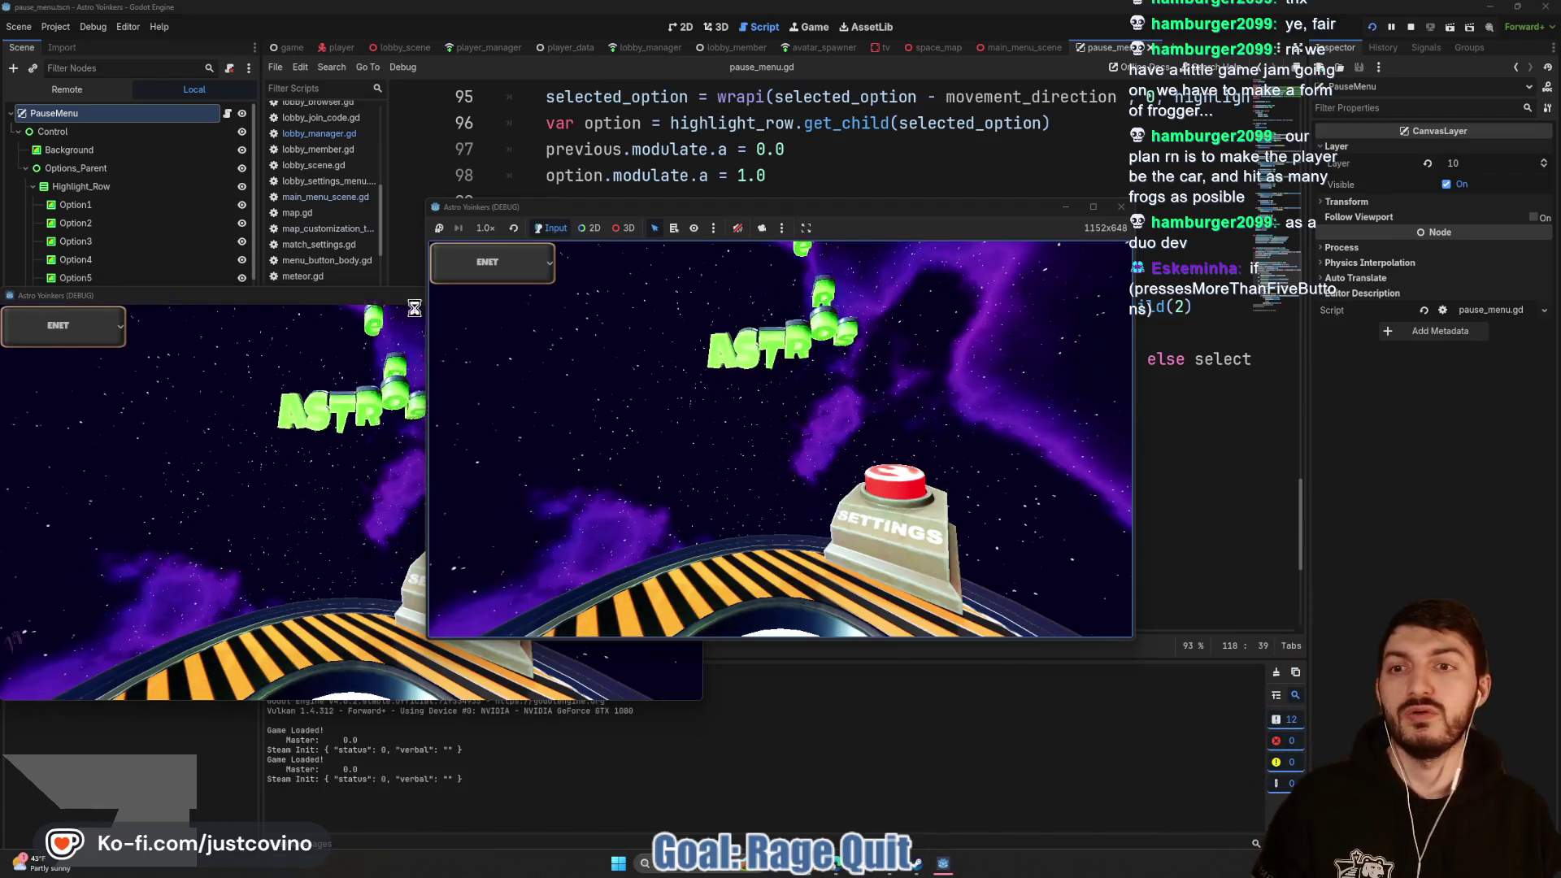
Step: Arrange the two game windows side by side and host a private lobby in the first
{"action": "mouse_move", "coordinate": [342, 295]}
{"action": "left_mouse_down"}
{"action": "mouse_move", "coordinate": [554, 364]}
{"action": "mouse_move", "coordinate": [1093, 322]}
{"action": "left_mouse_up"}
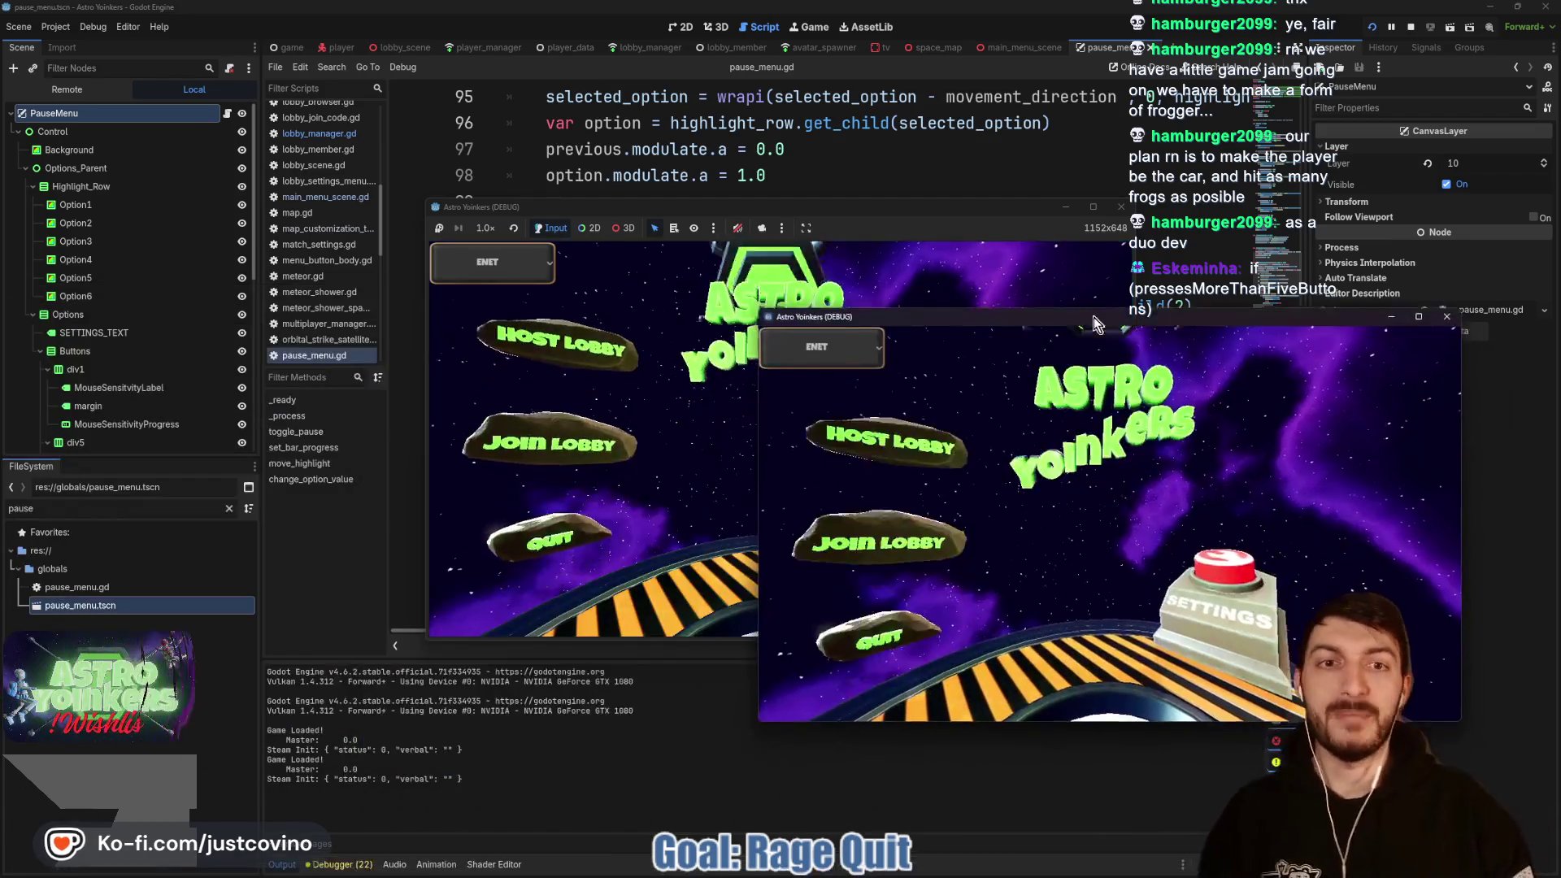
{"action": "left_click_drag", "start_coordinate": [558, 206], "coordinate": [190, 269]}
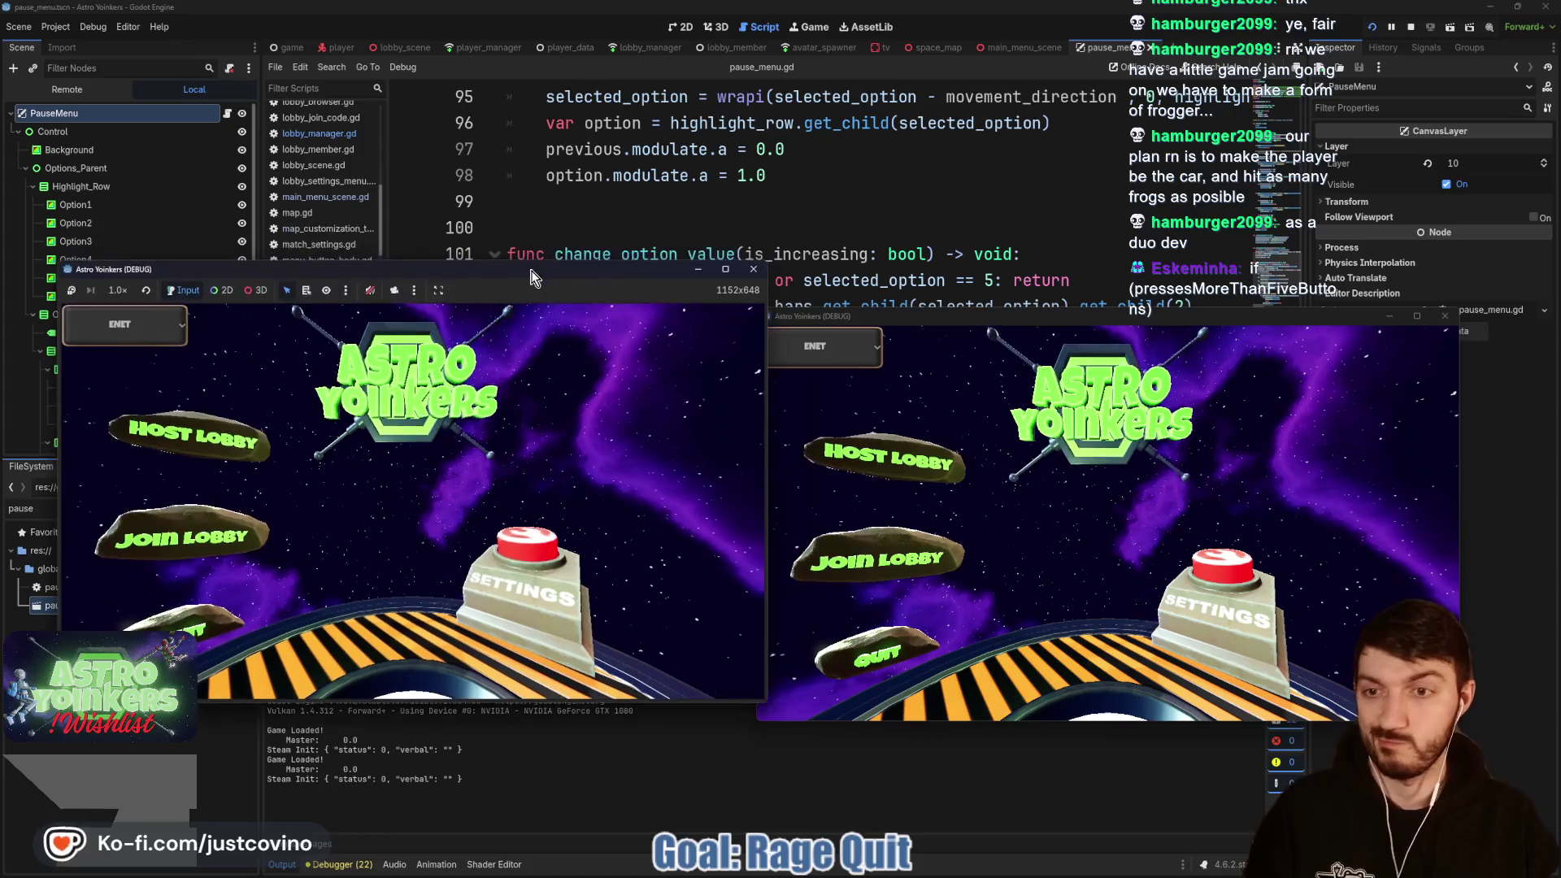
{"action": "left_click", "coordinate": [193, 434]}
{"action": "left_click", "coordinate": [443, 432]}
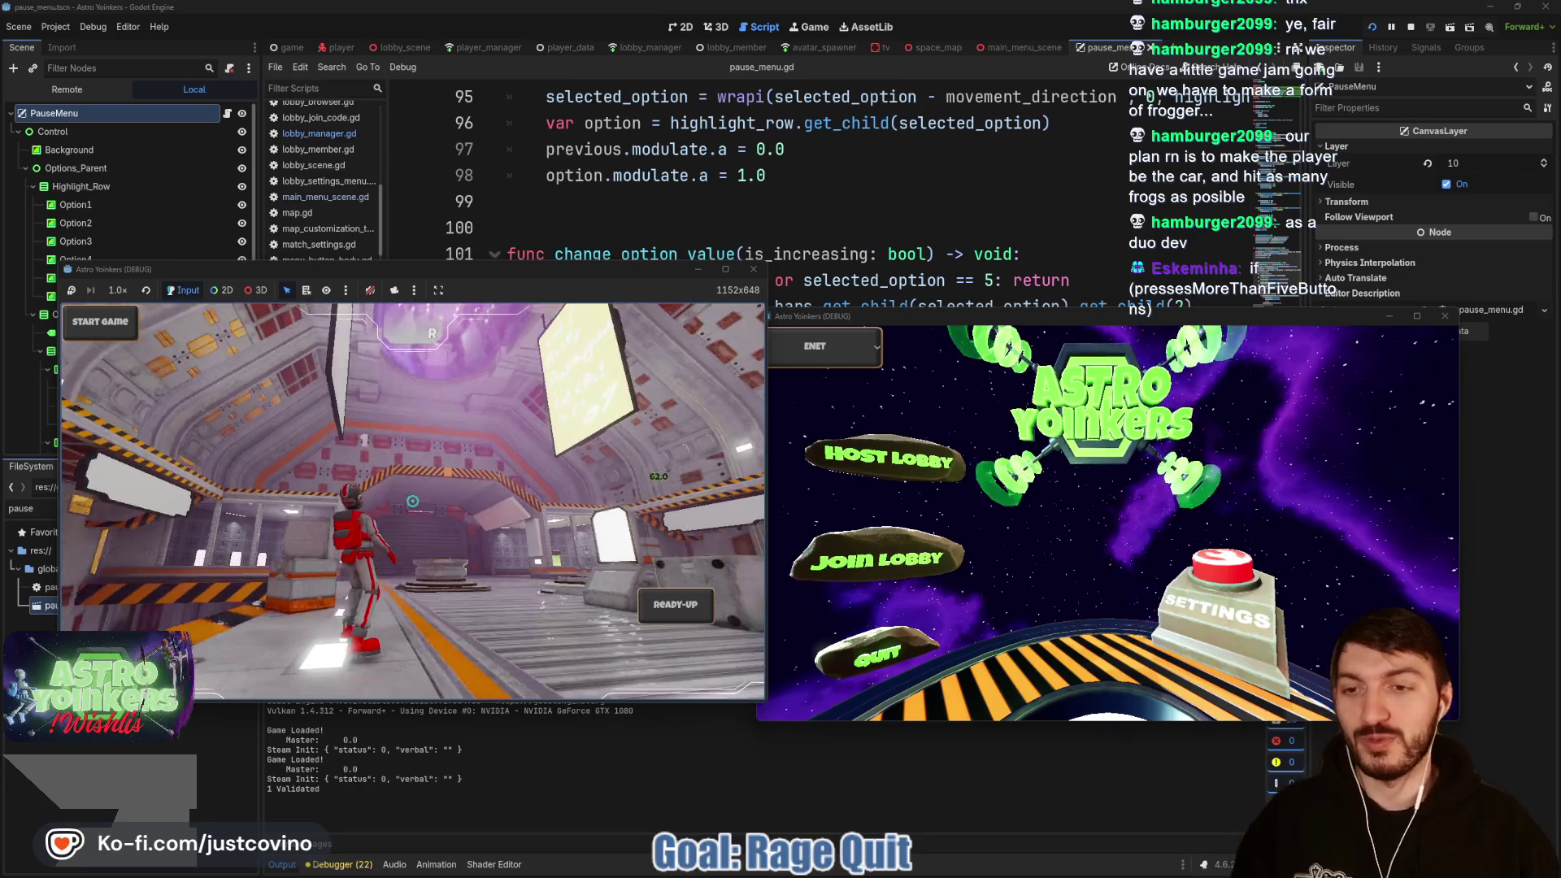
Step: Open the pause menu, move down to Give Up, and stop both game instances
{"action": "key", "text": "Escape"}
{"action": "key", "text": "Down"}
{"action": "key", "text": "Down"}
{"action": "key", "text": "Down"}
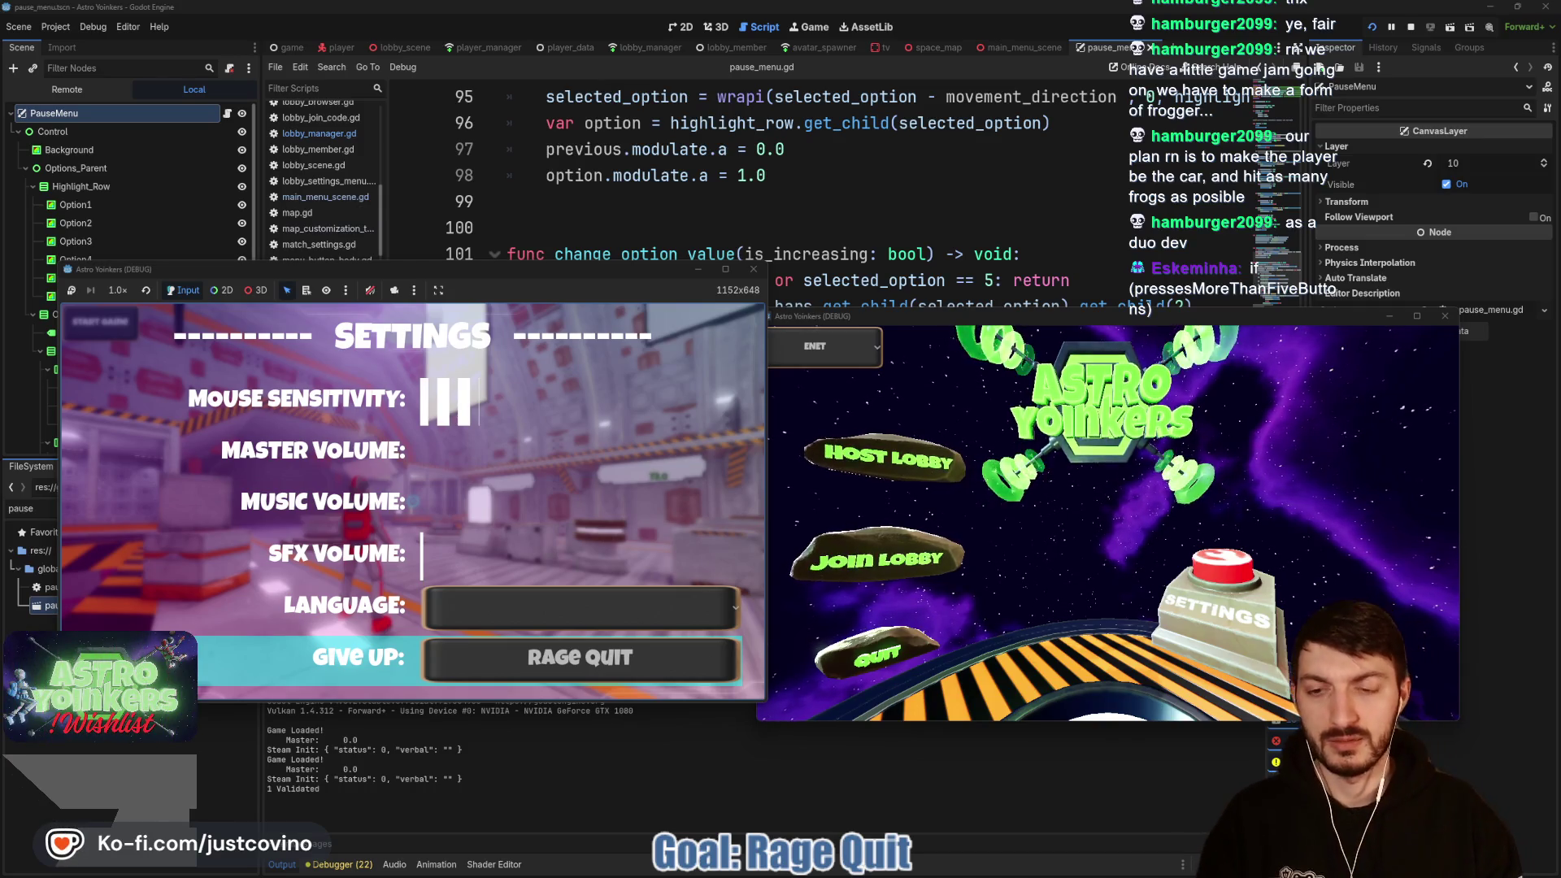
{"action": "key", "text": "Return"}
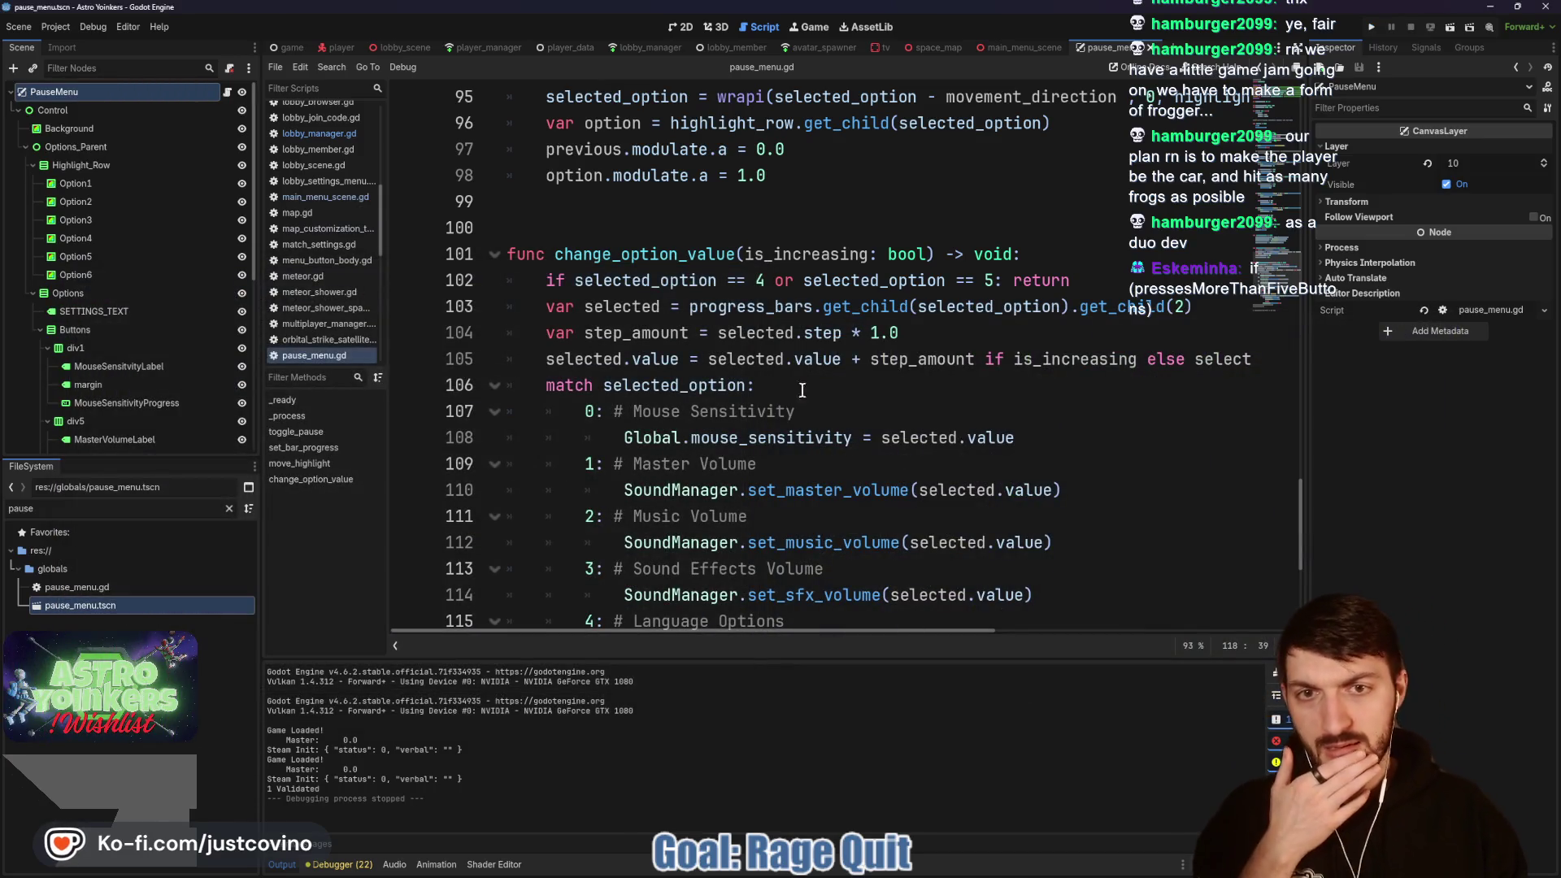
Step: Delete 'or selected_option == 5' from line 102, save, and run the project again
{"action": "left_click_drag", "start_coordinate": [803, 280], "coordinate": [993, 284]}
{"action": "key", "text": "BackSpace"}
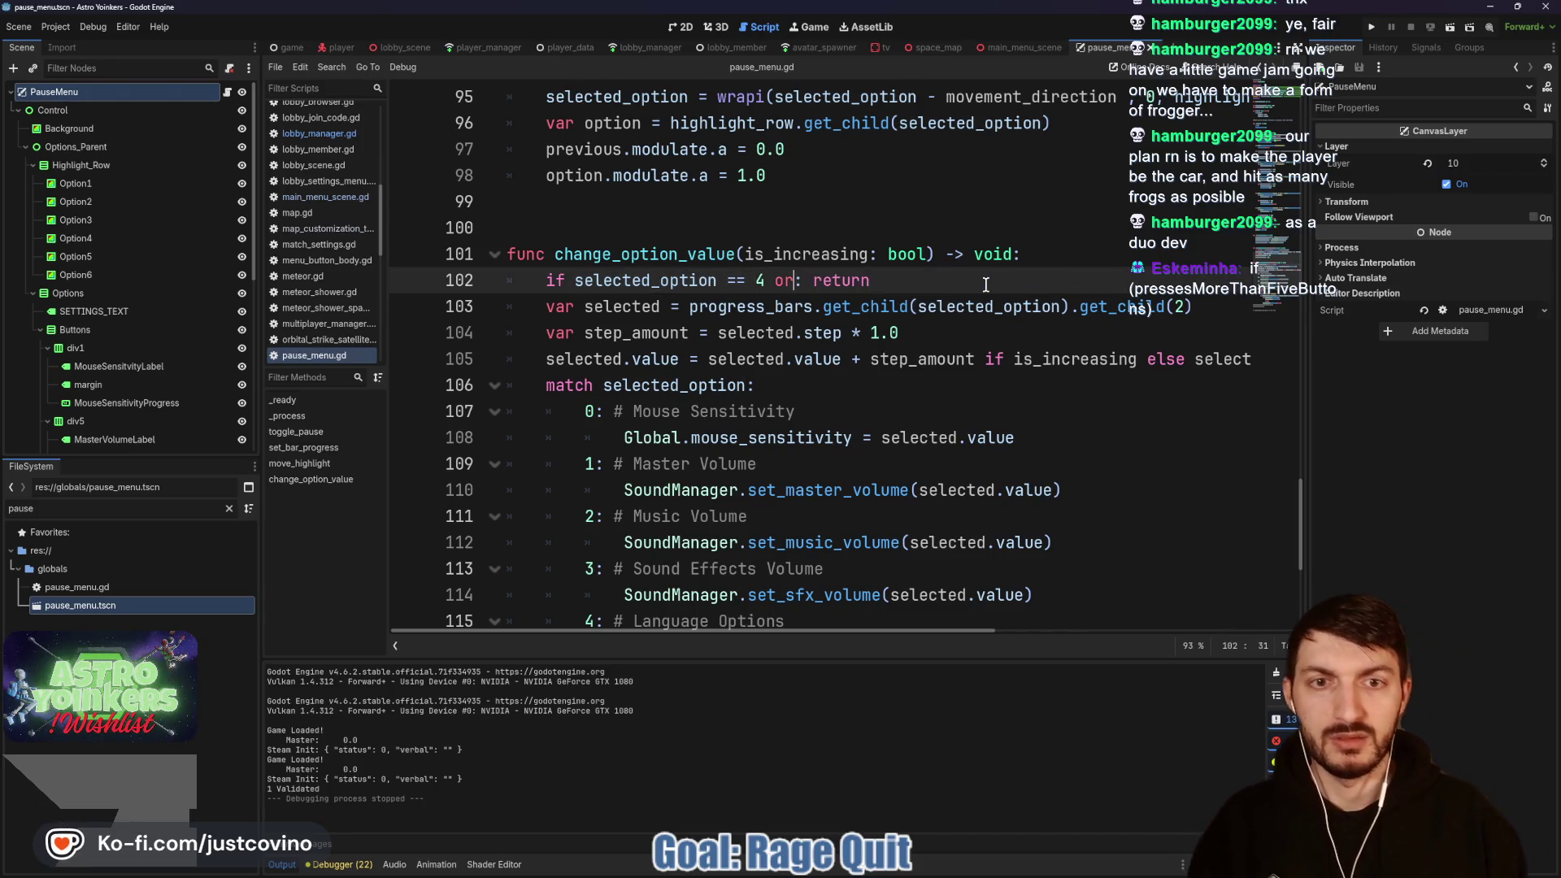
{"action": "scroll", "coordinate": [976, 300], "scroll_direction": "down", "scroll_amount": 3}
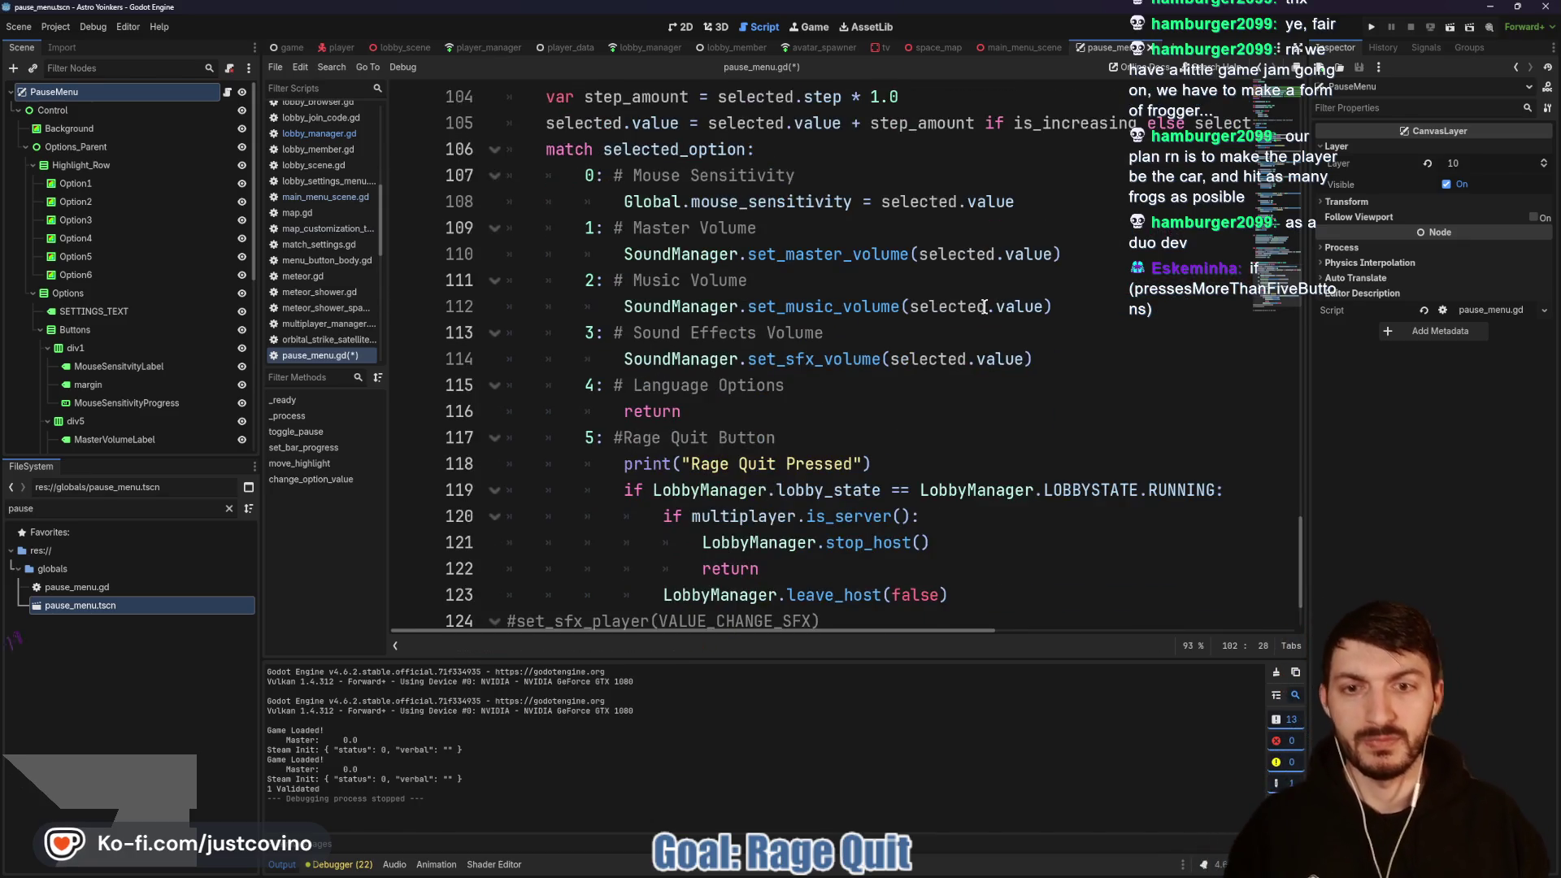
{"action": "key", "text": "ctrl+s"}
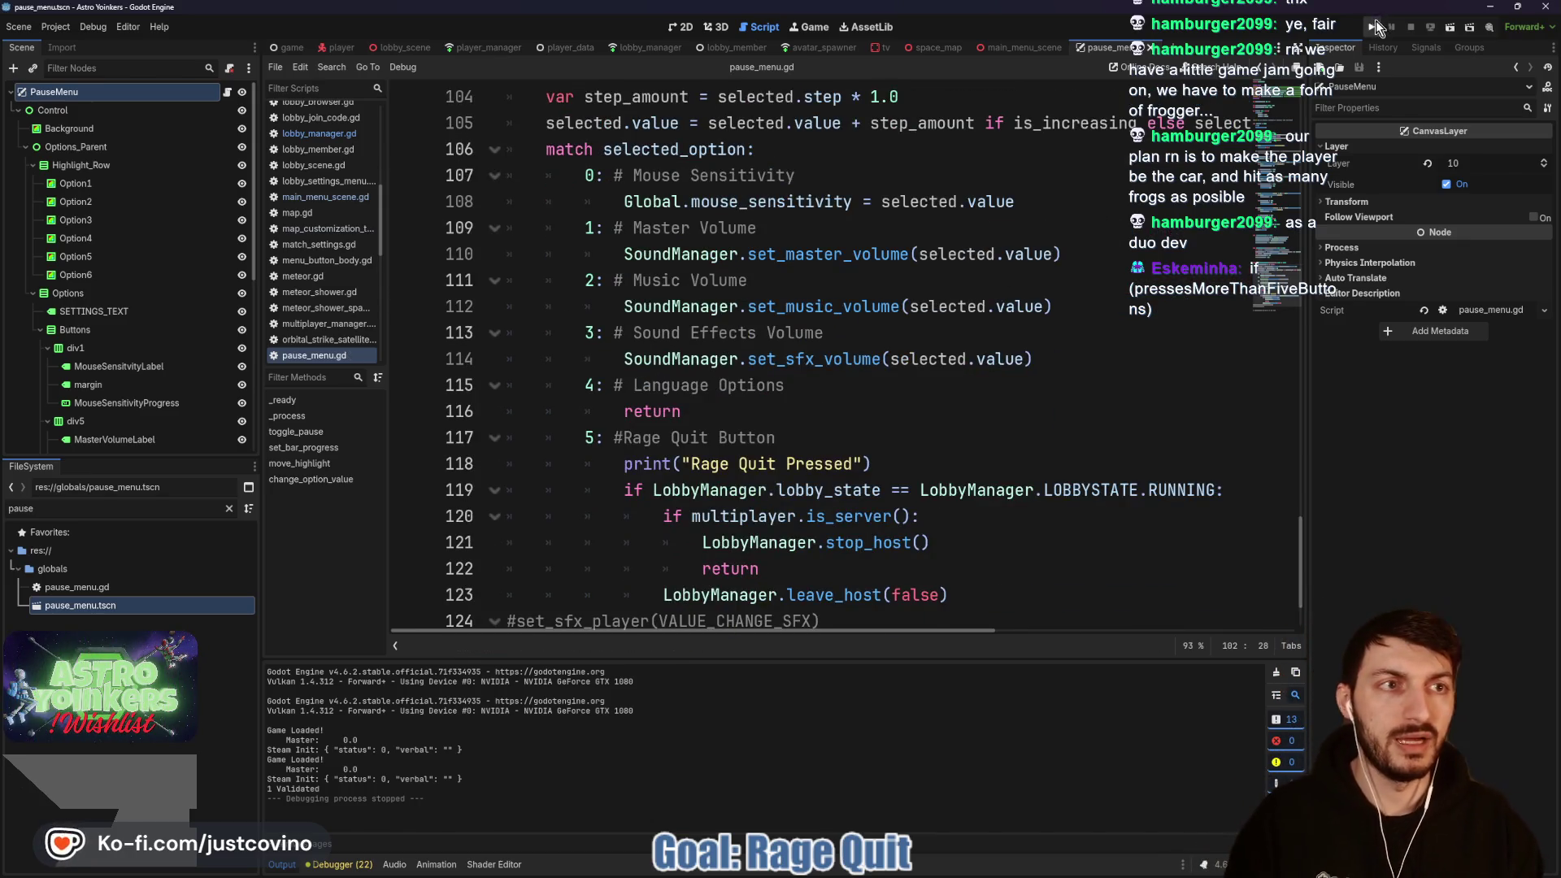
{"action": "left_click", "coordinate": [1374, 26]}
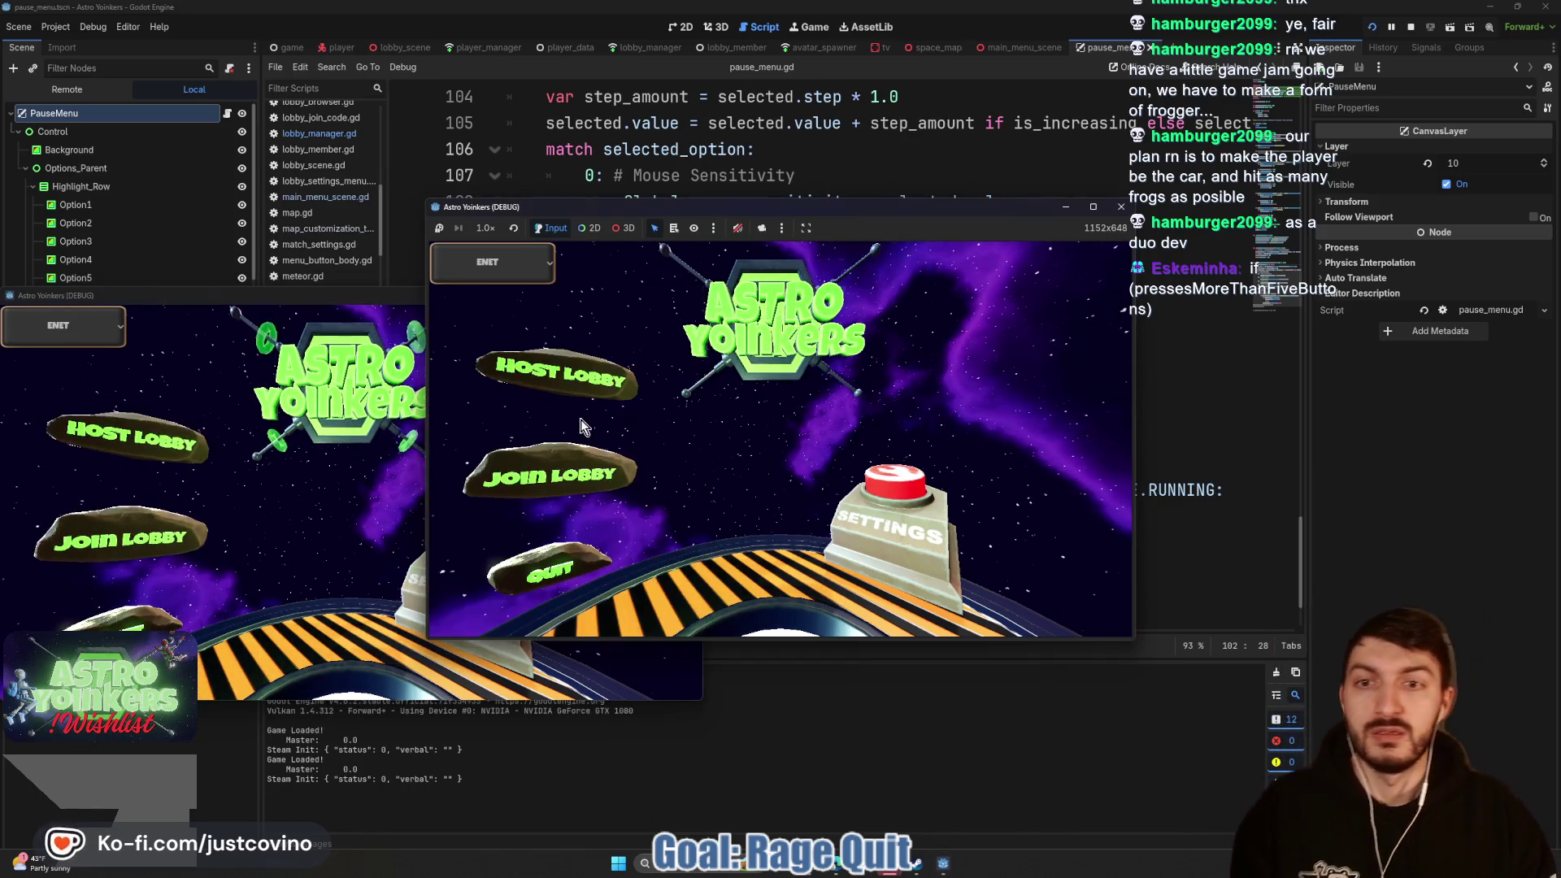
Step: Host a private lobby, change the pause menu's Give Up row until line 104 breaks, then stop
{"action": "left_click", "coordinate": [573, 393]}
{"action": "left_click", "coordinate": [770, 408]}
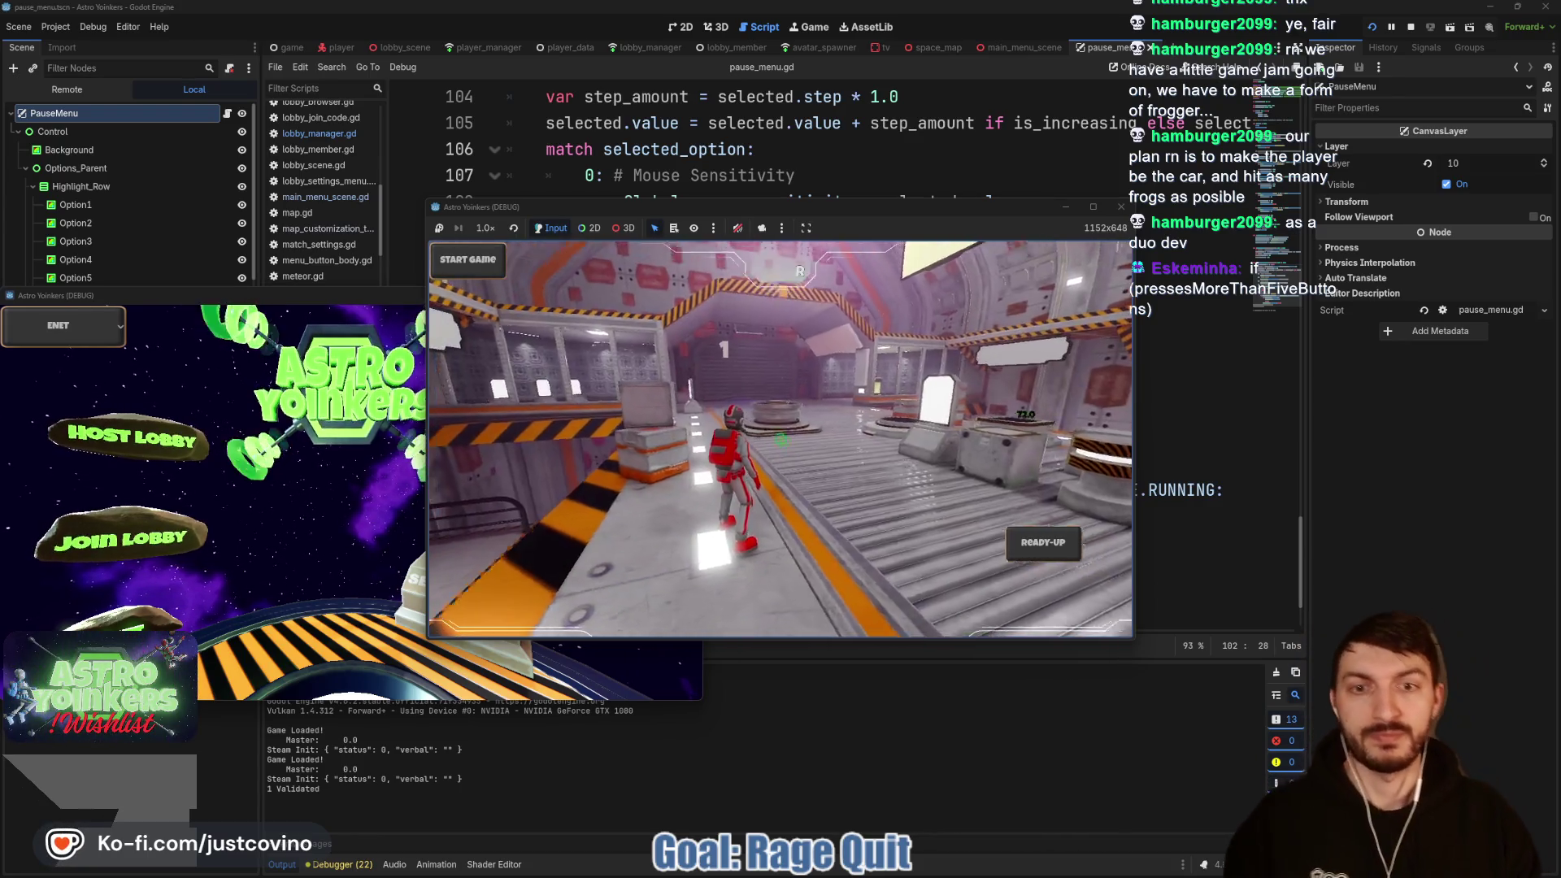
{"action": "key", "text": "Escape"}
{"action": "key", "text": "Down"}
{"action": "key", "text": "Down"}
{"action": "key", "text": "Down"}
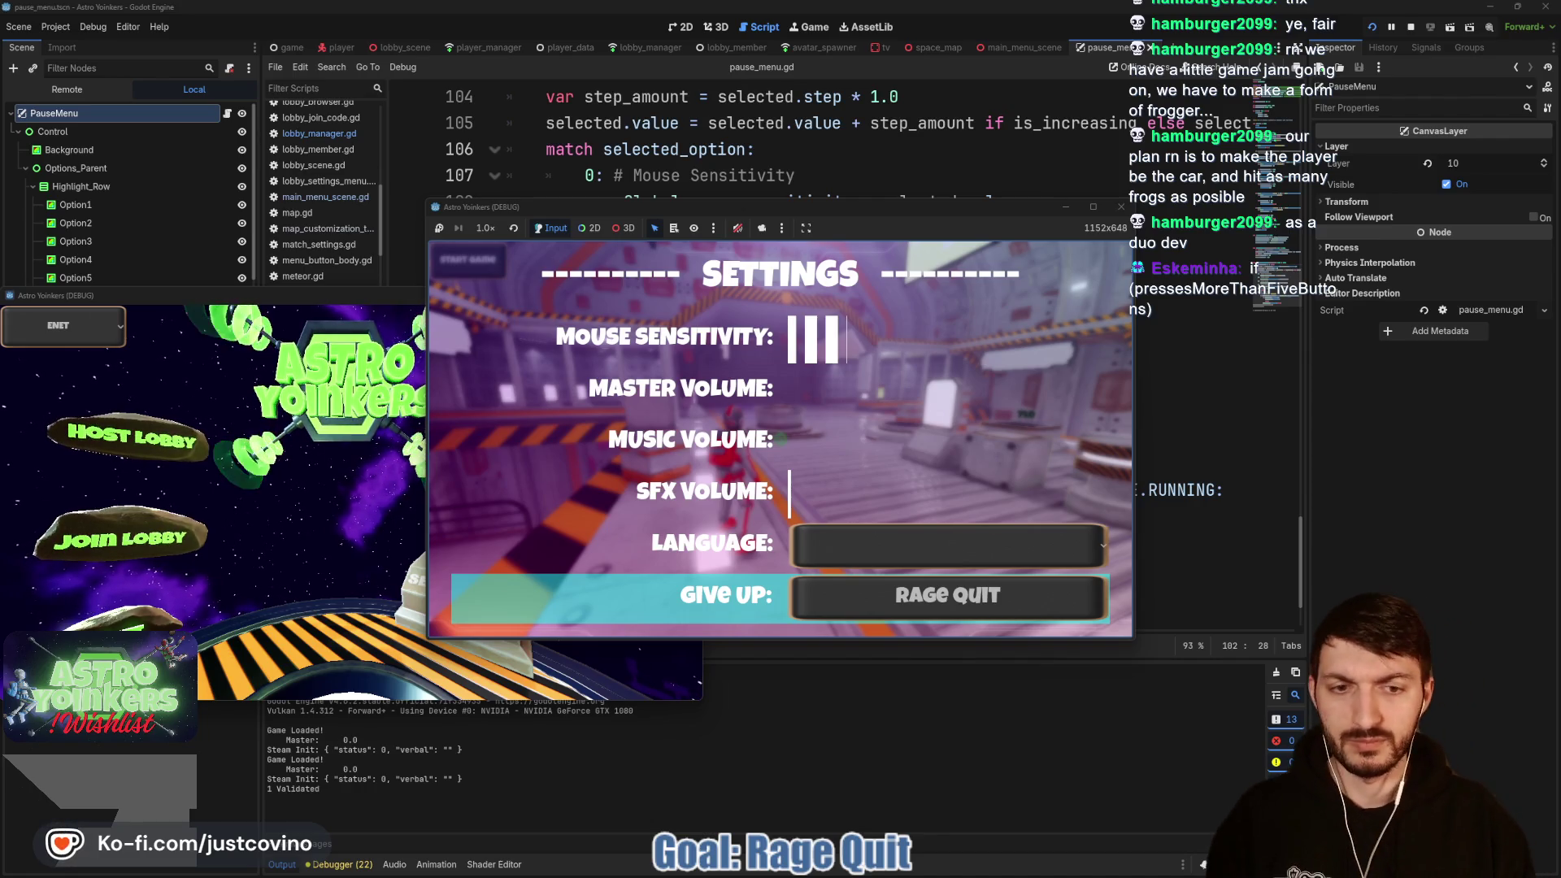
{"action": "key", "text": "Up"}
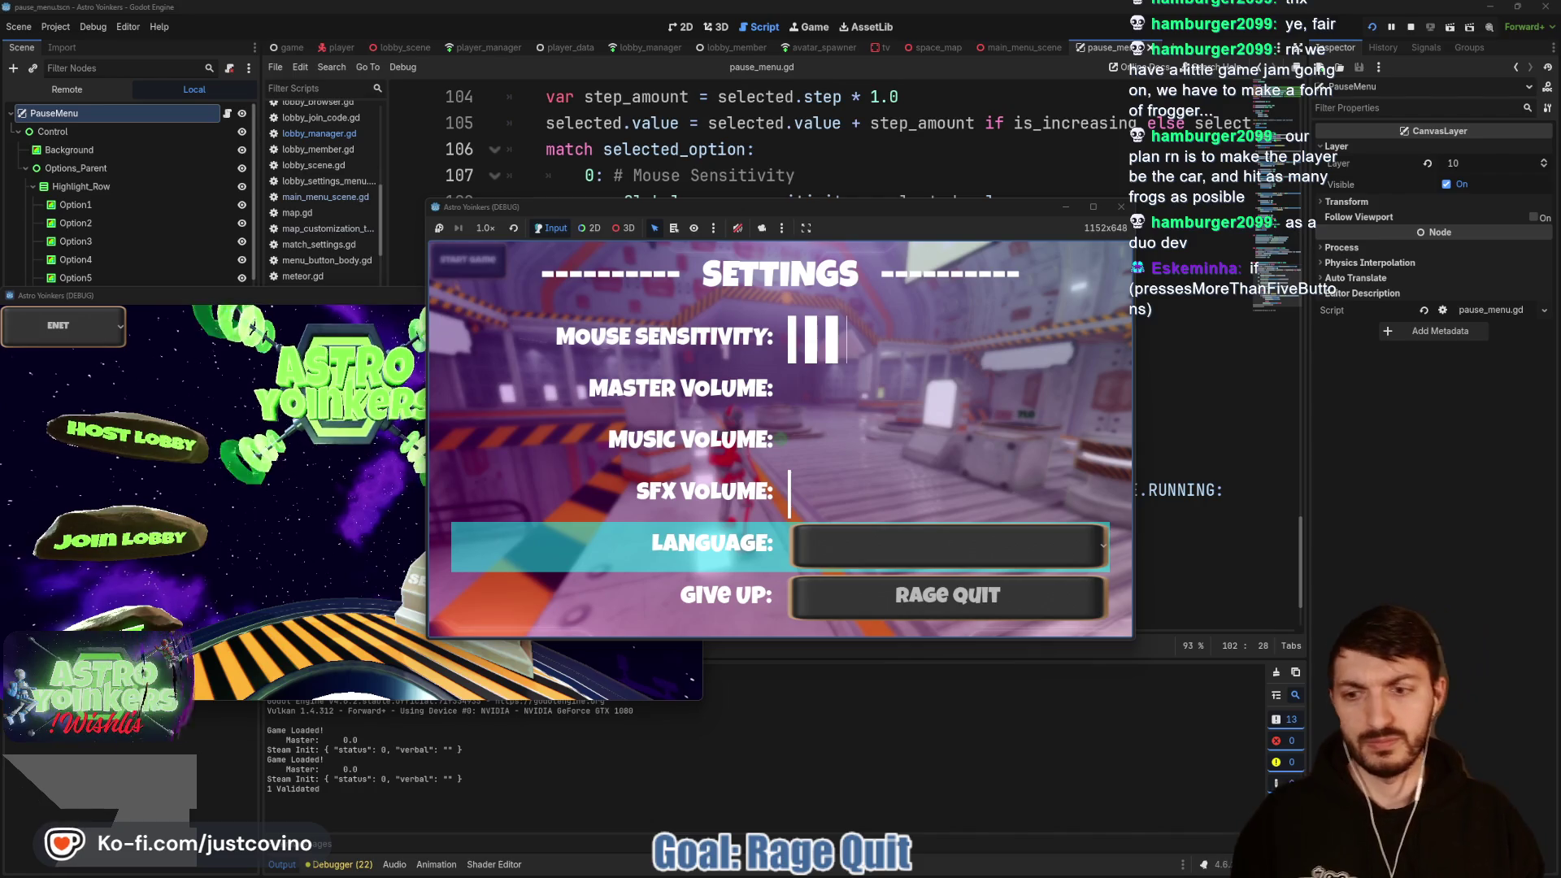
{"action": "key", "text": "Down"}
{"action": "key", "text": "Up"}
{"action": "key", "text": "Up"}
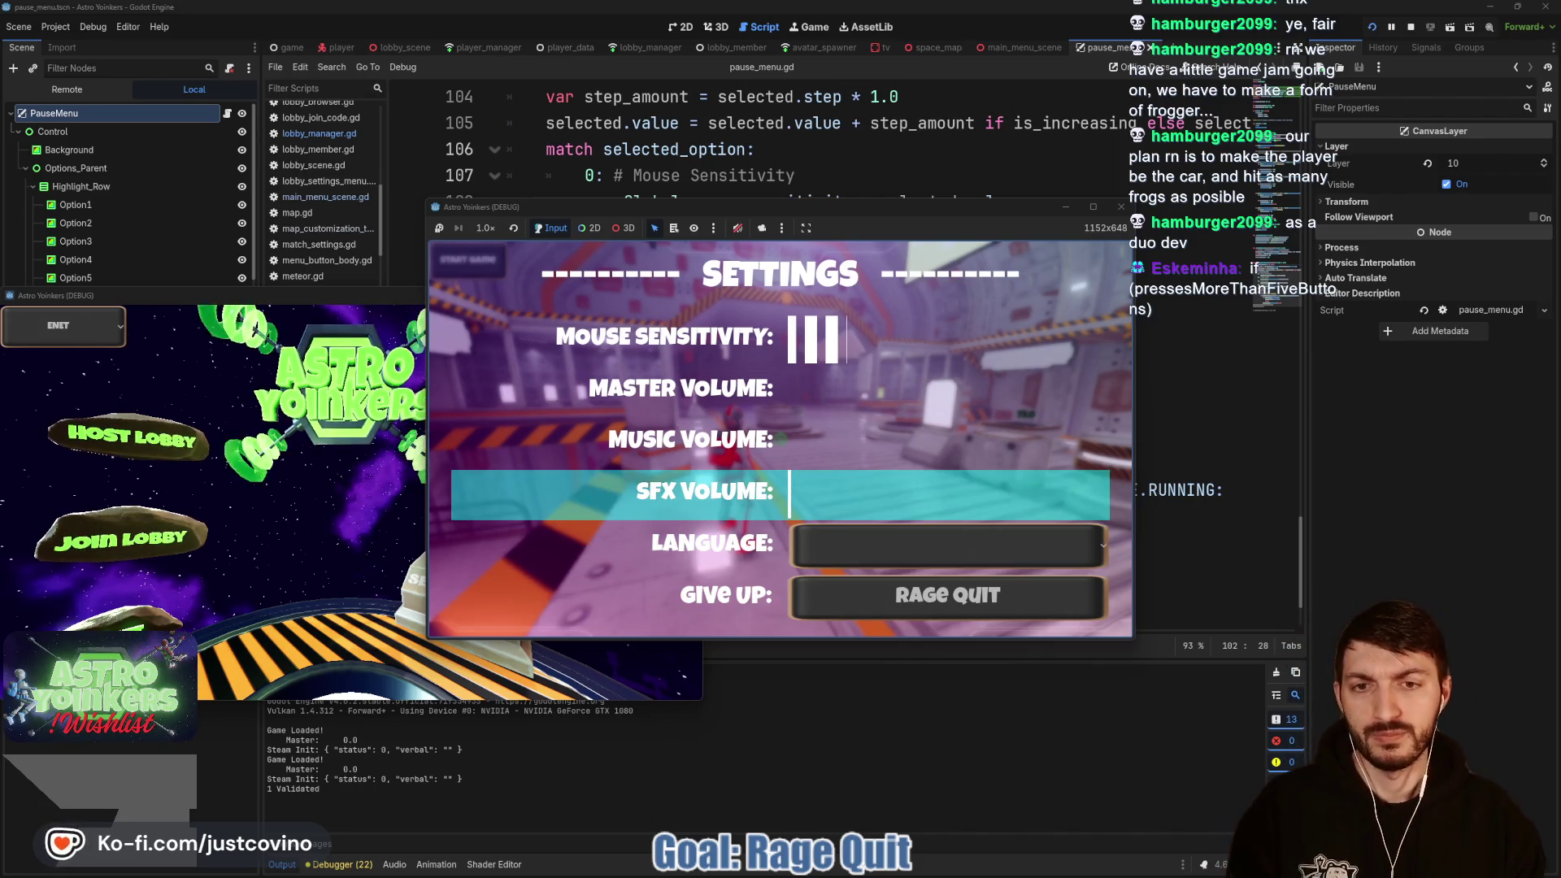
{"action": "key", "text": "Up"}
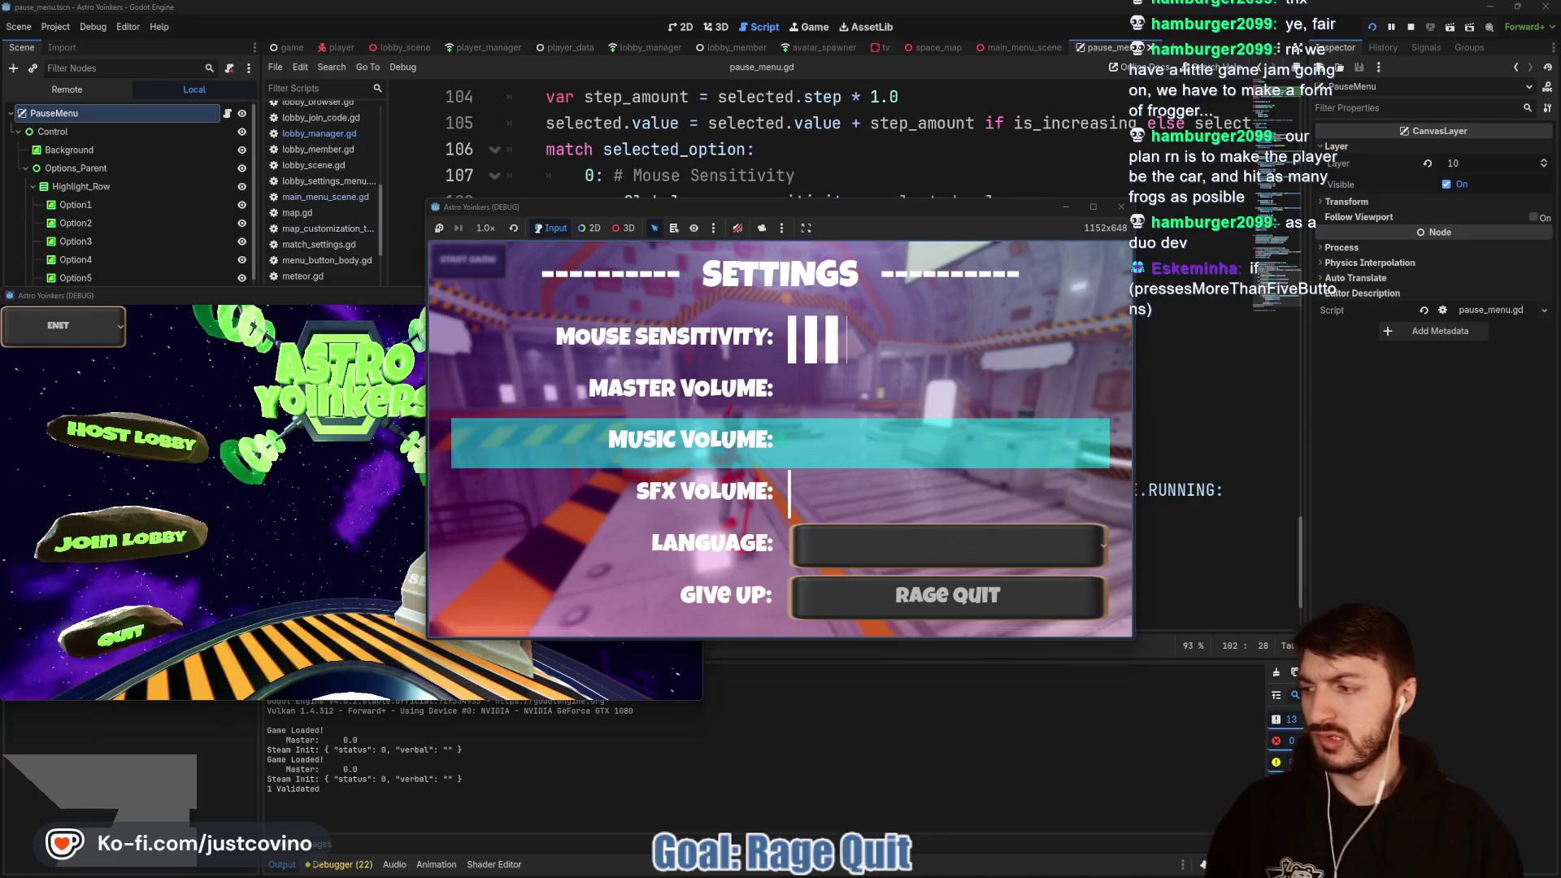
{"action": "key", "text": "Down"}
{"action": "key", "text": "Down"}
{"action": "key", "text": "Down"}
{"action": "key", "text": "Right"}
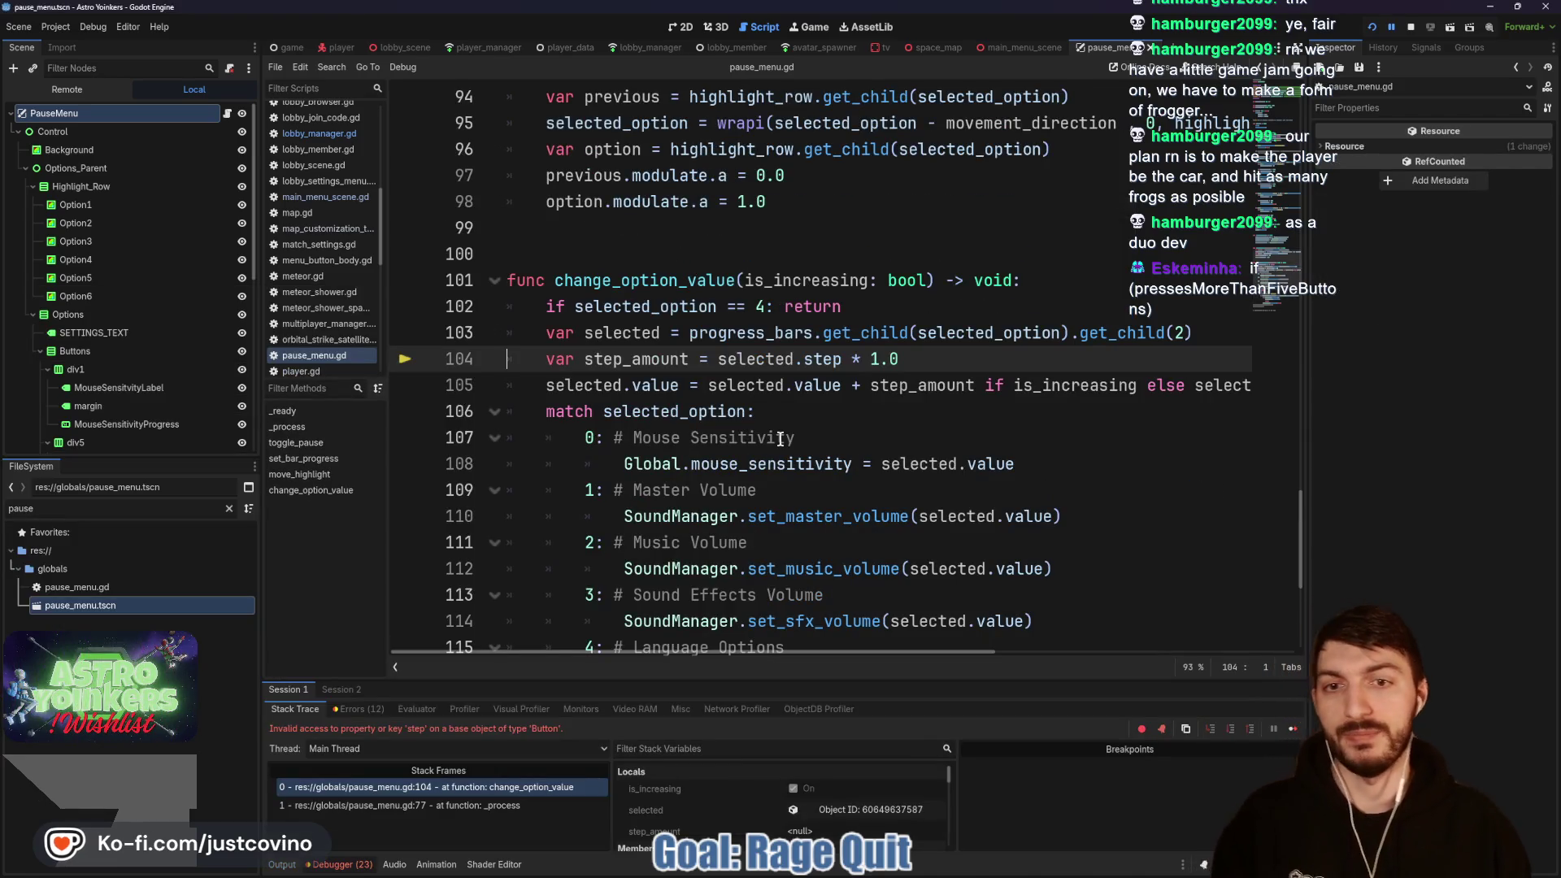
{"action": "left_click", "coordinate": [1411, 27]}
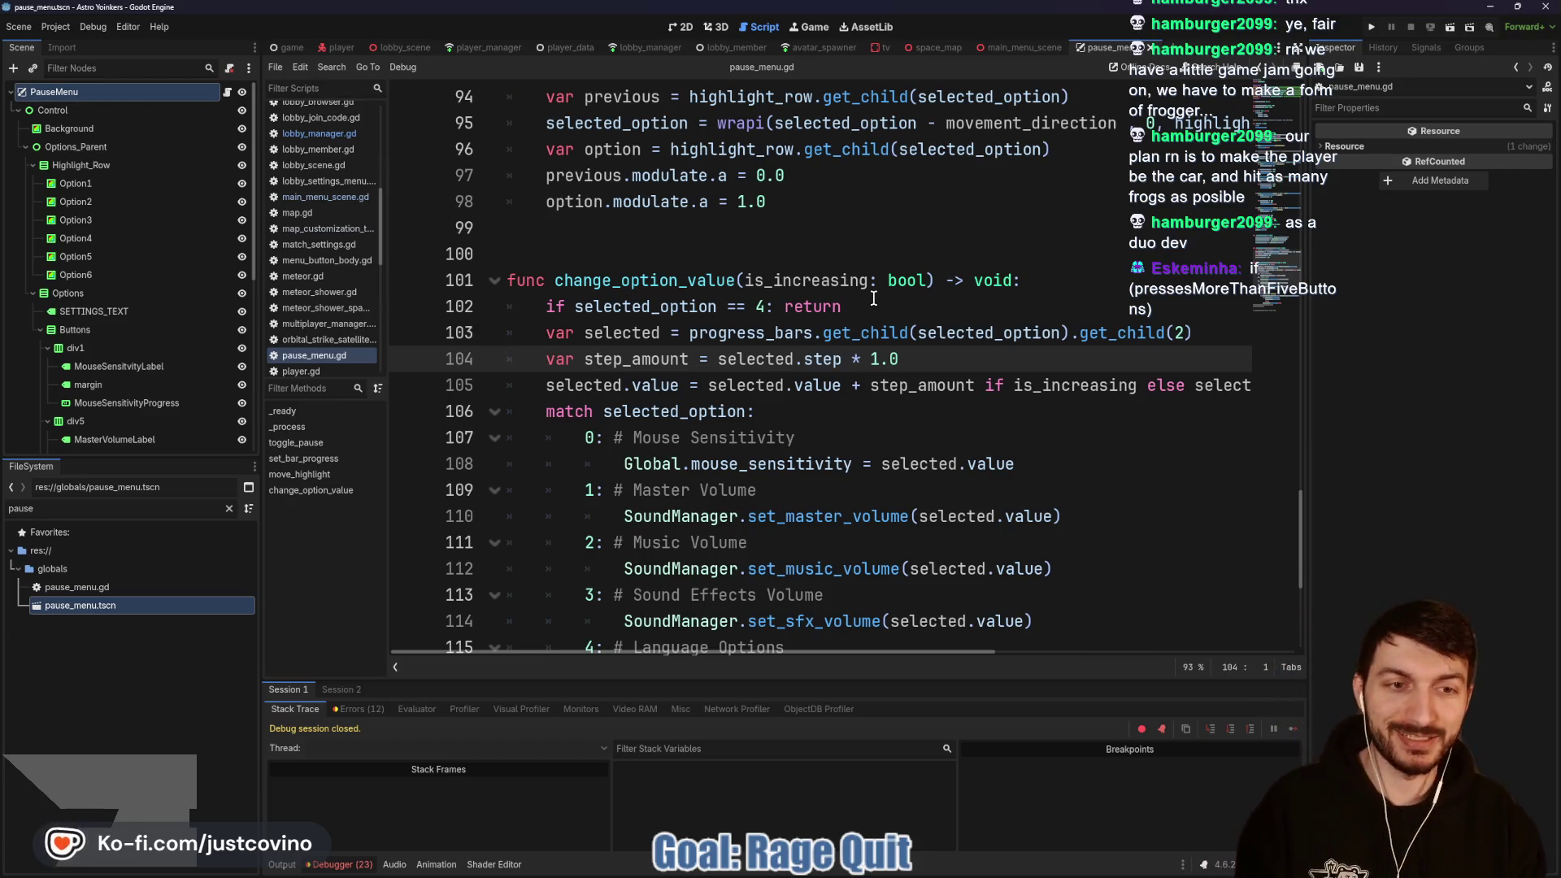
Step: Add 'or selected_option == 5' back to the early return on line 102
{"action": "left_click", "coordinate": [768, 309]}
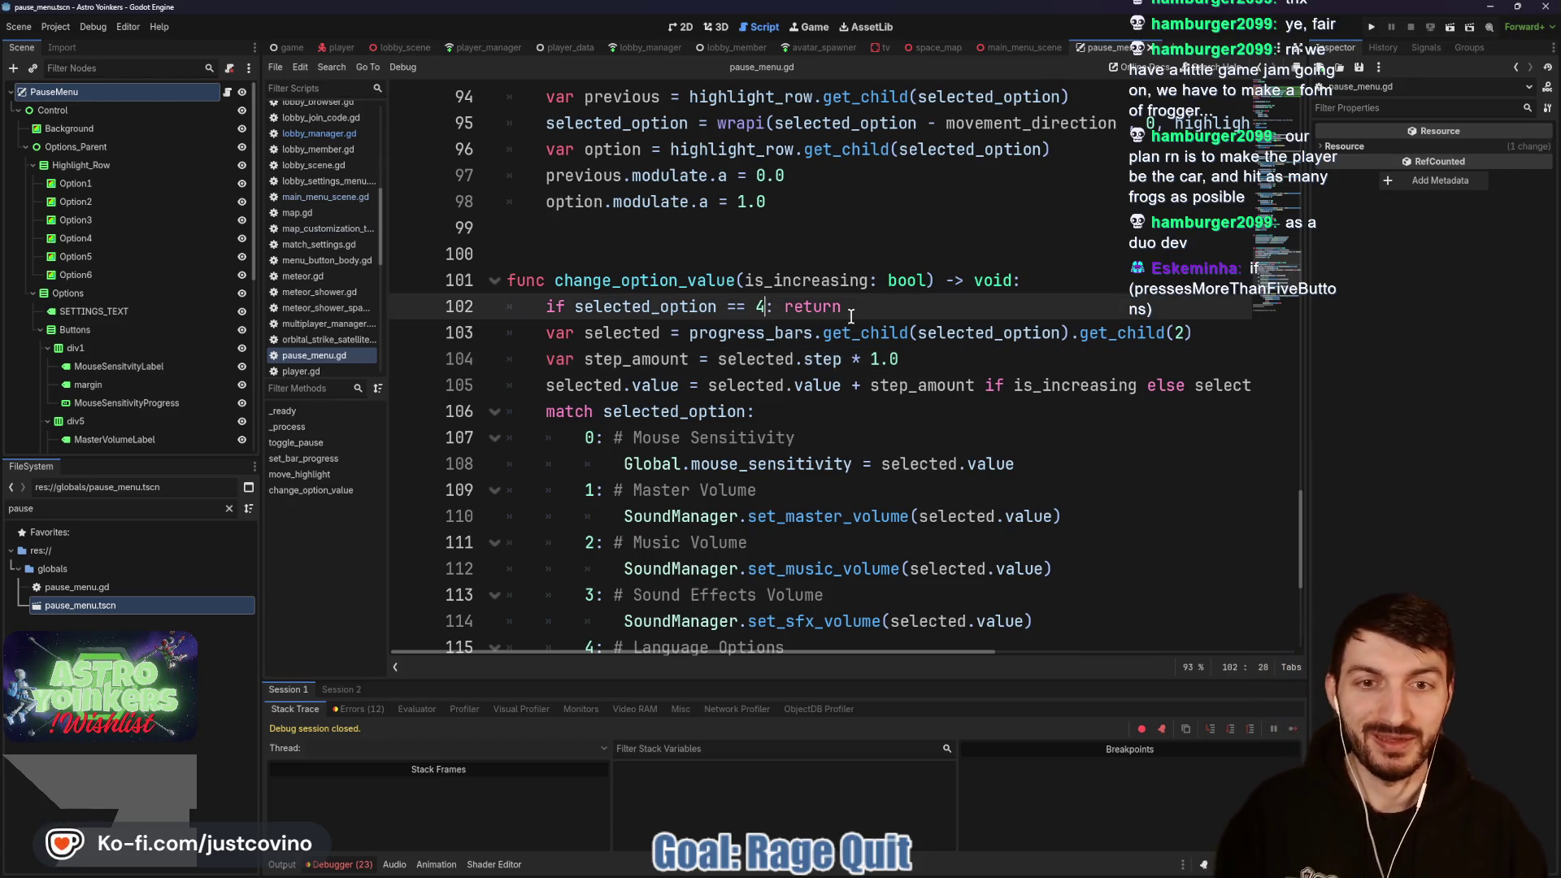
{"action": "type", "text": "or sele"}
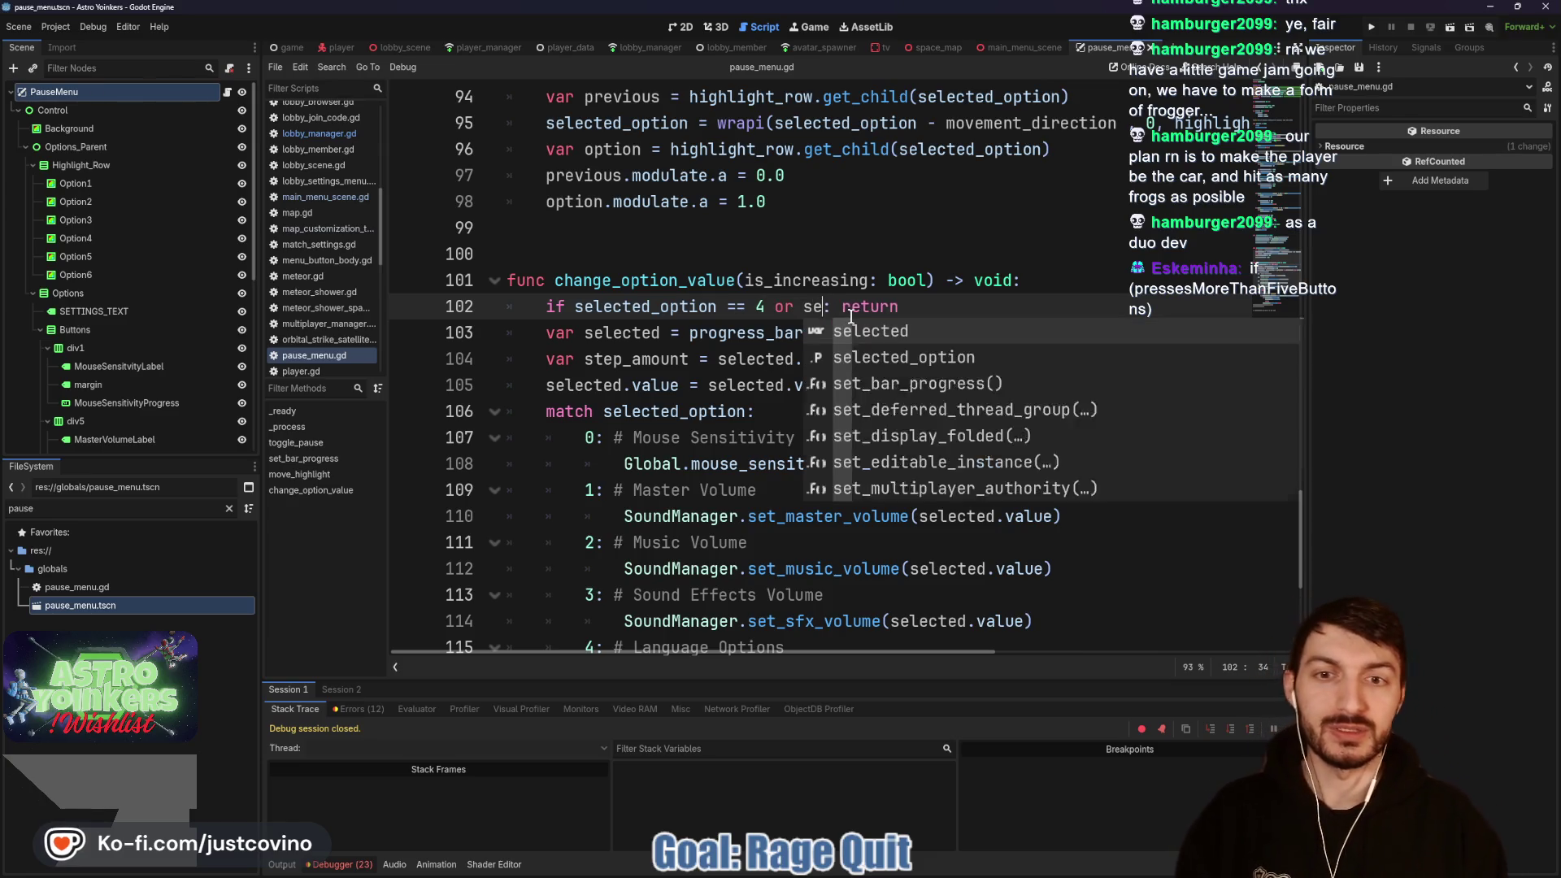
{"action": "key", "text": "Return"}
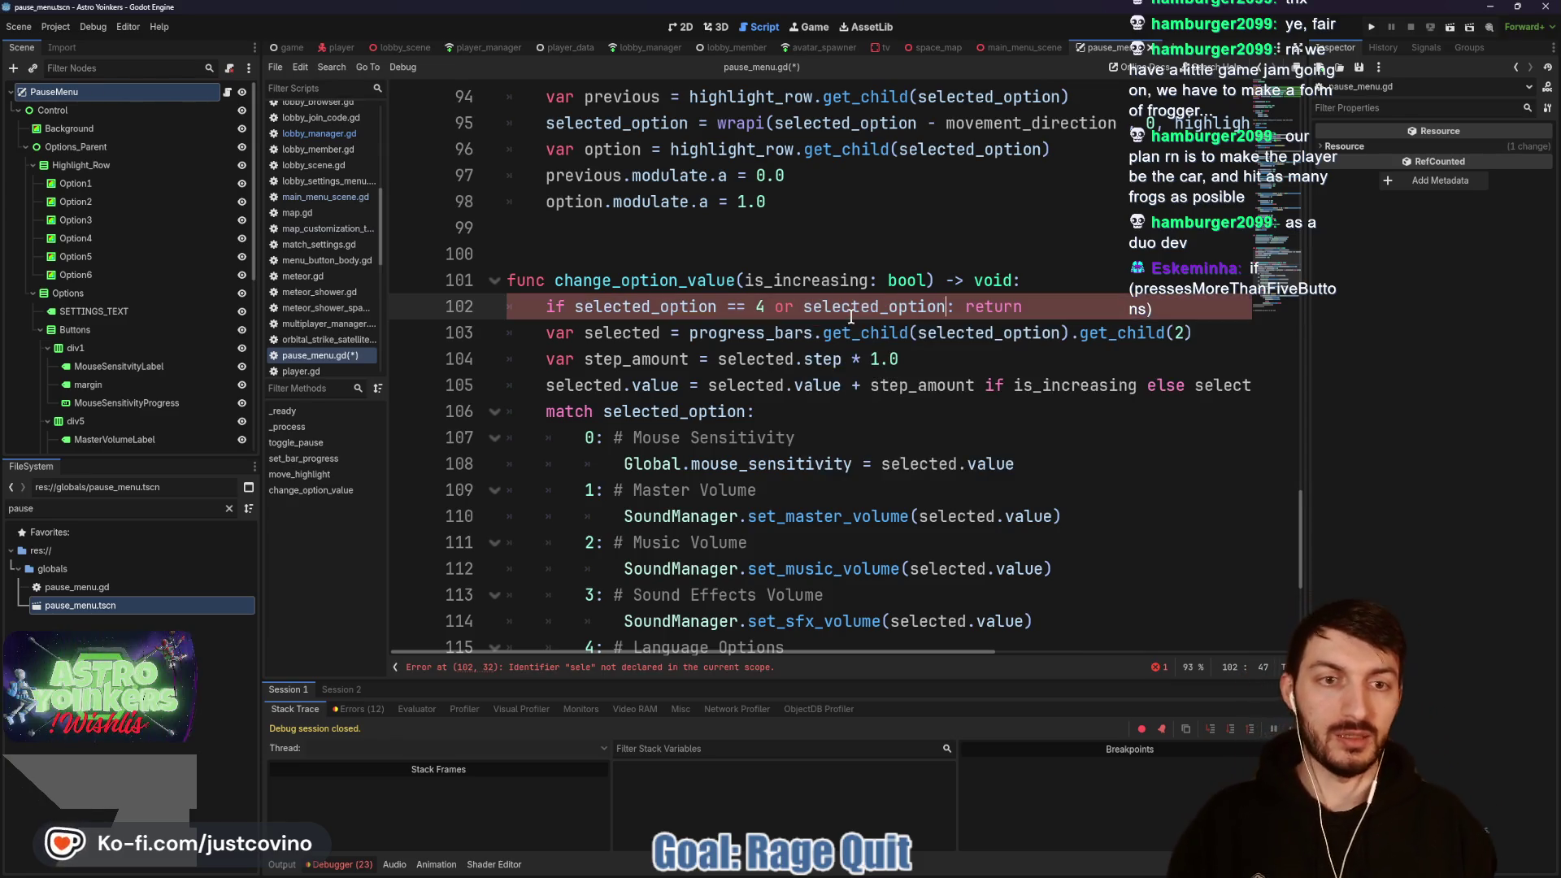
{"action": "type", "text": "== 5"}
Step: Delete the Rage Quit handling lines 118–123 and leave just 'return' under case 5
{"action": "scroll", "coordinate": [851, 317], "scroll_direction": "down", "scroll_amount": 4}
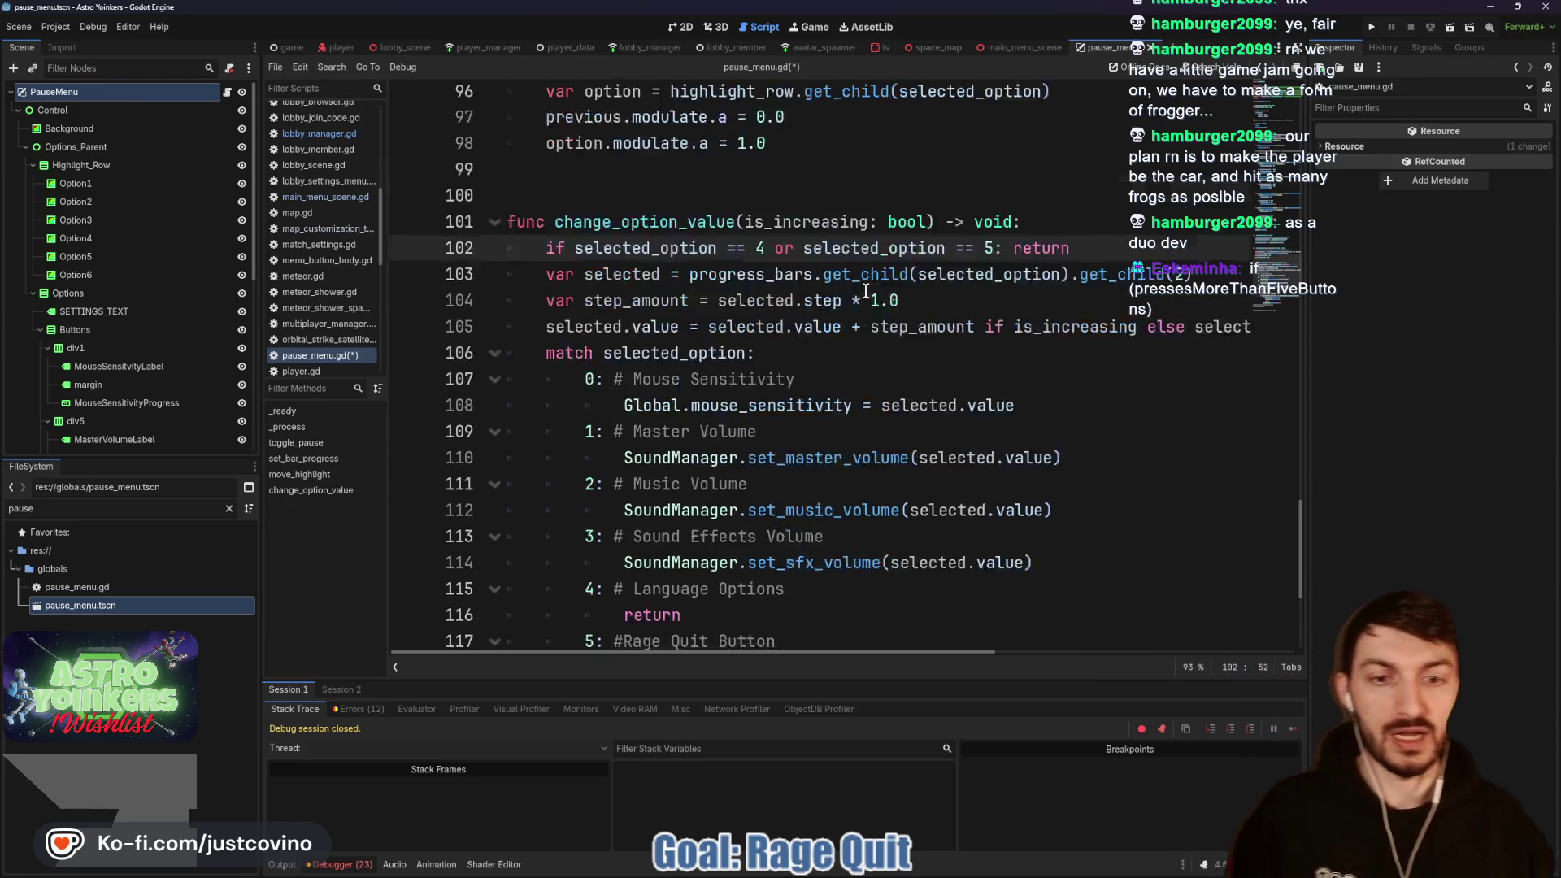
{"action": "mouse_move", "coordinate": [932, 540]}
{"action": "left_mouse_down"}
{"action": "mouse_move", "coordinate": [569, 543]}
{"action": "mouse_move", "coordinate": [651, 439]}
{"action": "mouse_move", "coordinate": [585, 413]}
{"action": "mouse_move", "coordinate": [508, 415]}
{"action": "left_mouse_up"}
{"action": "key", "text": "BackSpace"}
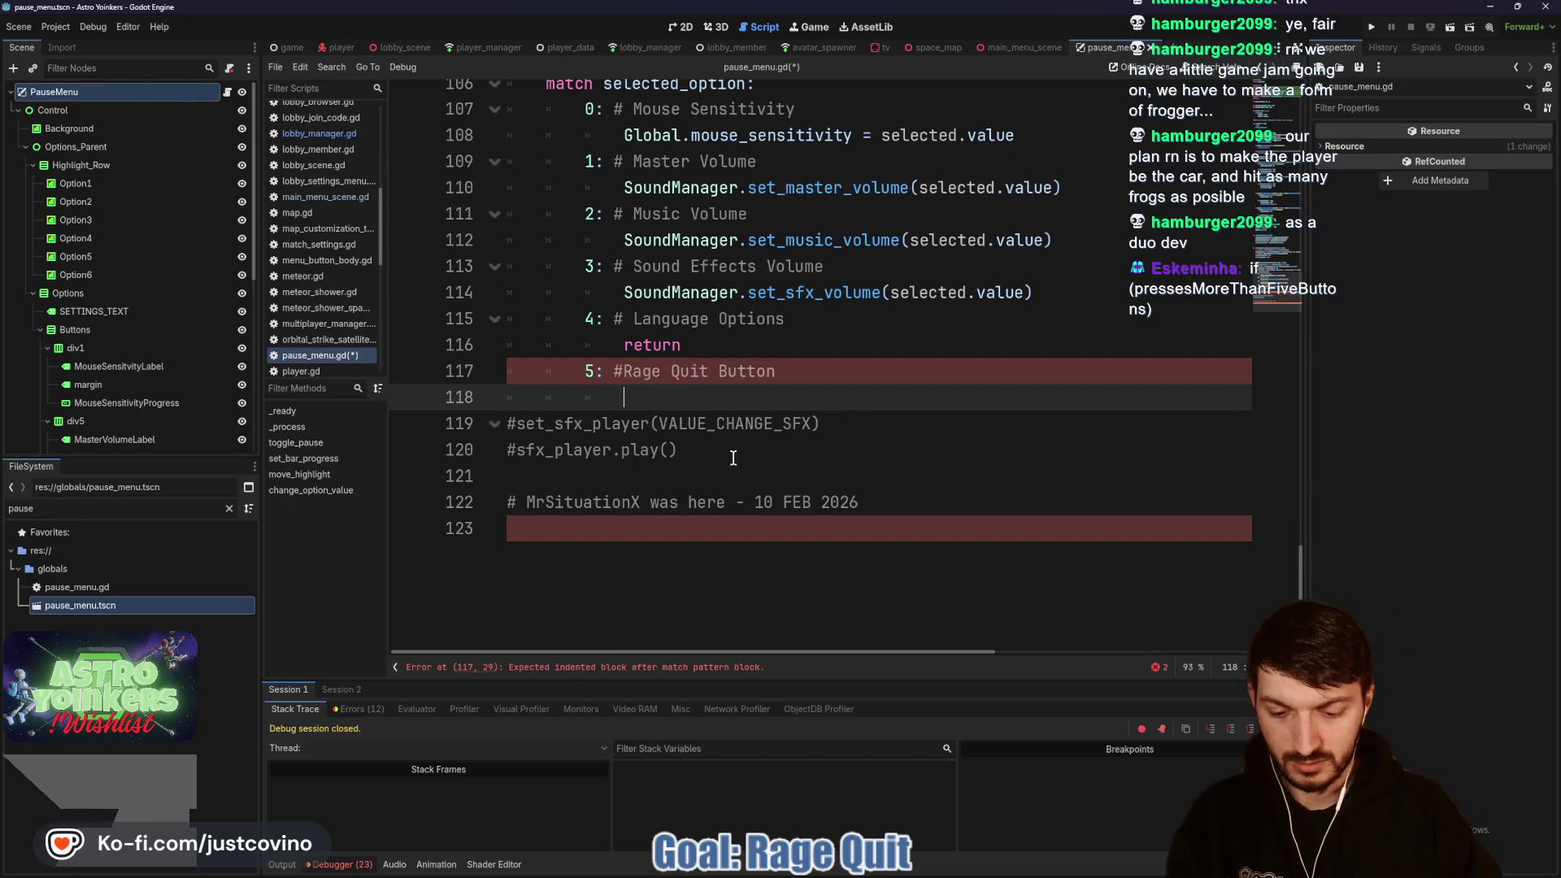
{"action": "type", "text": "return"}
{"action": "scroll", "coordinate": [820, 382], "scroll_direction": "up", "scroll_amount": 6}
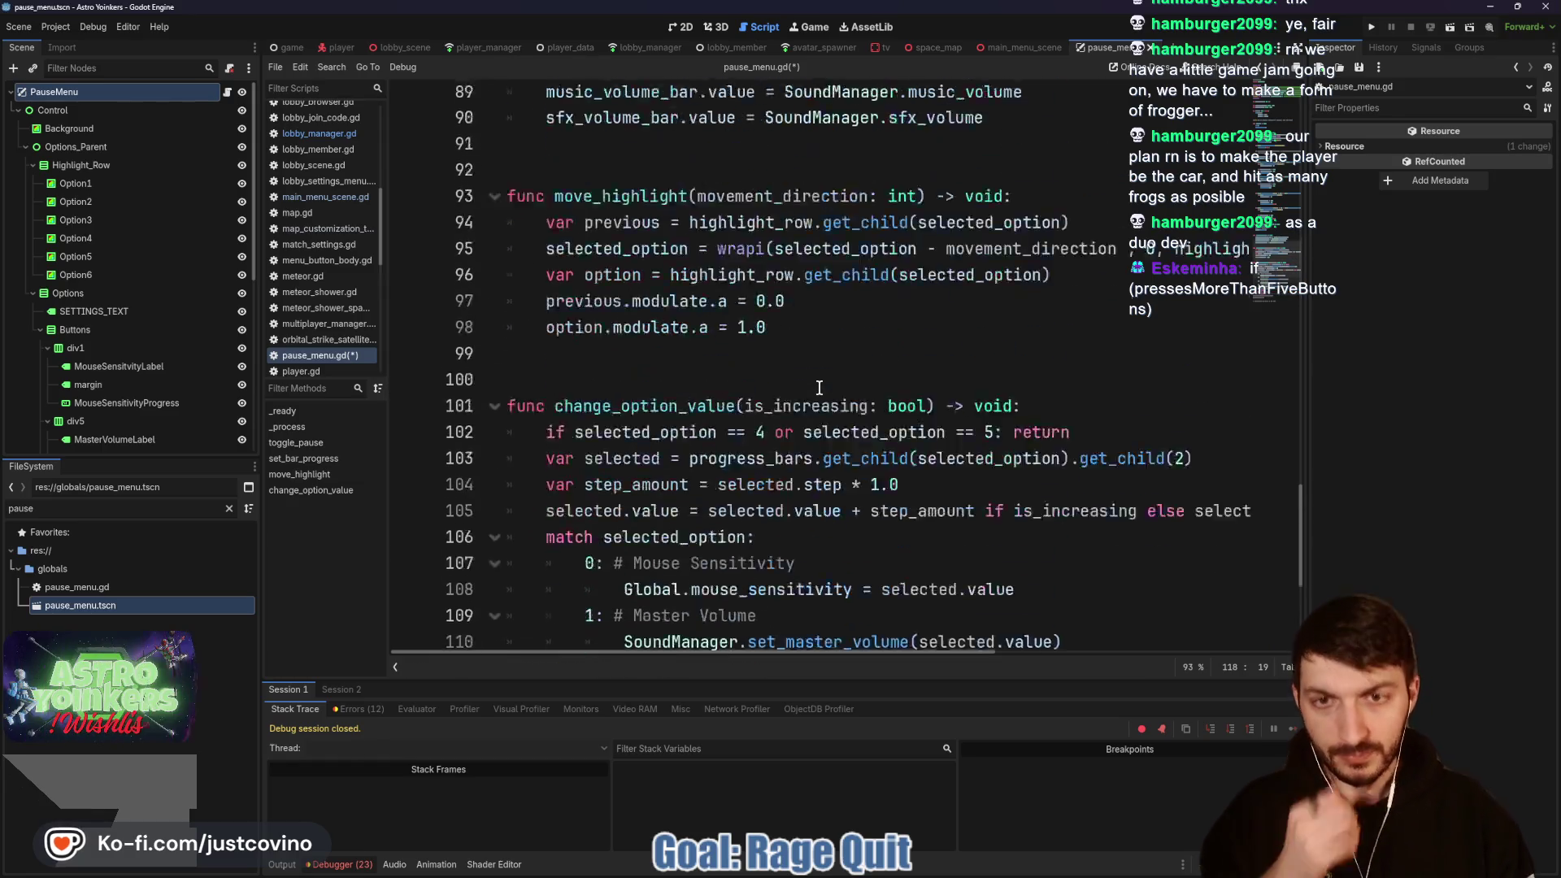
{"action": "scroll", "coordinate": [819, 387], "scroll_direction": "up", "scroll_amount": 8}
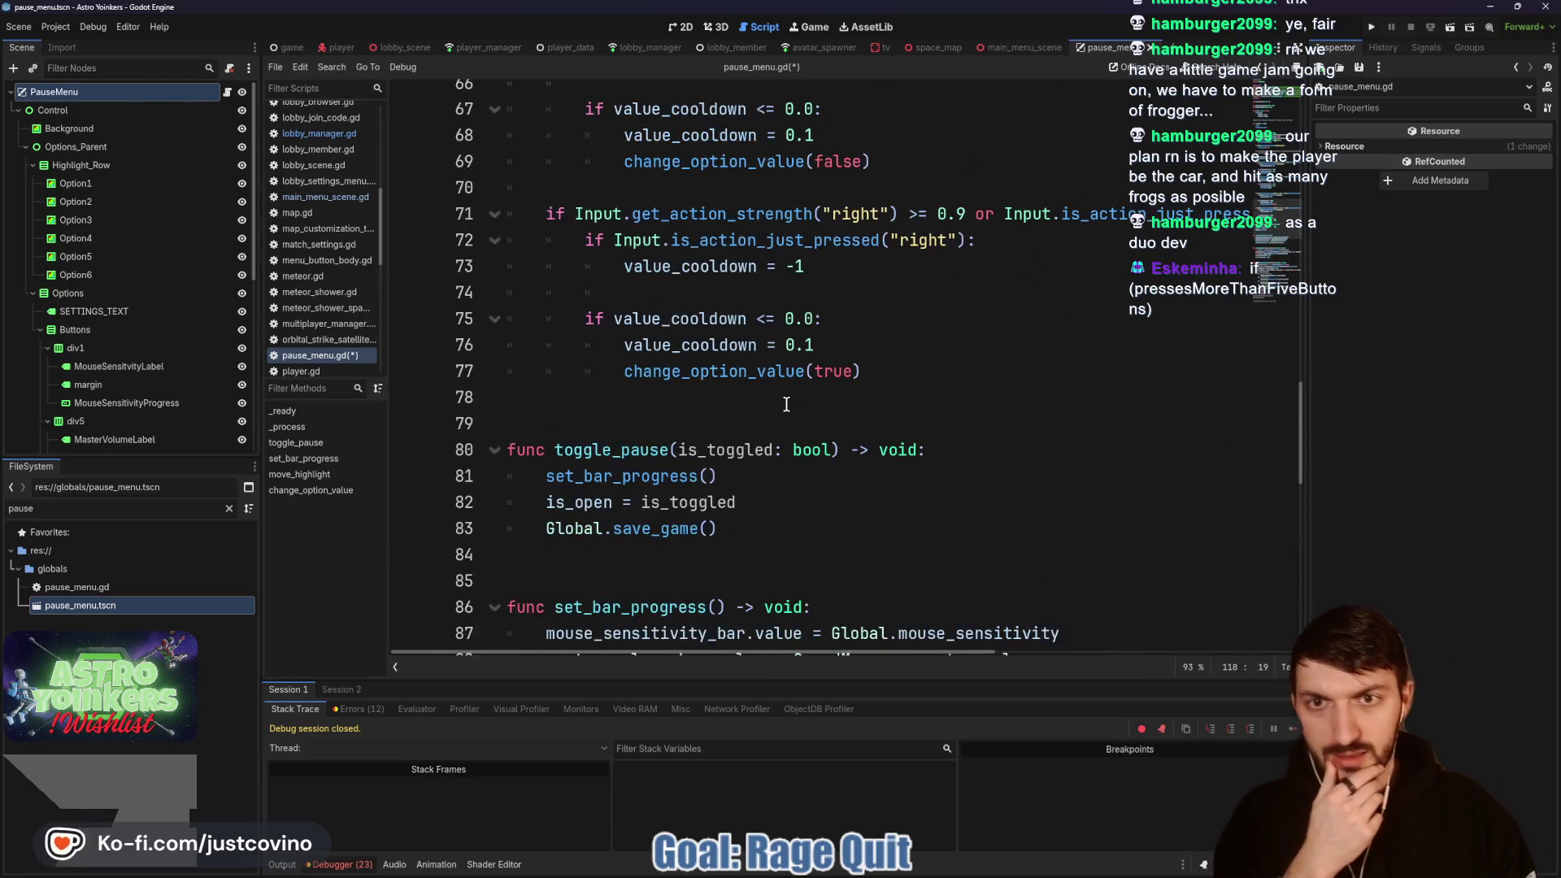
{"action": "scroll", "coordinate": [786, 398], "scroll_direction": "up", "scroll_amount": 1}
{"action": "scroll", "coordinate": [778, 393], "scroll_direction": "up", "scroll_amount": 3}
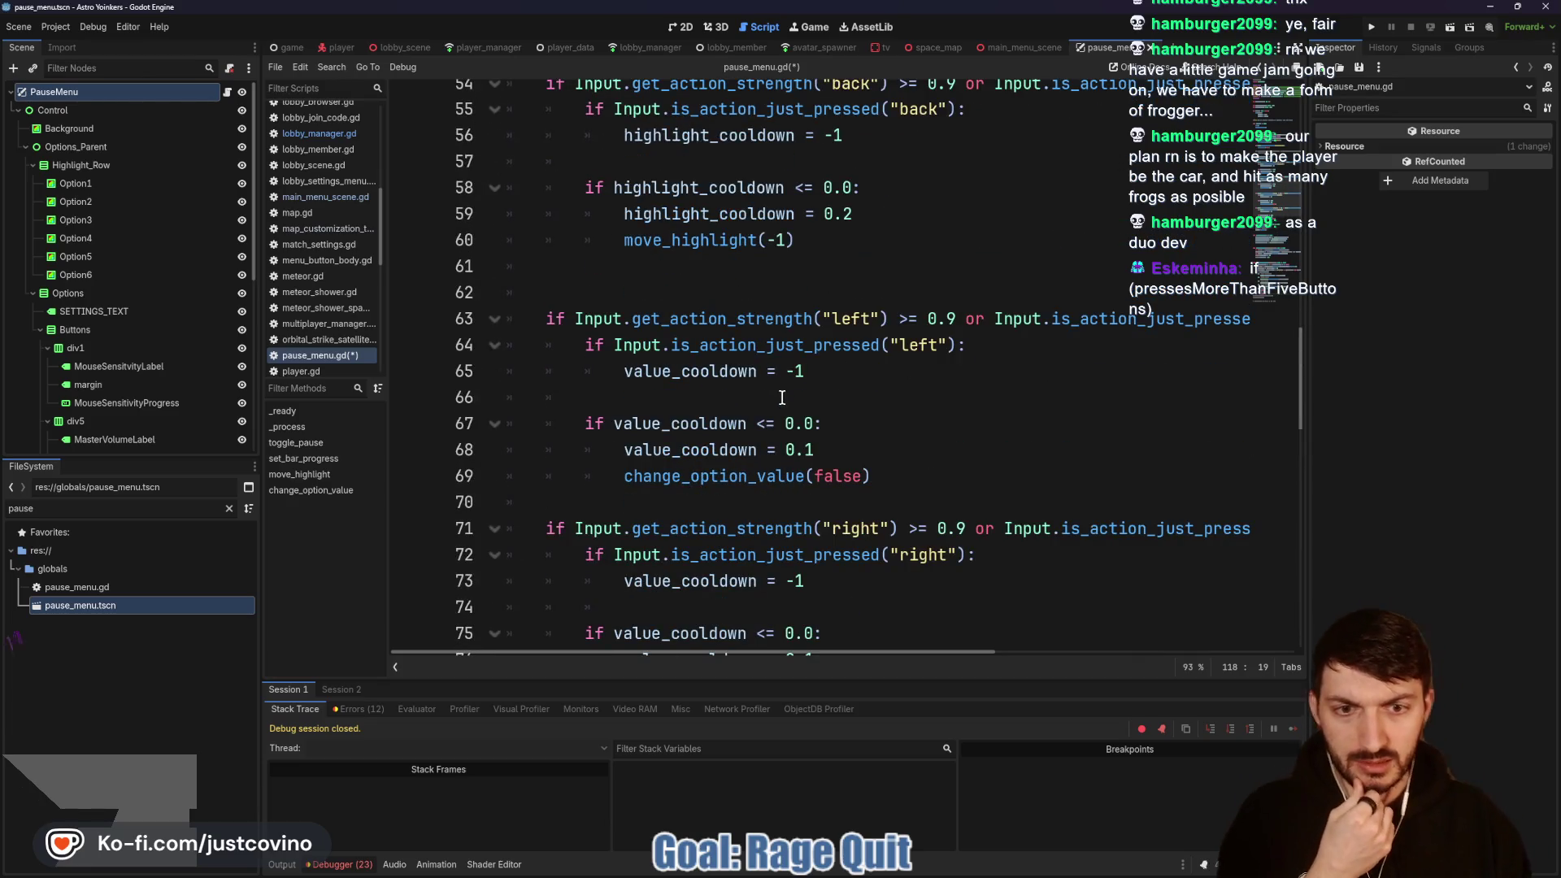
{"action": "scroll", "coordinate": [774, 406], "scroll_direction": "up", "scroll_amount": 3}
{"action": "scroll", "coordinate": [769, 400], "scroll_direction": "up", "scroll_amount": 1}
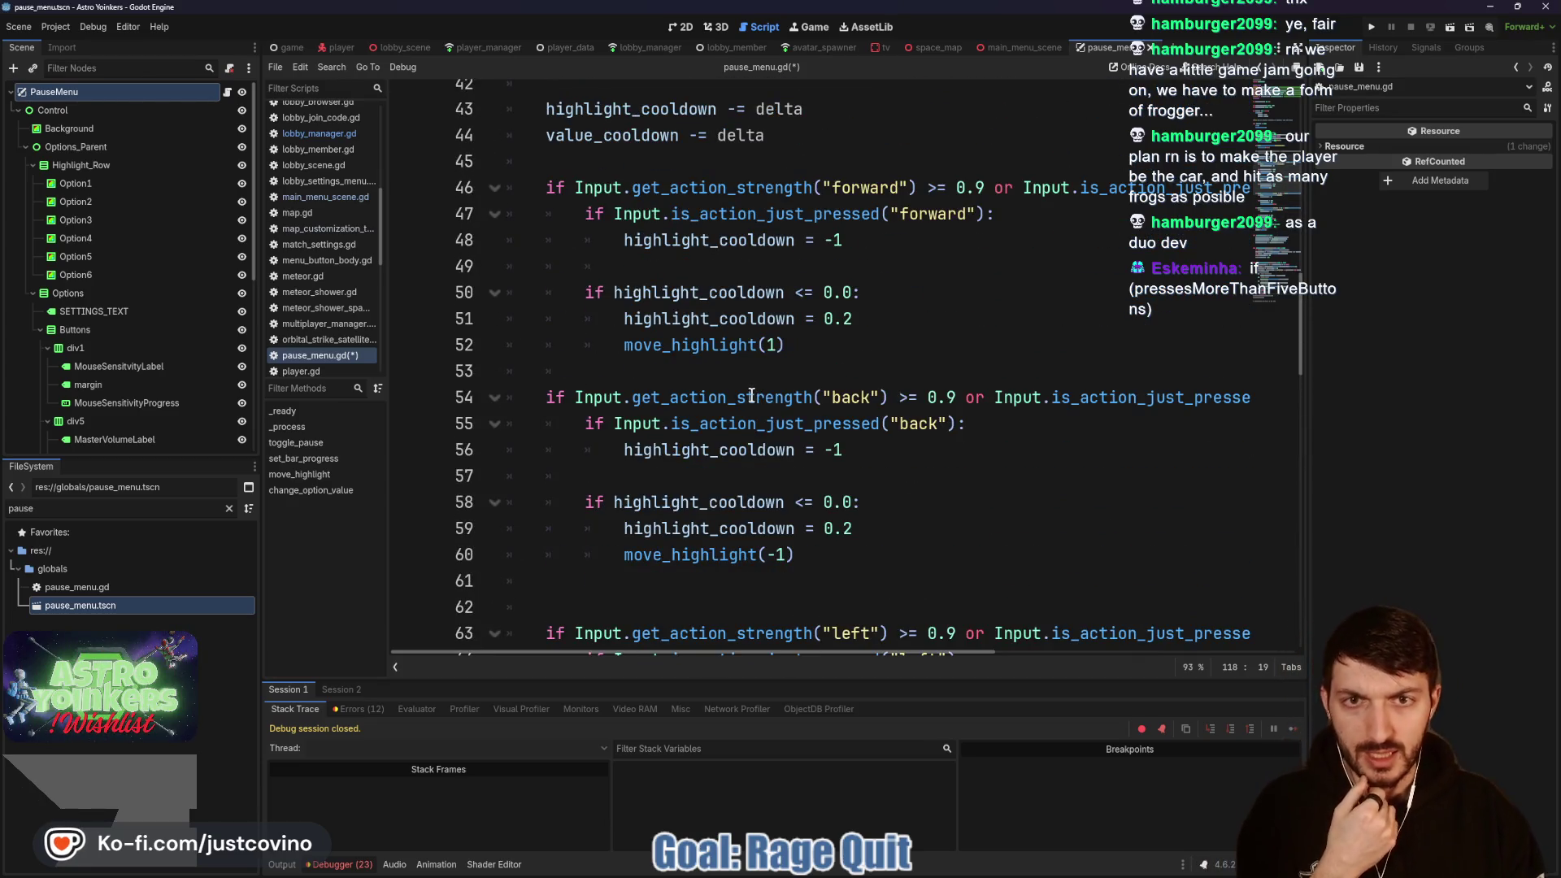
{"action": "scroll", "coordinate": [752, 396], "scroll_direction": "up", "scroll_amount": 3}
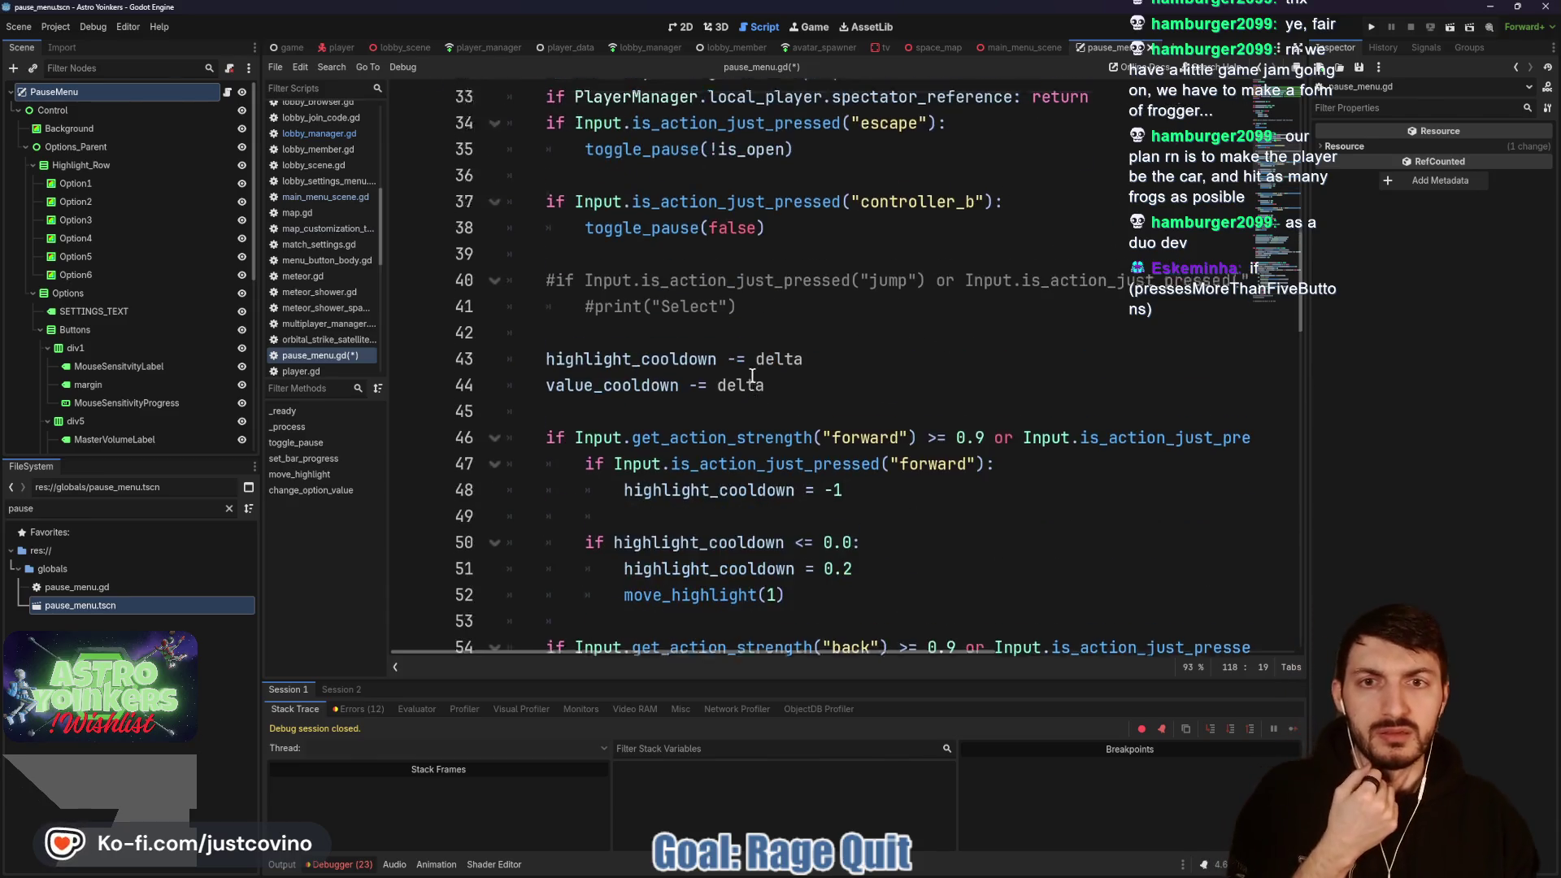
{"action": "scroll", "coordinate": [752, 376], "scroll_direction": "up", "scroll_amount": 2}
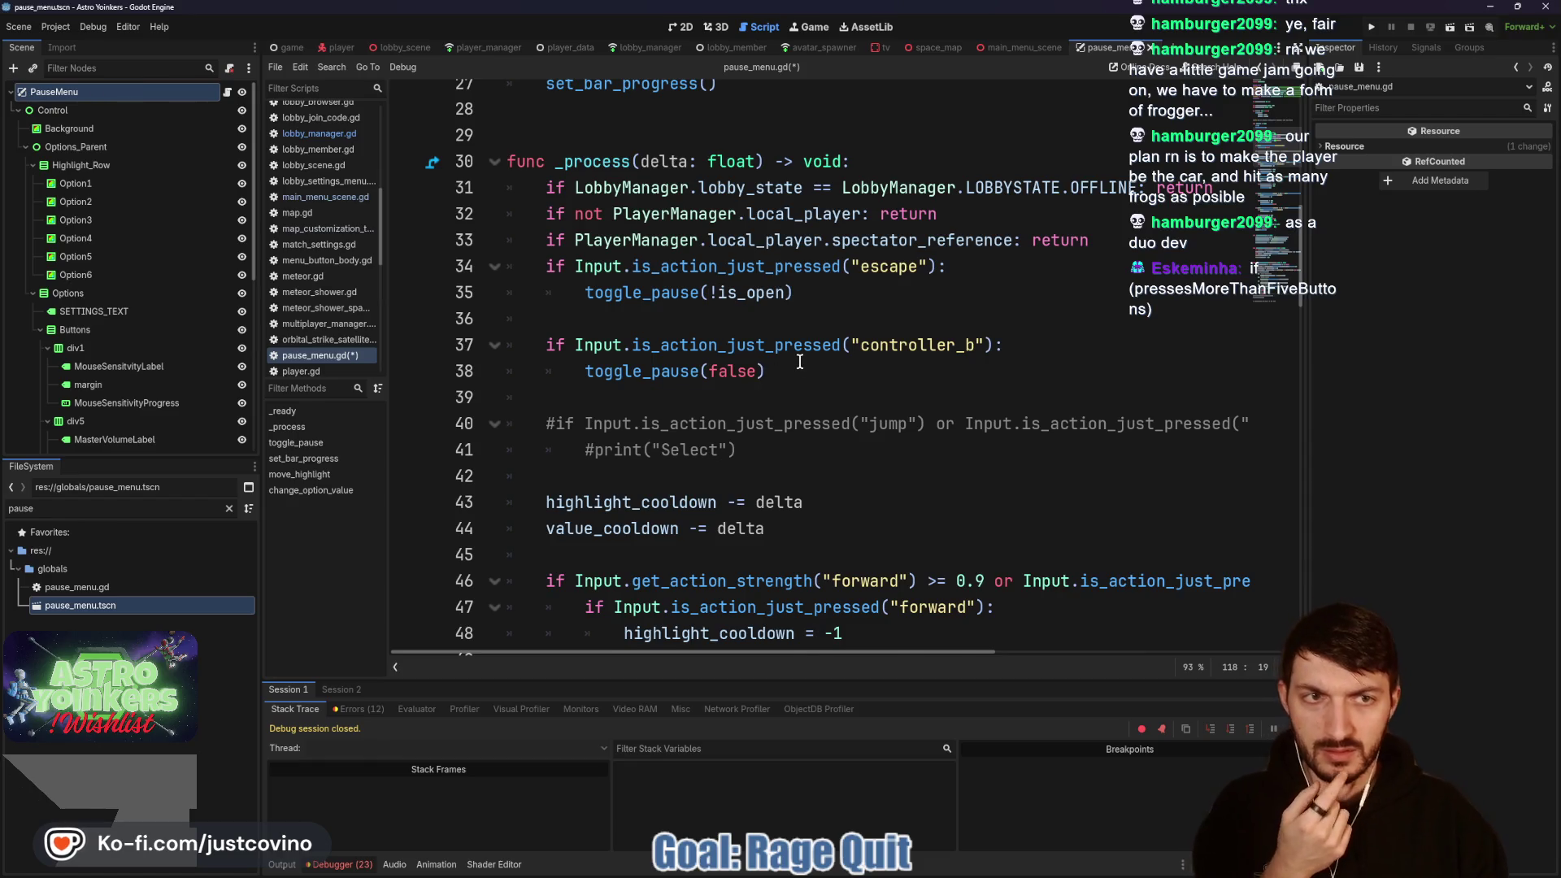
{"action": "scroll", "coordinate": [800, 361], "scroll_direction": "up", "scroll_amount": 6}
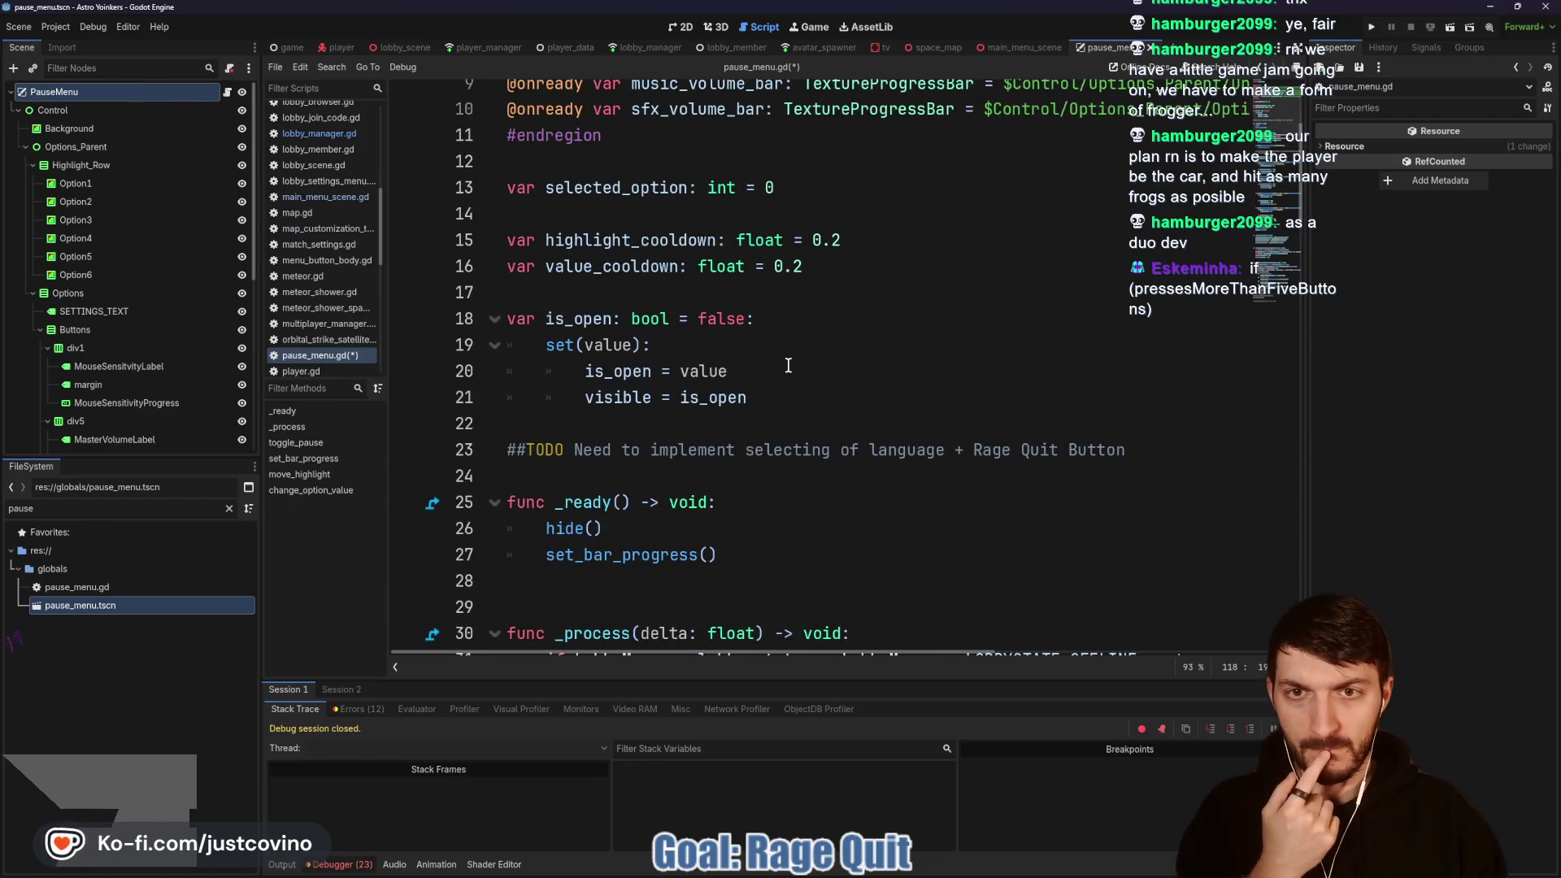
{"action": "scroll", "coordinate": [784, 368], "scroll_direction": "down", "scroll_amount": 12}
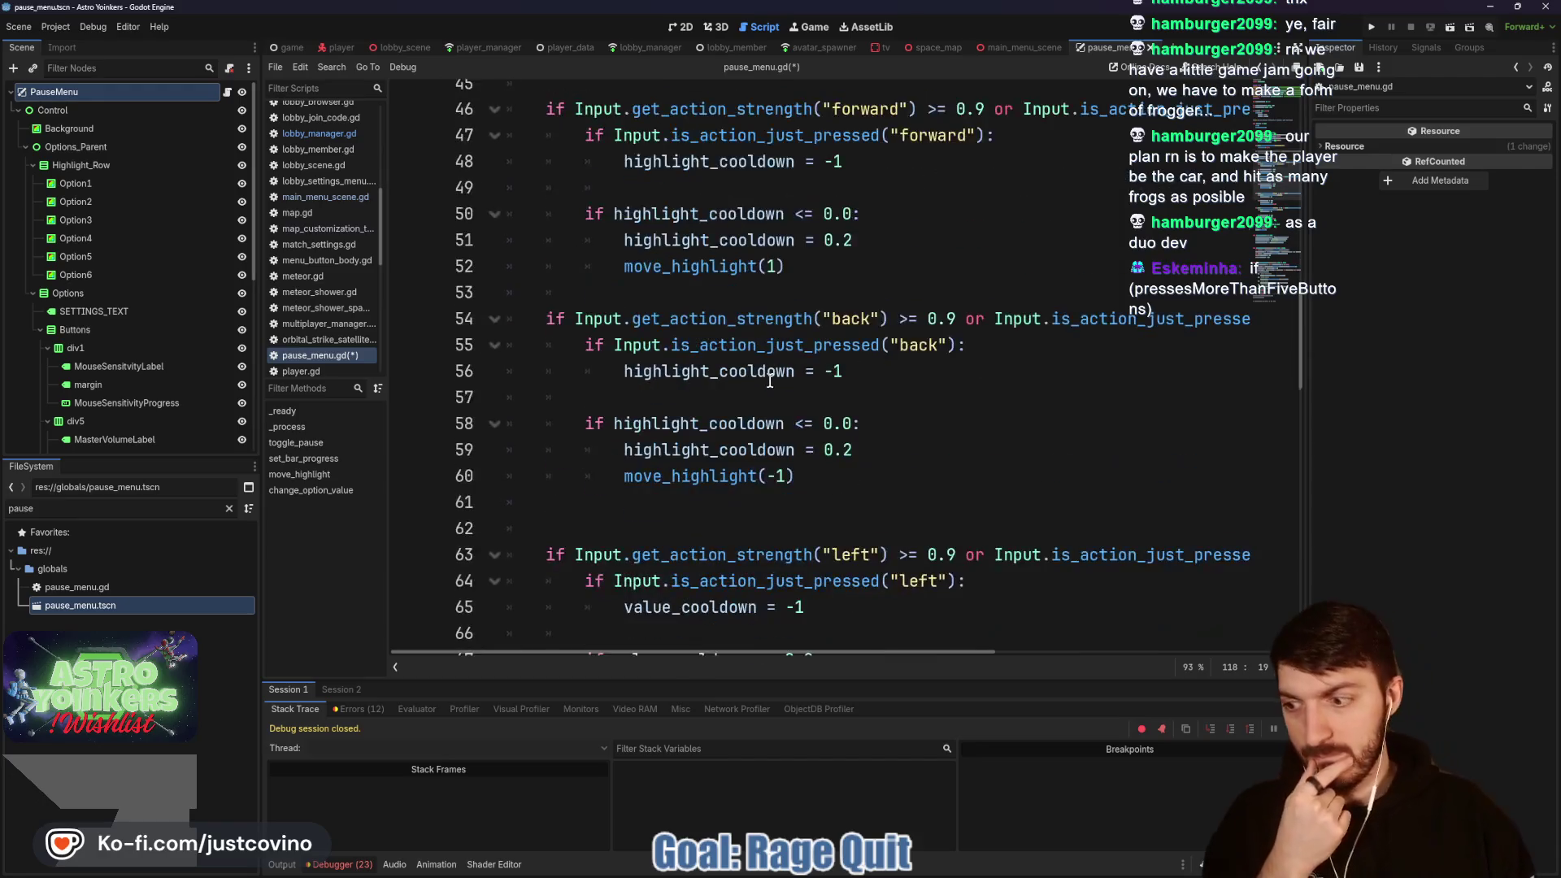
{"action": "scroll", "coordinate": [770, 379], "scroll_direction": "down", "scroll_amount": 6}
{"action": "scroll", "coordinate": [774, 371], "scroll_direction": "down", "scroll_amount": 9}
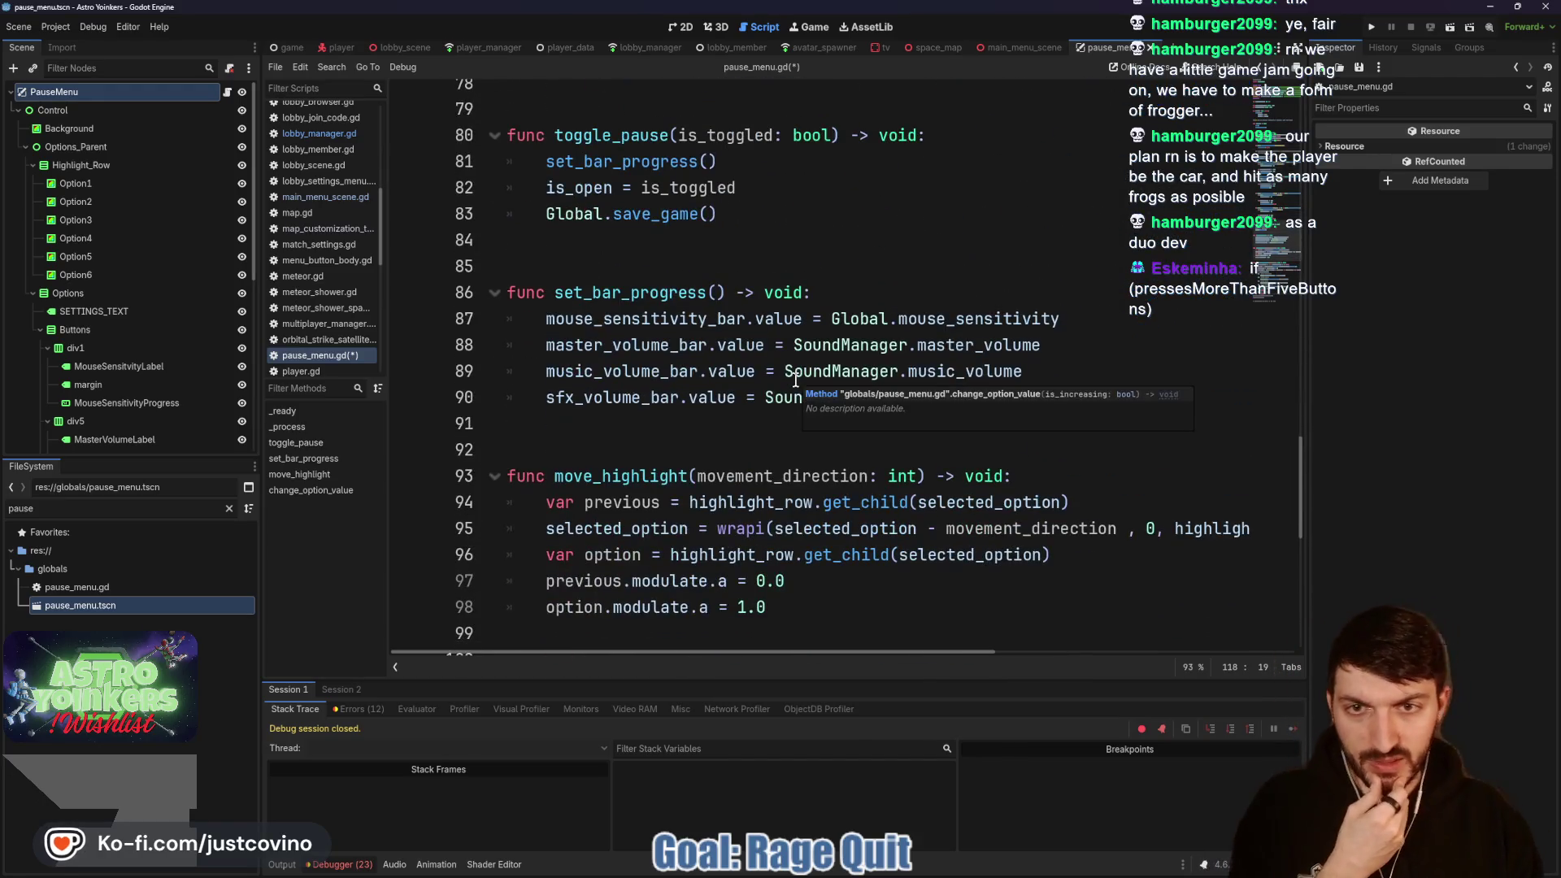
{"action": "scroll", "coordinate": [770, 381], "scroll_direction": "down", "scroll_amount": 4}
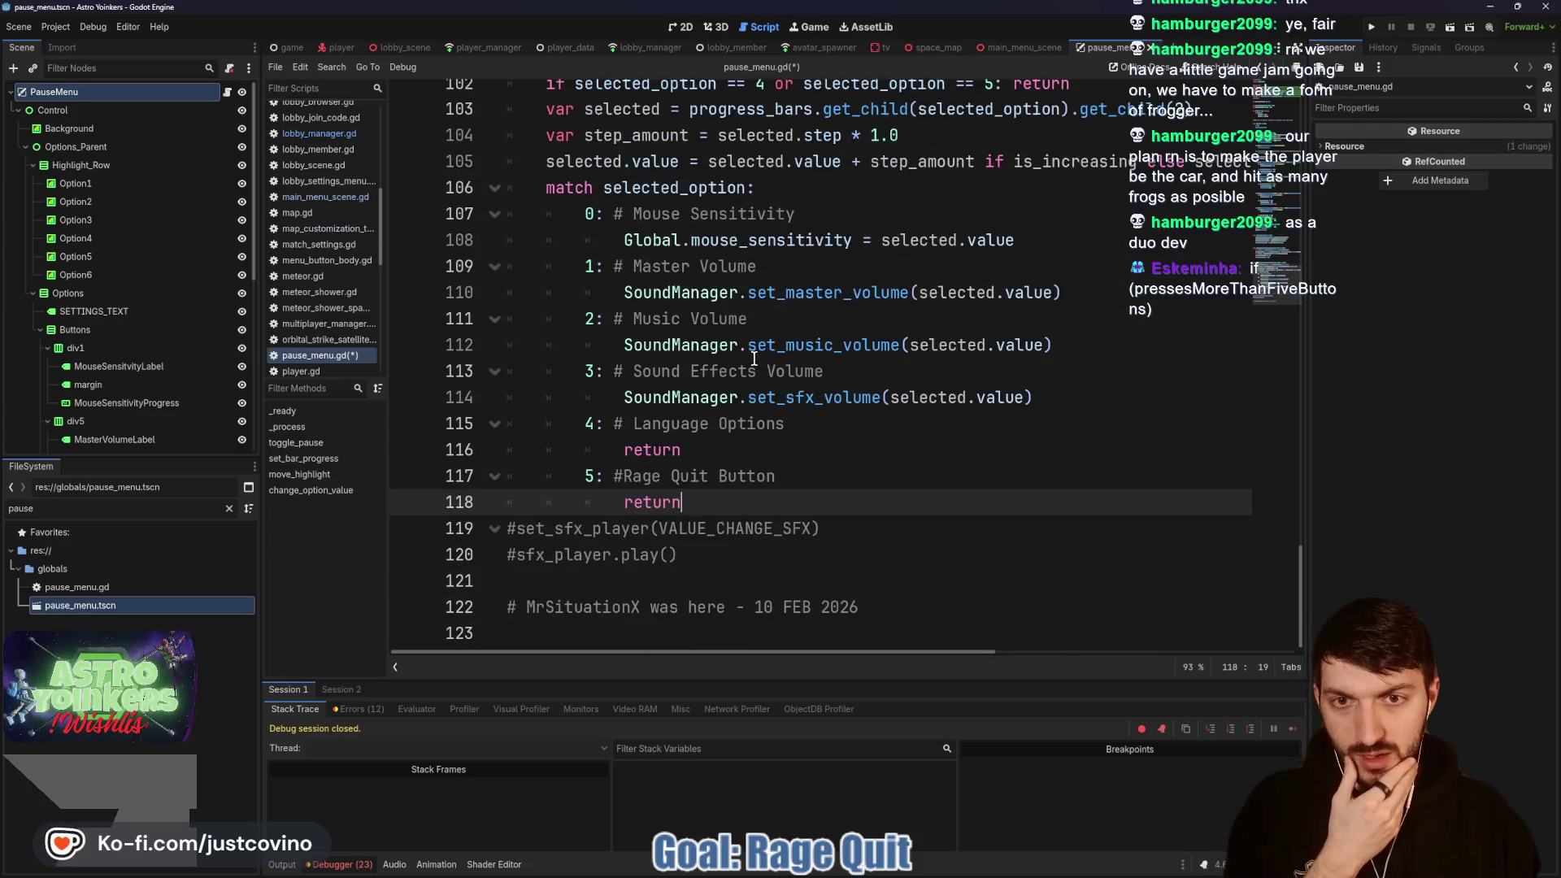
{"action": "scroll", "coordinate": [756, 370], "scroll_direction": "up", "scroll_amount": 6}
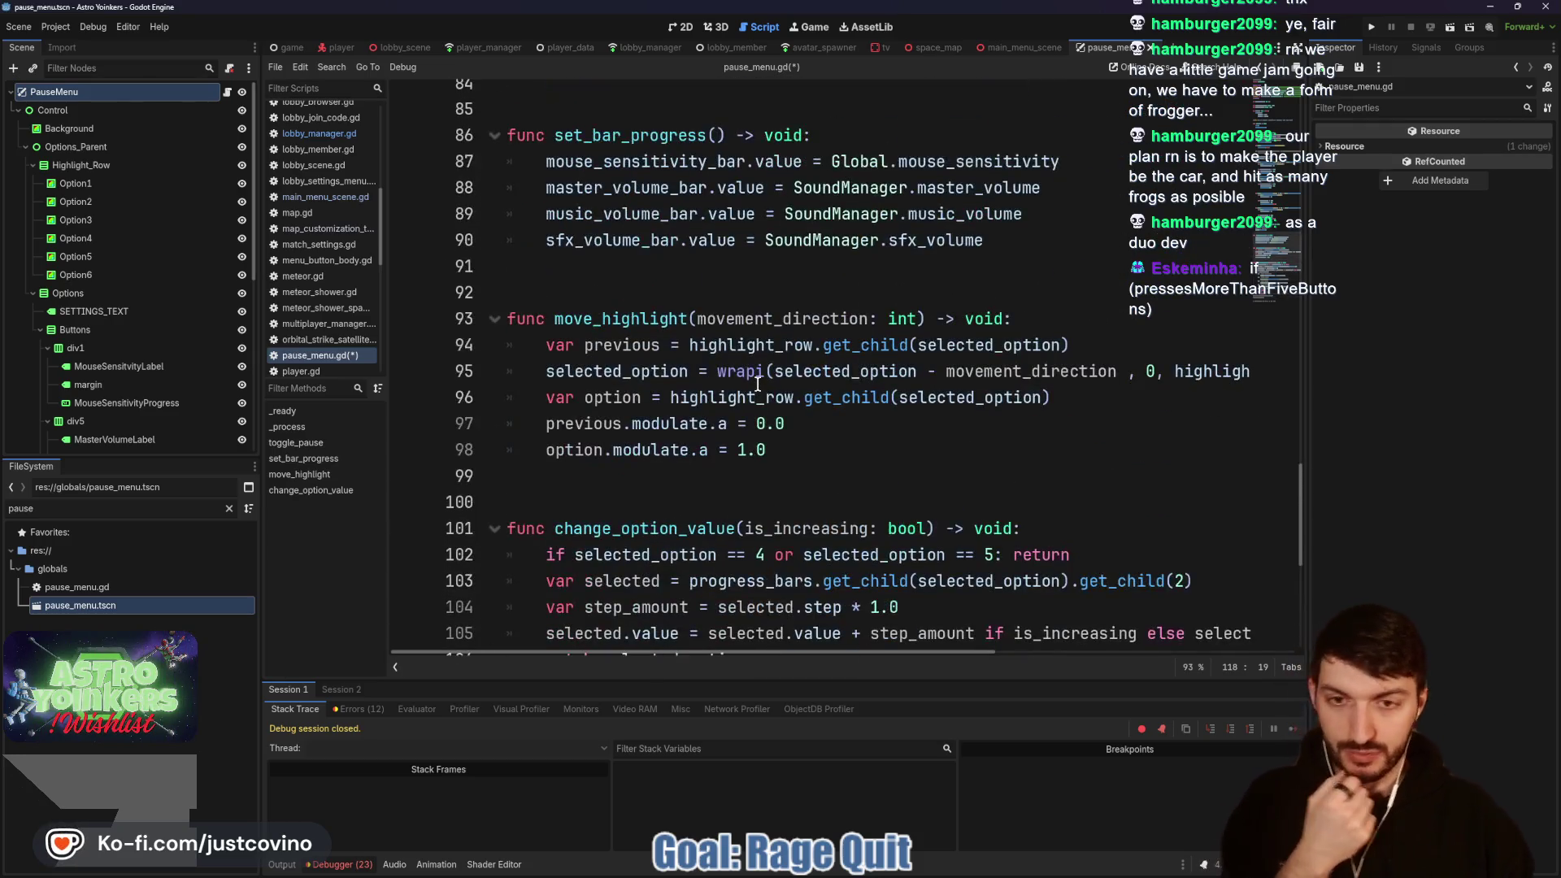
{"action": "scroll", "coordinate": [744, 431], "scroll_direction": "up", "scroll_amount": 8}
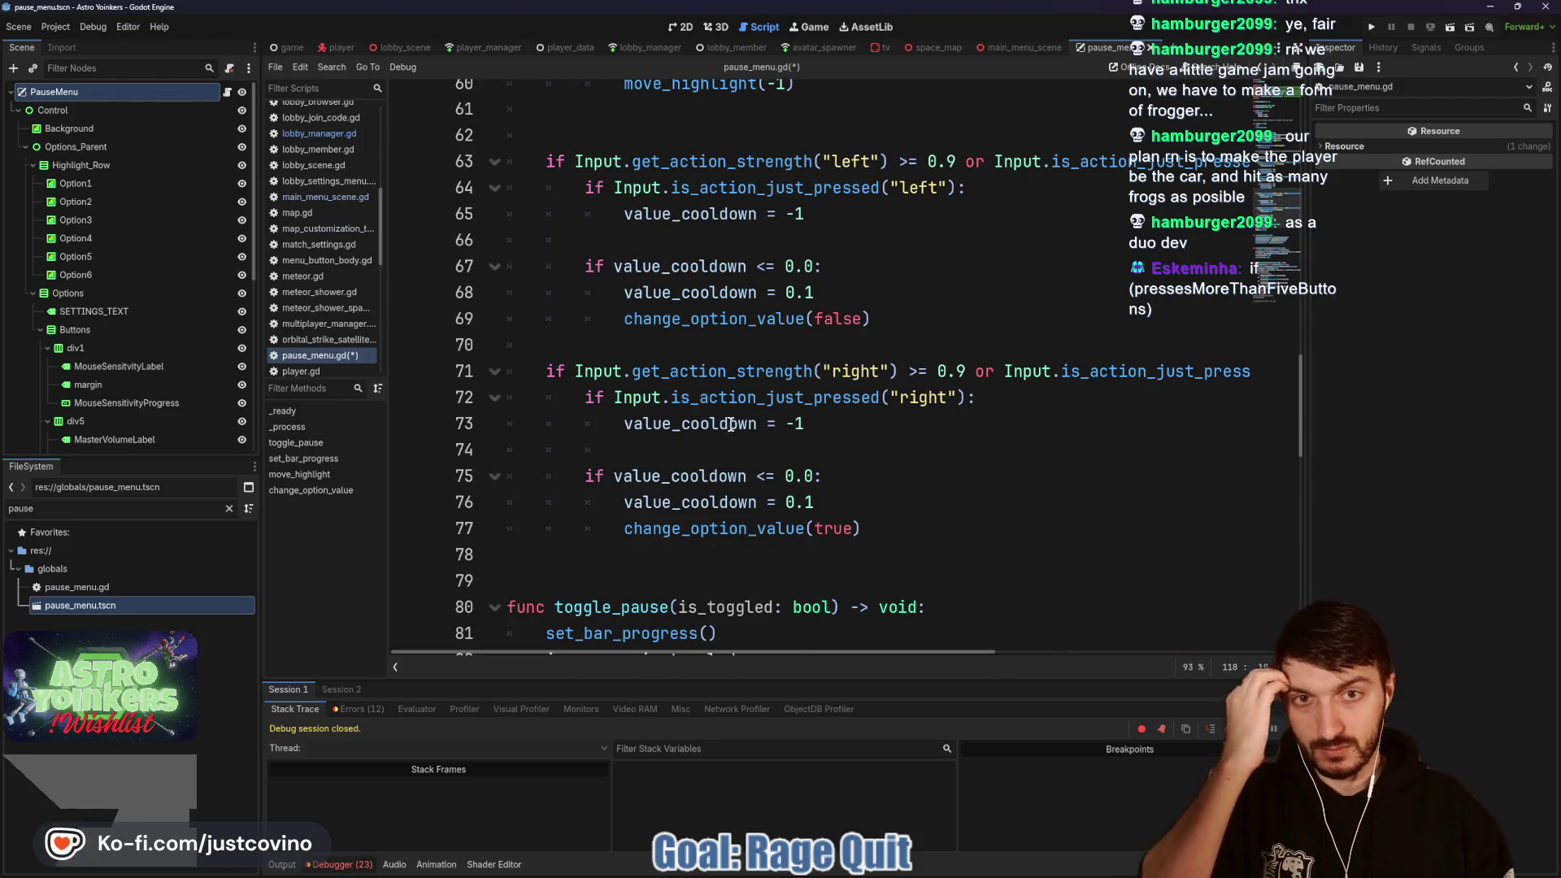
{"action": "scroll", "coordinate": [727, 424], "scroll_direction": "down", "scroll_amount": 2}
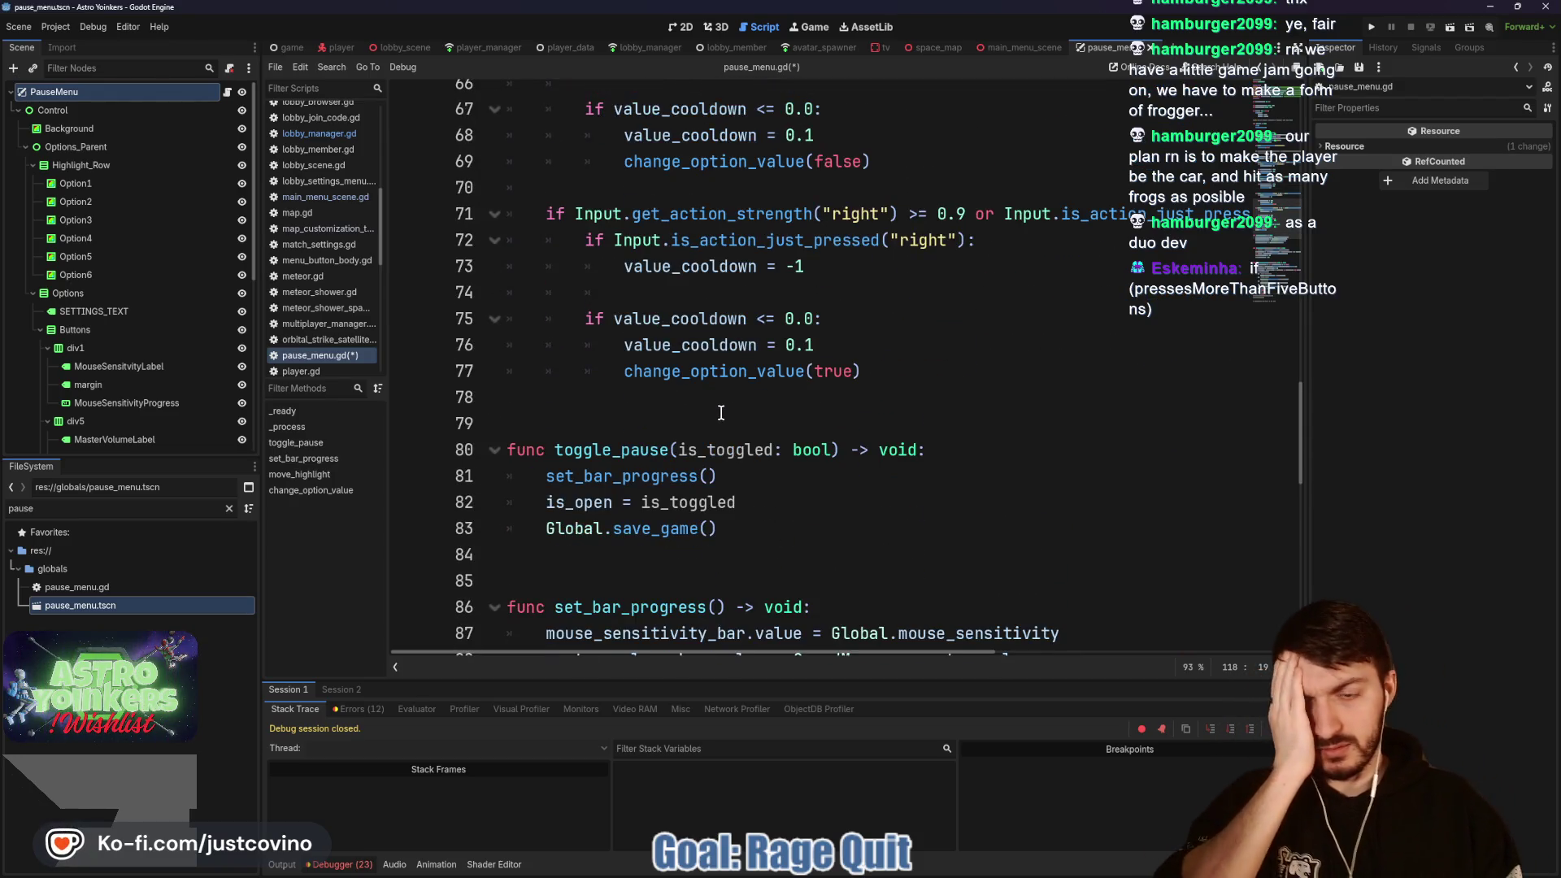
{"action": "scroll", "coordinate": [724, 415], "scroll_direction": "down", "scroll_amount": 11}
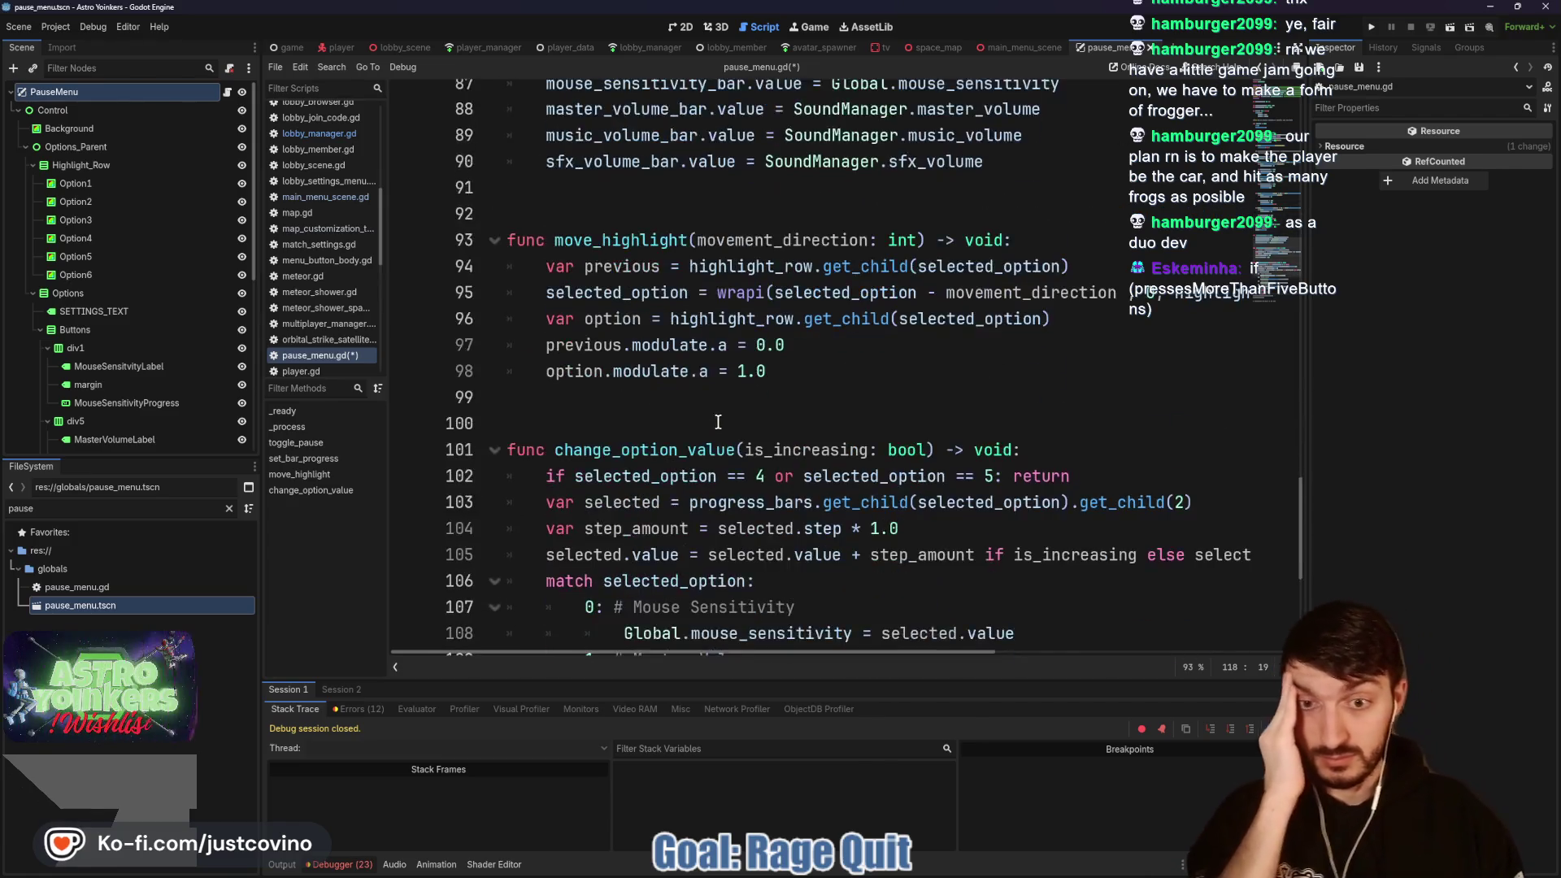
{"action": "scroll", "coordinate": [723, 415], "scroll_direction": "up", "scroll_amount": 13}
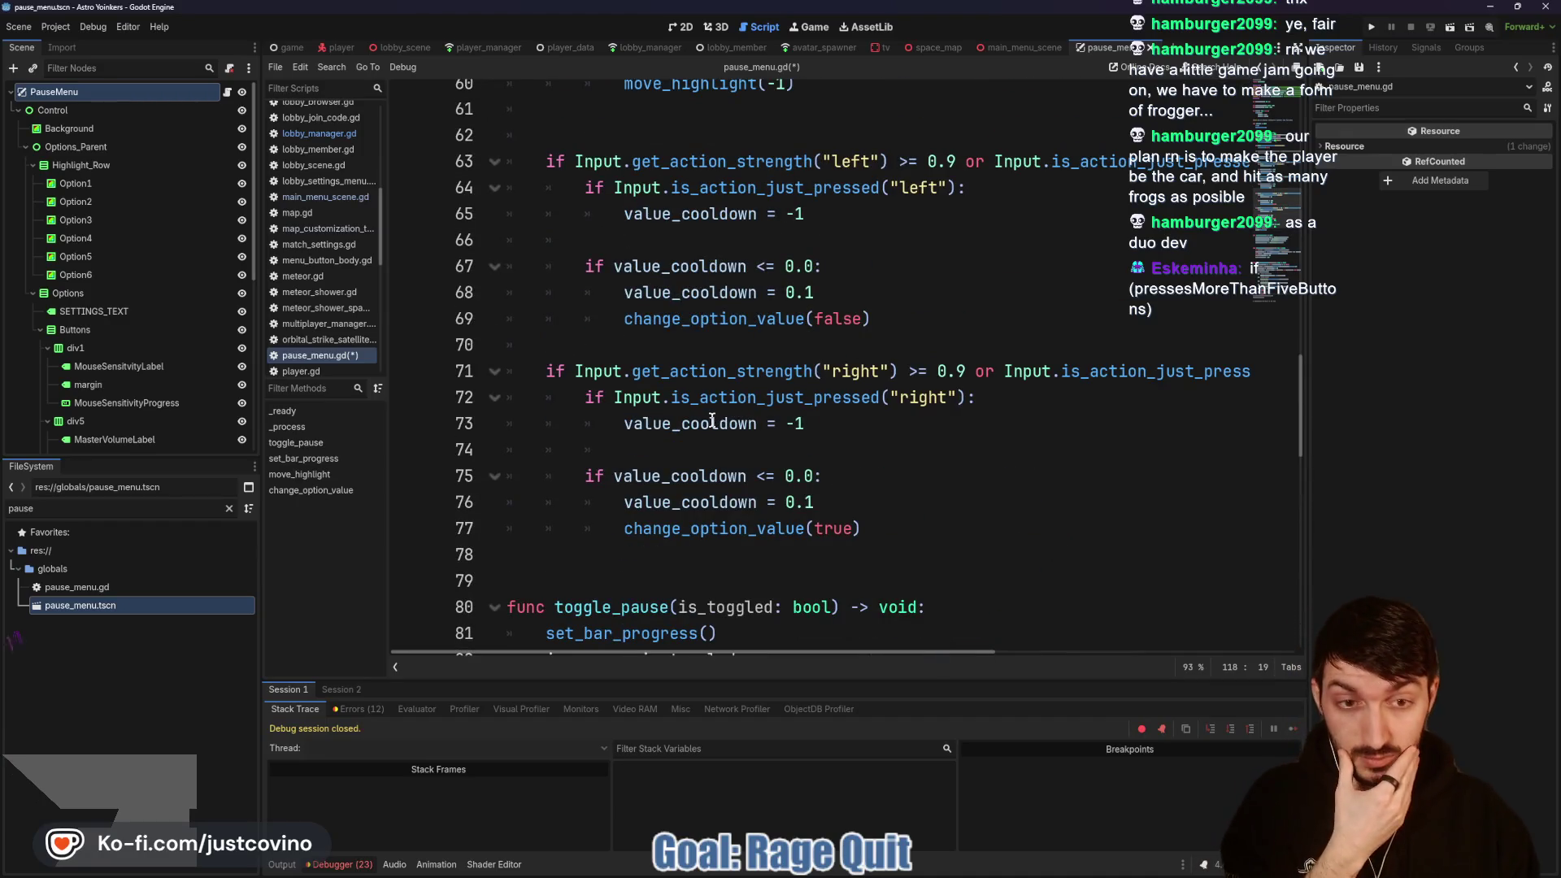
{"action": "scroll", "coordinate": [730, 406], "scroll_direction": "up", "scroll_amount": 6}
{"action": "scroll", "coordinate": [727, 404], "scroll_direction": "up", "scroll_amount": 3}
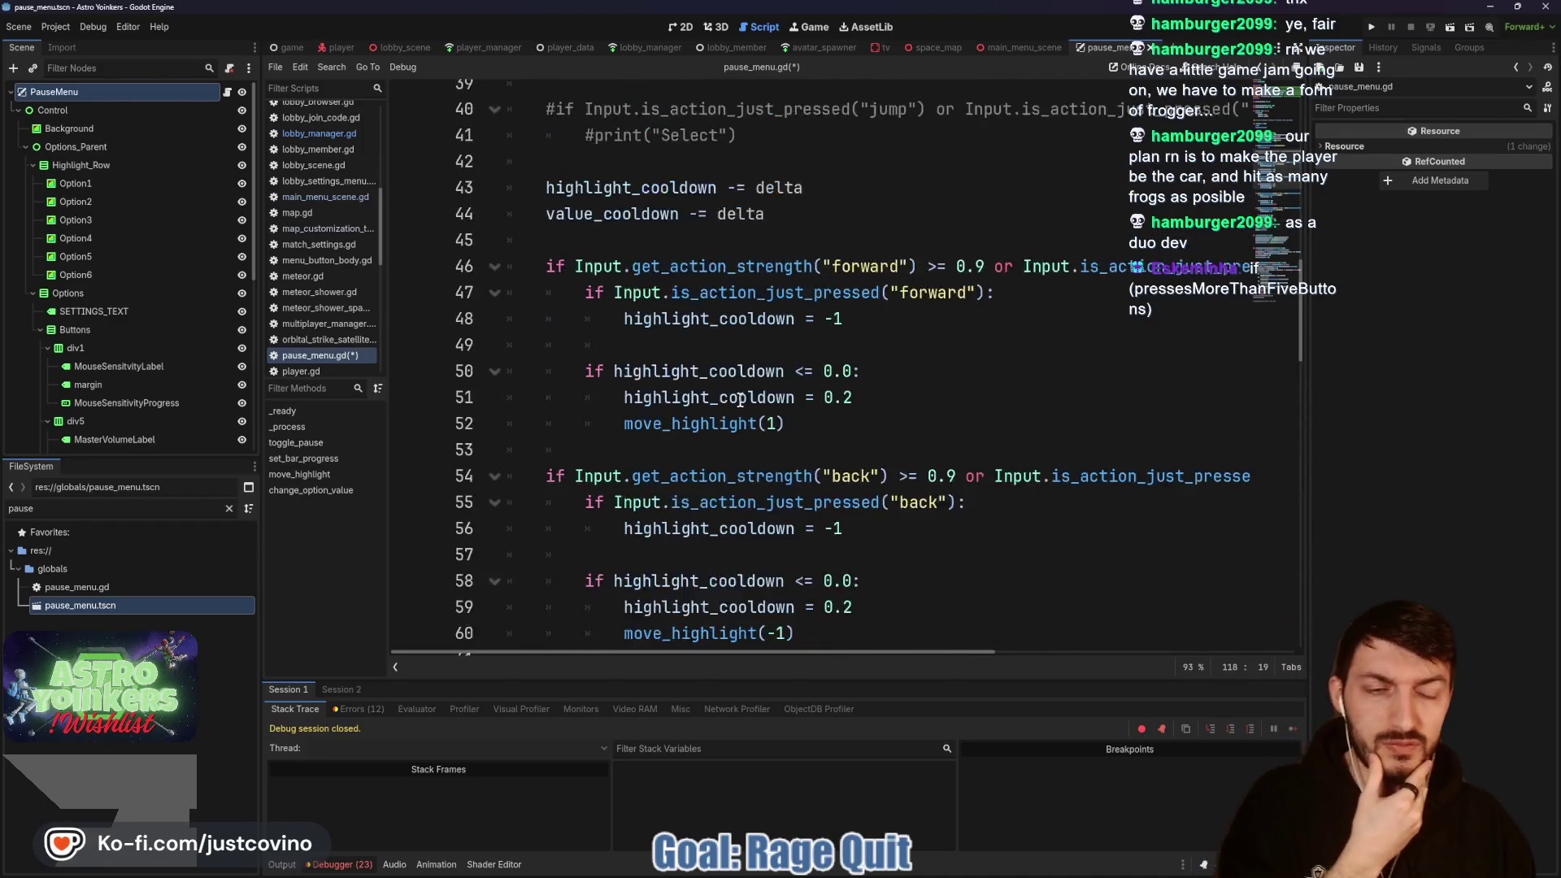
{"action": "scroll", "coordinate": [729, 398], "scroll_direction": "up", "scroll_amount": 3}
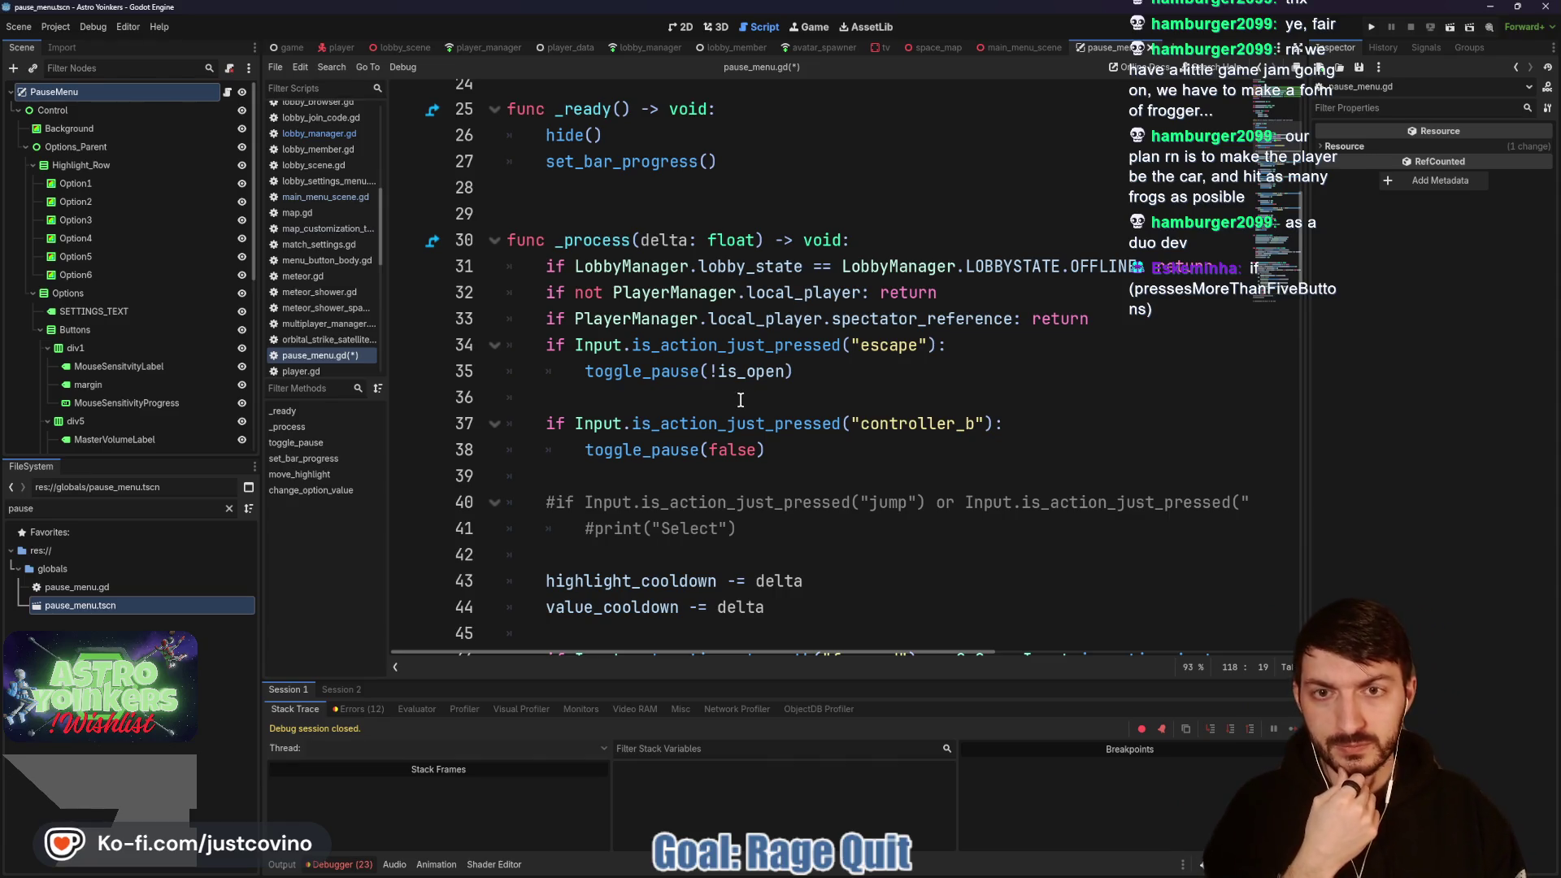
{"action": "scroll", "coordinate": [741, 400], "scroll_direction": "down", "scroll_amount": 18}
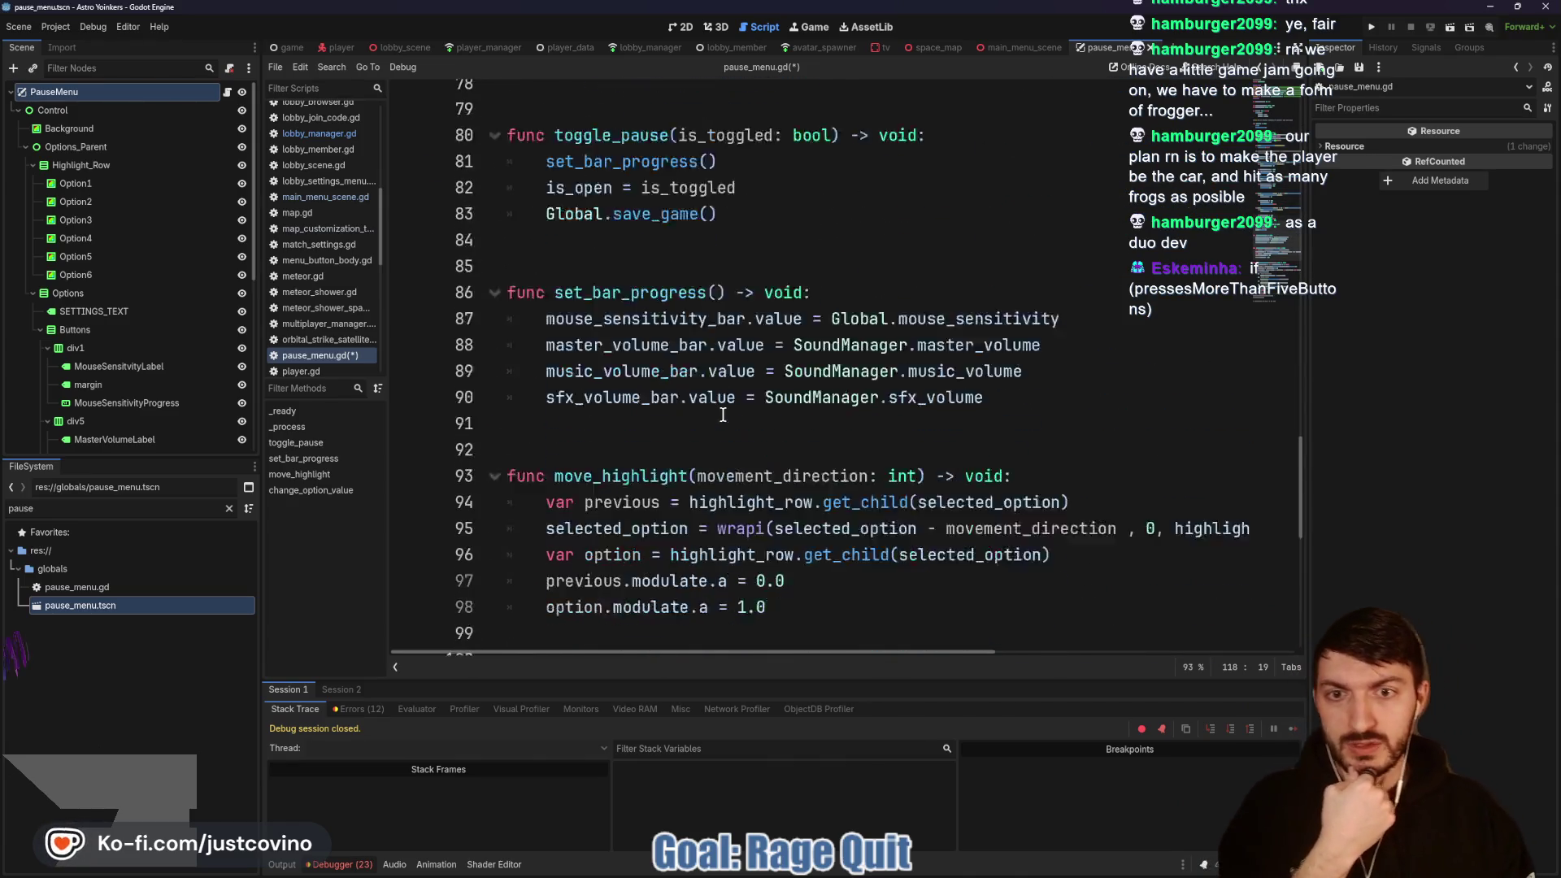
{"action": "scroll", "coordinate": [722, 415], "scroll_direction": "down", "scroll_amount": 8}
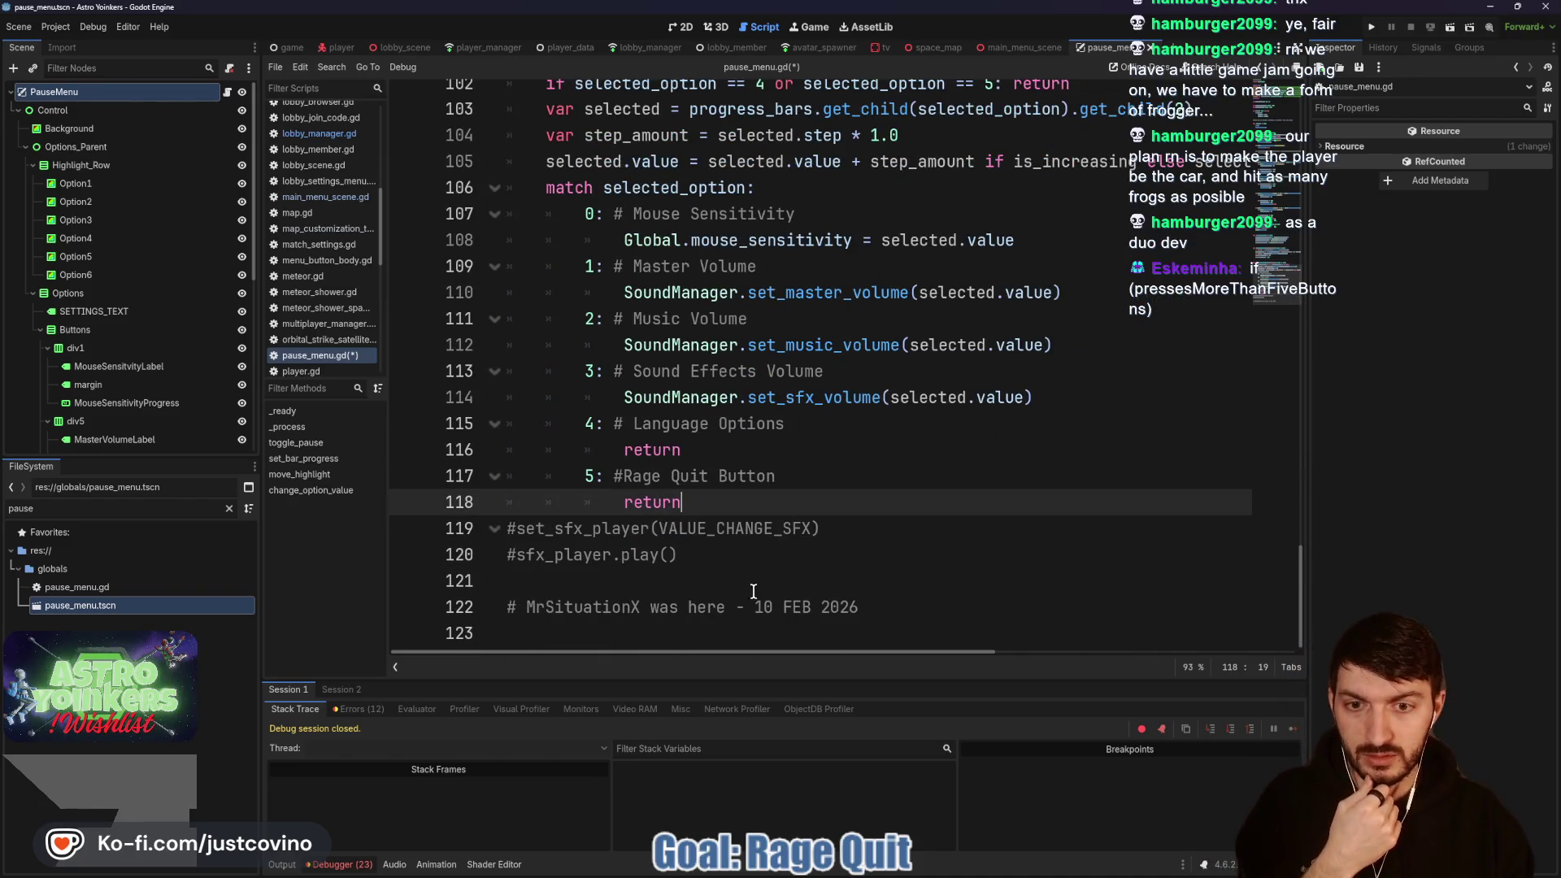
Step: Add blank lines after the match block and declare 'func select_option() -> void:' on line 123
{"action": "left_click", "coordinate": [722, 580]}
{"action": "key", "text": "Return"}
{"action": "key", "text": "Return"}
{"action": "key", "text": "Return"}
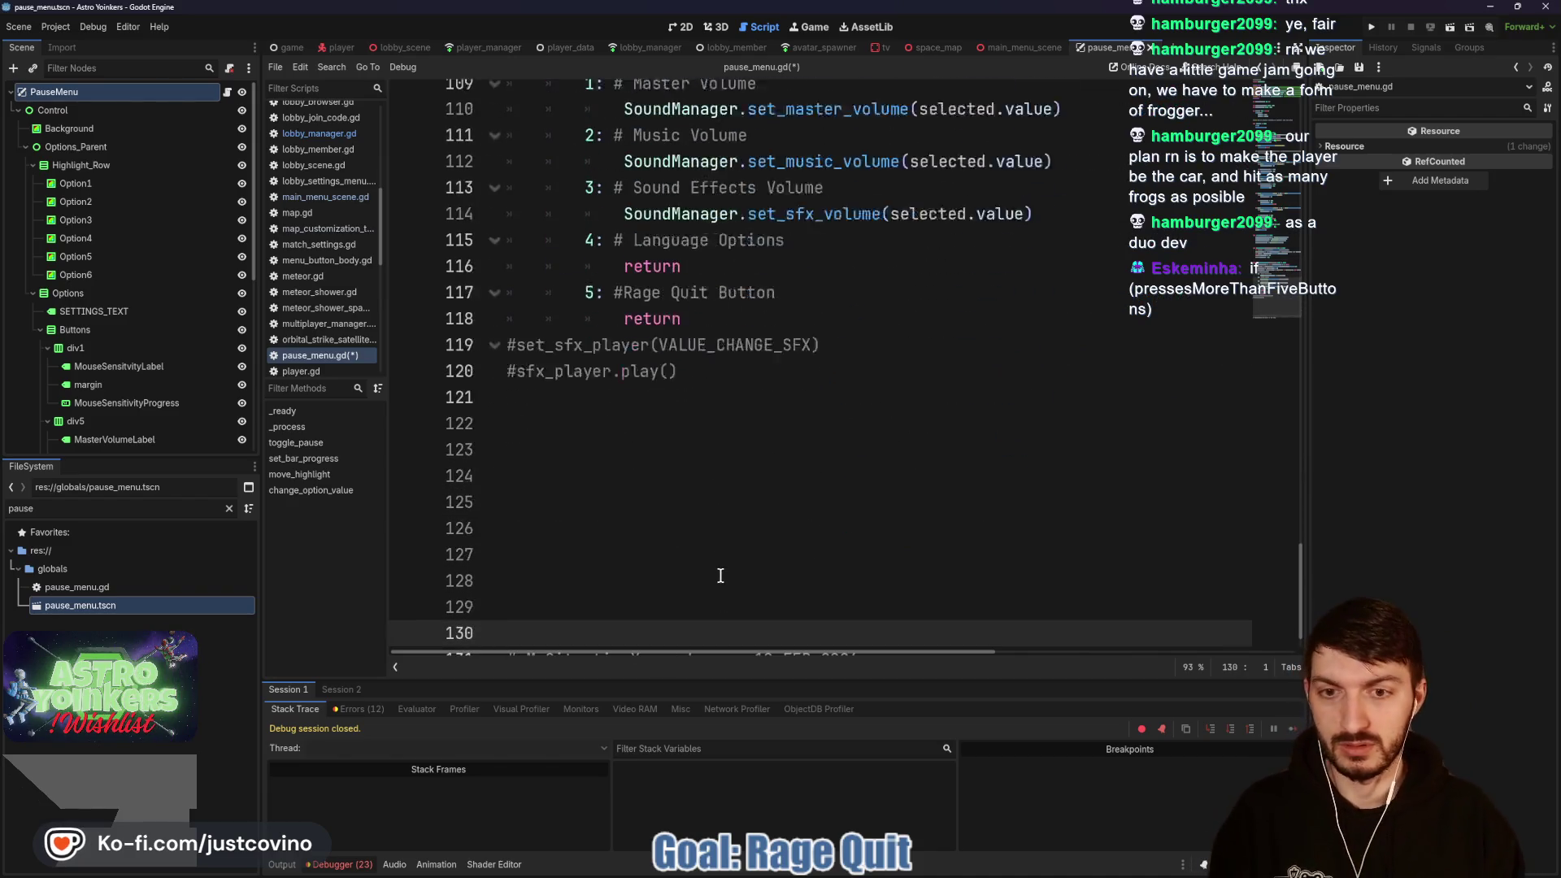
{"action": "key", "text": "Up"}
{"action": "key", "text": "Up"}
{"action": "key", "text": "Up"}
{"action": "key", "text": "Up"}
{"action": "key", "text": "Up"}
{"action": "key", "text": "Up"}
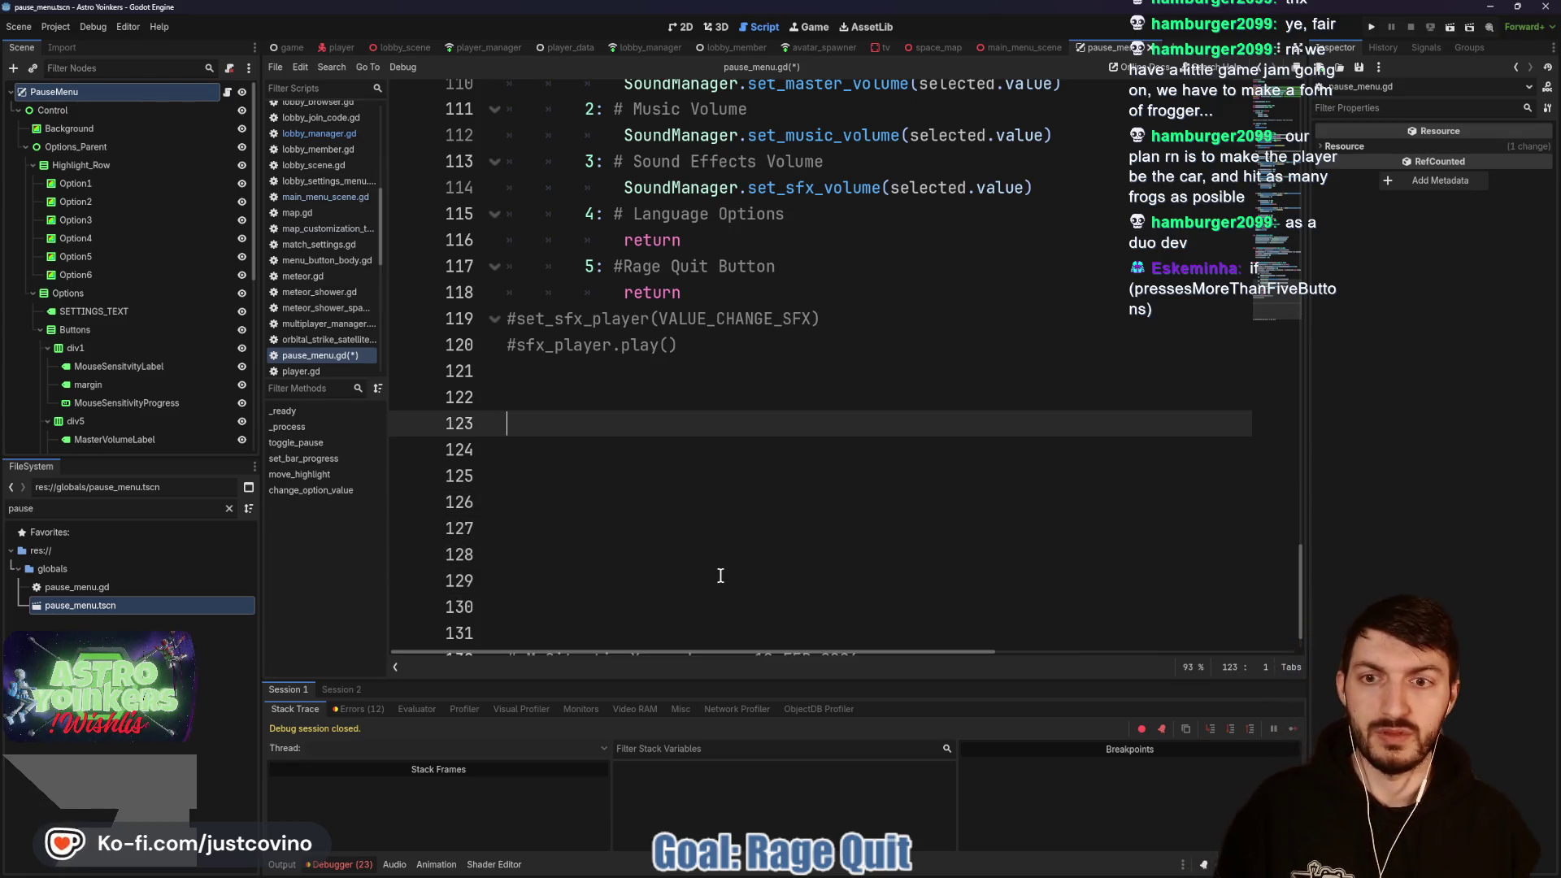
{"action": "type", "text": "unc select_option() ->"}
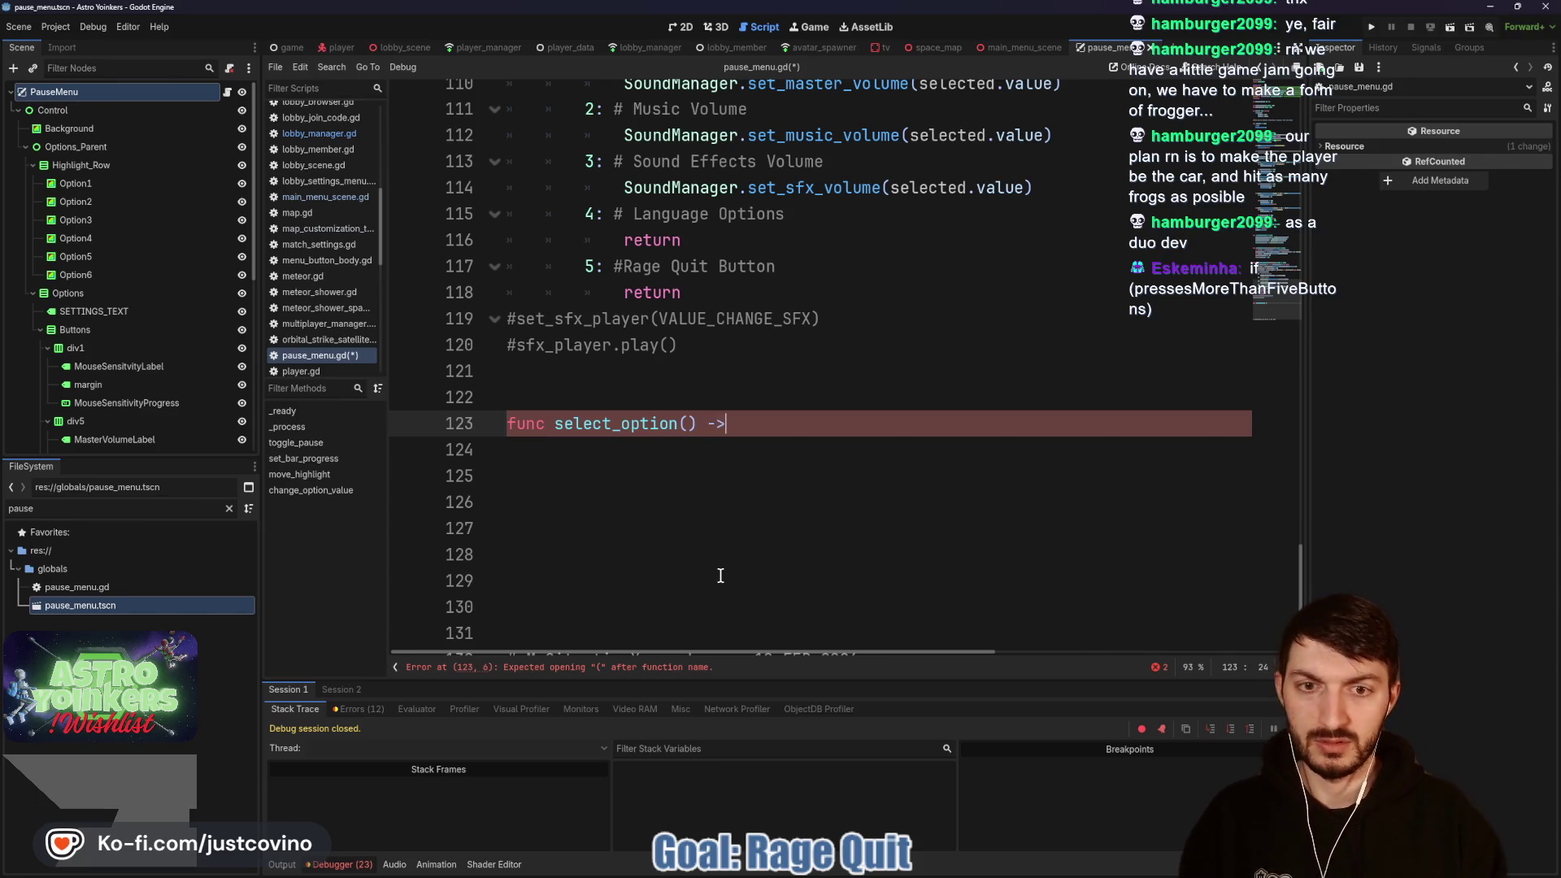
{"action": "type", "text": " void:"}
{"action": "scroll", "coordinate": [754, 349], "scroll_direction": "up", "scroll_amount": 3}
{"action": "scroll", "coordinate": [812, 320], "scroll_direction": "up", "scroll_amount": 12}
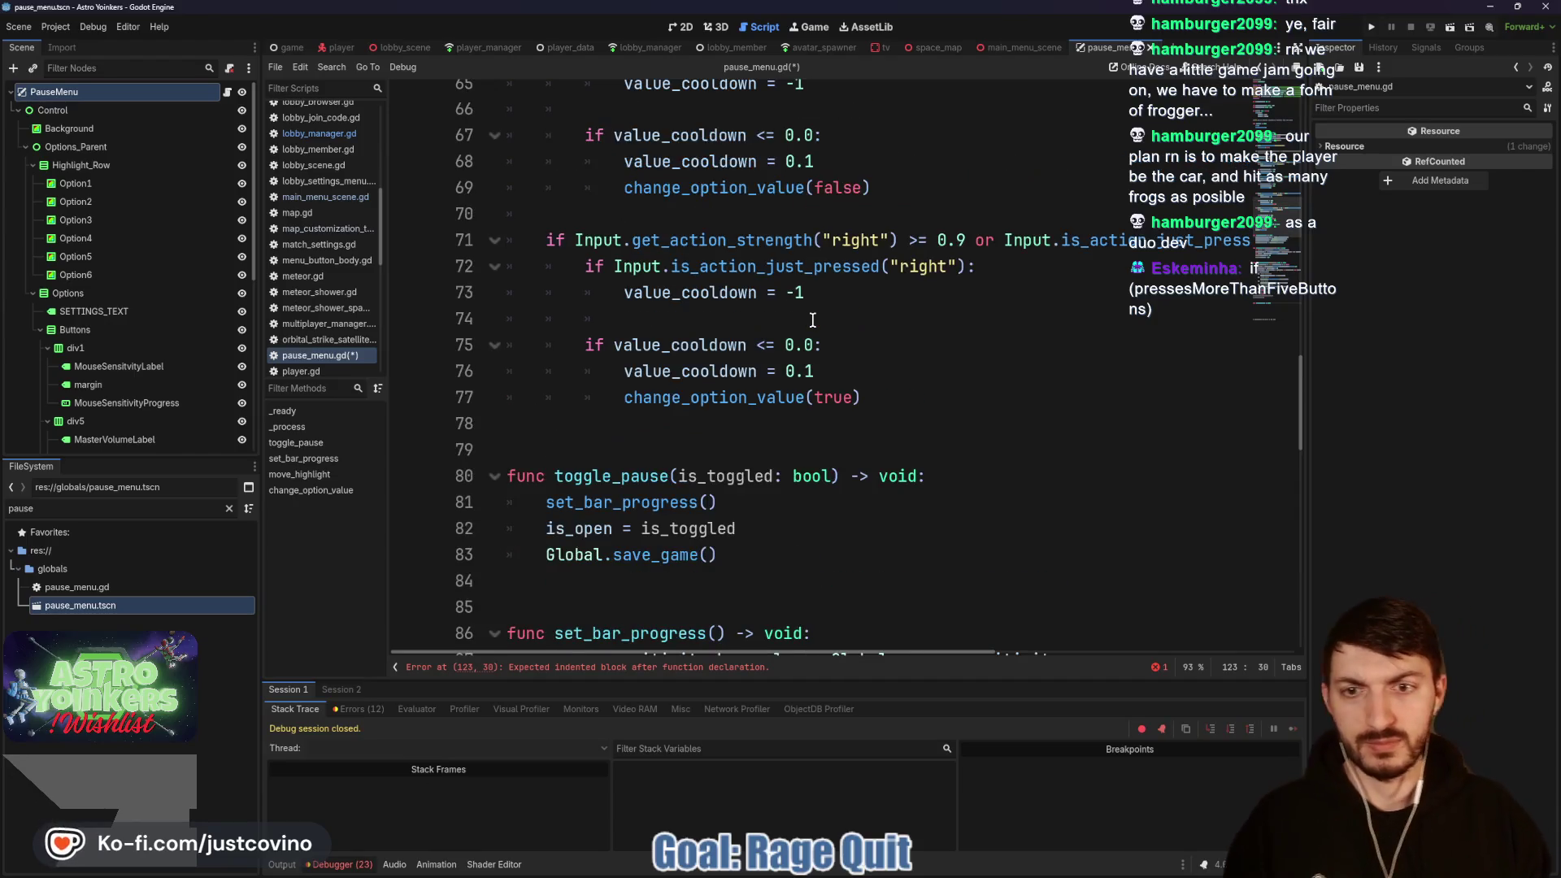
{"action": "scroll", "coordinate": [812, 319], "scroll_direction": "up", "scroll_amount": 5}
{"action": "scroll", "coordinate": [796, 338], "scroll_direction": "down", "scroll_amount": 14}
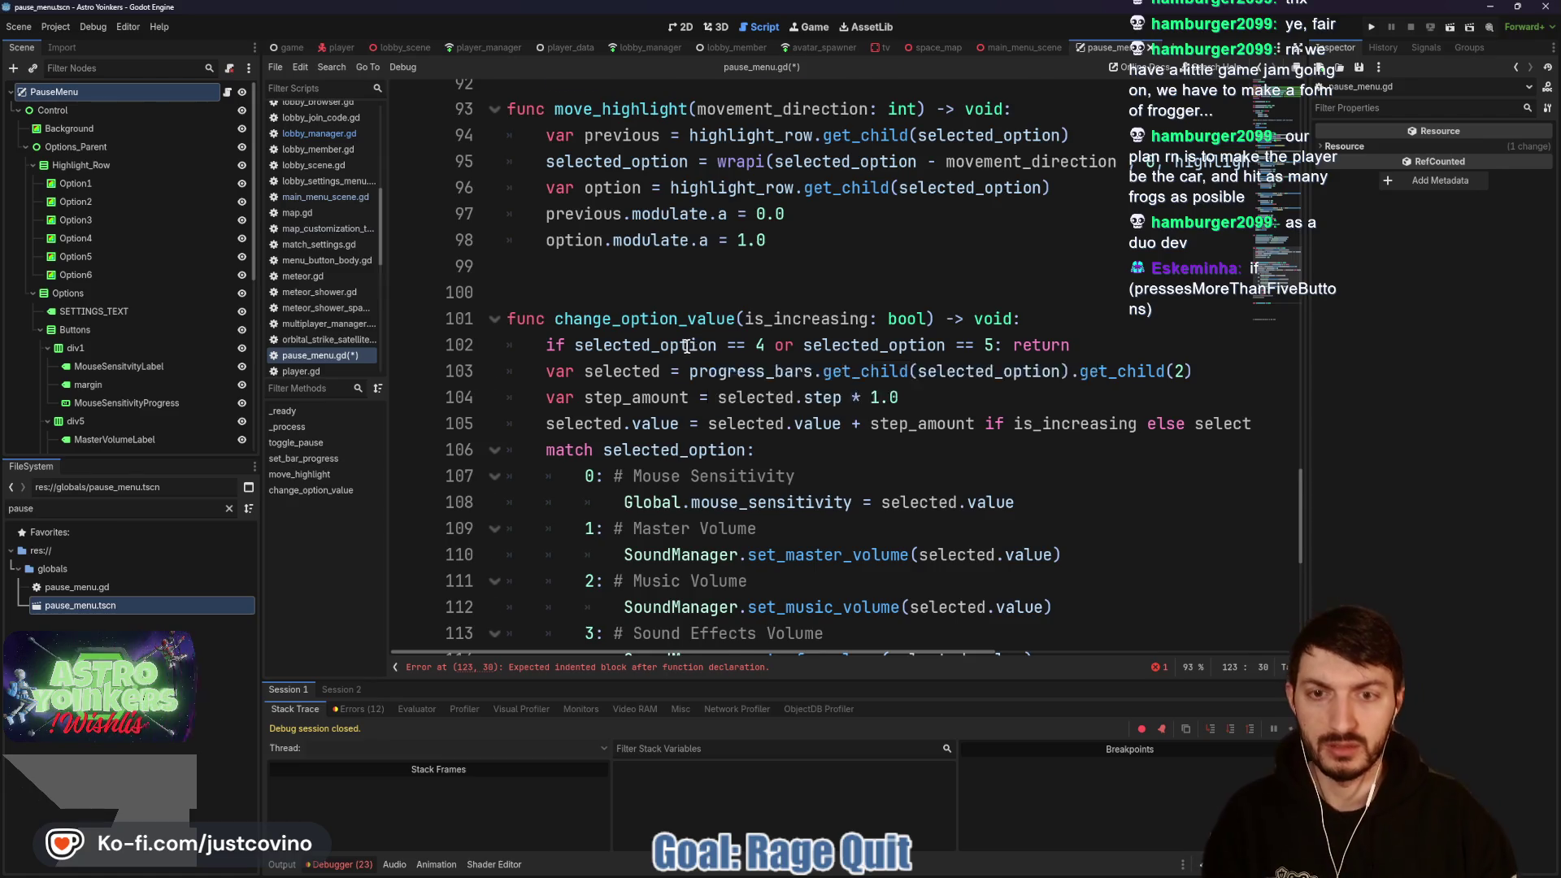
{"action": "scroll", "coordinate": [685, 346], "scroll_direction": "down", "scroll_amount": 2}
{"action": "scroll", "coordinate": [680, 363], "scroll_direction": "down", "scroll_amount": 5}
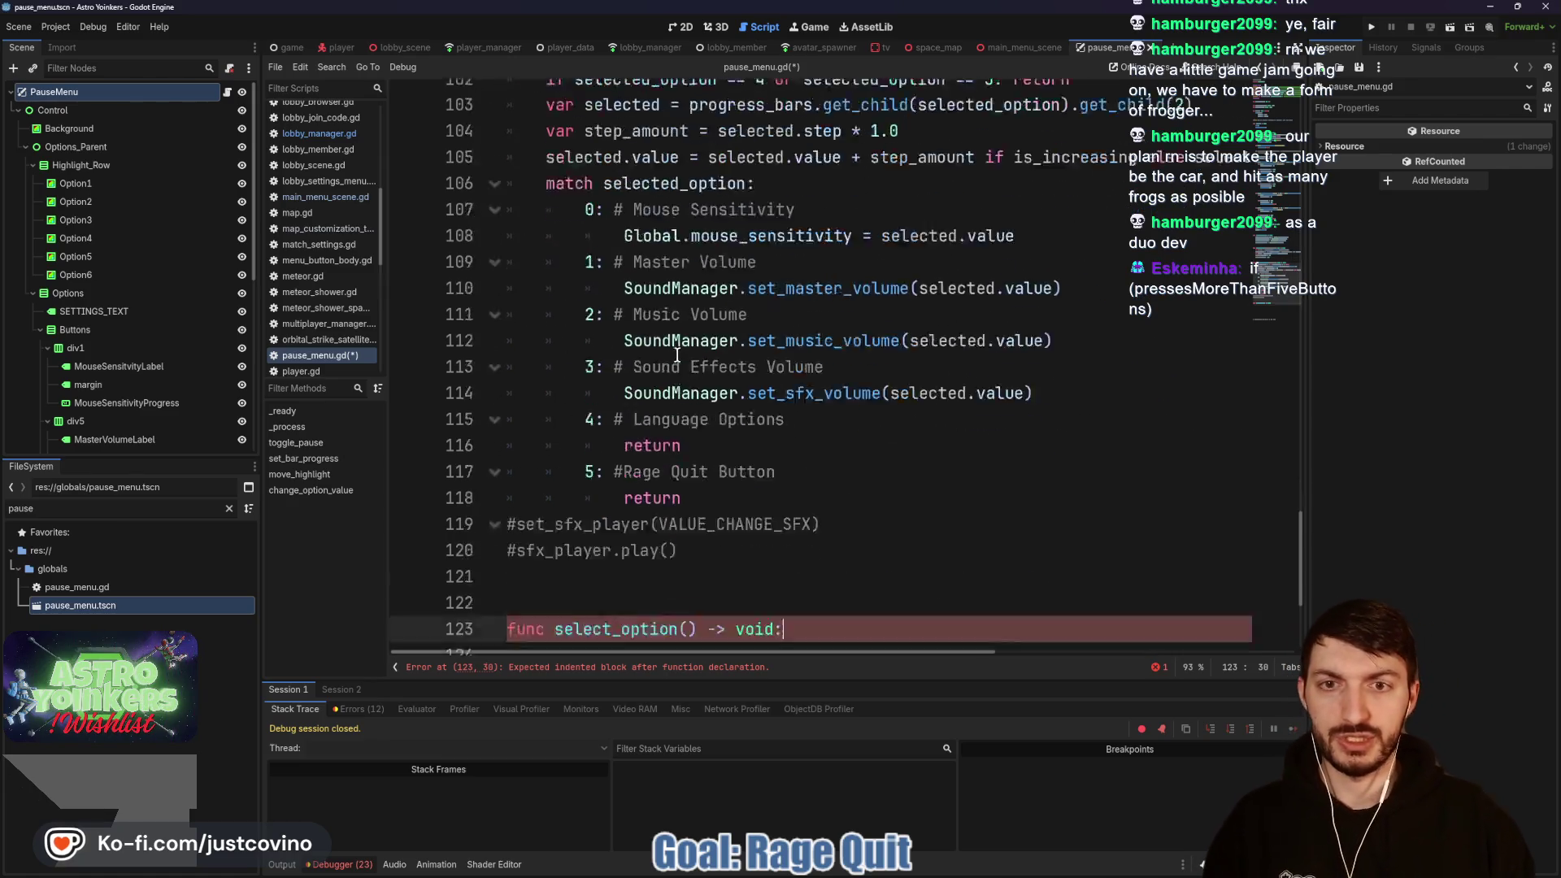
Step: Begin select_option with 'match selected_option:', case 4 returning, and the pasted Rage Quit code under case 5
{"action": "left_click", "coordinate": [657, 409]}
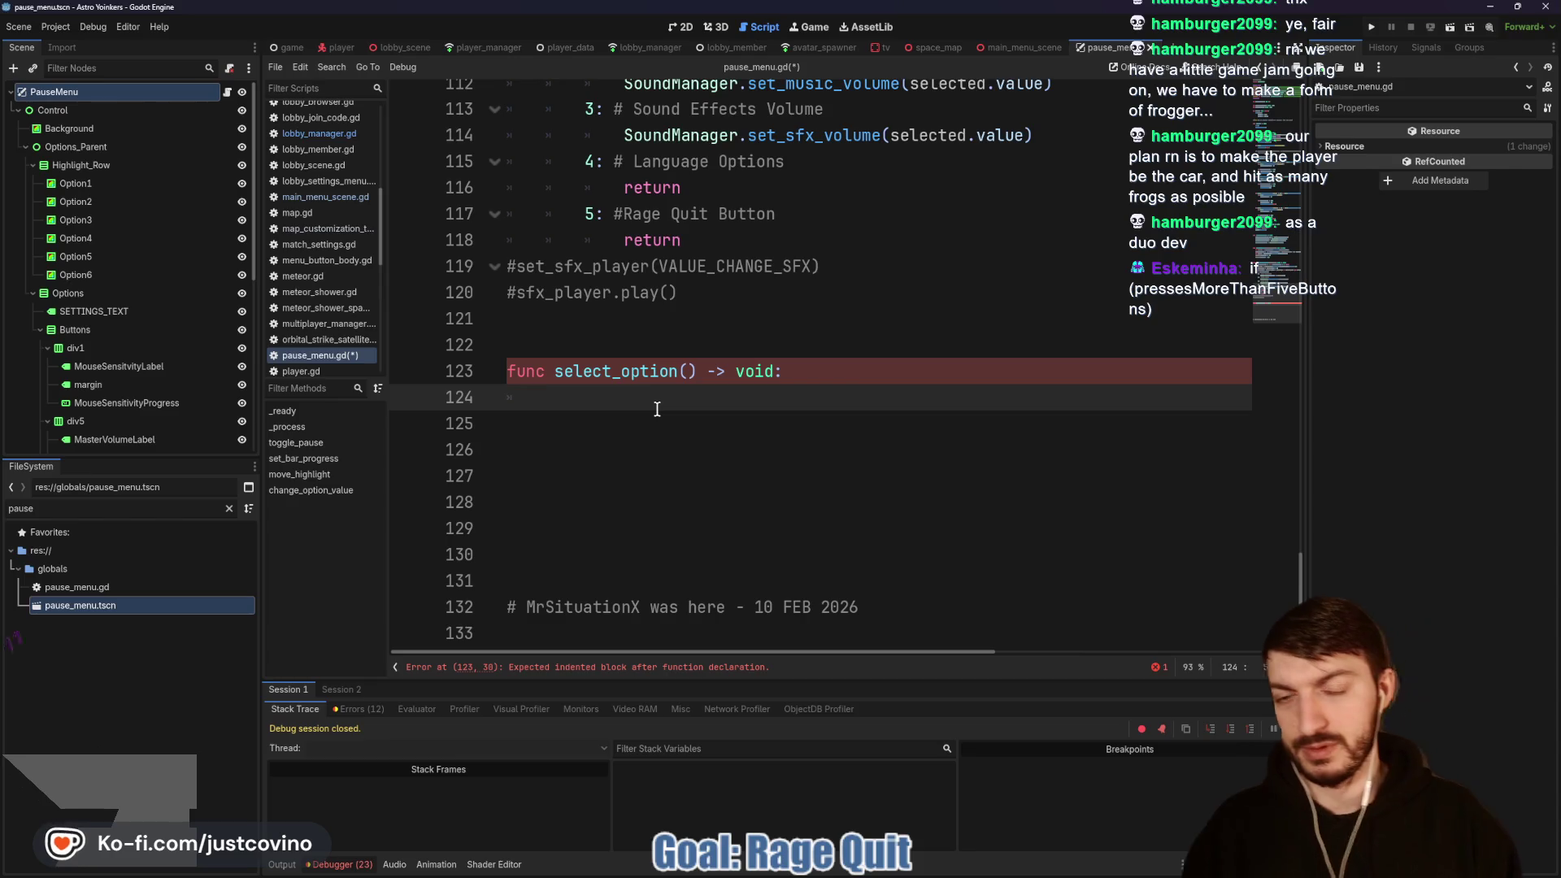
{"action": "key", "text": "Tab"}
{"action": "type", "text": "match selected_option:"}
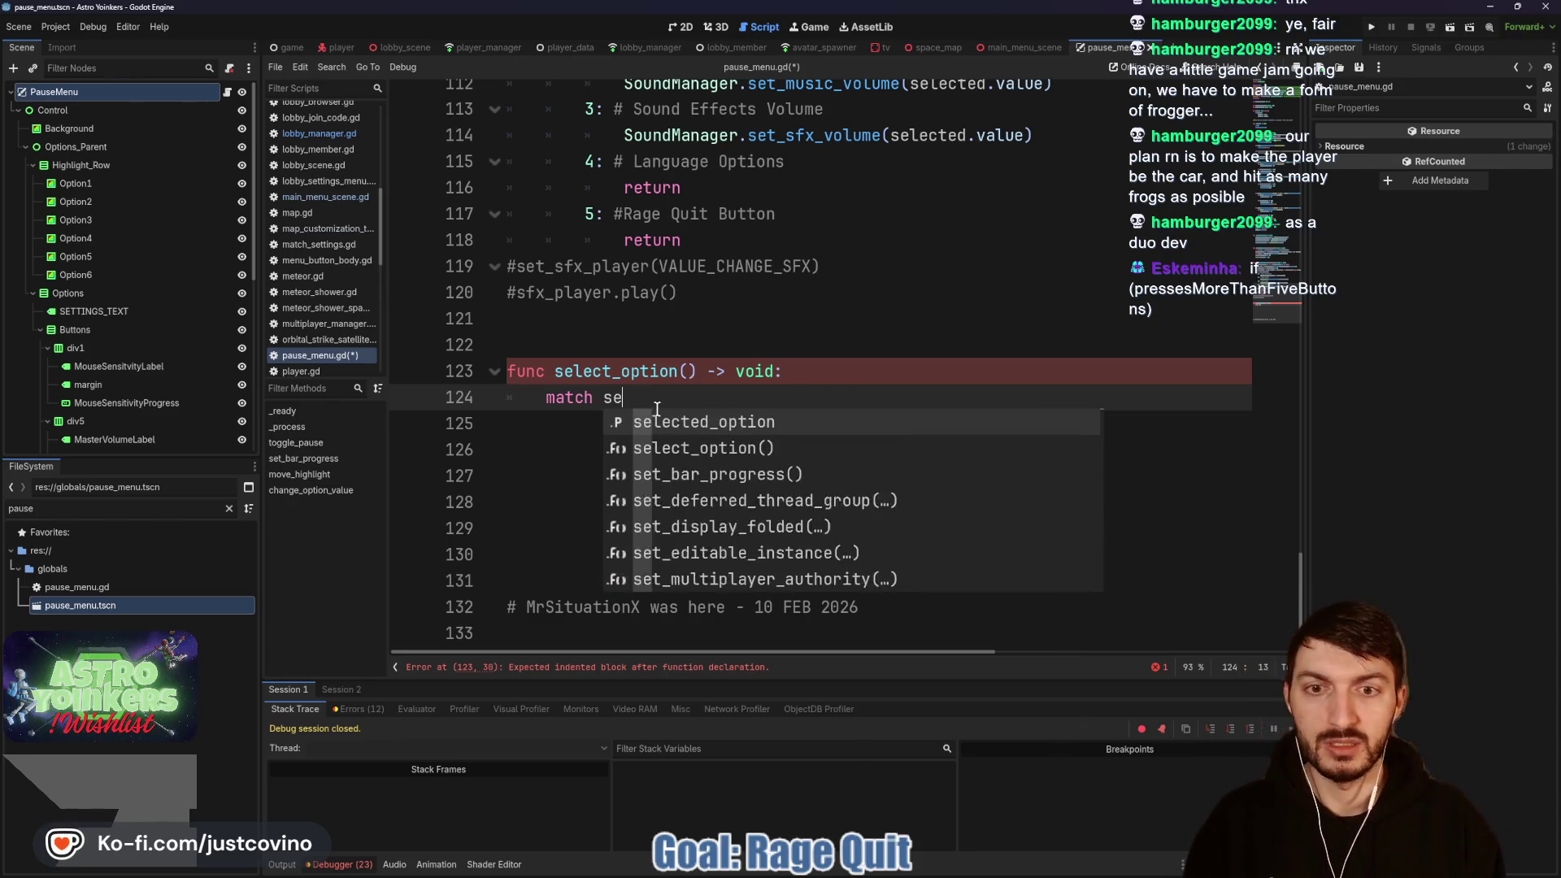
{"action": "key", "text": "Return"}
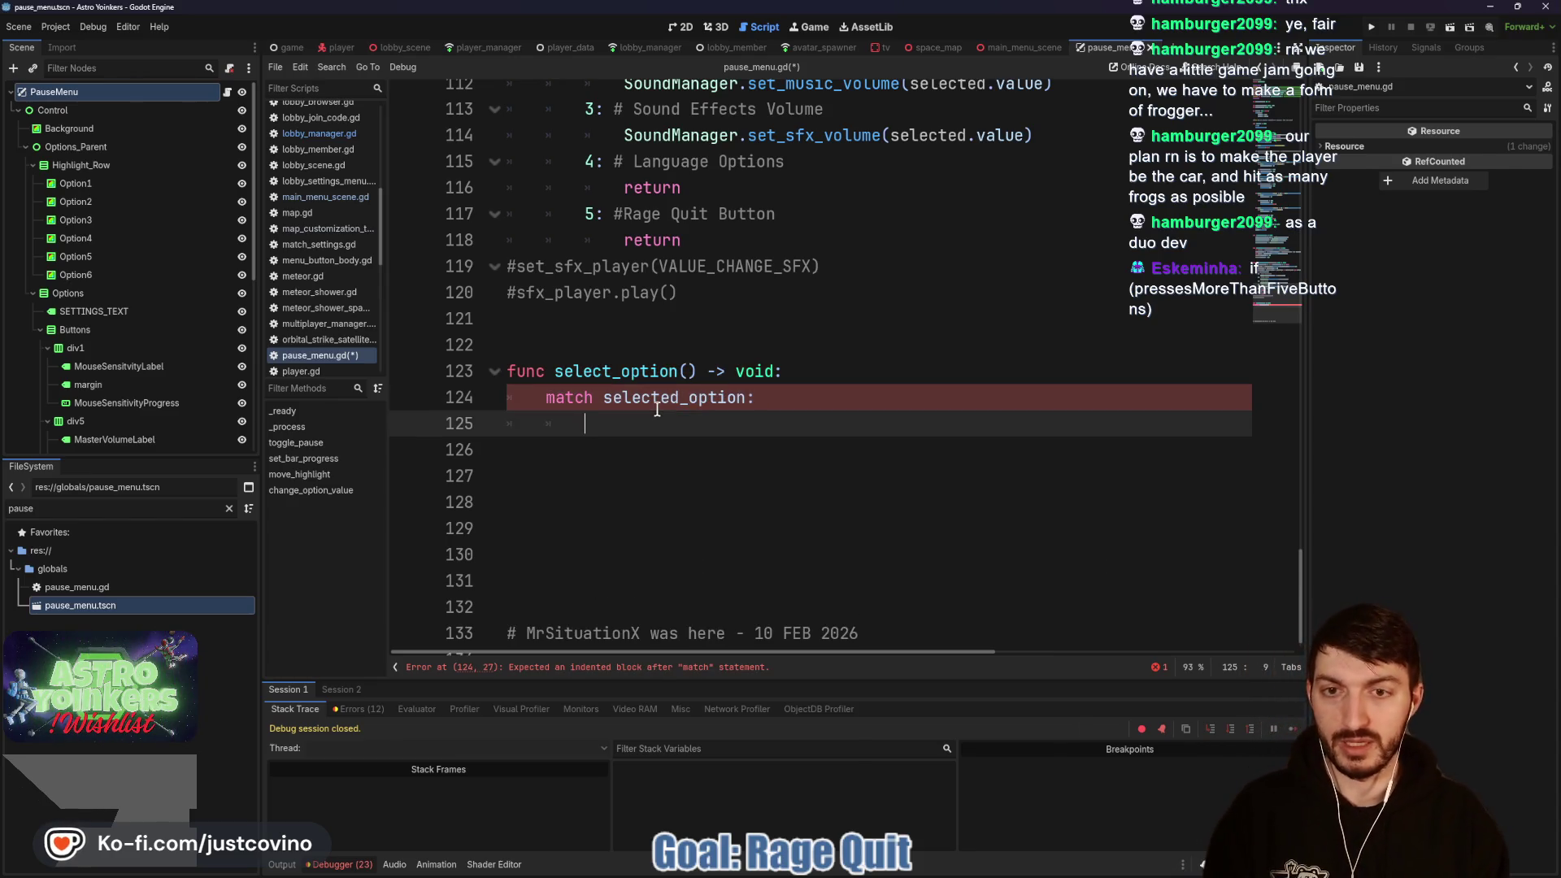
{"action": "type", "text": "4:"}
{"action": "key", "text": "Return"}
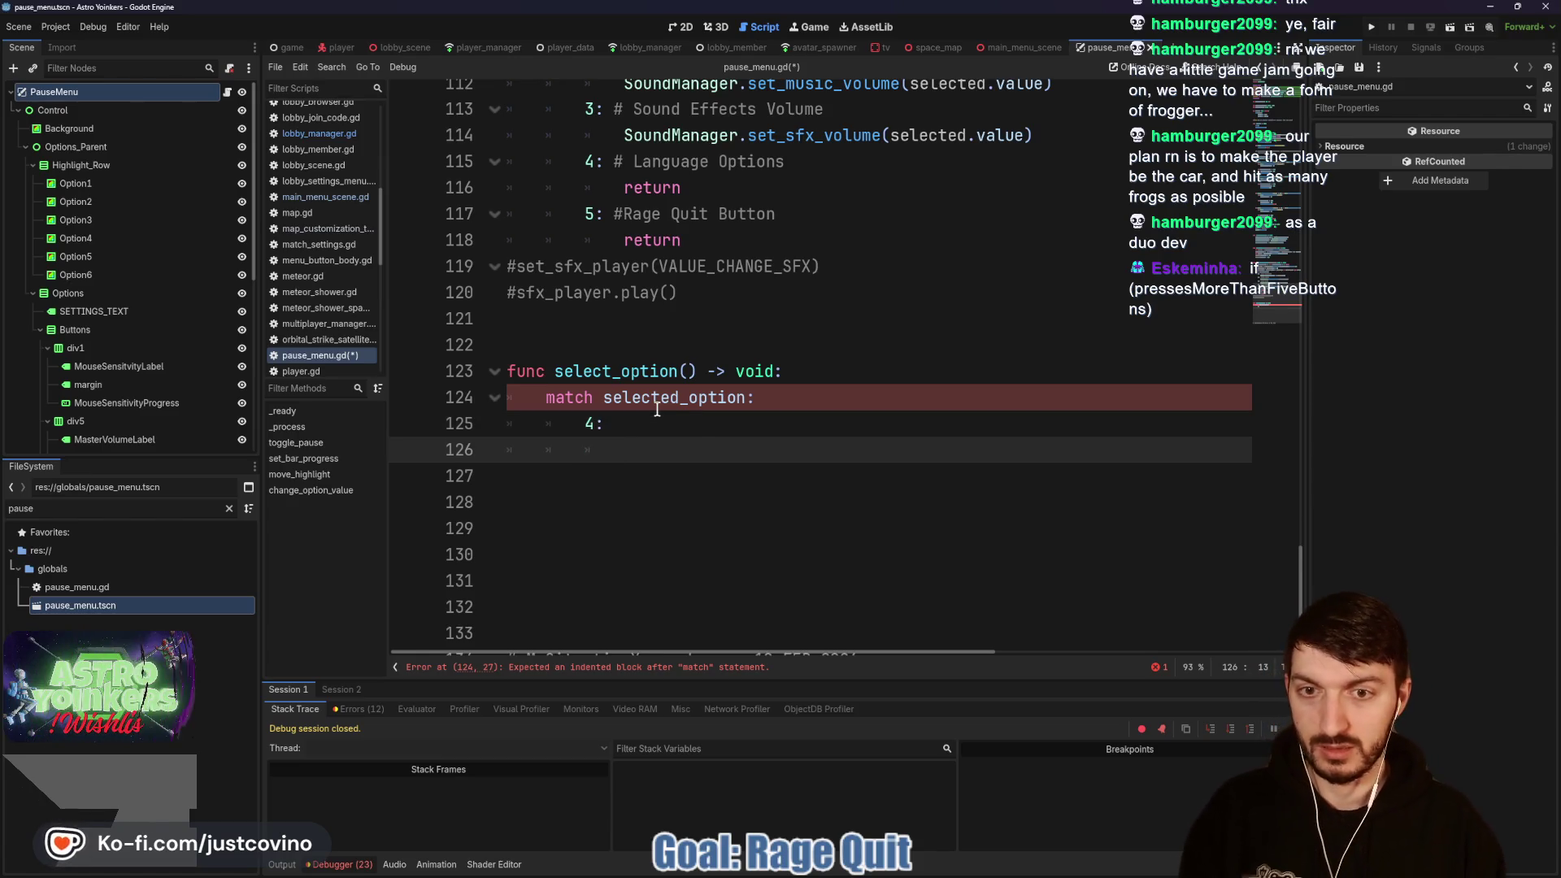
{"action": "type", "text": "return"}
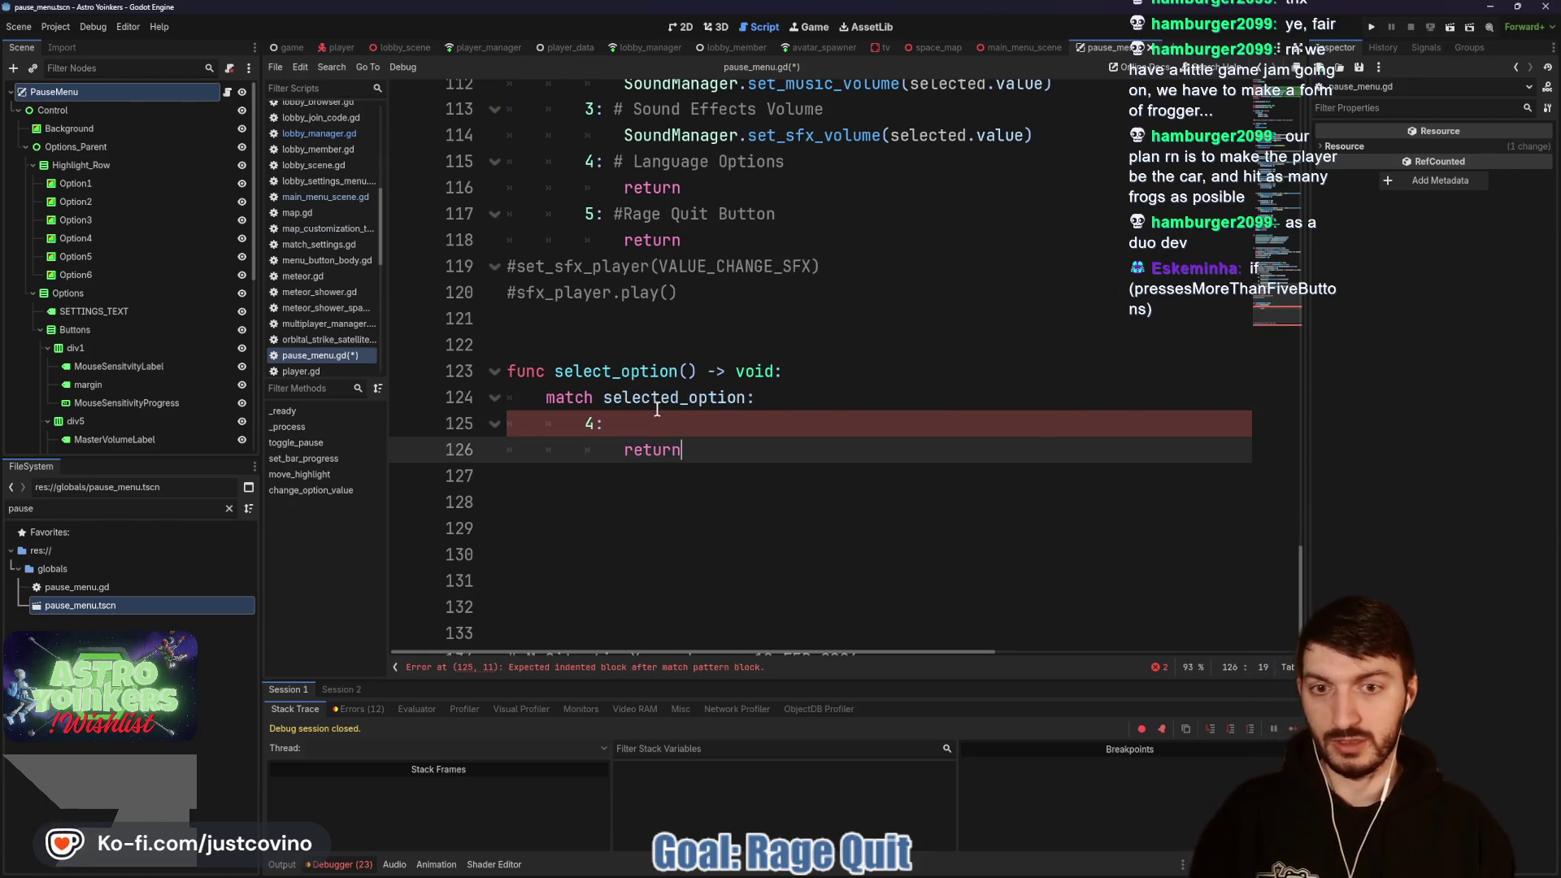
{"action": "key", "text": "Return"}
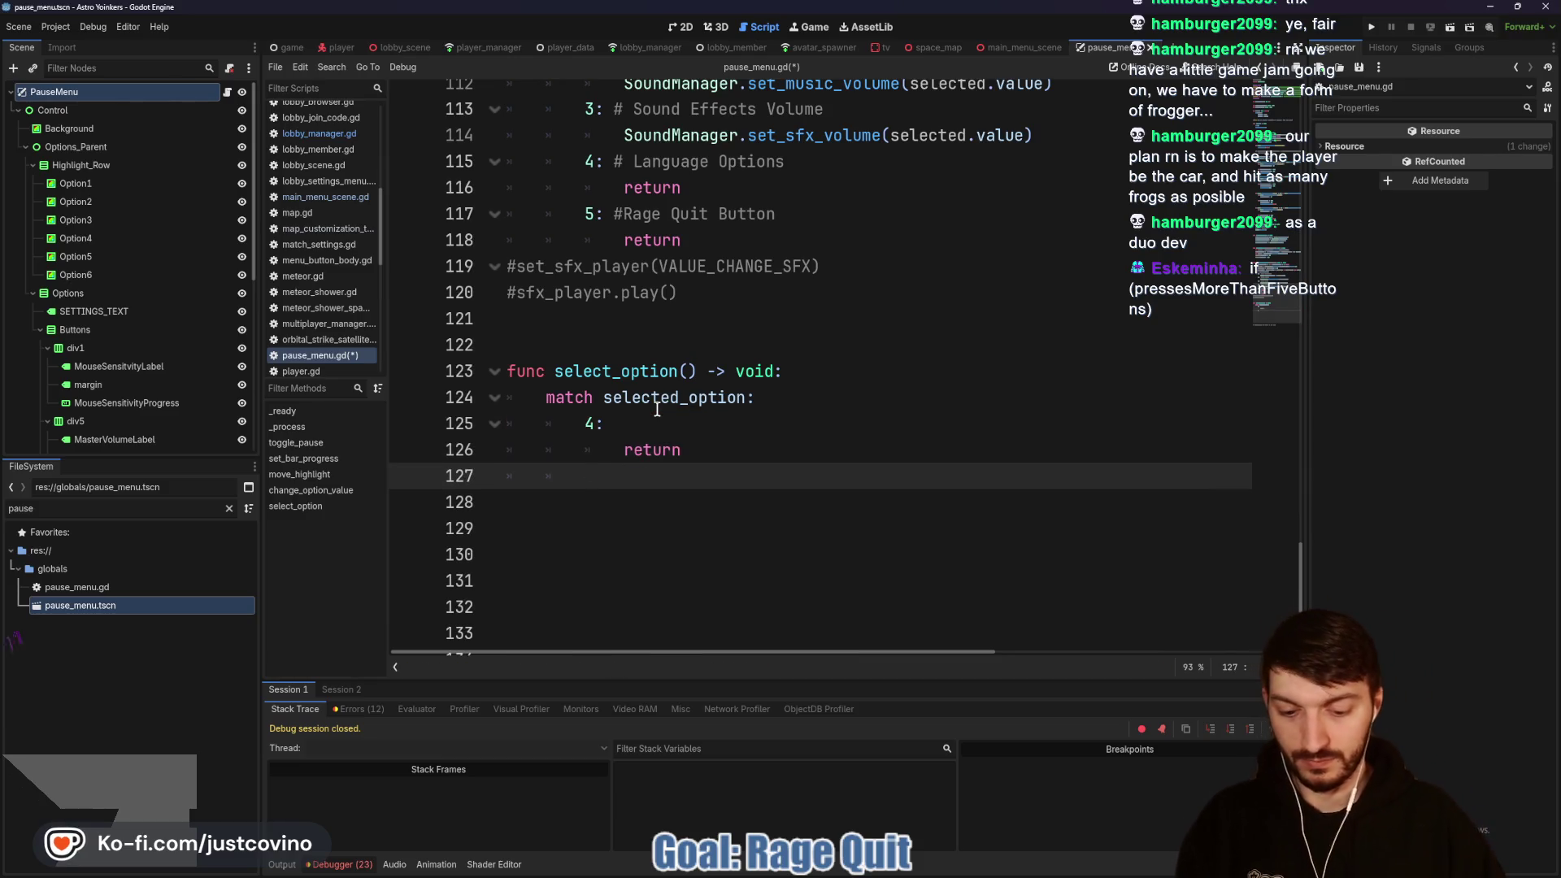
{"action": "type", "text": "5:"}
{"action": "key", "text": "Return"}
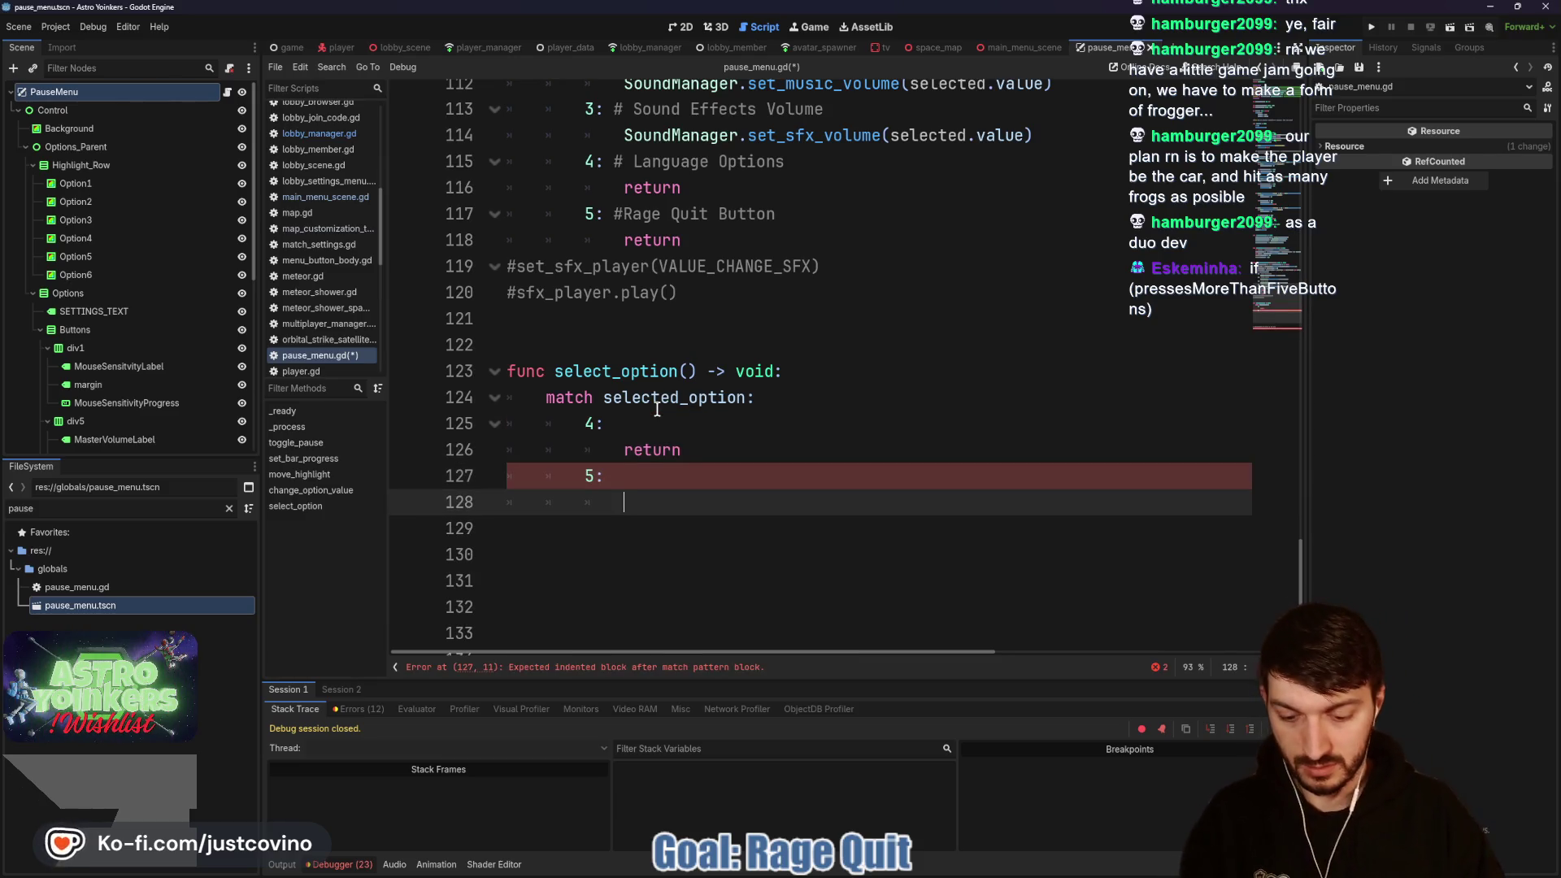
{"action": "type", "text": "print(\"Rage Quit Pressed\") \t\t\tif LobbyManager.lobby_state == LobbyManager.LOBBYSTATE.RUNNING: \t\t\t\tif multiplayer.is_server(): \t\t\t\t\tLobbyManager.stop_host() \t\t\t\t\treturn \t\t\t\tLobbyManager.leave_host(false)"}
Step: Fix the print line's indentation and complete the Language Option and Rage Quit Button case comments
{"action": "left_click", "coordinate": [741, 504]}
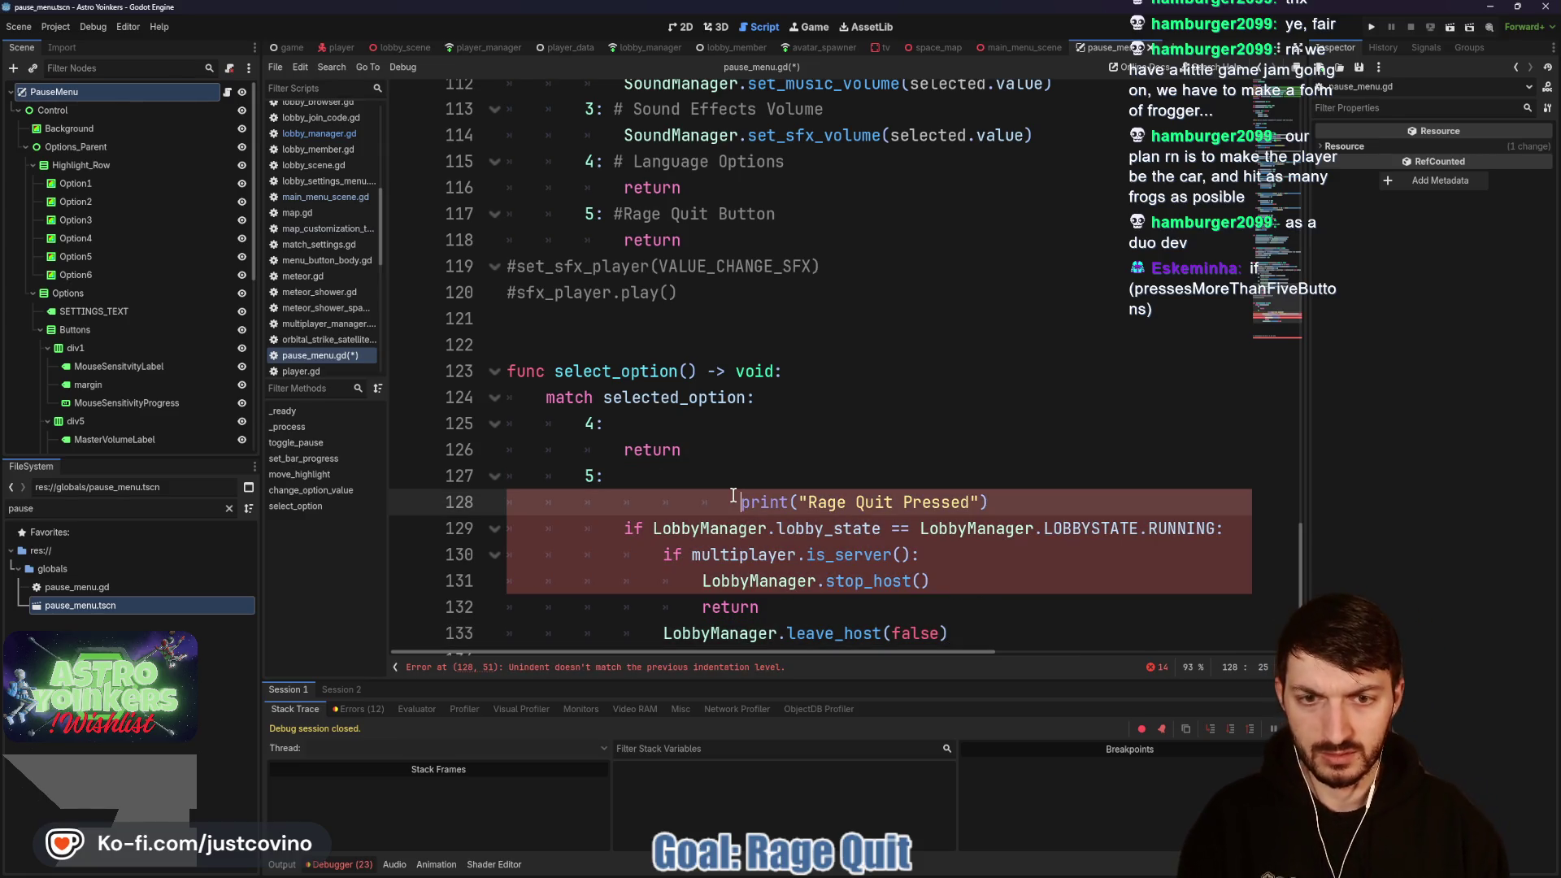
{"action": "key", "text": "BackSpace"}
{"action": "key", "text": "BackSpace"}
{"action": "key", "text": "BackSpace"}
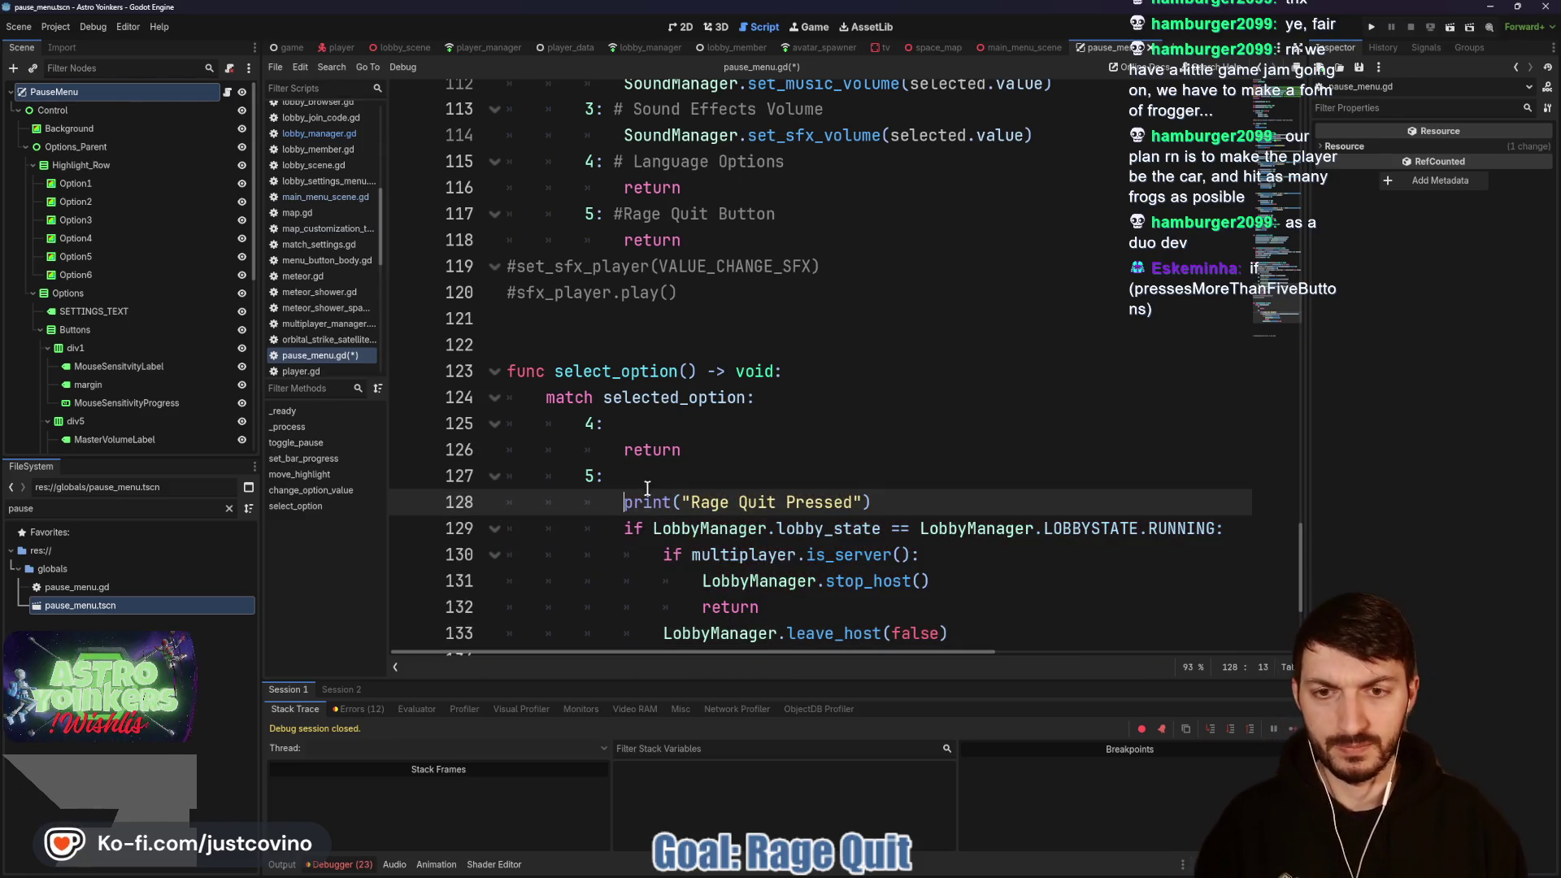
{"action": "left_click", "coordinate": [673, 420]}
{"action": "type", "text": "L"}
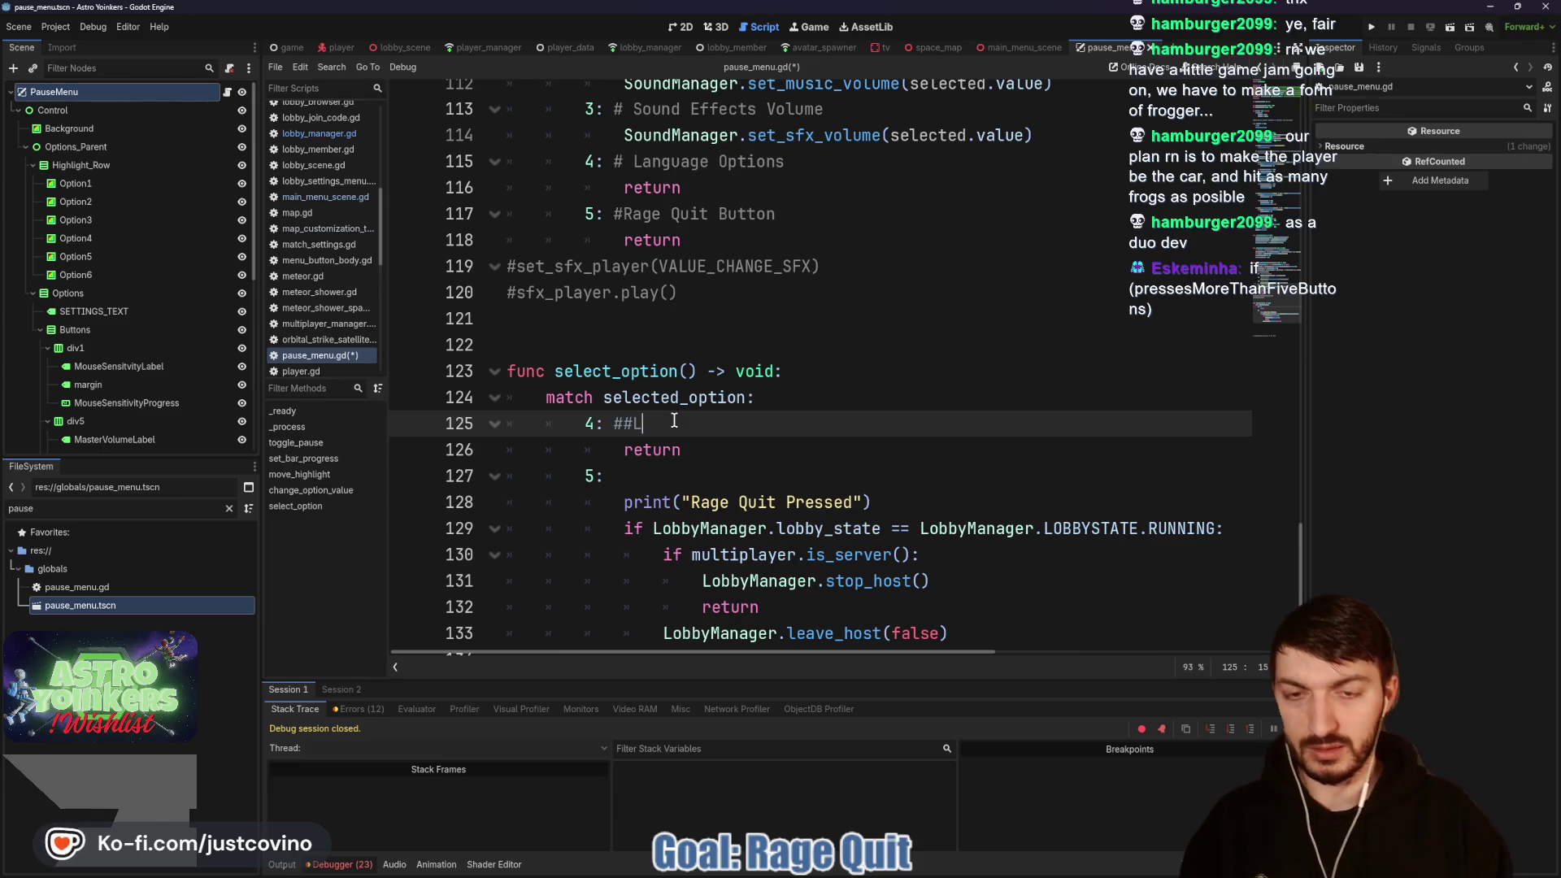
{"action": "key", "text": "BackSpace"}
{"action": "key", "text": "BackSpace"}
{"action": "key", "text": "BackSpace"}
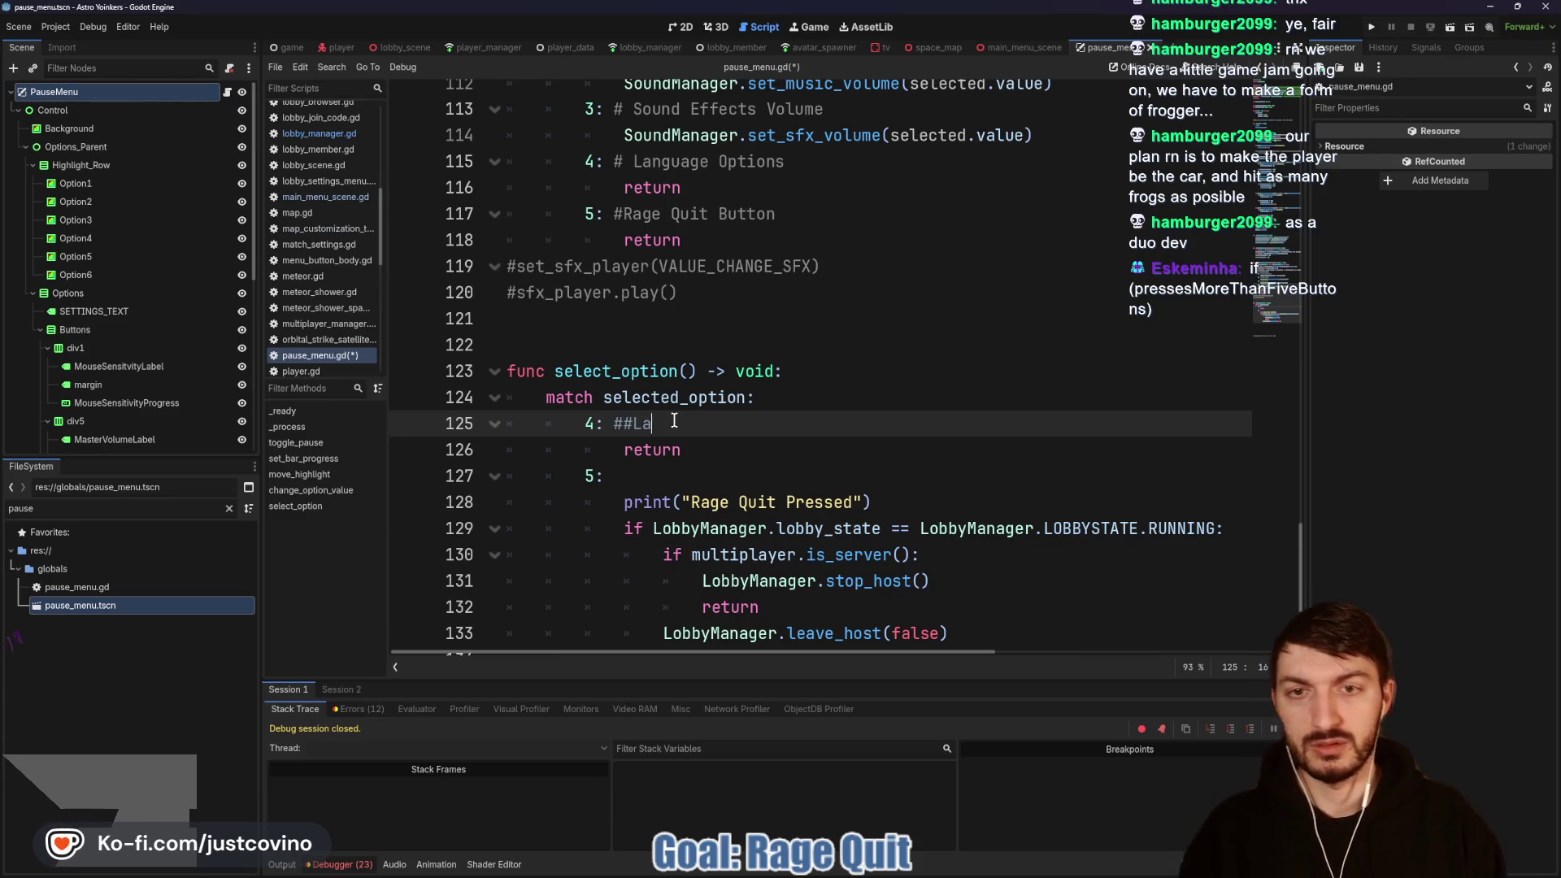
{"action": "type", "text": "Language Option"}
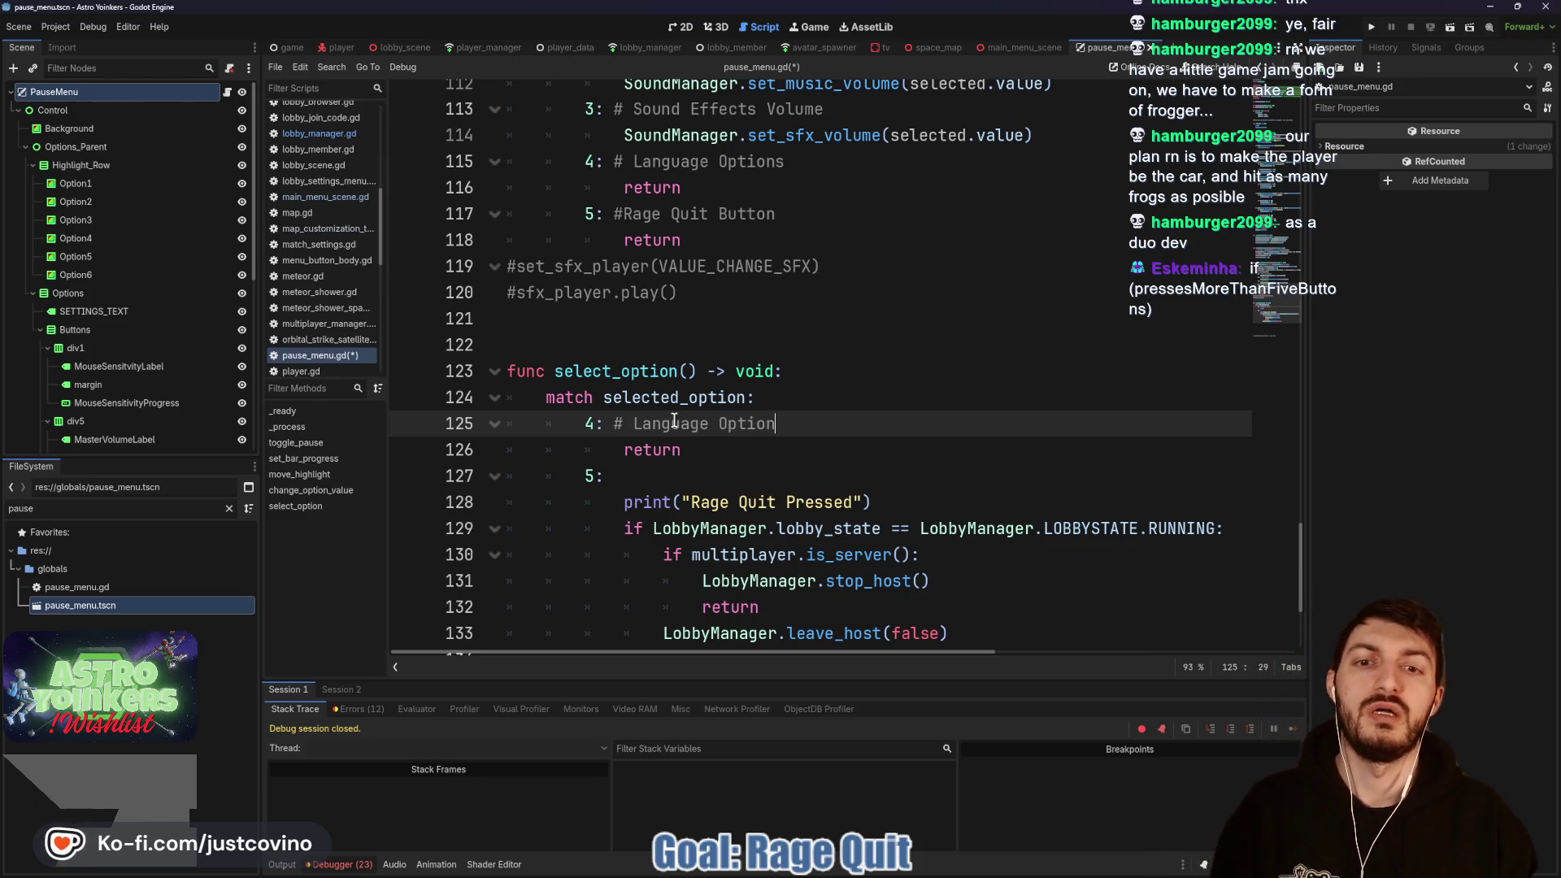
{"action": "left_click", "coordinate": [687, 477]}
{"action": "type", "text": "# Rage"}
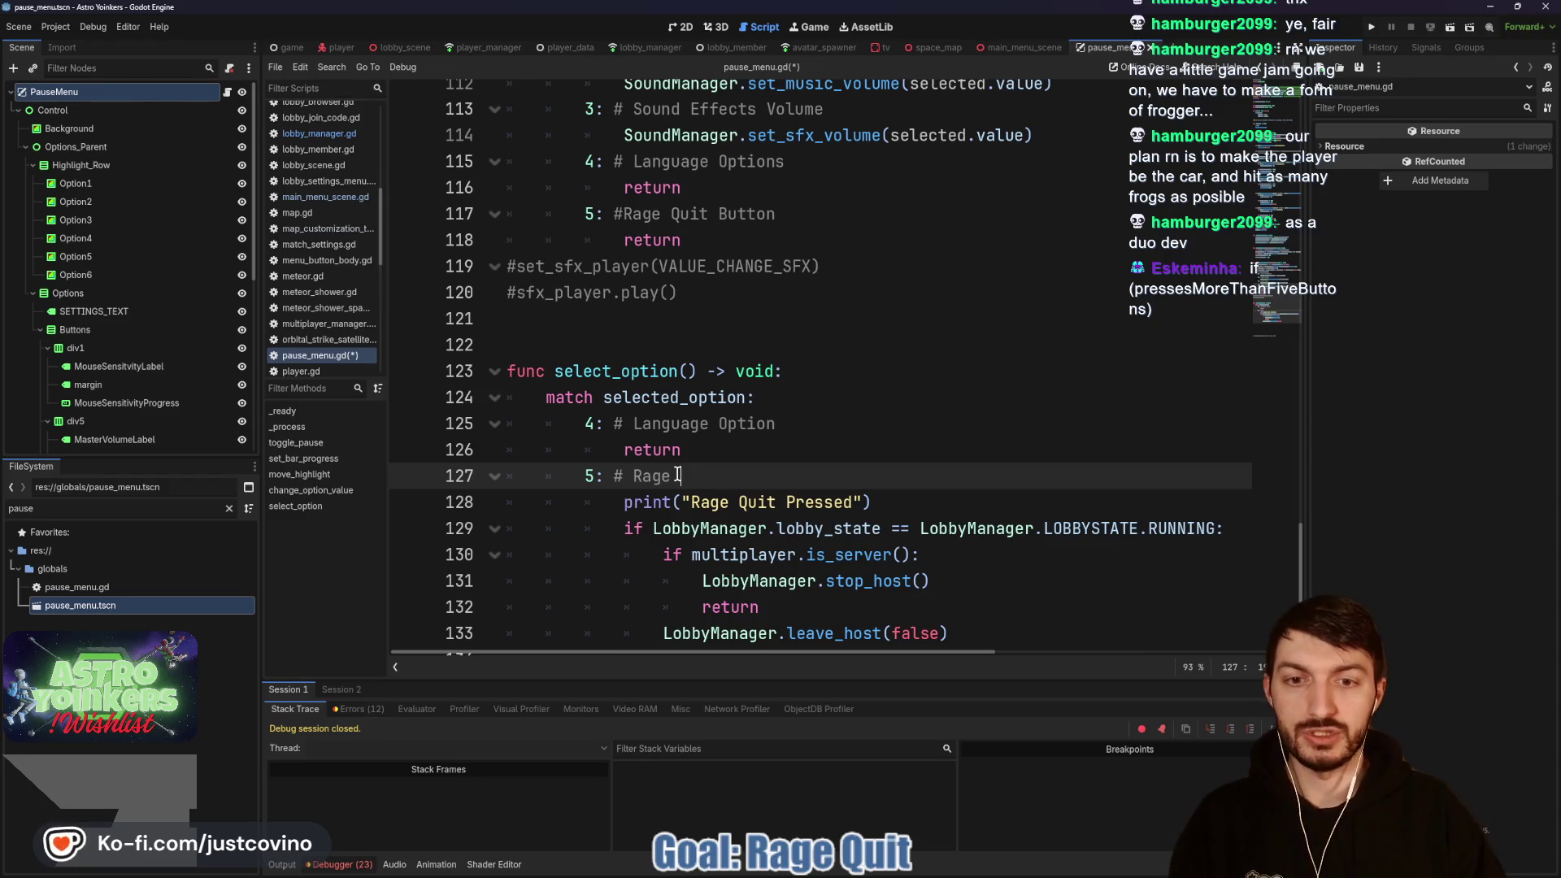
{"action": "type", "text": "Quit Button"}
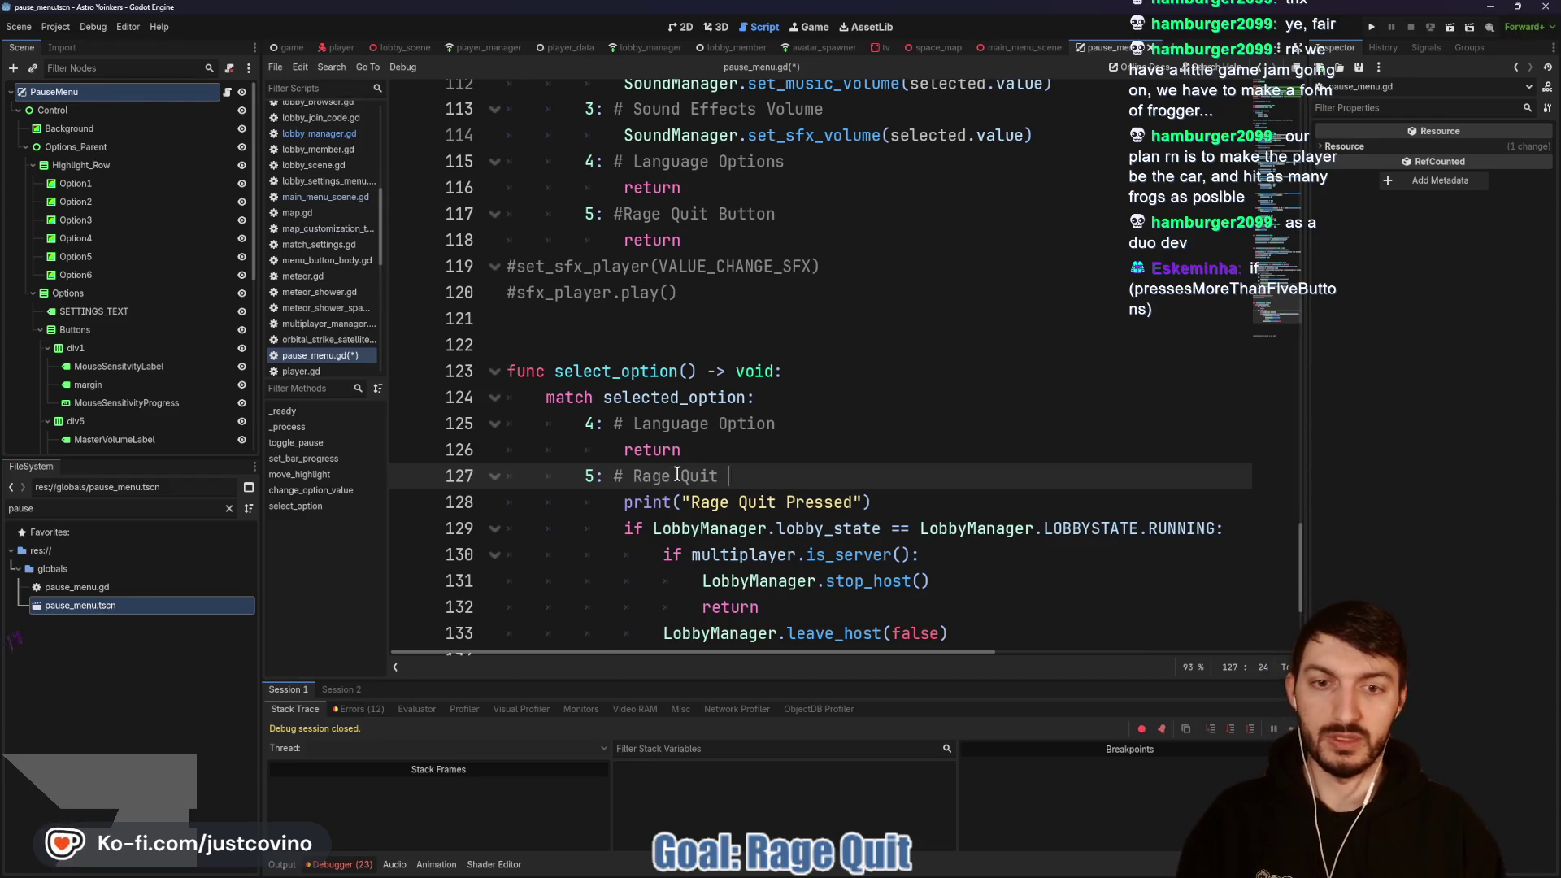
{"action": "left_click", "coordinate": [620, 215]}
{"action": "scroll", "coordinate": [782, 326], "scroll_direction": "down", "scroll_amount": 3}
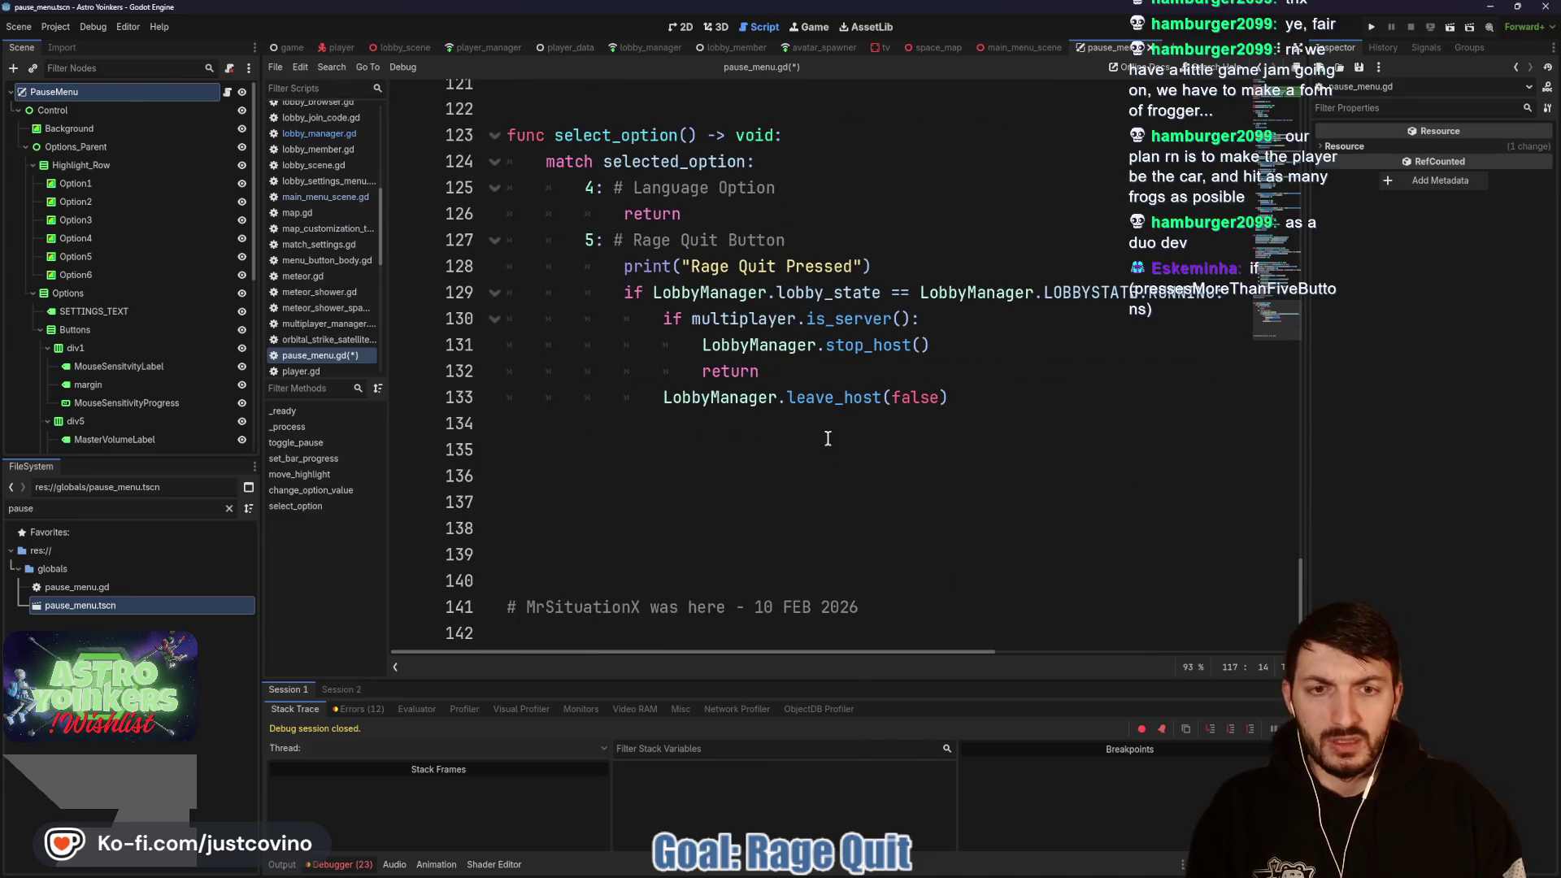
Step: Add a default '_:' case that returns, and save pause_menu.gd
{"action": "left_click", "coordinate": [817, 431]}
{"action": "type", "text": "_:"}
{"action": "key", "text": "Return"}
{"action": "type", "text": "return"}
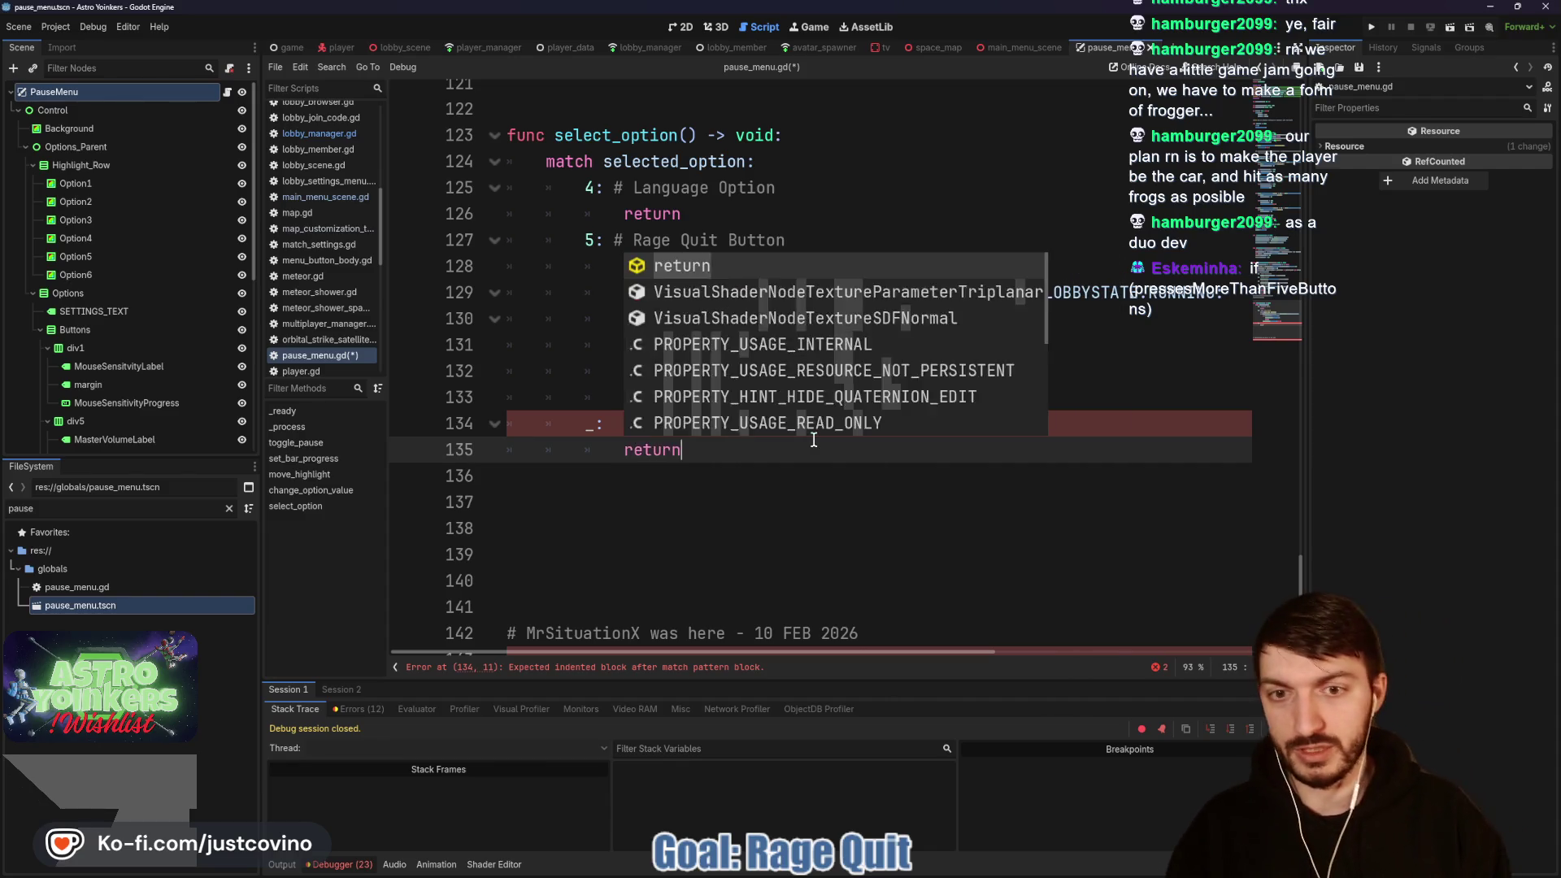
{"action": "key", "text": "ctrl+s"}
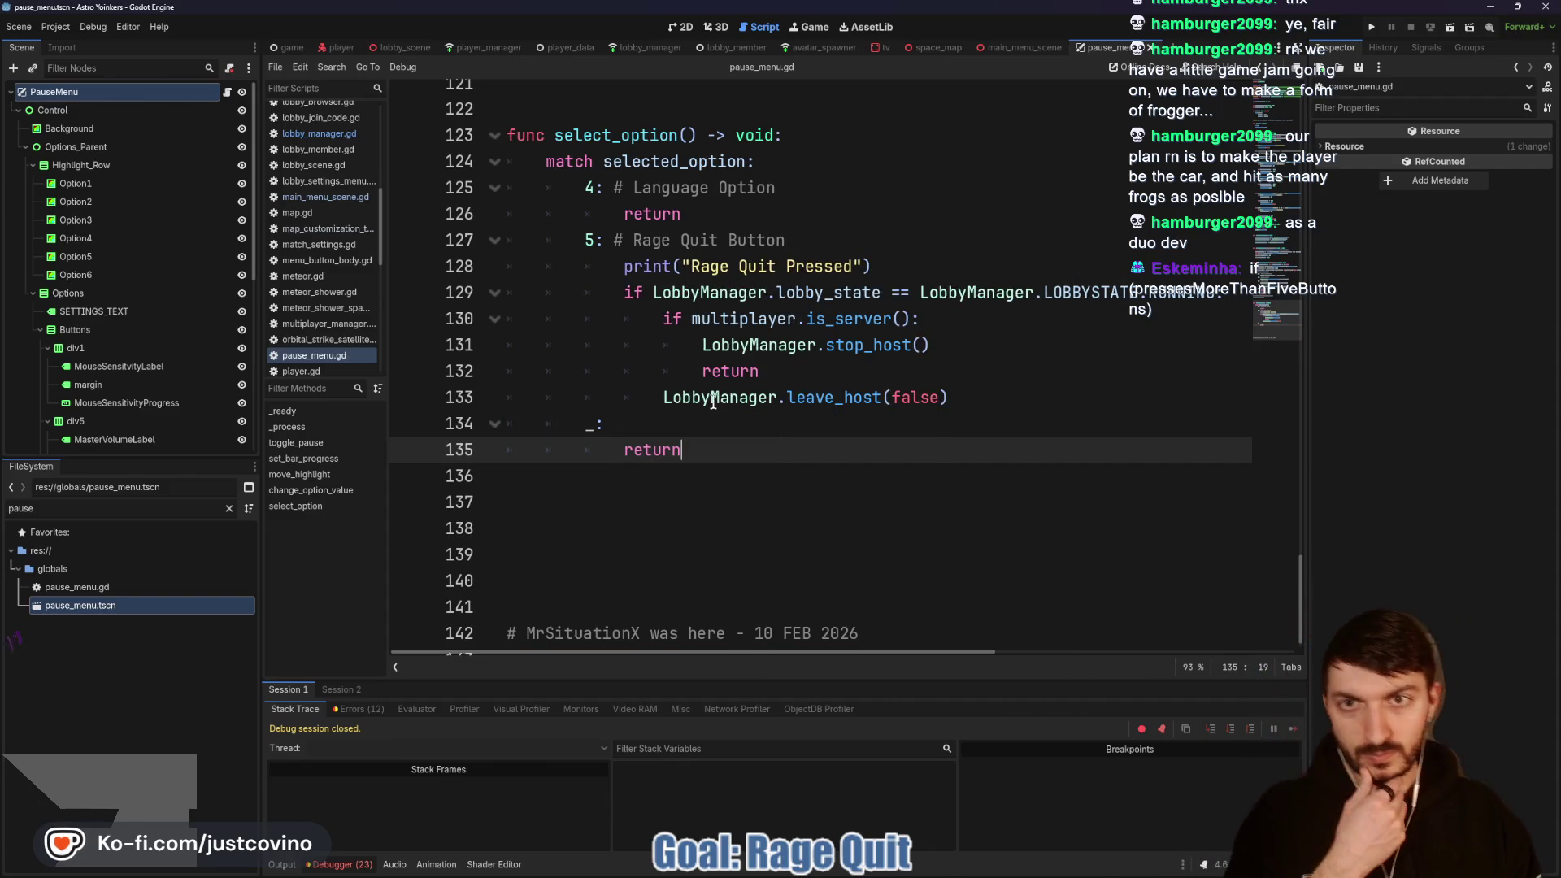
Step: Locate the commented-out jump input check inside _process in pause_menu.gd
{"action": "scroll", "coordinate": [701, 382], "scroll_direction": "up", "scroll_amount": 5}
{"action": "scroll", "coordinate": [701, 382], "scroll_direction": "down", "scroll_amount": 2}
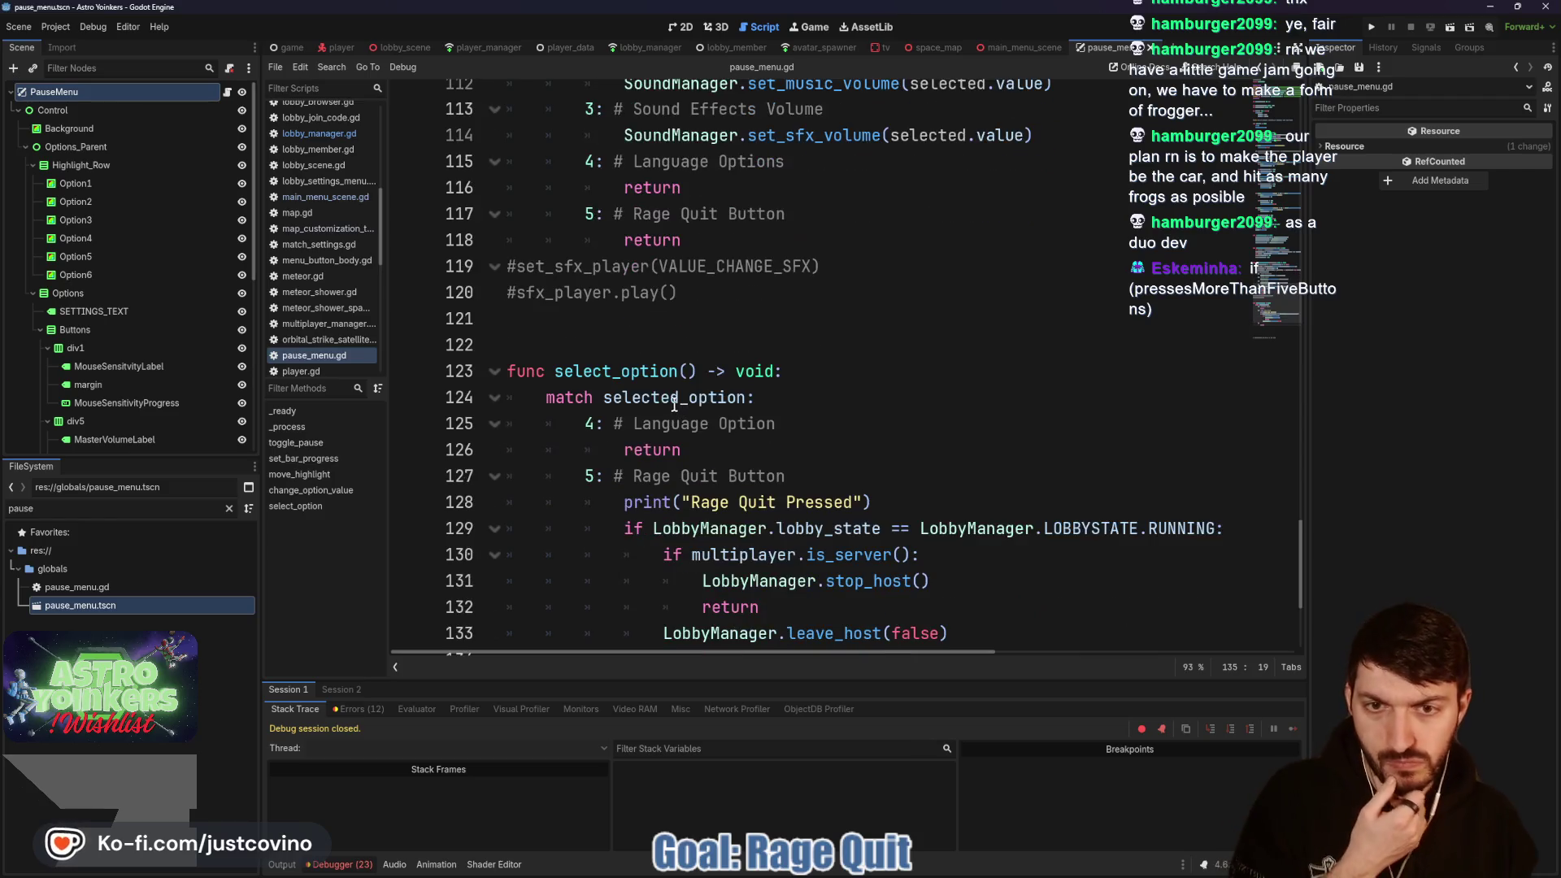
{"action": "scroll", "coordinate": [683, 439], "scroll_direction": "down", "scroll_amount": 1}
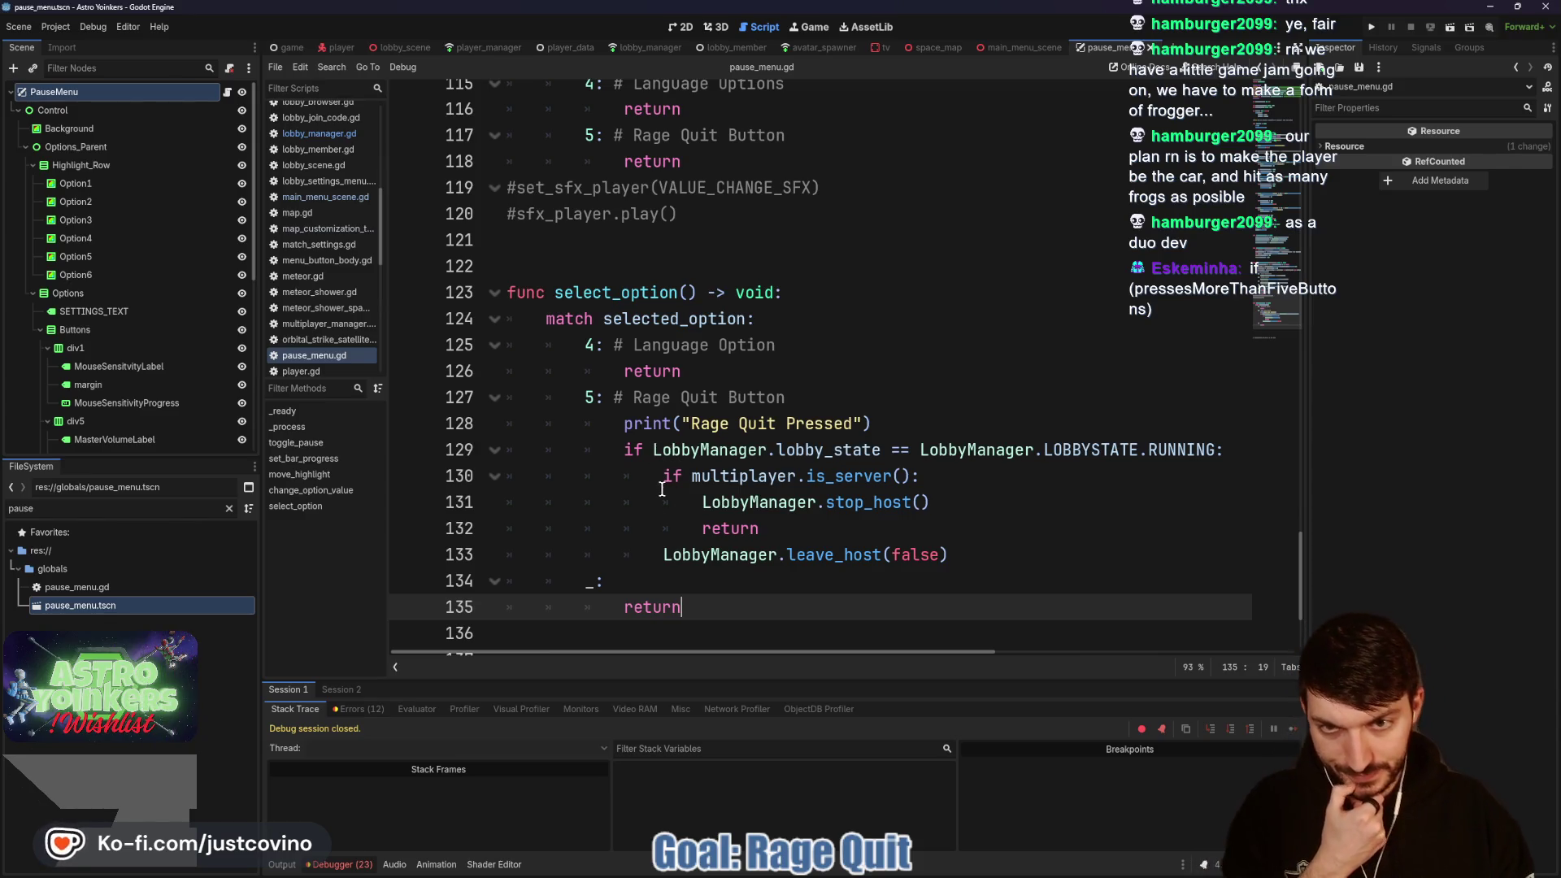
{"action": "scroll", "coordinate": [662, 508], "scroll_direction": "up", "scroll_amount": 18}
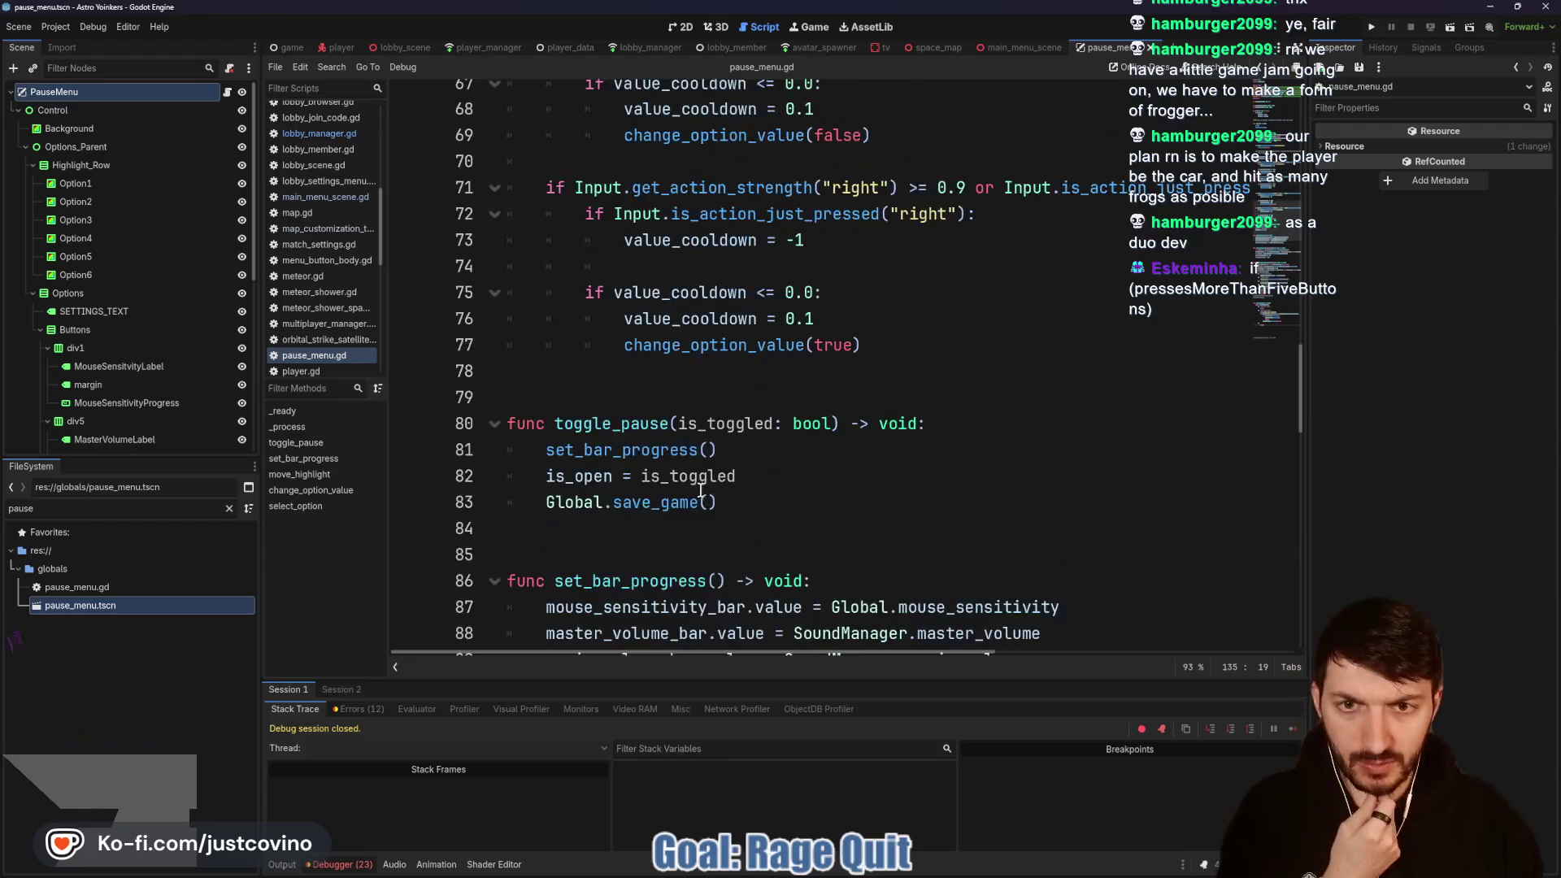
{"action": "scroll", "coordinate": [686, 488], "scroll_direction": "up", "scroll_amount": 10}
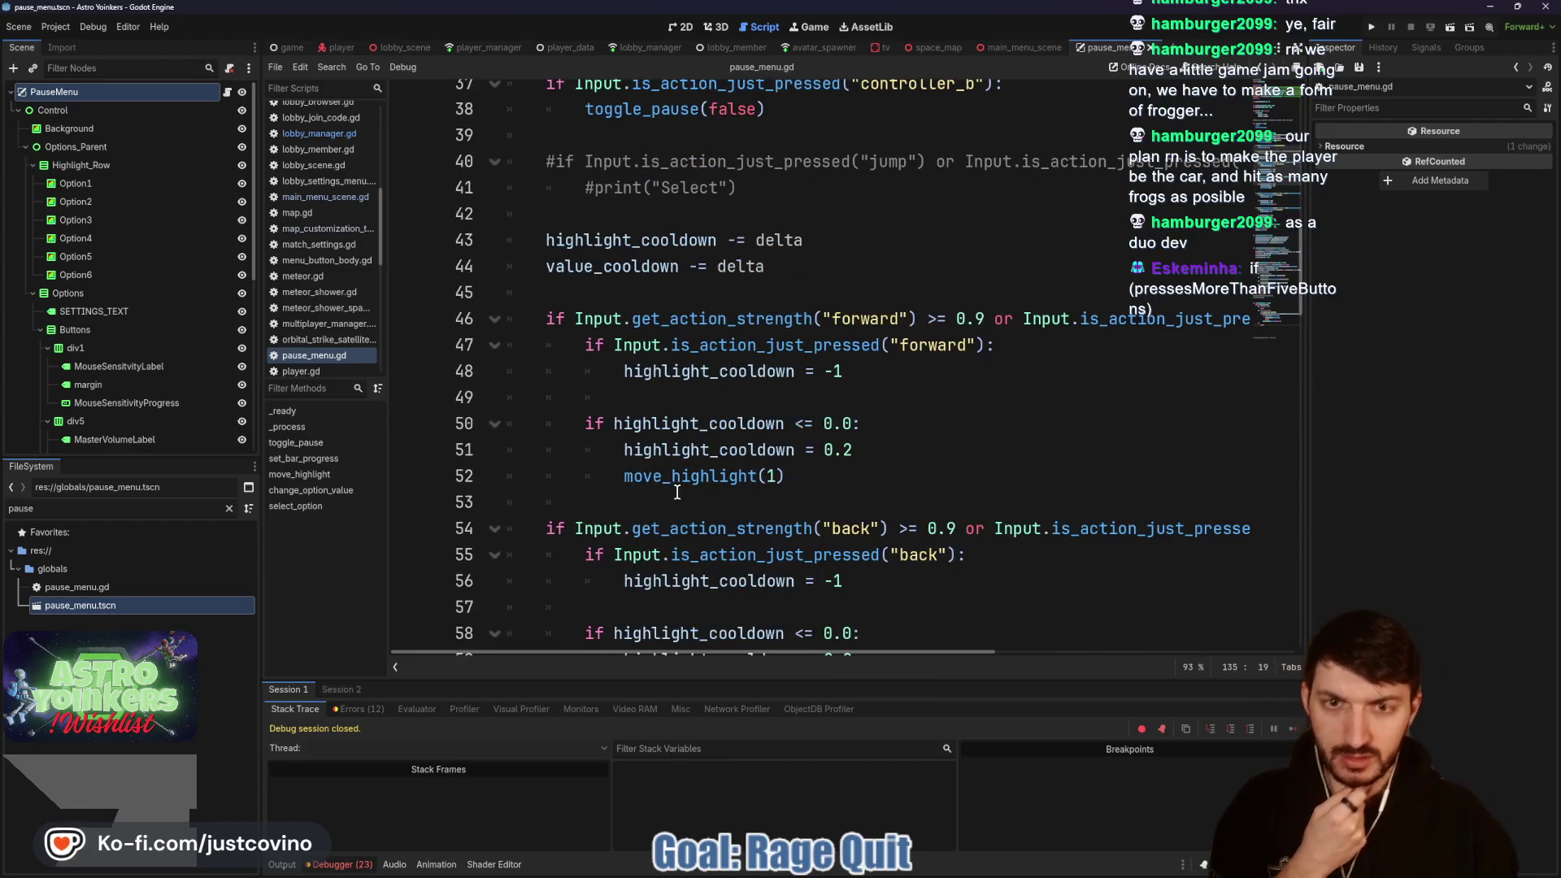
{"action": "scroll", "coordinate": [712, 506], "scroll_direction": "down", "scroll_amount": 9}
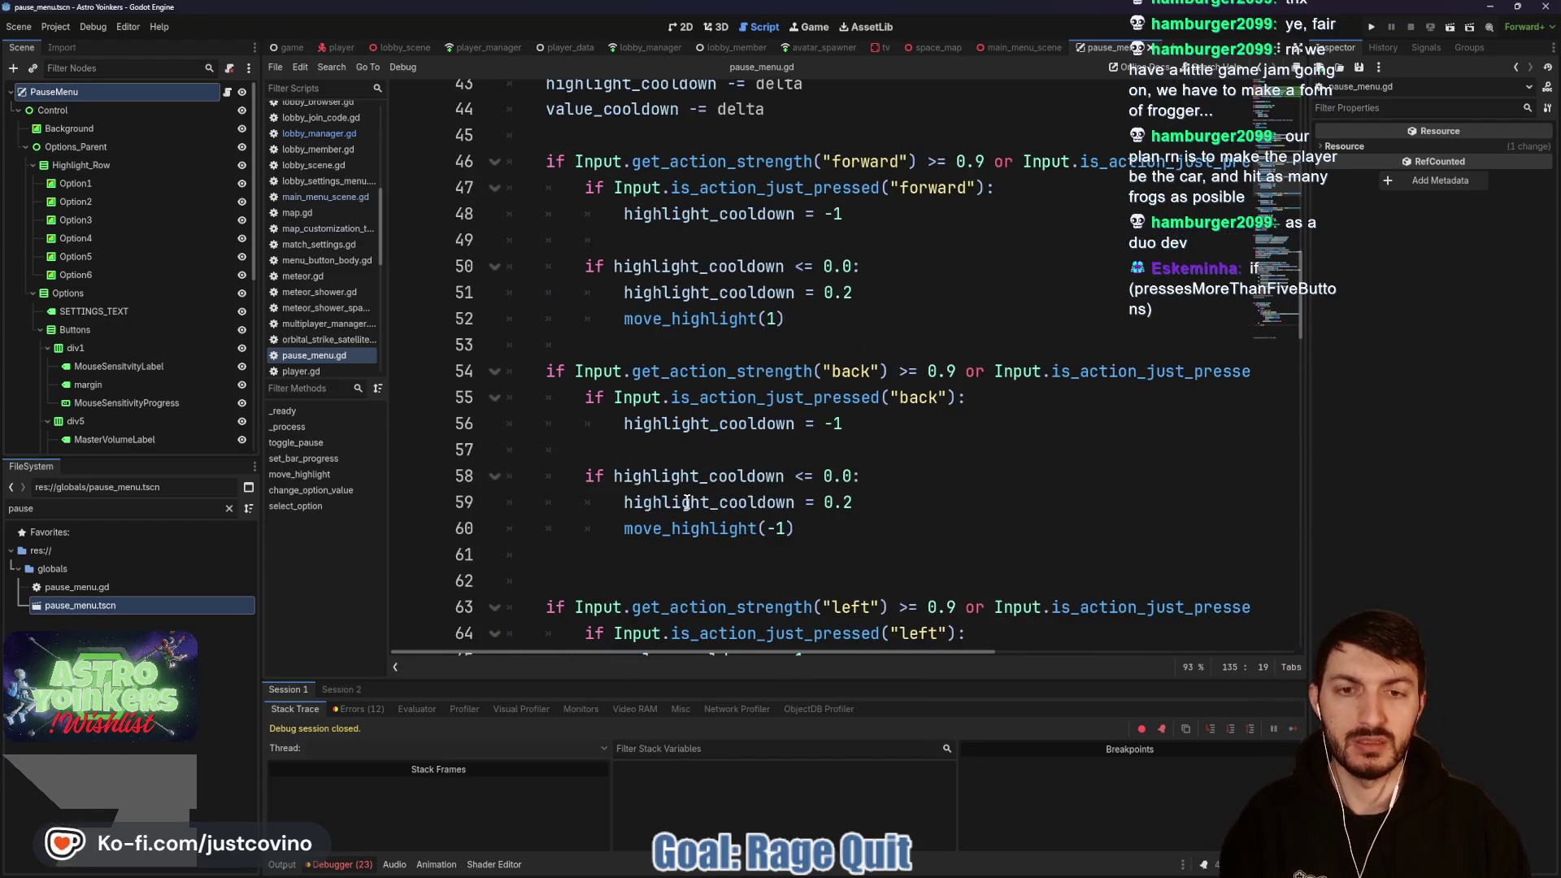
{"action": "scroll", "coordinate": [654, 498], "scroll_direction": "down", "scroll_amount": 1}
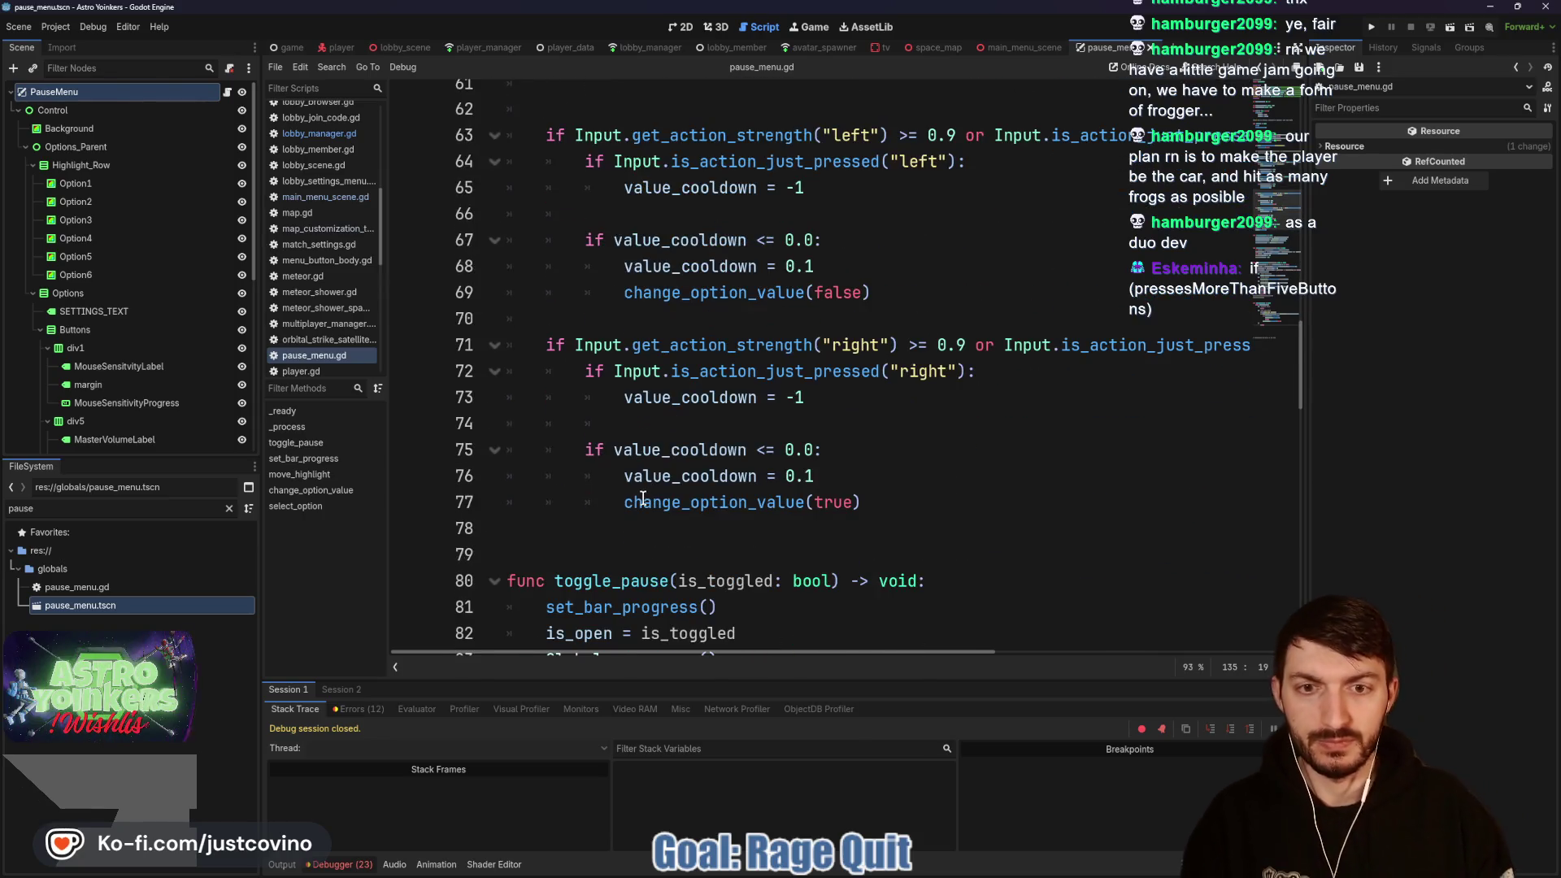
{"action": "scroll", "coordinate": [645, 500], "scroll_direction": "up", "scroll_amount": 5}
{"action": "scroll", "coordinate": [632, 498], "scroll_direction": "up", "scroll_amount": 4}
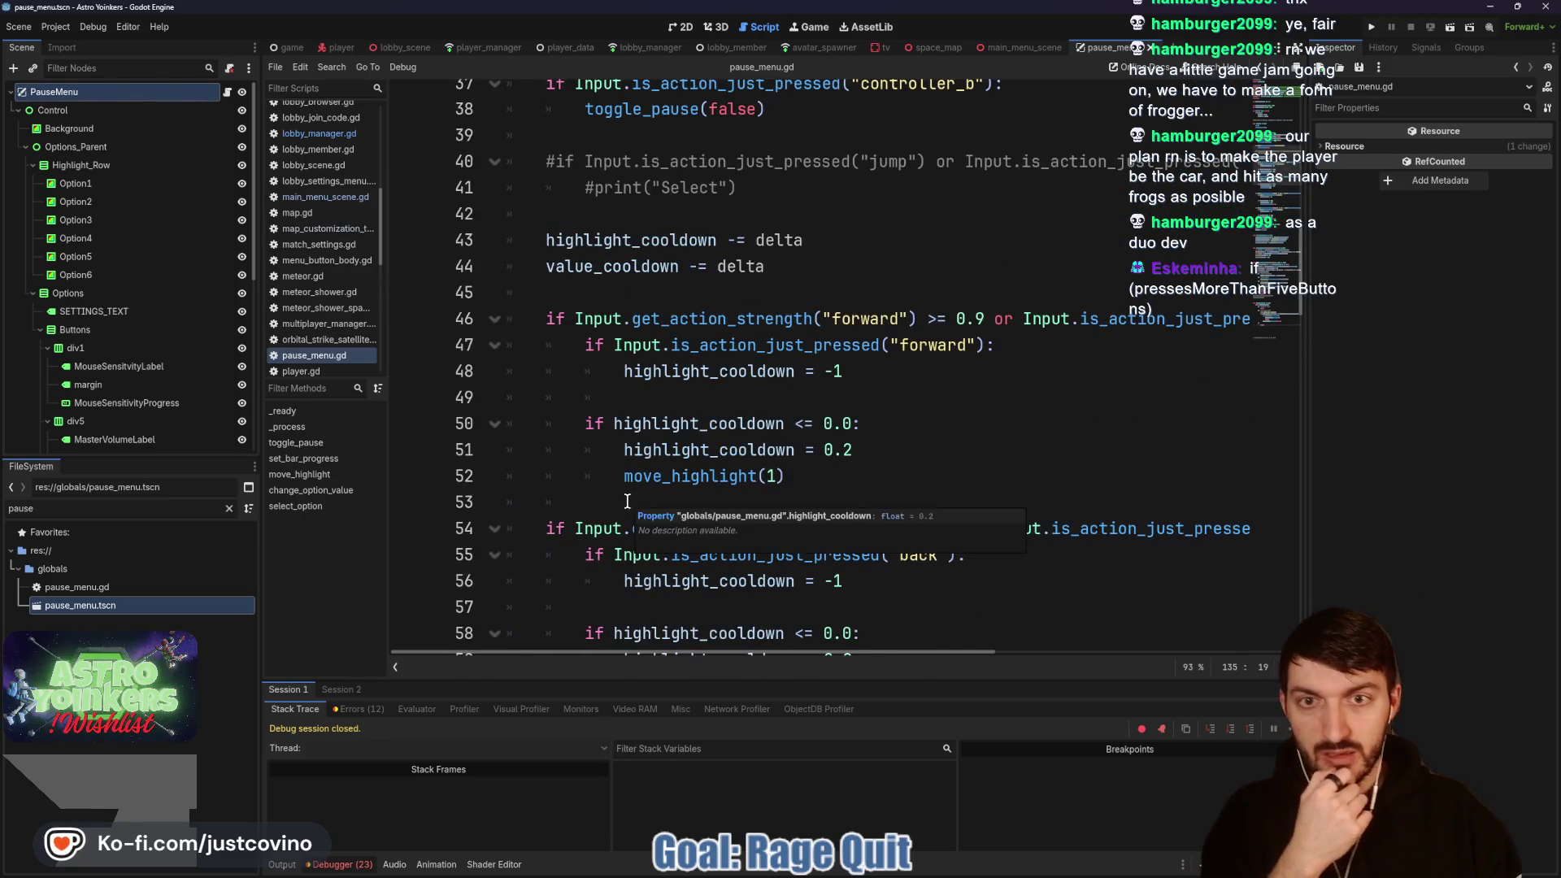
{"action": "left_click", "coordinate": [691, 369]}
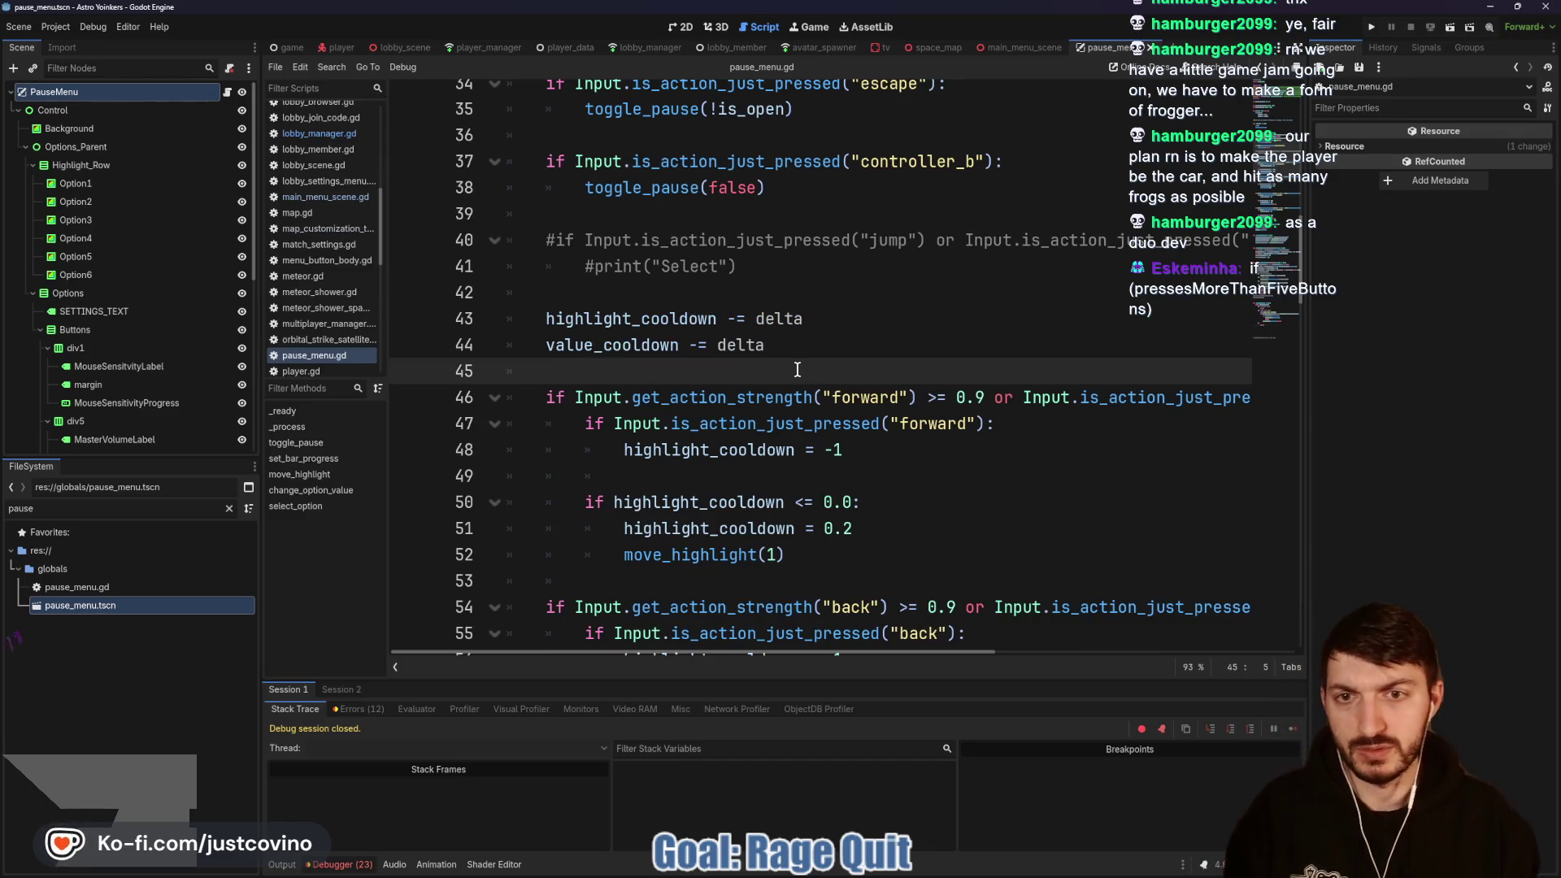
{"action": "scroll", "coordinate": [797, 366], "scroll_direction": "up", "scroll_amount": 2}
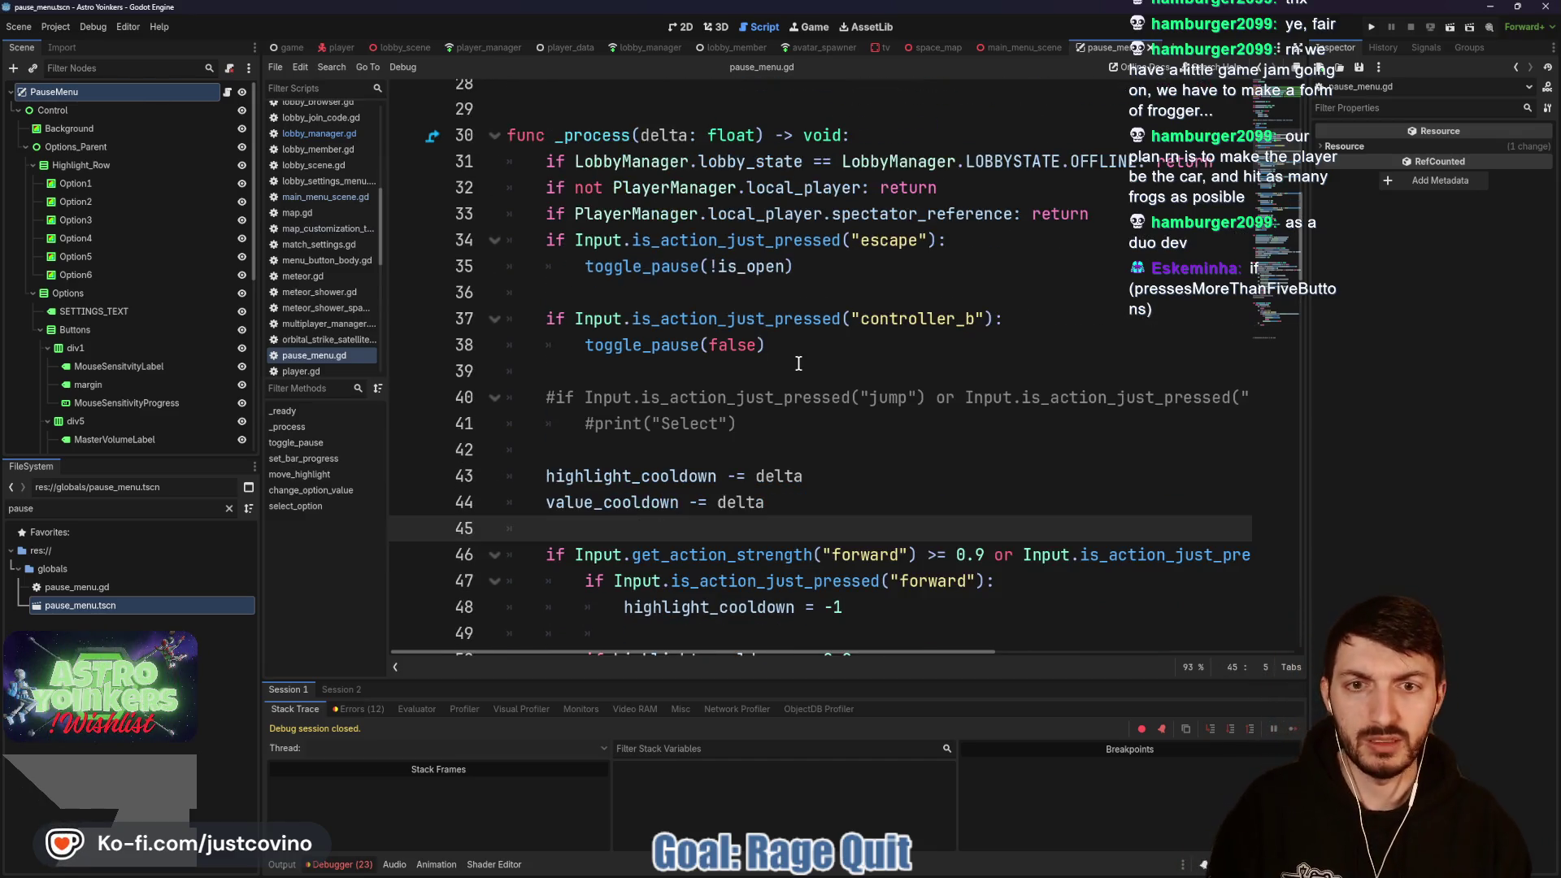
{"action": "left_click", "coordinate": [802, 366]}
{"action": "key", "text": "Return"}
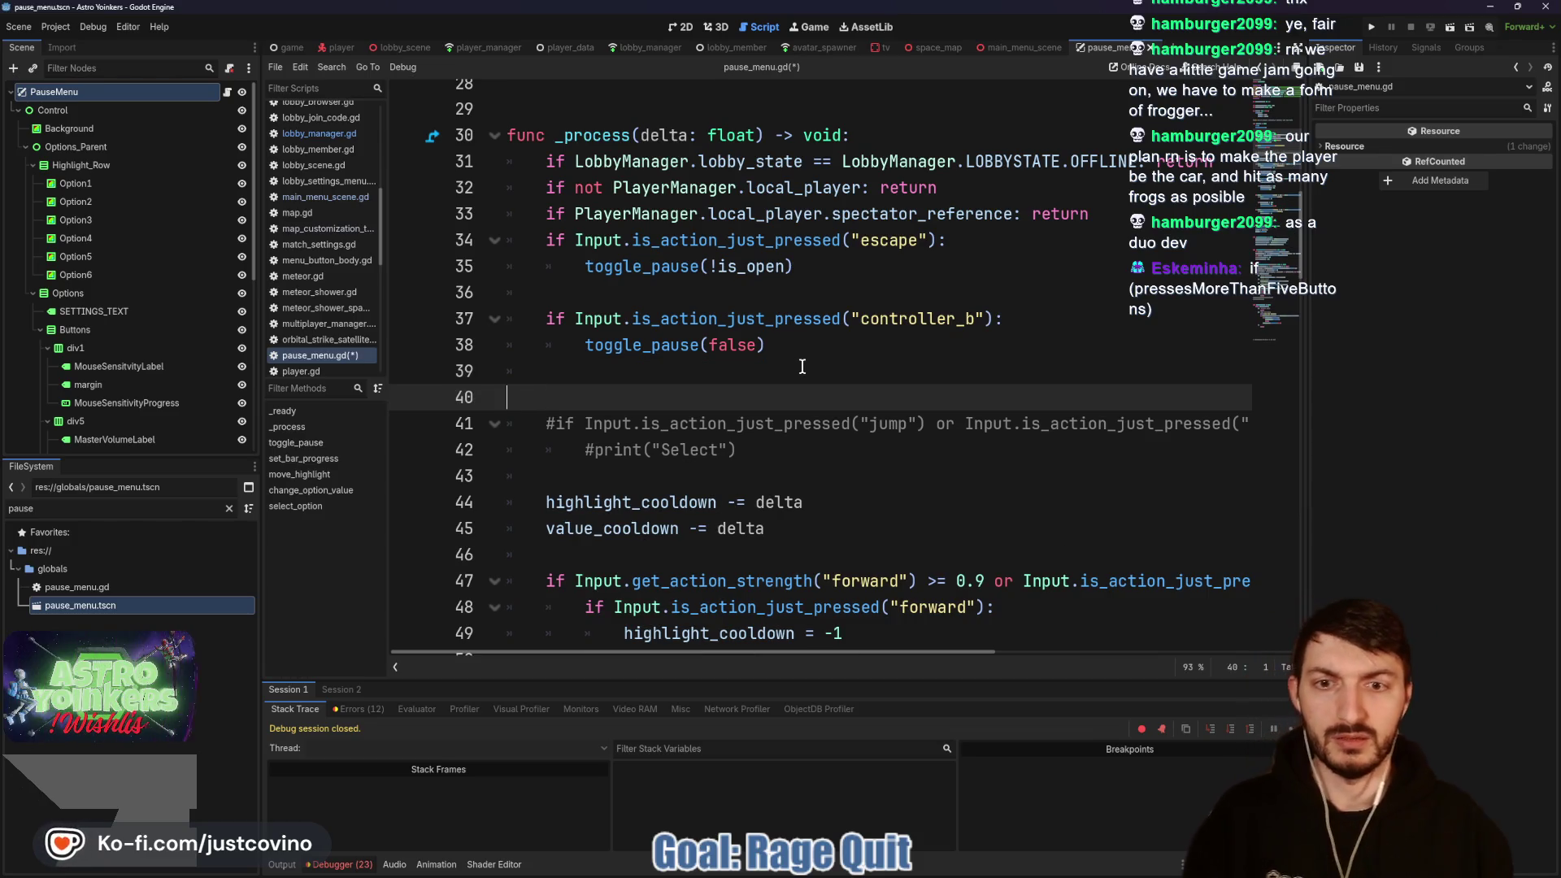
{"action": "key", "text": "BackSpace"}
{"action": "key", "text": "BackSpace"}
Step: Uncomment the jump check, replace print("Select") with select_option(), save, and run with F5
{"action": "mouse_move", "coordinate": [756, 424]}
{"action": "left_mouse_down"}
{"action": "mouse_move", "coordinate": [569, 419]}
{"action": "mouse_move", "coordinate": [496, 382]}
{"action": "left_mouse_up"}
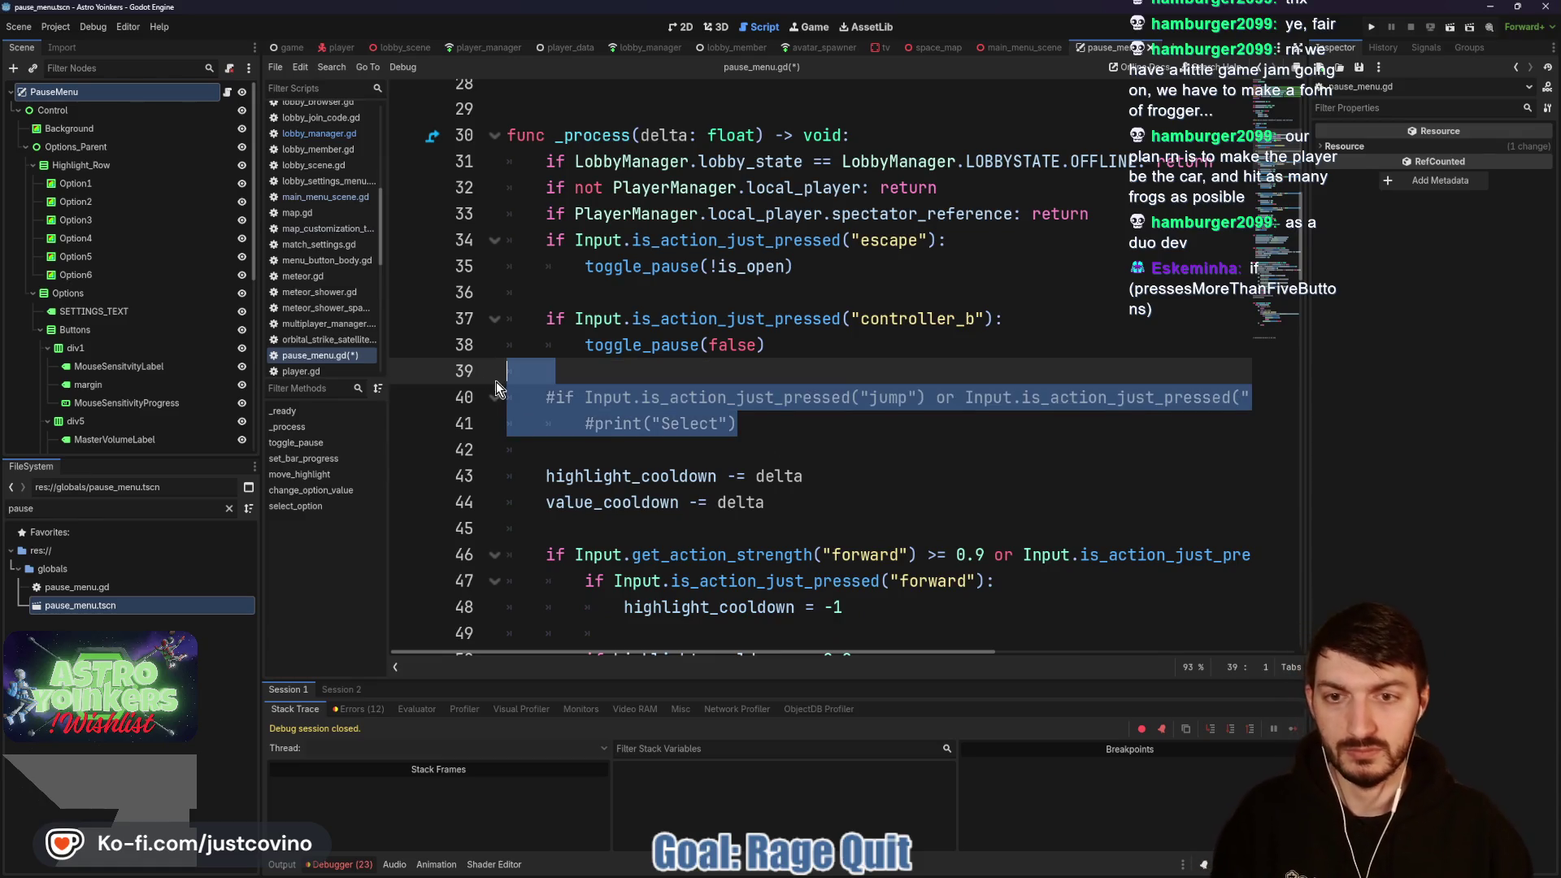
{"action": "key", "text": "ctrl+k"}
{"action": "left_click_drag", "start_coordinate": [729, 424], "coordinate": [584, 424]}
{"action": "type", "text": "se"}
{"action": "key", "text": "Return"}
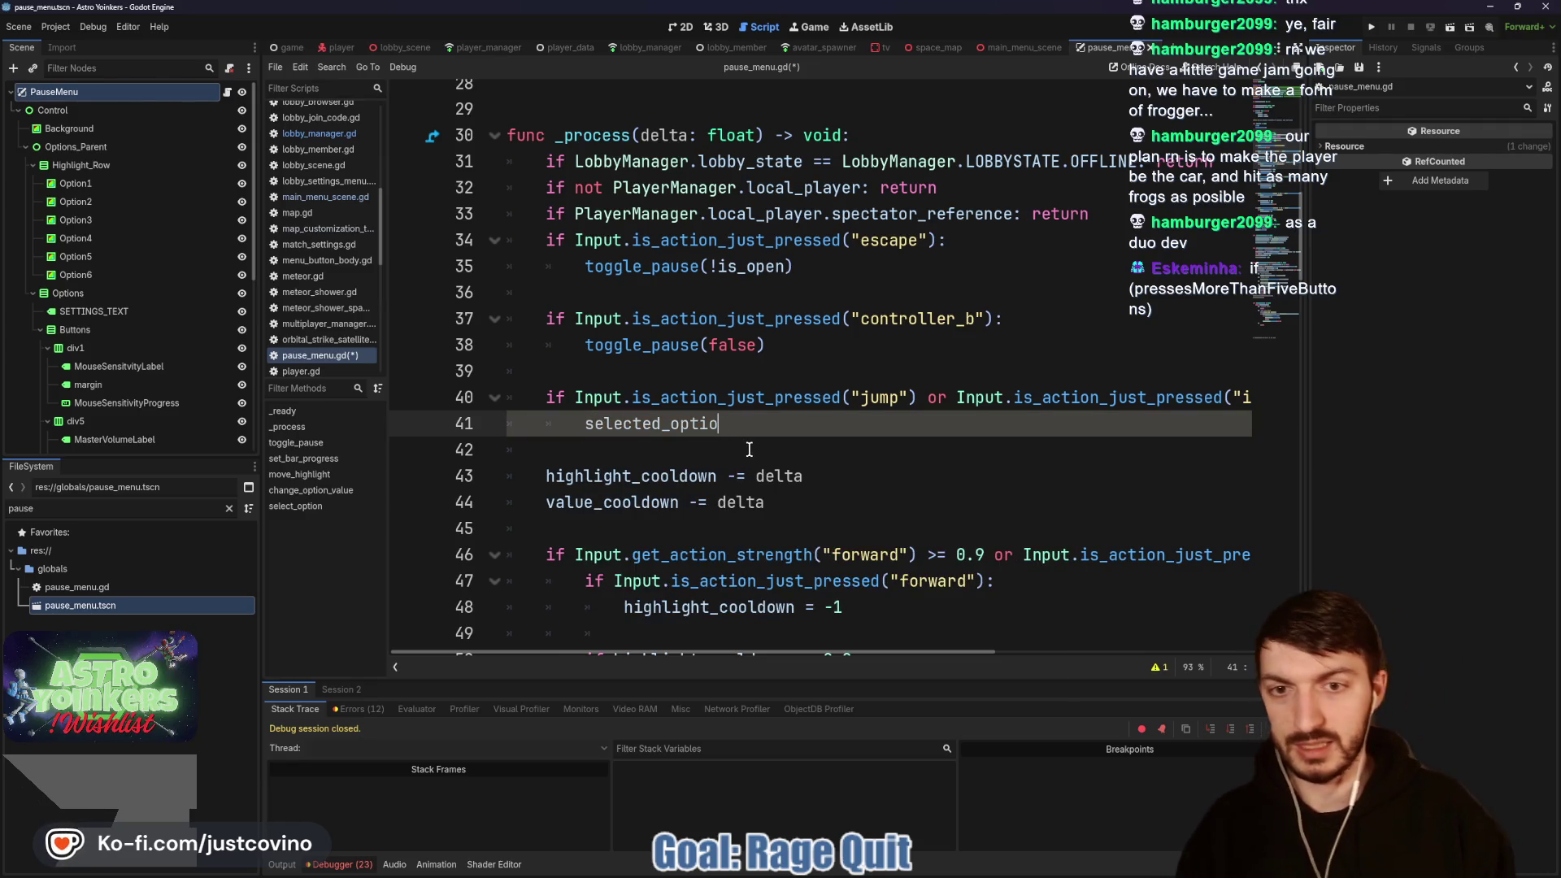
{"action": "key", "text": "BackSpace"}
{"action": "key", "text": "BackSpace"}
{"action": "type", "text": "_op"}
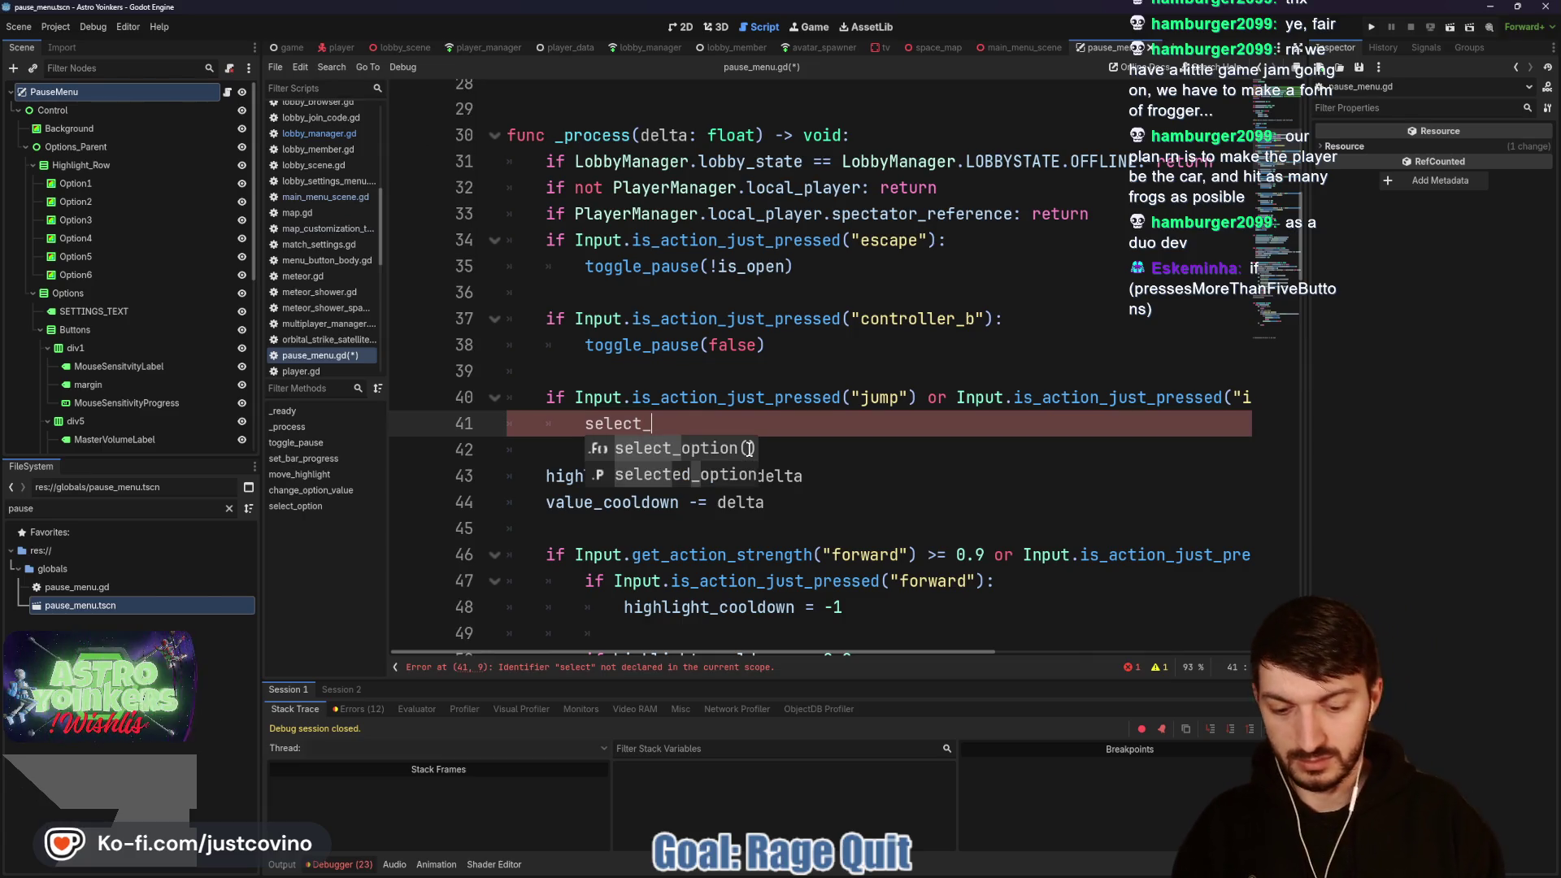
{"action": "key", "text": "Return"}
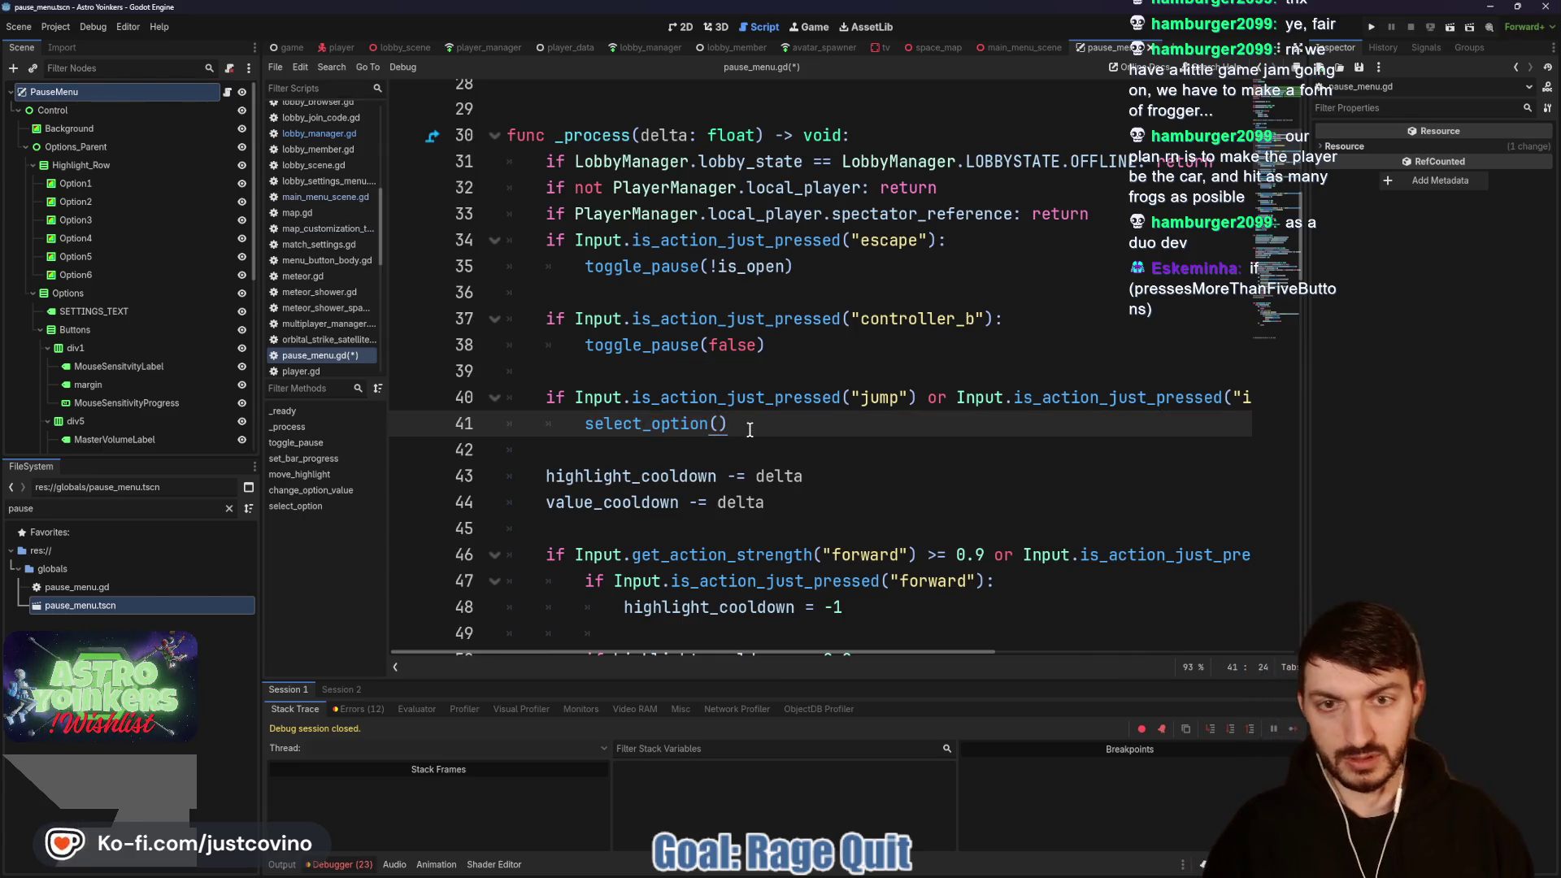
{"action": "key", "text": "ctrl+s"}
{"action": "key", "text": "F5"}
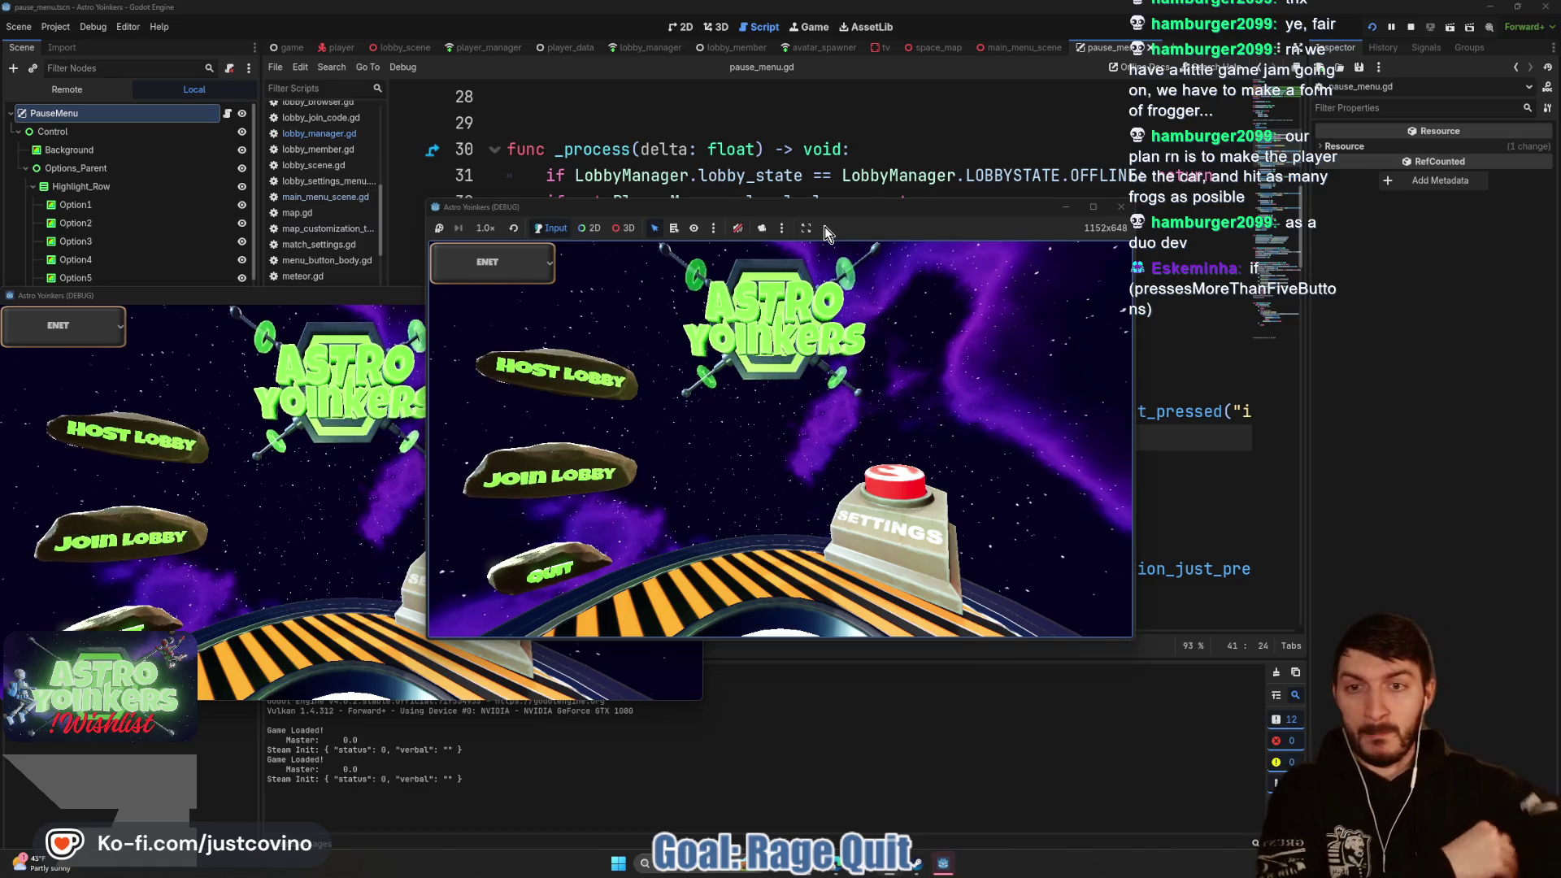
Step: Host a private lobby in the running game and move the pause menu highlight down to Rage Quit
{"action": "left_click", "coordinate": [627, 376]}
{"action": "left_click", "coordinate": [725, 382]}
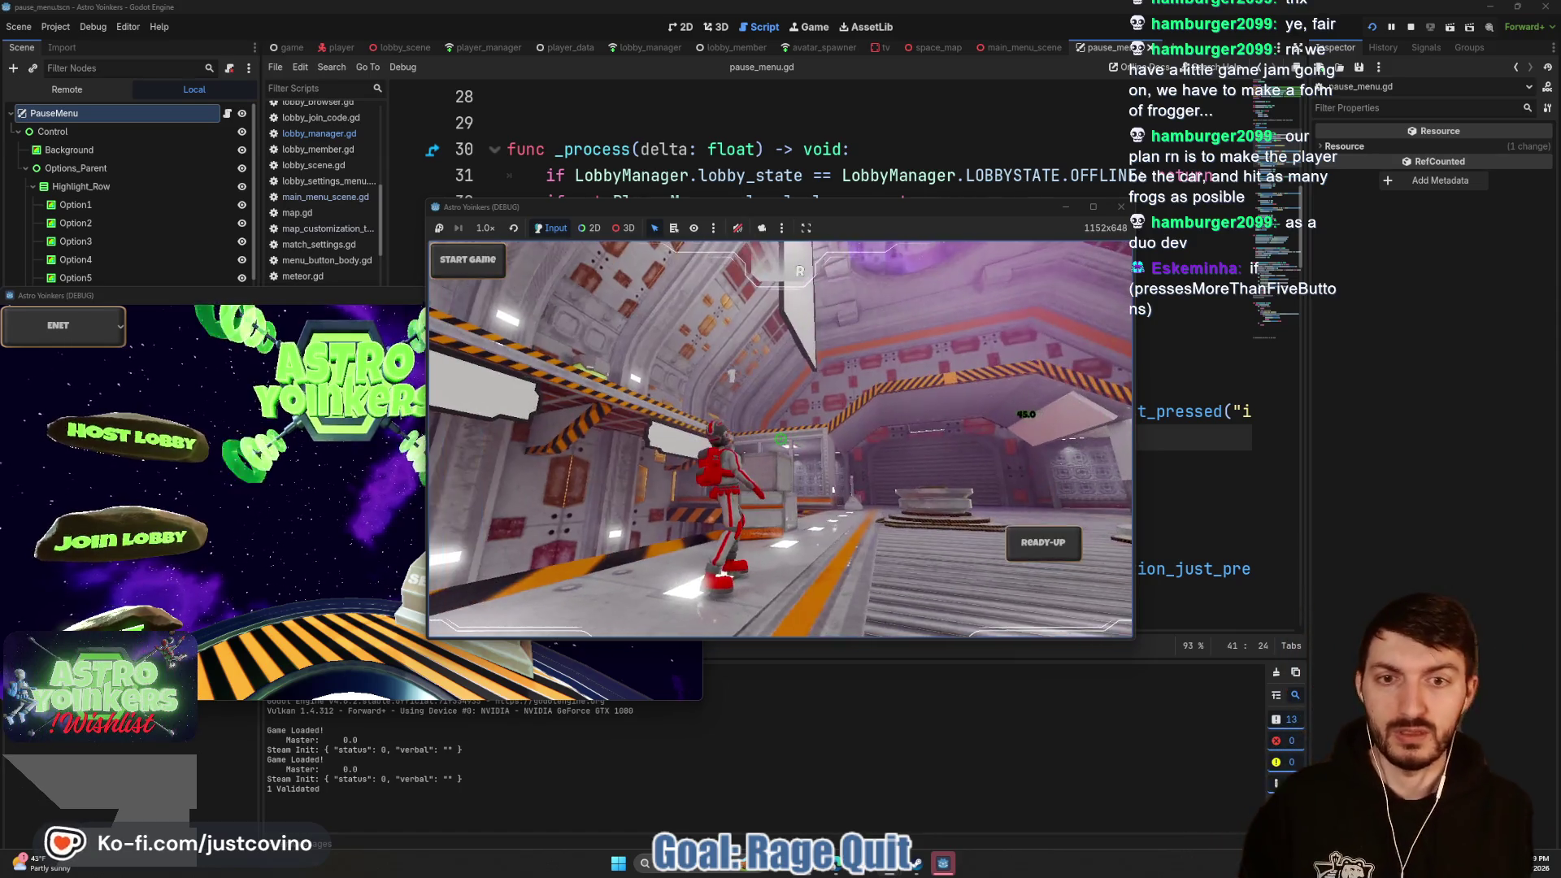
{"action": "key", "text": "Escape"}
{"action": "key", "text": "Down"}
{"action": "key", "text": "Down"}
{"action": "key", "text": "Down"}
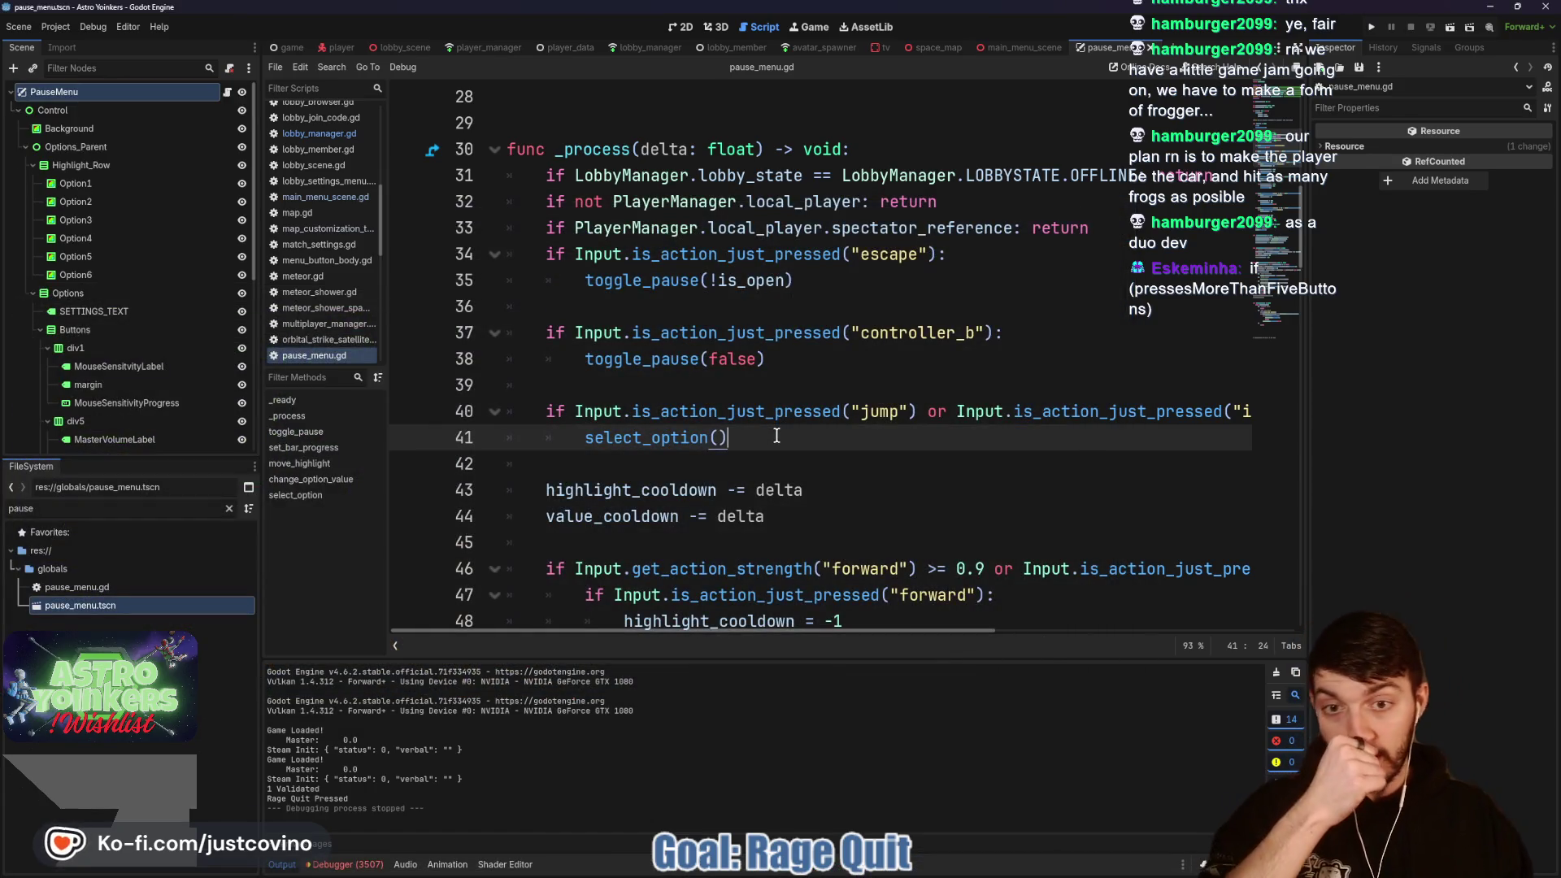
Step: Start a new line after the leave_host call in the Rage Quit branch of pause_menu.gd
{"action": "scroll", "coordinate": [774, 437], "scroll_direction": "down", "scroll_amount": 1}
{"action": "scroll", "coordinate": [774, 437], "scroll_direction": "down", "scroll_amount": 10}
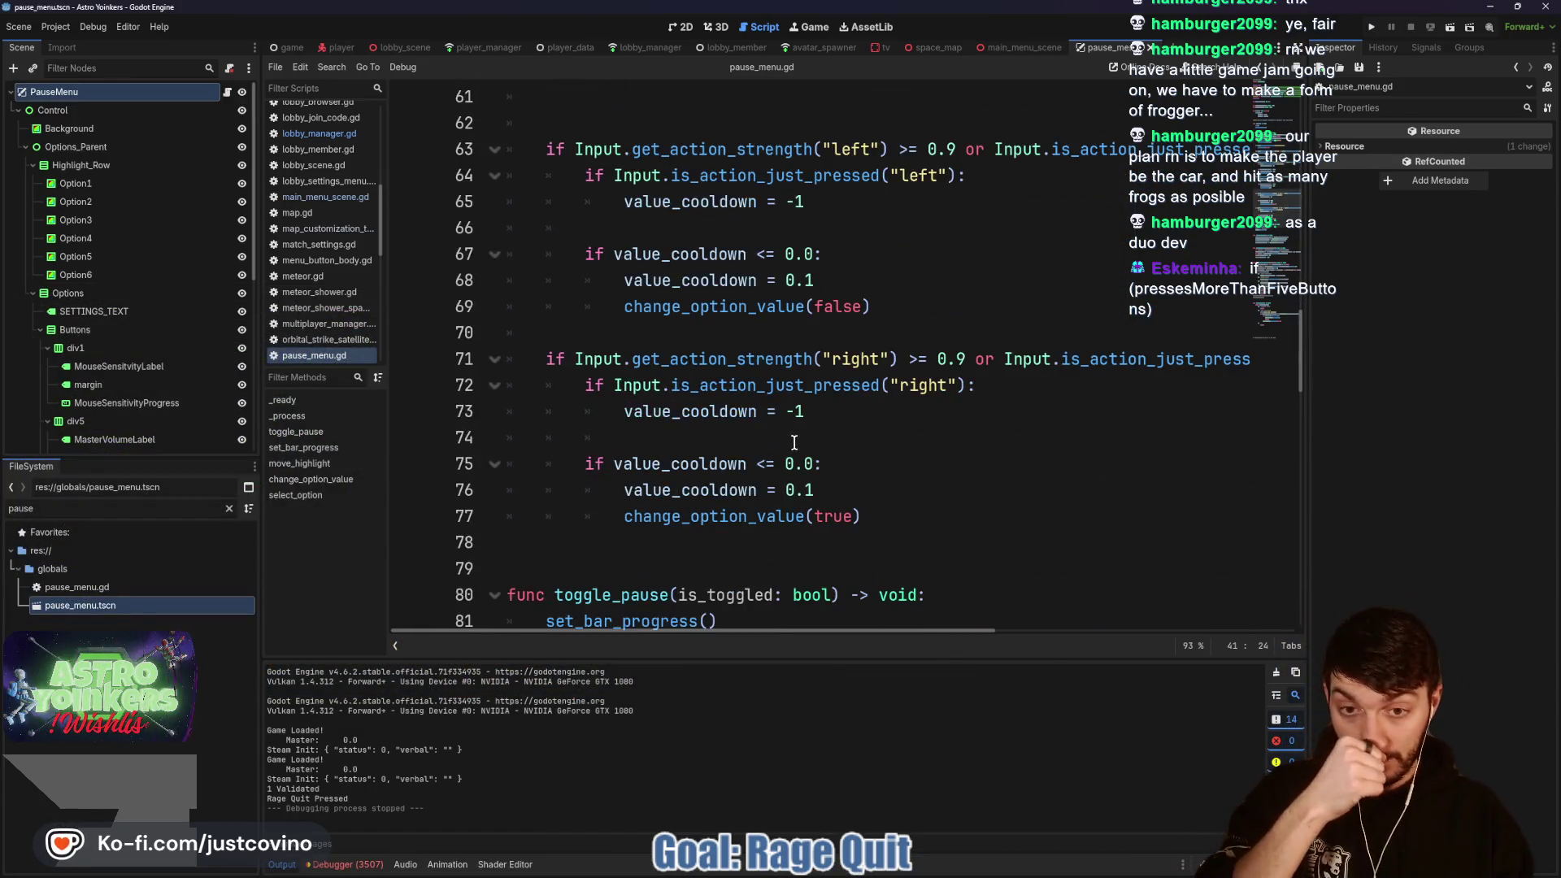
{"action": "scroll", "coordinate": [788, 456], "scroll_direction": "down", "scroll_amount": 3}
{"action": "scroll", "coordinate": [775, 449], "scroll_direction": "down", "scroll_amount": 3}
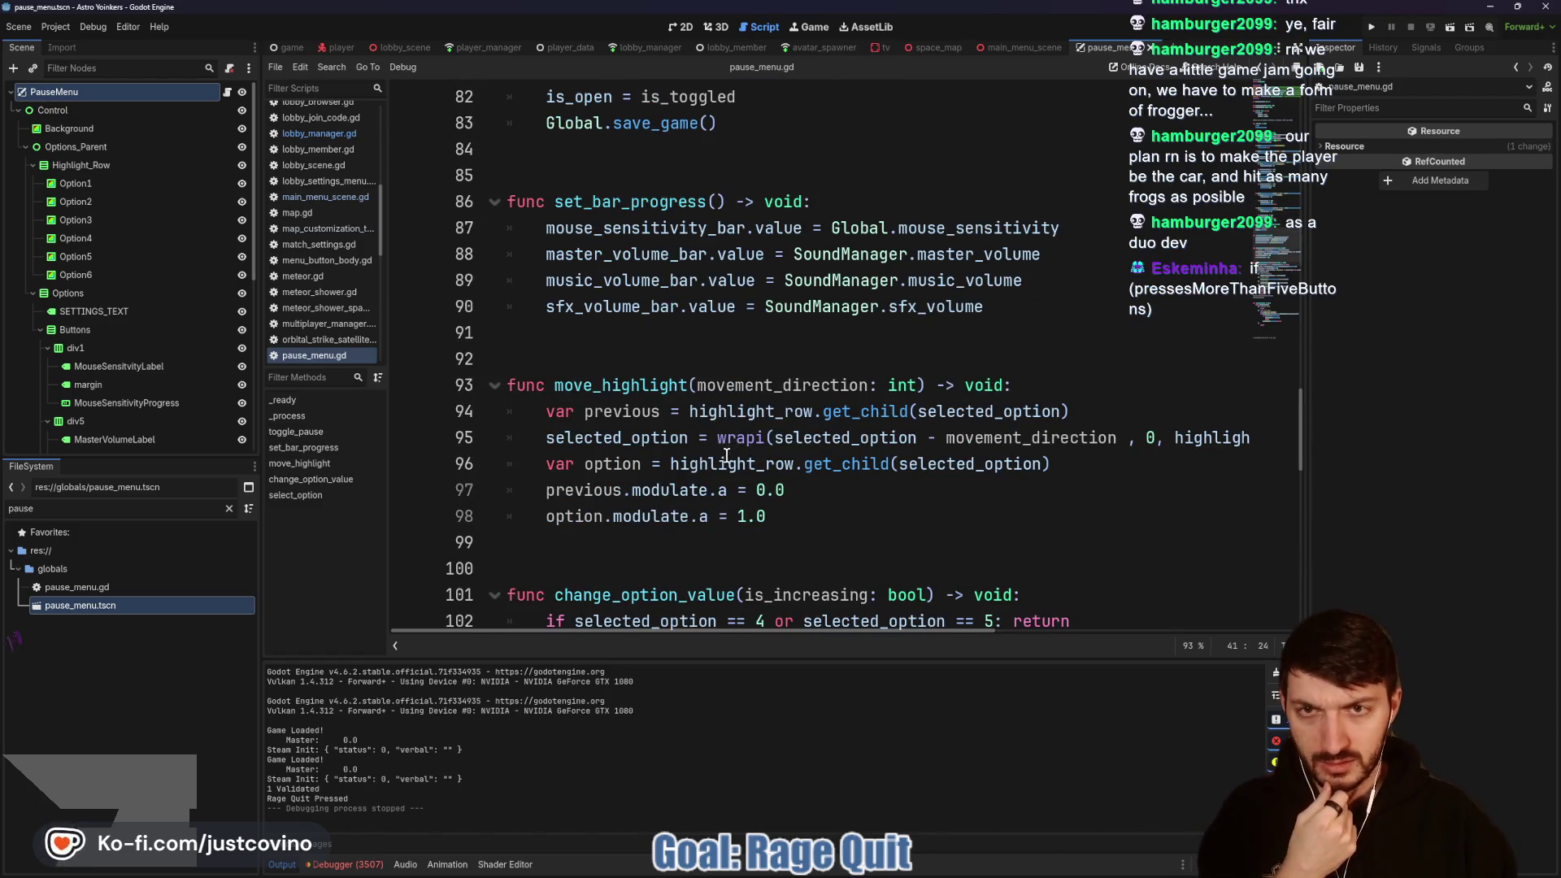
{"action": "scroll", "coordinate": [732, 452], "scroll_direction": "up", "scroll_amount": 5}
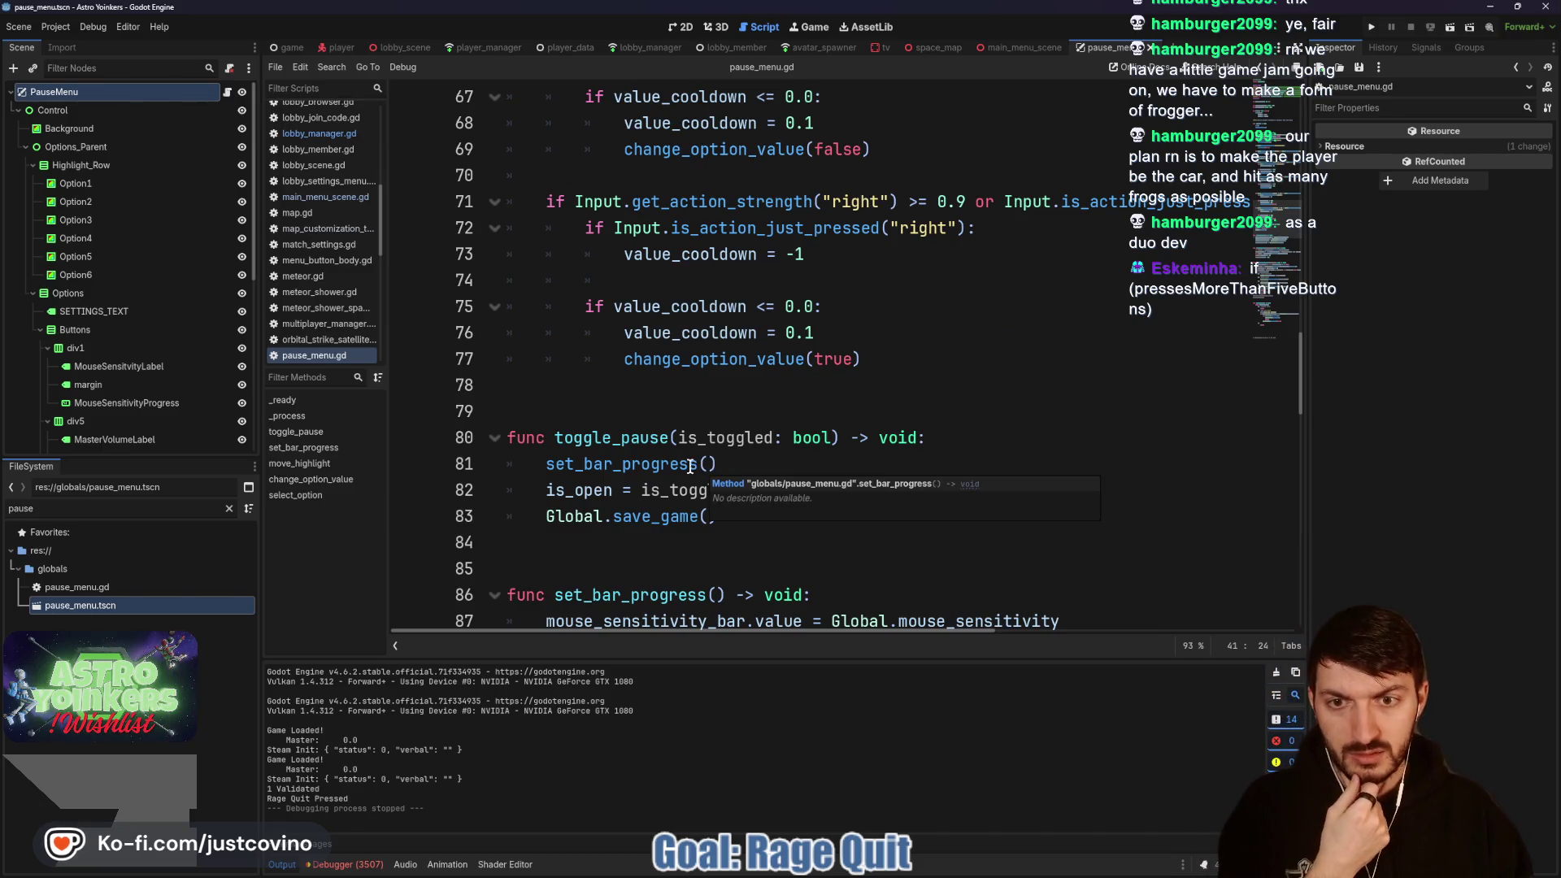
{"action": "scroll", "coordinate": [688, 437], "scroll_direction": "down", "scroll_amount": 2}
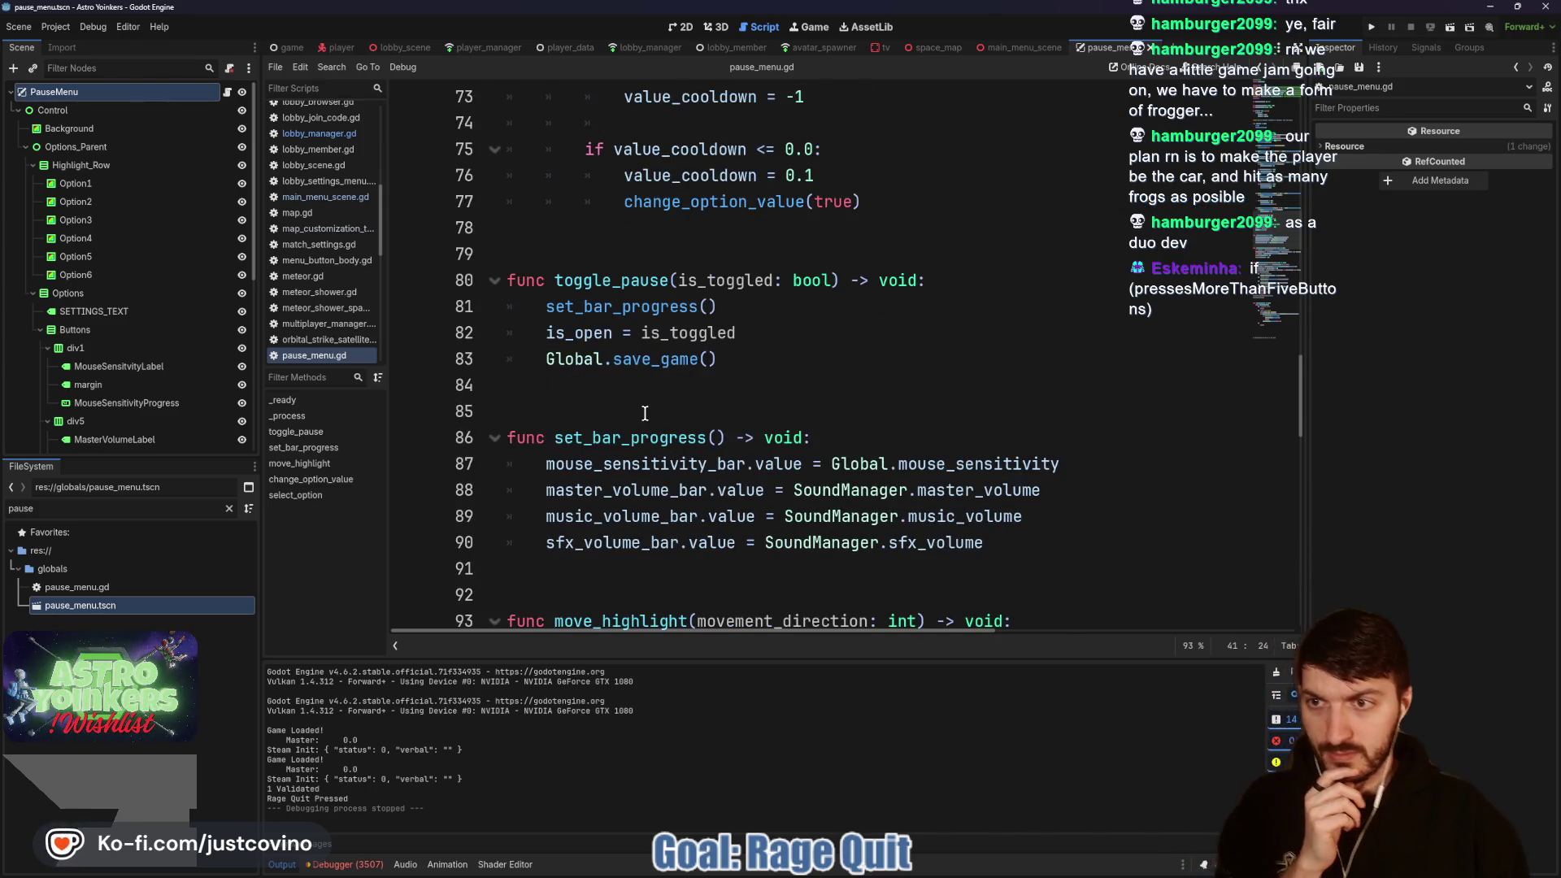
{"action": "scroll", "coordinate": [632, 404], "scroll_direction": "down", "scroll_amount": 5}
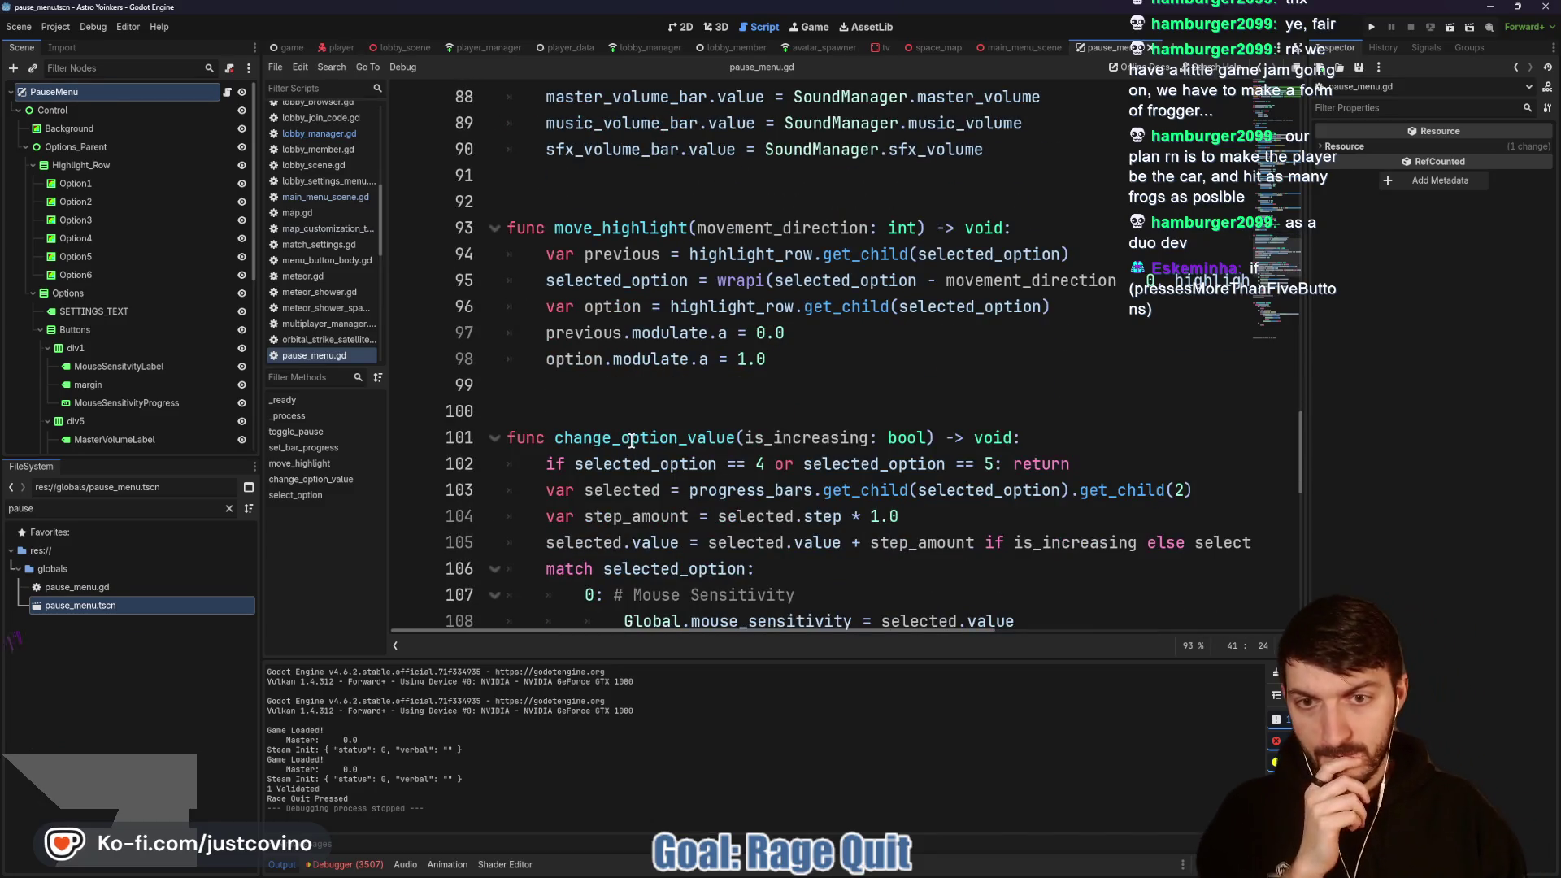
{"action": "scroll", "coordinate": [631, 455], "scroll_direction": "down", "scroll_amount": 6}
{"action": "scroll", "coordinate": [631, 455], "scroll_direction": "down", "scroll_amount": 4}
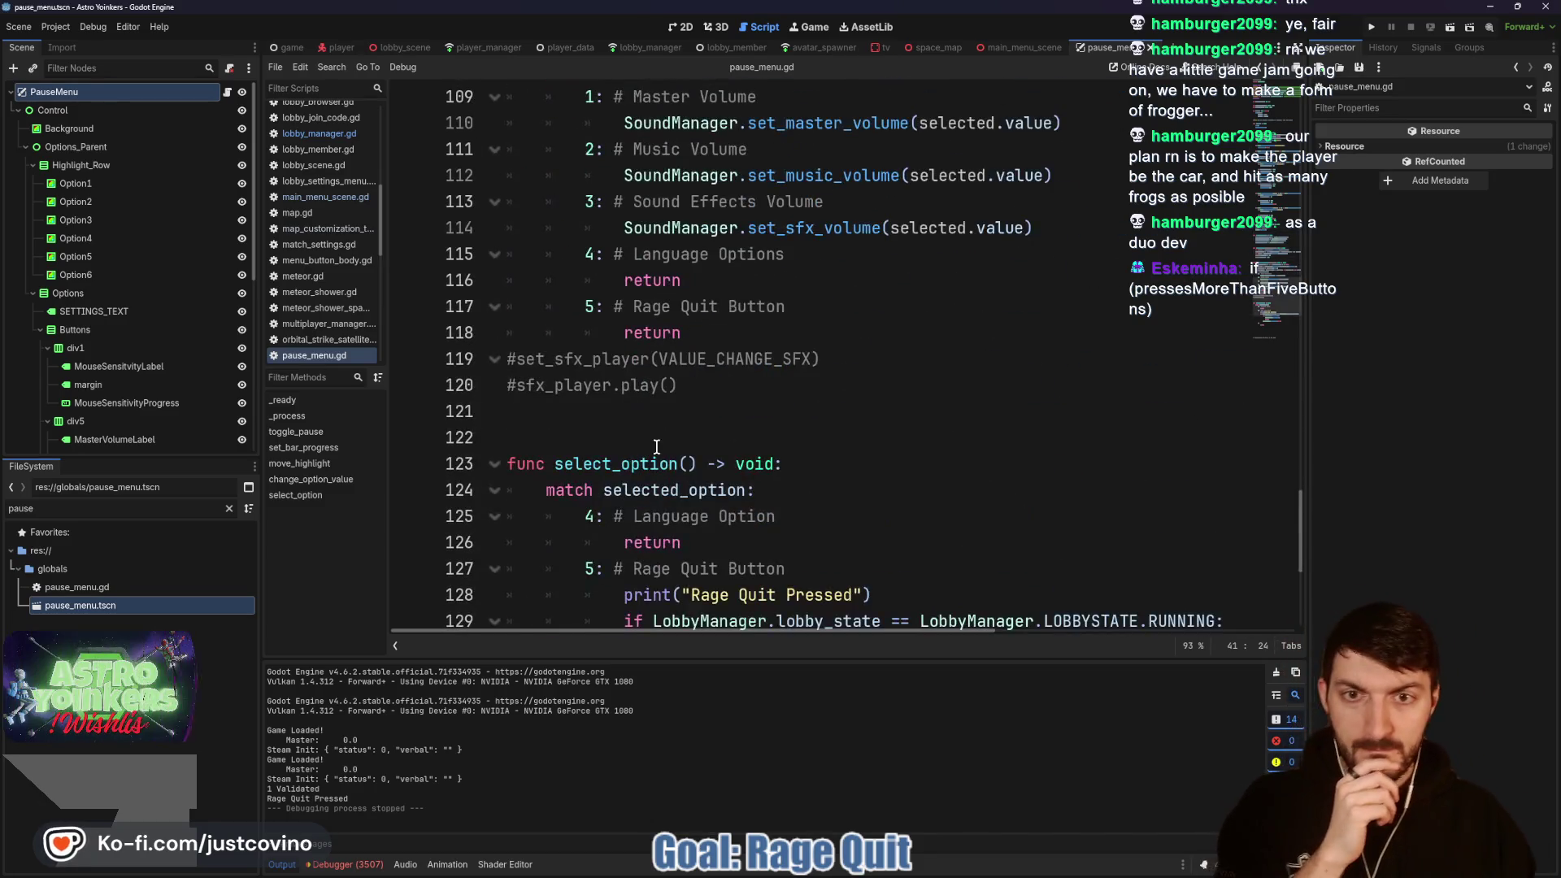
{"action": "left_click", "coordinate": [985, 486]}
{"action": "key", "text": "Return"}
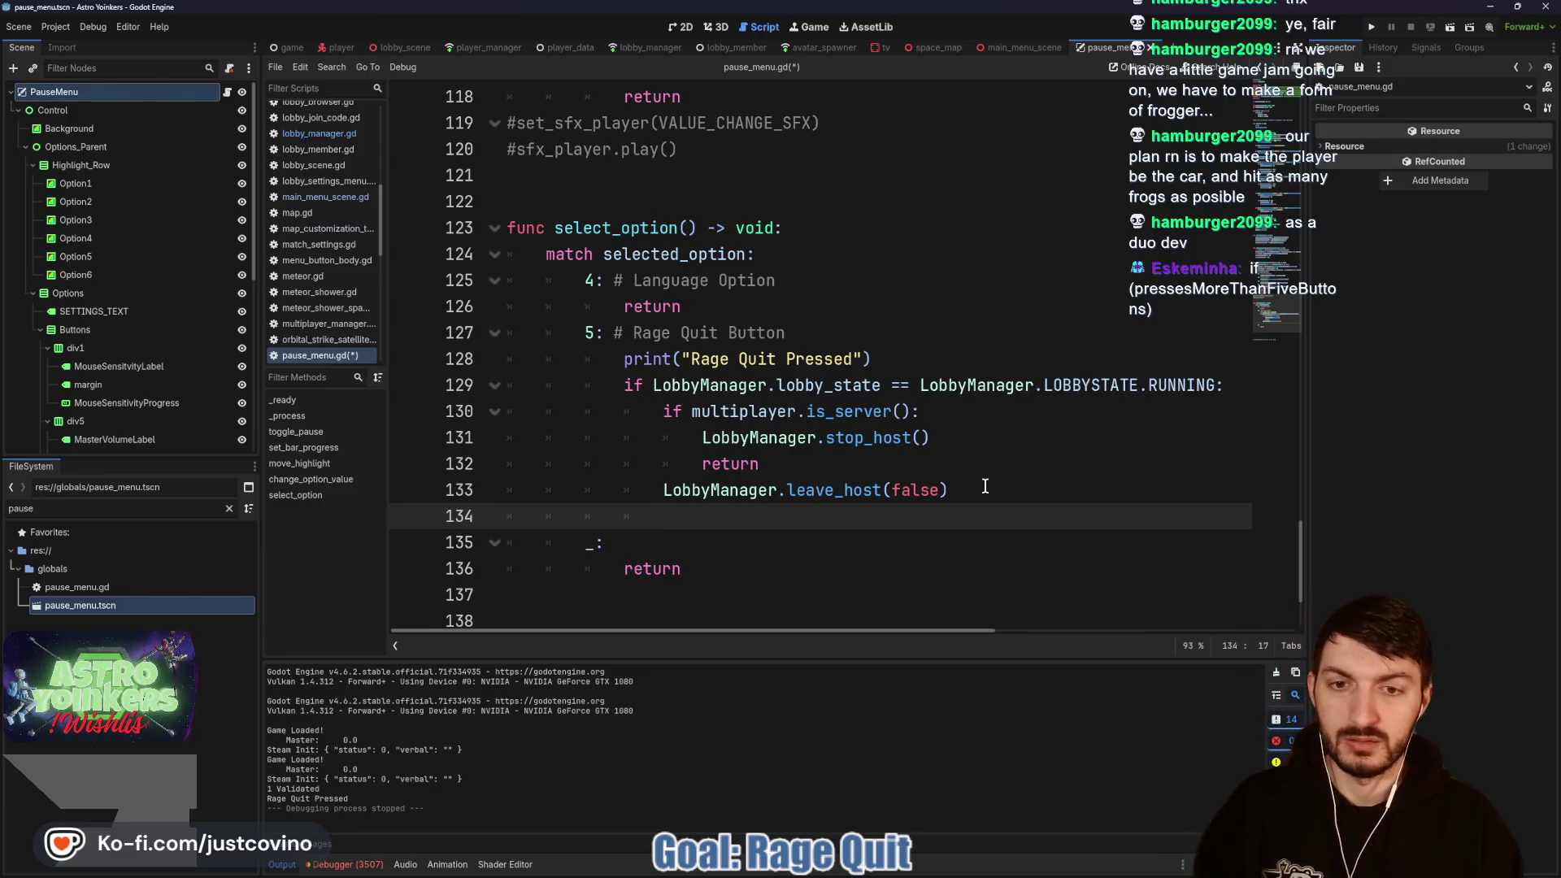
Step: Insert toggle_pause(false) via autocomplete, save pause_menu.gd, and run the project
{"action": "type", "text": "tog"}
{"action": "key", "text": "Return"}
{"action": "type", "text": "false"}
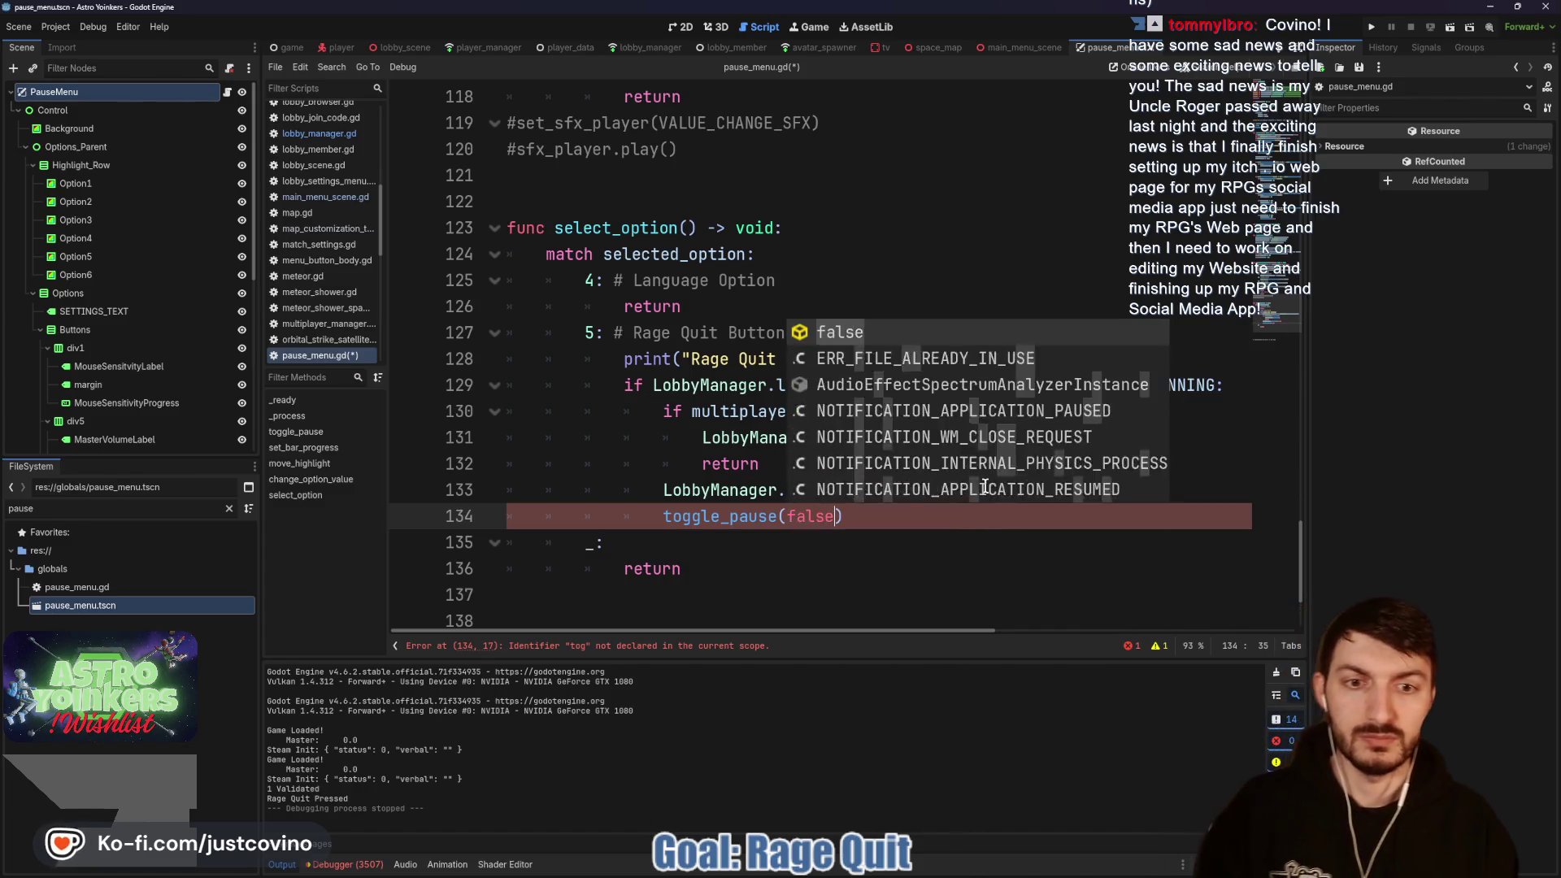
{"action": "key", "text": "ctrl+s"}
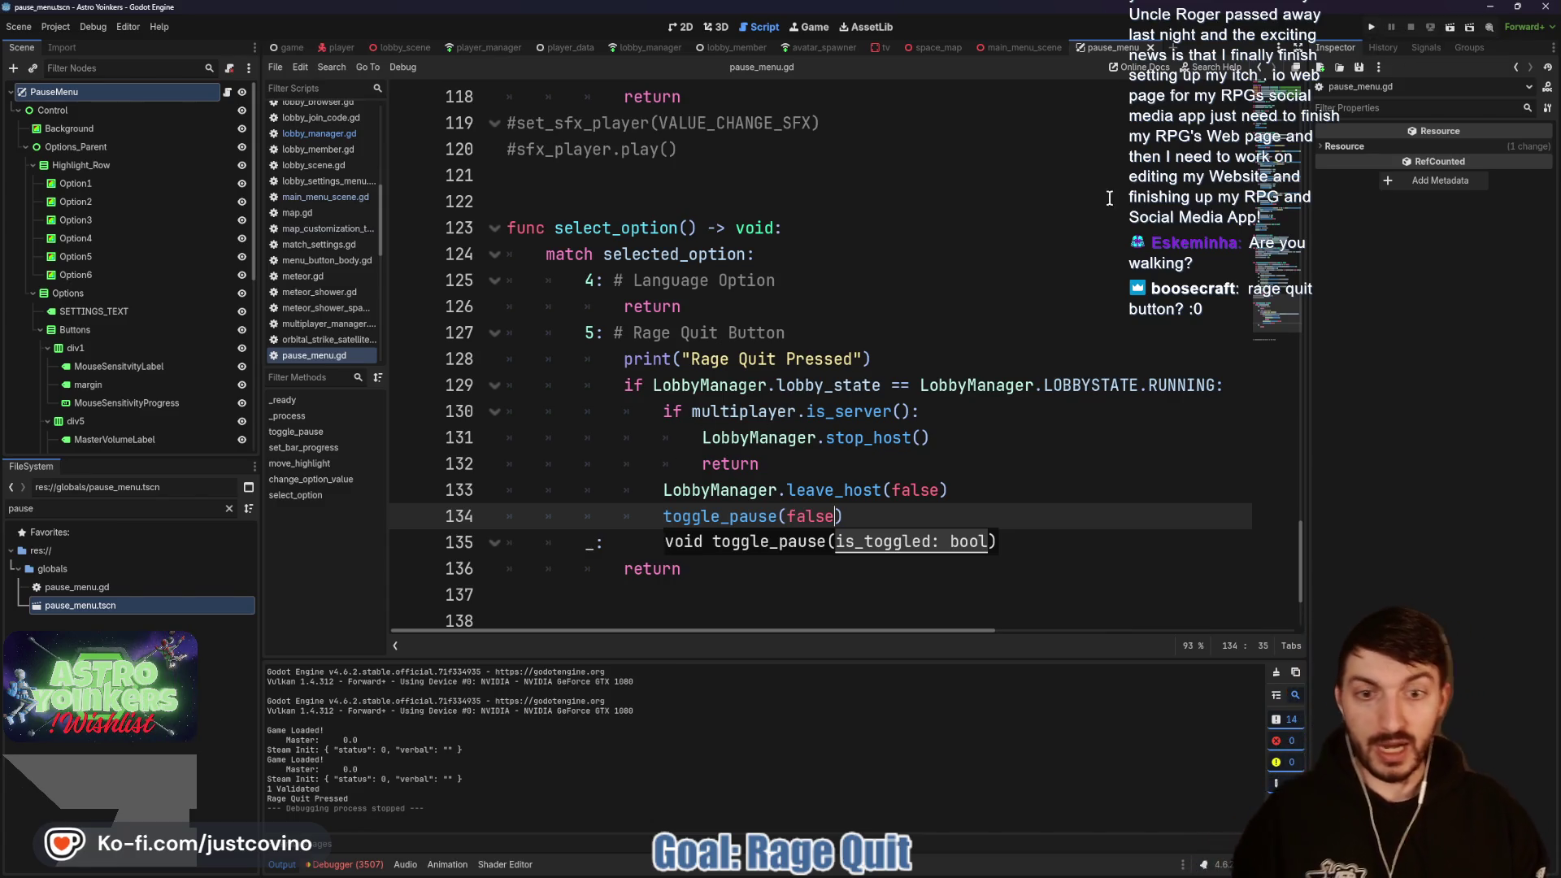
{"action": "left_click", "coordinate": [1372, 27]}
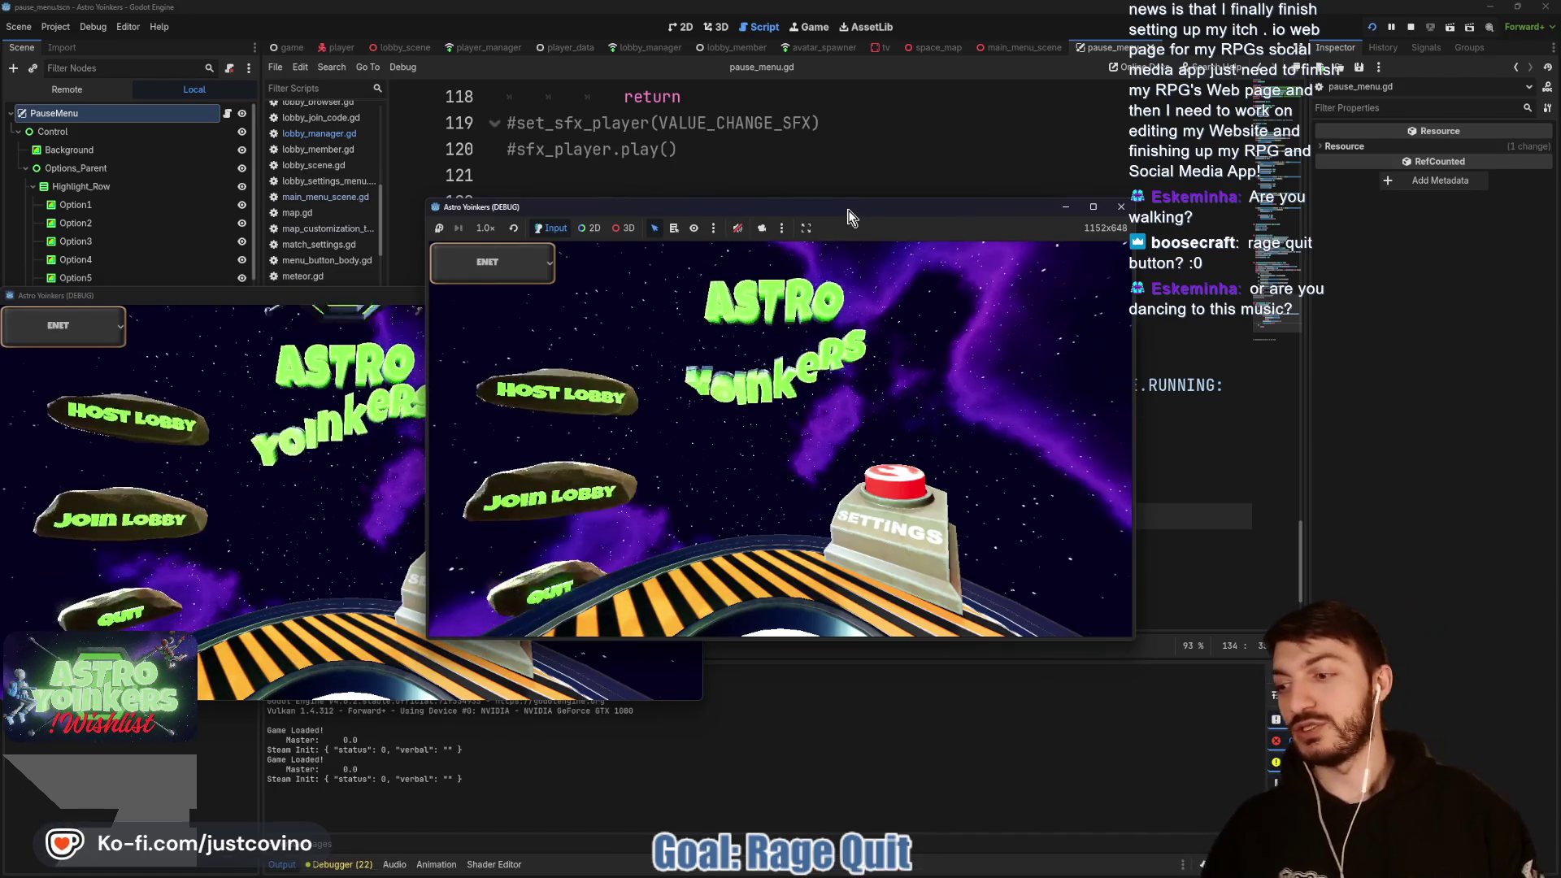
Step: Host a lobby, select Rage Quit from the Esc pause menu, then stop the game with F8
{"action": "left_click", "coordinate": [548, 384]}
{"action": "left_click", "coordinate": [778, 369]}
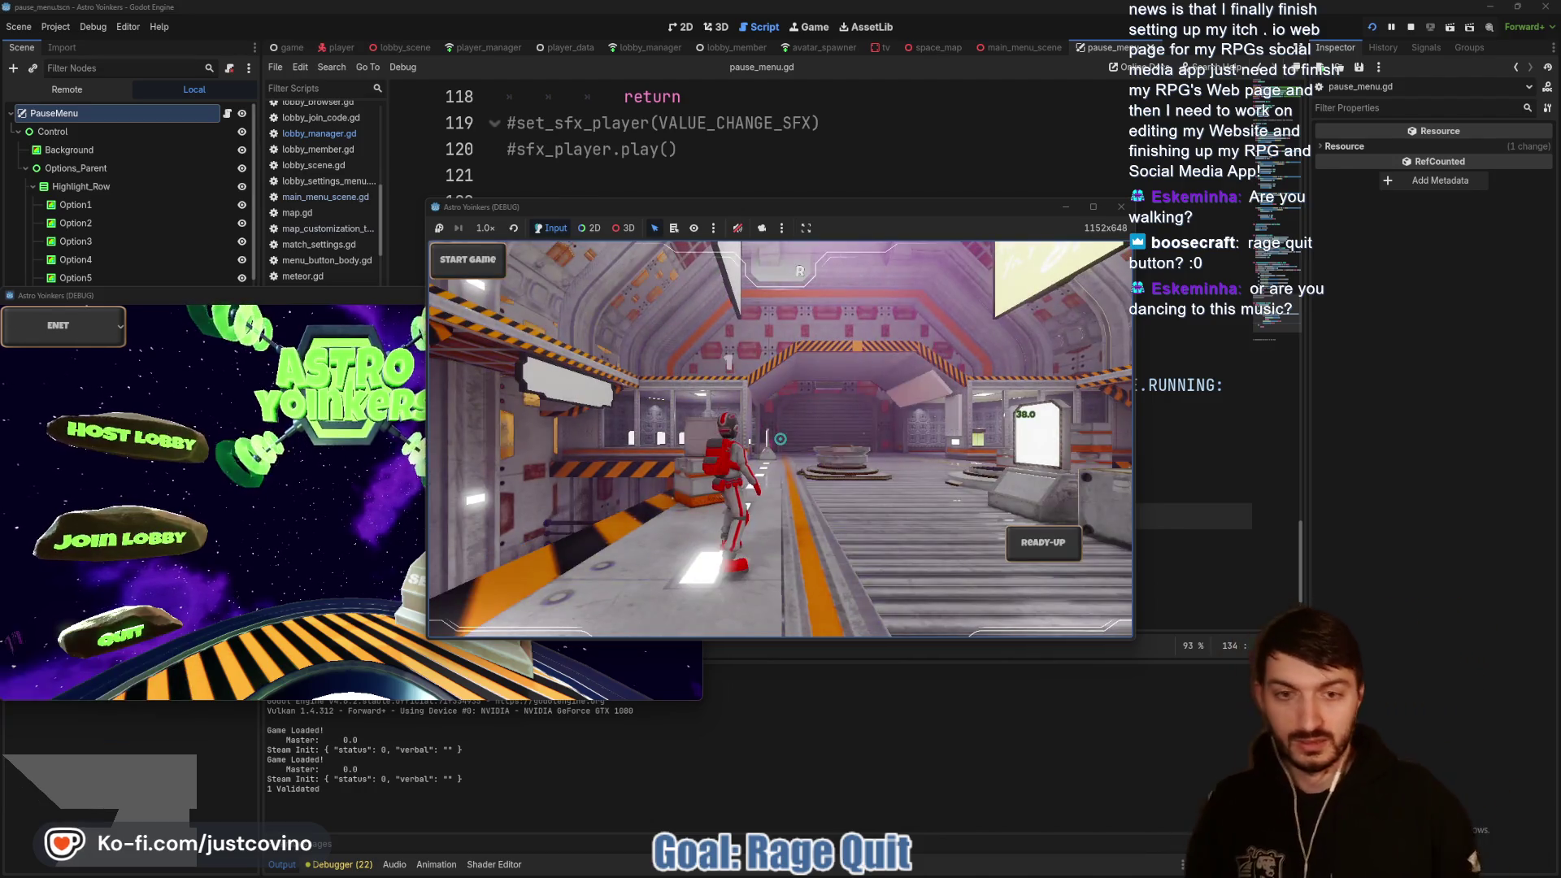
{"action": "key", "text": "Escape"}
{"action": "key", "text": "Down"}
{"action": "key", "text": "Down"}
{"action": "key", "text": "Down"}
{"action": "key", "text": "Return"}
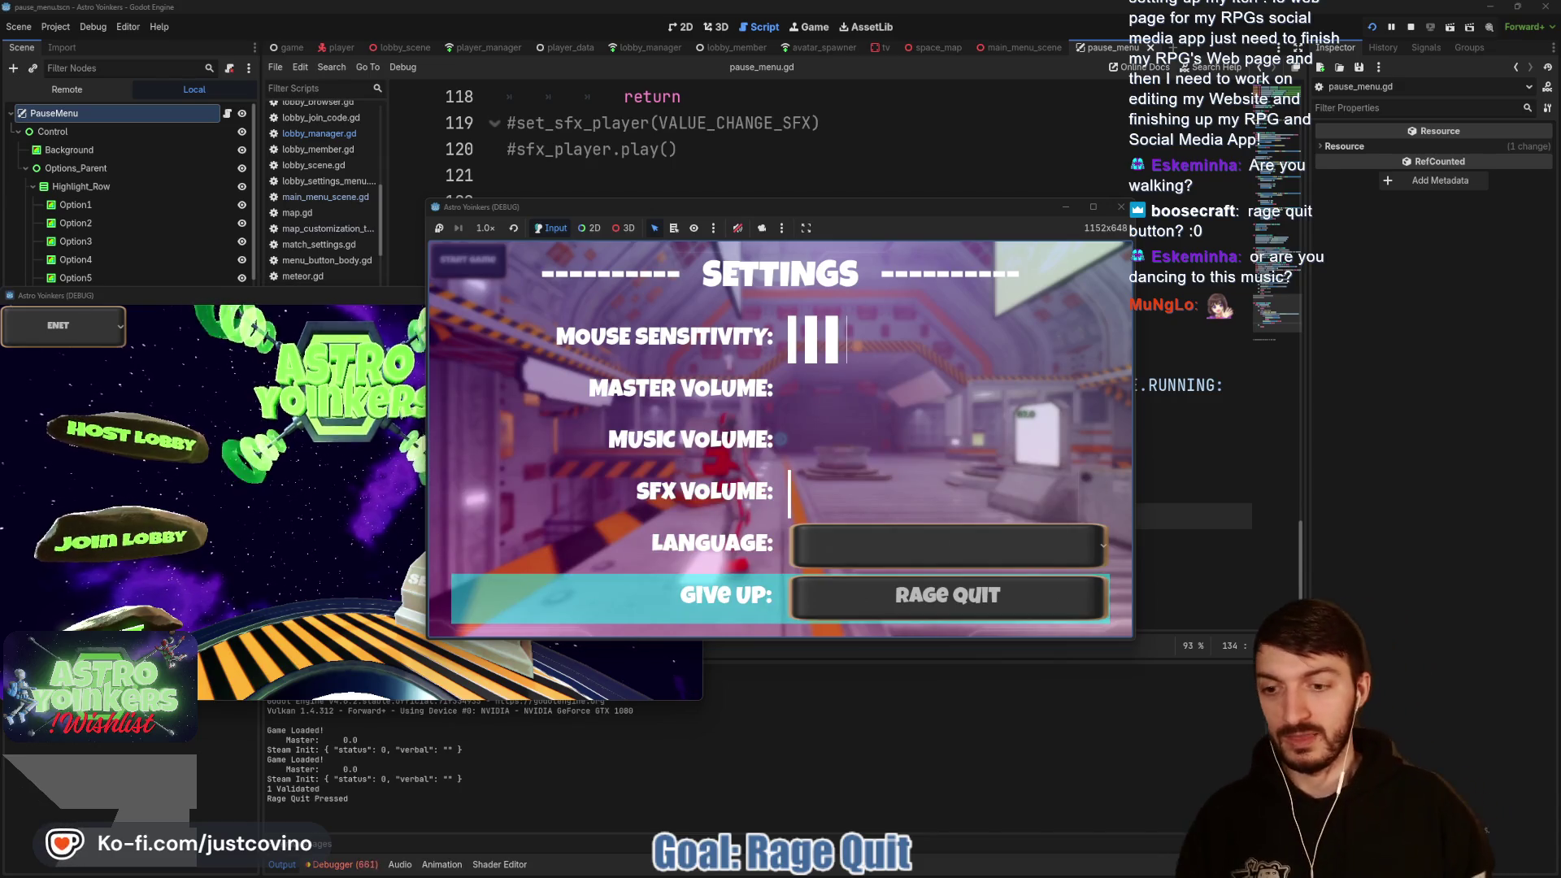
{"action": "key", "text": "F8"}
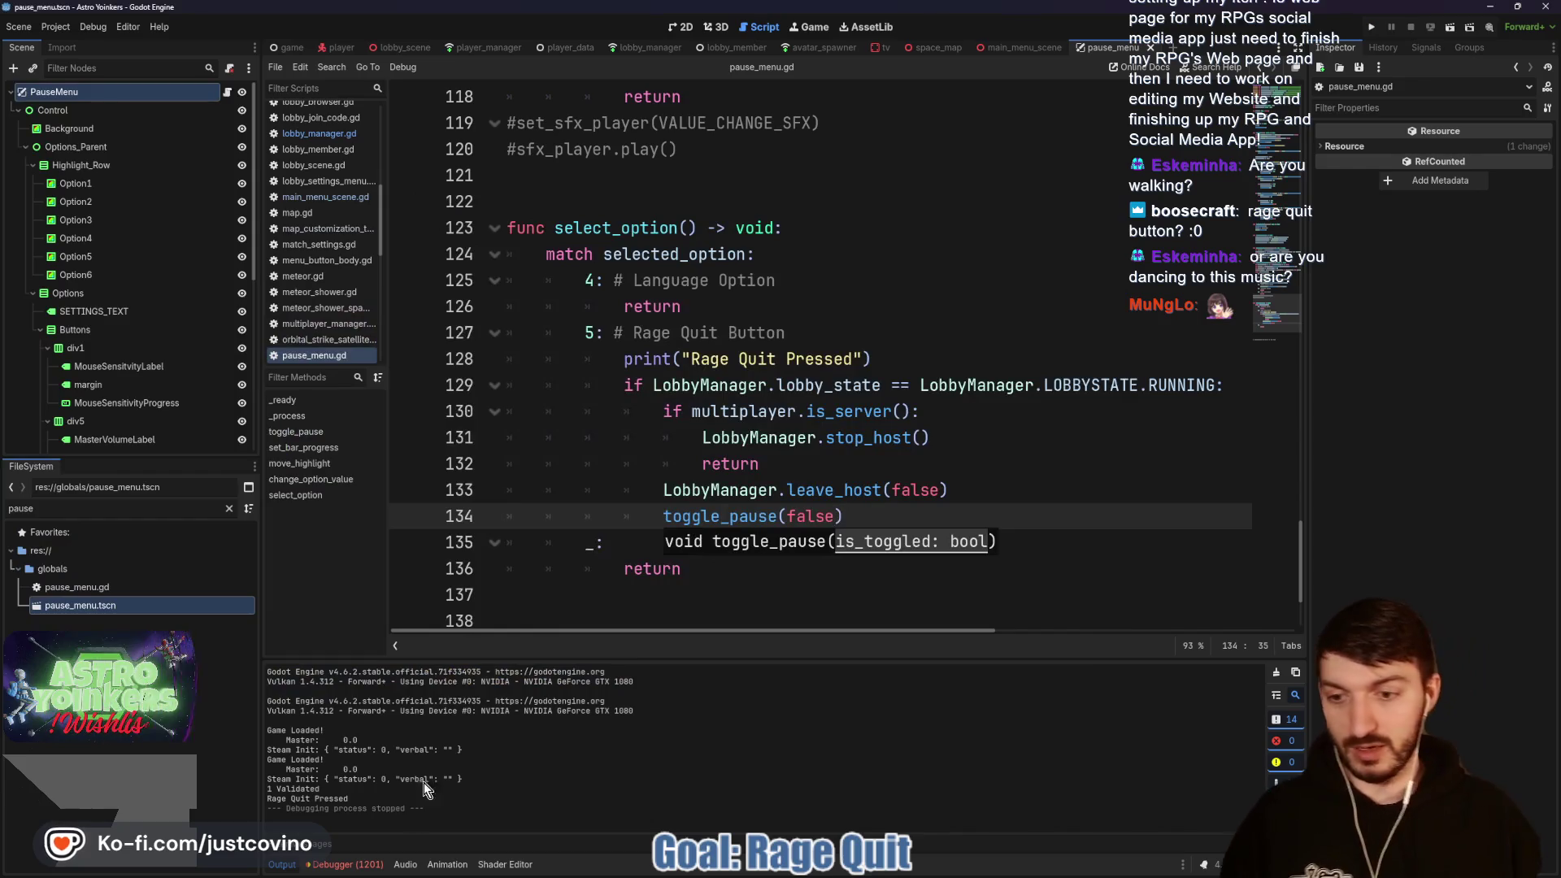
Step: Enlarge the Debugger's Errors tab, scroll through the 'No multiplayer peer is assigned' errors, and clear them
{"action": "left_click", "coordinate": [345, 864]}
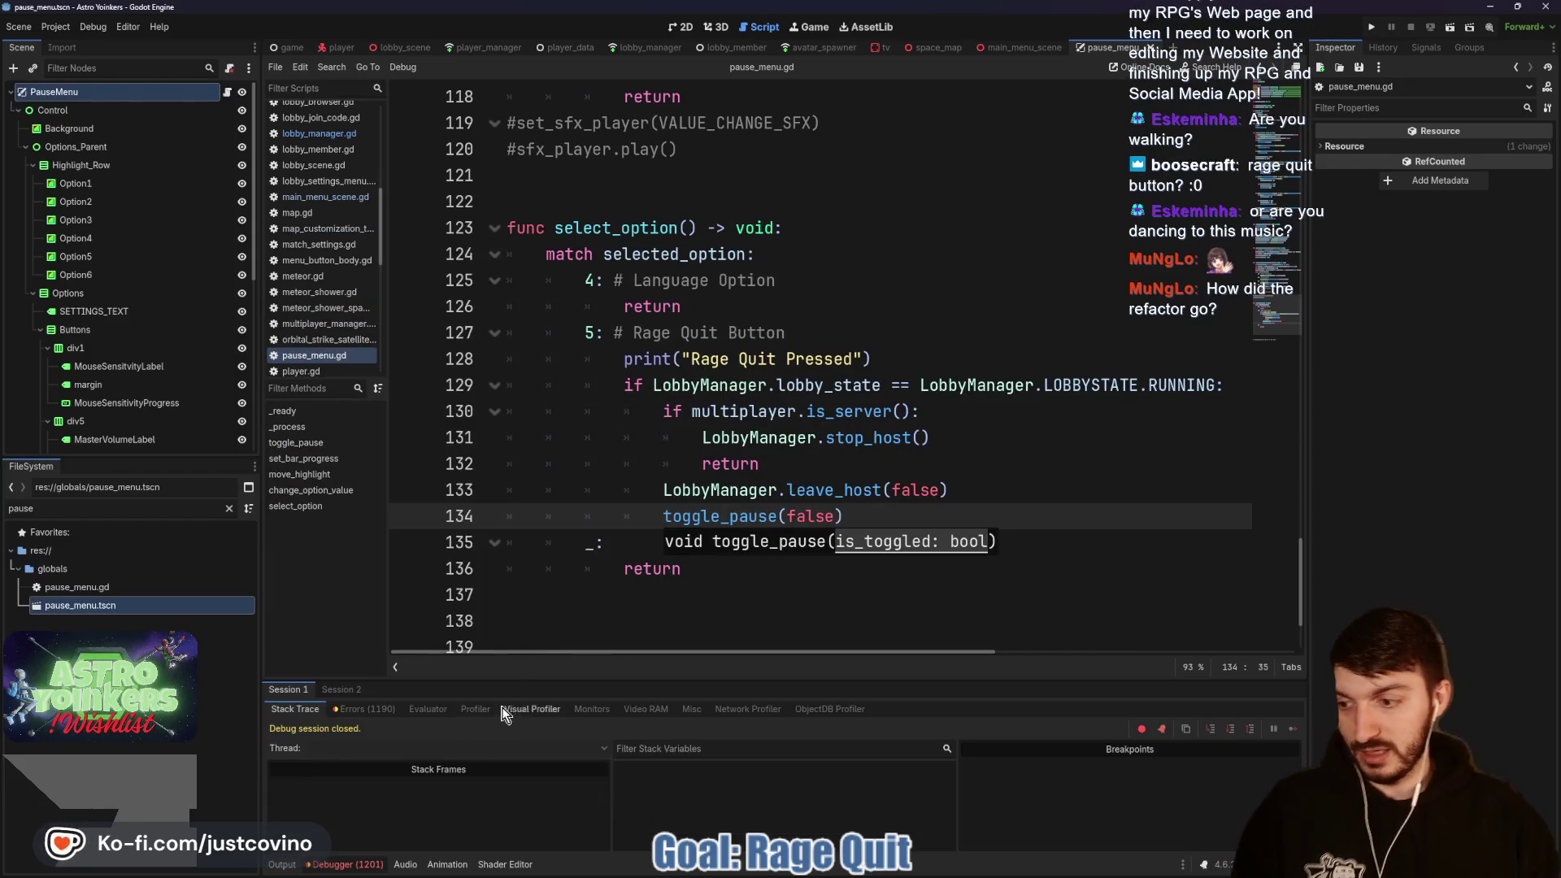
{"action": "mouse_move", "coordinate": [618, 678]}
{"action": "left_mouse_down"}
{"action": "mouse_move", "coordinate": [520, 382]}
{"action": "mouse_move", "coordinate": [411, 349]}
{"action": "left_mouse_up"}
{"action": "left_click", "coordinate": [366, 353]}
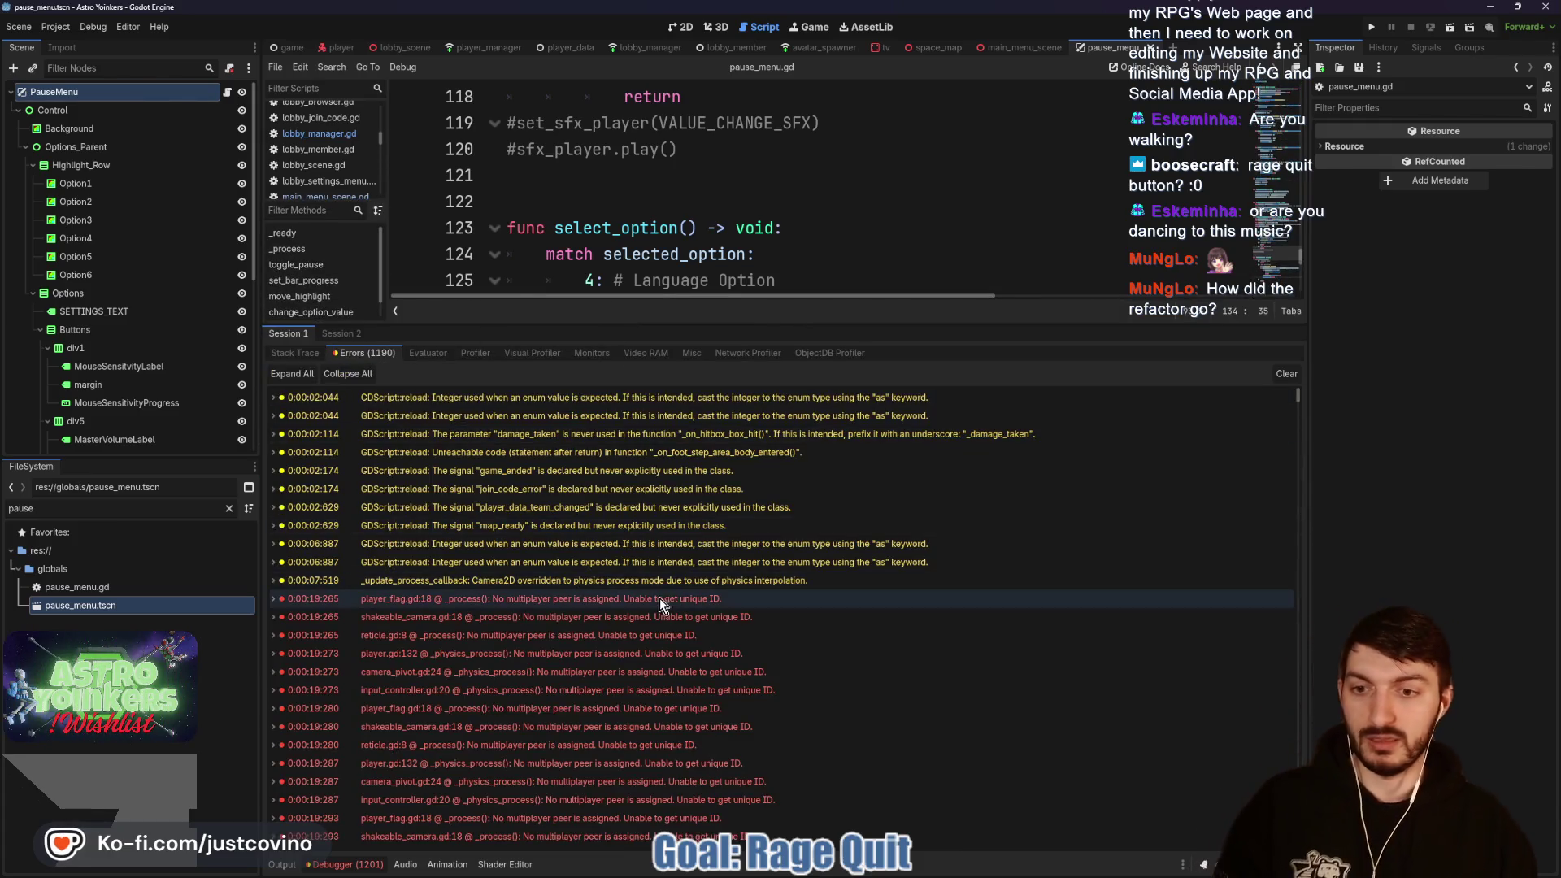
{"action": "mouse_move", "coordinate": [709, 598]}
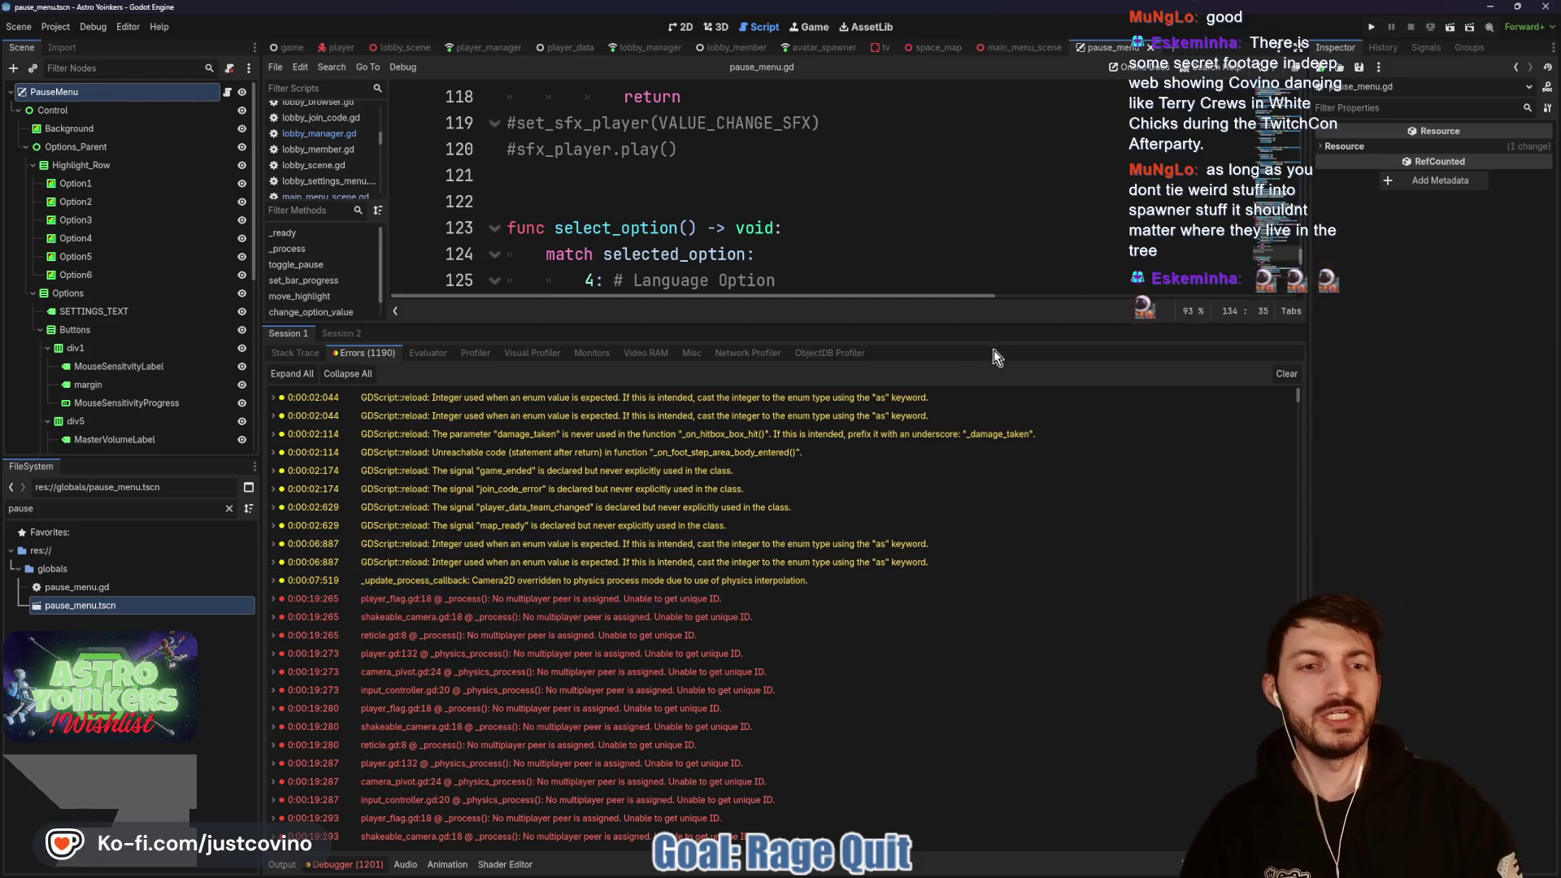
{"action": "scroll", "coordinate": [834, 585], "scroll_direction": "down", "scroll_amount": 3}
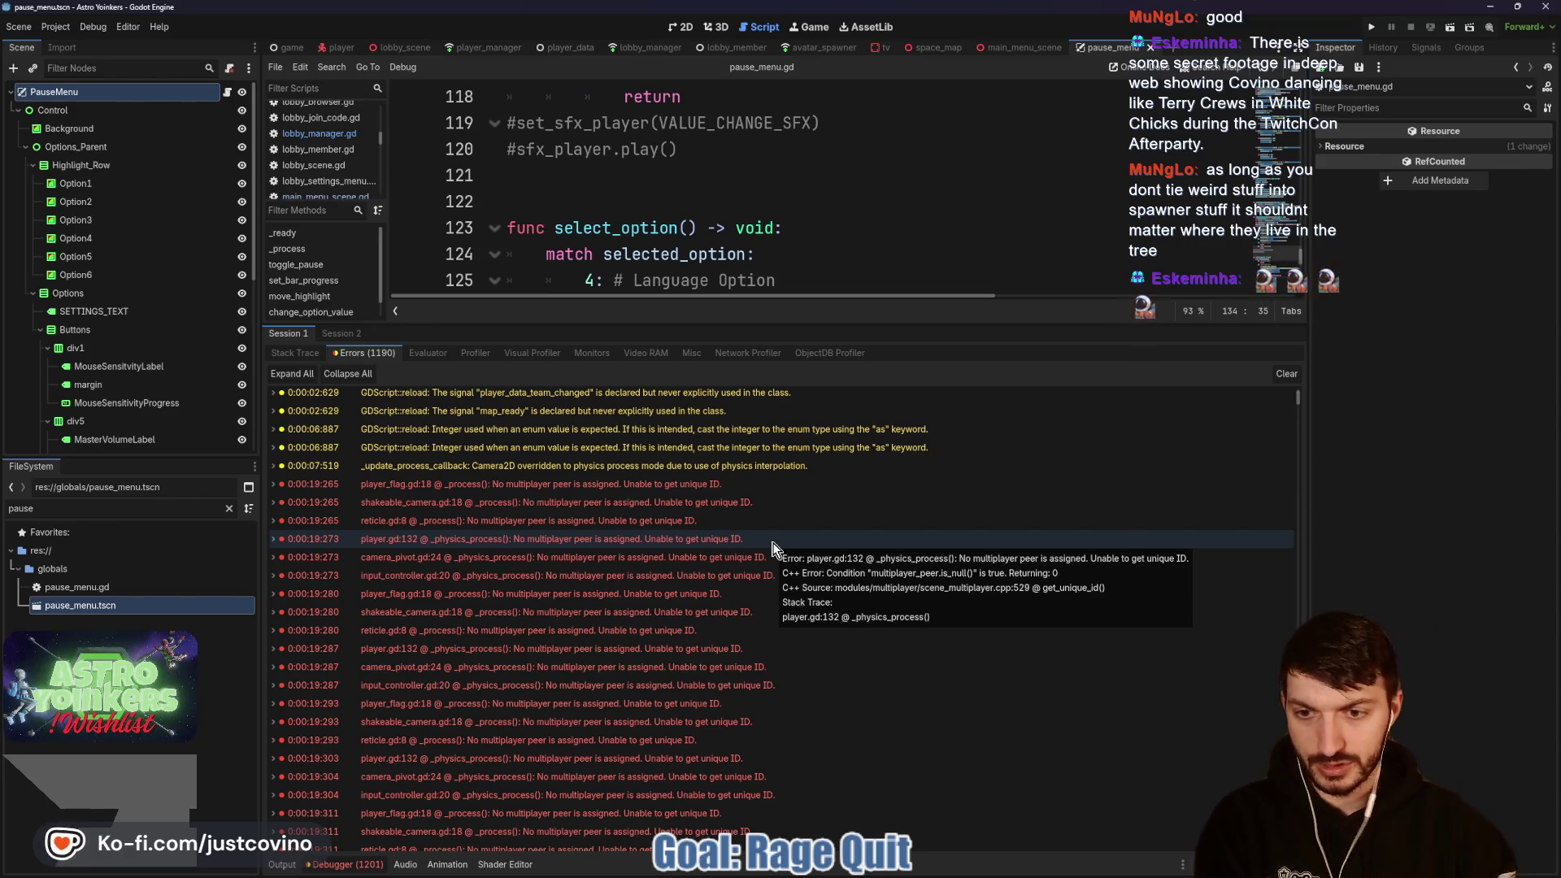
{"action": "scroll", "coordinate": [774, 543], "scroll_direction": "down", "scroll_amount": 5}
{"action": "scroll", "coordinate": [775, 538], "scroll_direction": "down", "scroll_amount": 5}
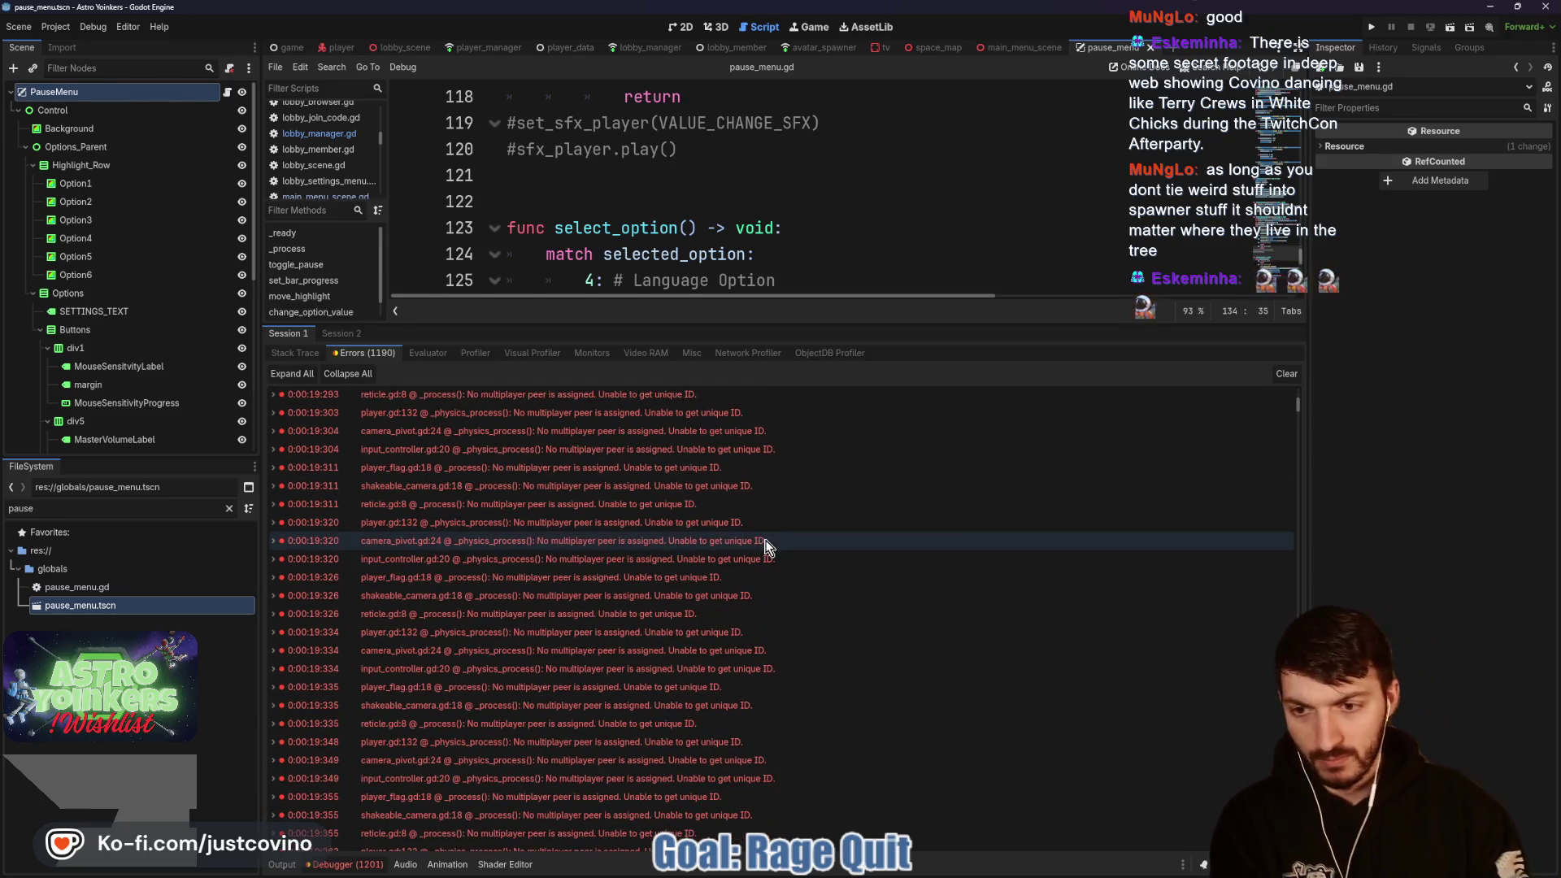
{"action": "scroll", "coordinate": [707, 577], "scroll_direction": "down", "scroll_amount": 6}
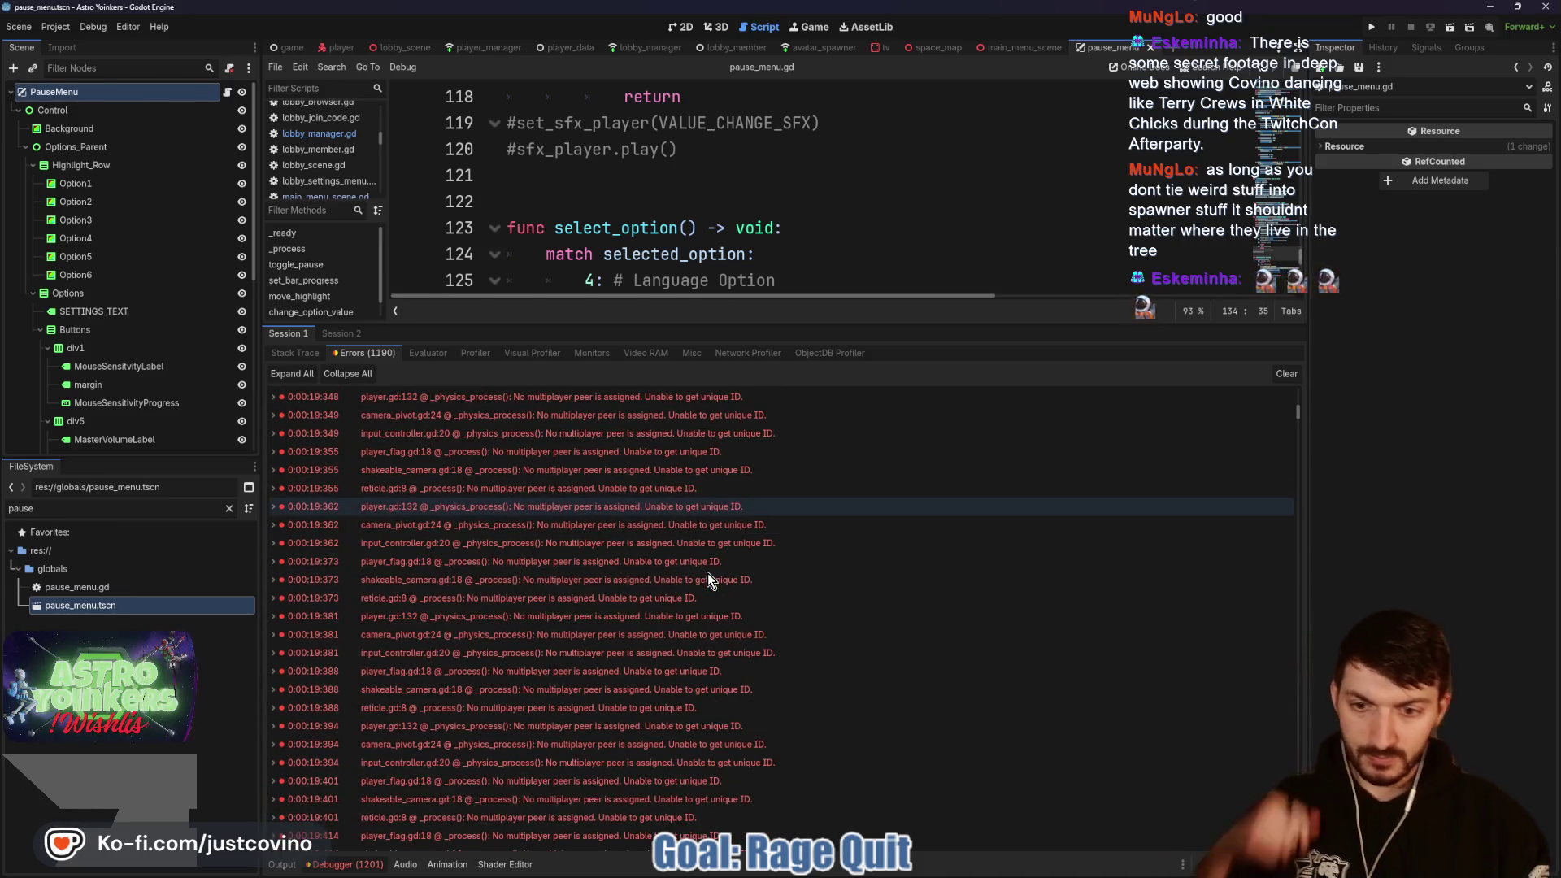
{"action": "scroll", "coordinate": [704, 574], "scroll_direction": "down", "scroll_amount": 6}
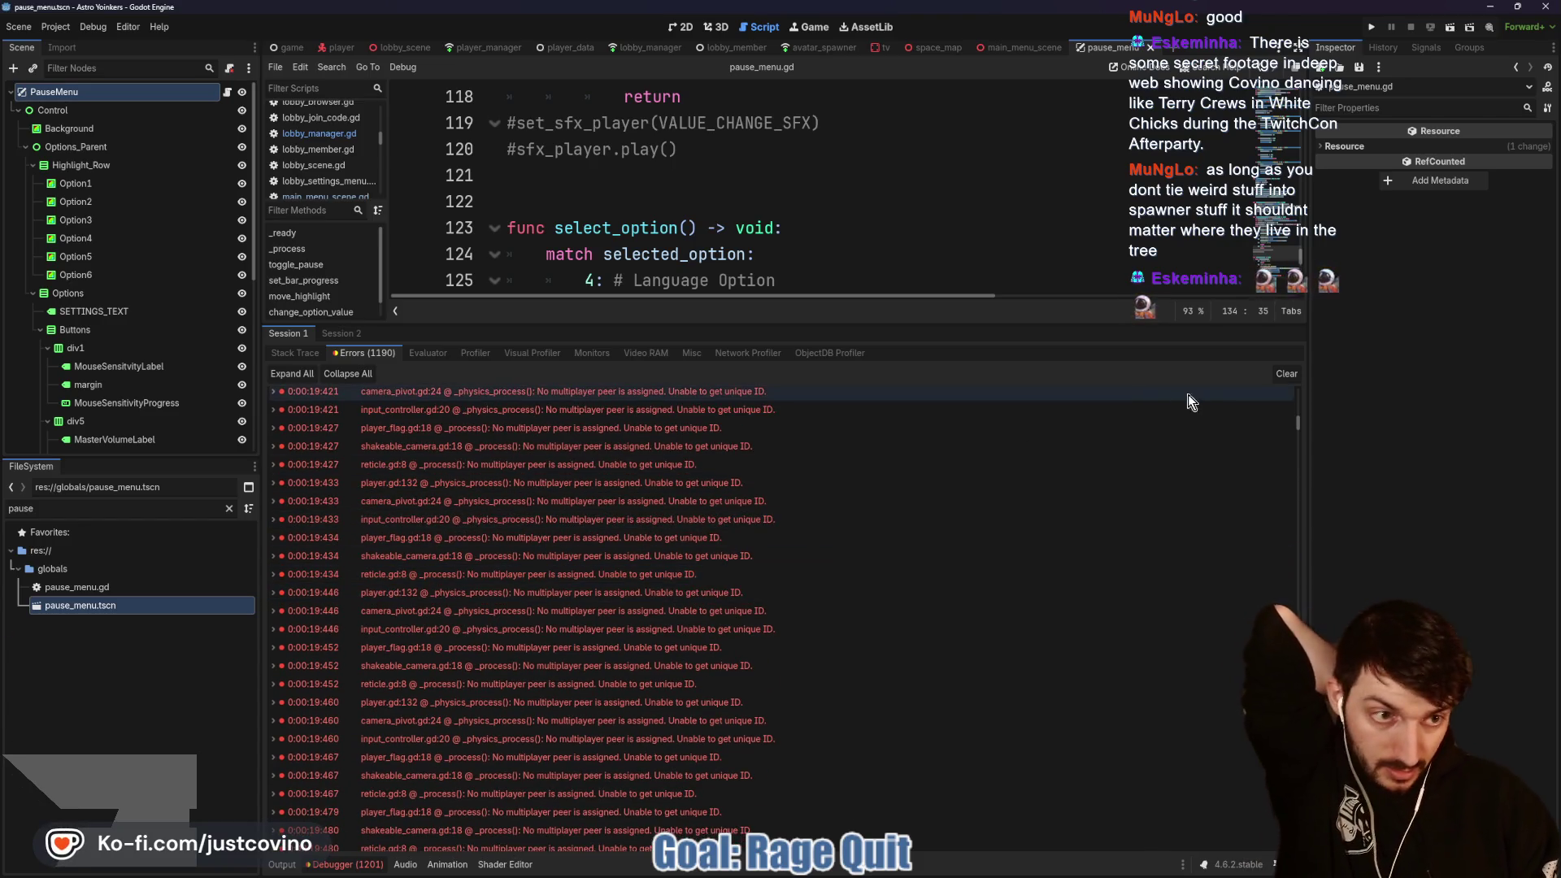
{"action": "left_click", "coordinate": [1286, 373]}
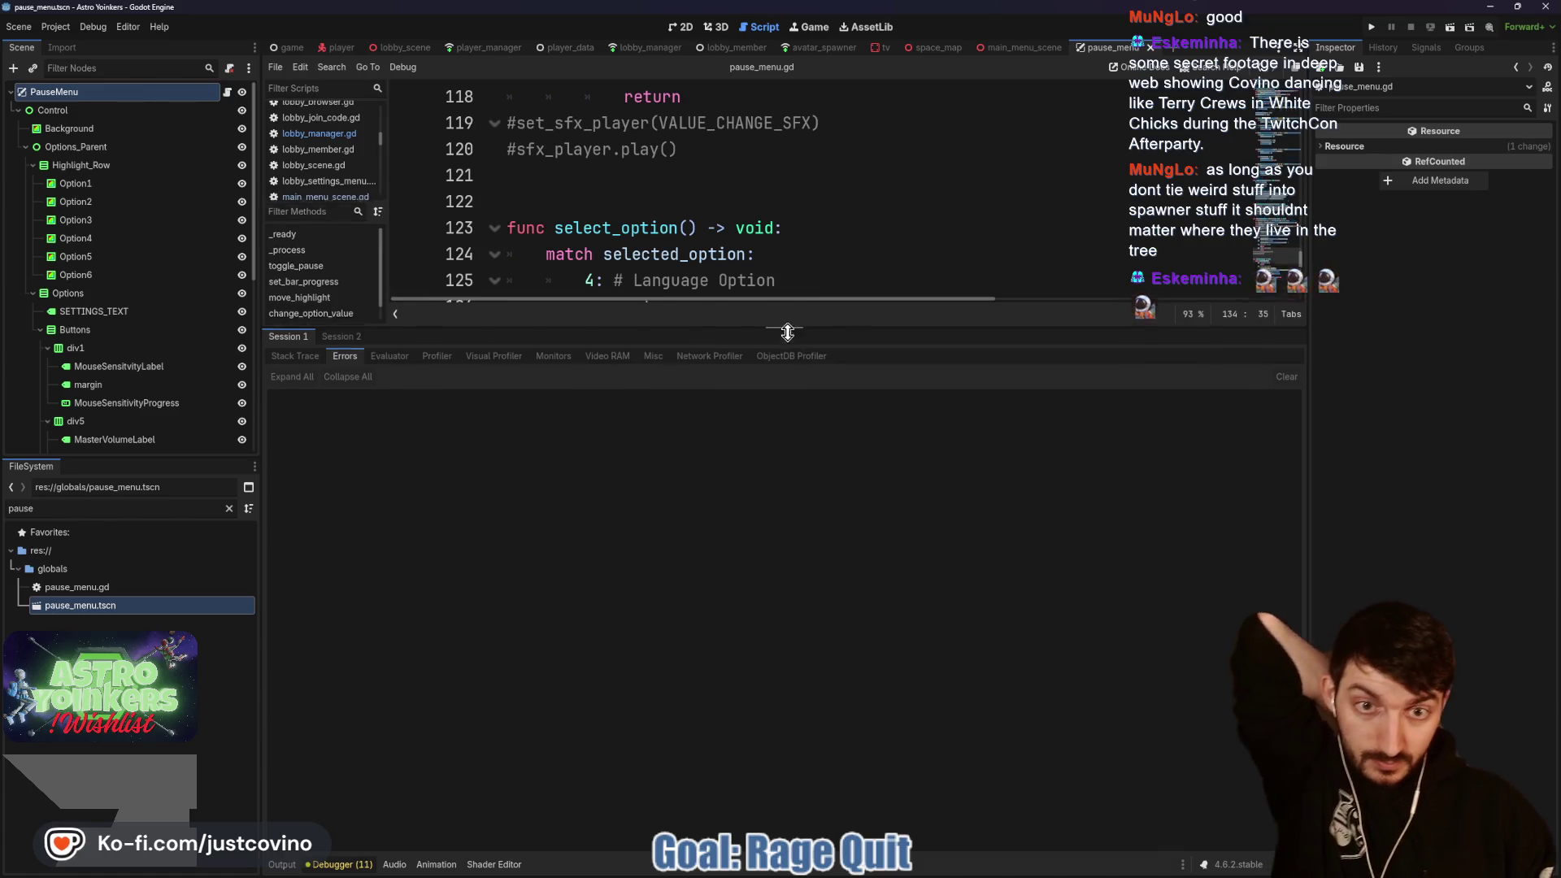
Step: Shrink the debugger panel back, select leave_host on line 133, and inspect it in lobby_manager.gd
{"action": "left_click_drag", "start_coordinate": [787, 327], "coordinate": [787, 683]}
{"action": "left_click", "coordinate": [872, 483]}
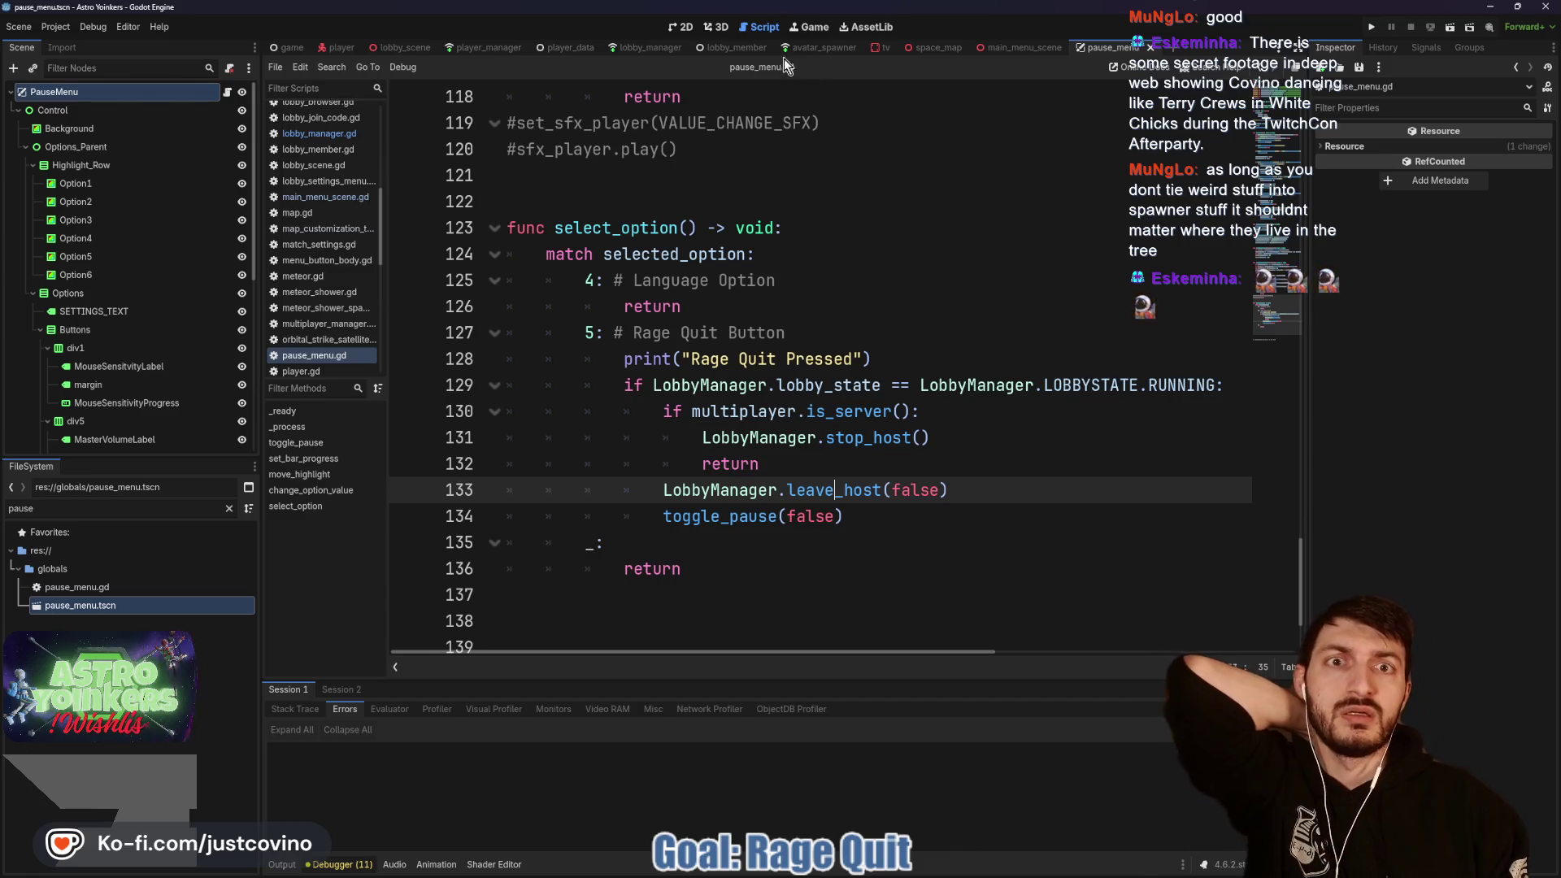
{"action": "left_click", "coordinate": [634, 49]}
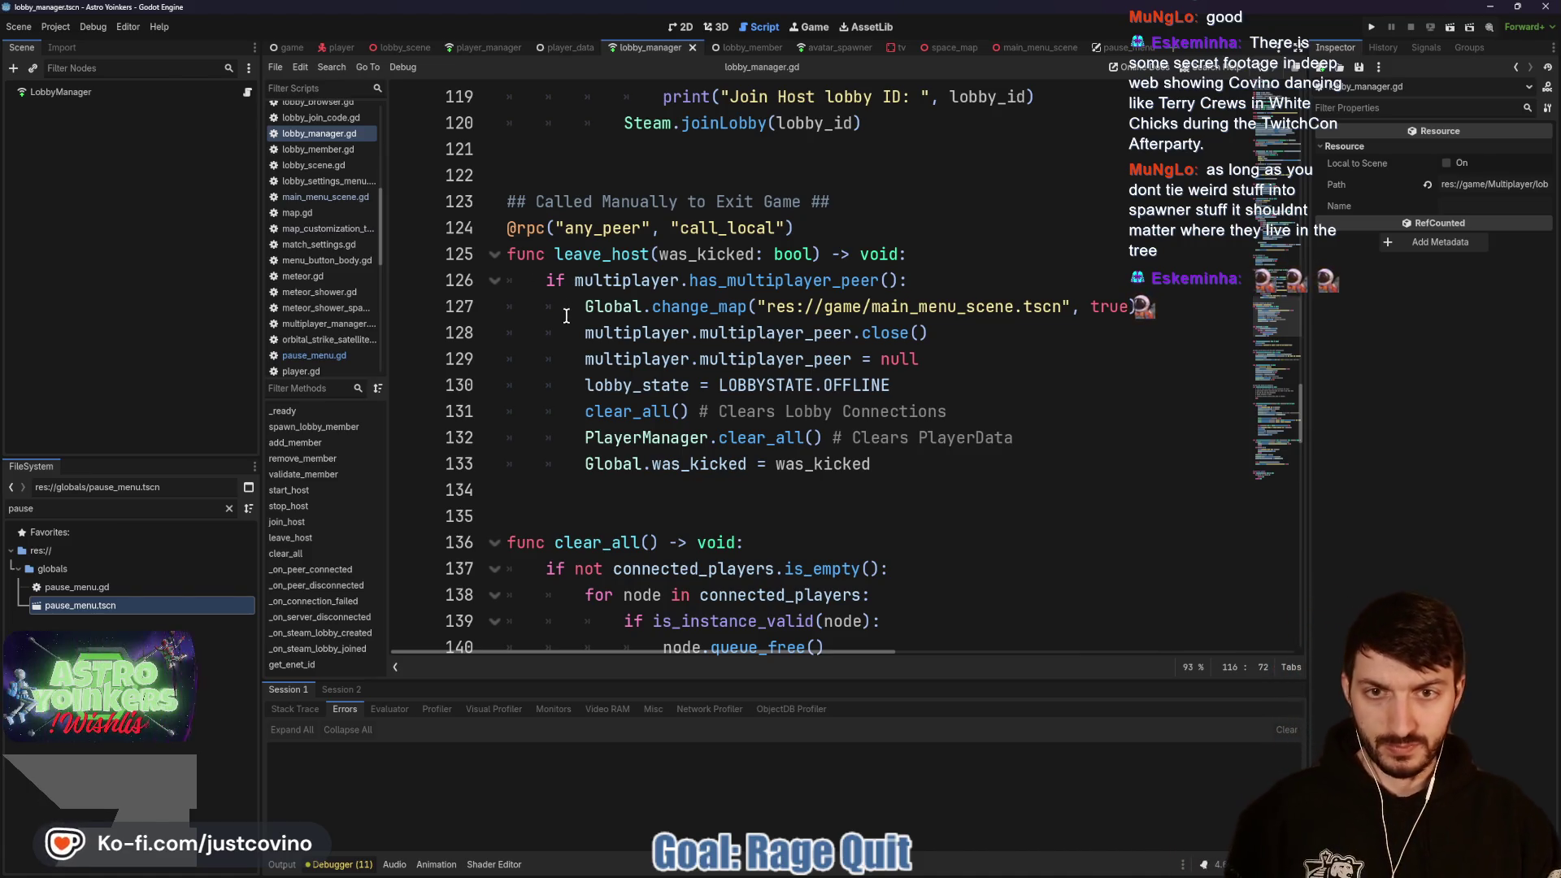
{"action": "mouse_move", "coordinate": [565, 329]}
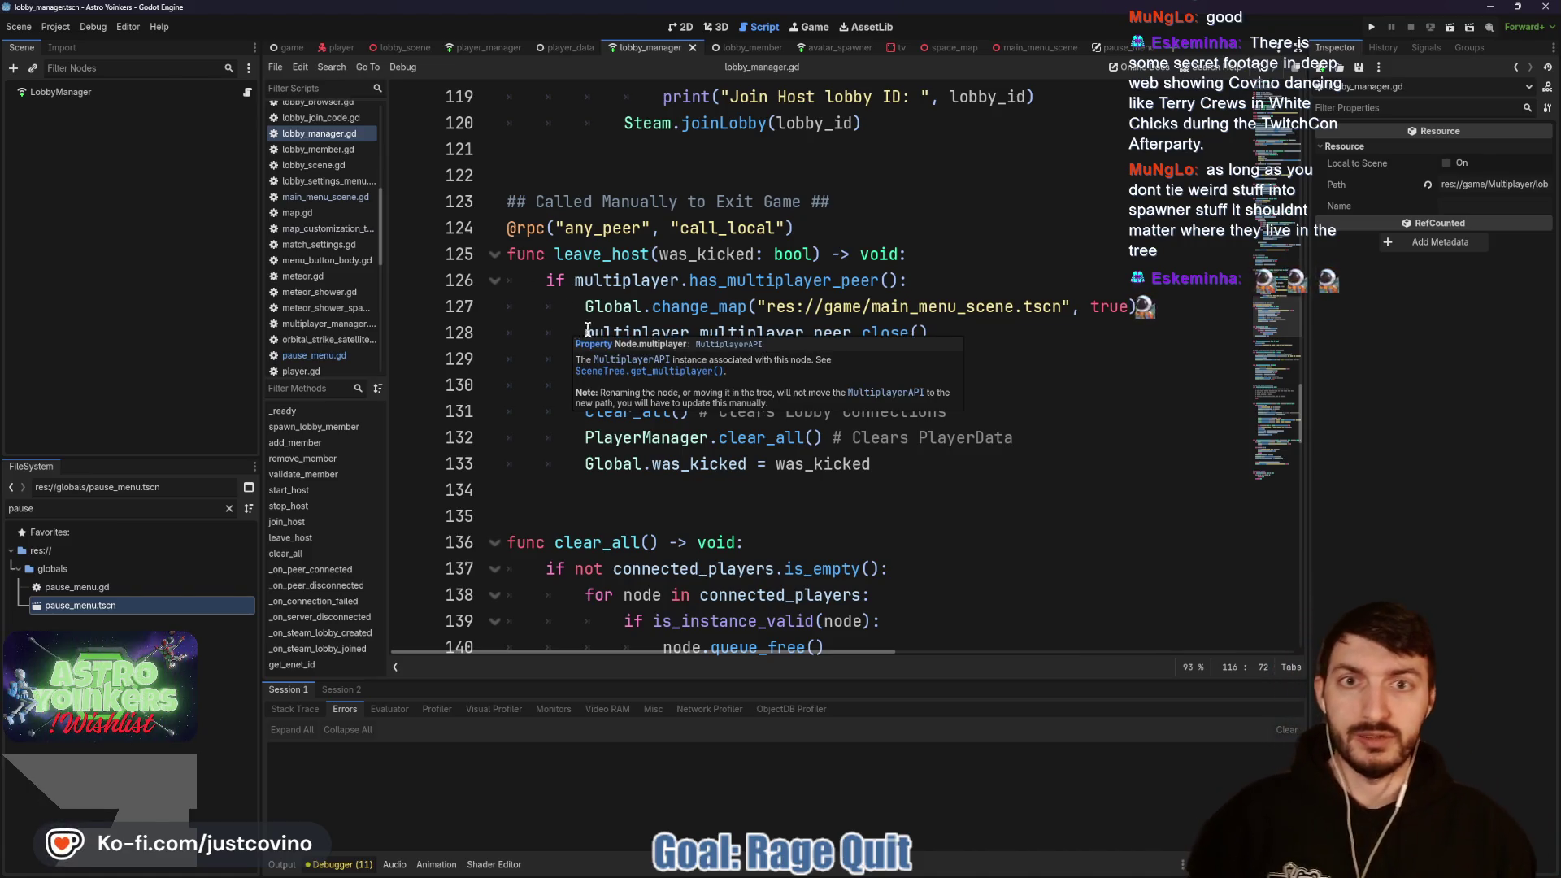
{"action": "left_click", "coordinate": [489, 44]}
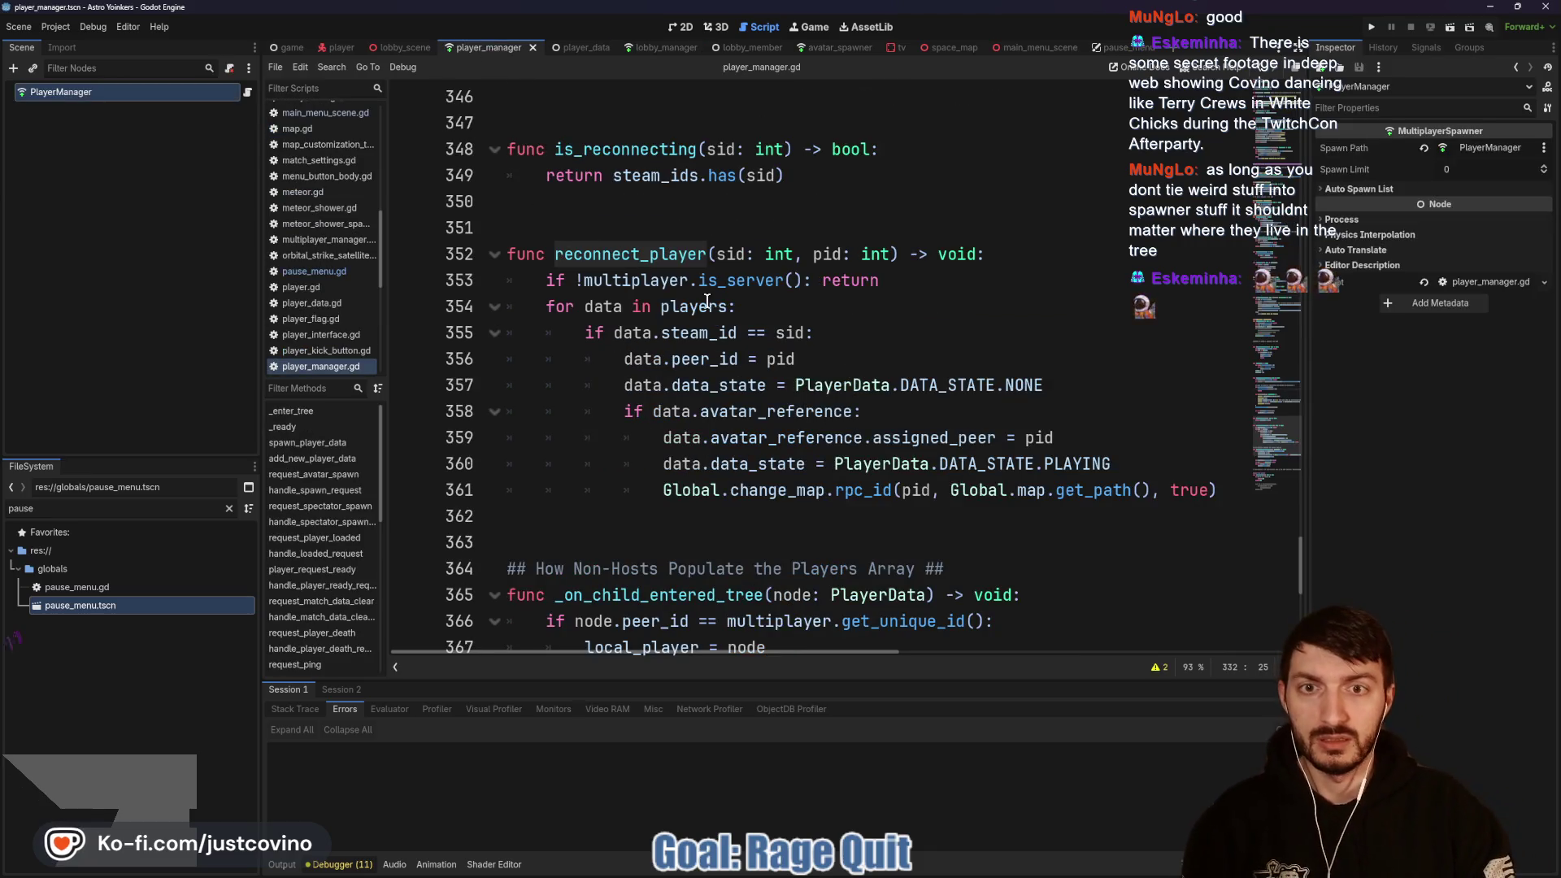
{"action": "scroll", "coordinate": [730, 300], "scroll_direction": "down", "scroll_amount": 2}
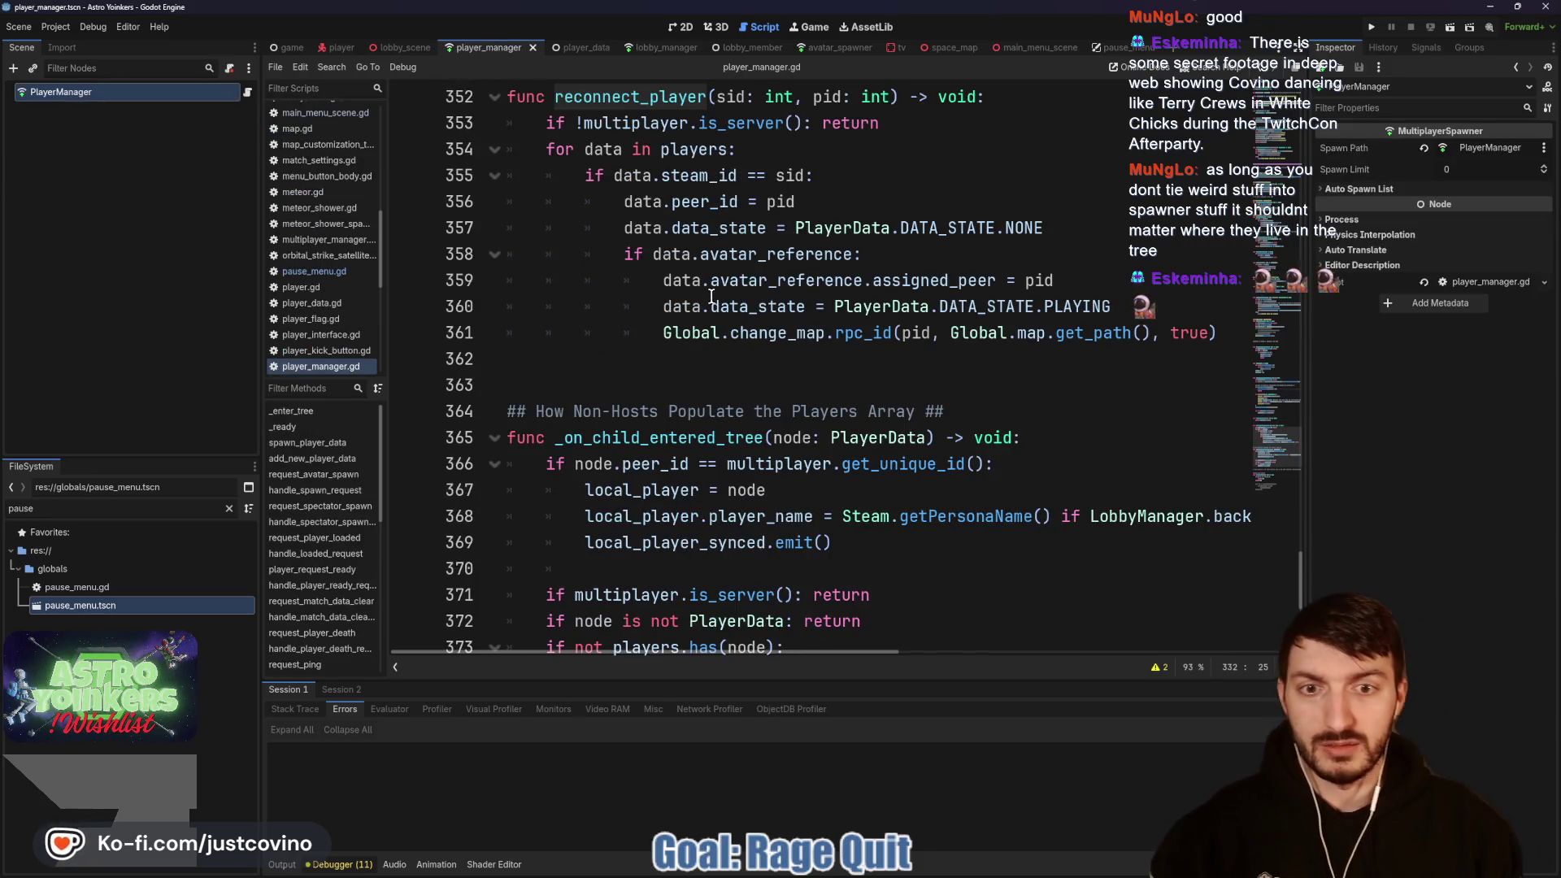
{"action": "scroll", "coordinate": [711, 297], "scroll_direction": "up", "scroll_amount": 9}
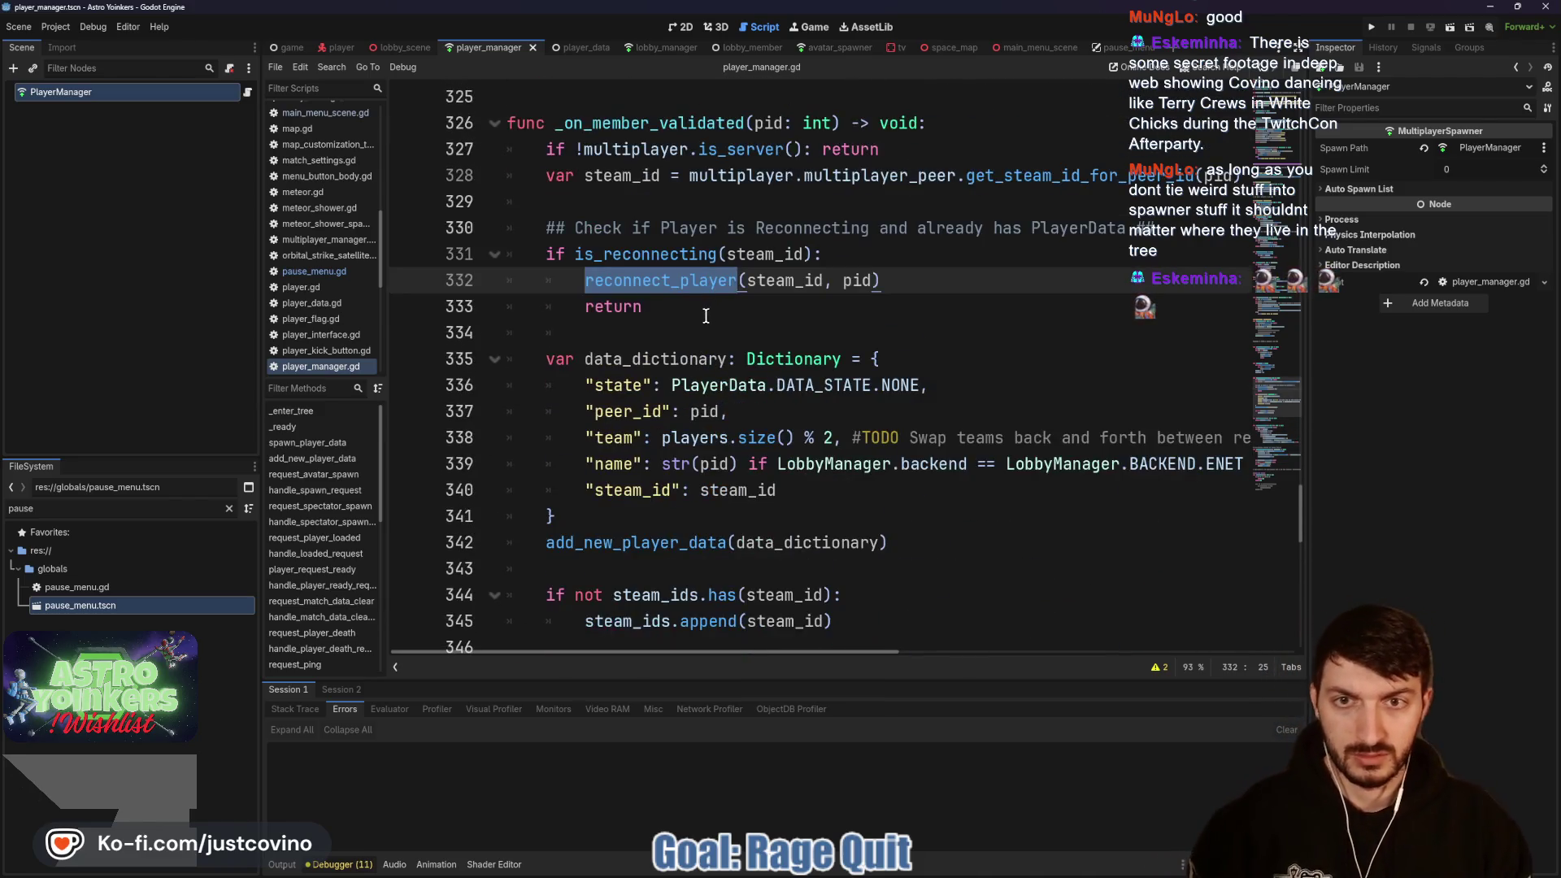
{"action": "scroll", "coordinate": [707, 314], "scroll_direction": "up", "scroll_amount": 5}
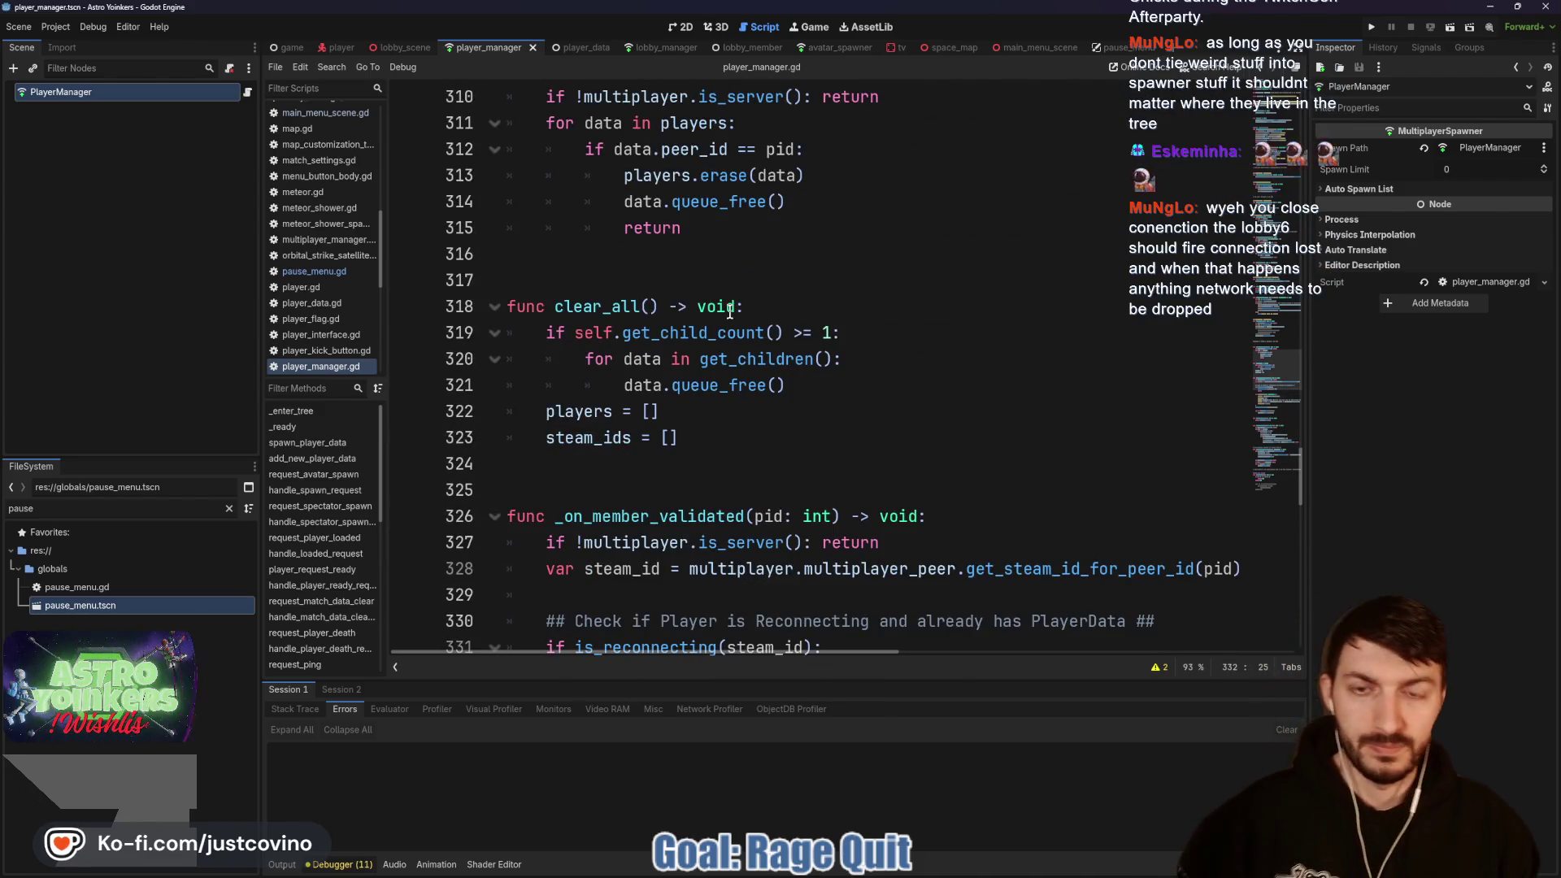
{"action": "scroll", "coordinate": [707, 311], "scroll_direction": "up", "scroll_amount": 3}
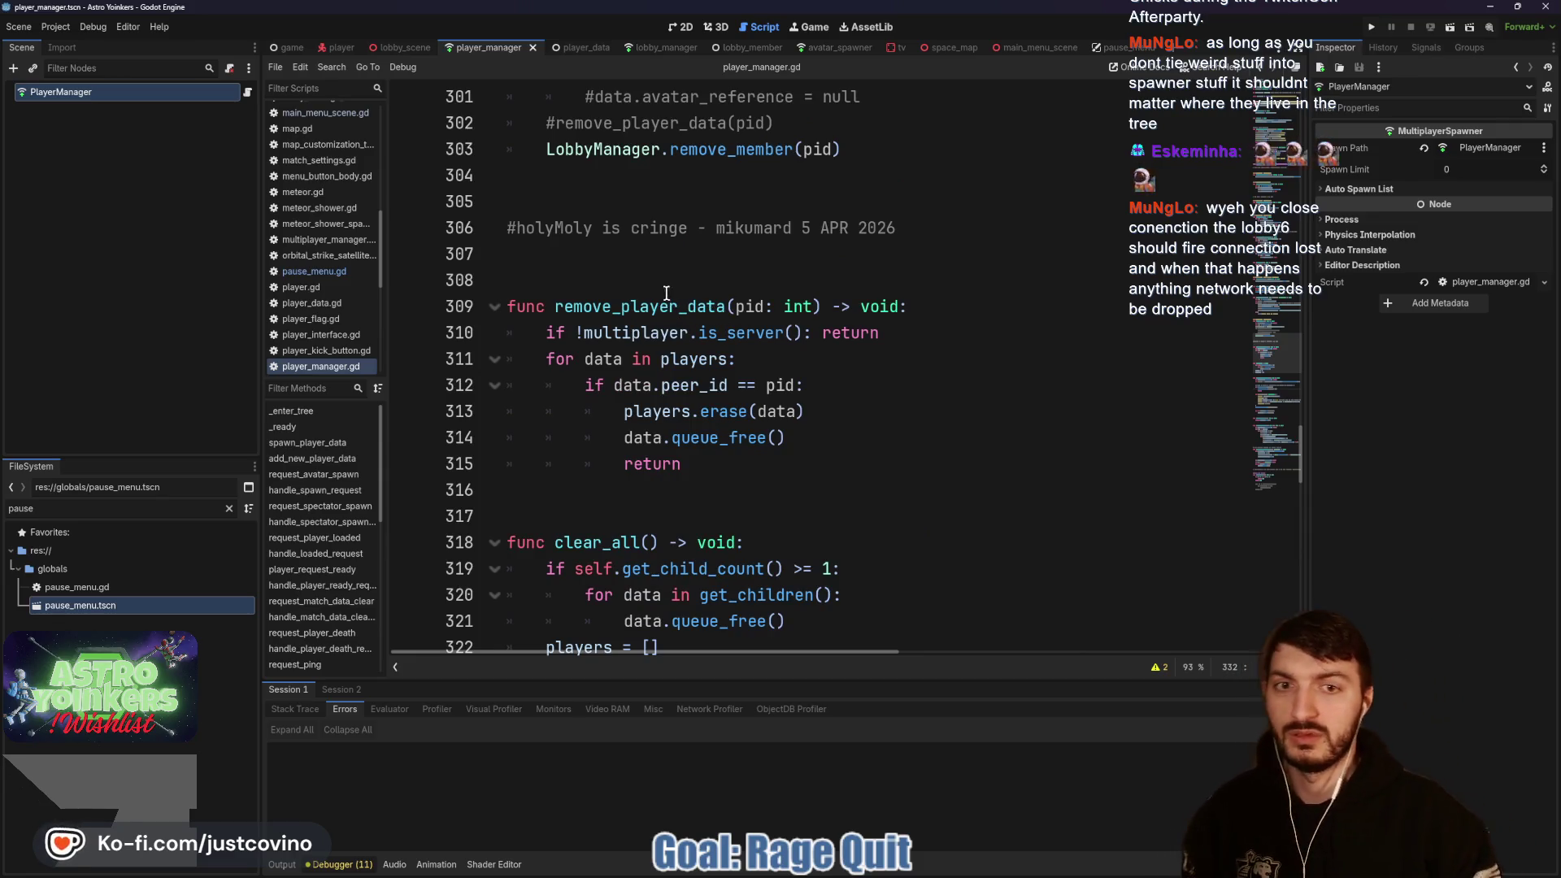
{"action": "scroll", "coordinate": [652, 285], "scroll_direction": "up", "scroll_amount": 2}
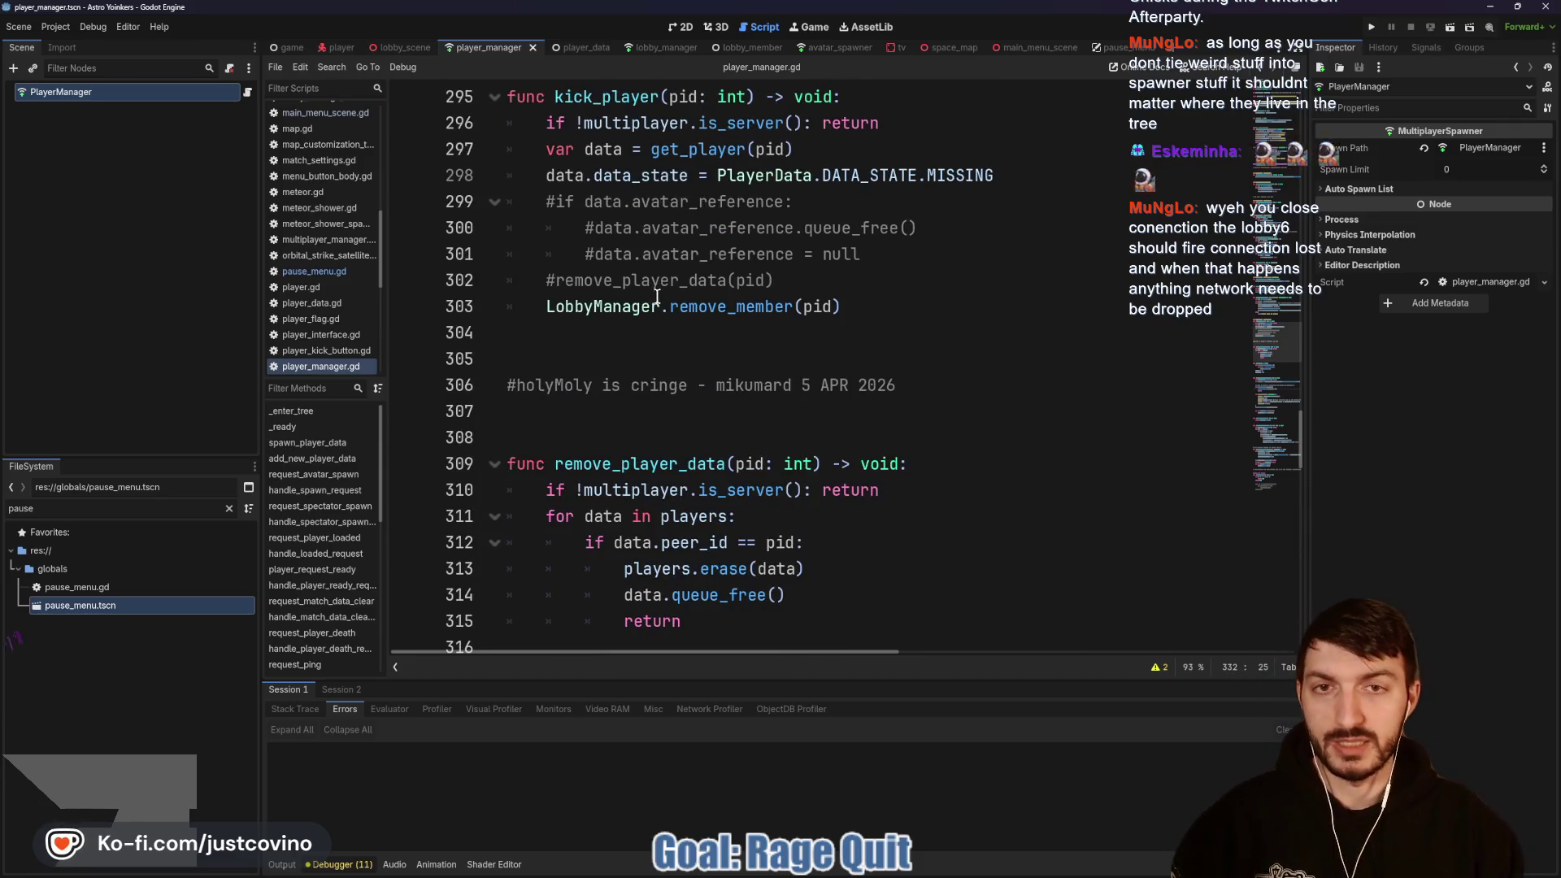
{"action": "scroll", "coordinate": [663, 314], "scroll_direction": "up", "scroll_amount": 3}
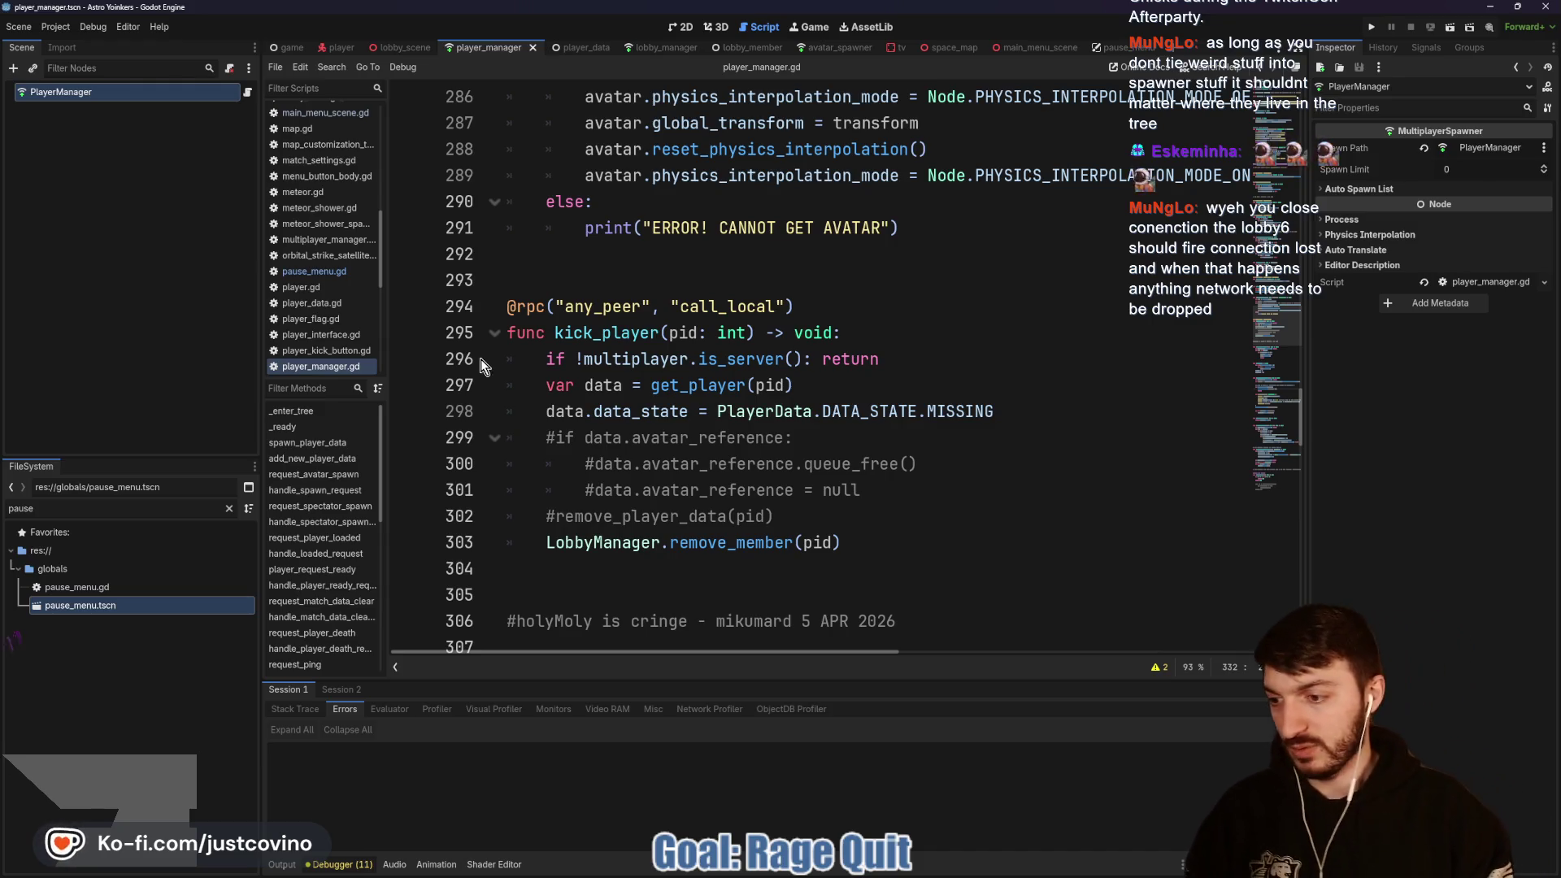
{"action": "scroll", "coordinate": [539, 418], "scroll_direction": "up", "scroll_amount": 2}
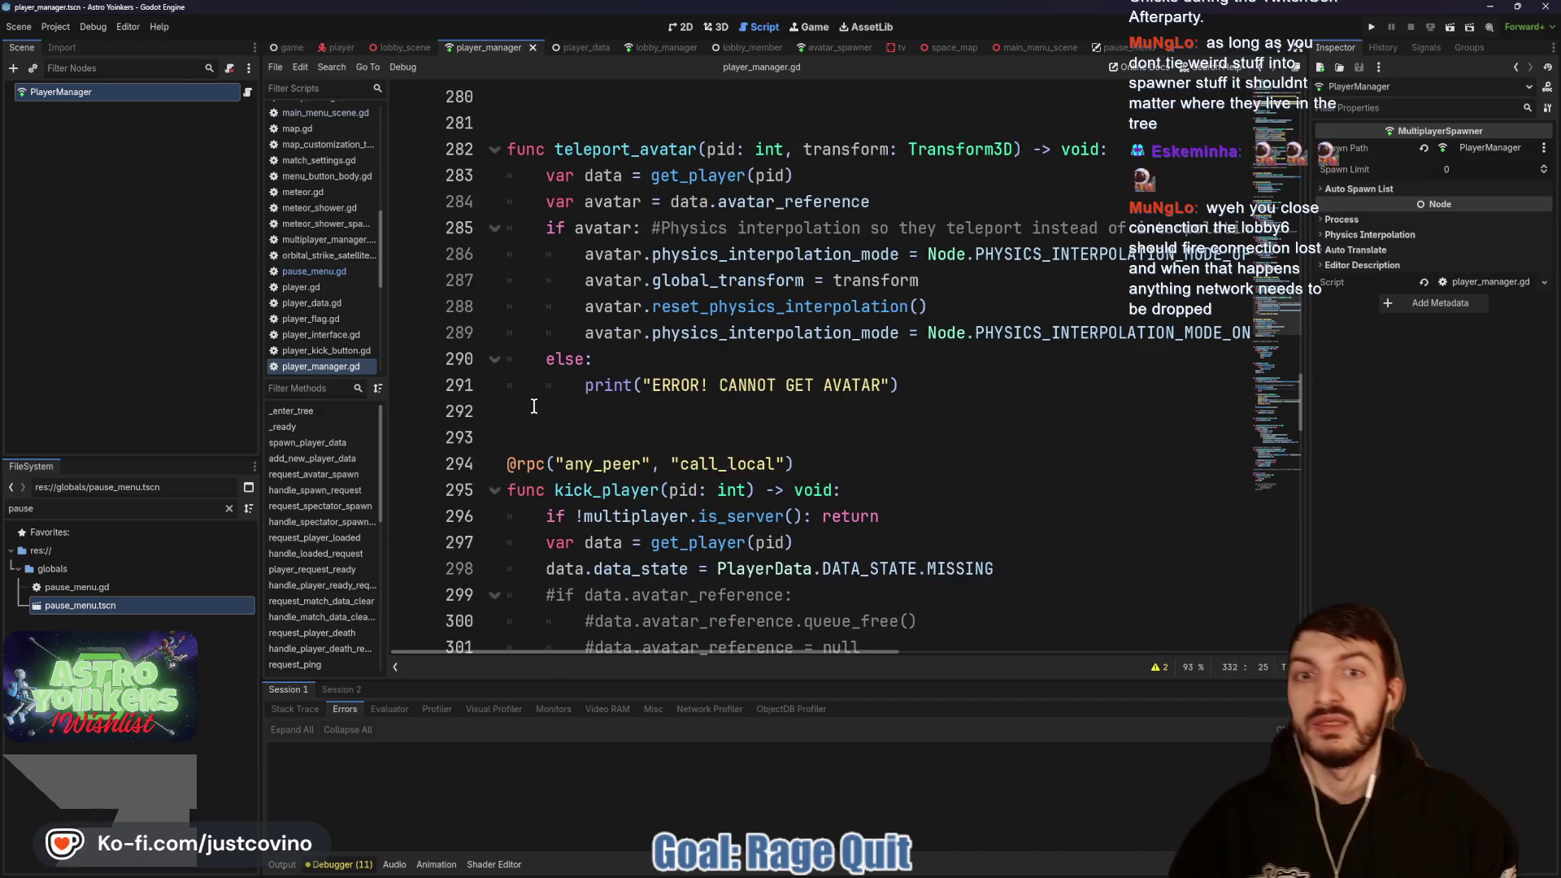
{"action": "scroll", "coordinate": [524, 423], "scroll_direction": "up", "scroll_amount": 1}
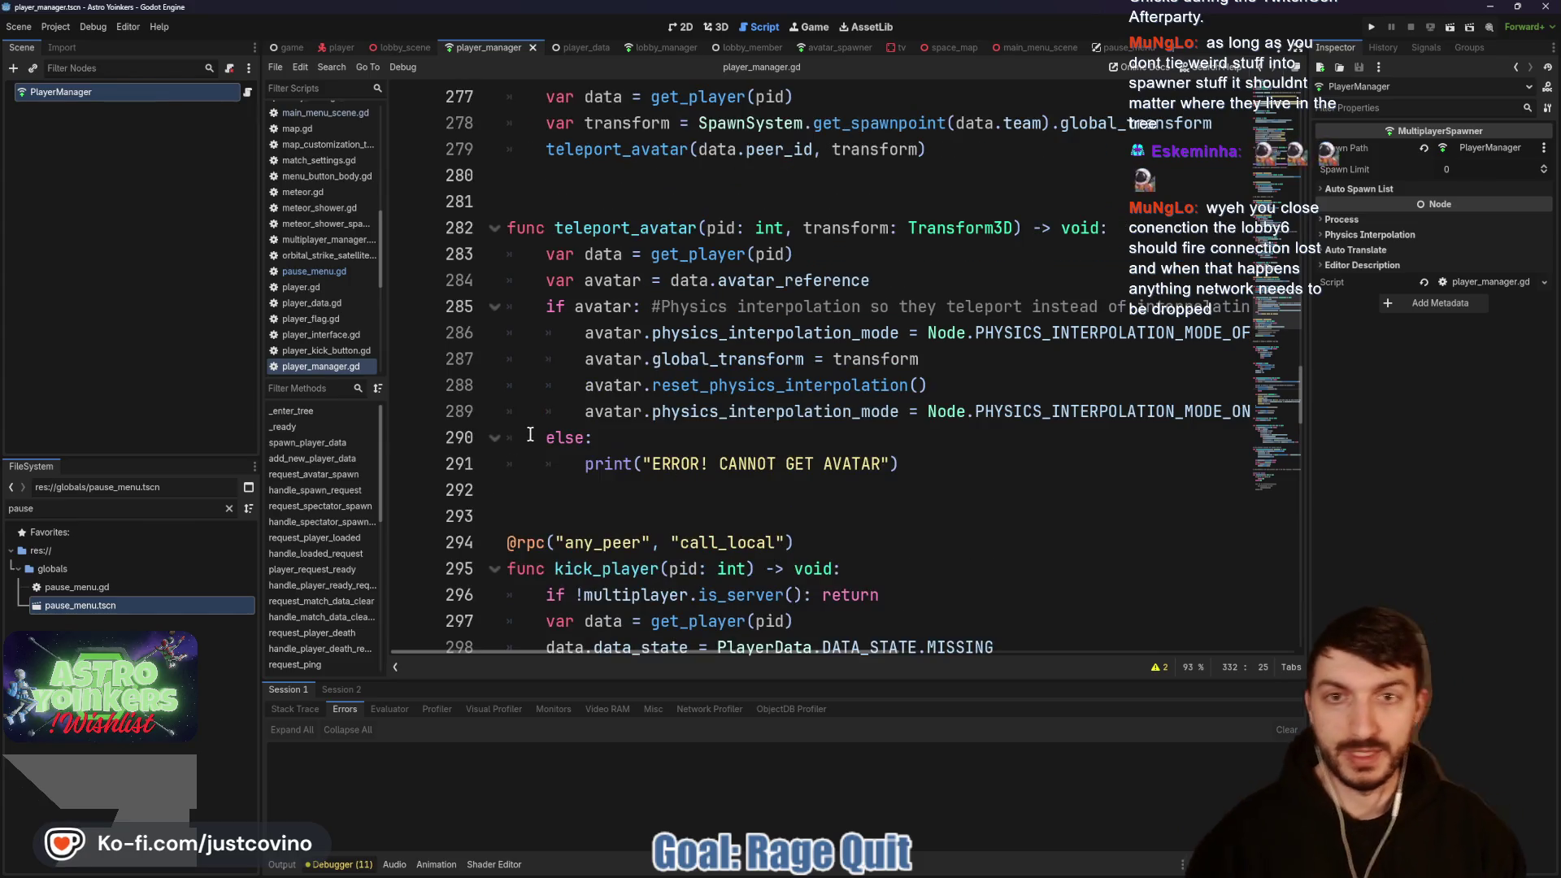
{"action": "scroll", "coordinate": [527, 438], "scroll_direction": "up", "scroll_amount": 2}
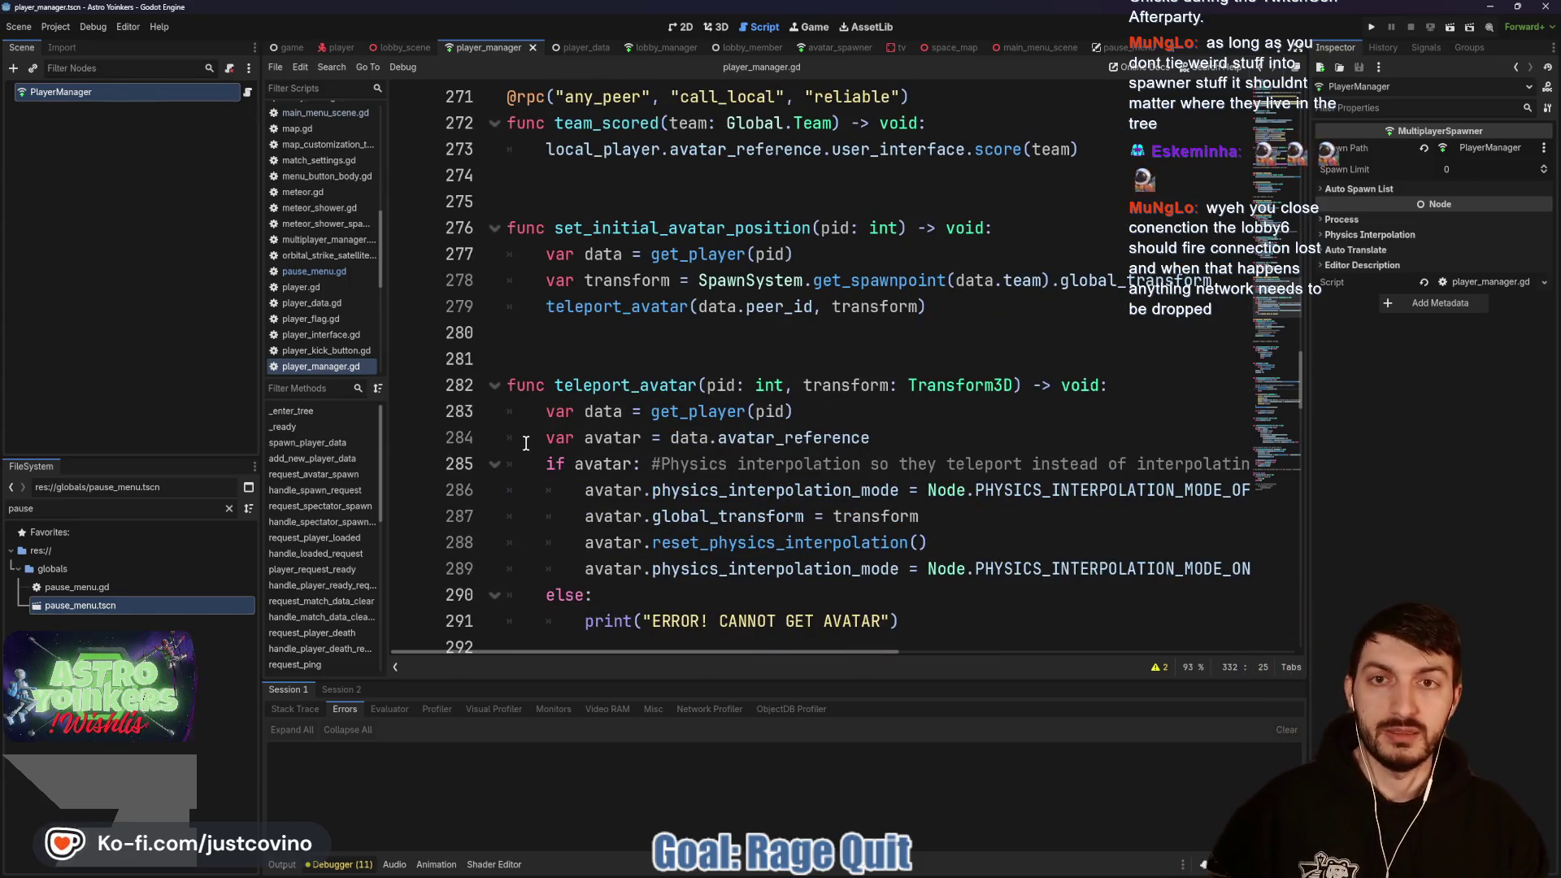
{"action": "scroll", "coordinate": [506, 427], "scroll_direction": "up", "scroll_amount": 1}
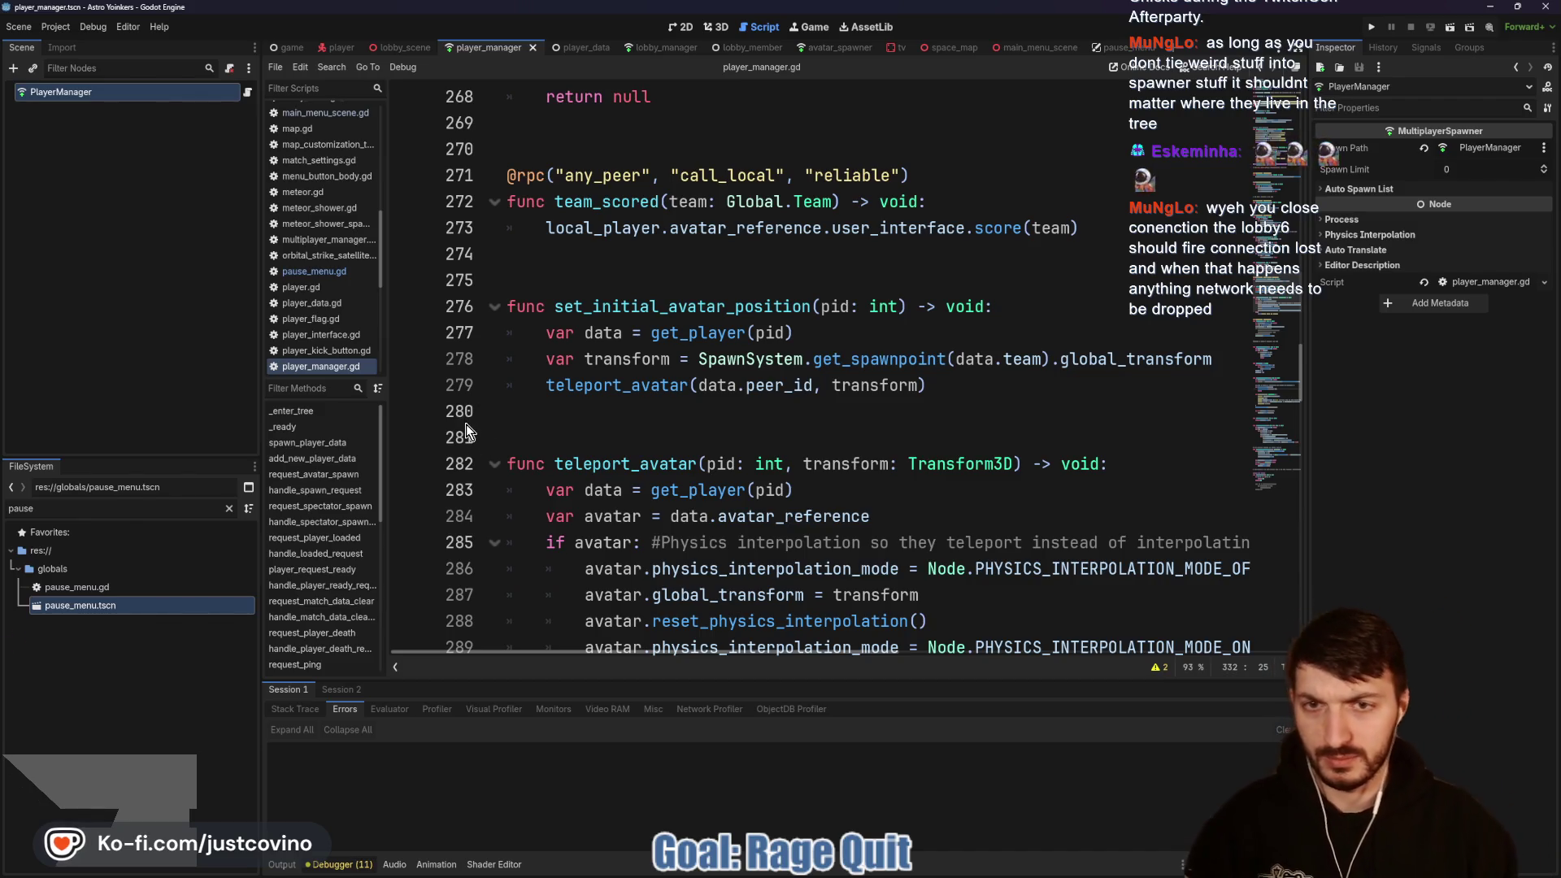
{"action": "scroll", "coordinate": [606, 448], "scroll_direction": "up", "scroll_amount": 2}
{"action": "scroll", "coordinate": [605, 448], "scroll_direction": "up", "scroll_amount": 5}
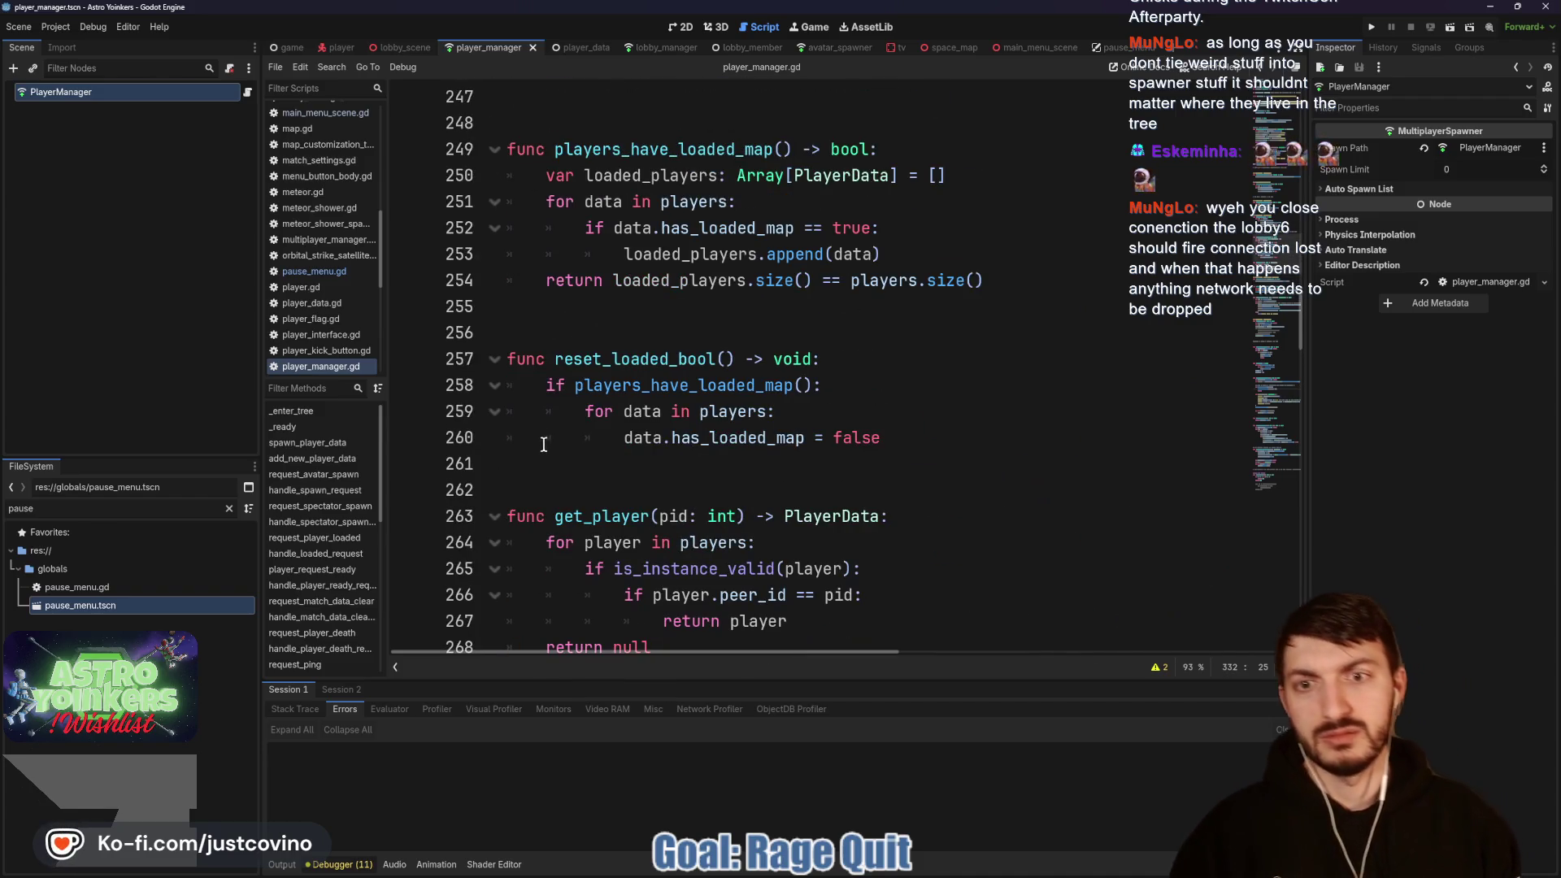
{"action": "scroll", "coordinate": [567, 440], "scroll_direction": "up", "scroll_amount": 6}
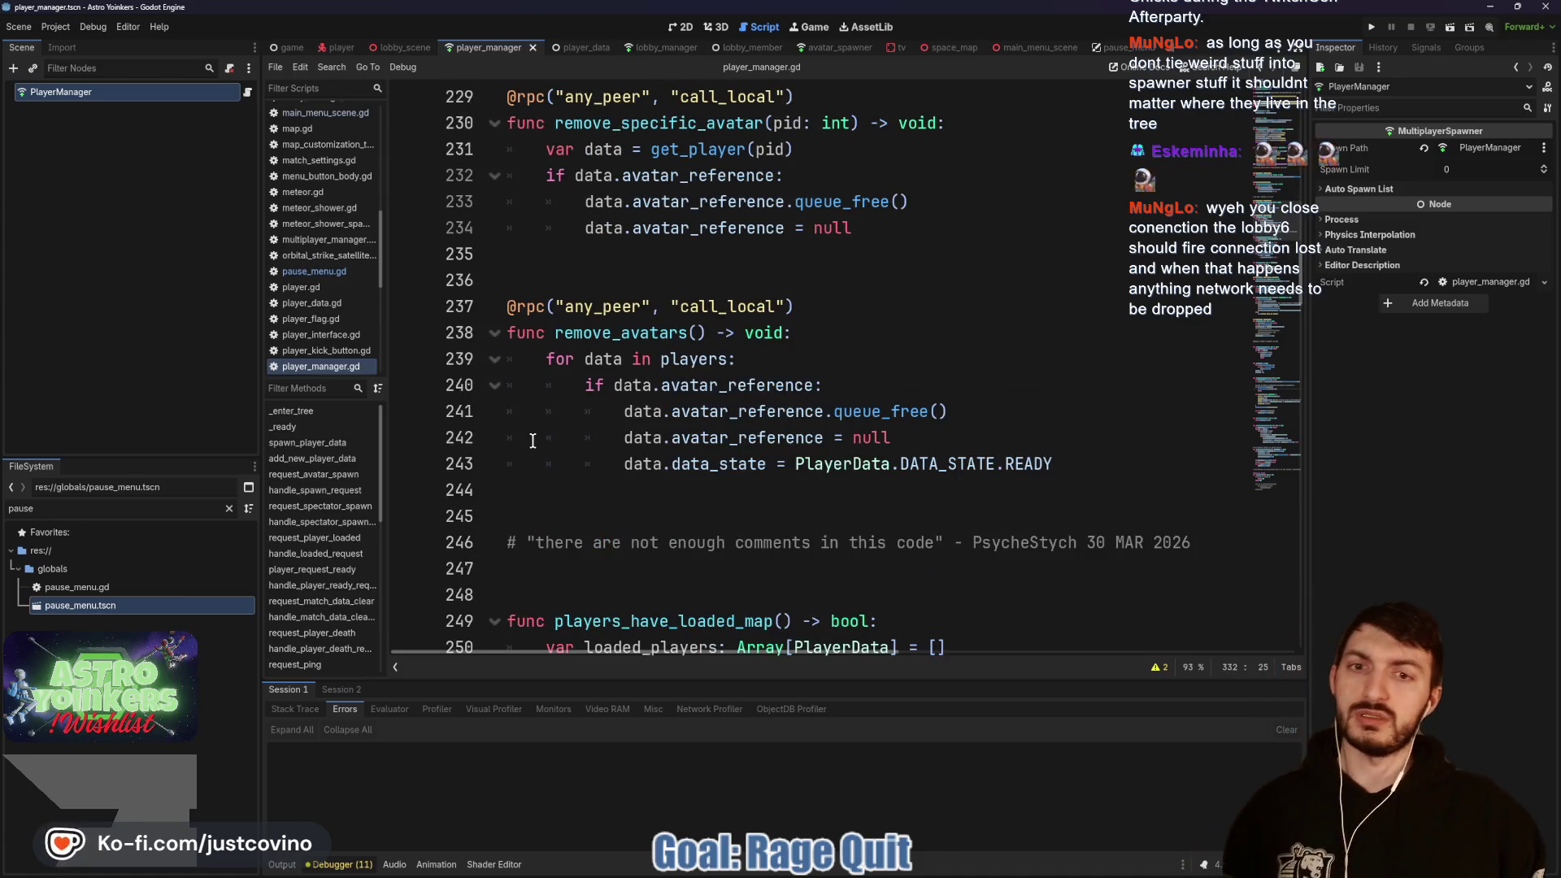
{"action": "scroll", "coordinate": [499, 396], "scroll_direction": "up", "scroll_amount": 2}
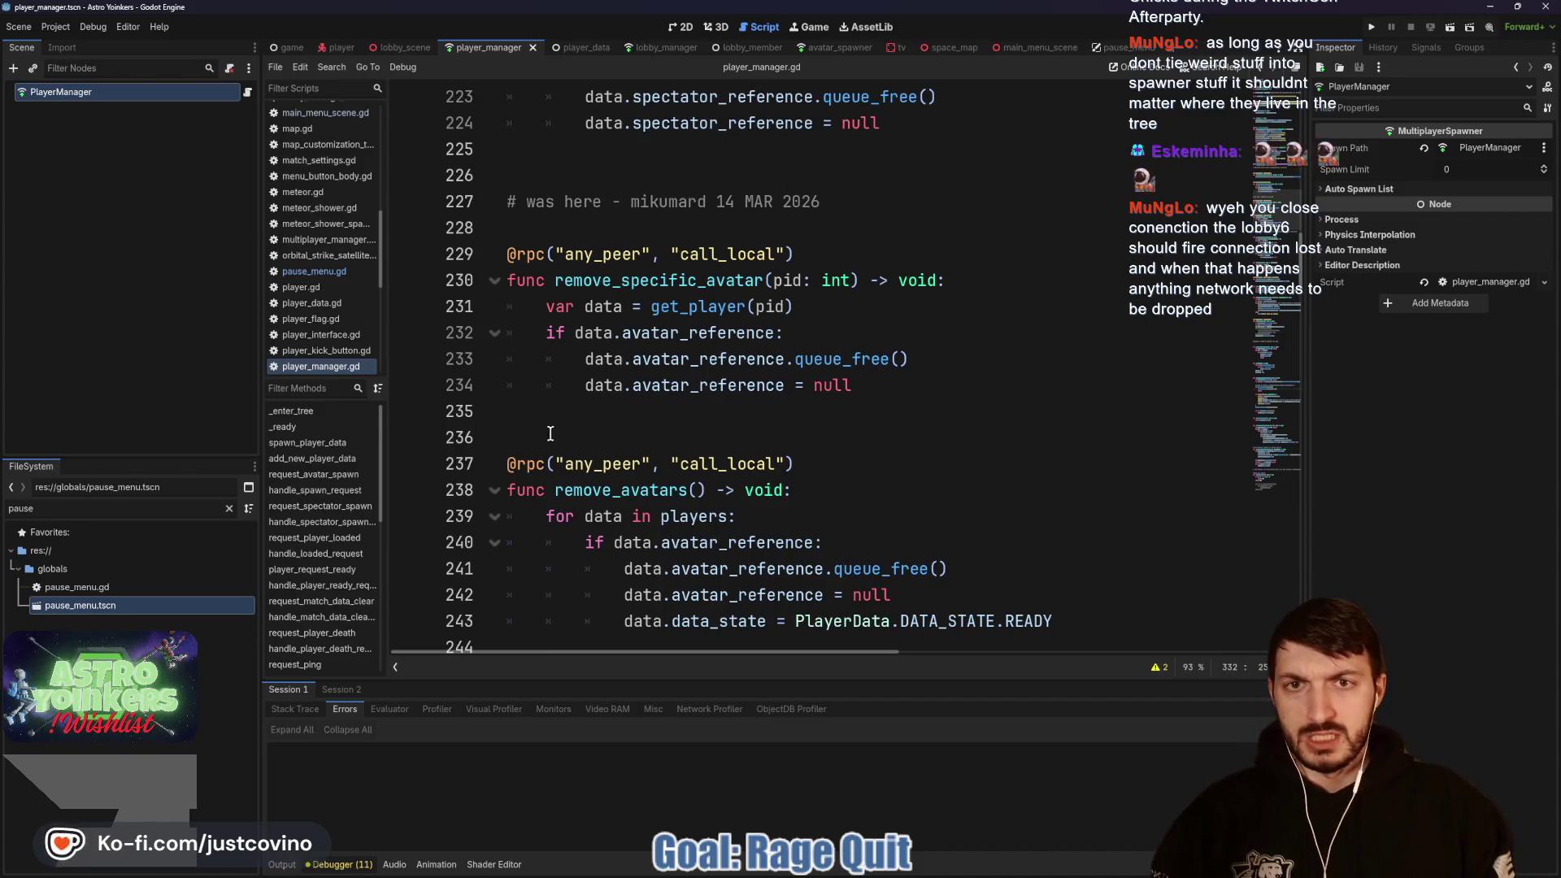
{"action": "scroll", "coordinate": [550, 434], "scroll_direction": "up", "scroll_amount": 3}
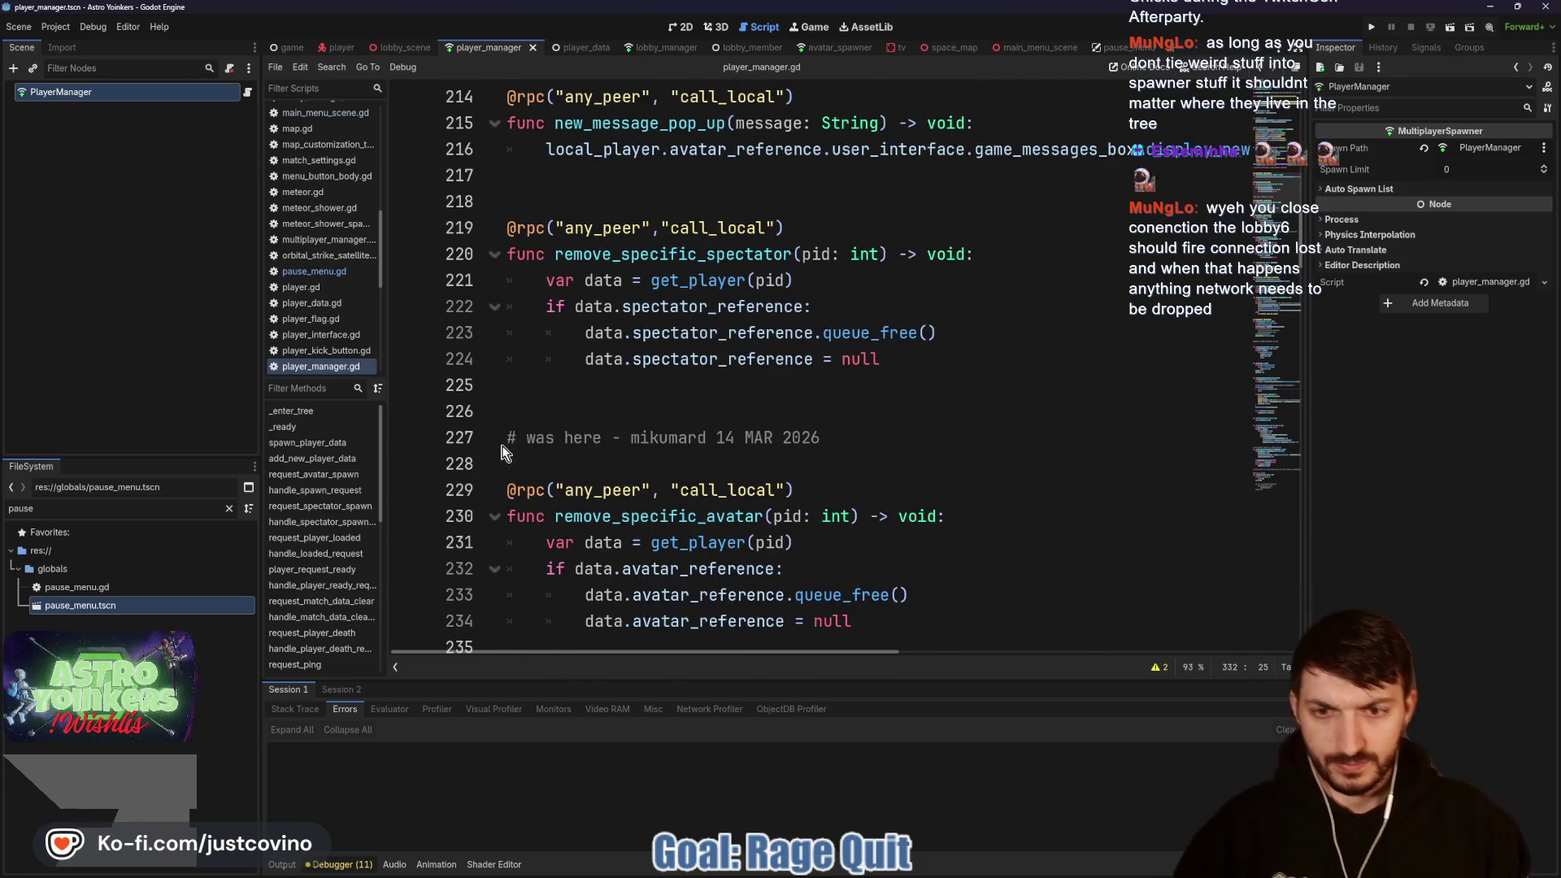
{"action": "scroll", "coordinate": [504, 443], "scroll_direction": "up", "scroll_amount": 4}
Step: Review player_manager.gd down to the blank line below the team_scored function
{"action": "scroll", "coordinate": [665, 388], "scroll_direction": "up", "scroll_amount": 3}
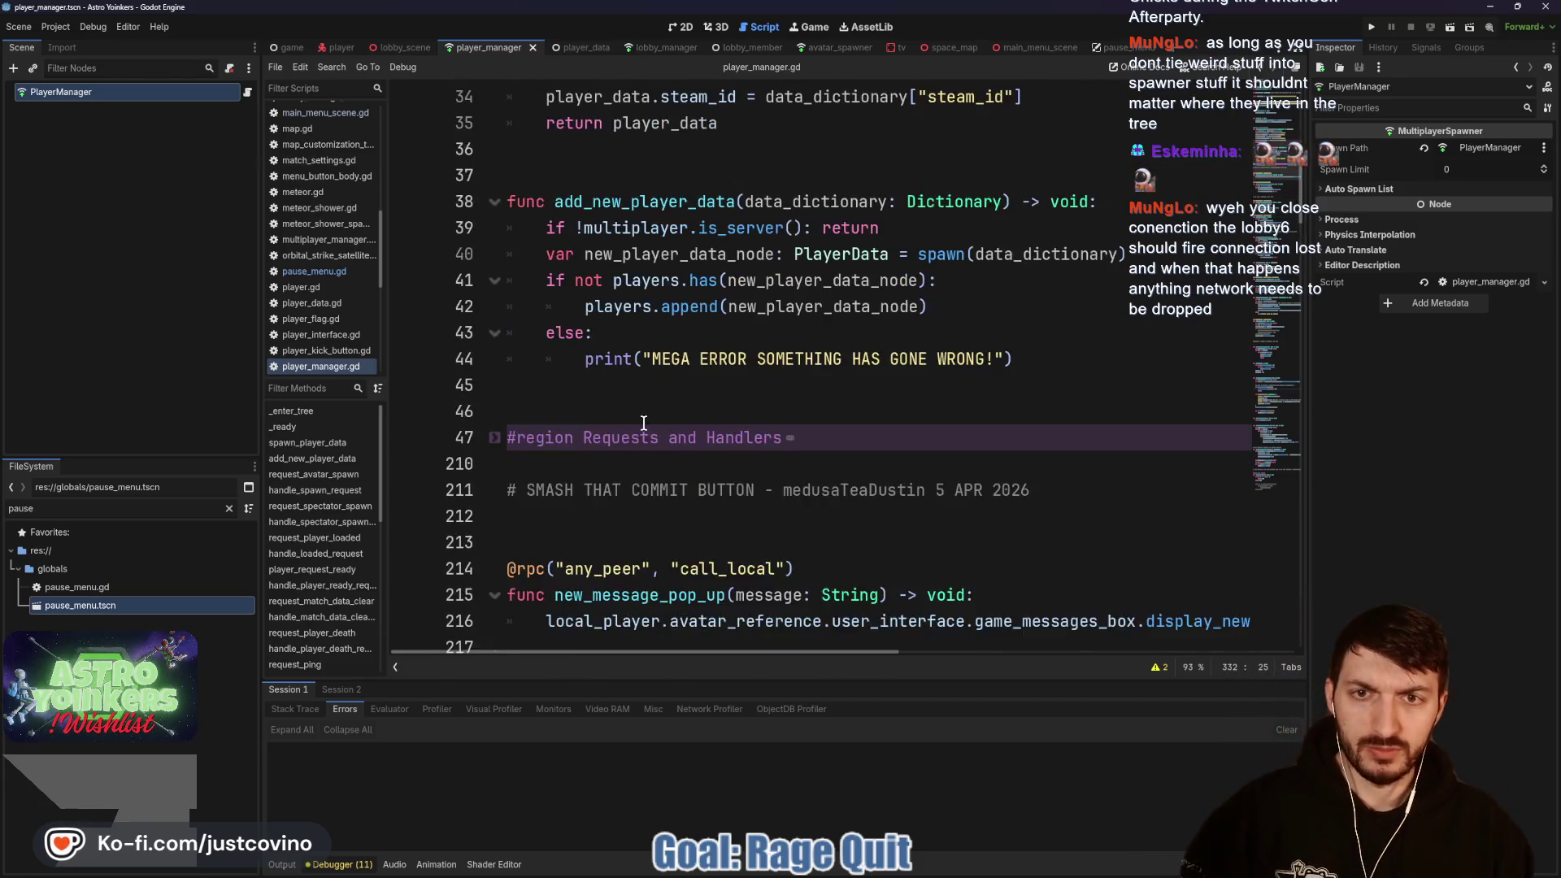
{"action": "scroll", "coordinate": [636, 419], "scroll_direction": "up", "scroll_amount": 3}
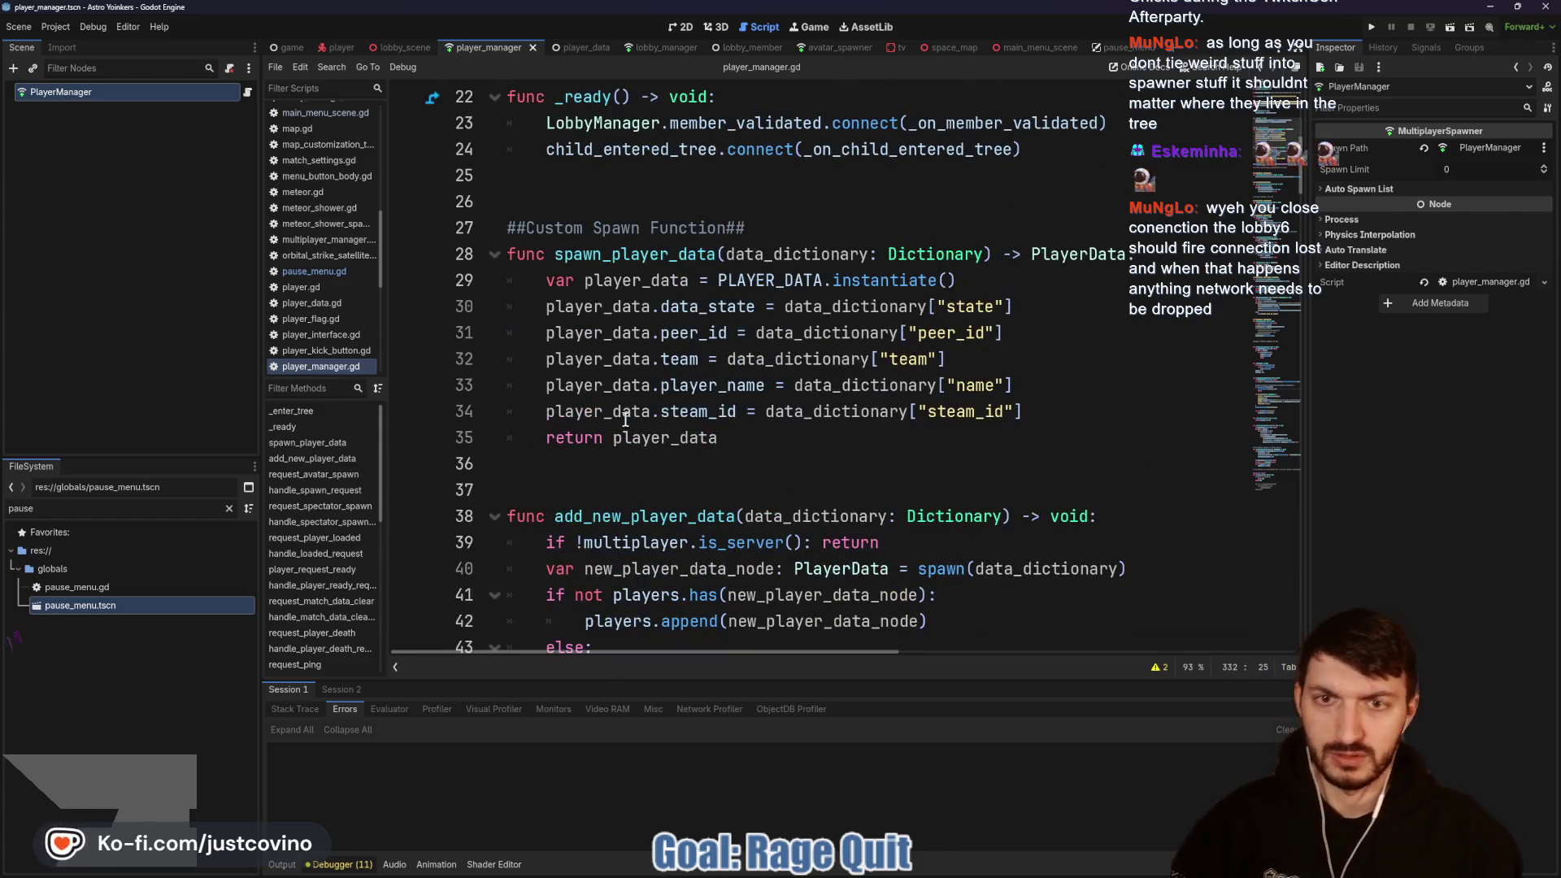
{"action": "scroll", "coordinate": [617, 429], "scroll_direction": "down", "scroll_amount": 8}
{"action": "scroll", "coordinate": [612, 431], "scroll_direction": "down", "scroll_amount": 2}
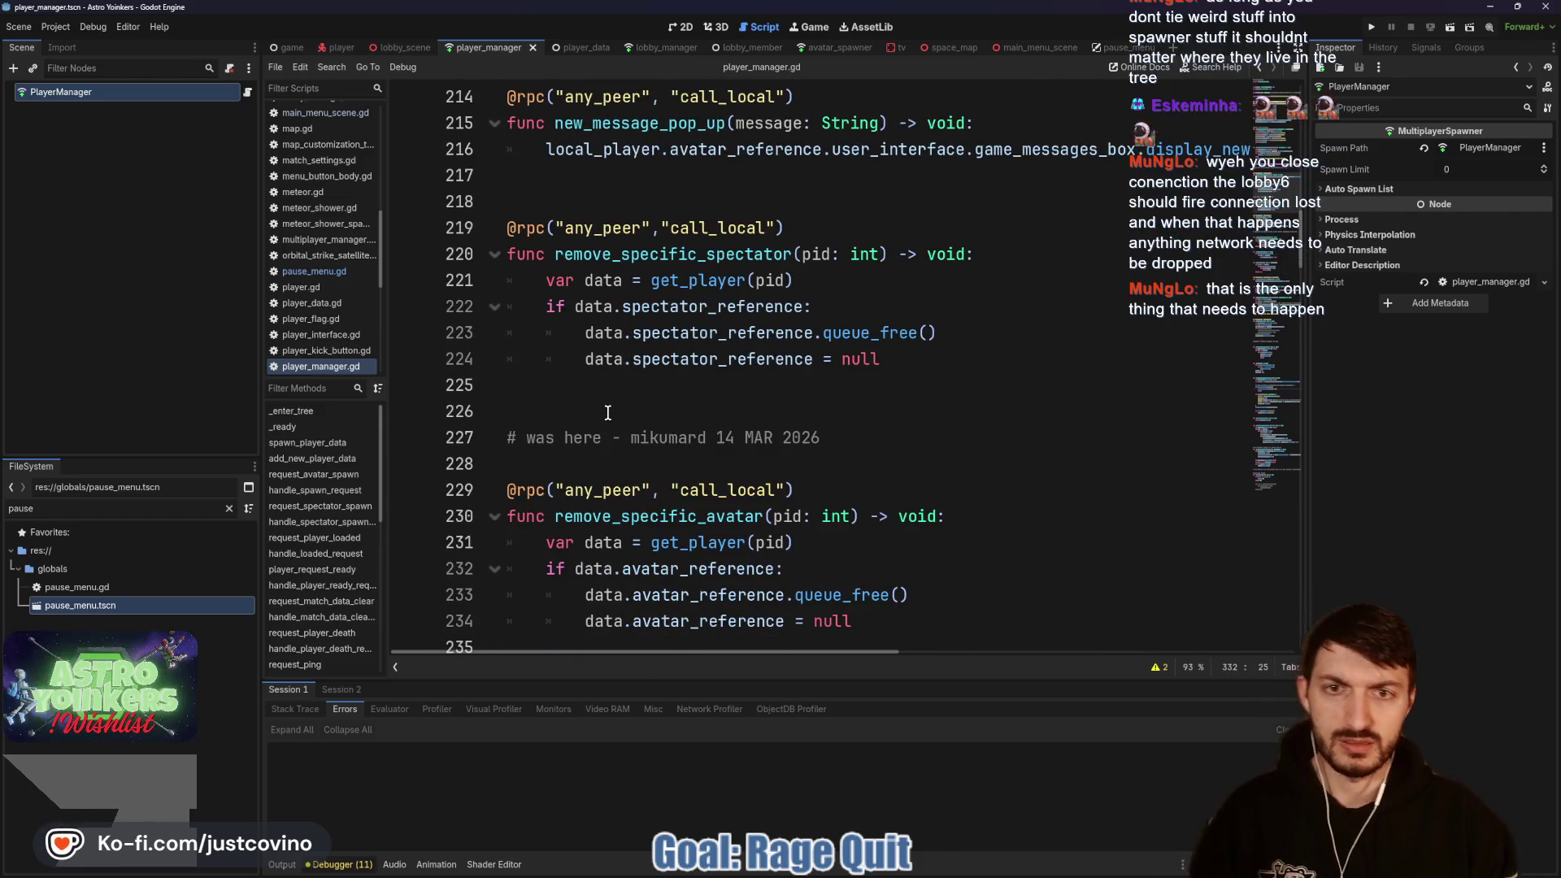
{"action": "scroll", "coordinate": [567, 412], "scroll_direction": "down", "scroll_amount": 4}
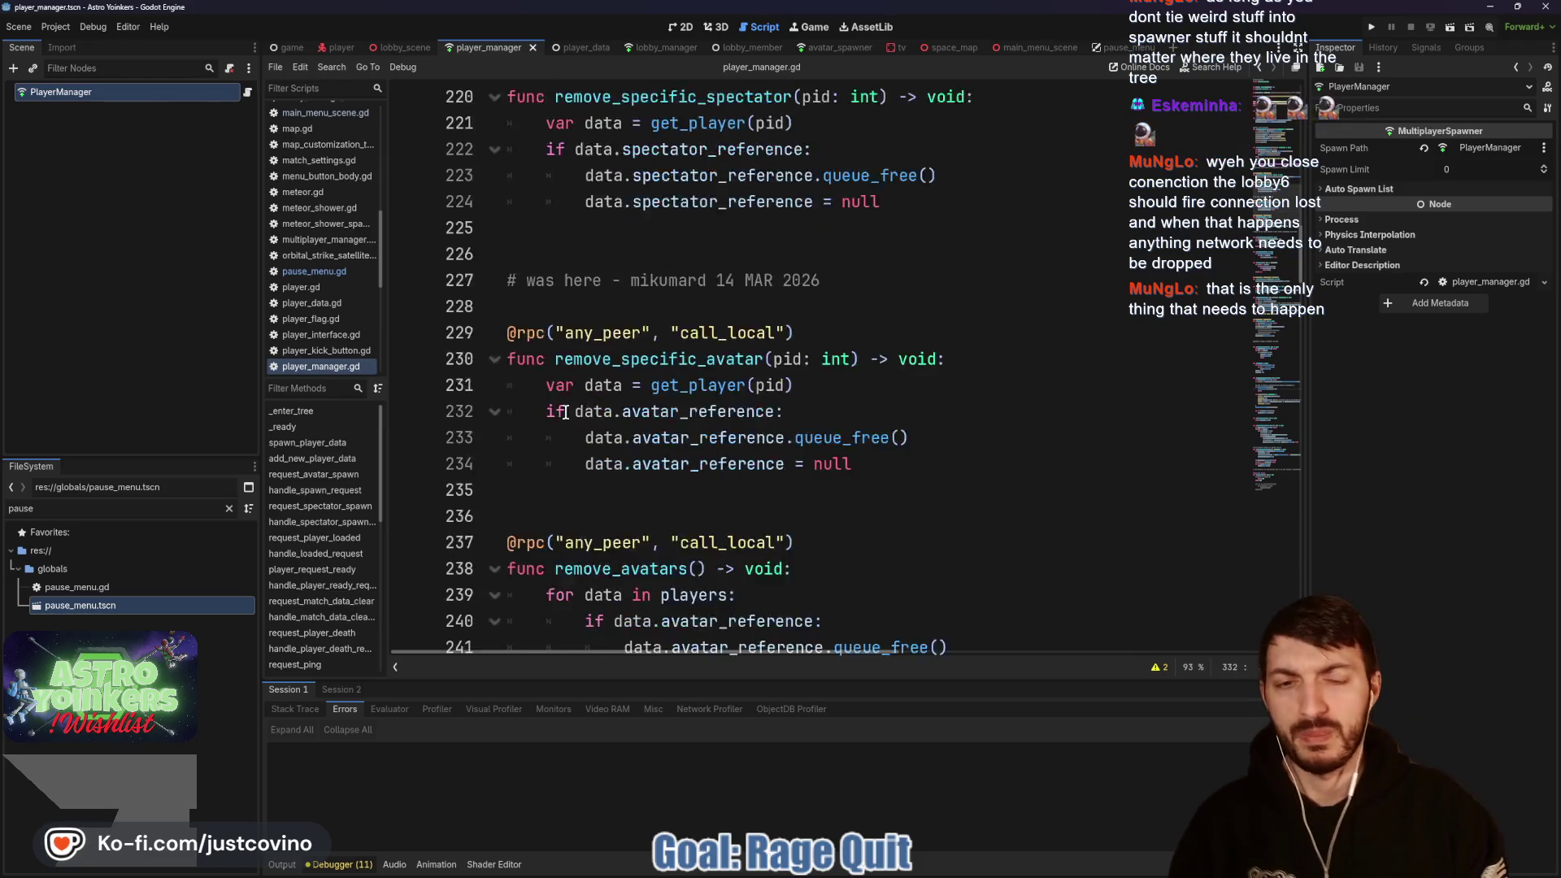
{"action": "scroll", "coordinate": [590, 408], "scroll_direction": "down", "scroll_amount": 2}
{"action": "scroll", "coordinate": [590, 408], "scroll_direction": "down", "scroll_amount": 4}
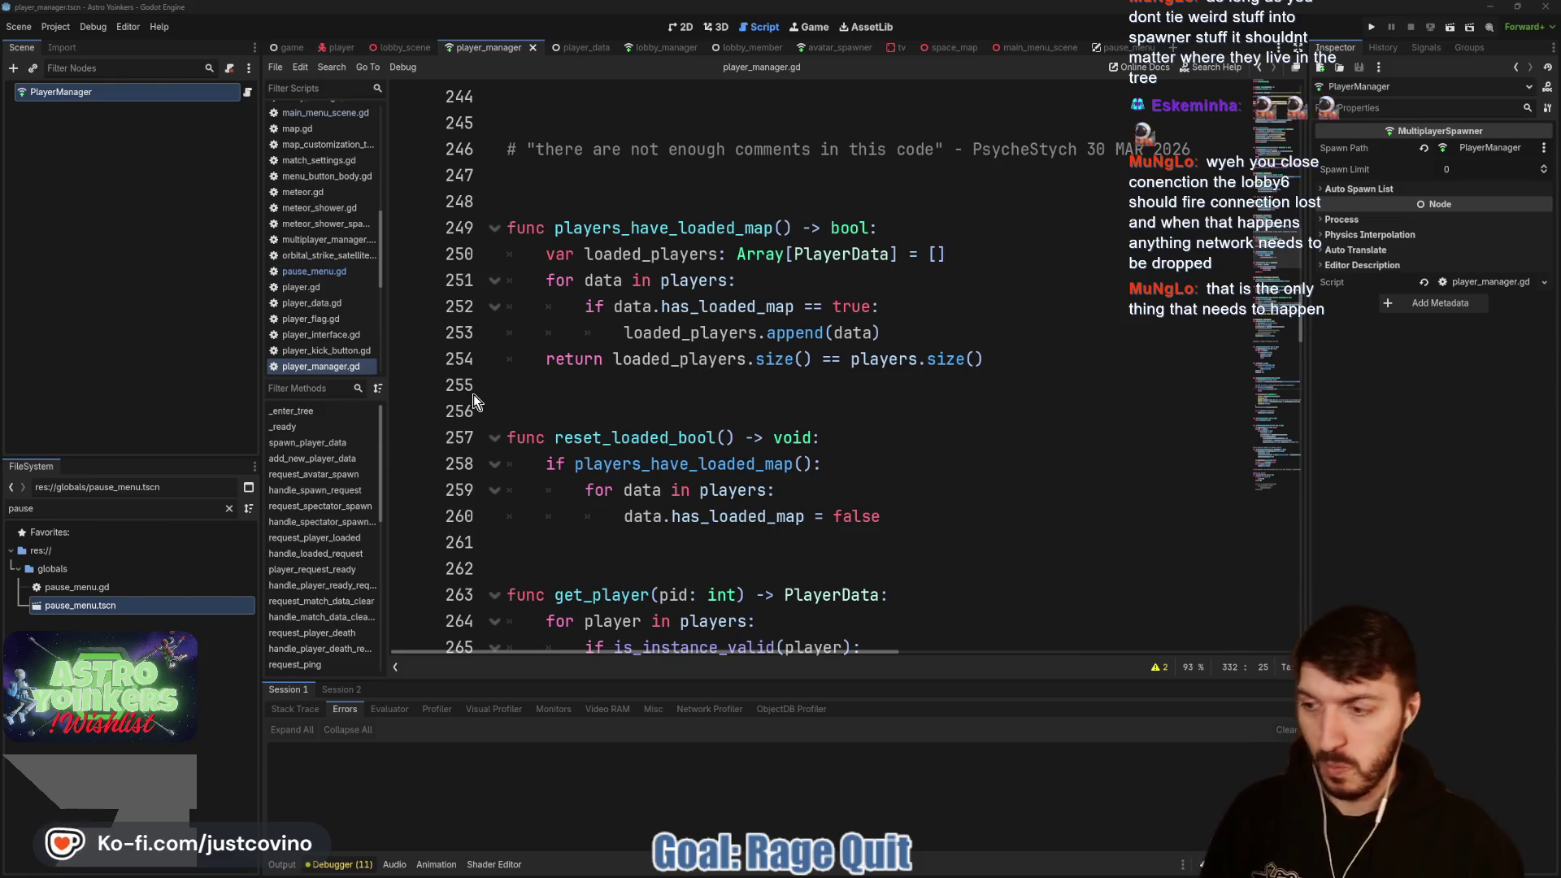
{"action": "scroll", "coordinate": [701, 439], "scroll_direction": "down", "scroll_amount": 5}
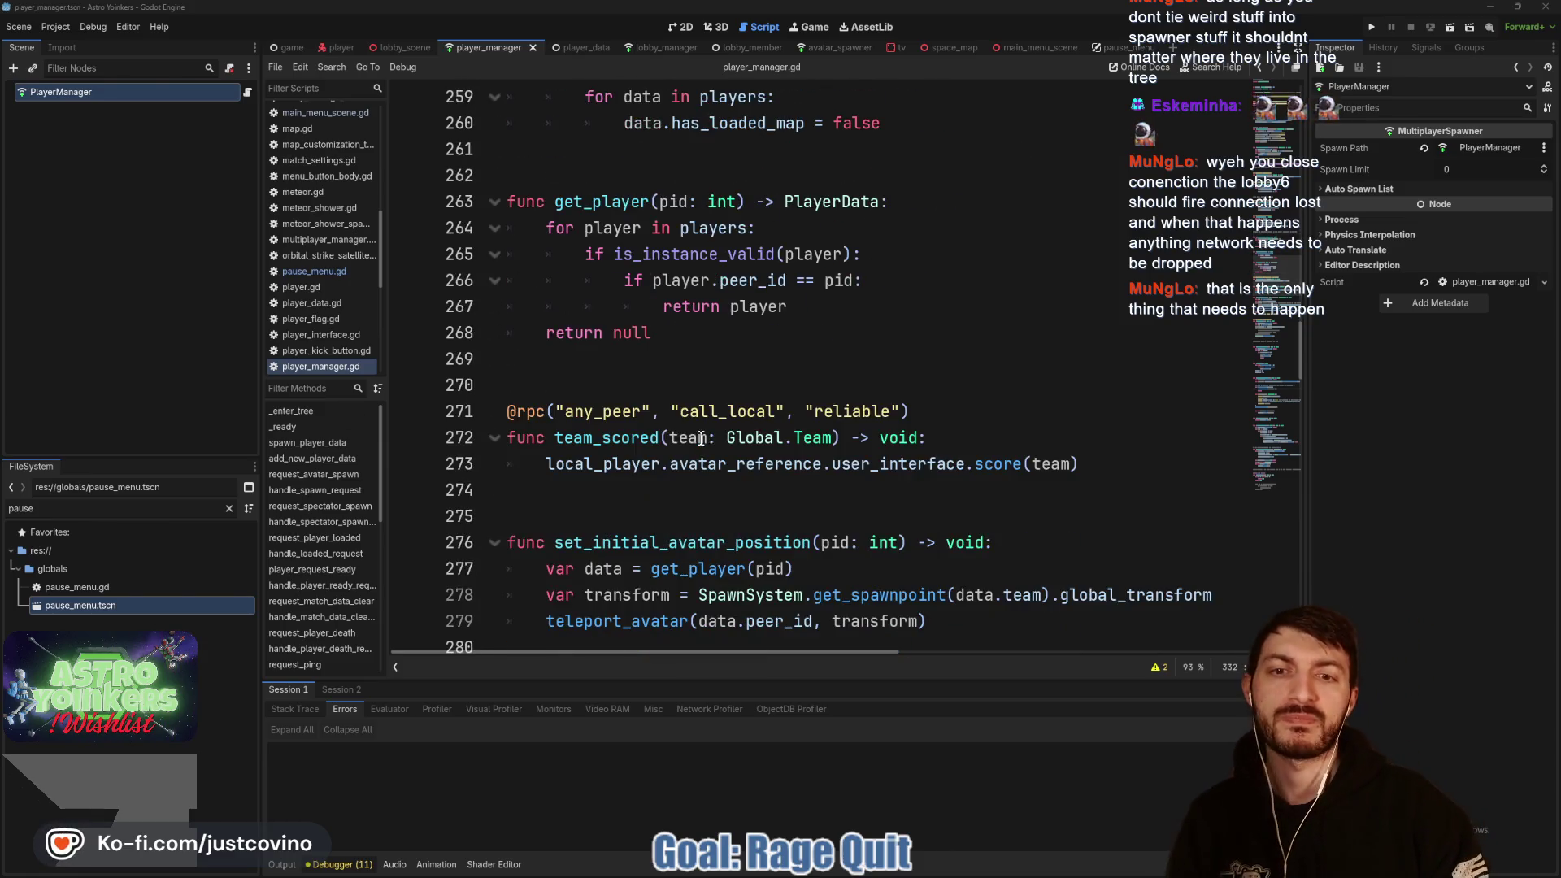
{"action": "scroll", "coordinate": [617, 406], "scroll_direction": "down", "scroll_amount": 2}
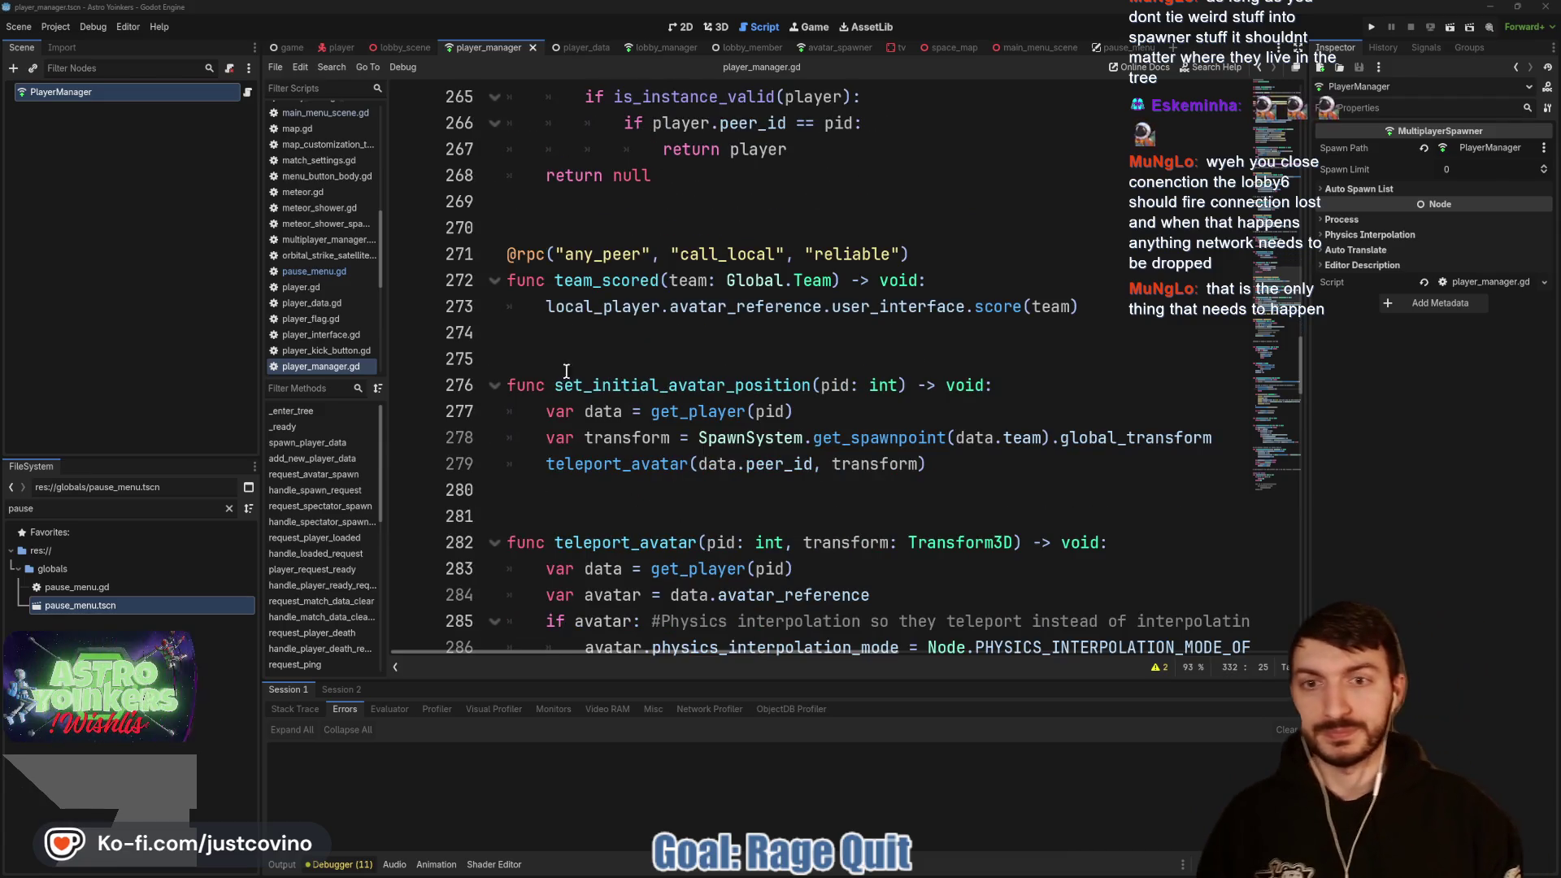
{"action": "left_click", "coordinate": [581, 361]}
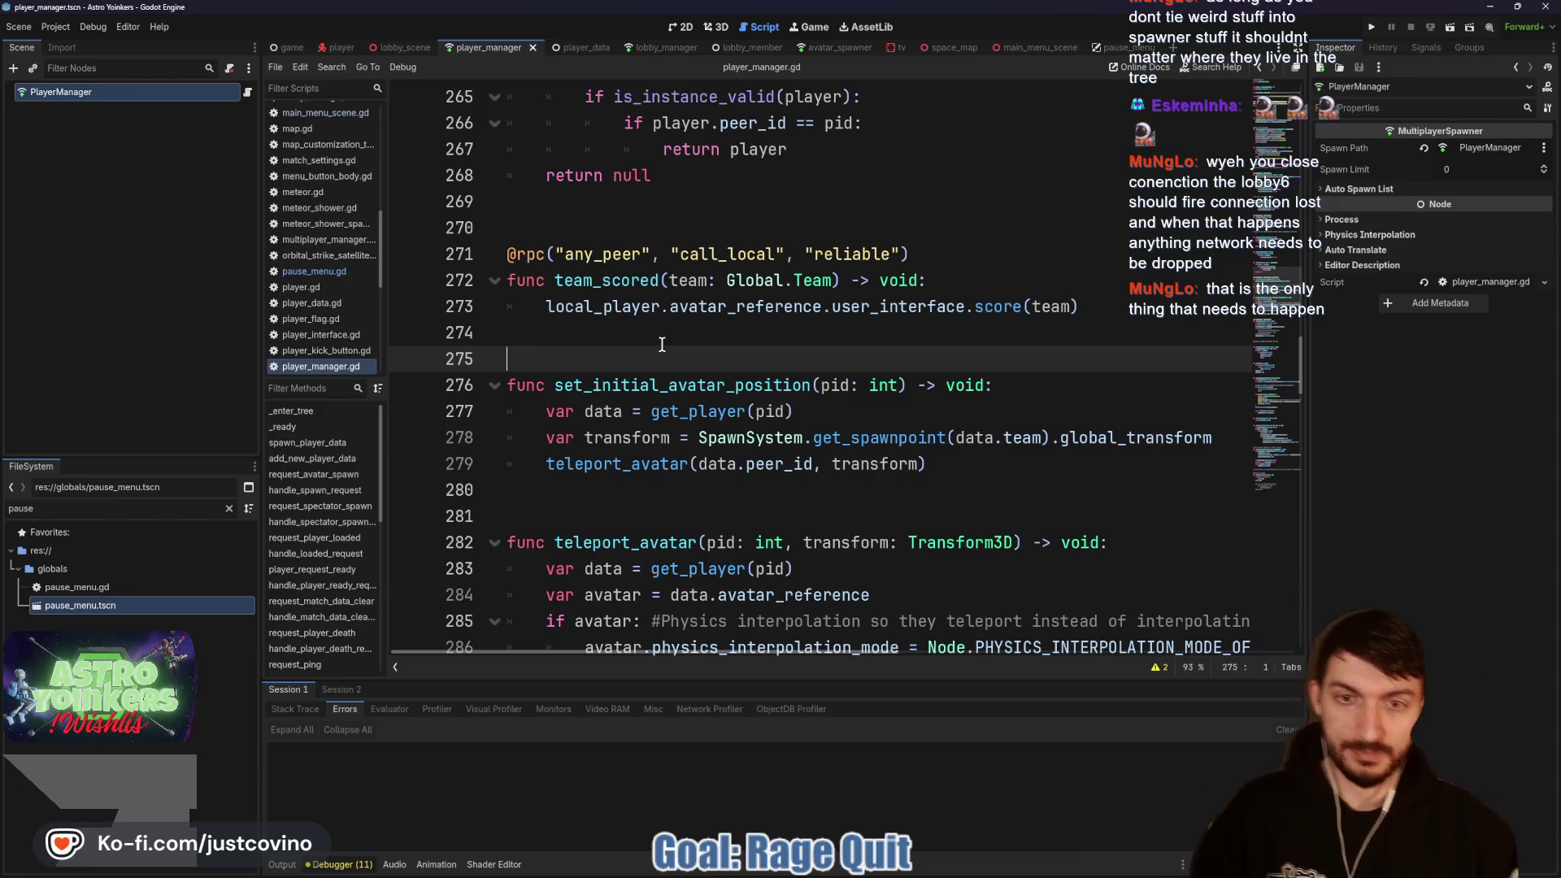
Step: Continue past set_initial_avatar_position and teleport_avatar to the blank line before kick_player
{"action": "scroll", "coordinate": [613, 294], "scroll_direction": "down", "scroll_amount": 1}
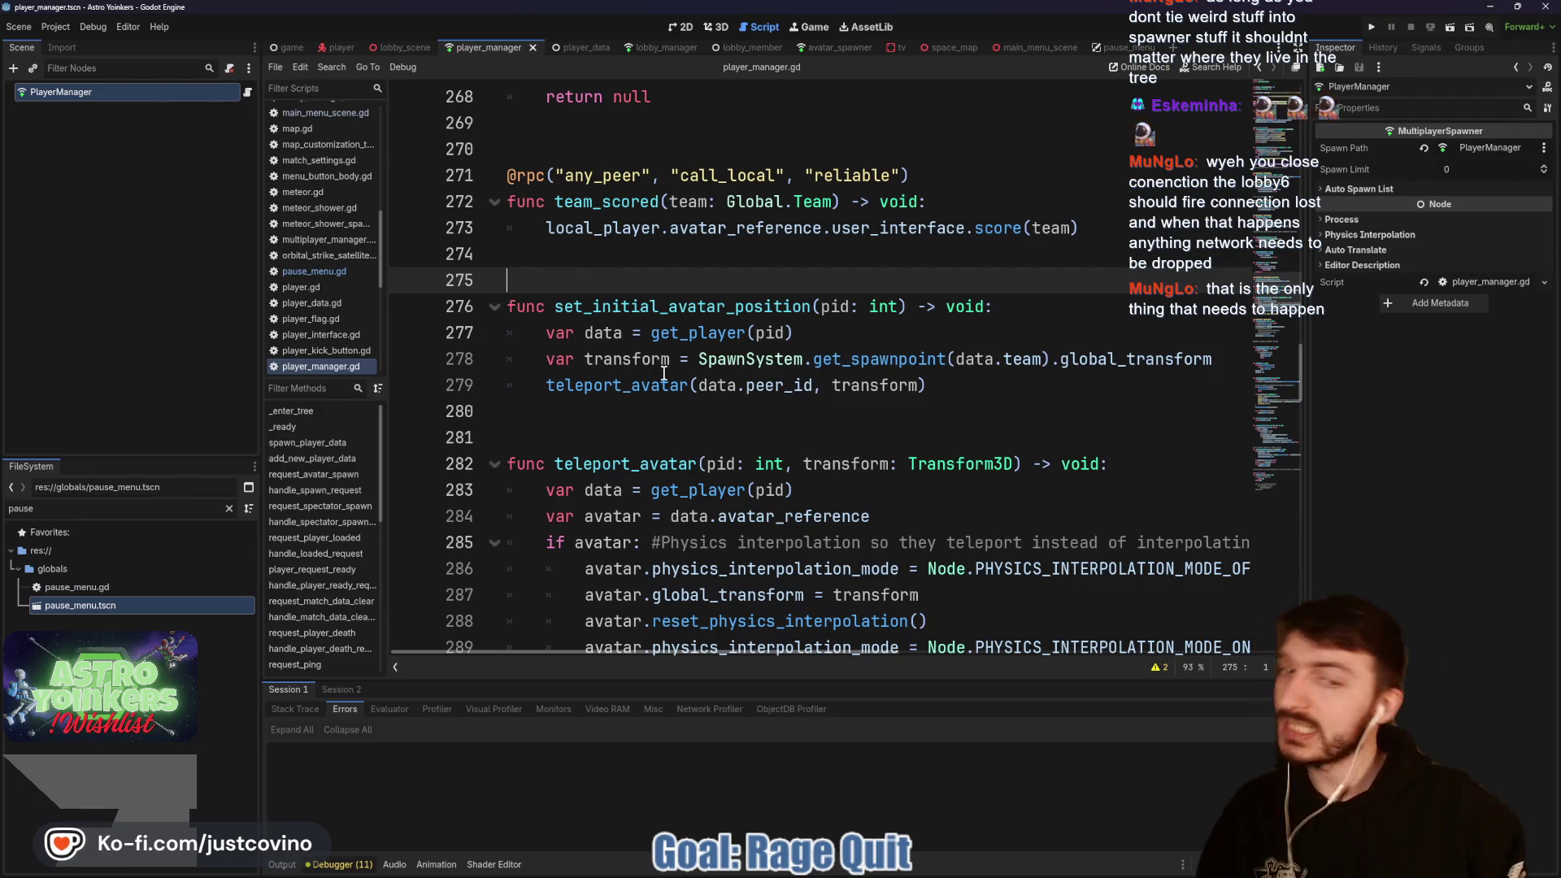
{"action": "left_click", "coordinate": [602, 419]}
{"action": "scroll", "coordinate": [602, 416], "scroll_direction": "down", "scroll_amount": 2}
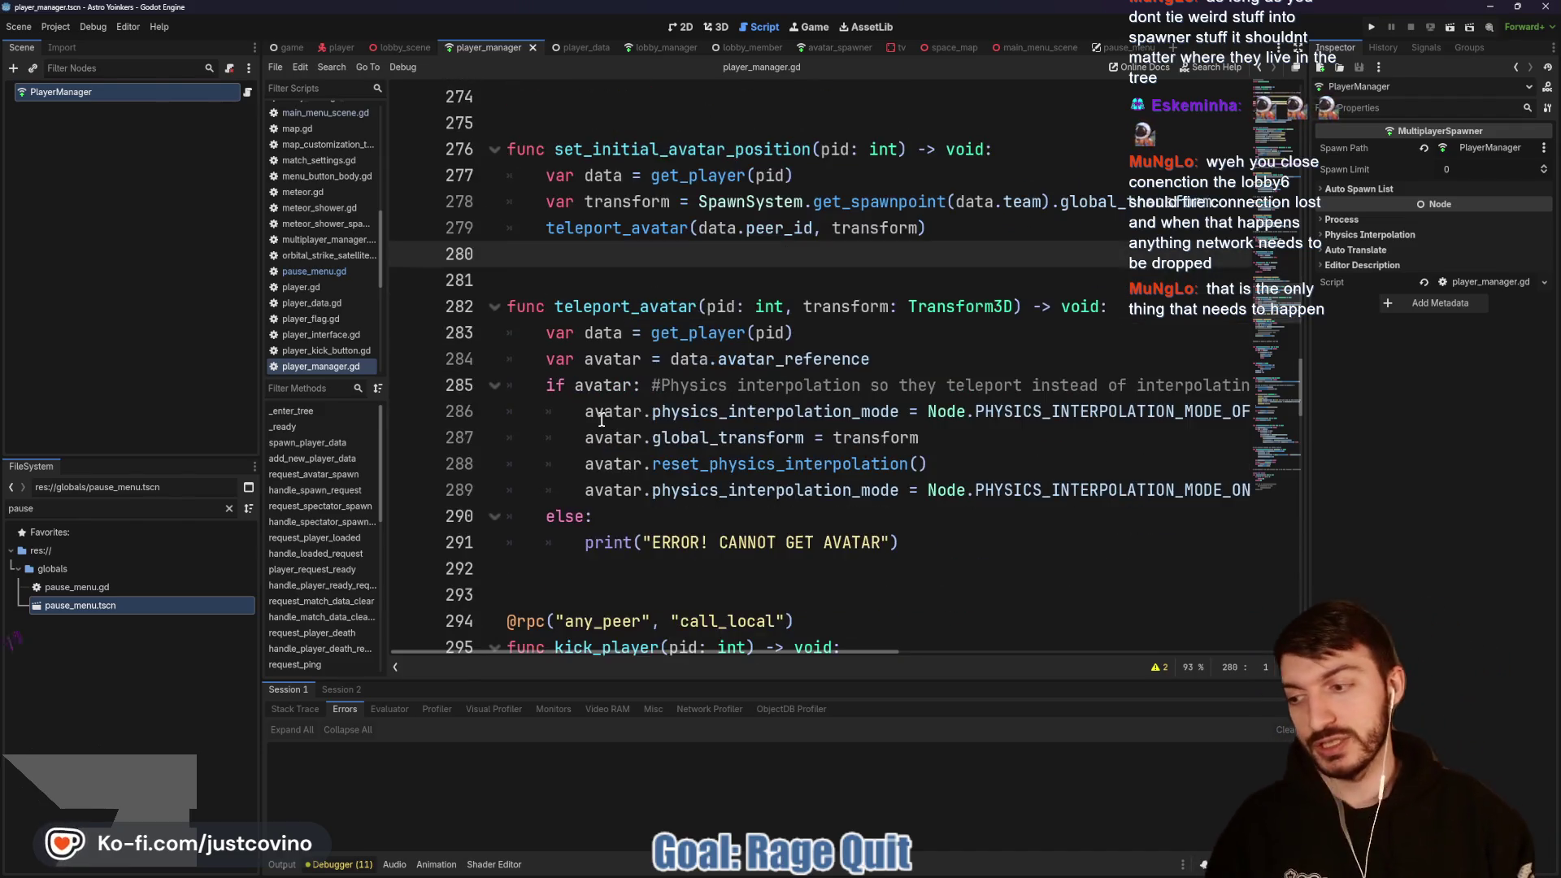
{"action": "scroll", "coordinate": [642, 374], "scroll_direction": "down", "scroll_amount": 3}
{"action": "left_click", "coordinate": [602, 358]}
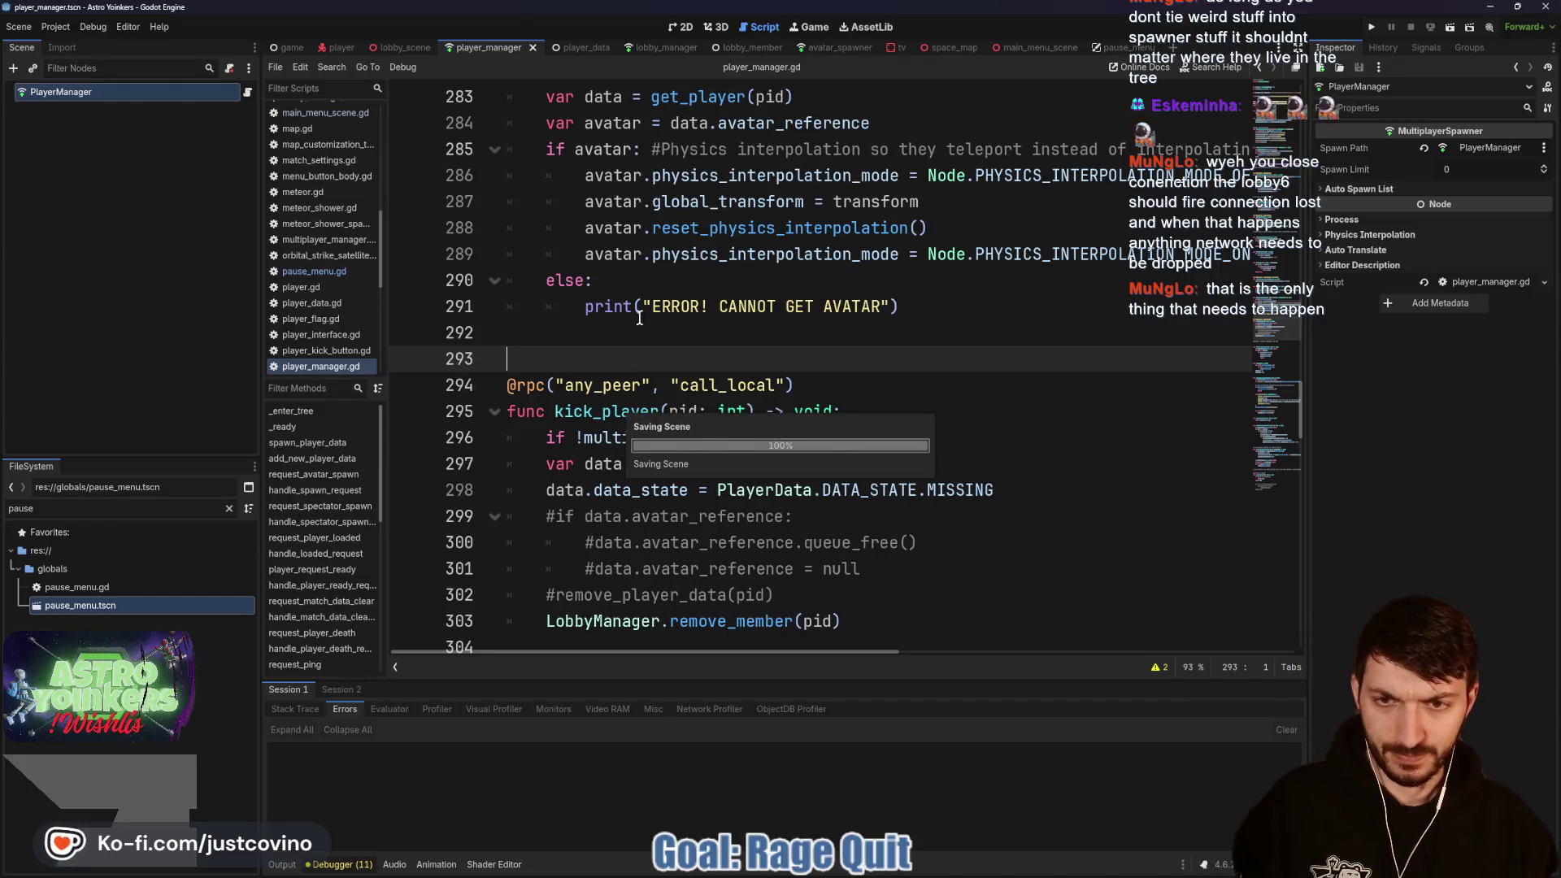
{"action": "scroll", "coordinate": [600, 335], "scroll_direction": "down", "scroll_amount": 4}
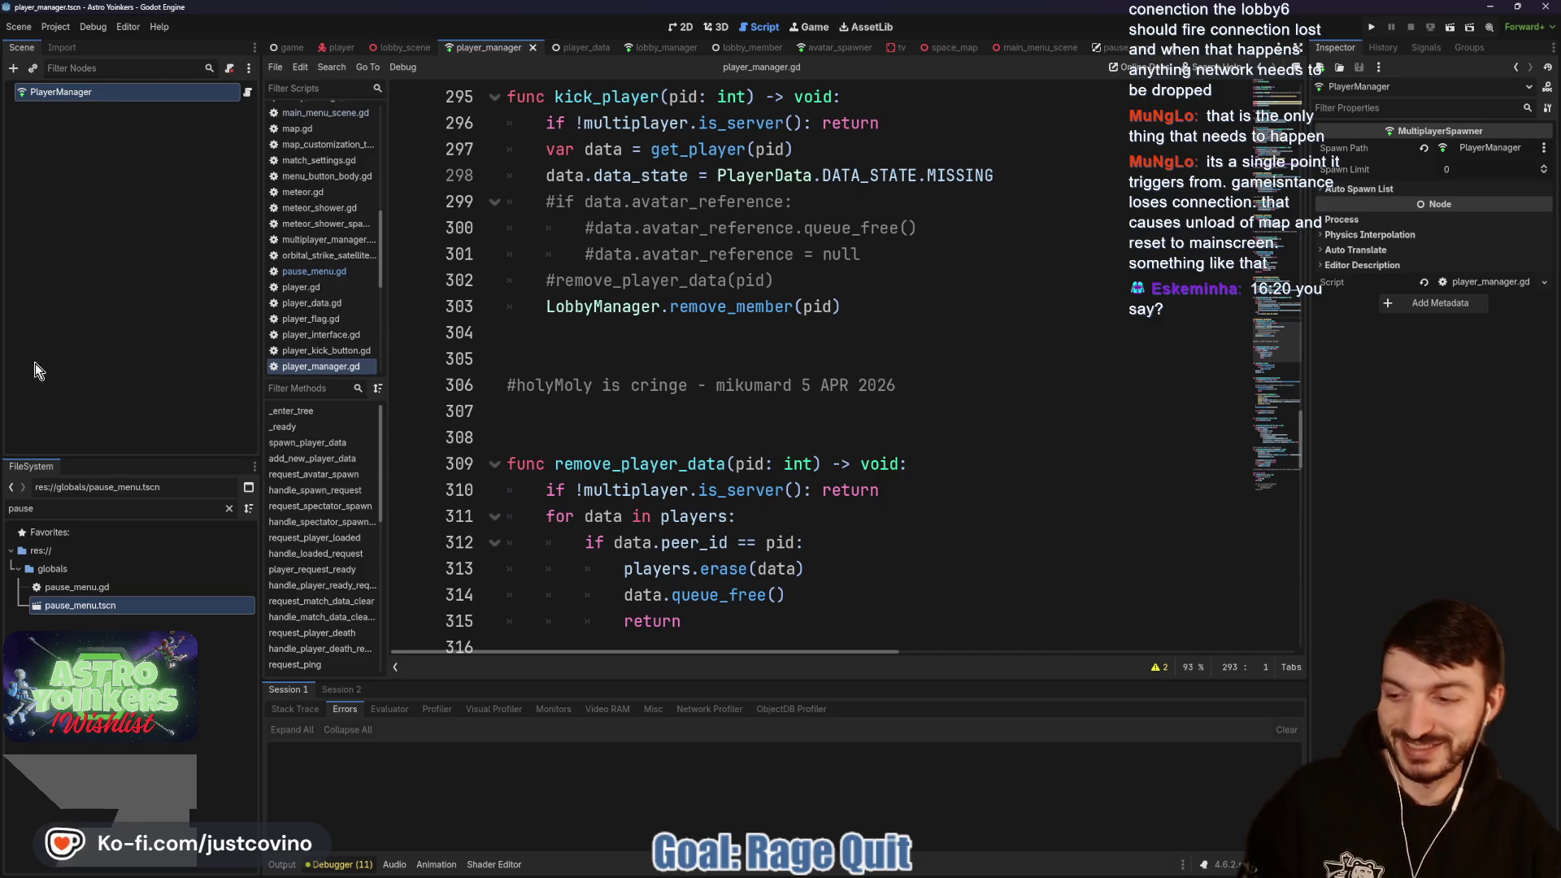
{"action": "left_click", "coordinate": [651, 430]}
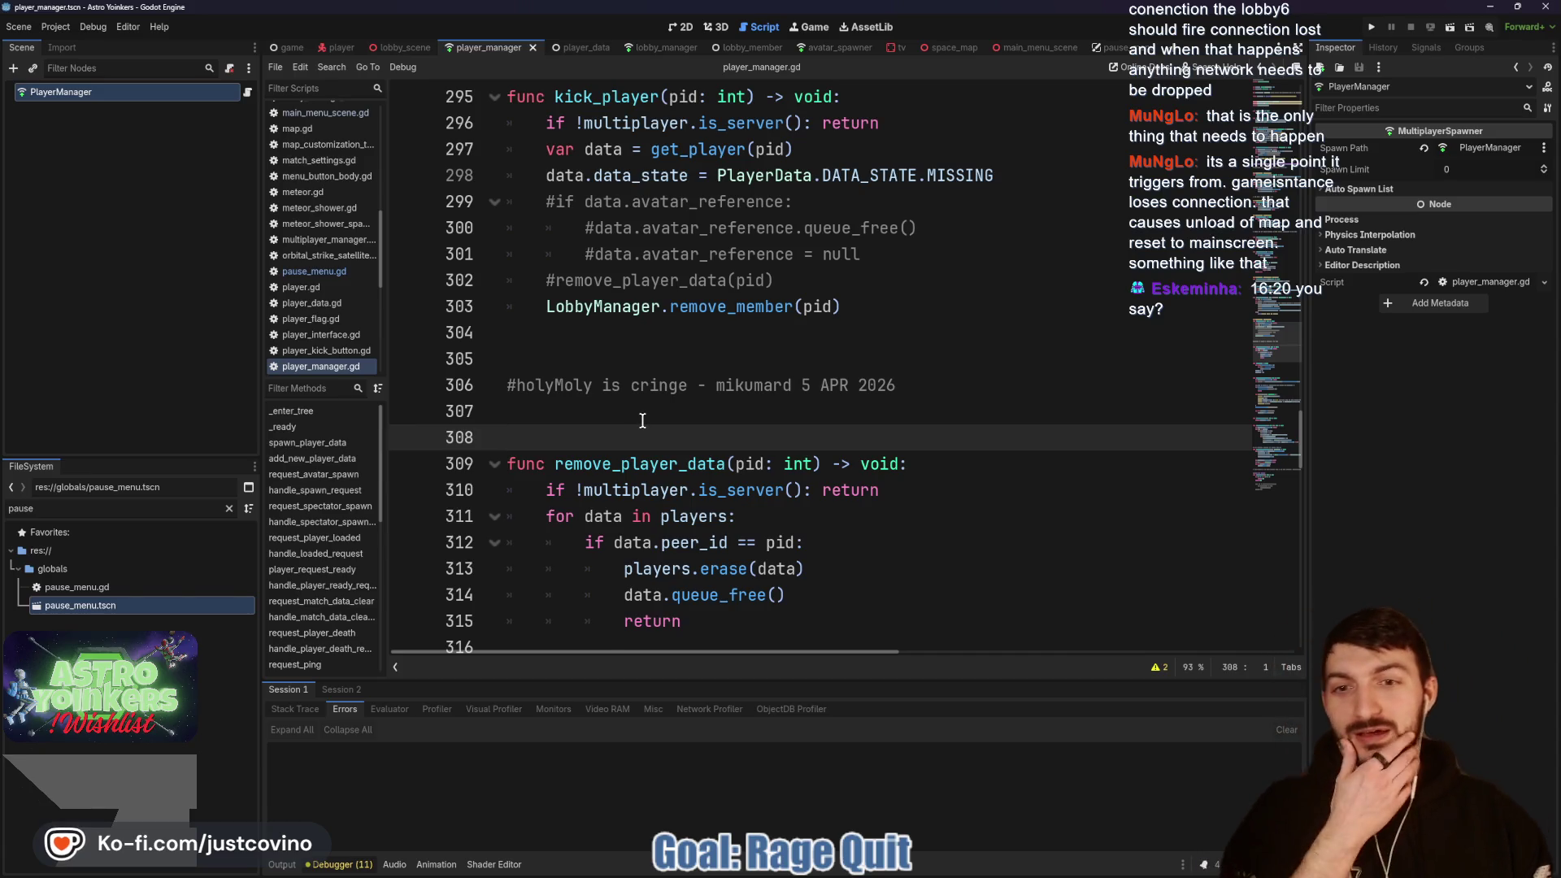
{"action": "scroll", "coordinate": [642, 420], "scroll_direction": "down", "scroll_amount": 3}
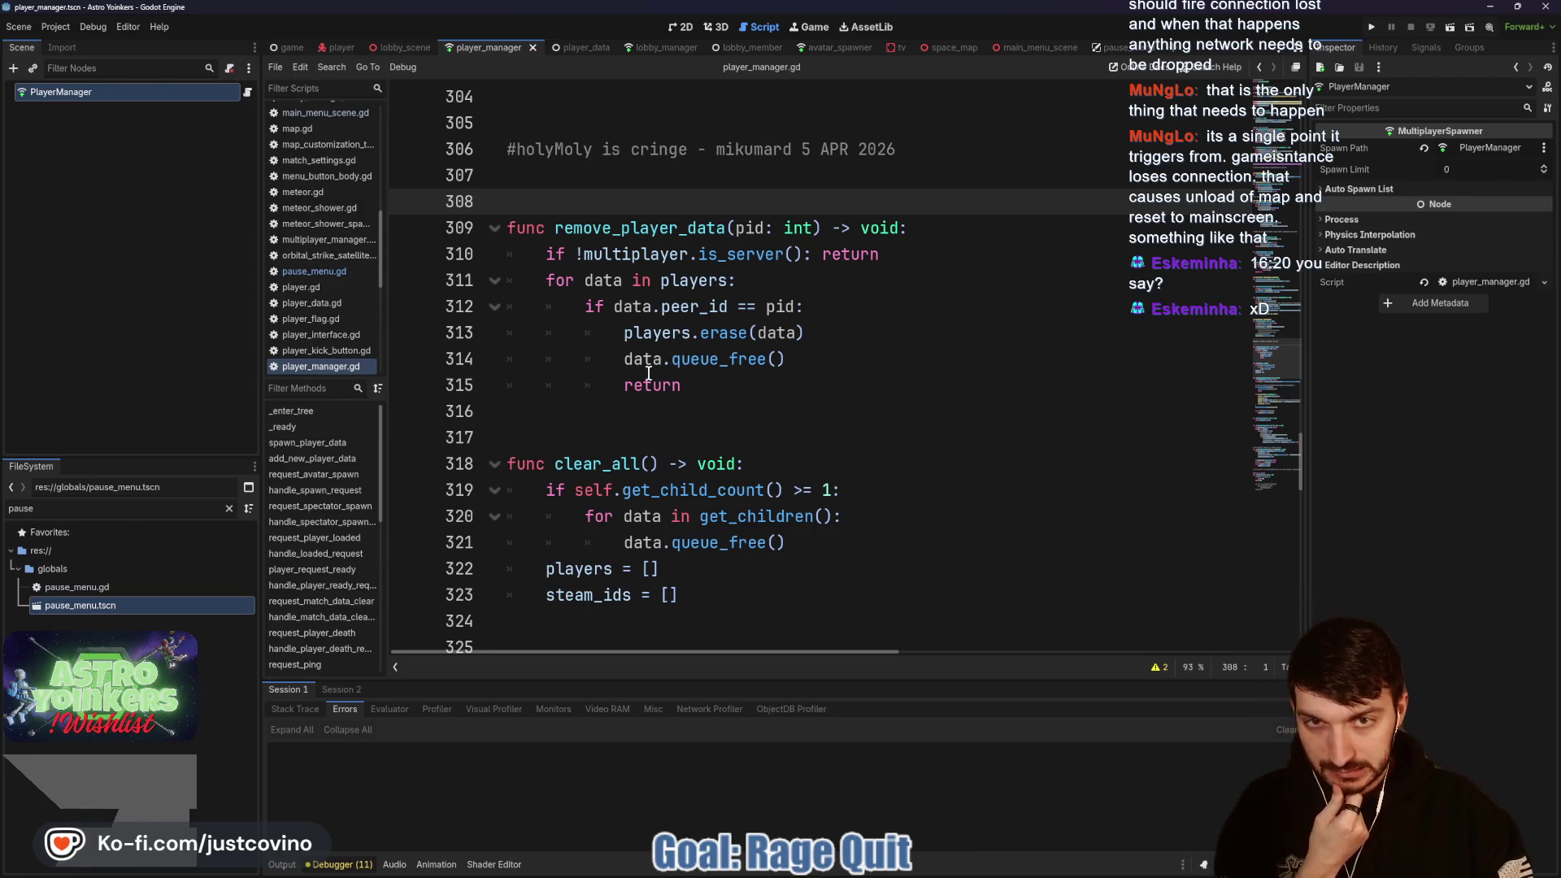
{"action": "scroll", "coordinate": [648, 372], "scroll_direction": "down", "scroll_amount": 3}
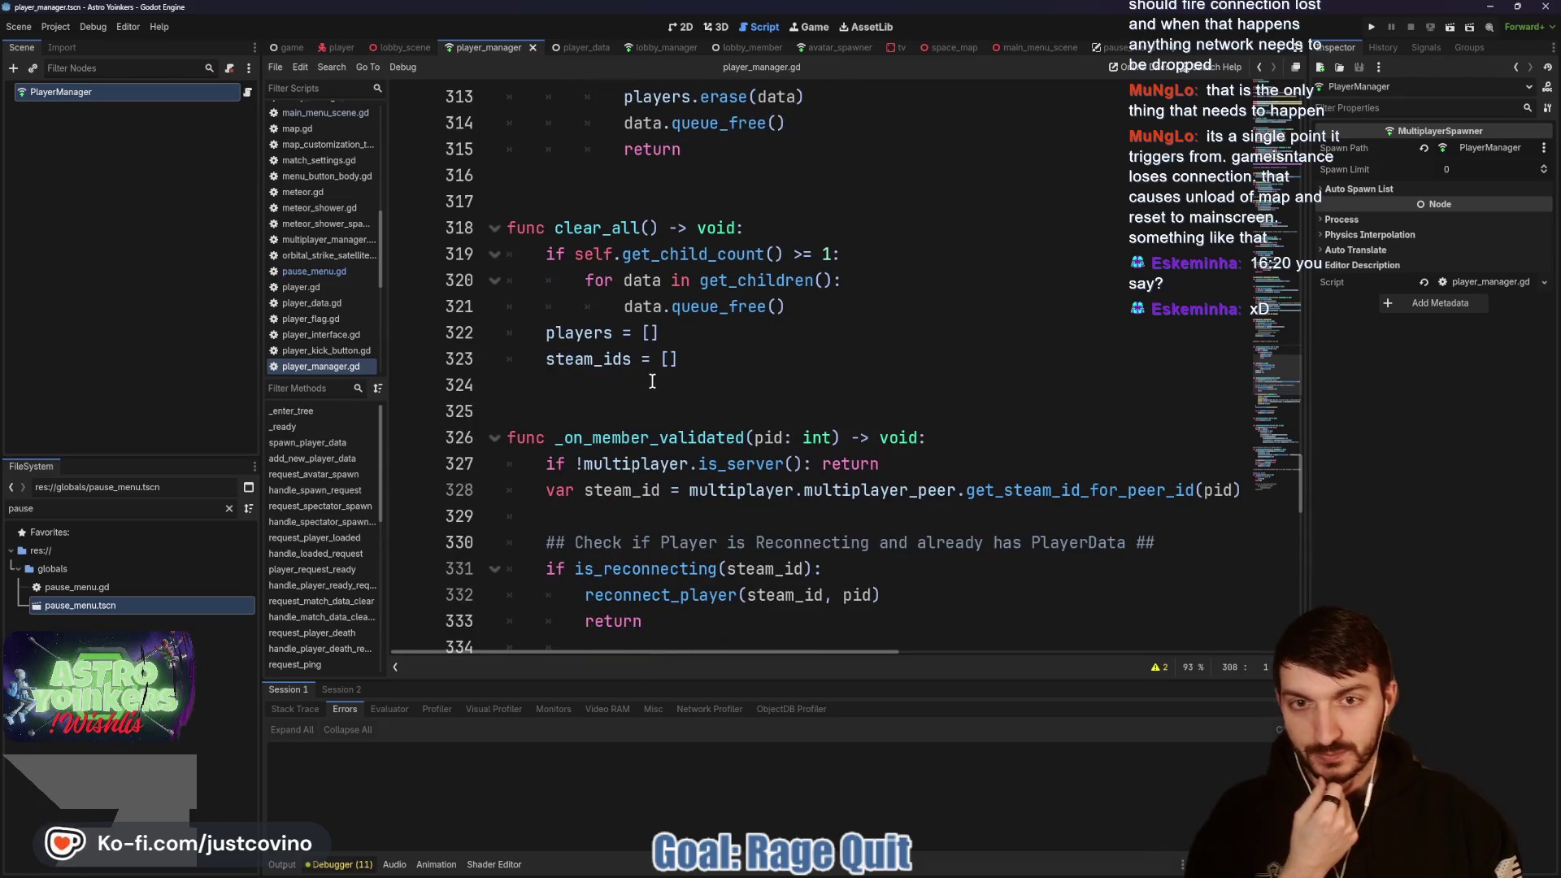
{"action": "scroll", "coordinate": [654, 382], "scroll_direction": "up", "scroll_amount": 4}
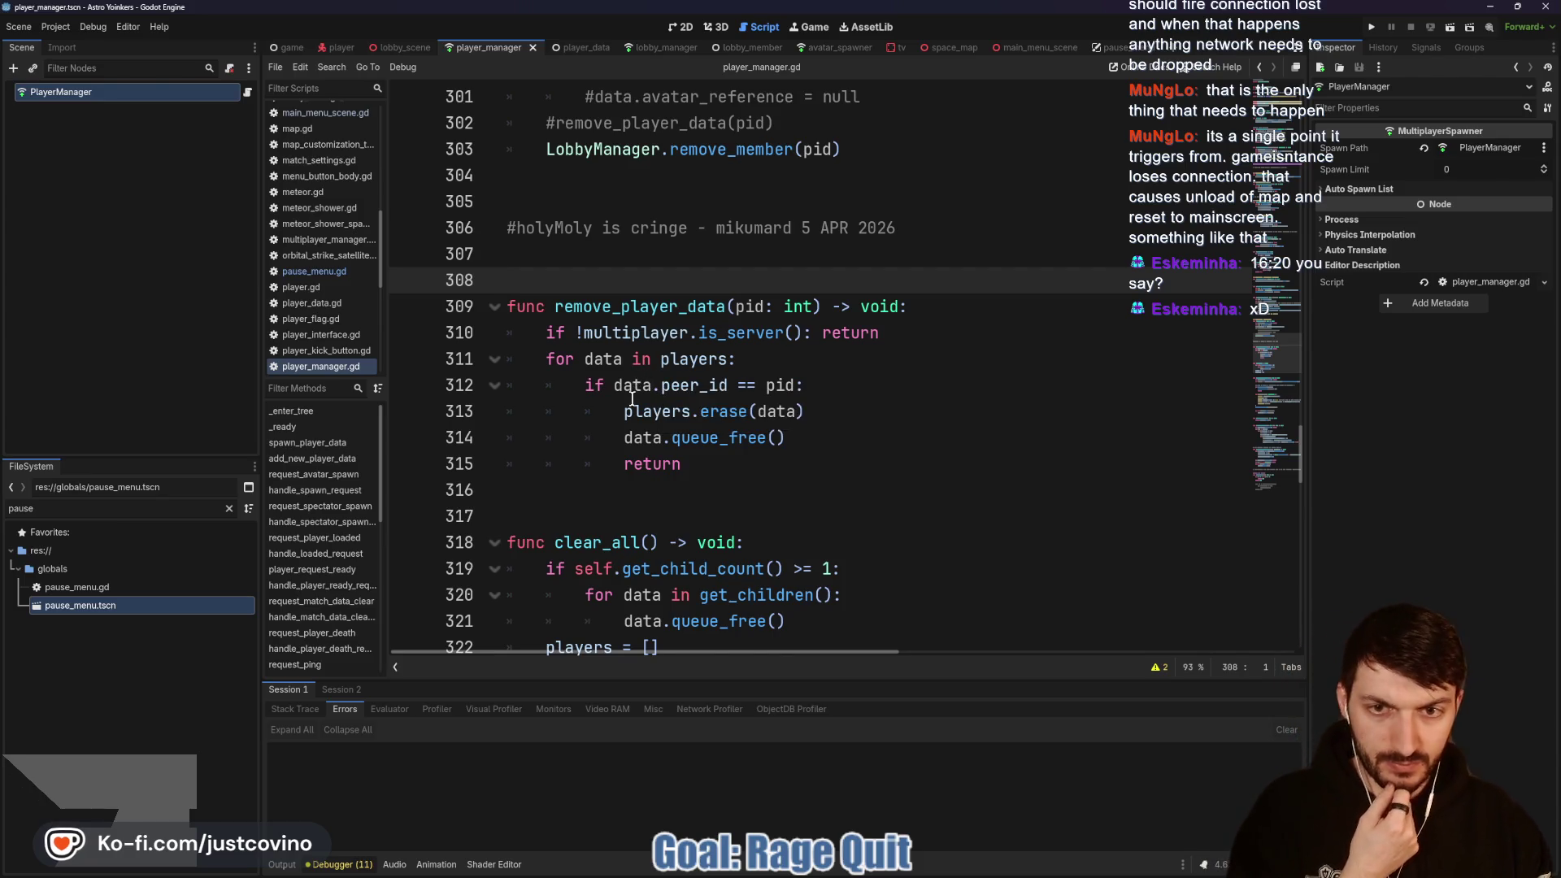
{"action": "scroll", "coordinate": [637, 376], "scroll_direction": "up", "scroll_amount": 1}
{"action": "scroll", "coordinate": [640, 391], "scroll_direction": "up", "scroll_amount": 3}
{"action": "scroll", "coordinate": [642, 391], "scroll_direction": "up", "scroll_amount": 4}
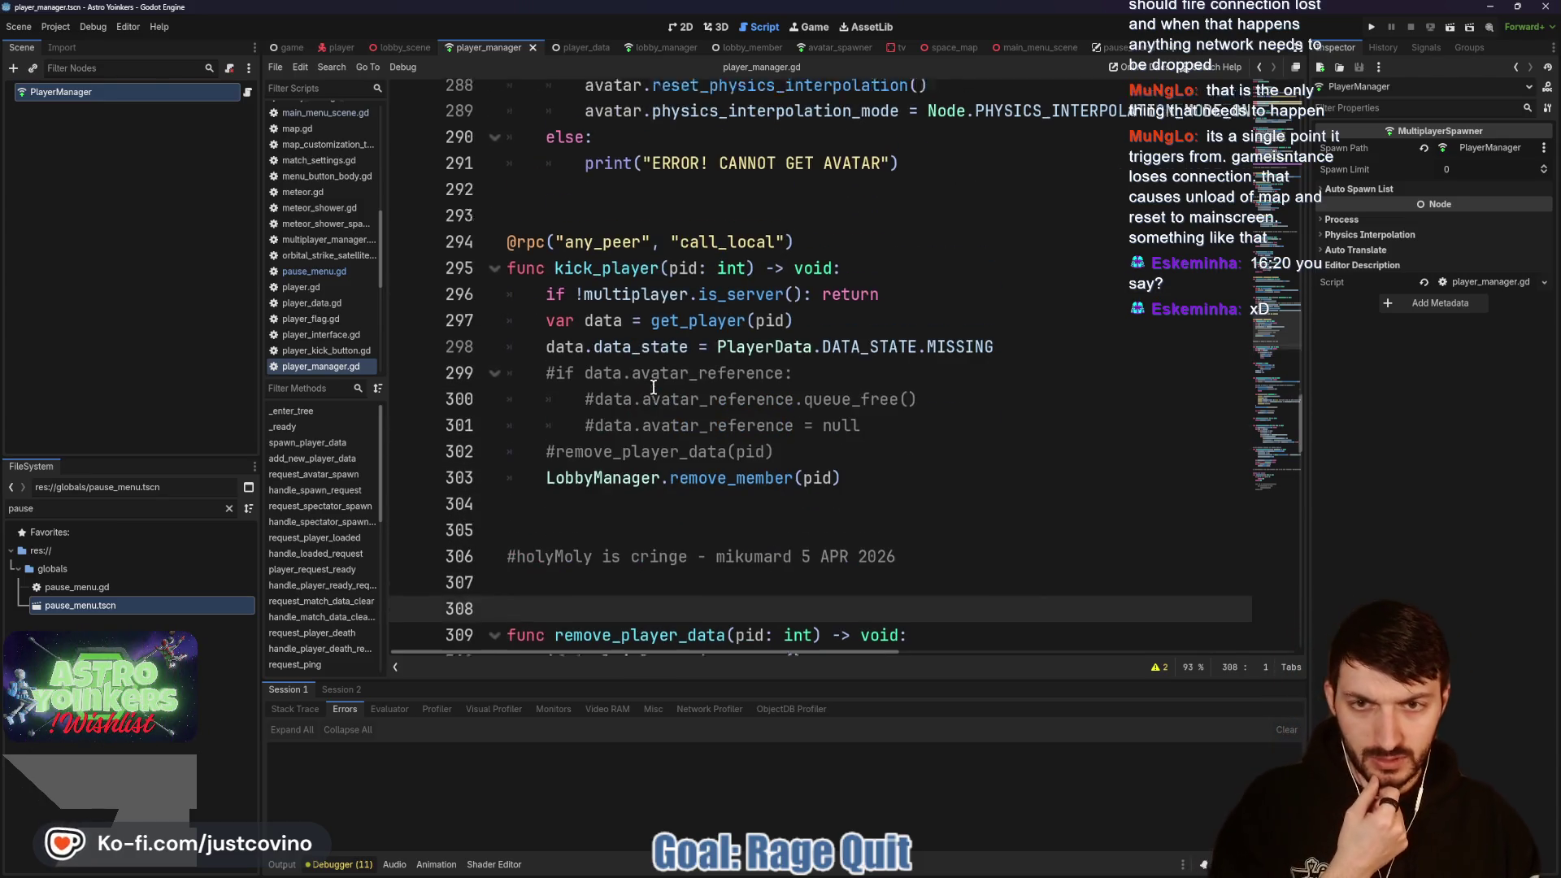
{"action": "scroll", "coordinate": [647, 391], "scroll_direction": "up", "scroll_amount": 5}
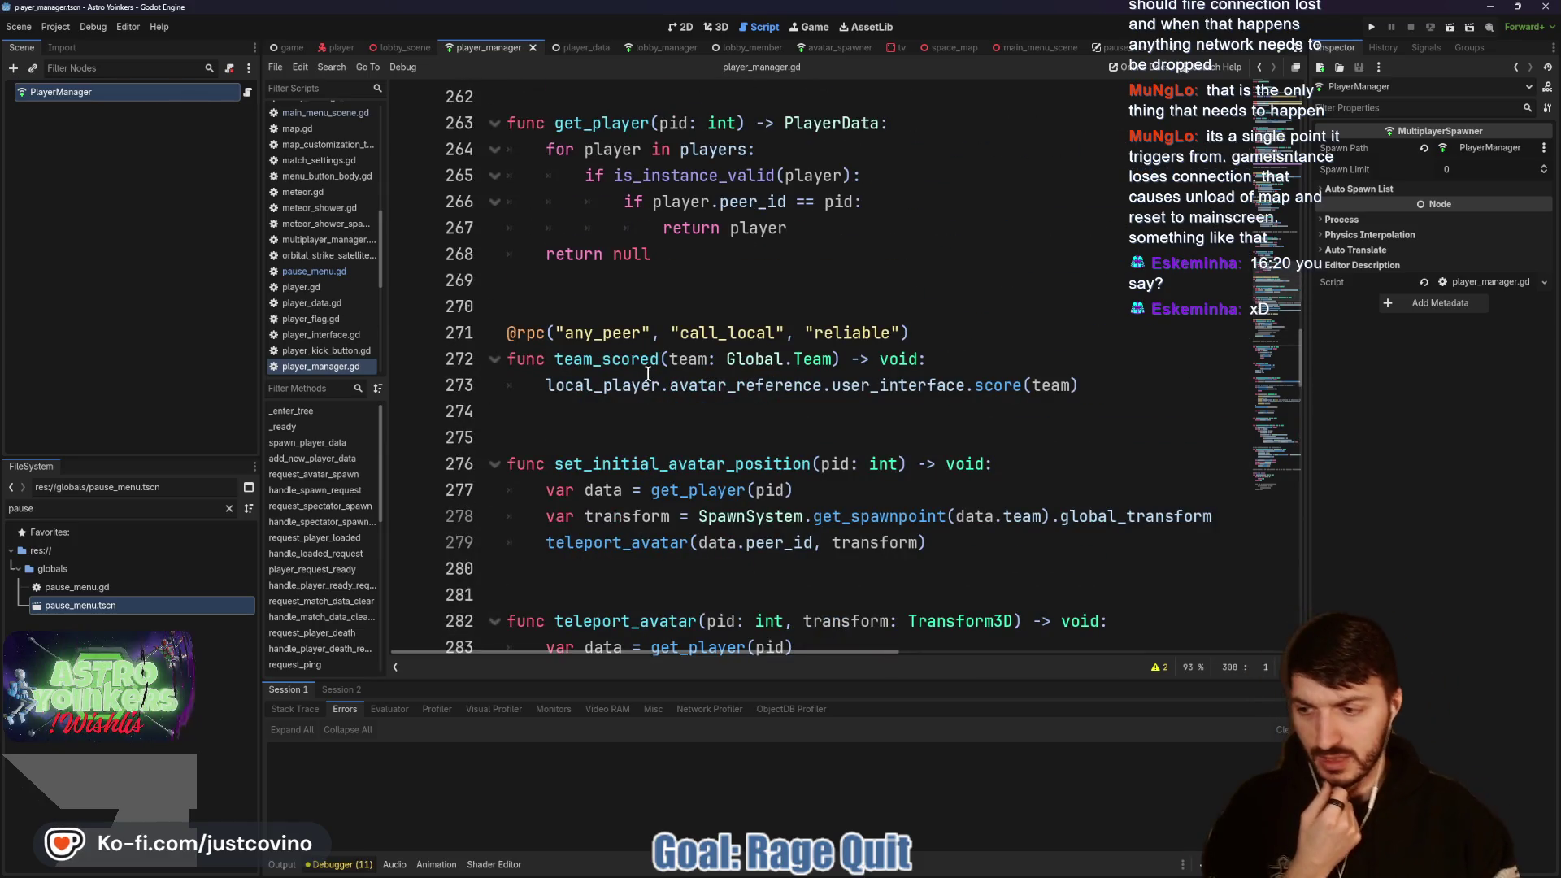
{"action": "scroll", "coordinate": [650, 423], "scroll_direction": "down", "scroll_amount": 2}
{"action": "scroll", "coordinate": [638, 431], "scroll_direction": "up", "scroll_amount": 5}
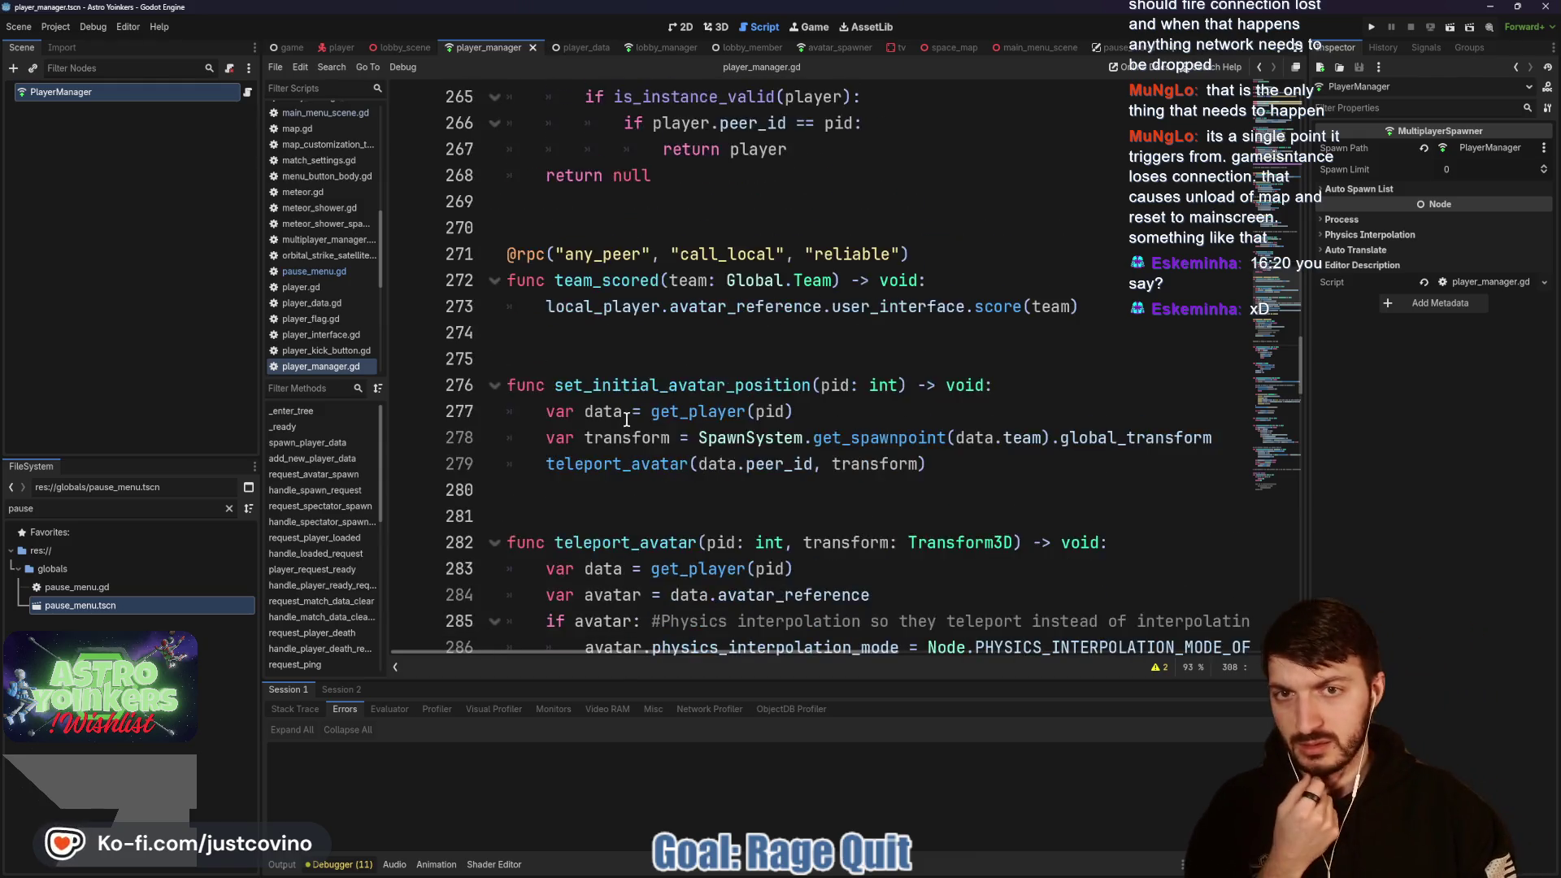
{"action": "scroll", "coordinate": [609, 472], "scroll_direction": "up", "scroll_amount": 3}
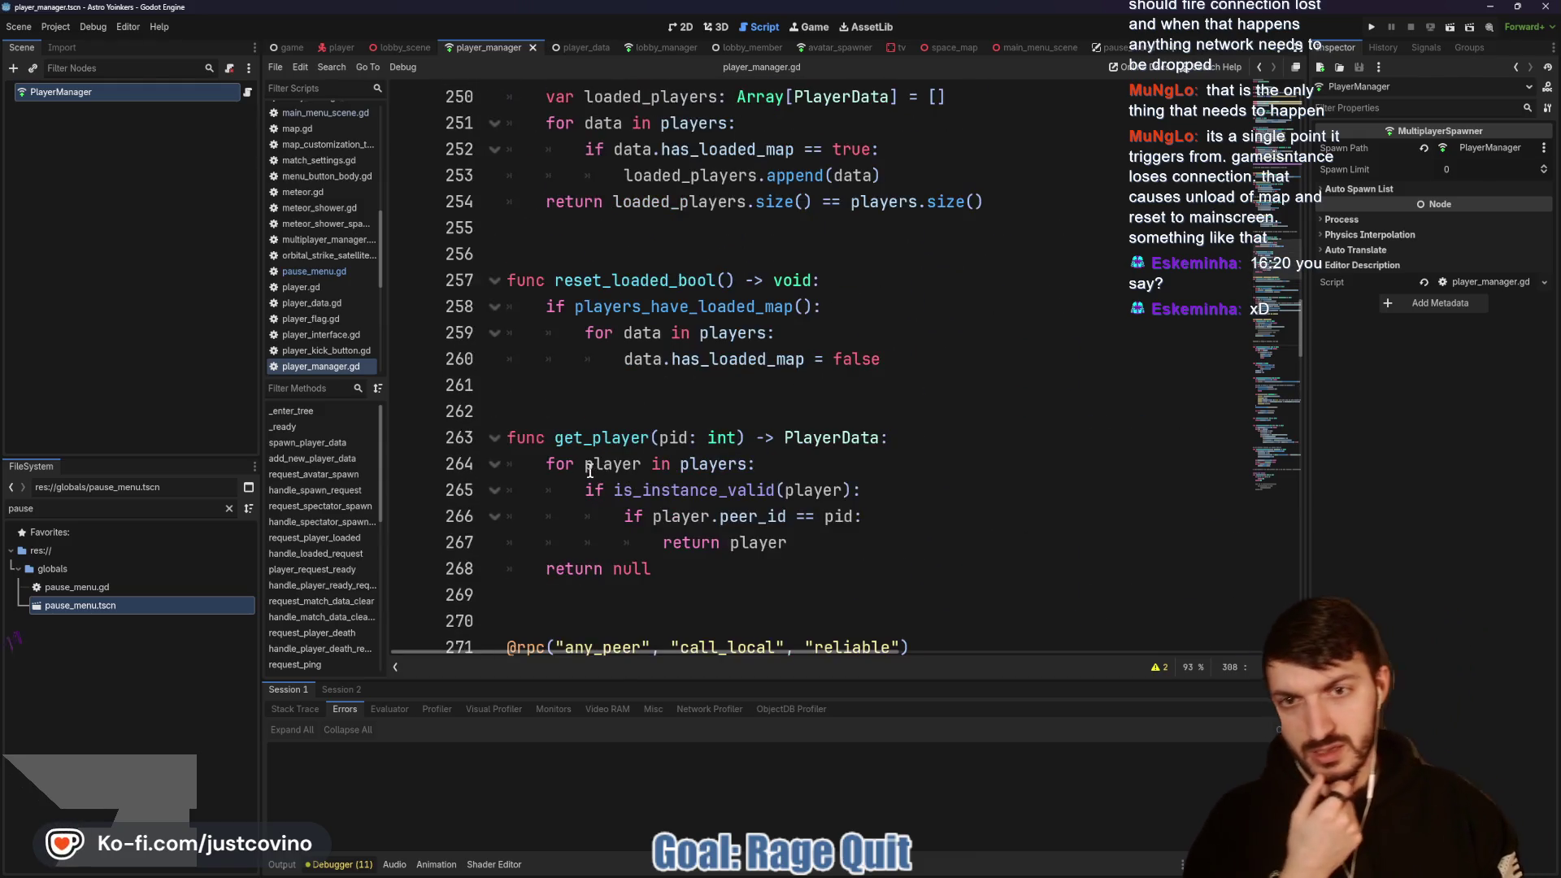
{"action": "right_click", "coordinate": [594, 465]}
{"action": "key", "text": "Escape"}
{"action": "scroll", "coordinate": [608, 431], "scroll_direction": "up", "scroll_amount": 2}
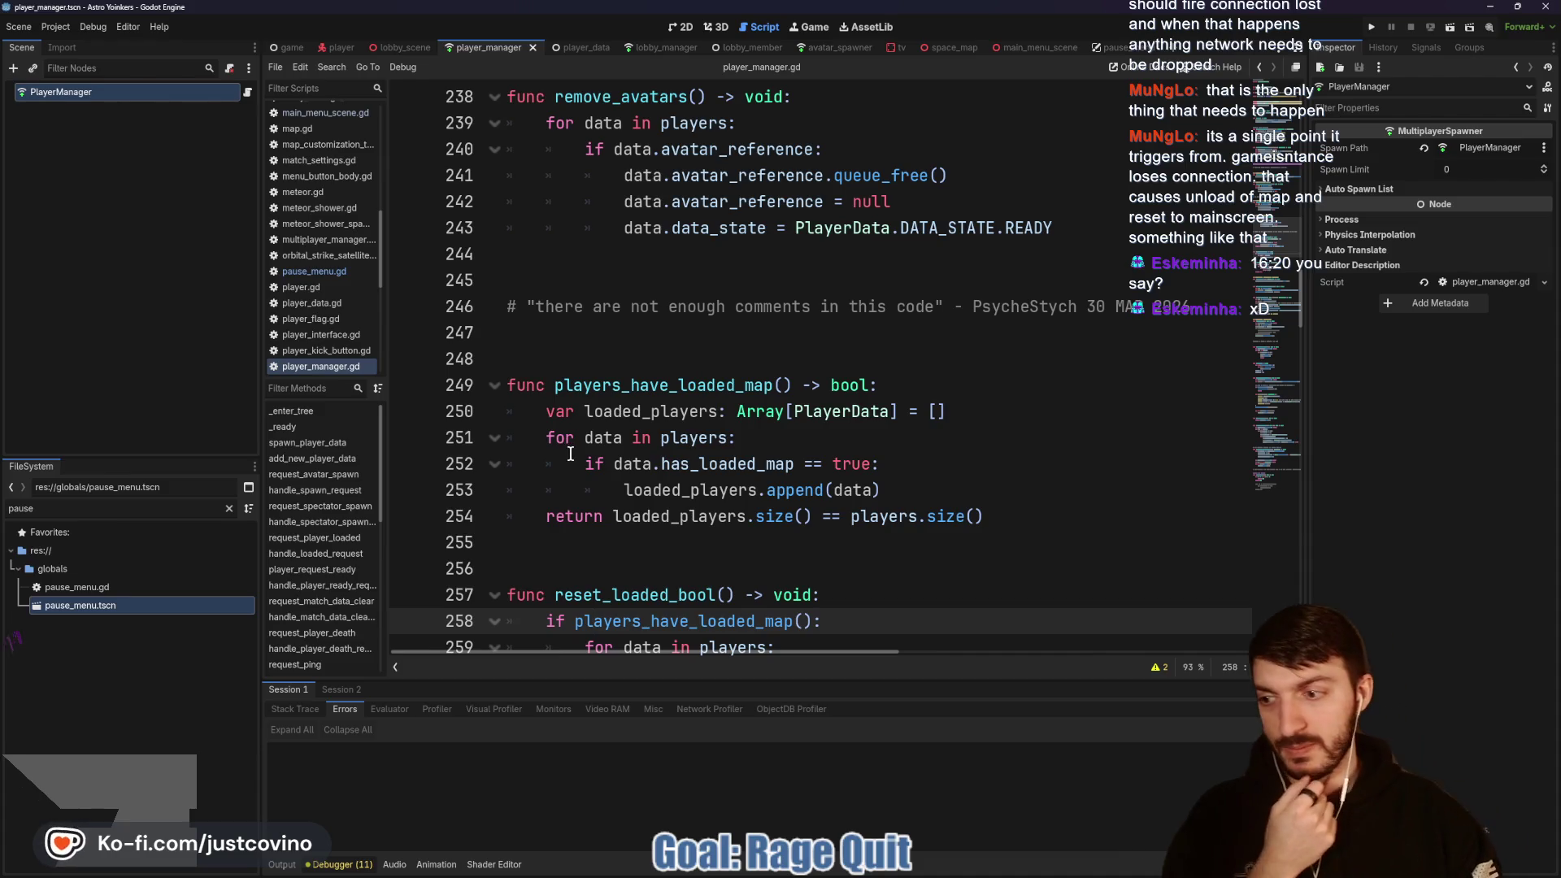
{"action": "scroll", "coordinate": [579, 460], "scroll_direction": "up", "scroll_amount": 3}
{"action": "scroll", "coordinate": [588, 467], "scroll_direction": "up", "scroll_amount": 4}
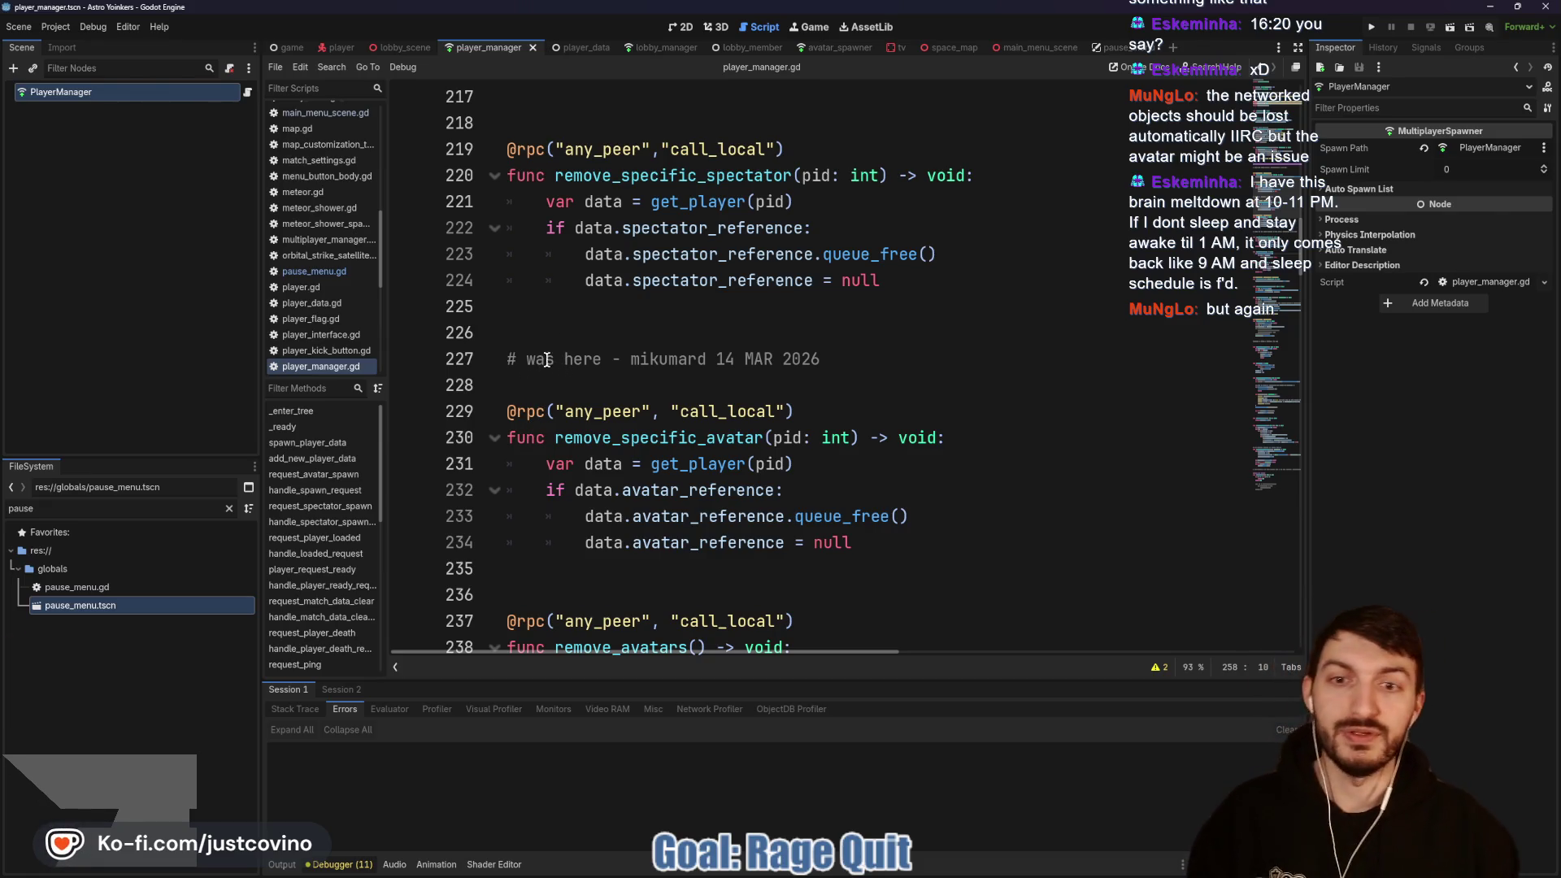
{"action": "left_click", "coordinate": [532, 329]}
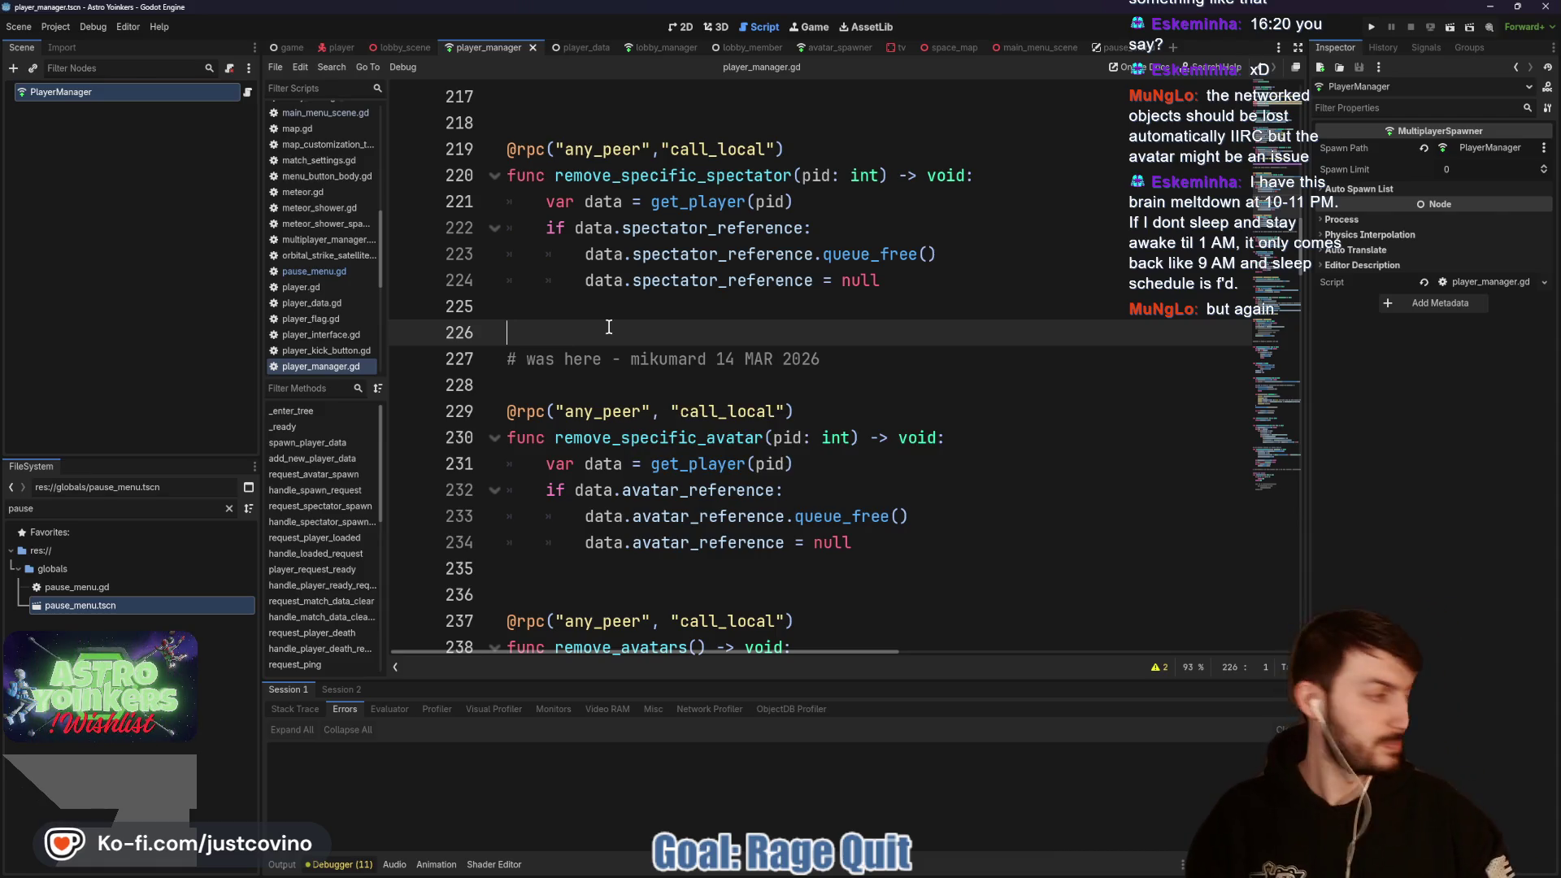
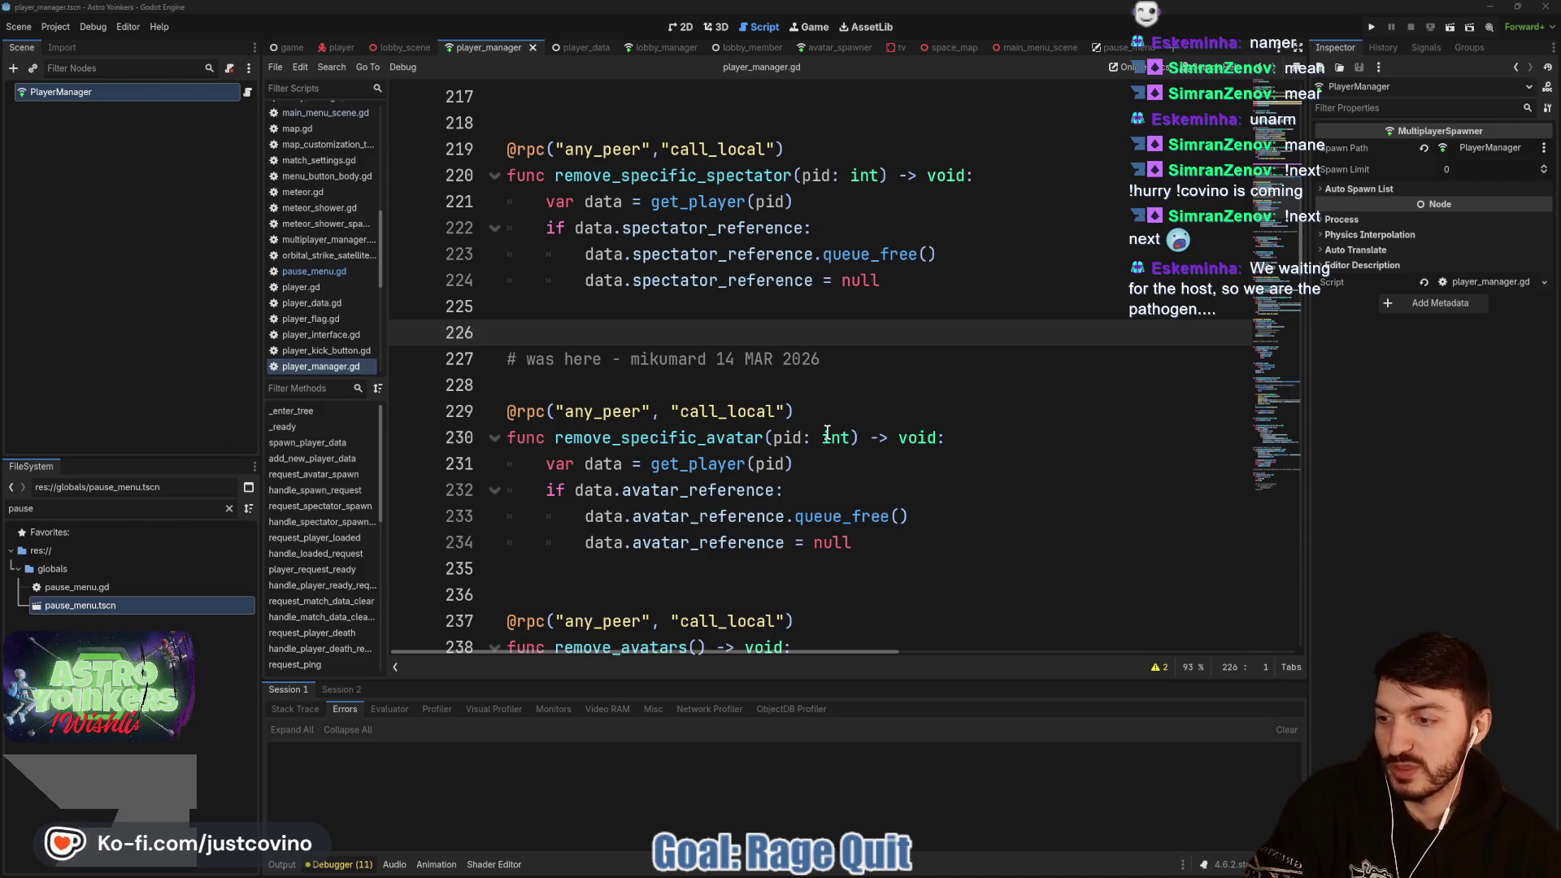
Step: Dismiss the int documentation popup and switch to the lobby_manager script
{"action": "mouse_move", "coordinate": [827, 432]}
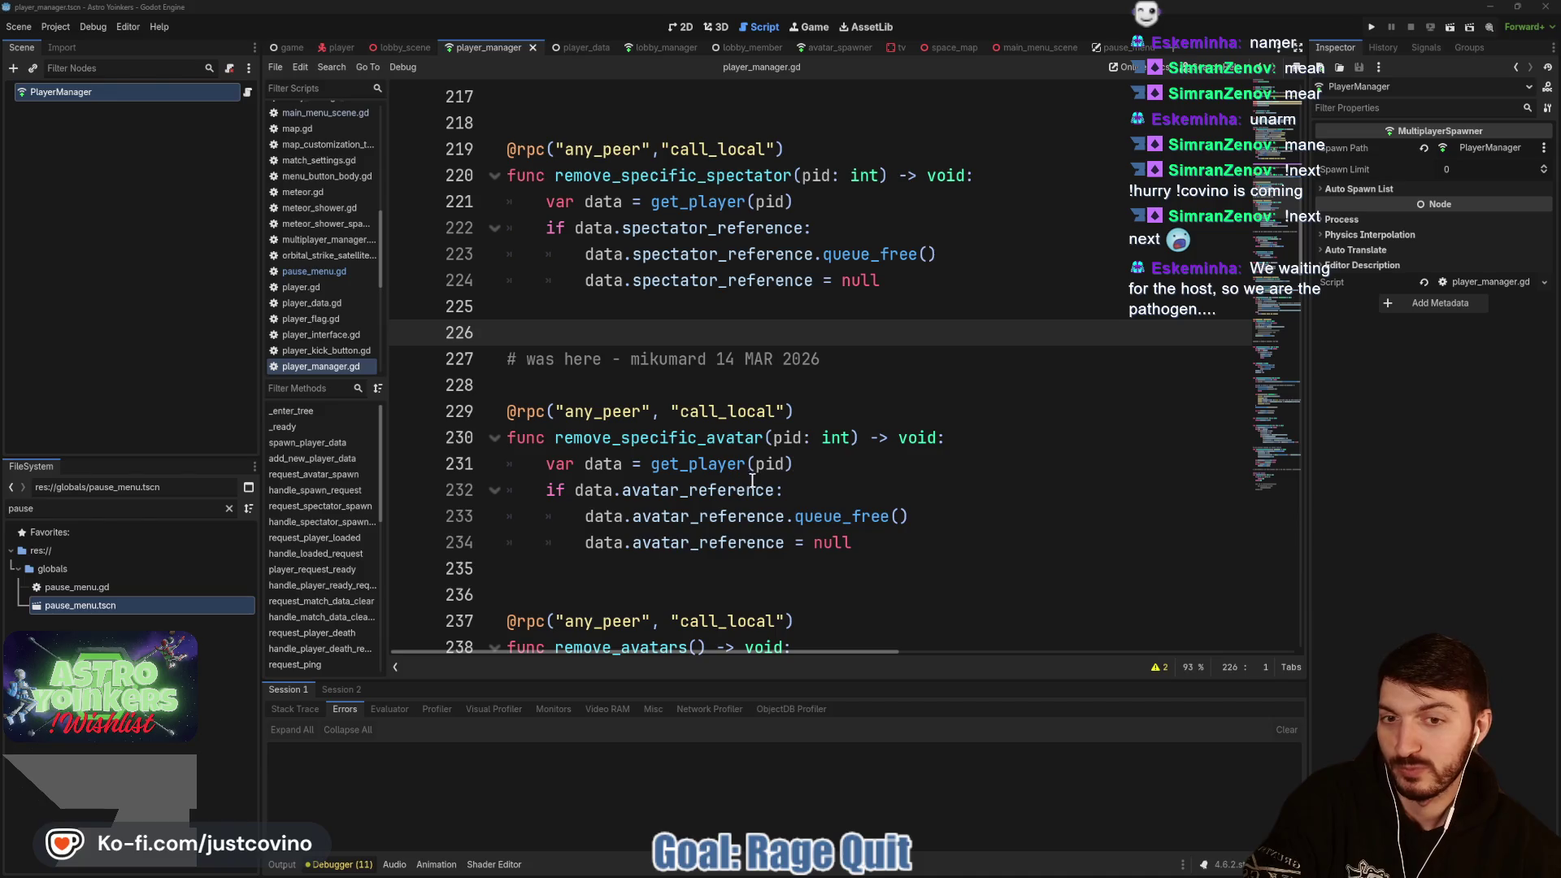
{"action": "left_click", "coordinate": [807, 388]}
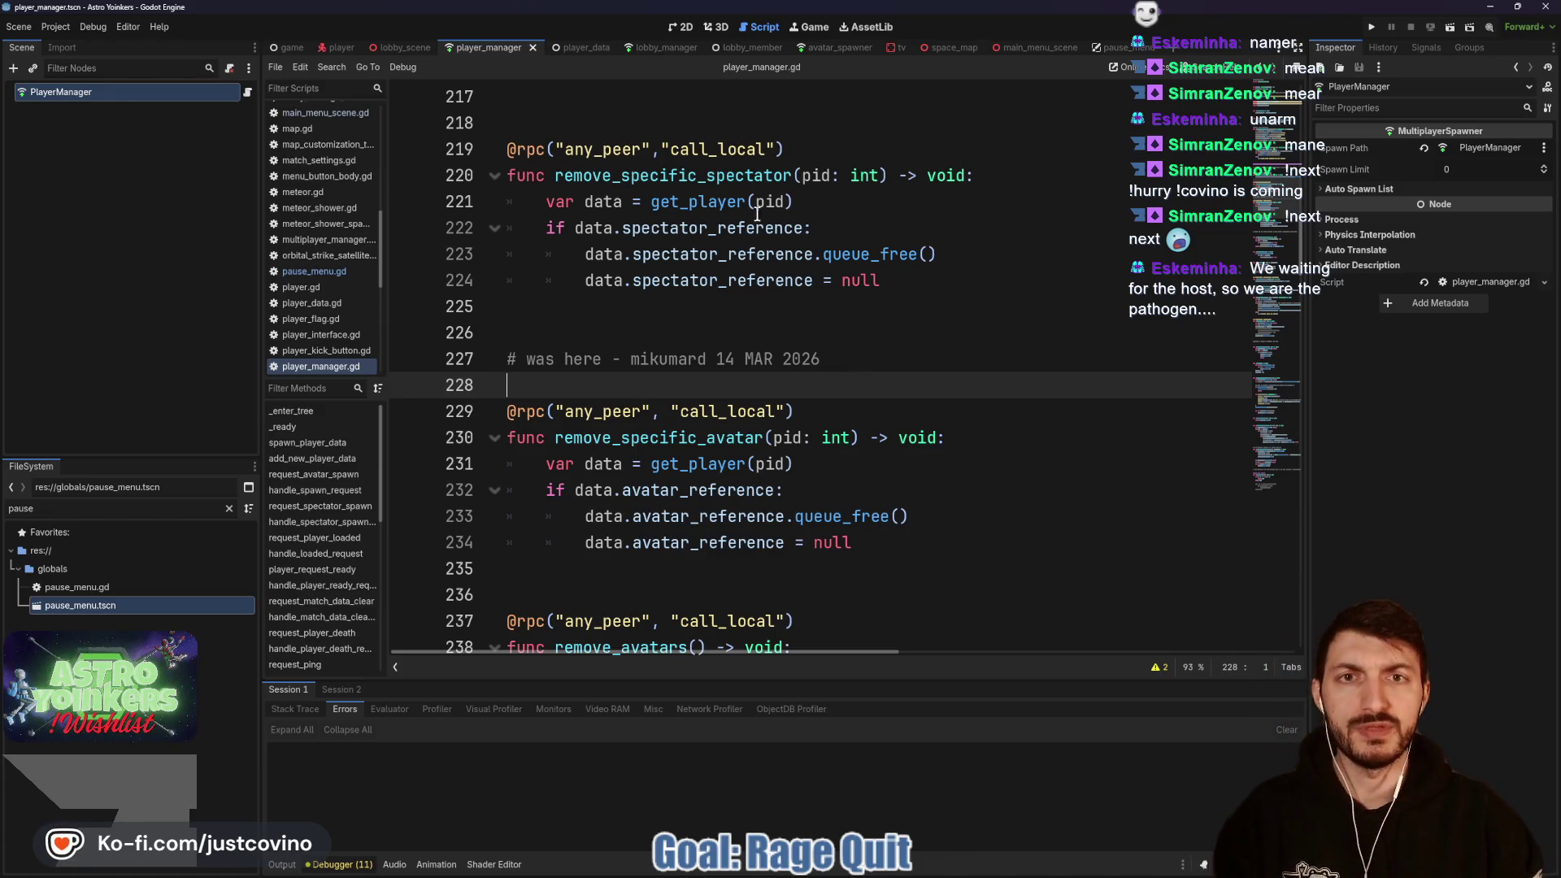
{"action": "left_click", "coordinate": [665, 51]}
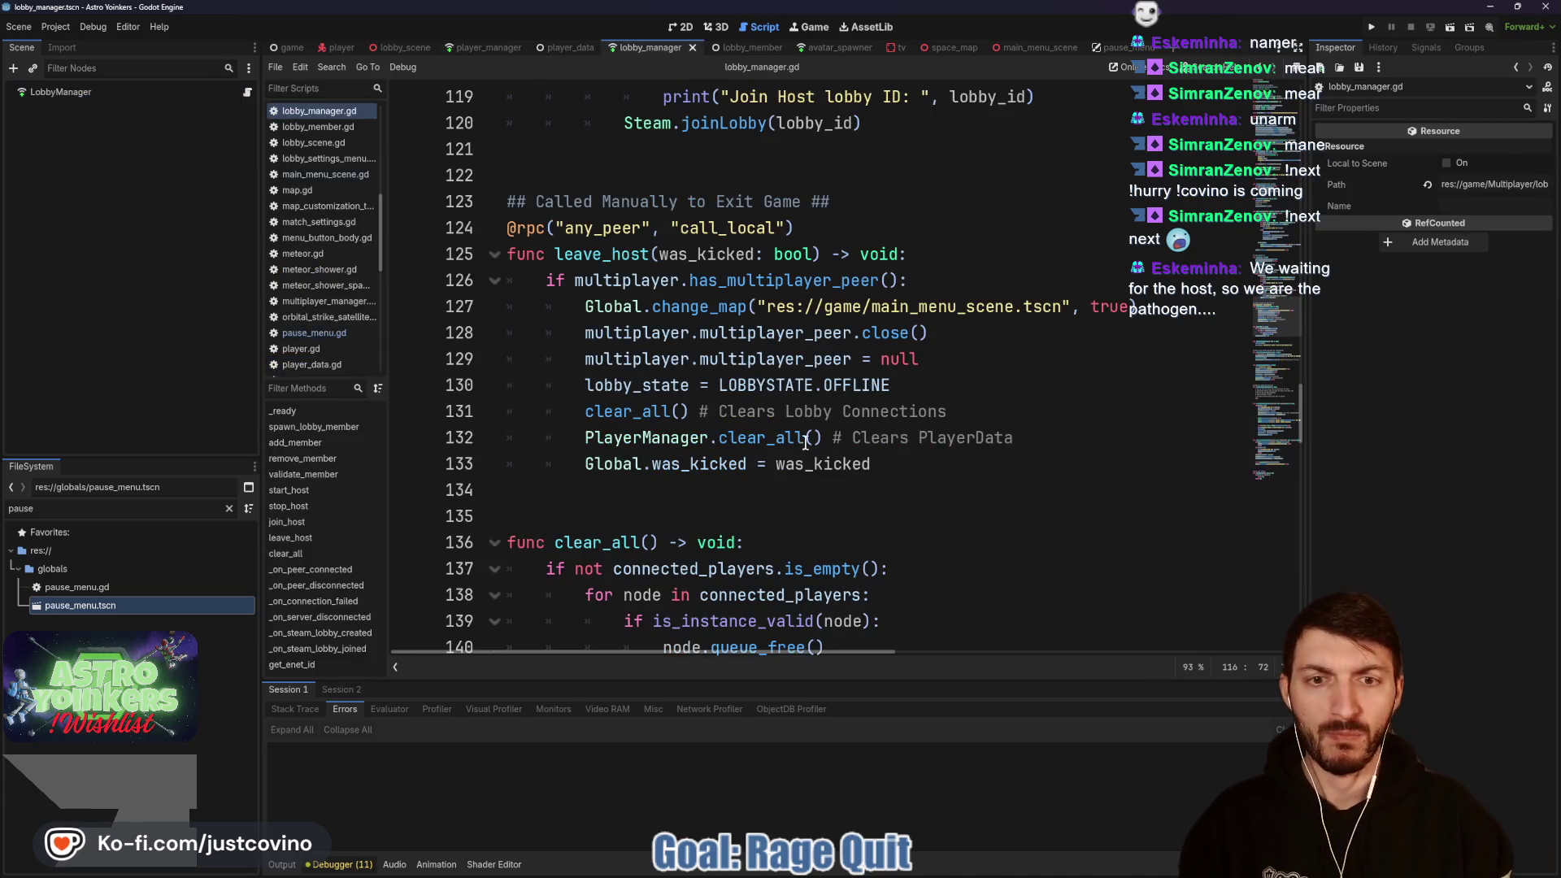
Step: Scroll lobby_manager.gd past leave_host and stop_host and select the _on_connection_failed name
{"action": "mouse_move", "coordinate": [681, 478]}
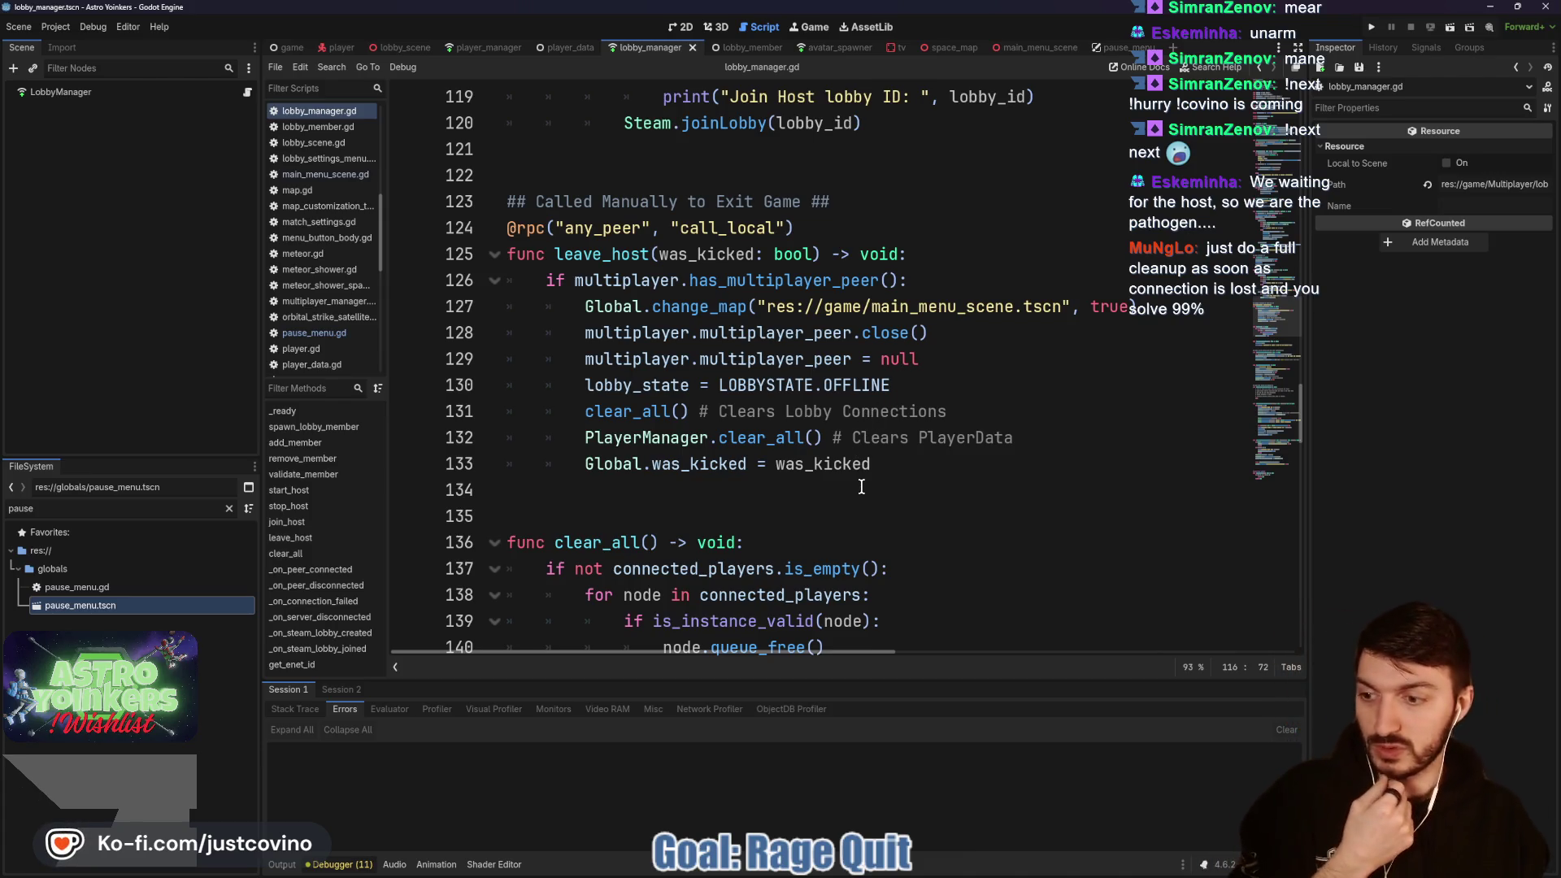
{"action": "scroll", "coordinate": [857, 486], "scroll_direction": "up", "scroll_amount": 4}
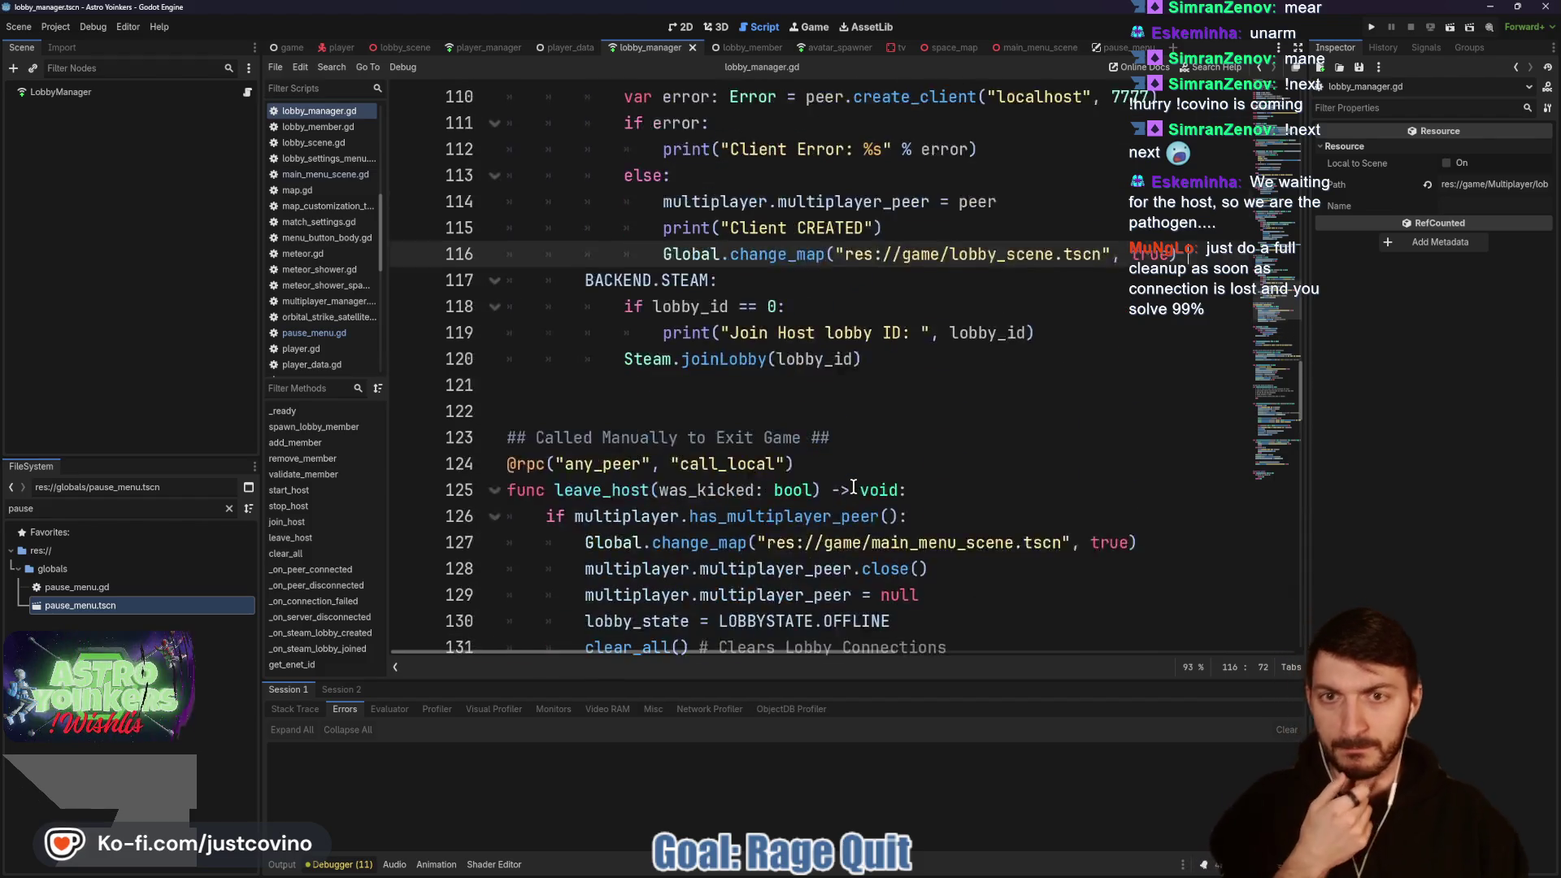
{"action": "scroll", "coordinate": [851, 486], "scroll_direction": "up", "scroll_amount": 11}
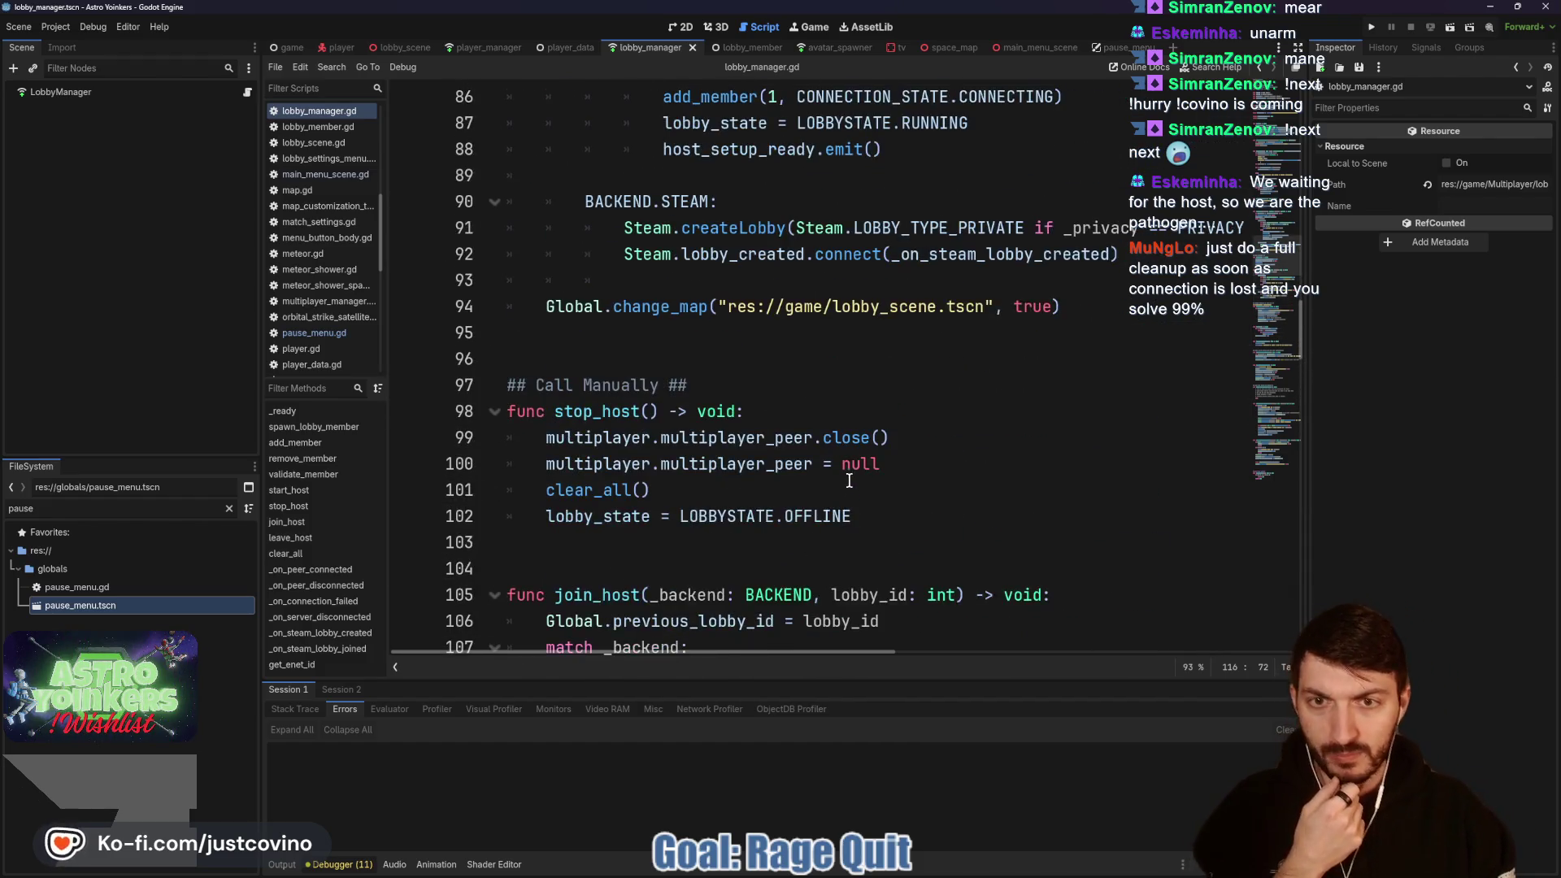
{"action": "scroll", "coordinate": [830, 489], "scroll_direction": "up", "scroll_amount": 4}
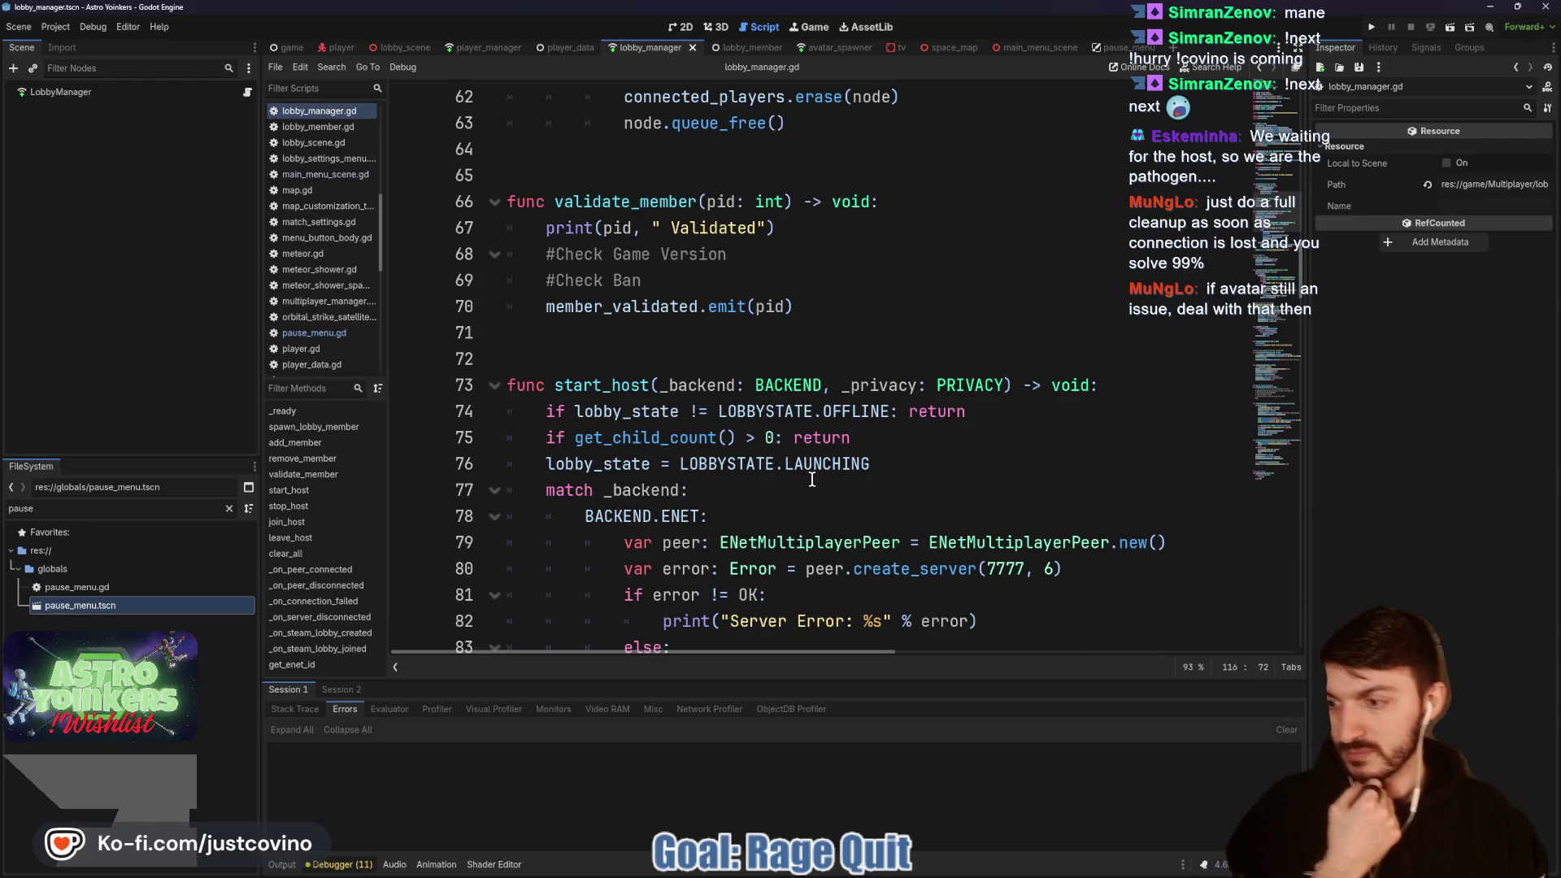
{"action": "scroll", "coordinate": [762, 444], "scroll_direction": "up", "scroll_amount": 5}
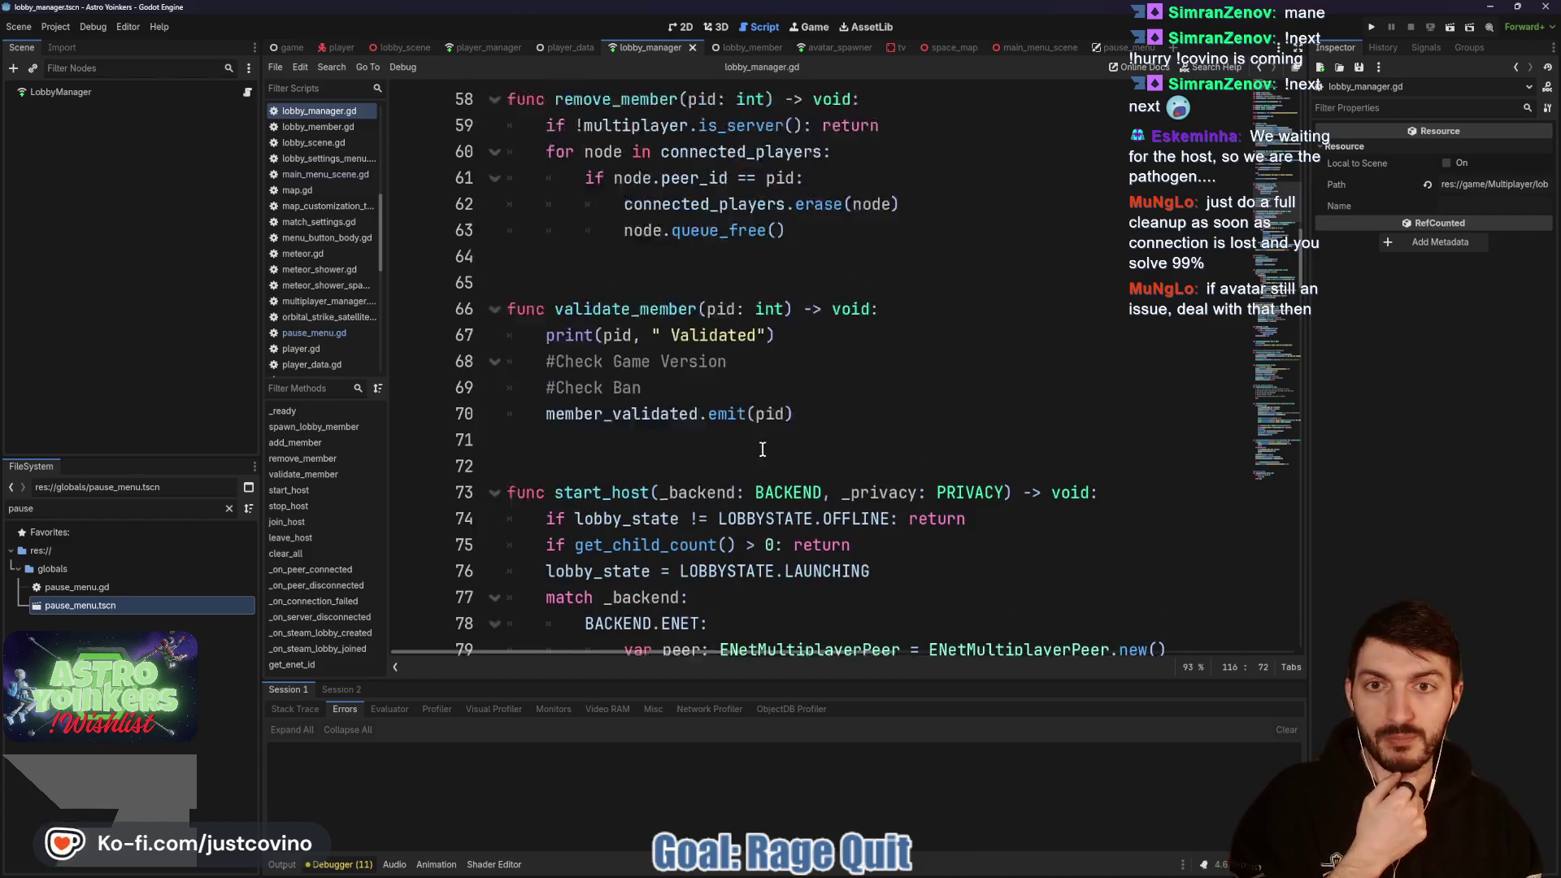
{"action": "scroll", "coordinate": [748, 479], "scroll_direction": "up", "scroll_amount": 7}
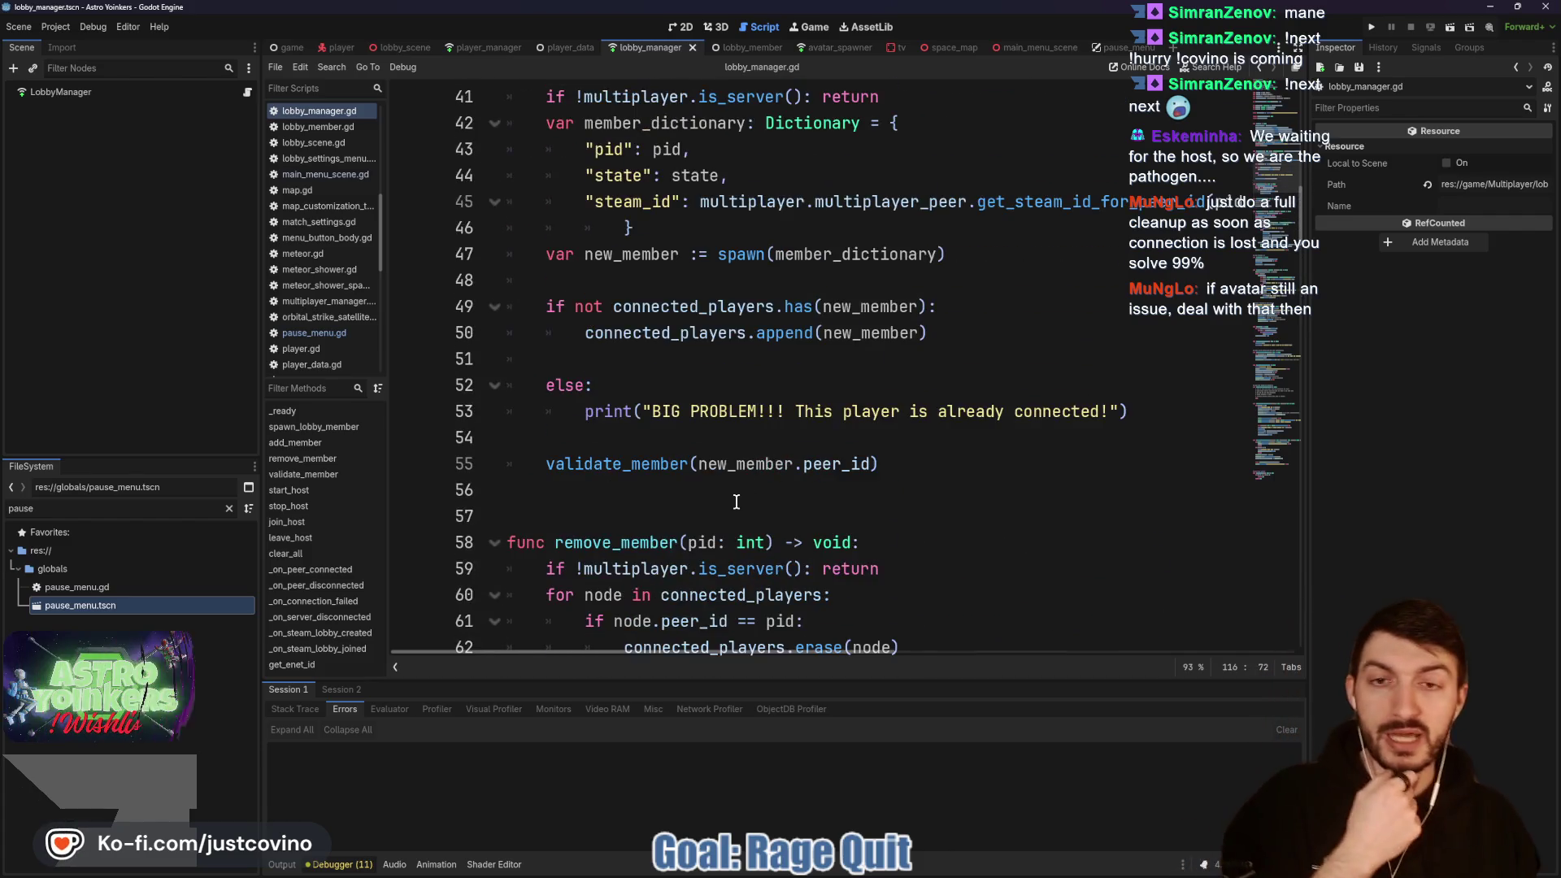
{"action": "scroll", "coordinate": [723, 488], "scroll_direction": "down", "scroll_amount": 8}
{"action": "scroll", "coordinate": [718, 472], "scroll_direction": "down", "scroll_amount": 20}
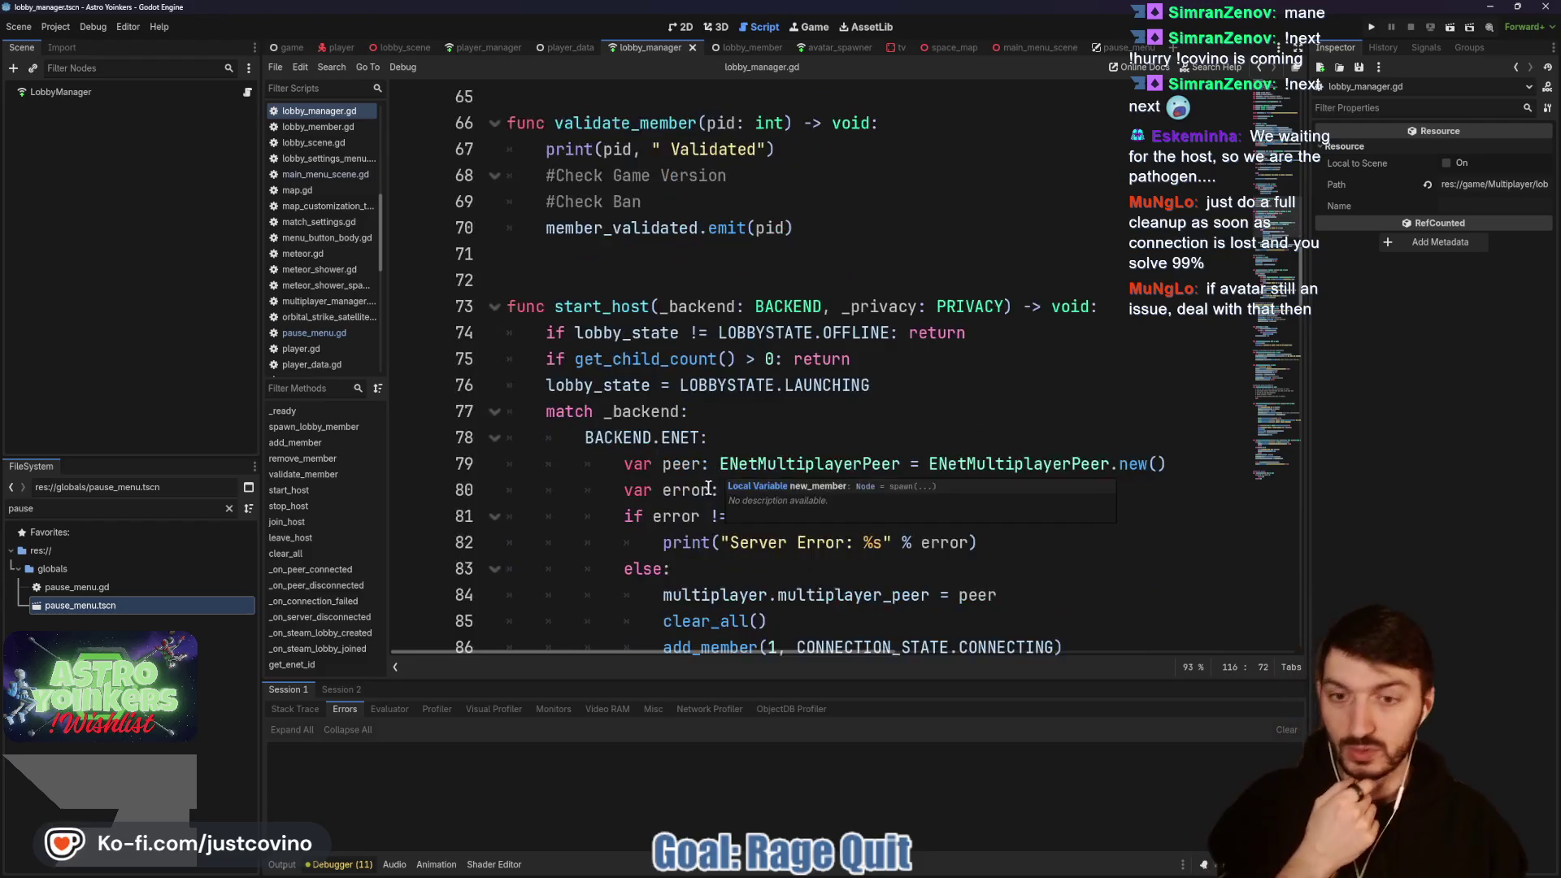
{"action": "scroll", "coordinate": [694, 463], "scroll_direction": "down", "scroll_amount": 7}
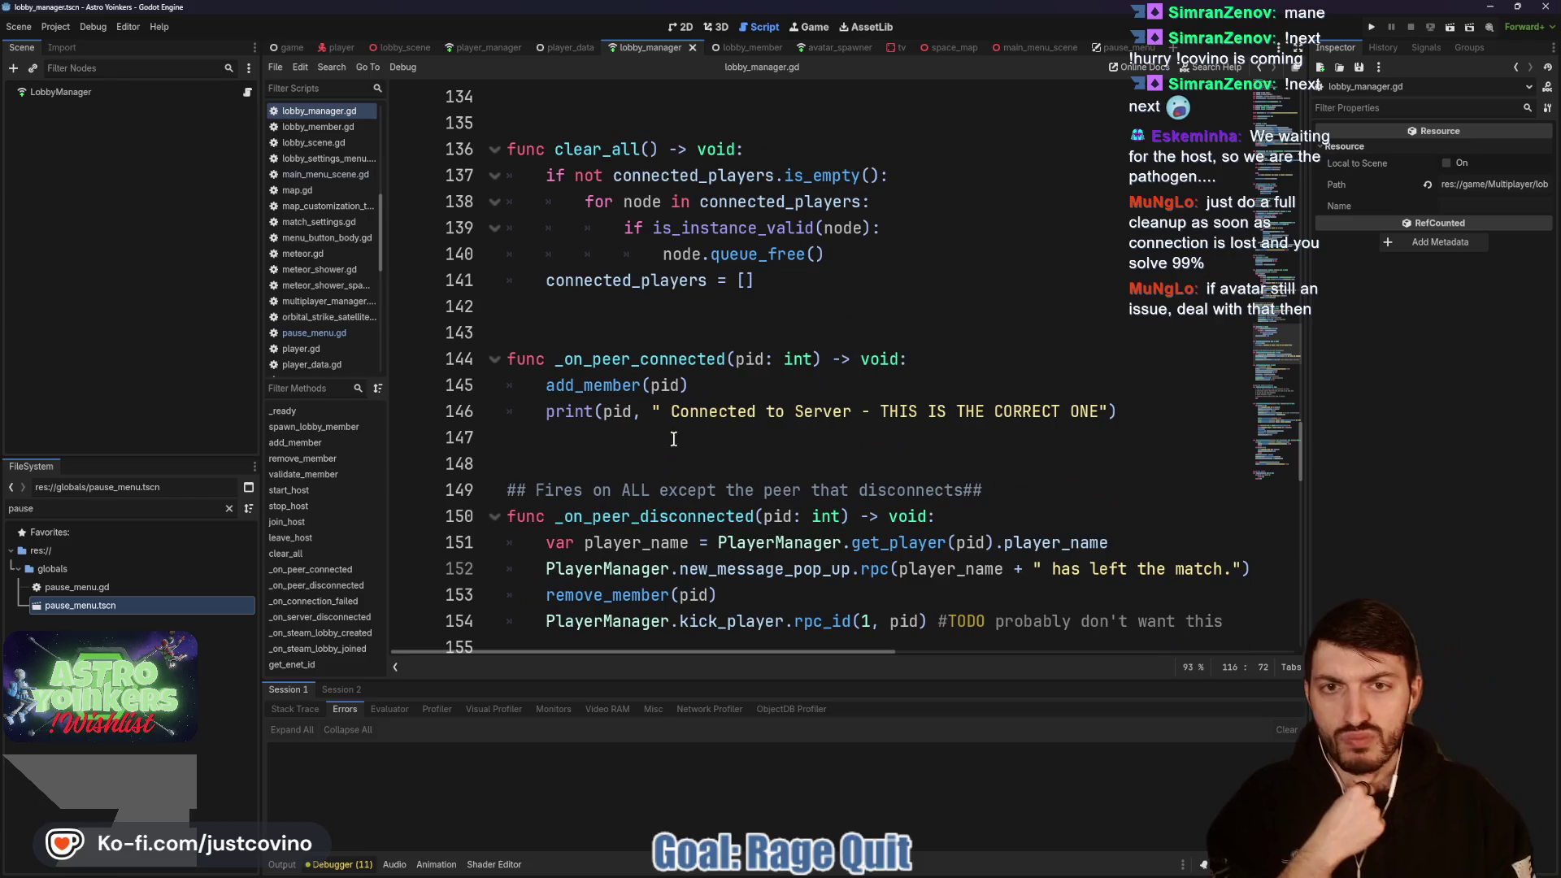
{"action": "scroll", "coordinate": [674, 443], "scroll_direction": "down", "scroll_amount": 5}
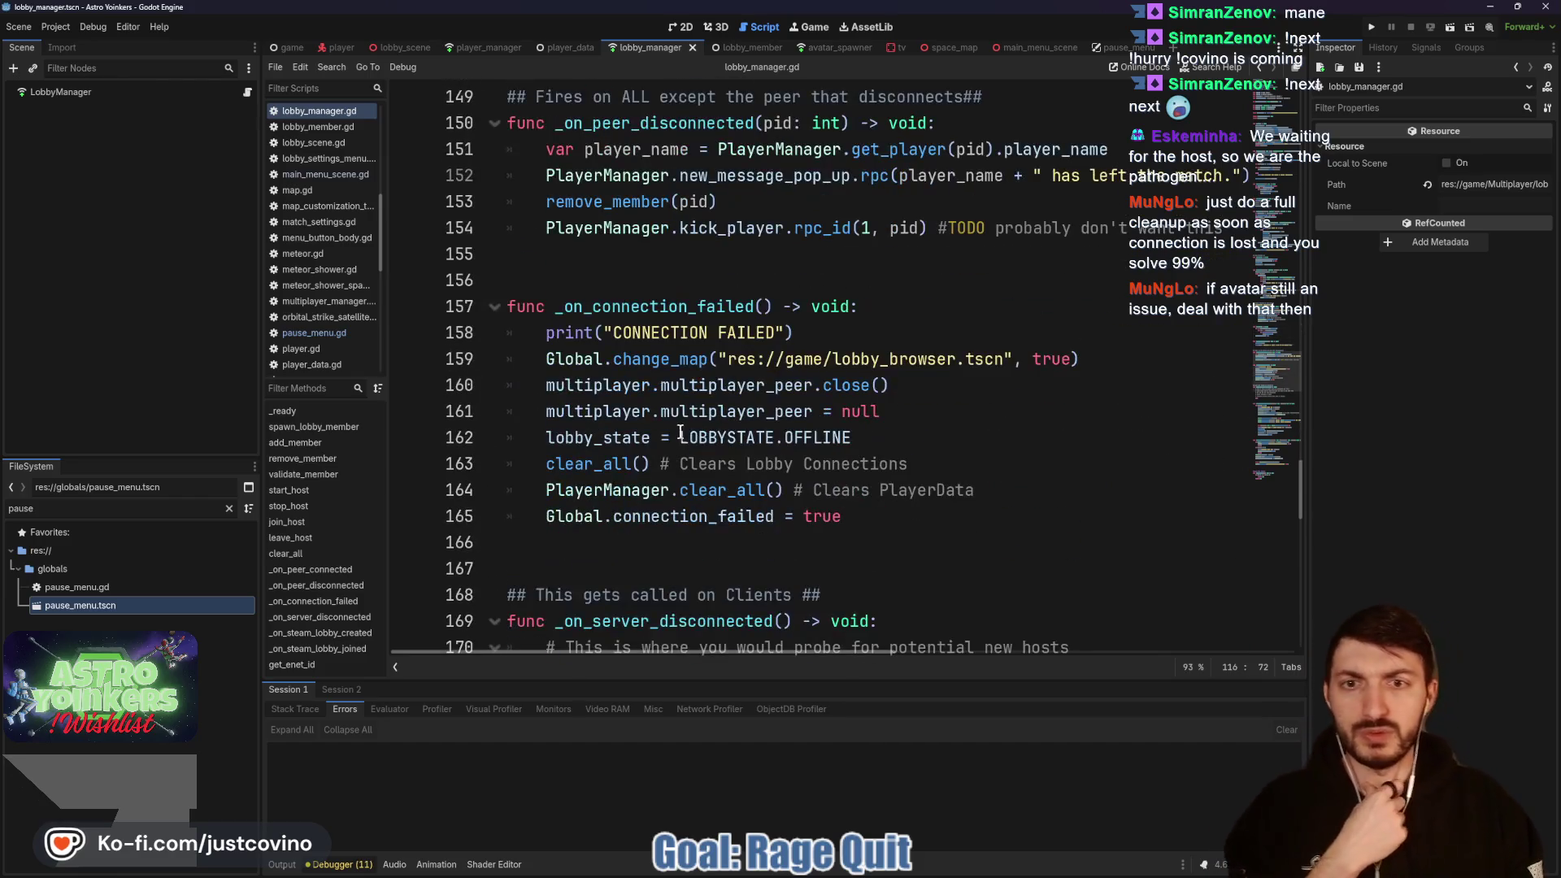
{"action": "double_click", "coordinate": [654, 306]}
Step: Comment out multiplayer.multiplayer_peer.close() on line 160 with # and save lobby_manager.gd
{"action": "left_click_drag", "start_coordinate": [850, 517], "coordinate": [471, 337]}
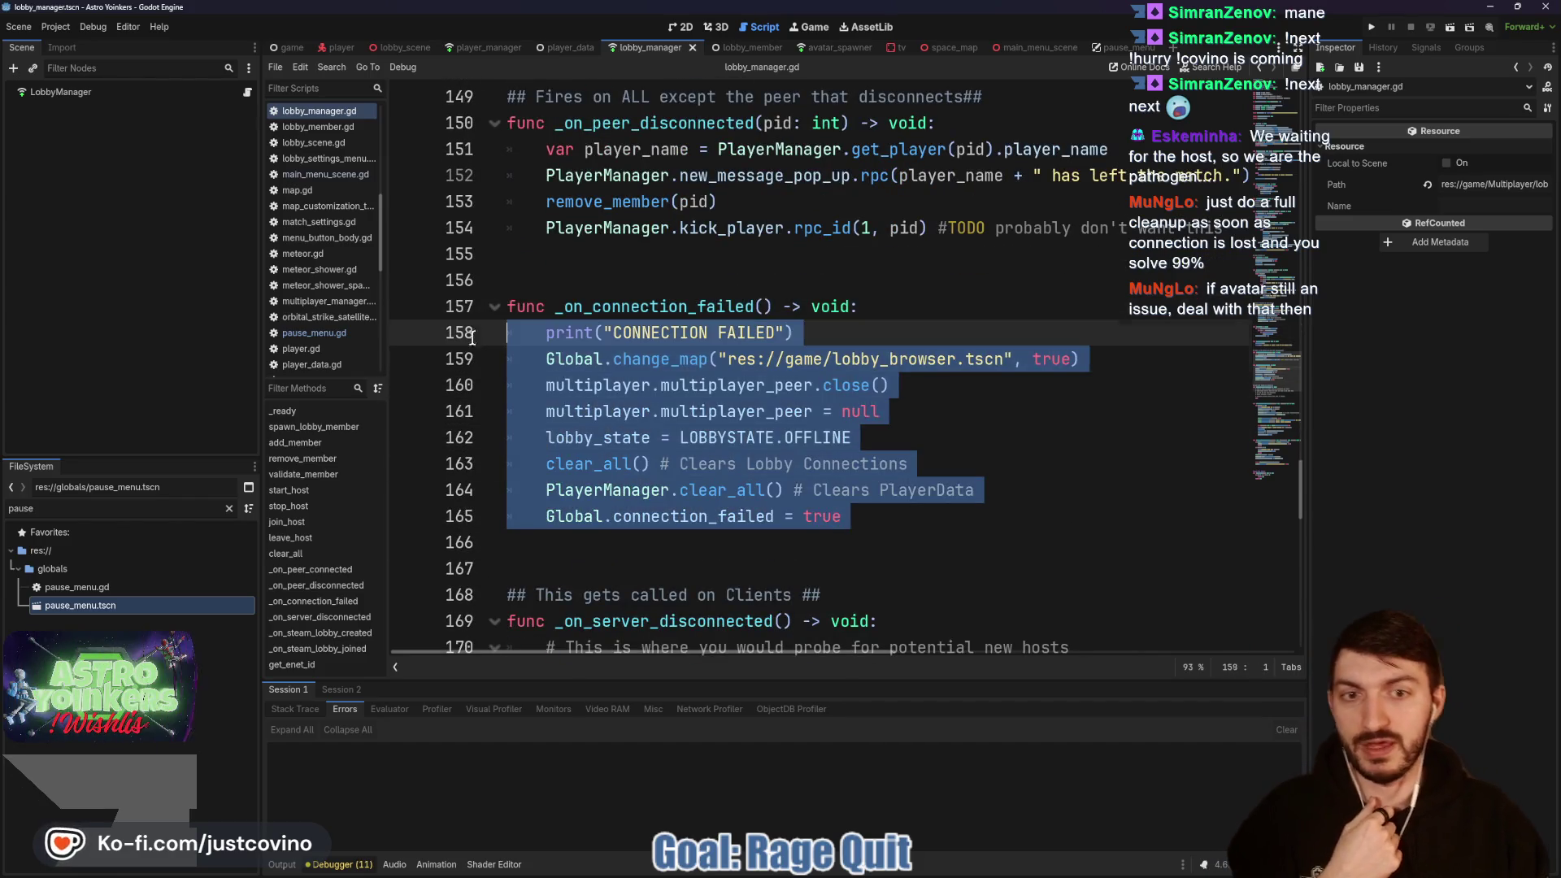
{"action": "left_click", "coordinate": [879, 512]}
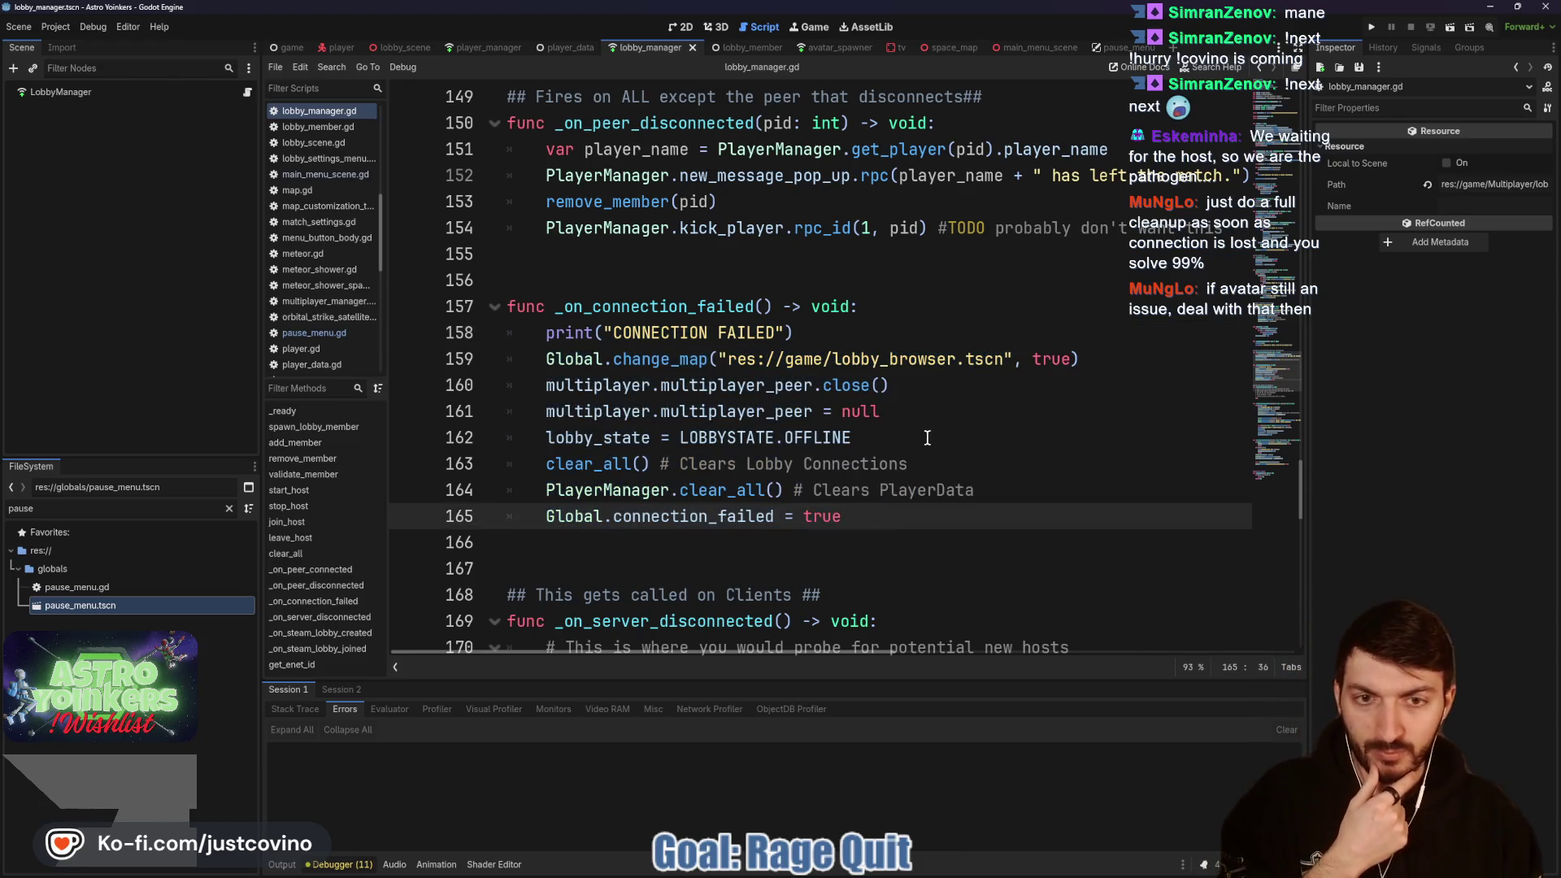
{"action": "left_click", "coordinate": [893, 387]}
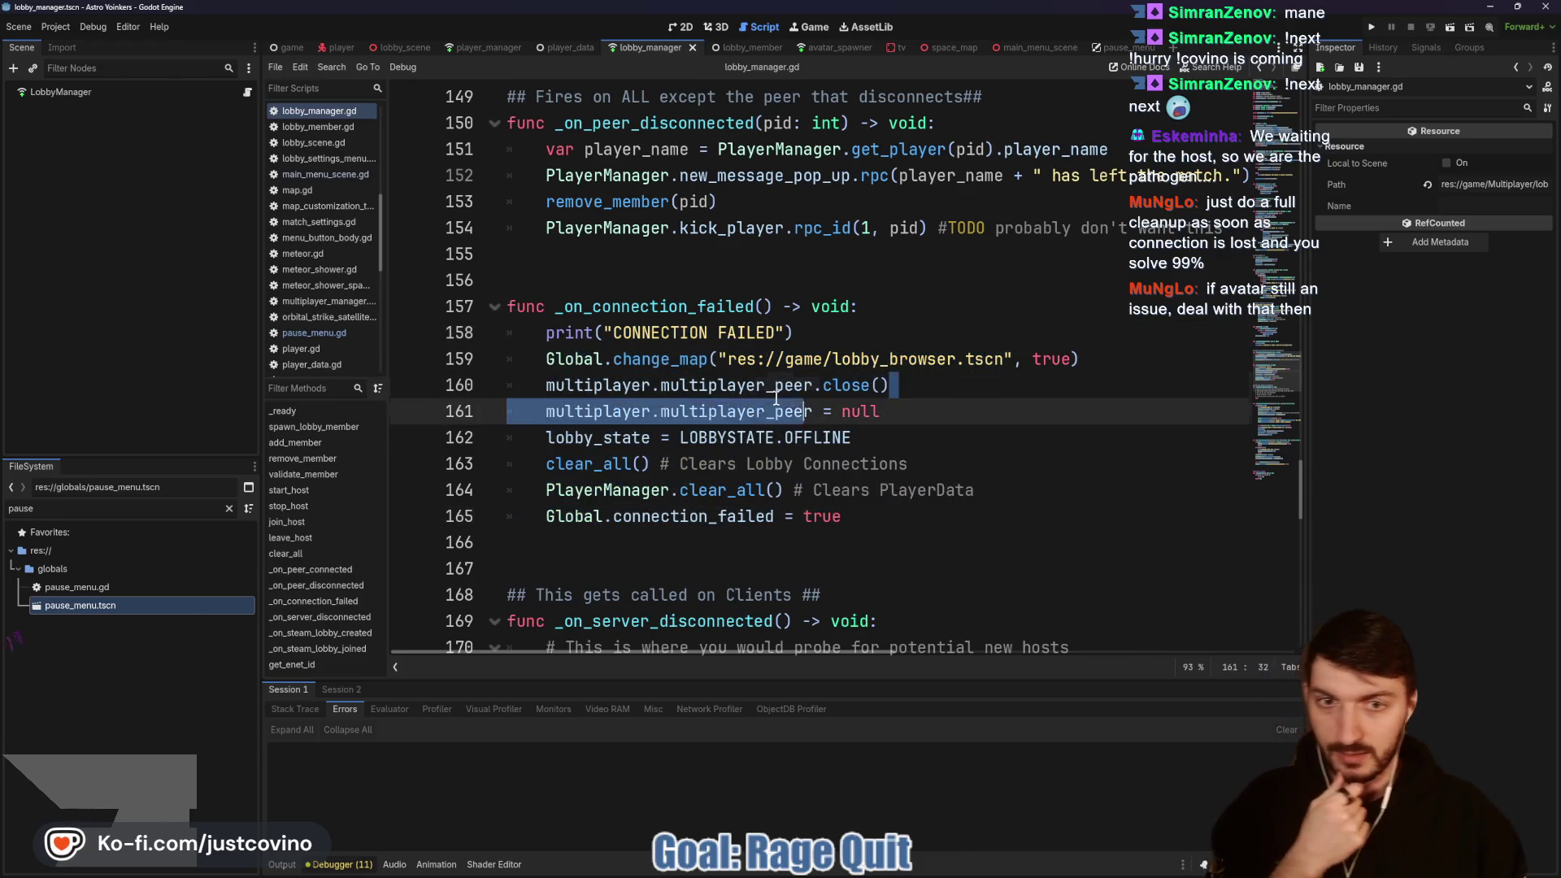
{"action": "key", "text": "shift+Home"}
{"action": "key", "text": "Left"}
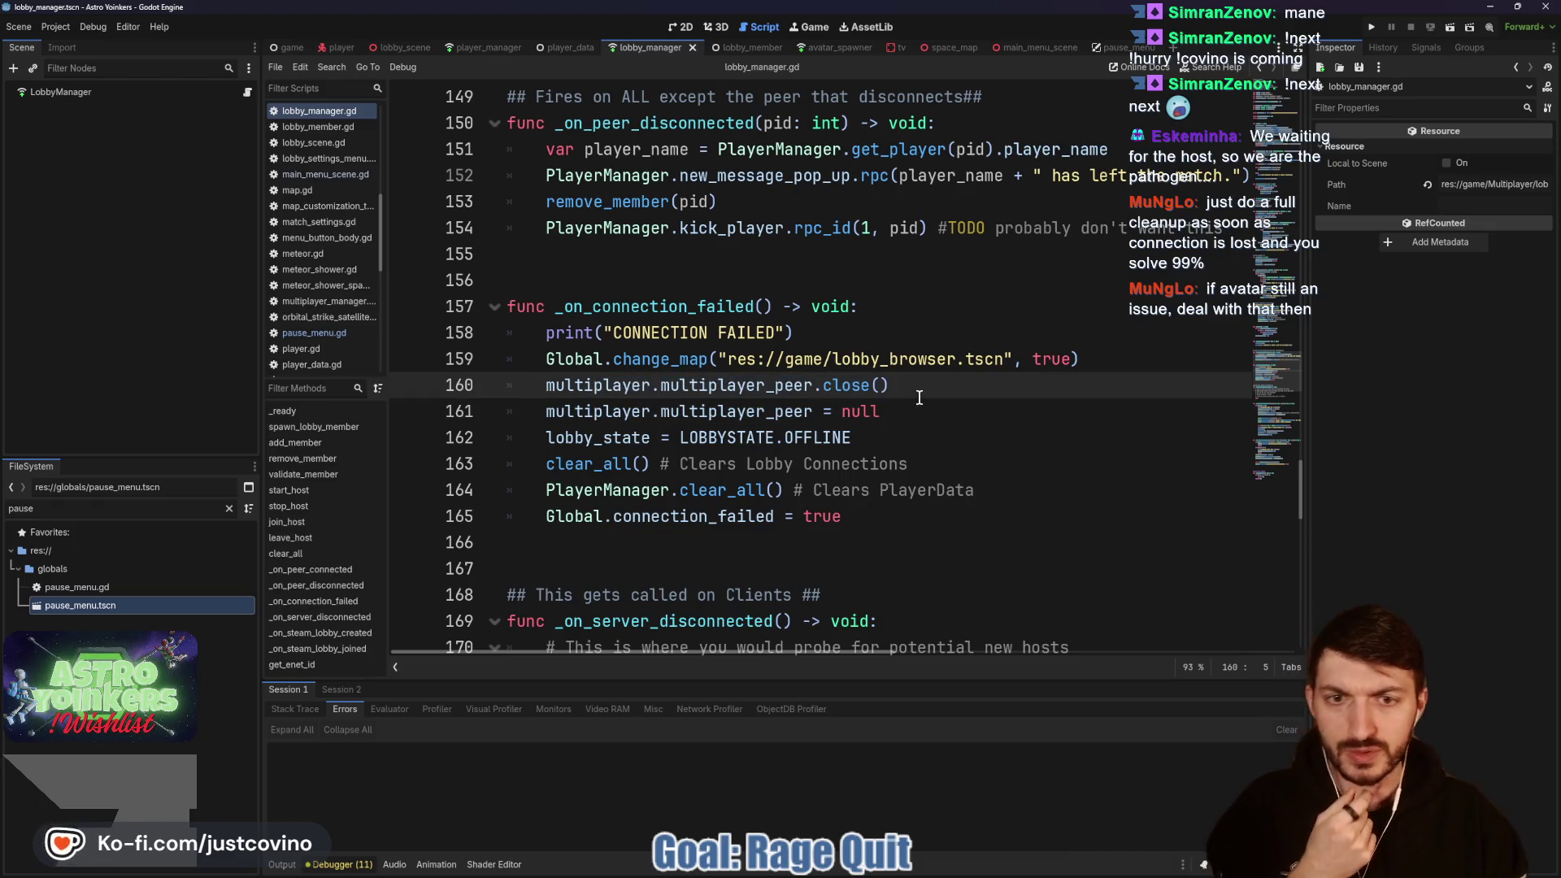
{"action": "left_click", "coordinate": [893, 419]}
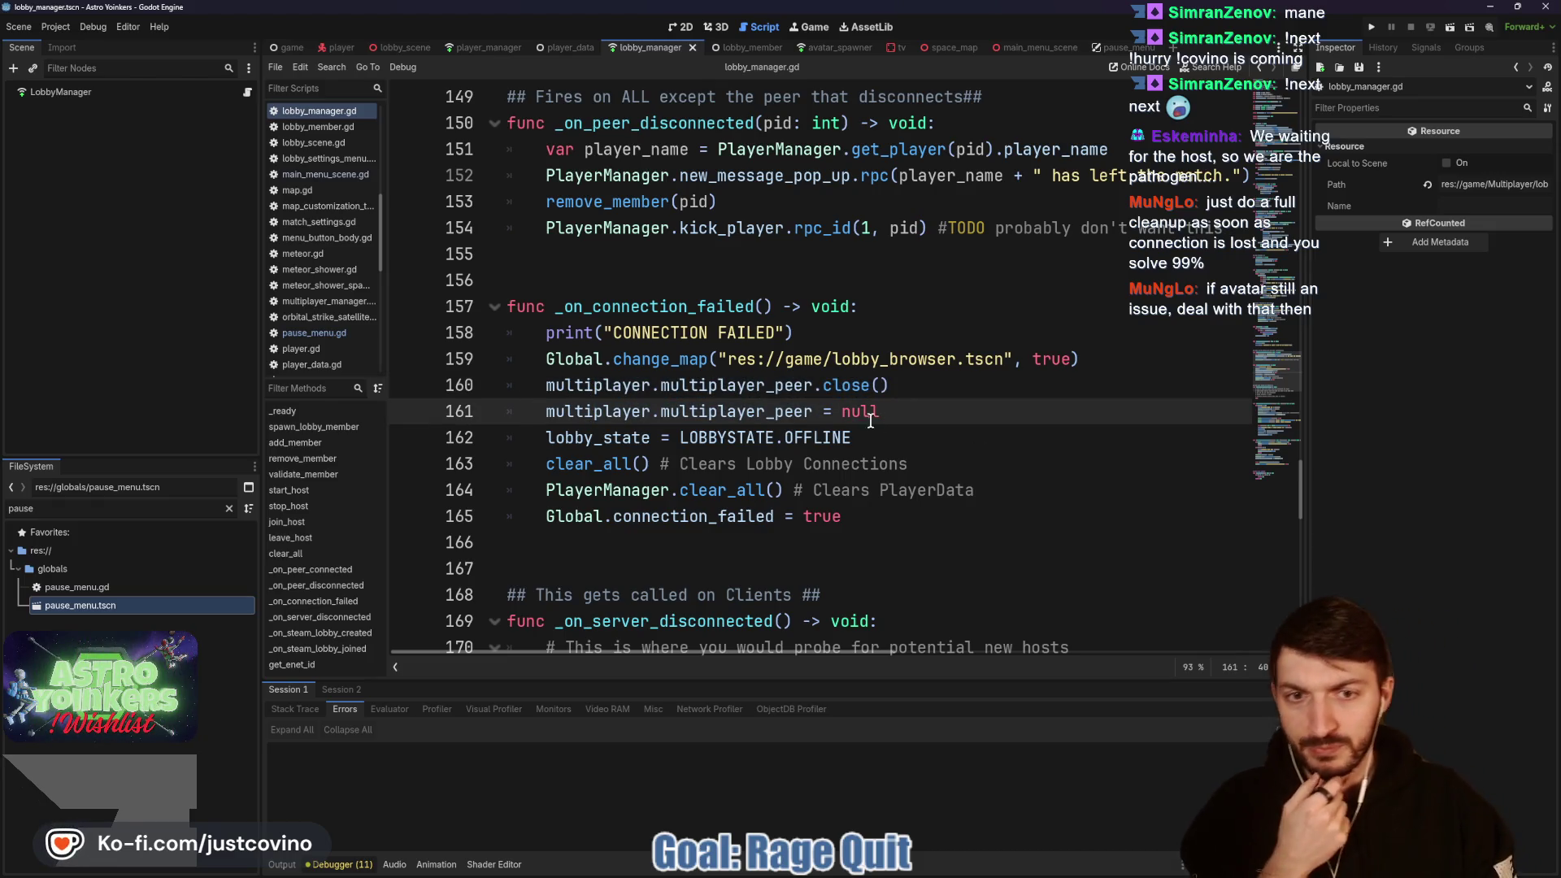
{"action": "left_click", "coordinate": [552, 379]}
{"action": "type", "text": "#"}
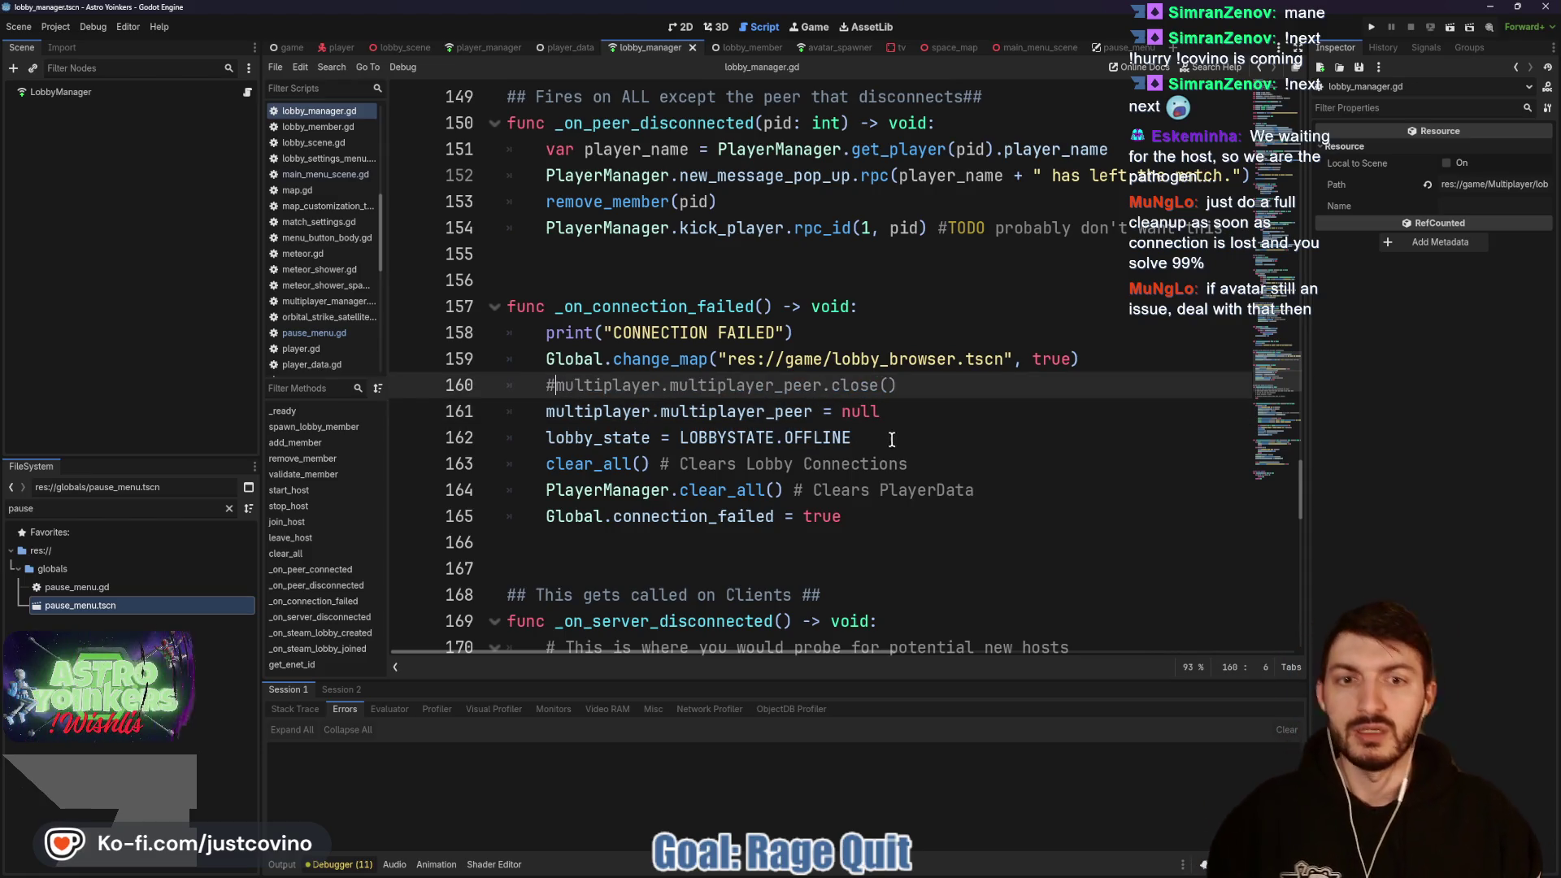
{"action": "left_click", "coordinate": [899, 387]}
{"action": "key", "text": "ctrl+s"}
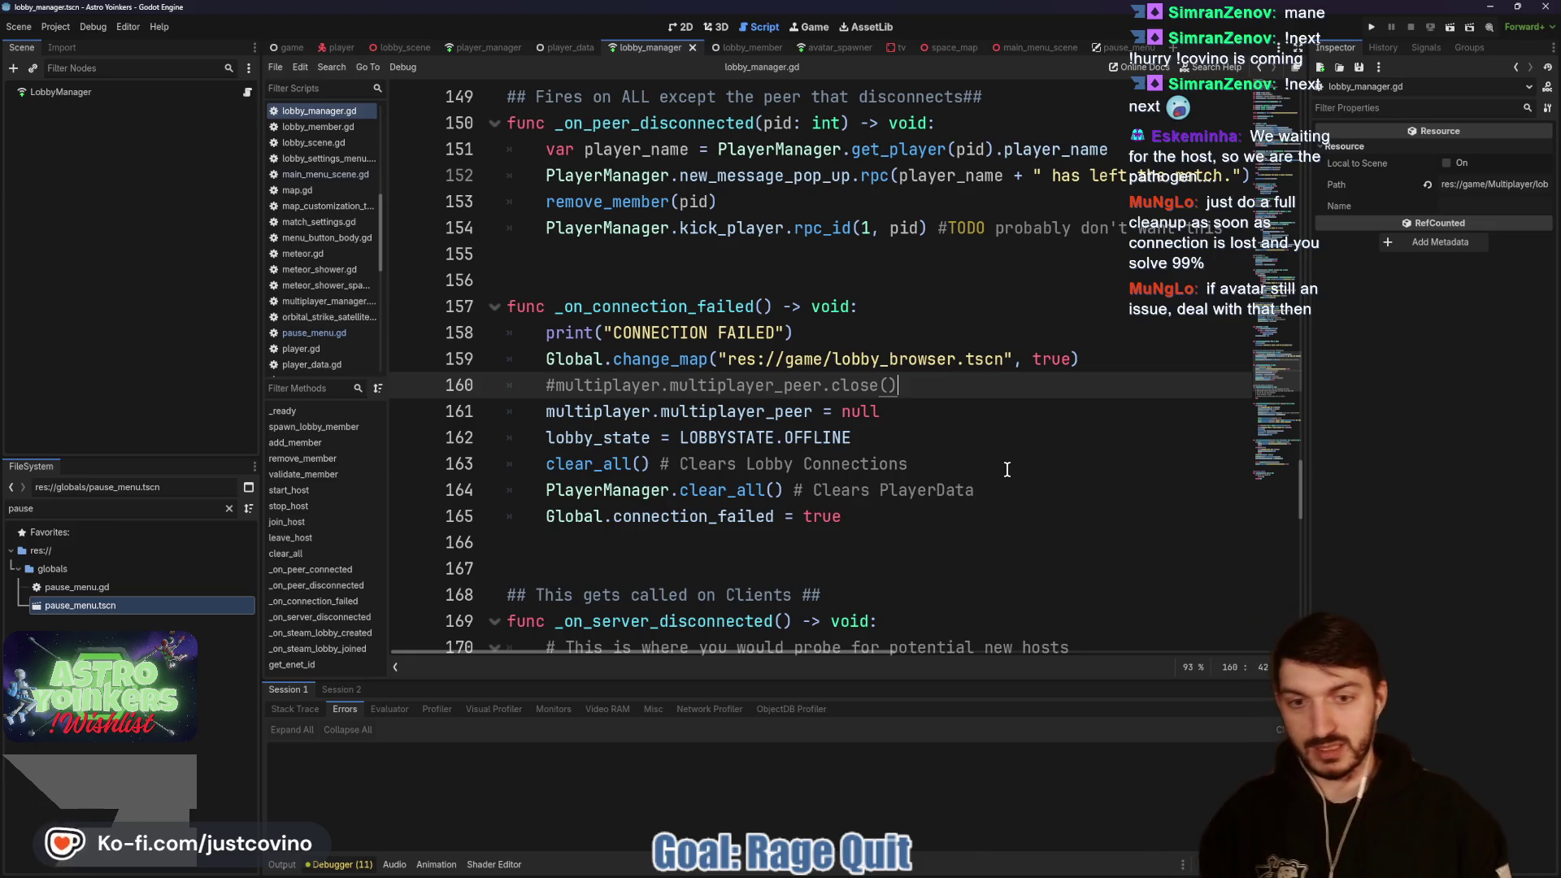
{"action": "scroll", "coordinate": [943, 501], "scroll_direction": "down", "scroll_amount": 3}
{"action": "scroll", "coordinate": [943, 502], "scroll_direction": "down", "scroll_amount": 2}
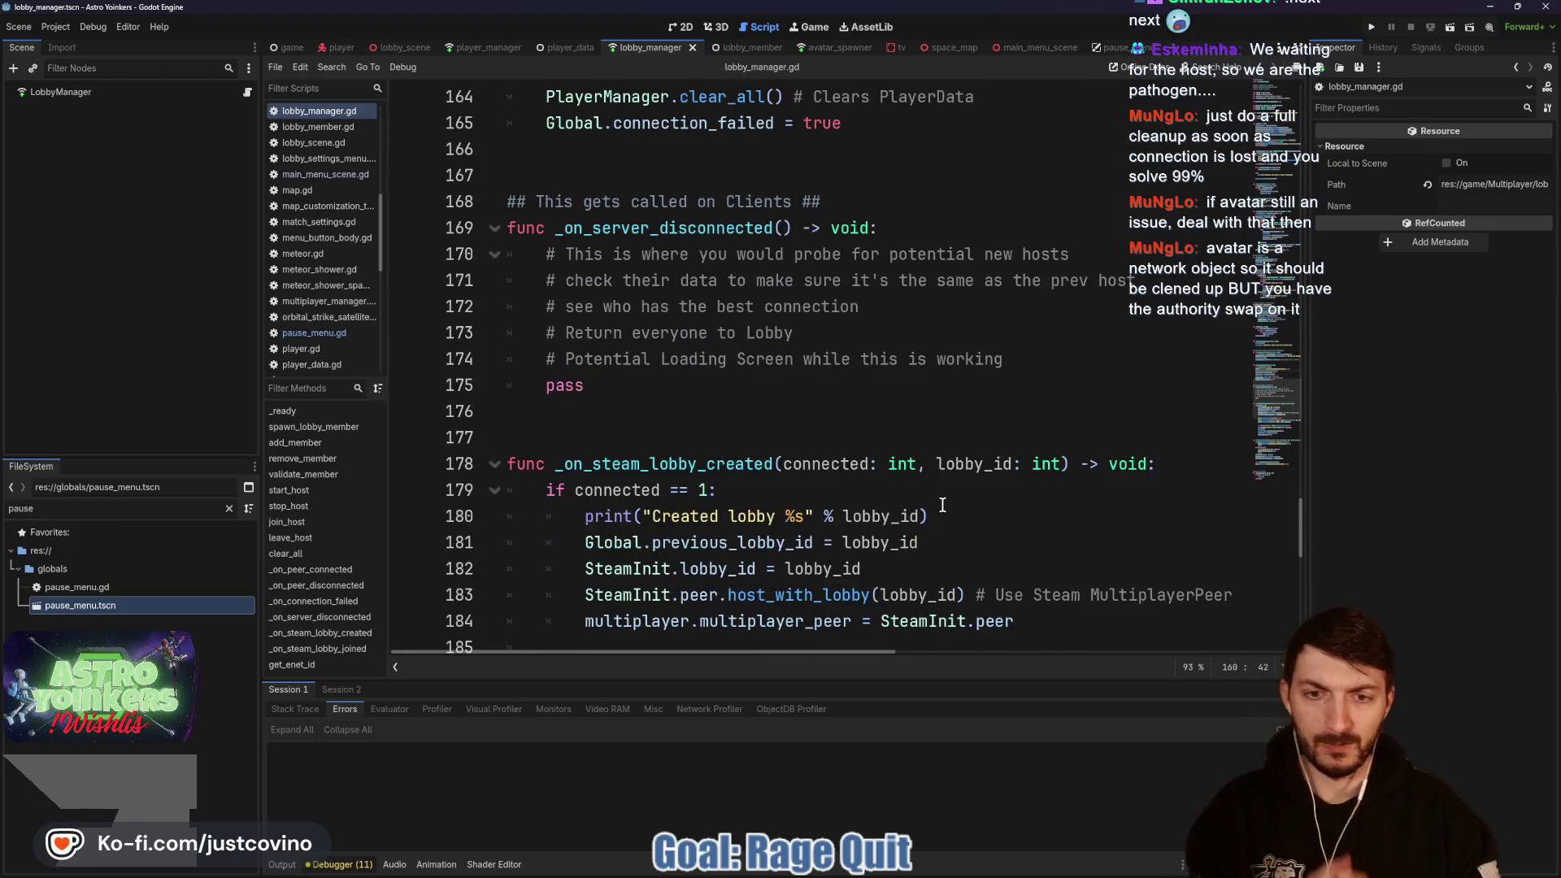
{"action": "scroll", "coordinate": [769, 429], "scroll_direction": "down", "scroll_amount": 2}
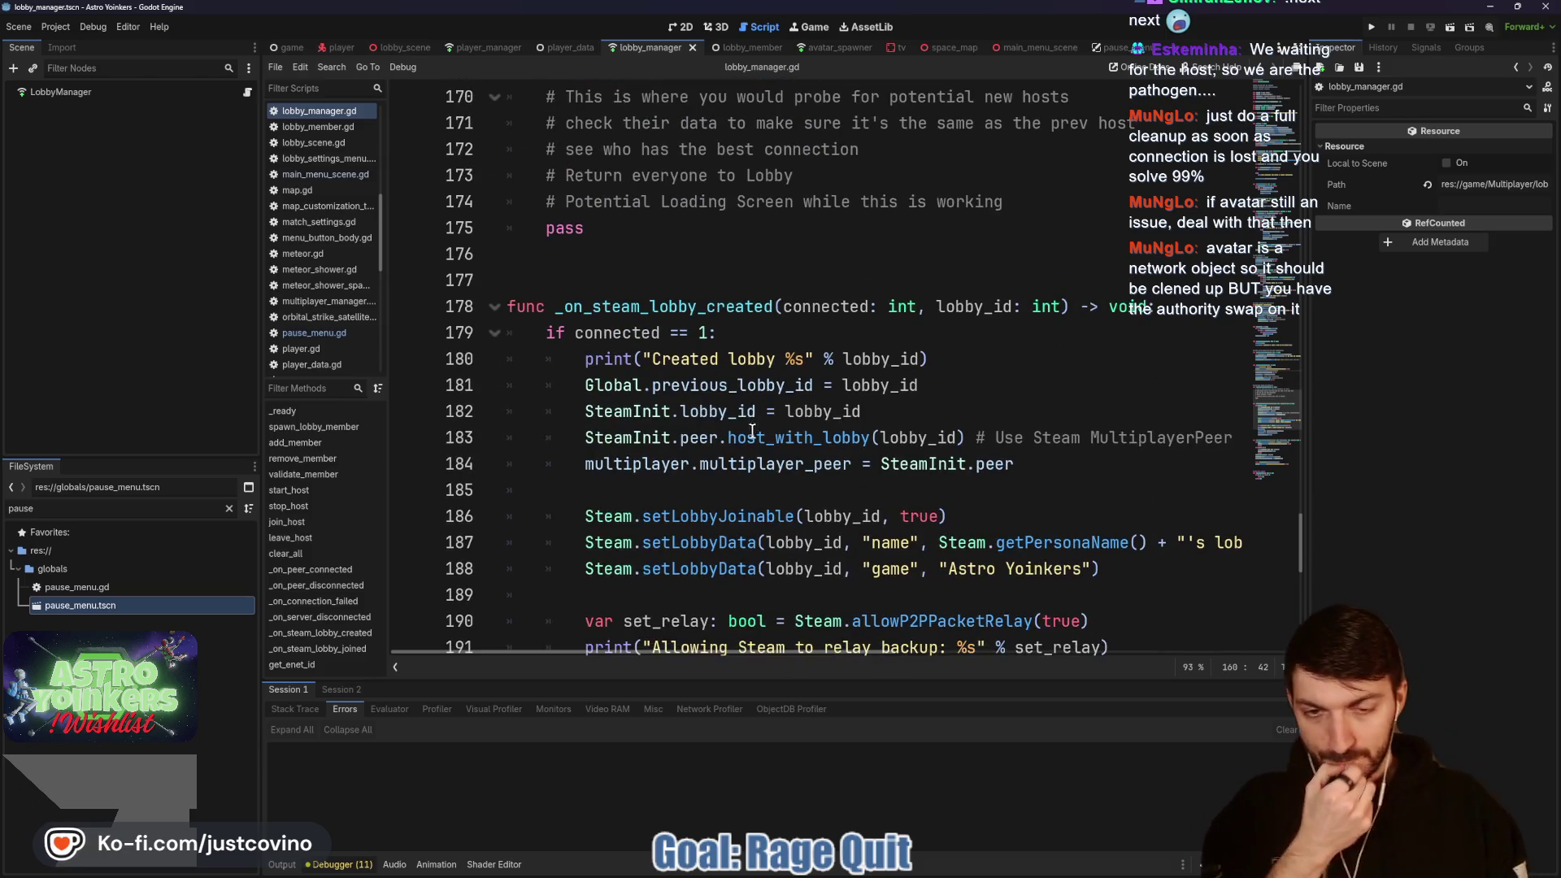
{"action": "scroll", "coordinate": [752, 427], "scroll_direction": "down", "scroll_amount": 5}
{"action": "scroll", "coordinate": [734, 423], "scroll_direction": "down", "scroll_amount": 5}
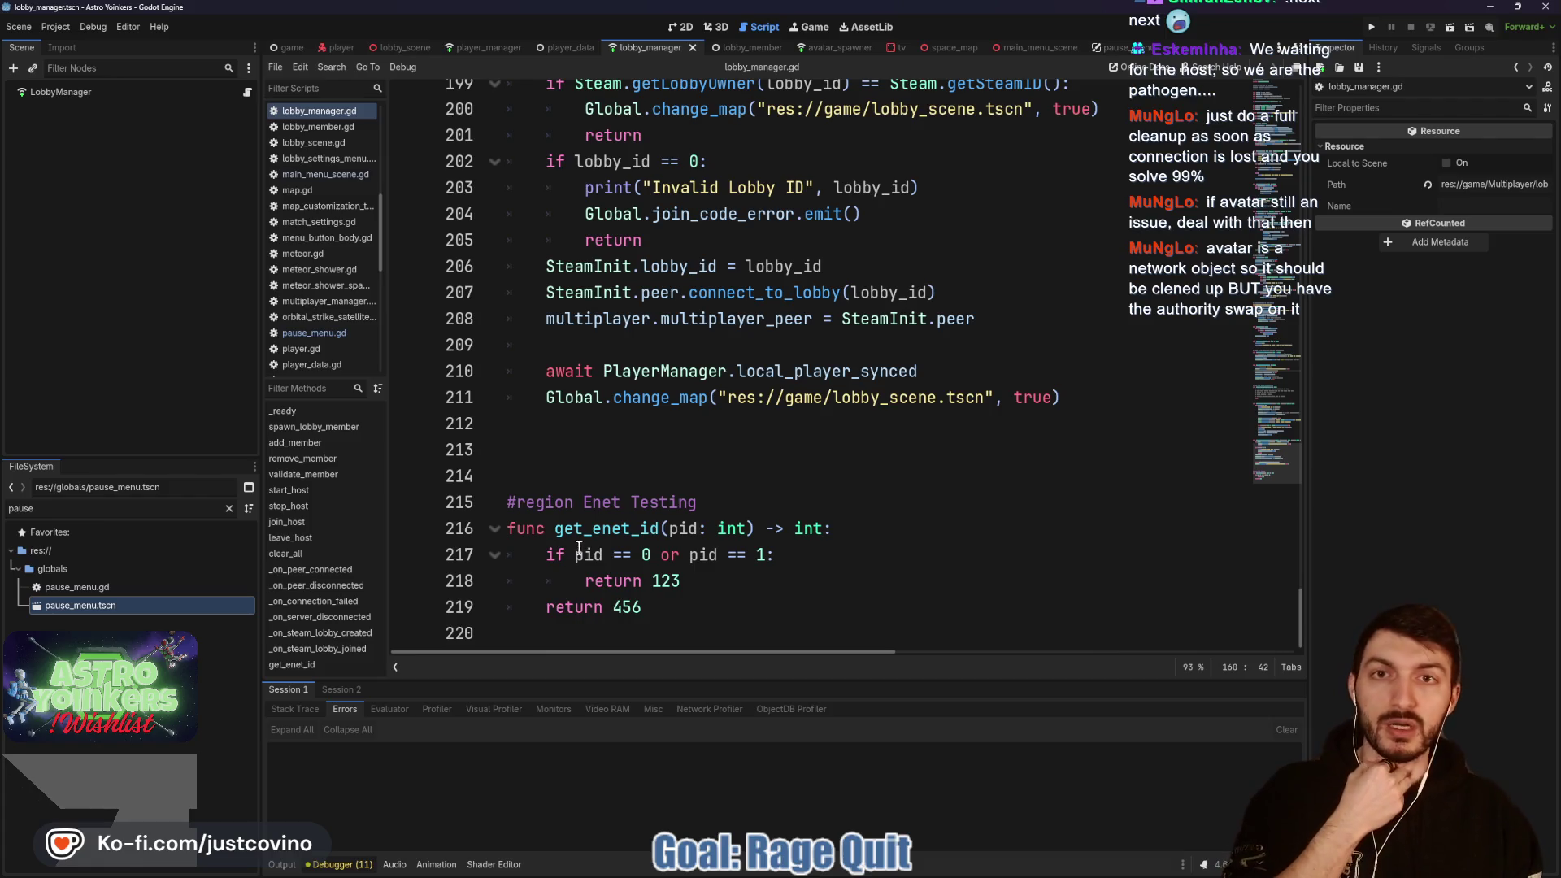
{"action": "left_click", "coordinate": [558, 50]}
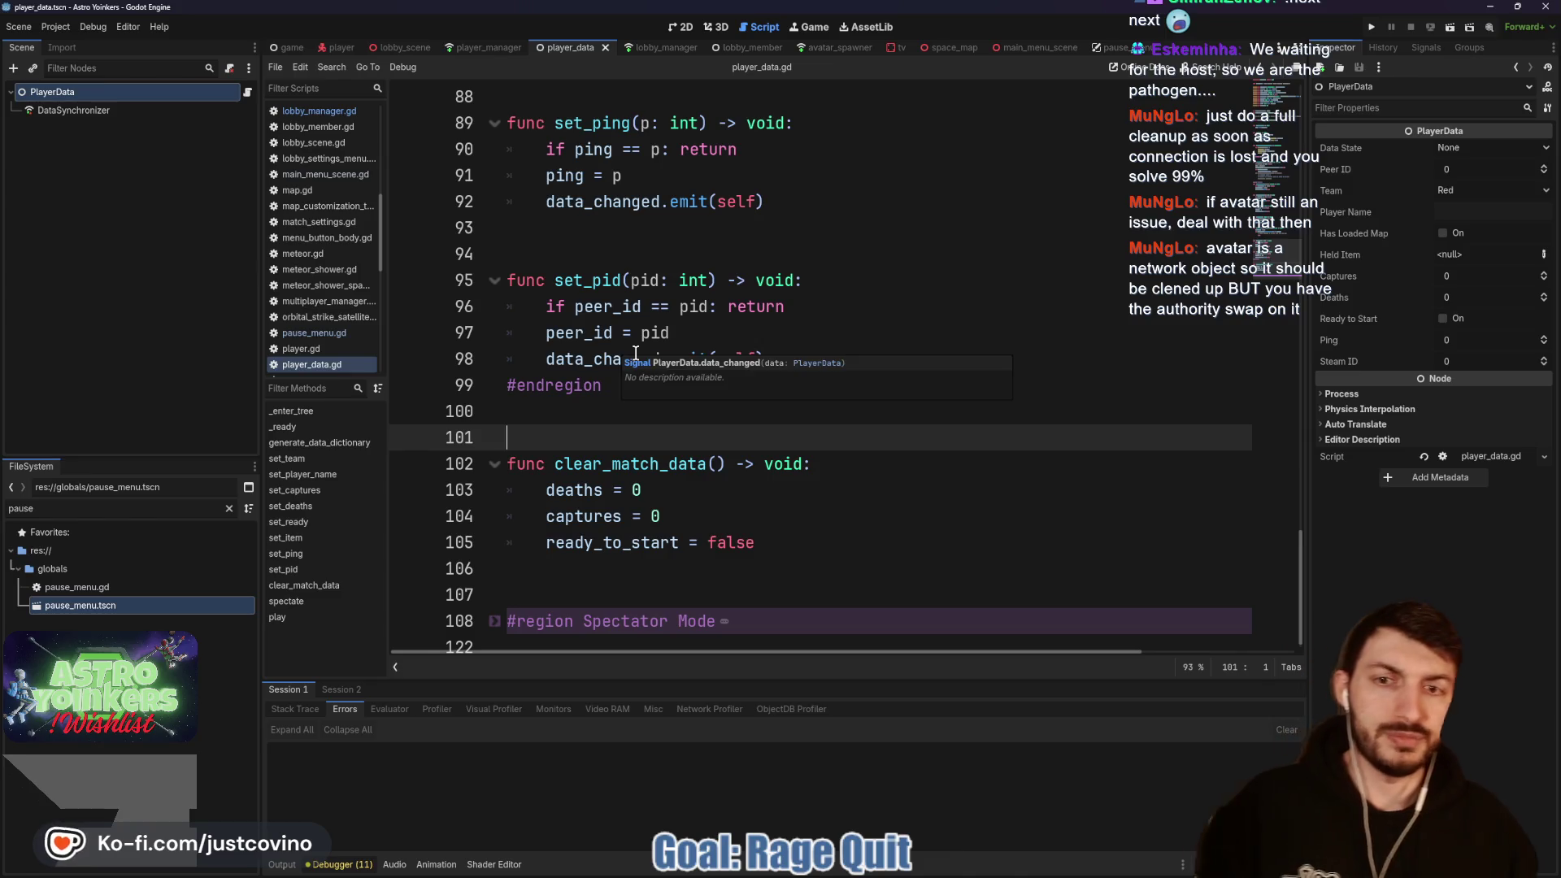
{"action": "scroll", "coordinate": [637, 400], "scroll_direction": "up", "scroll_amount": 12}
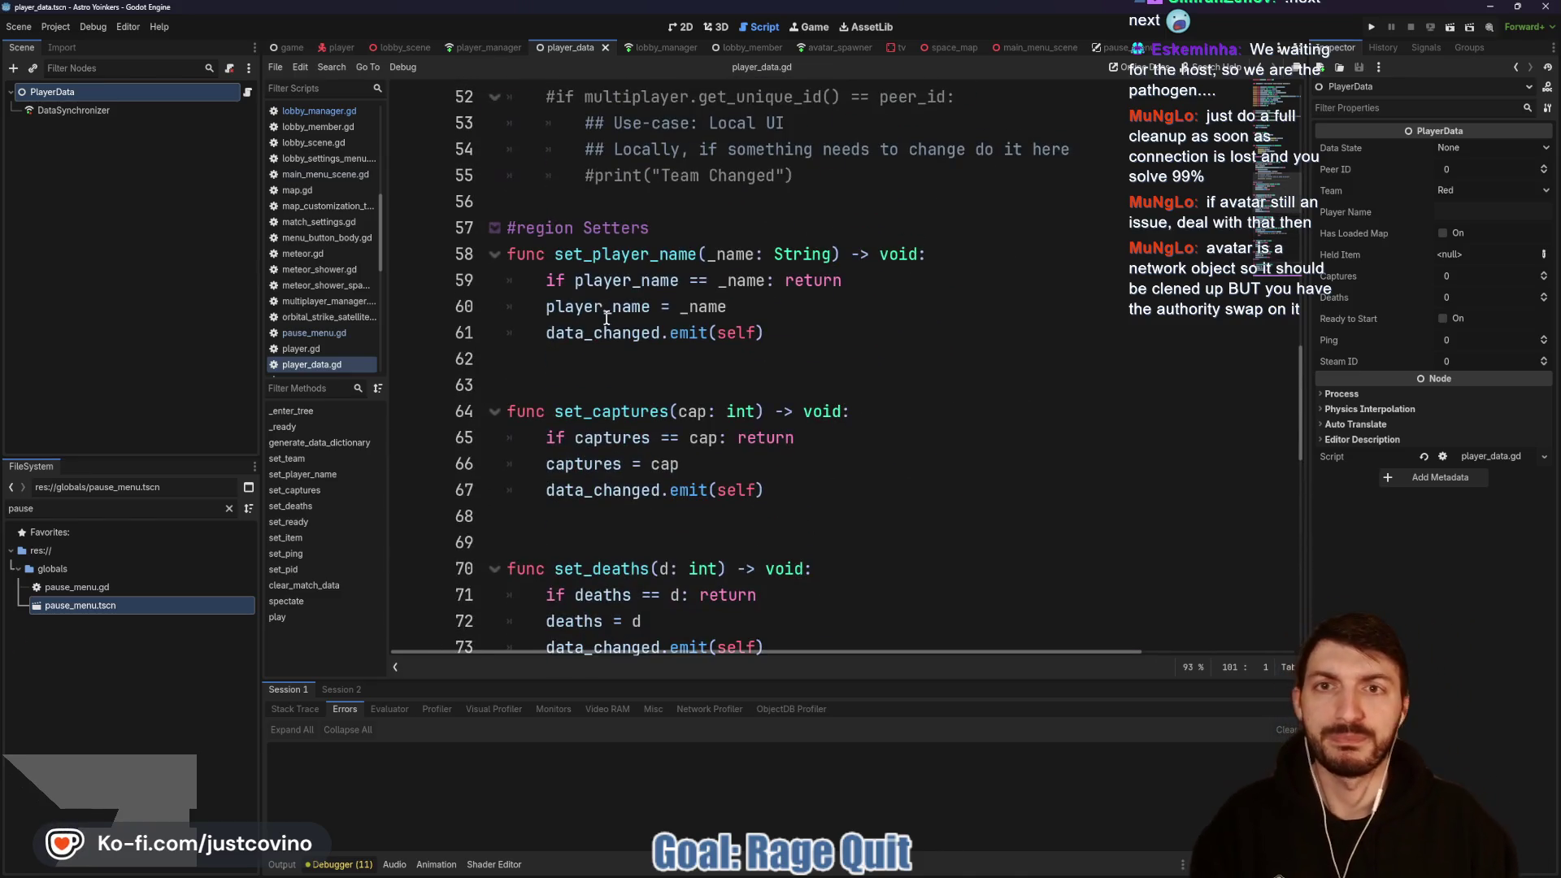
{"action": "left_click", "coordinate": [480, 51]}
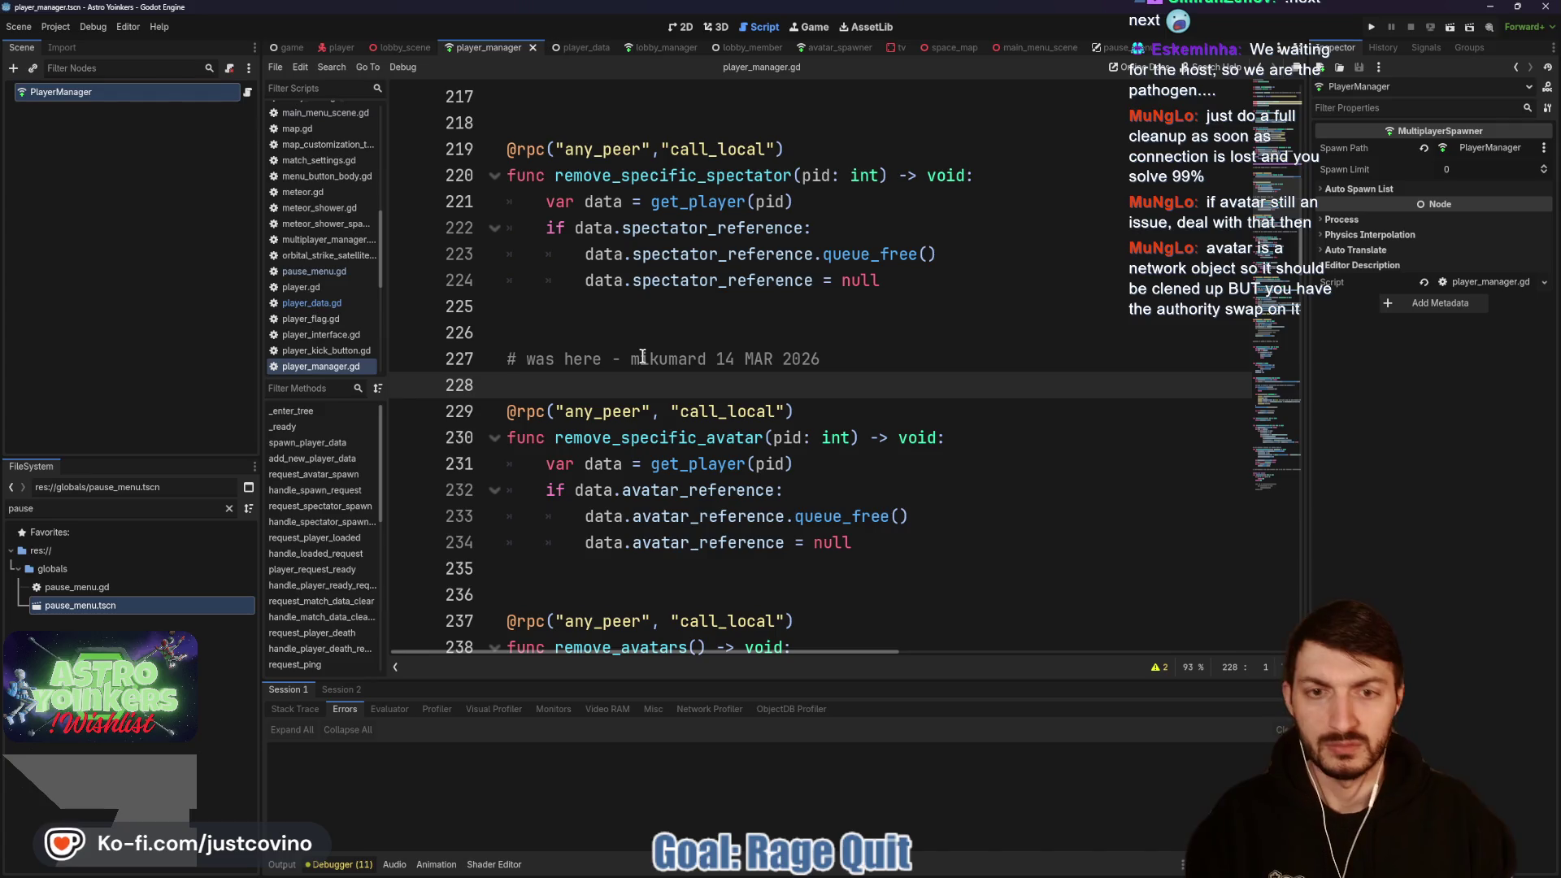
{"action": "double_click", "coordinate": [634, 437]}
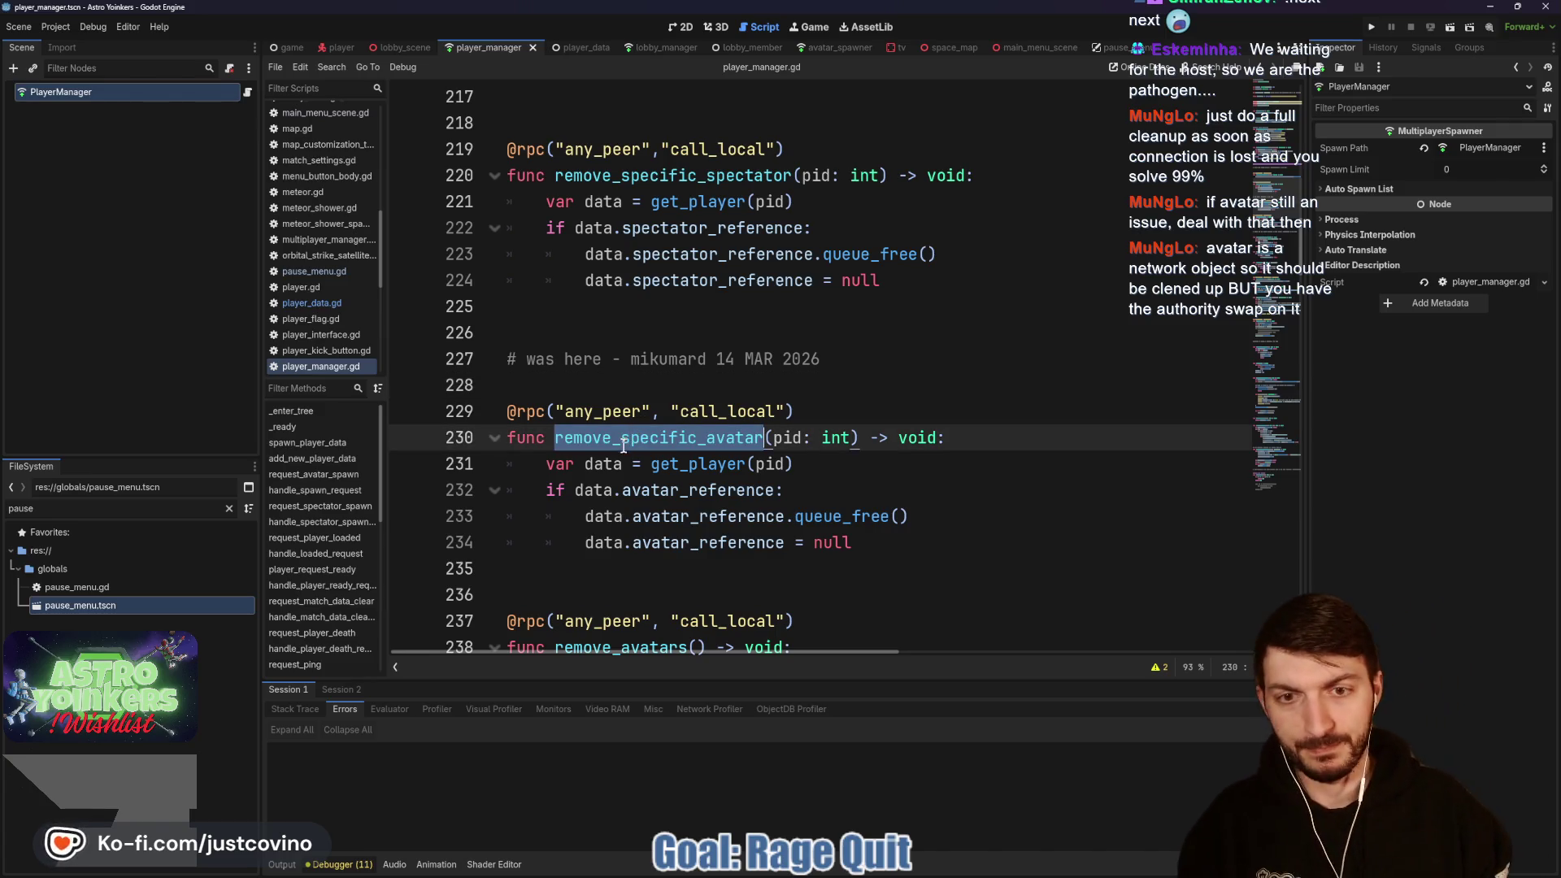
{"action": "scroll", "coordinate": [613, 443], "scroll_direction": "down", "scroll_amount": 4}
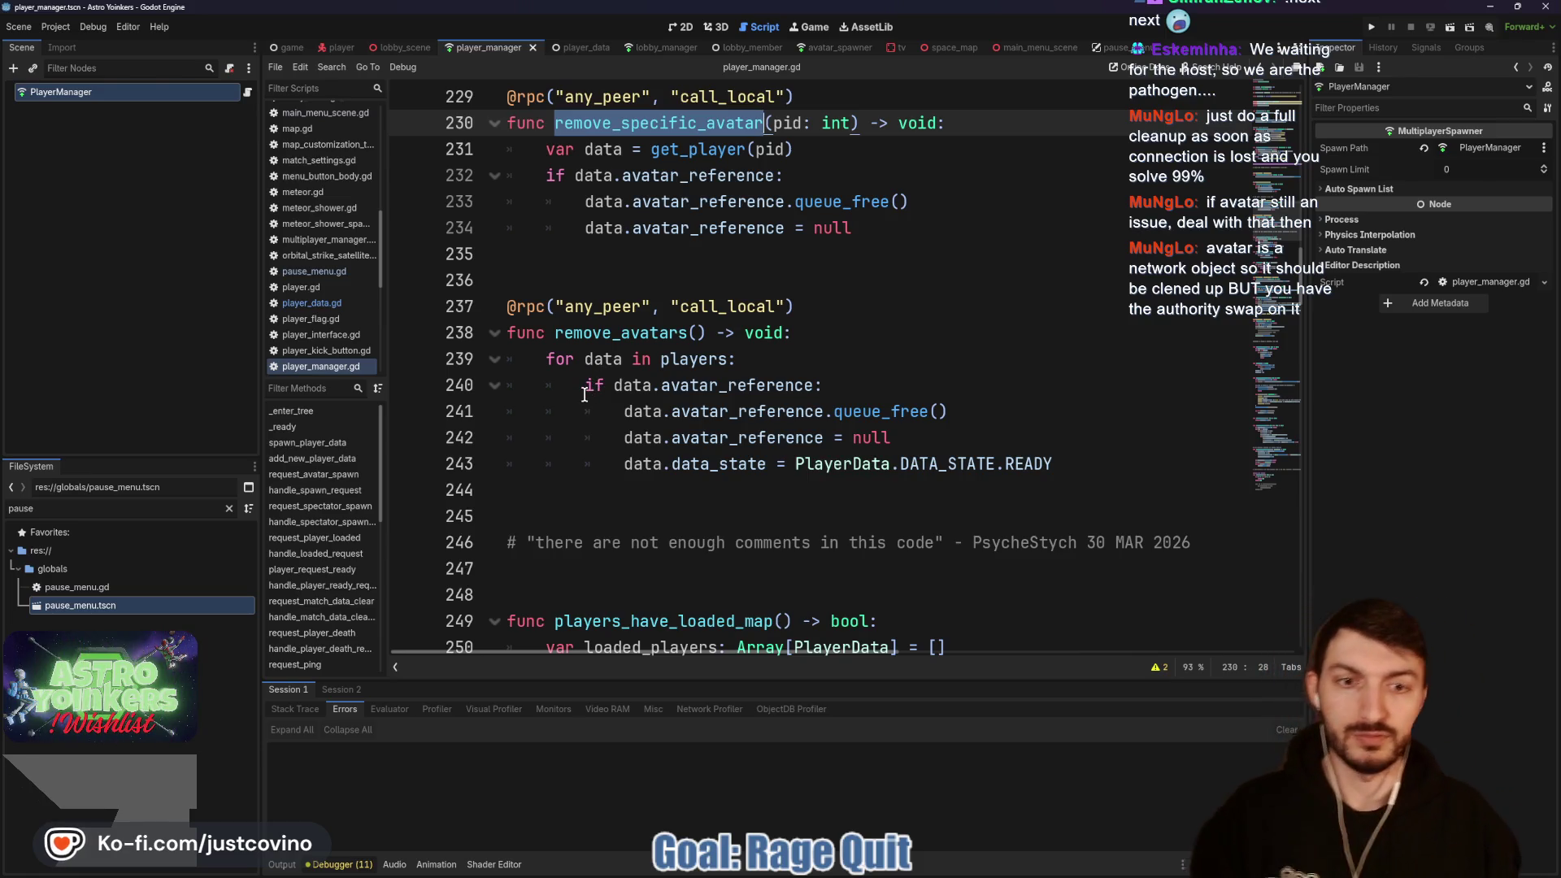
{"action": "scroll", "coordinate": [584, 396], "scroll_direction": "down", "scroll_amount": 3}
{"action": "scroll", "coordinate": [581, 411], "scroll_direction": "down", "scroll_amount": 3}
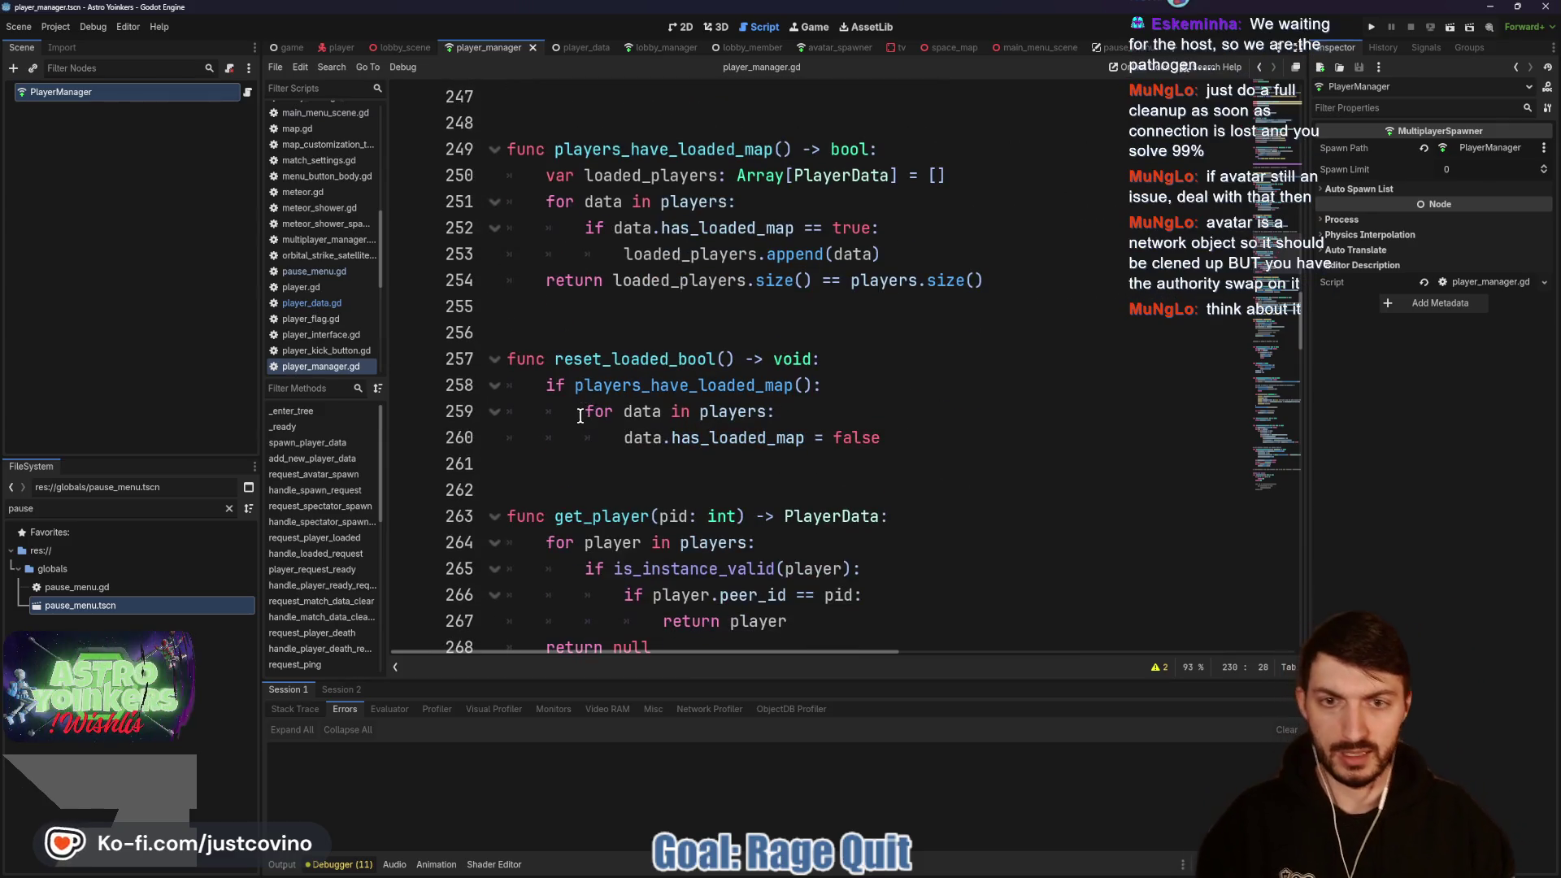
{"action": "scroll", "coordinate": [581, 416], "scroll_direction": "down", "scroll_amount": 2}
{"action": "scroll", "coordinate": [574, 425], "scroll_direction": "down", "scroll_amount": 11}
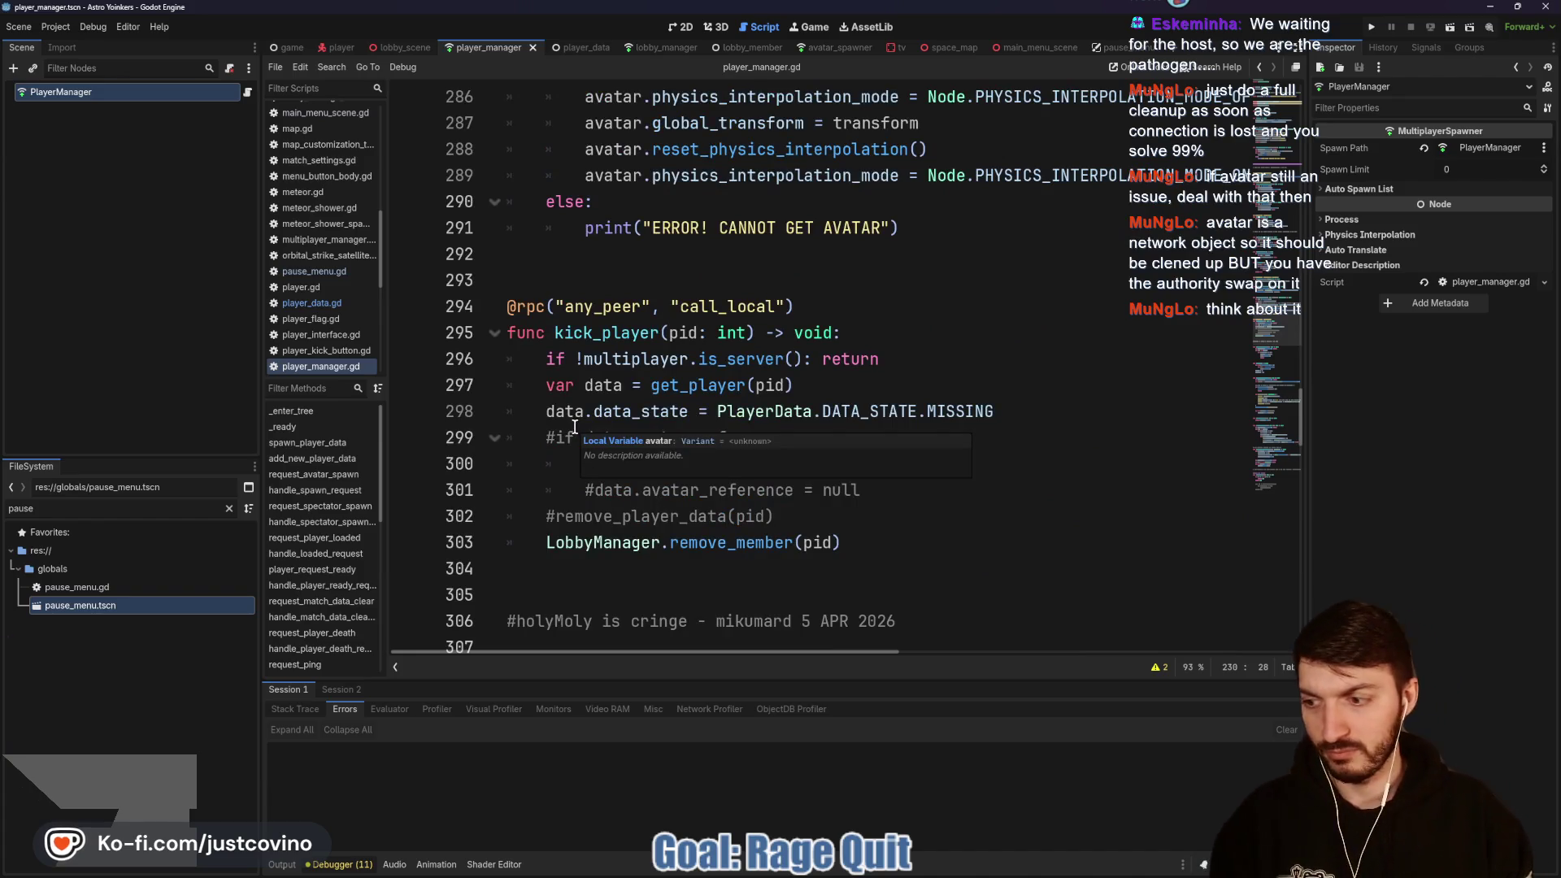
{"action": "scroll", "coordinate": [577, 429], "scroll_direction": "down", "scroll_amount": 3}
{"action": "scroll", "coordinate": [591, 439], "scroll_direction": "down", "scroll_amount": 4}
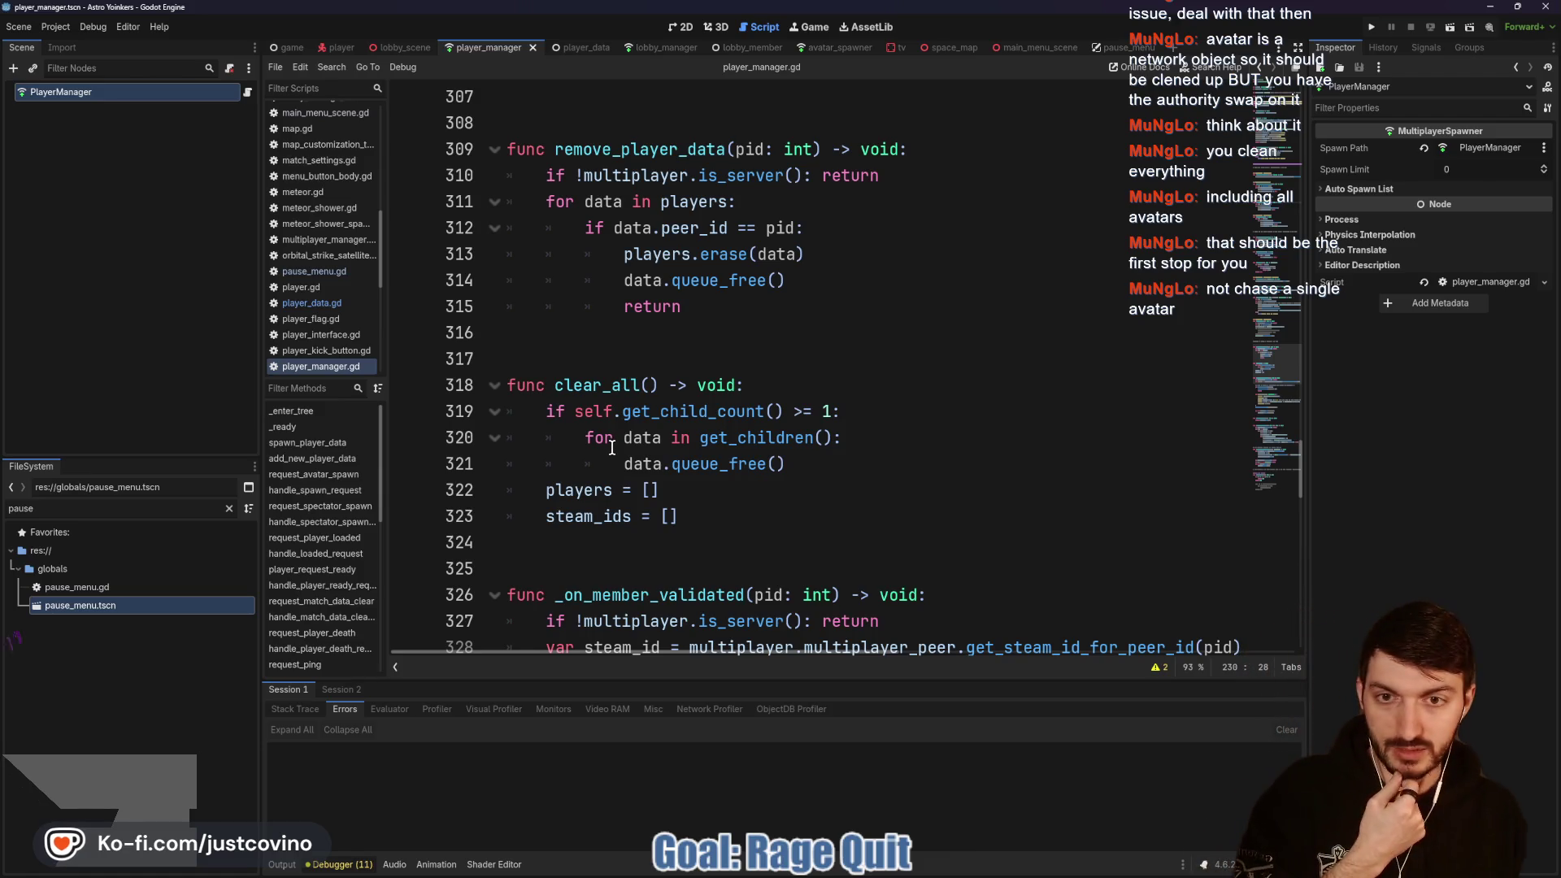
{"action": "scroll", "coordinate": [610, 446], "scroll_direction": "up", "scroll_amount": 8}
{"action": "scroll", "coordinate": [610, 454], "scroll_direction": "up", "scroll_amount": 10}
{"action": "scroll", "coordinate": [600, 460], "scroll_direction": "up", "scroll_amount": 5}
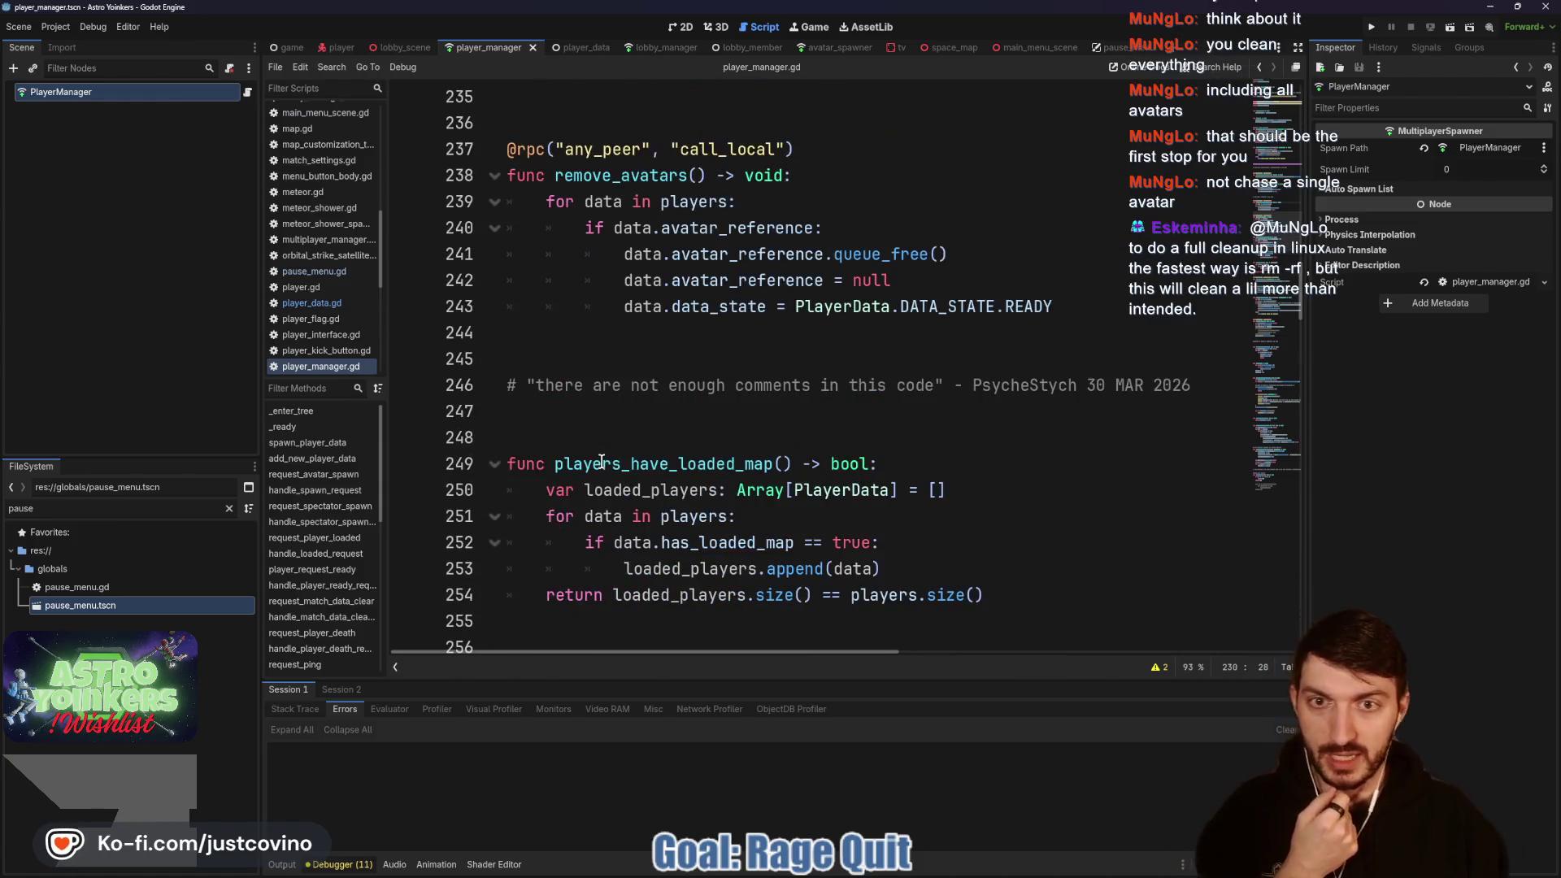
{"action": "scroll", "coordinate": [587, 463], "scroll_direction": "up", "scroll_amount": 4}
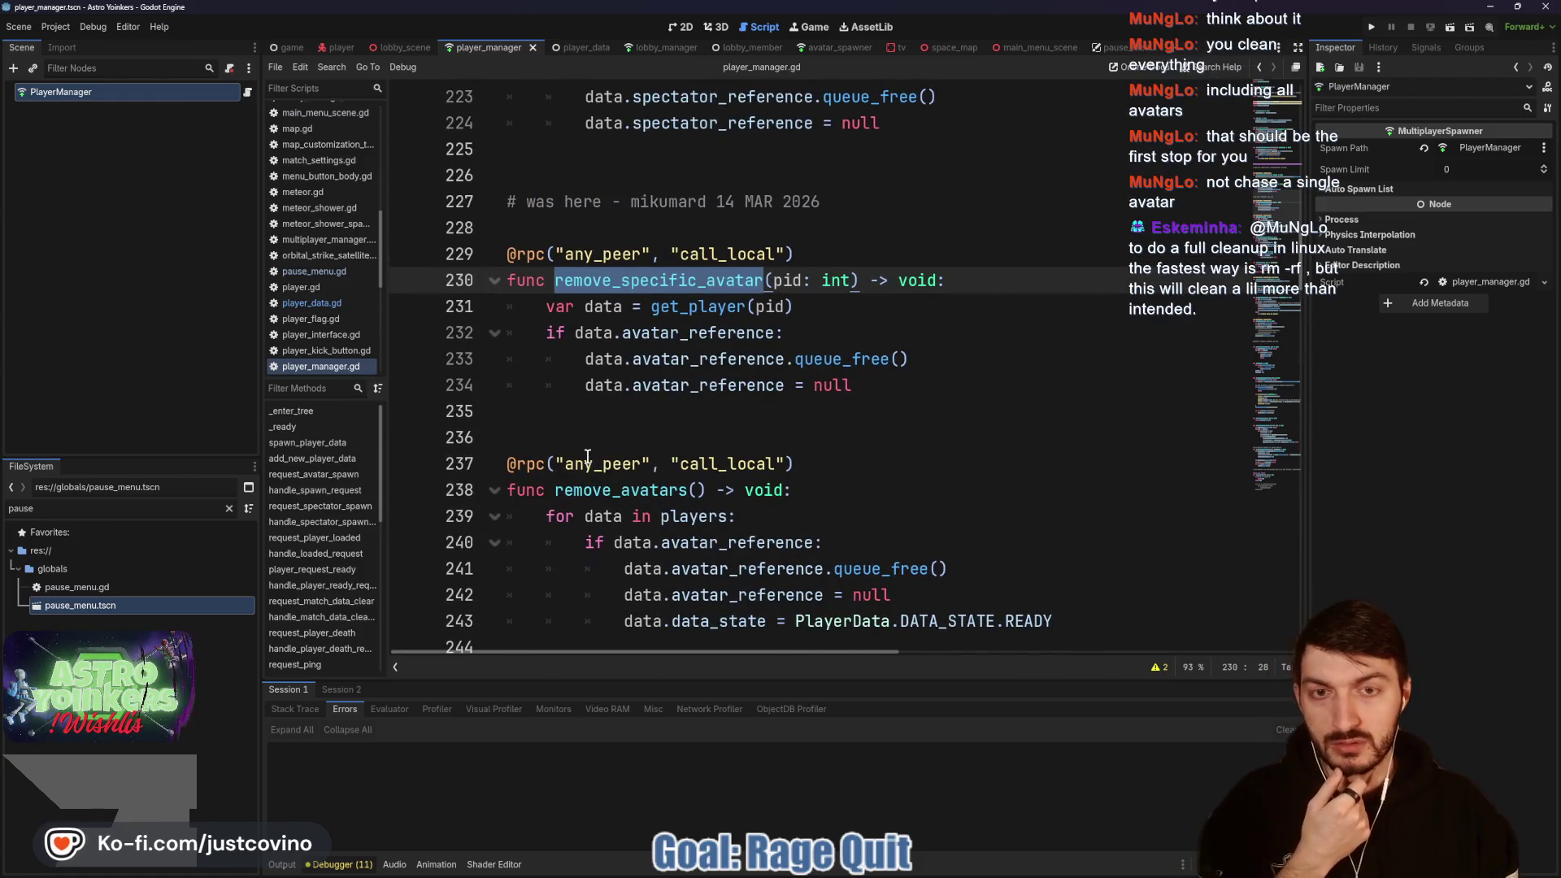
{"action": "scroll", "coordinate": [583, 452], "scroll_direction": "down", "scroll_amount": 2}
{"action": "scroll", "coordinate": [583, 452], "scroll_direction": "down", "scroll_amount": 18}
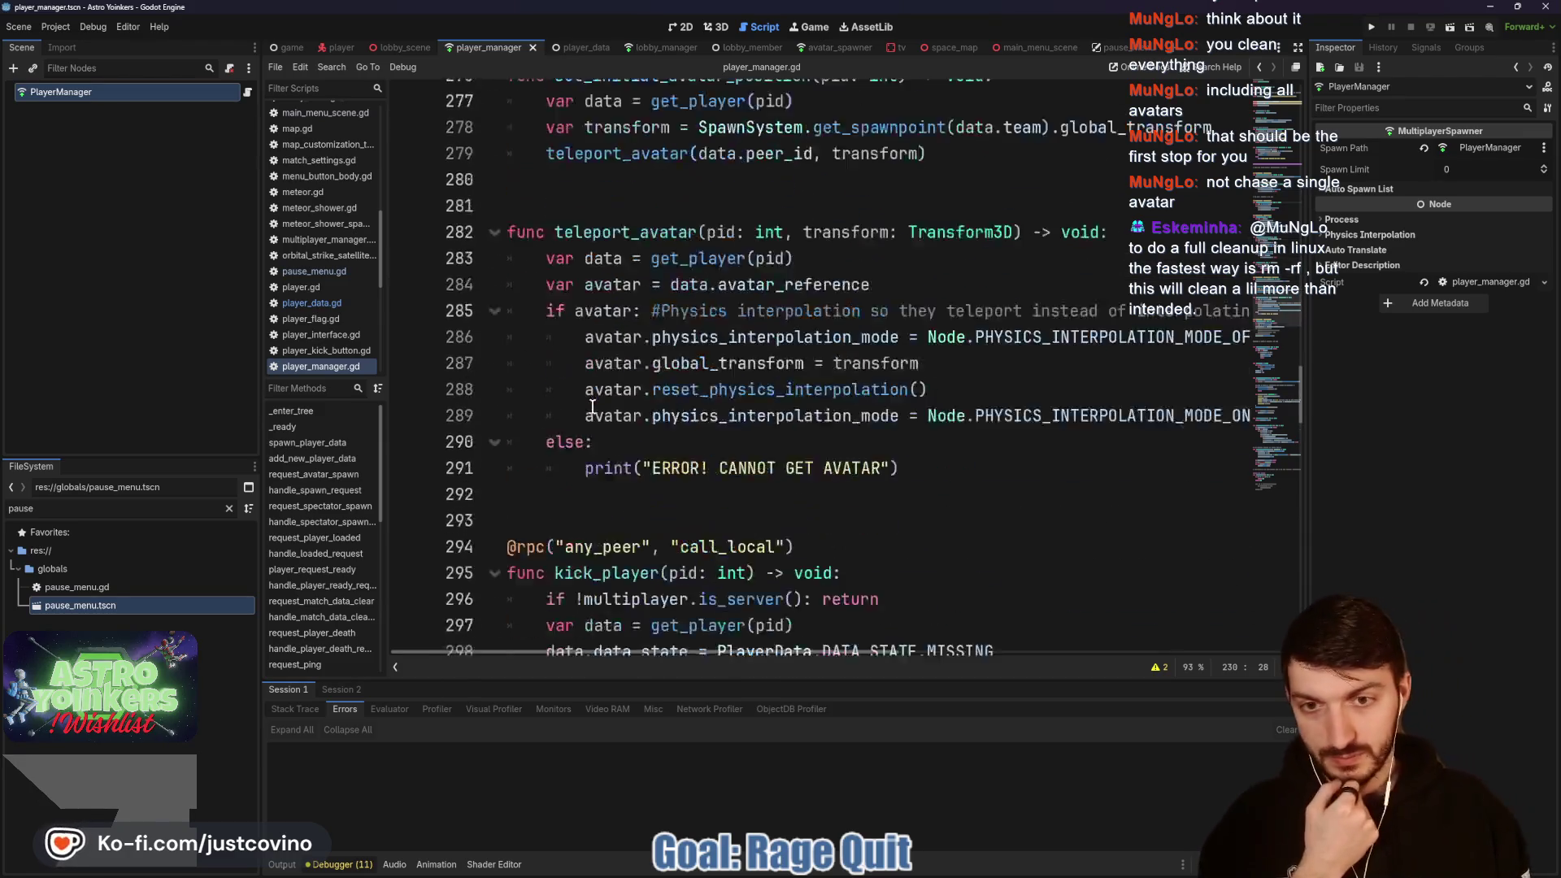
{"action": "scroll", "coordinate": [592, 407], "scroll_direction": "down", "scroll_amount": 8}
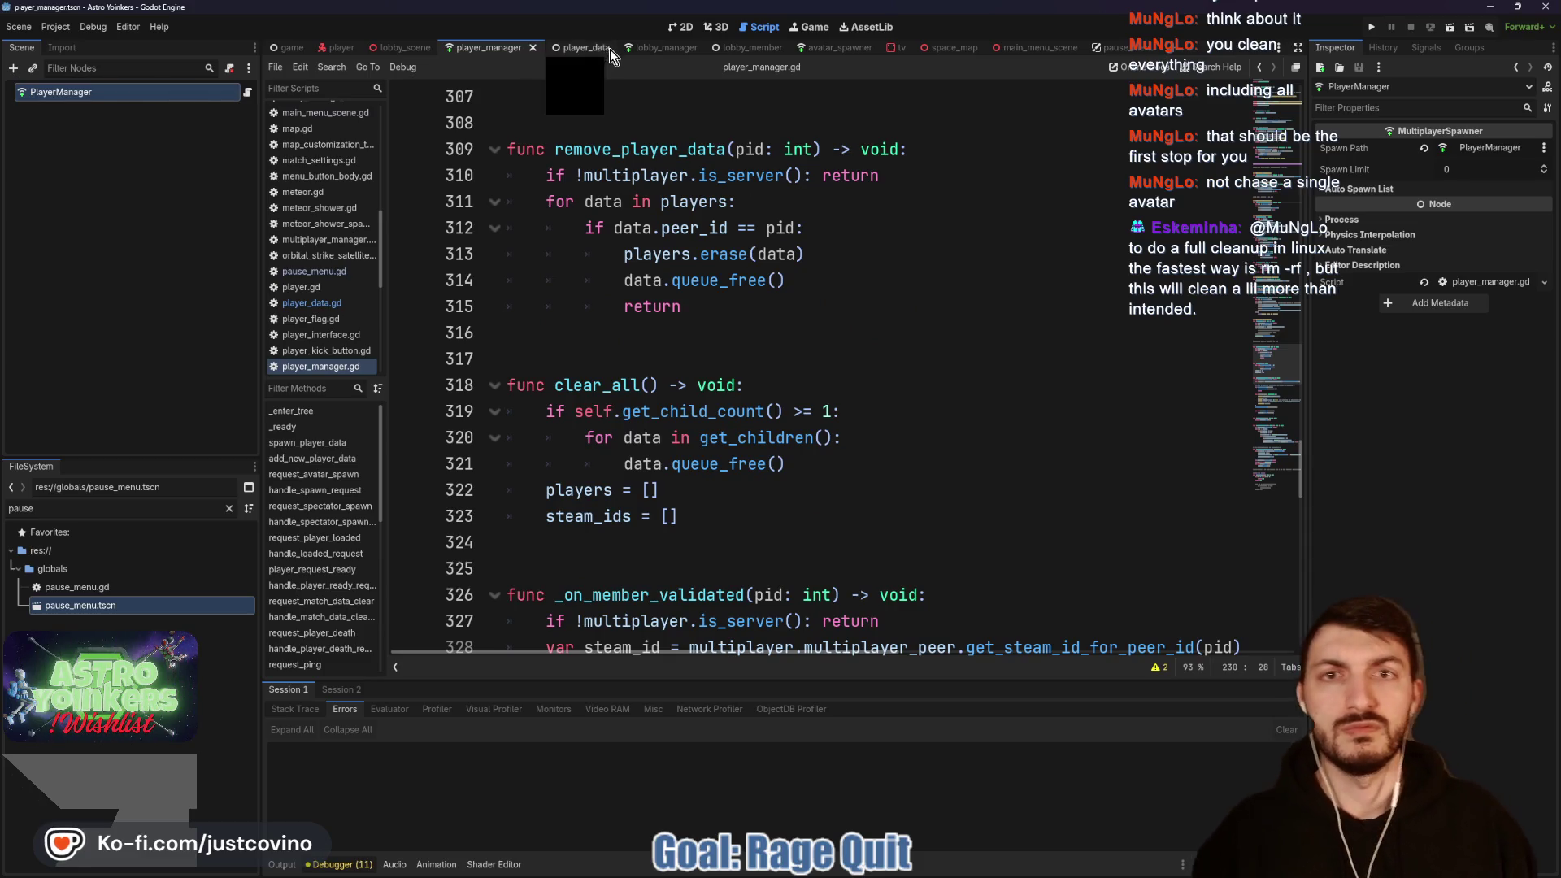
Step: Add a PlayerManager.remove_avatars() call to pause_menu.gd's Rage Quit branch
{"action": "left_click", "coordinate": [1114, 47]}
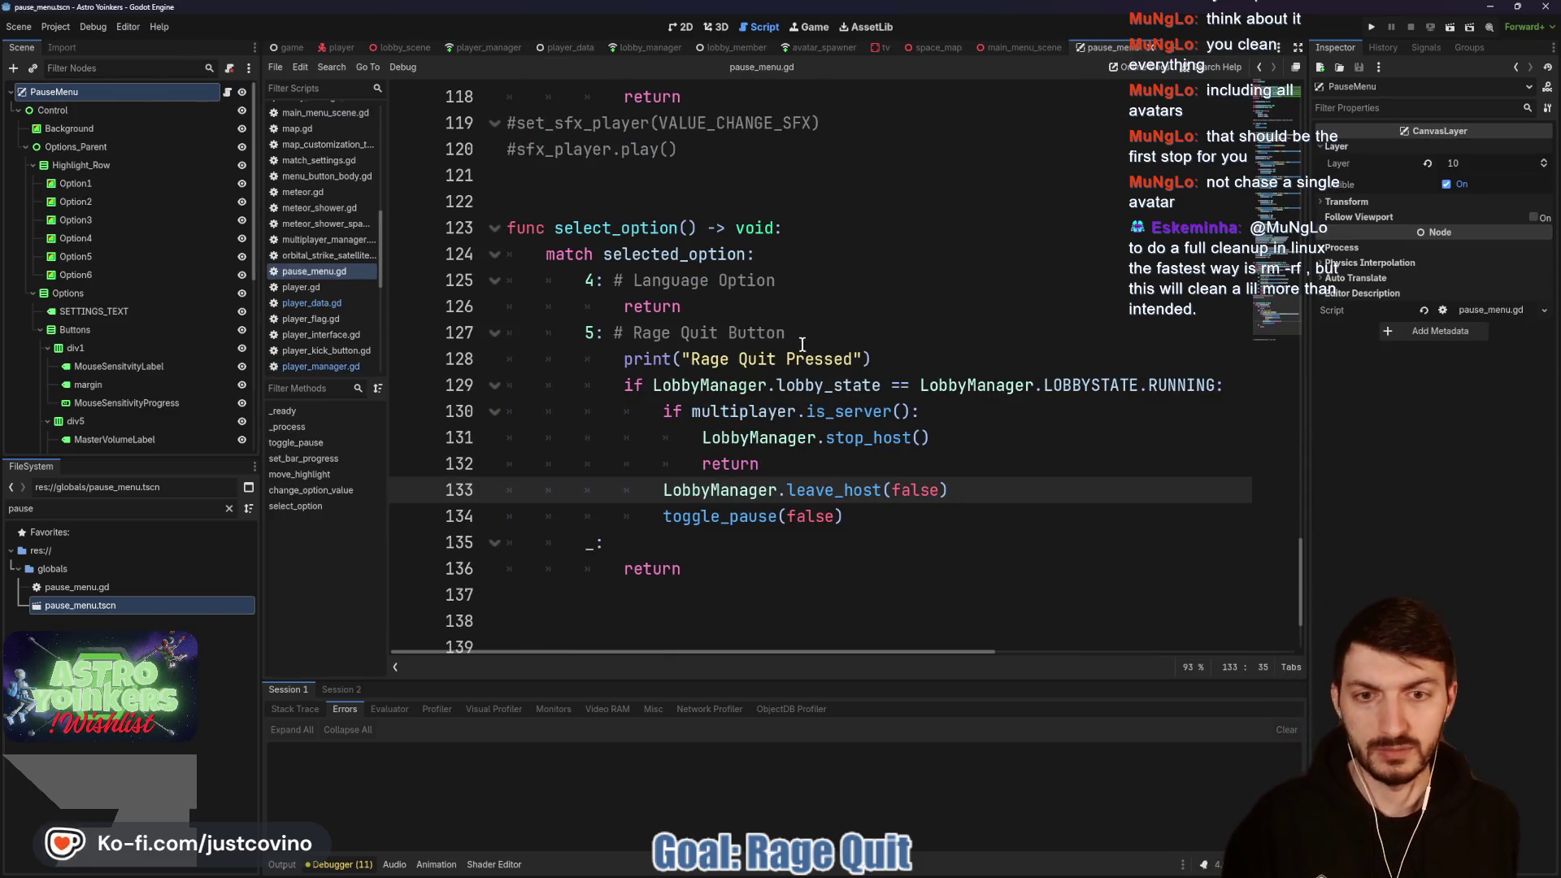
{"action": "left_click", "coordinate": [844, 465]}
{"action": "key", "text": "Return"}
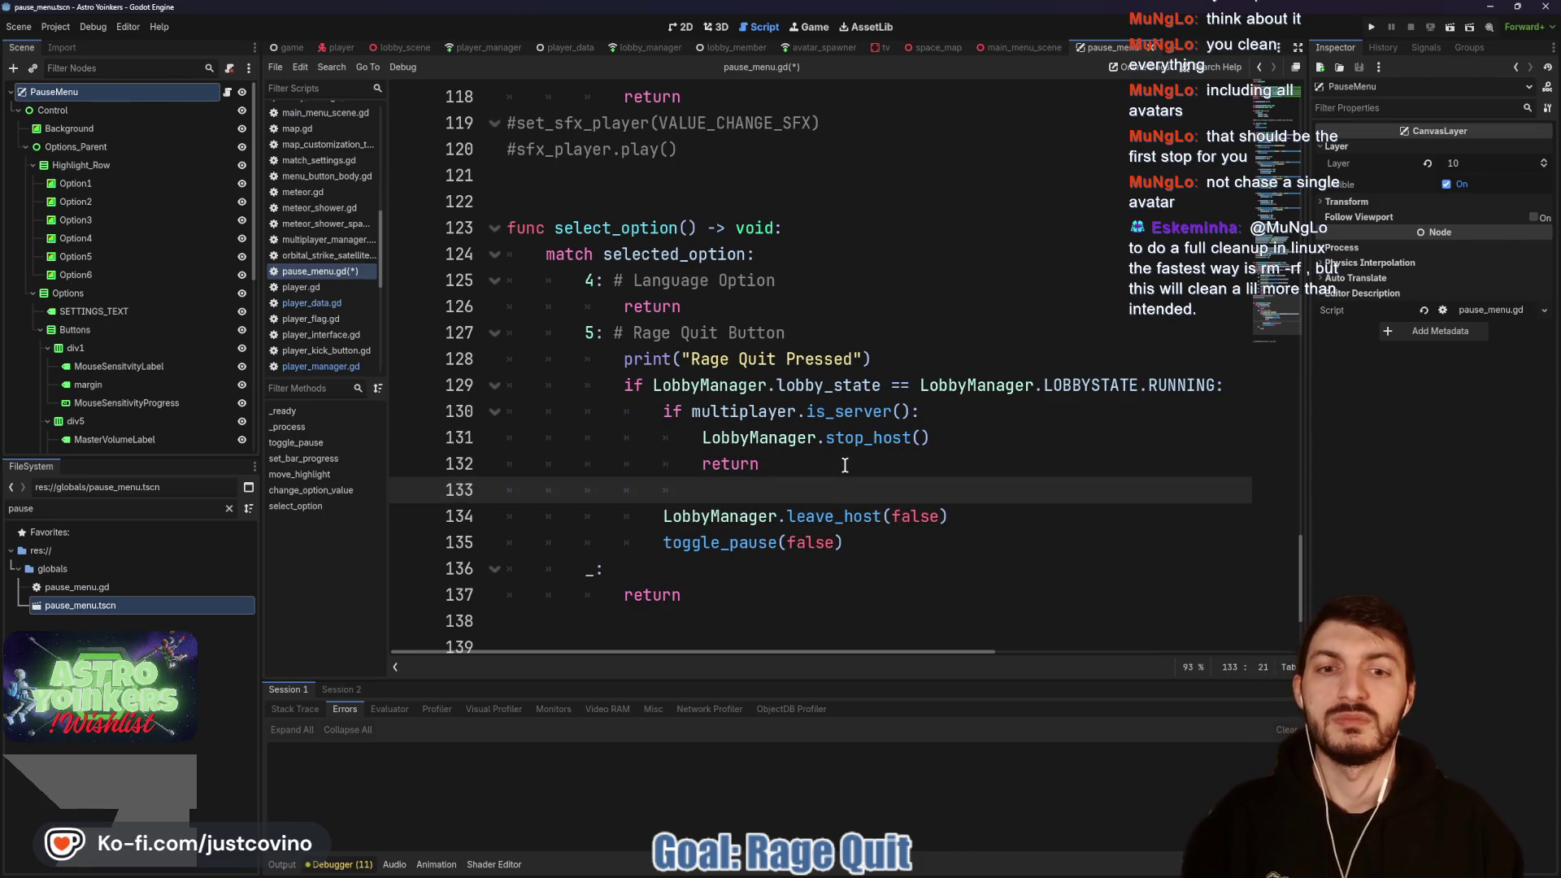
{"action": "key", "text": "BackSpace"}
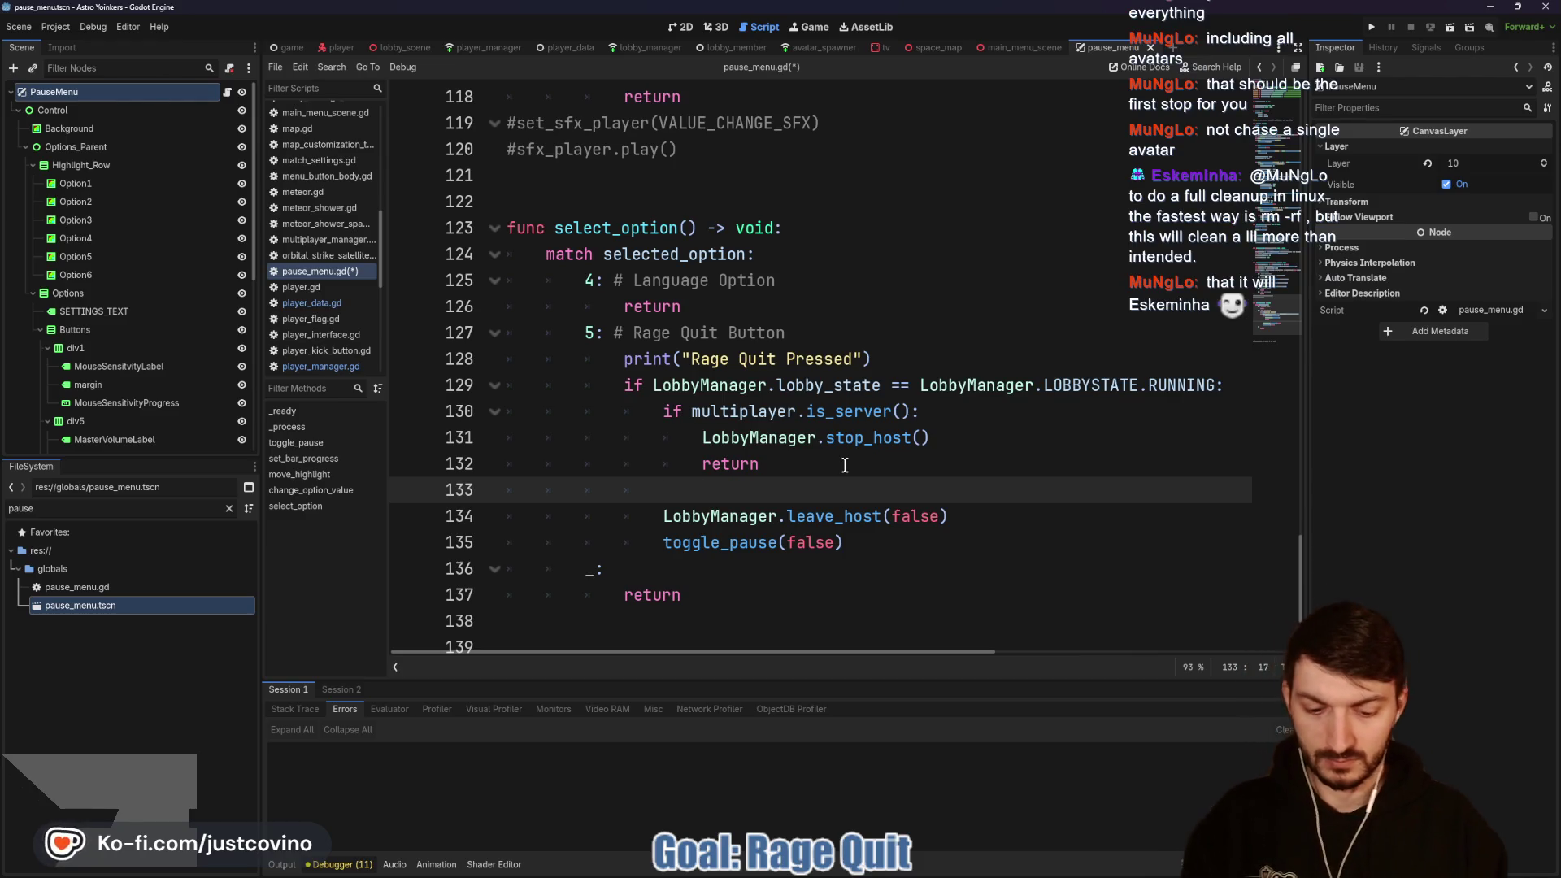
{"action": "type", "text": "Lob"}
{"action": "key", "text": "BackSpace"}
{"action": "key", "text": "BackSpace"}
{"action": "key", "text": "BackSpace"}
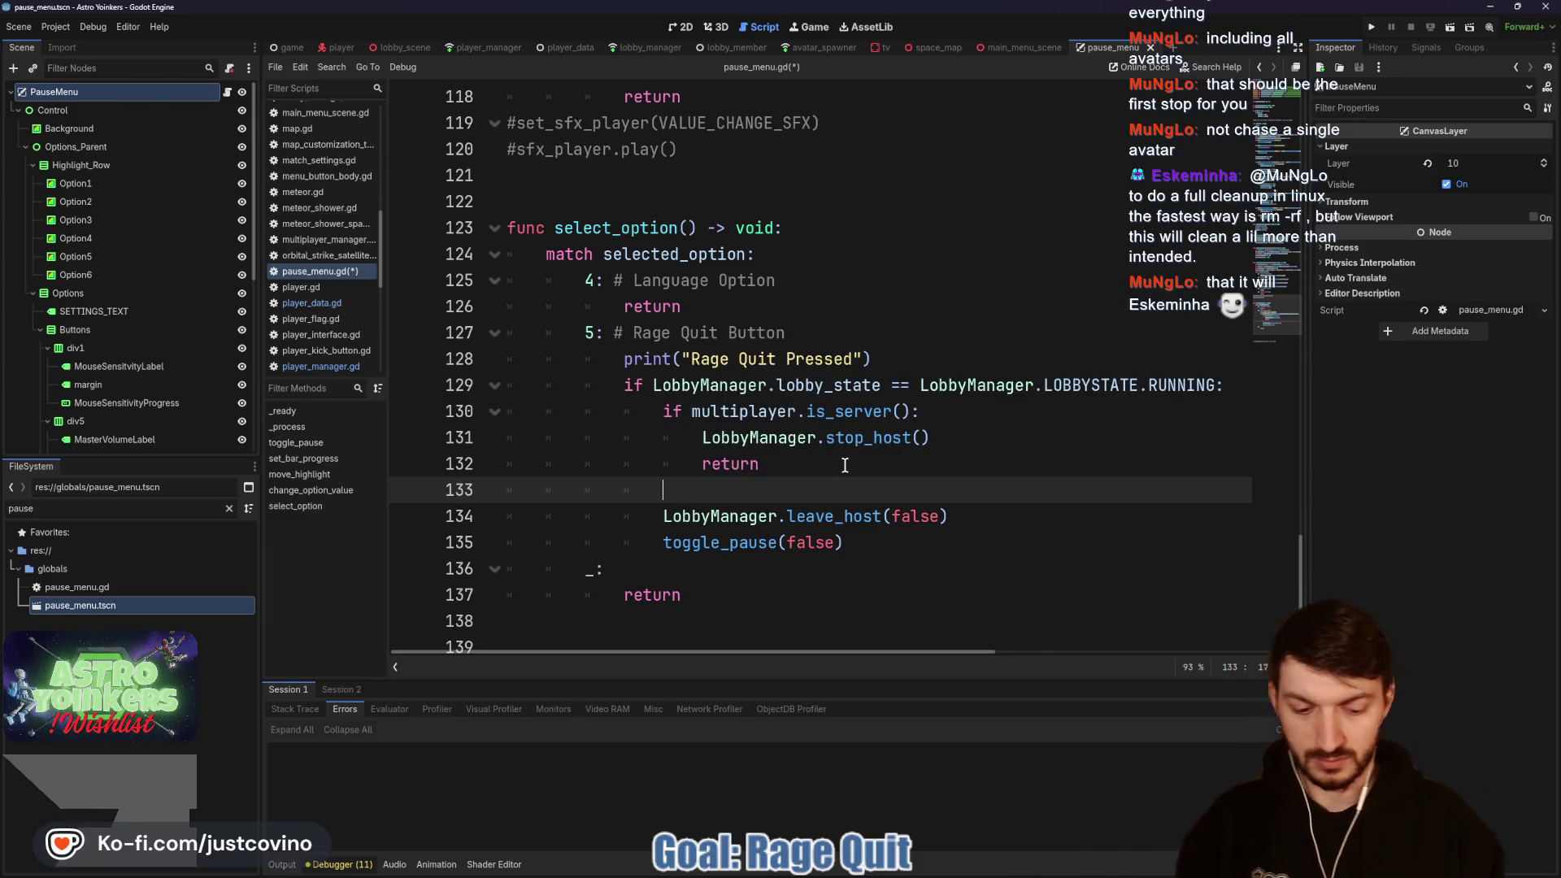
{"action": "type", "text": "PlayerManager.re"}
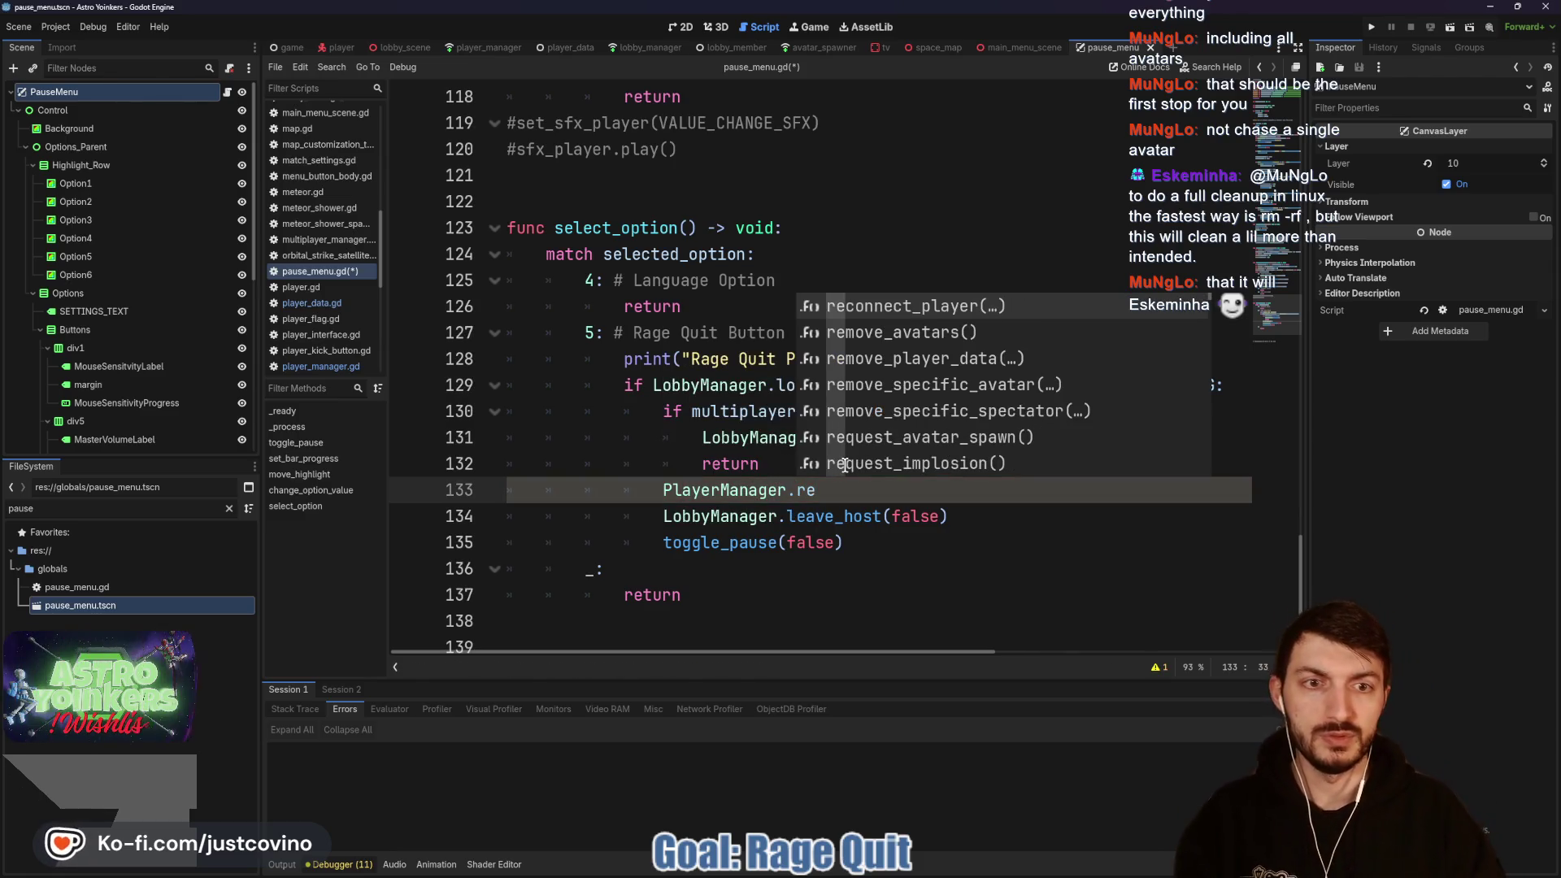
{"action": "key", "text": "Down"}
{"action": "key", "text": "Return"}
Step: Add PlayerManager.clear_all() on the next line and save pause_menu.gd
{"action": "key", "text": "Return"}
{"action": "type", "text": "PlayerM"}
{"action": "key", "text": "Return"}
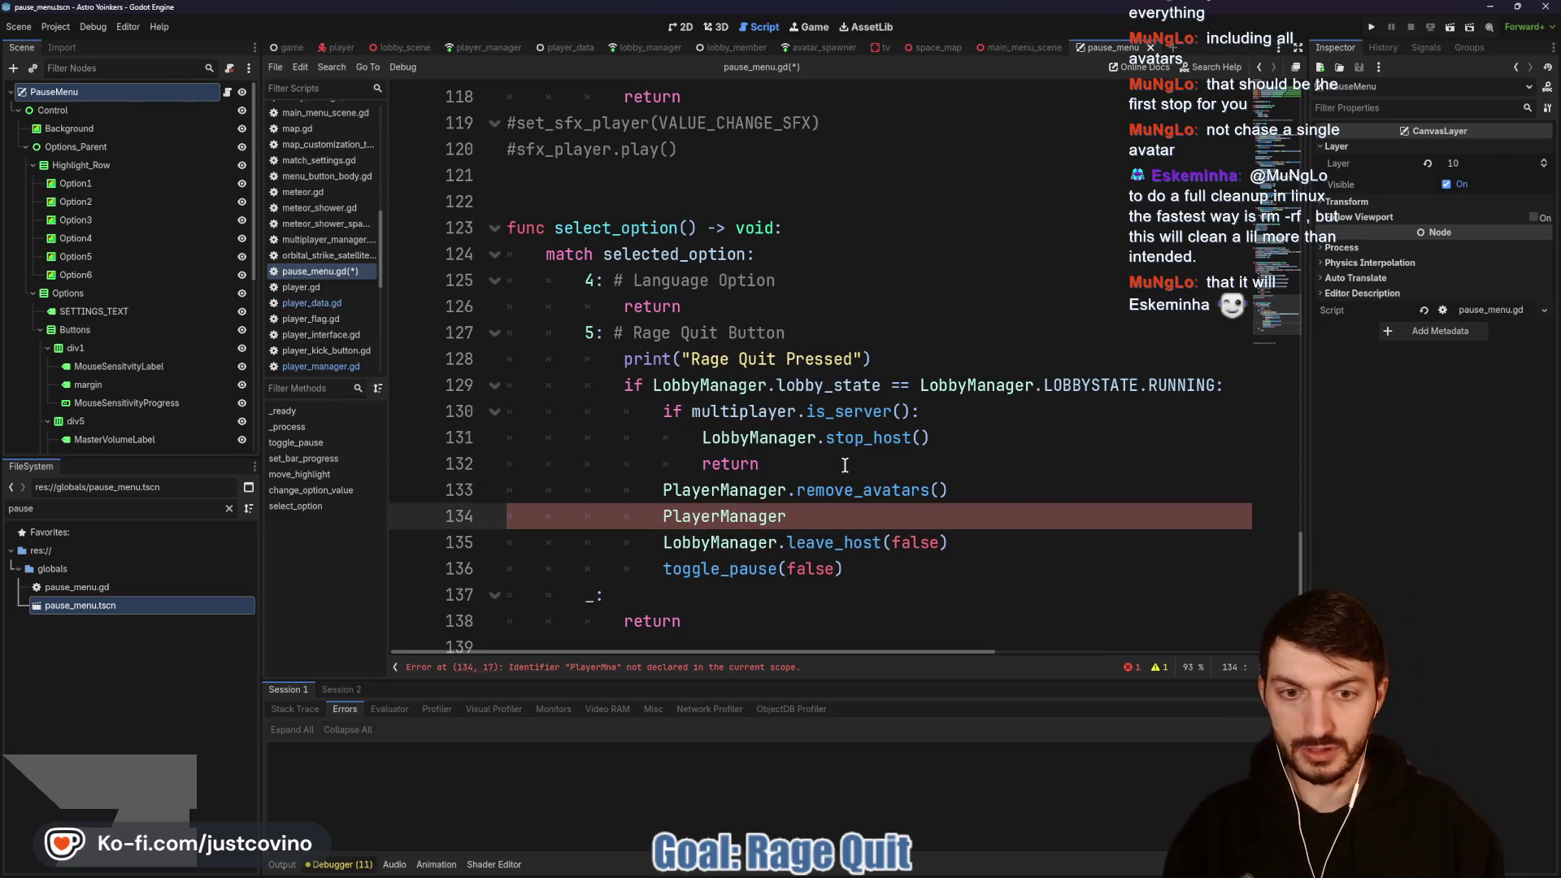
{"action": "type", "text": ".clear"}
{"action": "key", "text": "Return"}
{"action": "key", "text": "ctrl+s"}
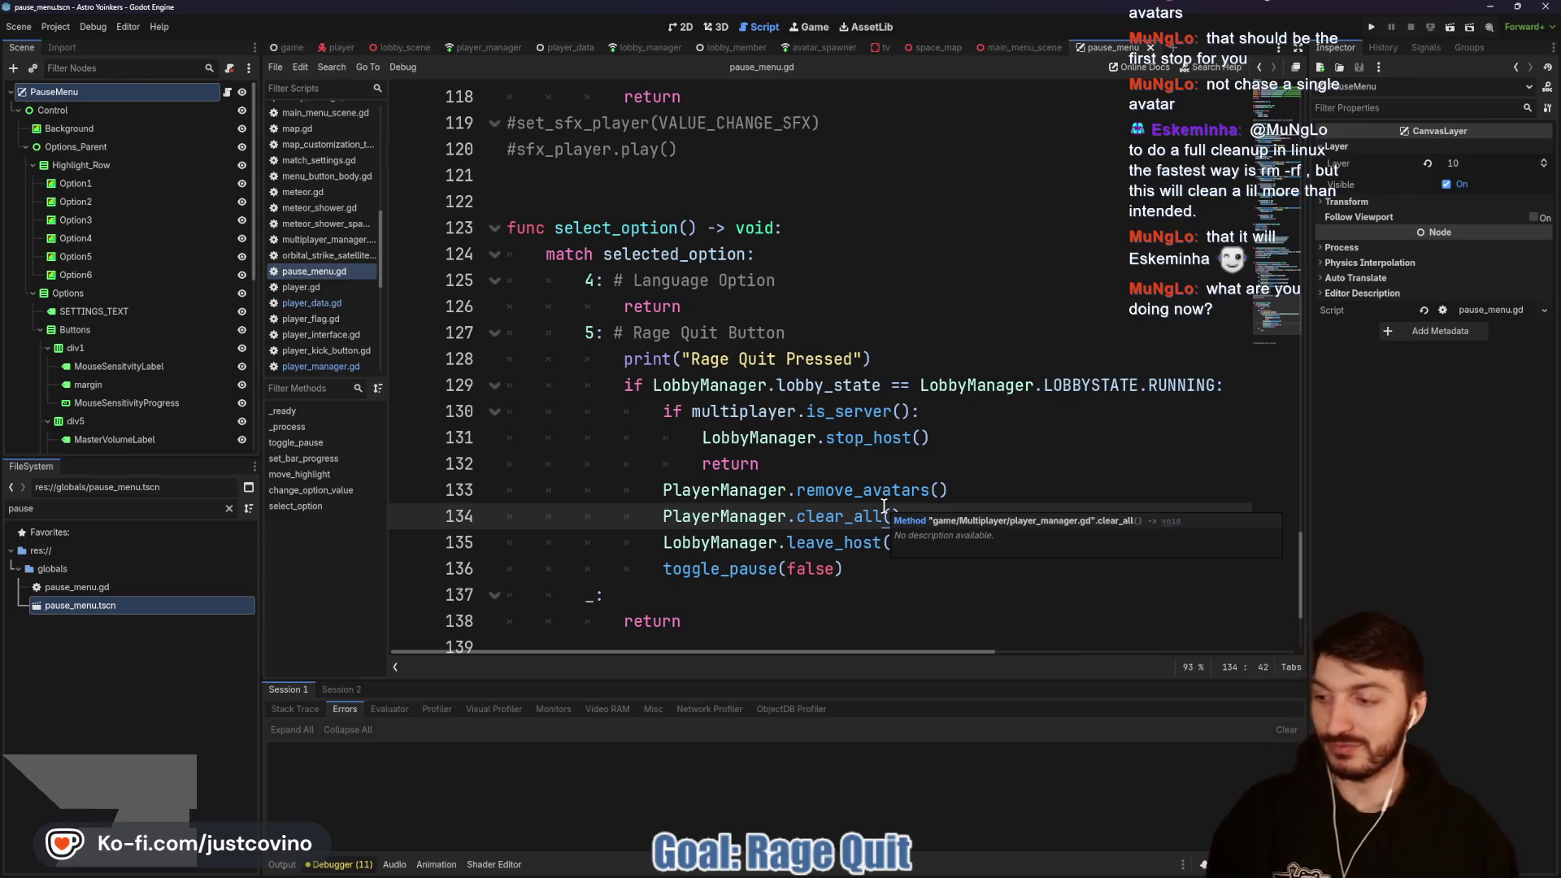
{"action": "mouse_move", "coordinate": [880, 534]}
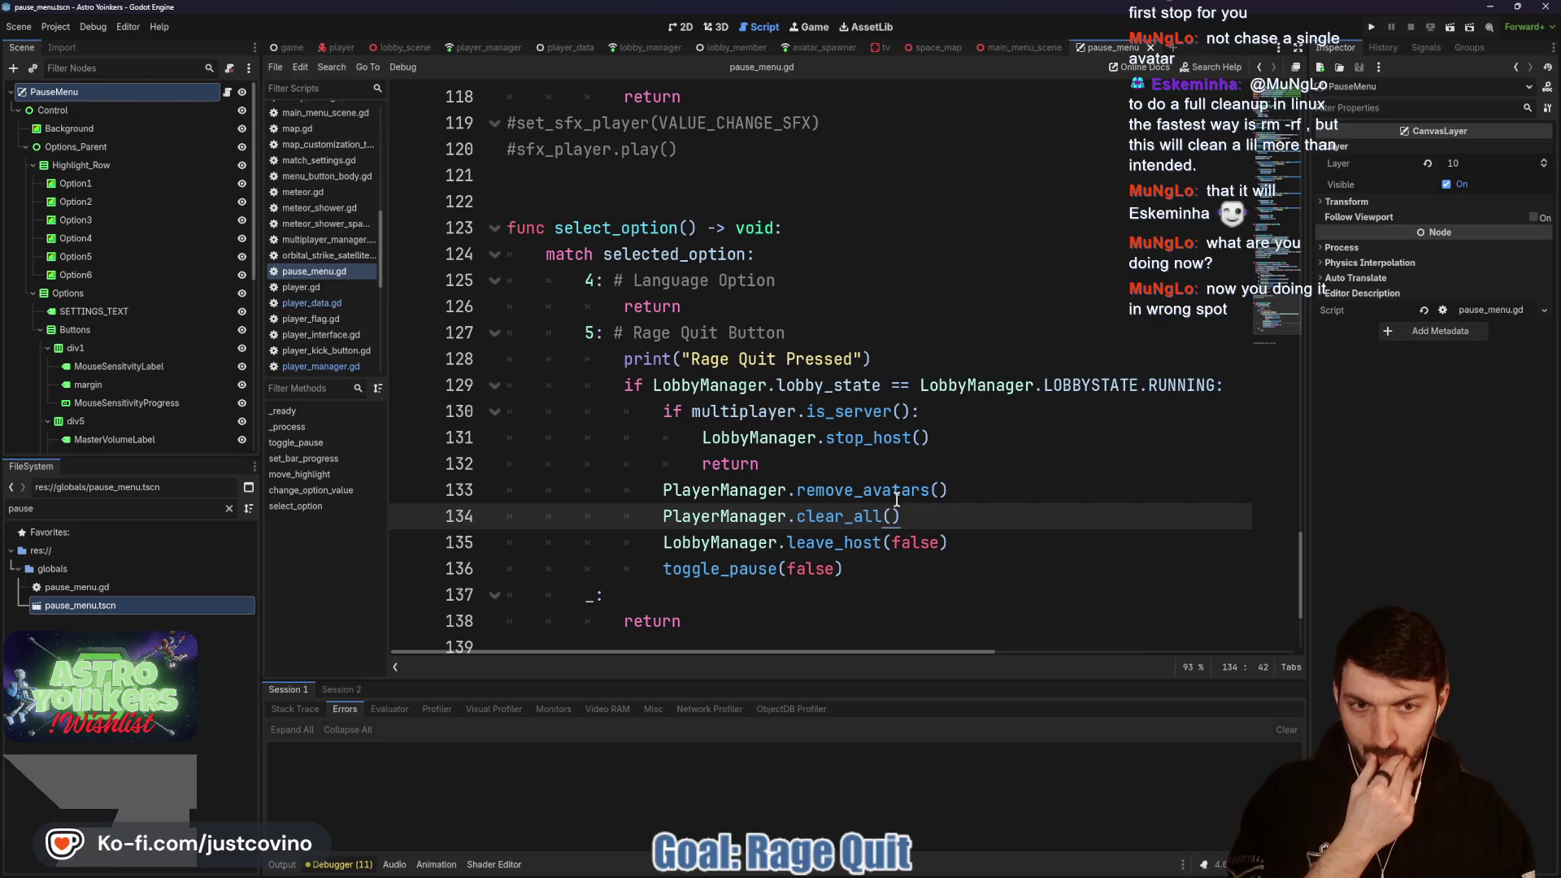
Step: Copy the two PlayerManager cleanup lines into the is_server branch above stop_host()
{"action": "left_click_drag", "start_coordinate": [935, 509], "coordinate": [585, 490]}
{"action": "key", "text": "ctrl+c"}
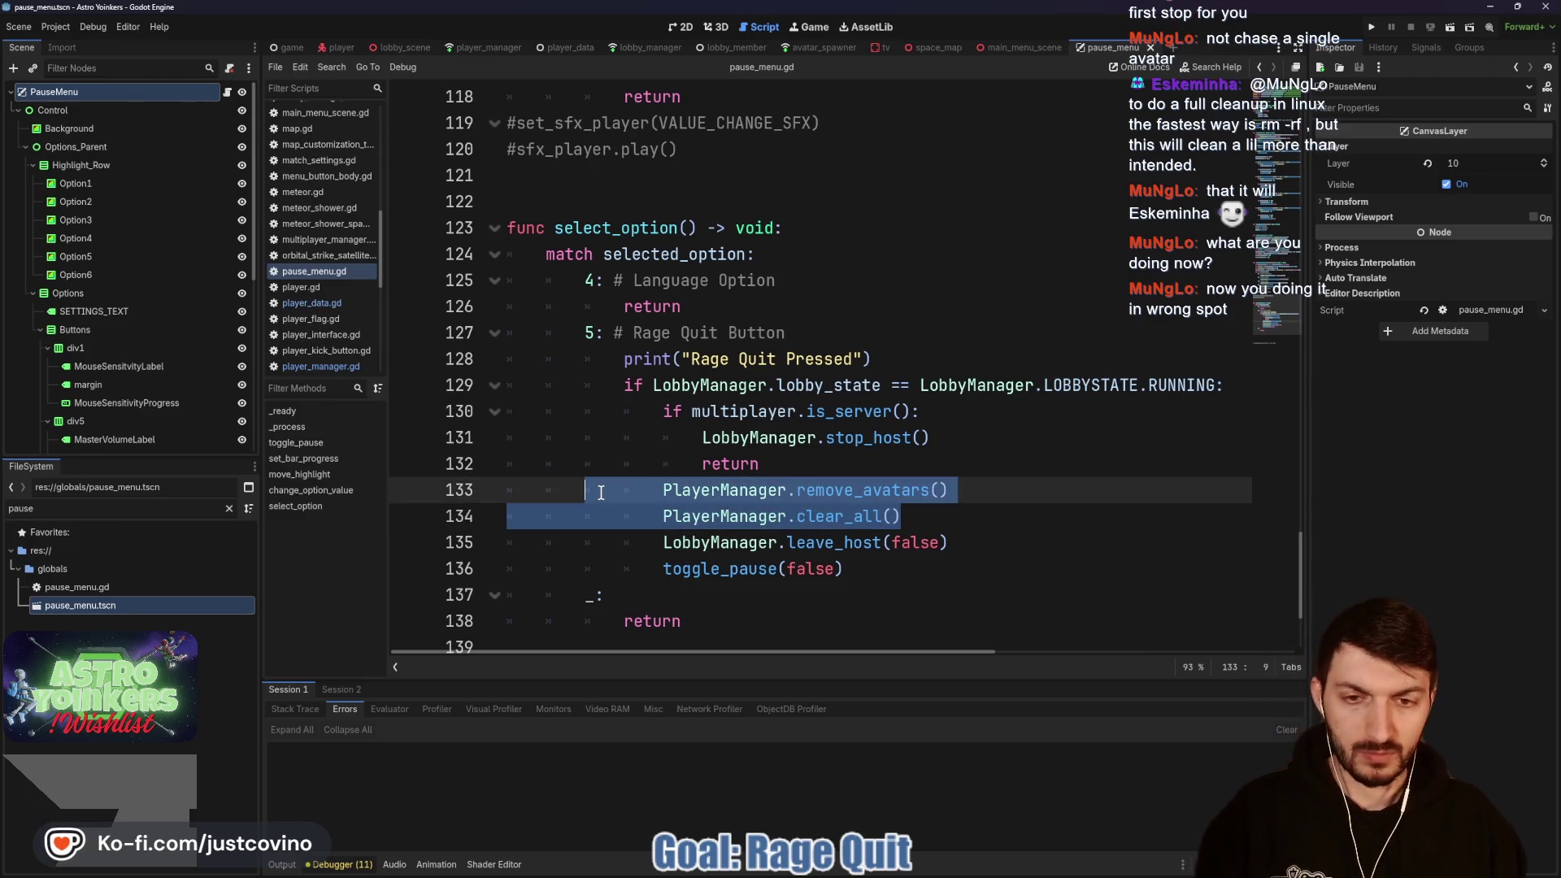
{"action": "left_click", "coordinate": [927, 409]}
{"action": "key", "text": "Return"}
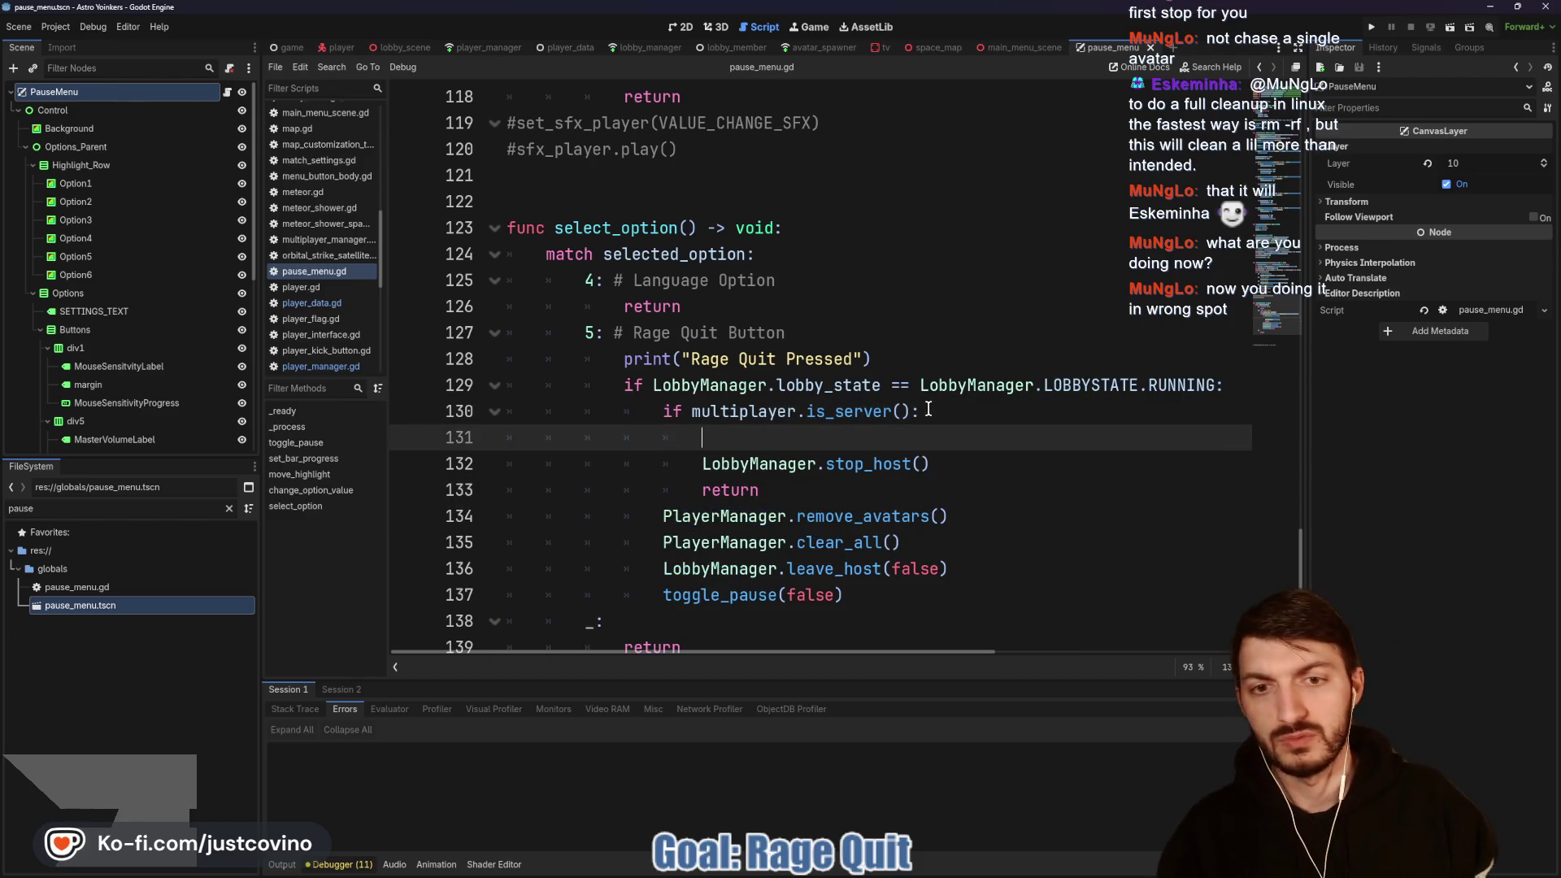
{"action": "key", "text": "ctrl+v"}
Step: Fix the pasted lines' indentation, save pause_menu.gd, and open lobby_manager.gd from LobbyManager
{"action": "key", "text": "Home"}
{"action": "key", "text": "Tab"}
{"action": "left_click", "coordinate": [767, 435]}
{"action": "key", "text": "BackSpace"}
{"action": "key", "text": "BackSpace"}
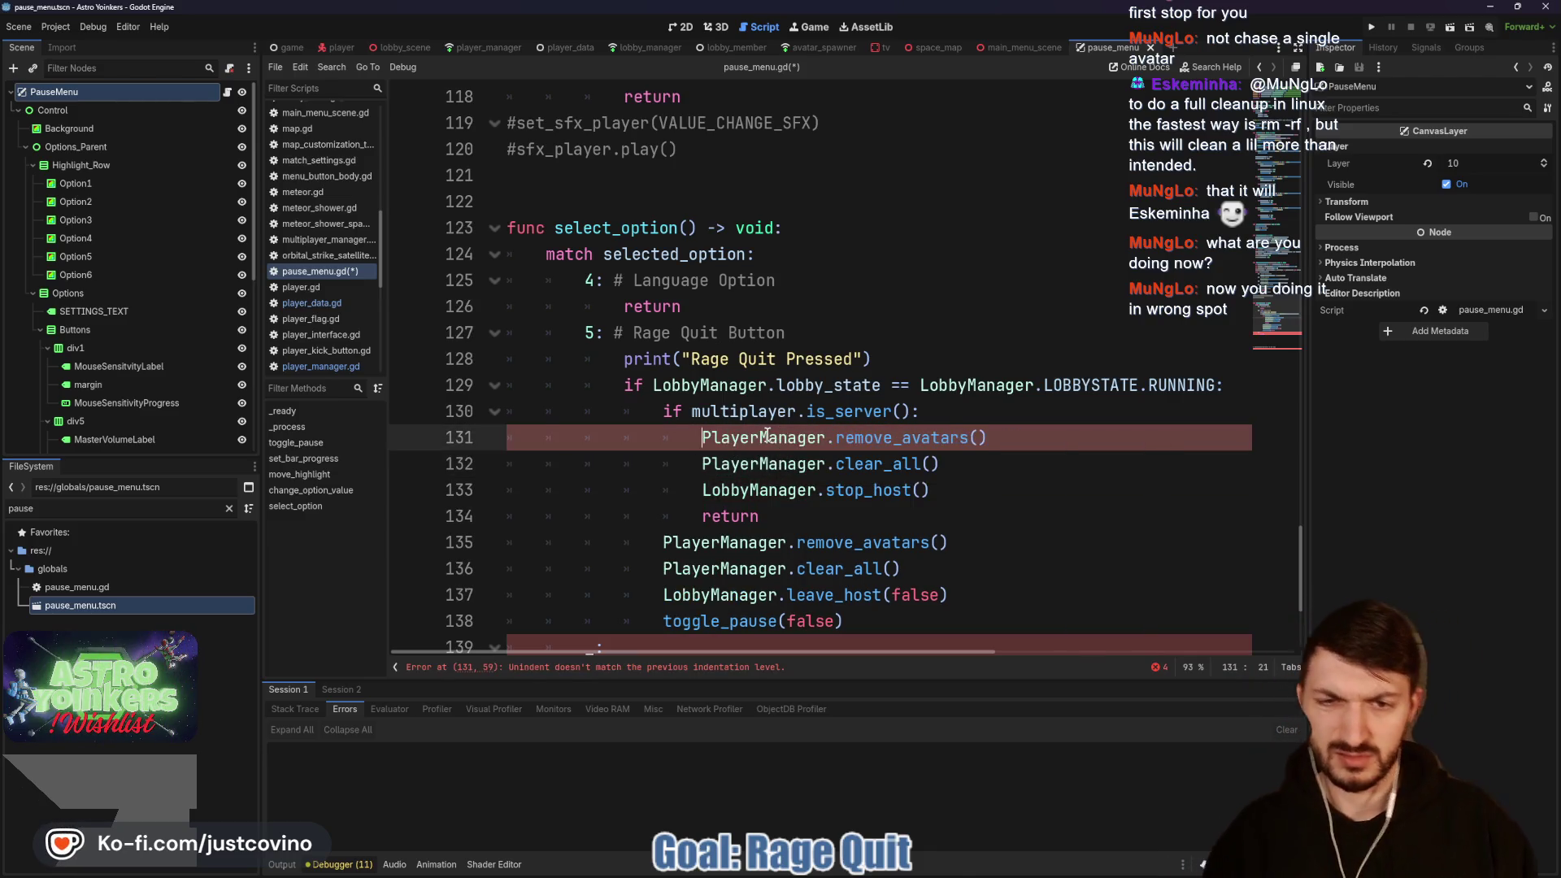
{"action": "left_click", "coordinate": [895, 508]}
{"action": "key", "text": "ctrl+s"}
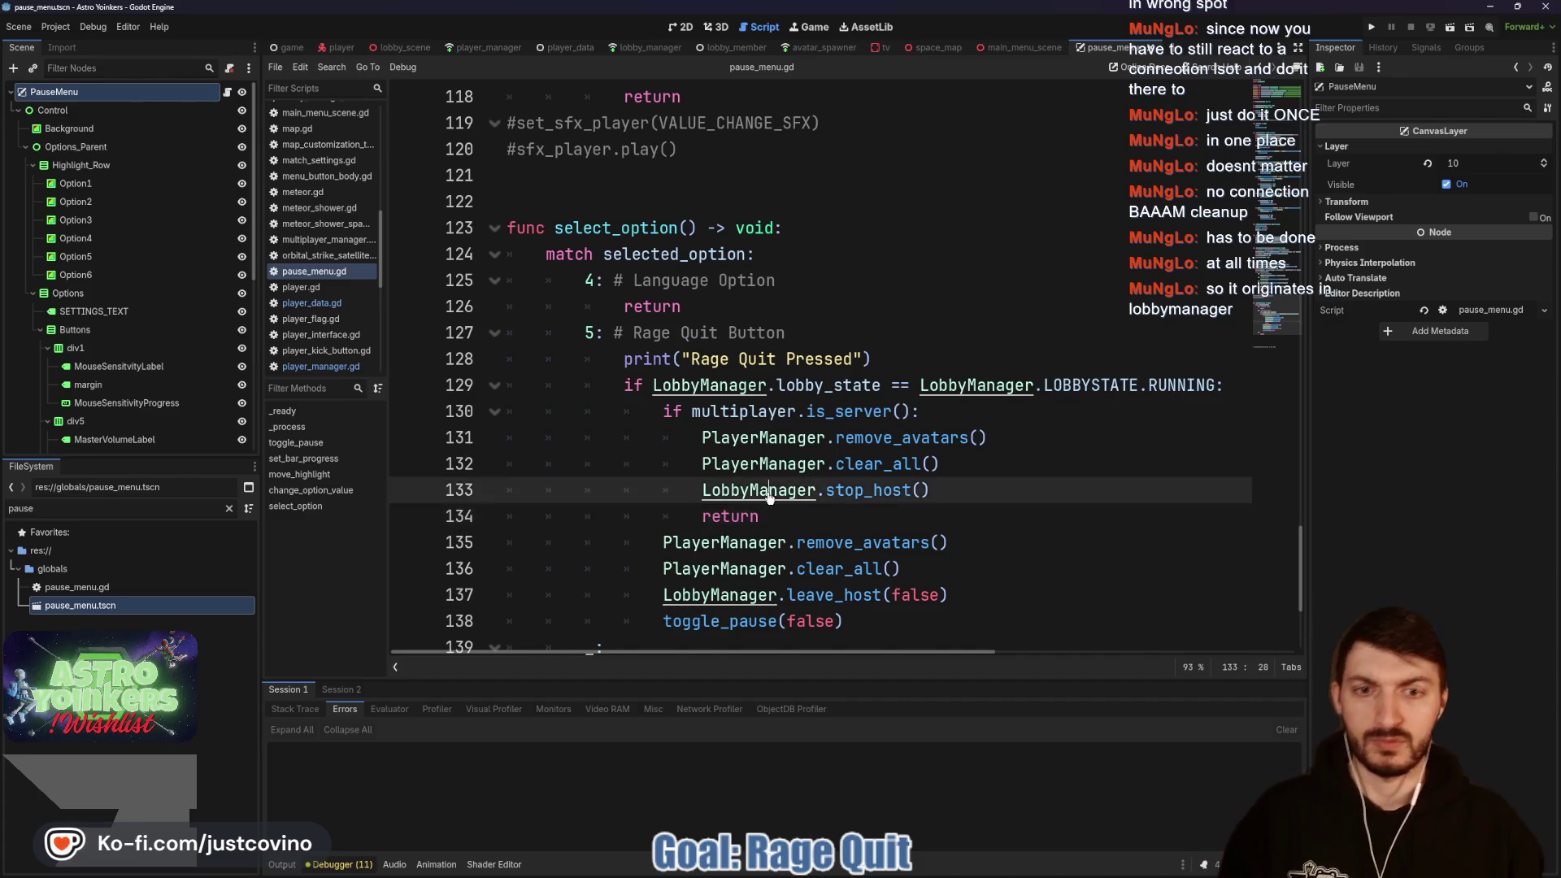
{"action": "left_click", "coordinate": [815, 485], "text": "ctrl"}
{"action": "scroll", "coordinate": [746, 485], "scroll_direction": "down", "scroll_amount": 9}
Step: Scroll lobby_manager.gd to leave_host and select its clear_all() and PlayerManager.clear_all() lines
{"action": "scroll", "coordinate": [746, 485], "scroll_direction": "down", "scroll_amount": 11}
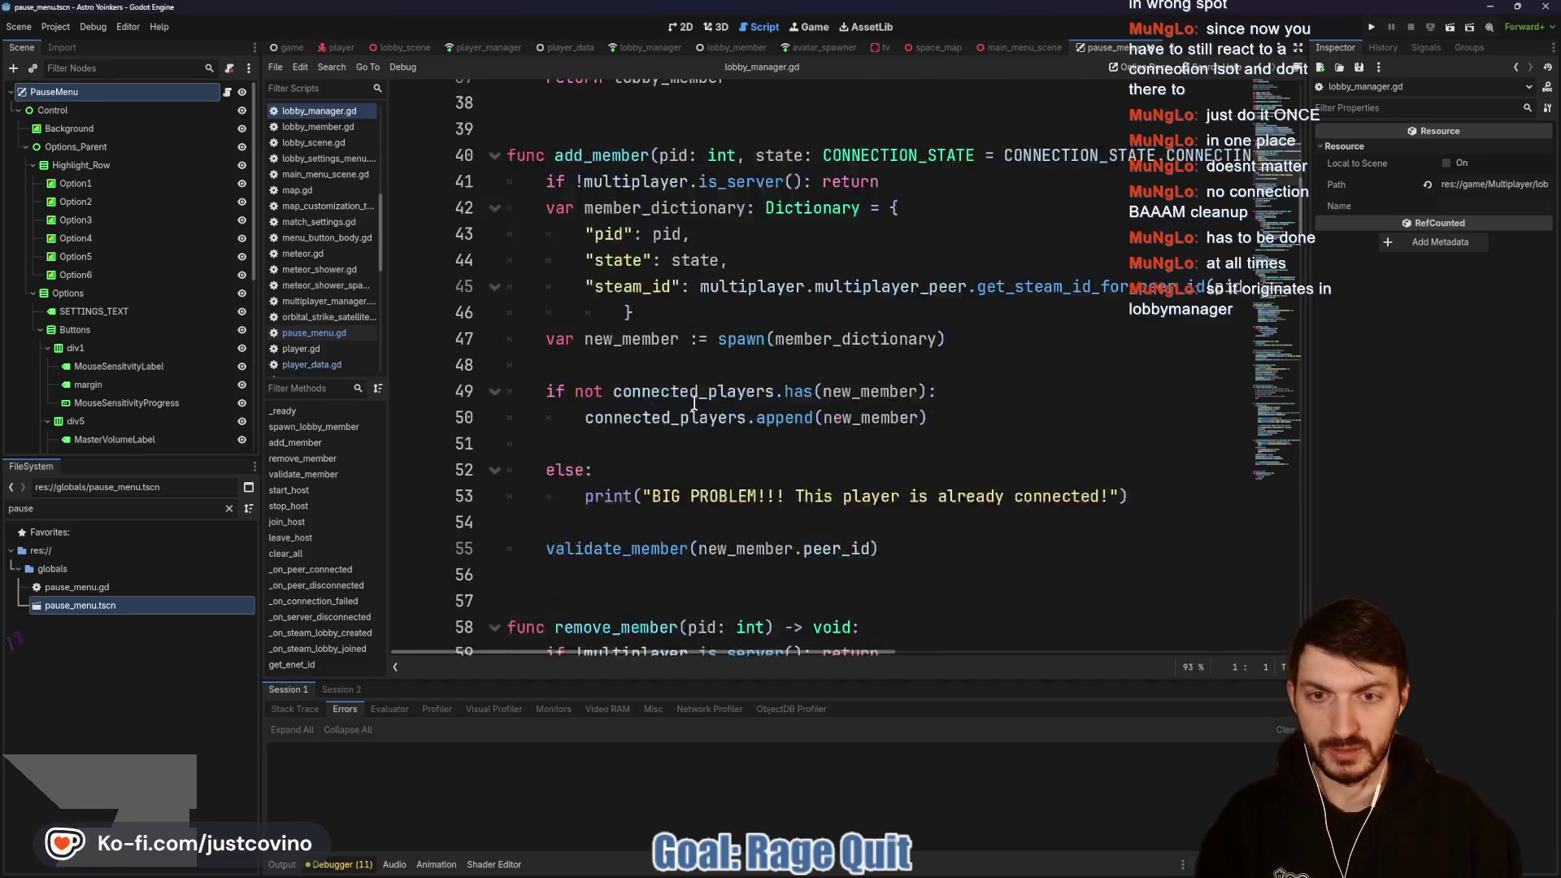
{"action": "scroll", "coordinate": [689, 446], "scroll_direction": "down", "scroll_amount": 16}
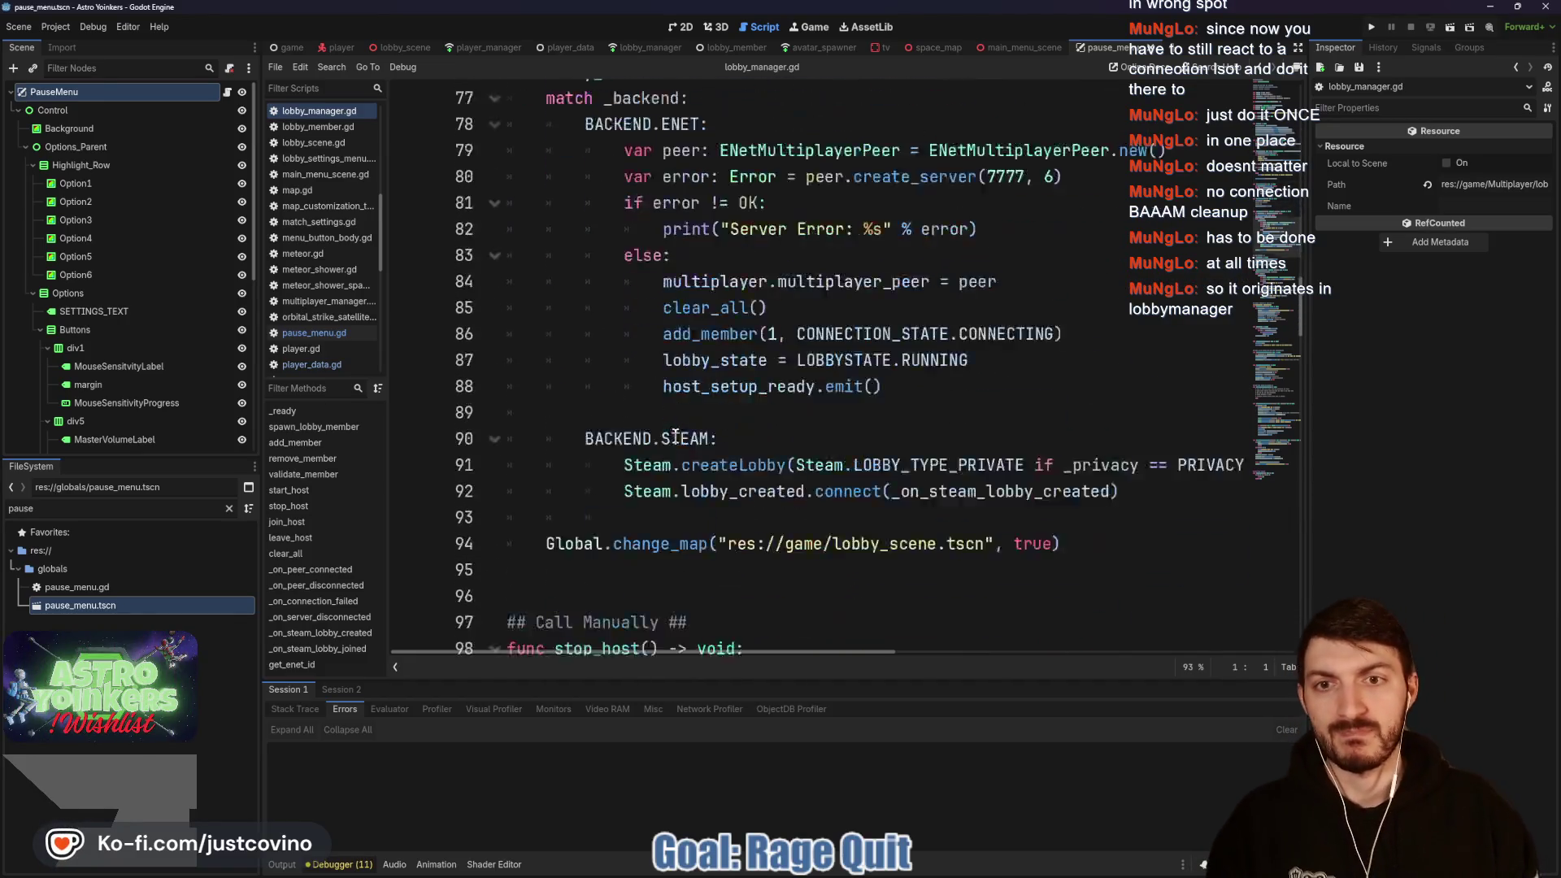
{"action": "scroll", "coordinate": [652, 435], "scroll_direction": "down", "scroll_amount": 6}
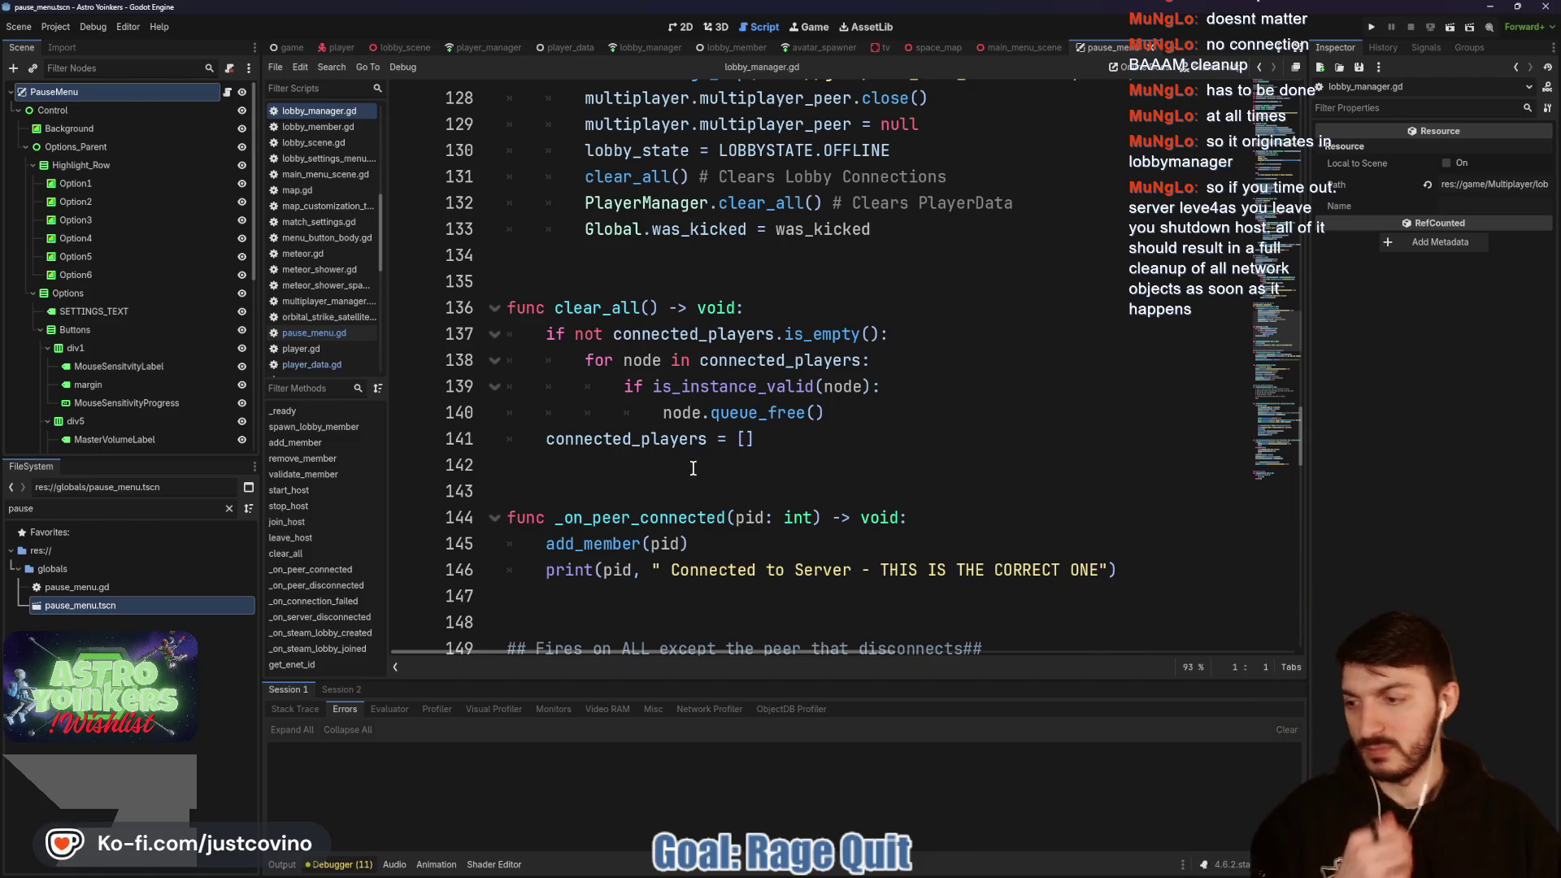
{"action": "scroll", "coordinate": [654, 468], "scroll_direction": "down", "scroll_amount": 3}
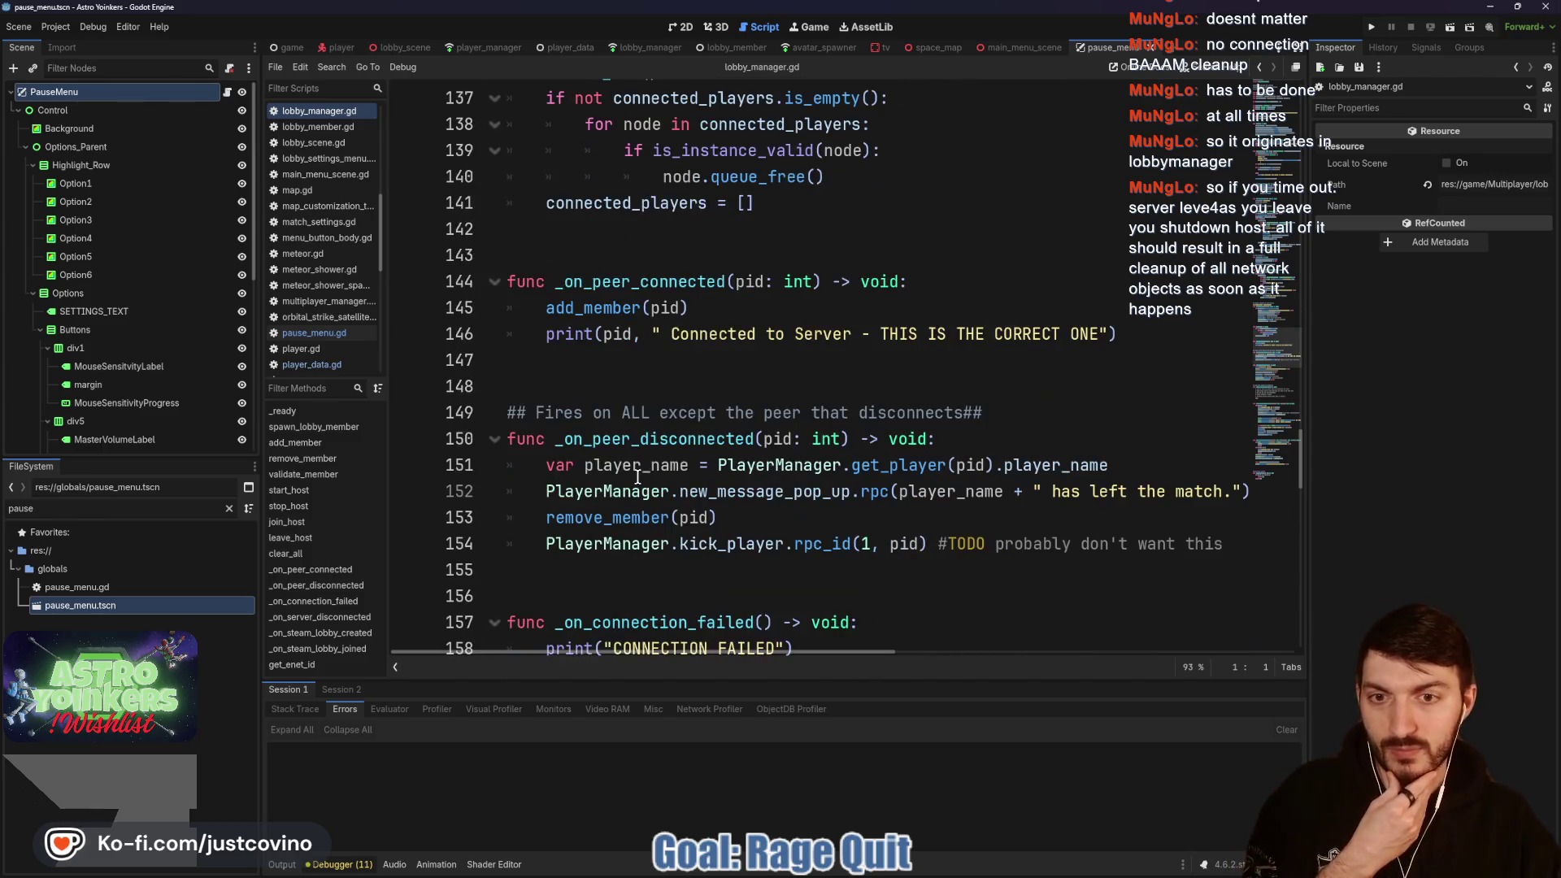
{"action": "scroll", "coordinate": [646, 479], "scroll_direction": "up", "scroll_amount": 3}
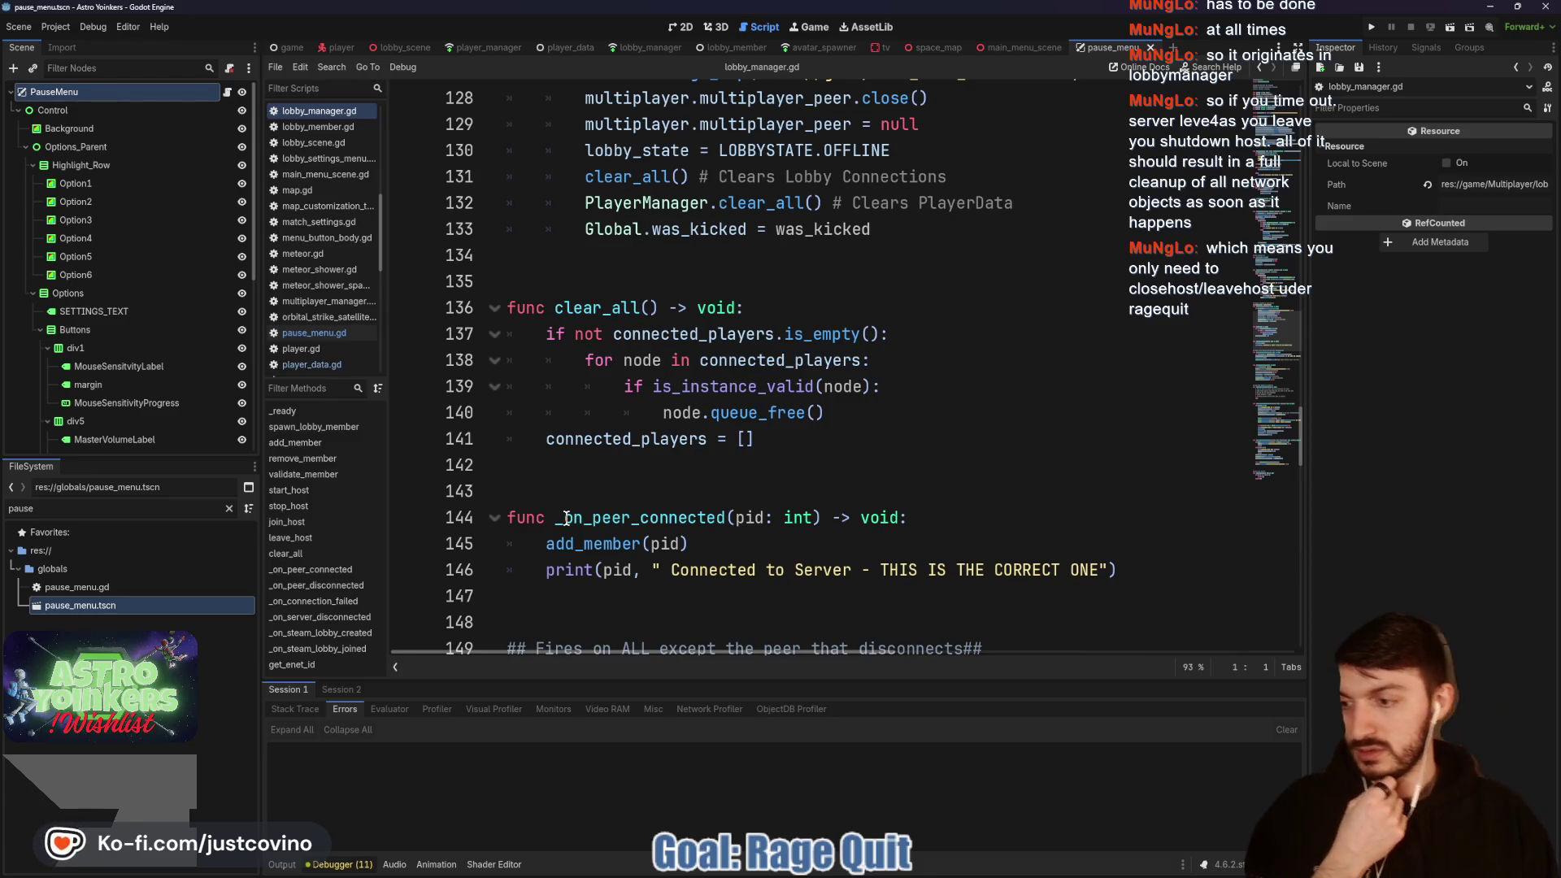
{"action": "scroll", "coordinate": [576, 518], "scroll_direction": "up", "scroll_amount": 4}
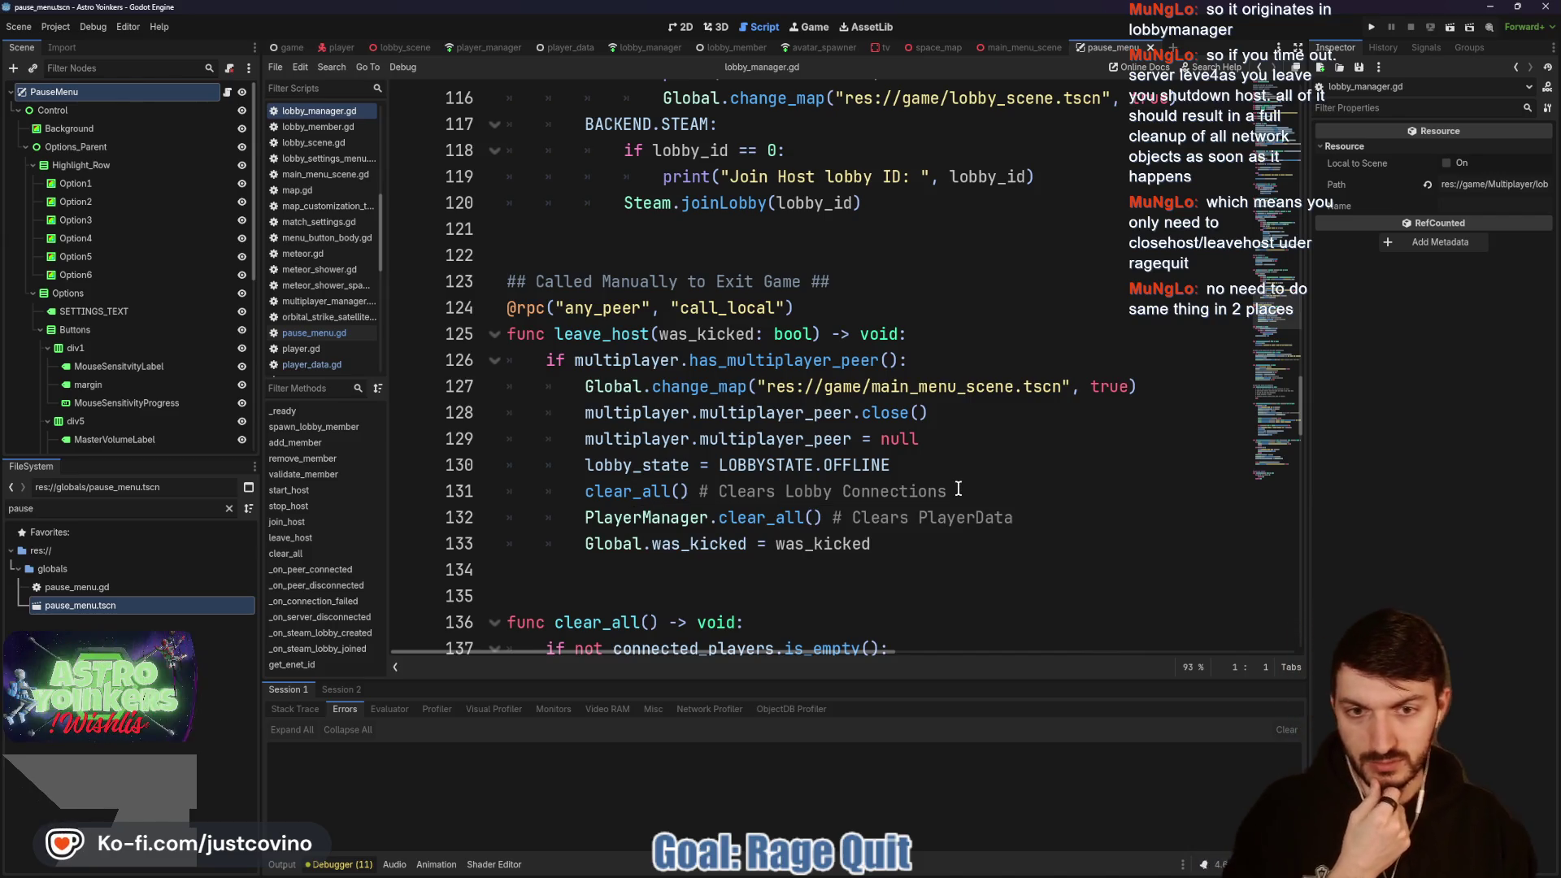
{"action": "mouse_move", "coordinate": [1051, 517]}
{"action": "left_mouse_down"}
{"action": "mouse_move", "coordinate": [488, 517]}
{"action": "mouse_move", "coordinate": [489, 486]}
{"action": "left_mouse_up"}
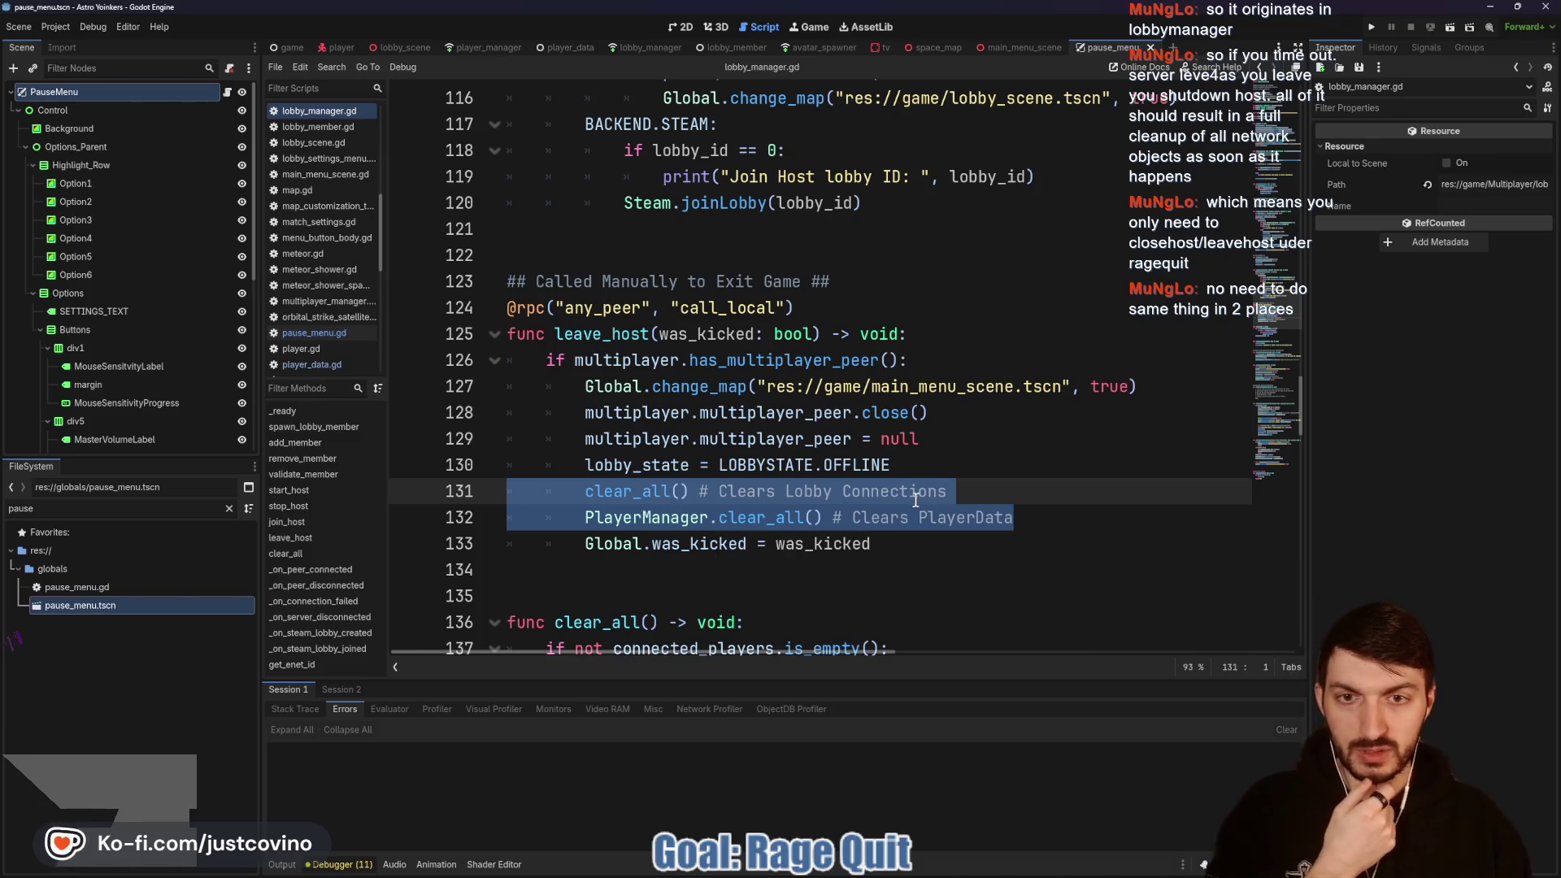
Step: Insert PlayerManager.remove_avatars() before PlayerManager.clear_all() in leave_host and save lobby_manager.gd
{"action": "left_click", "coordinate": [988, 490]}
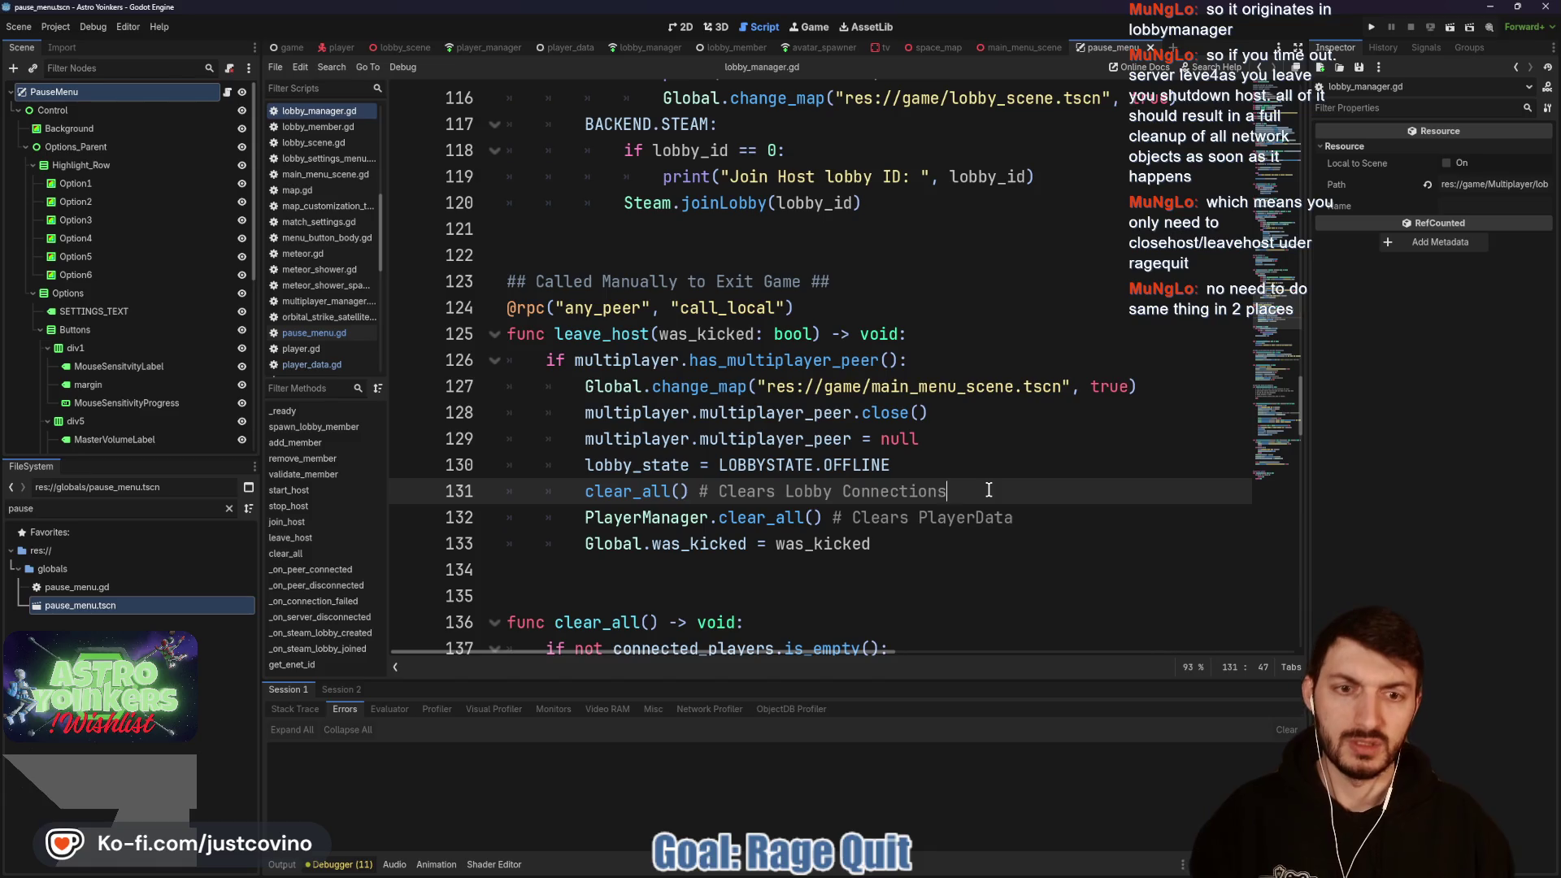
{"action": "left_click_drag", "start_coordinate": [1015, 517], "coordinate": [572, 520]}
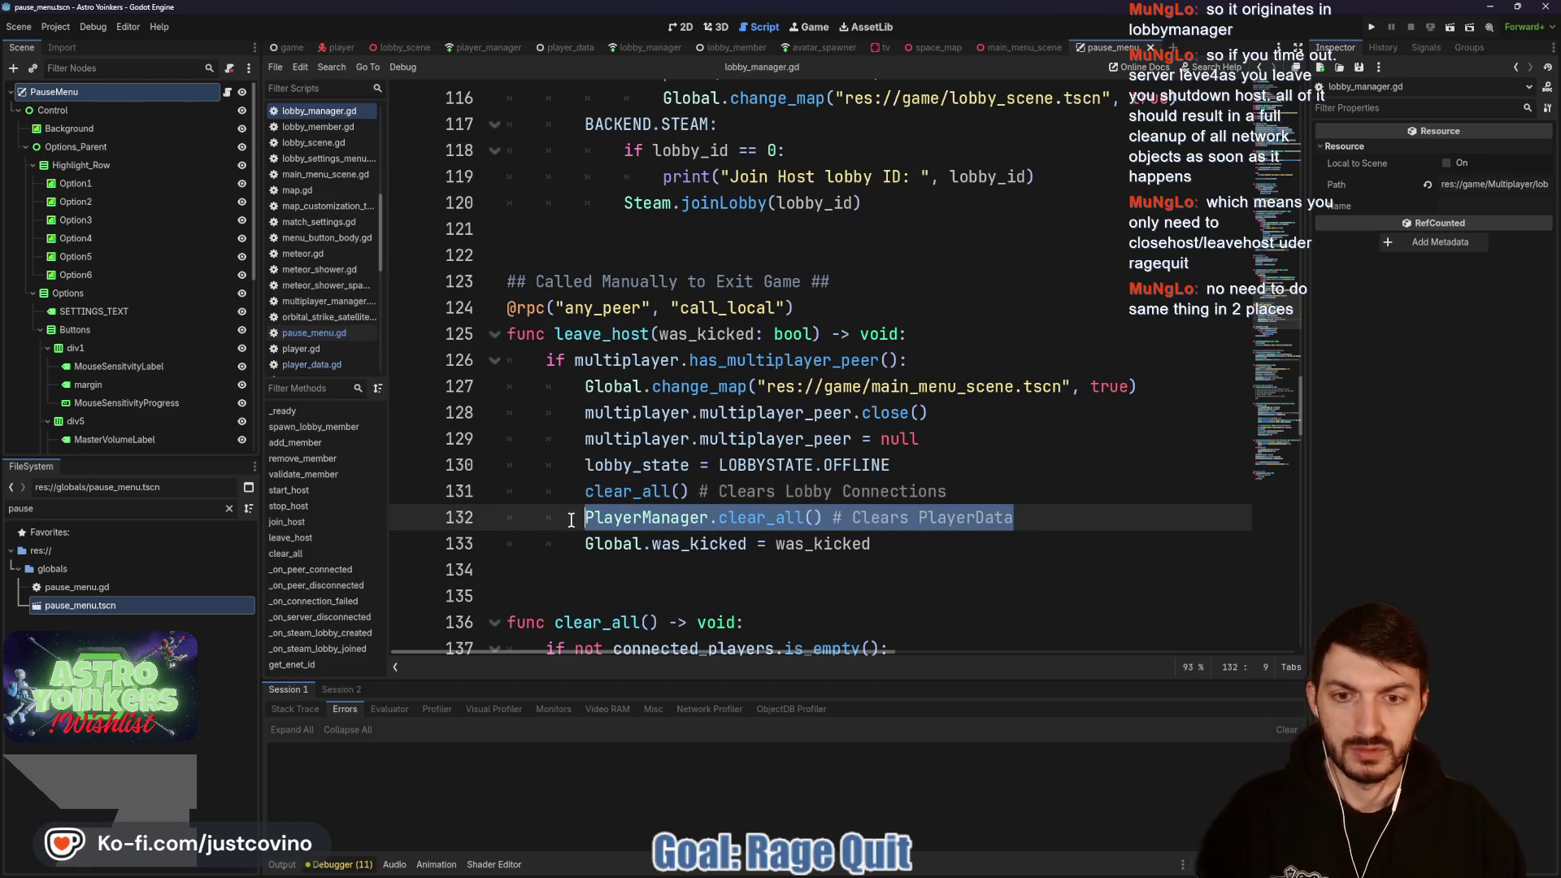
{"action": "key", "text": "alt+Up"}
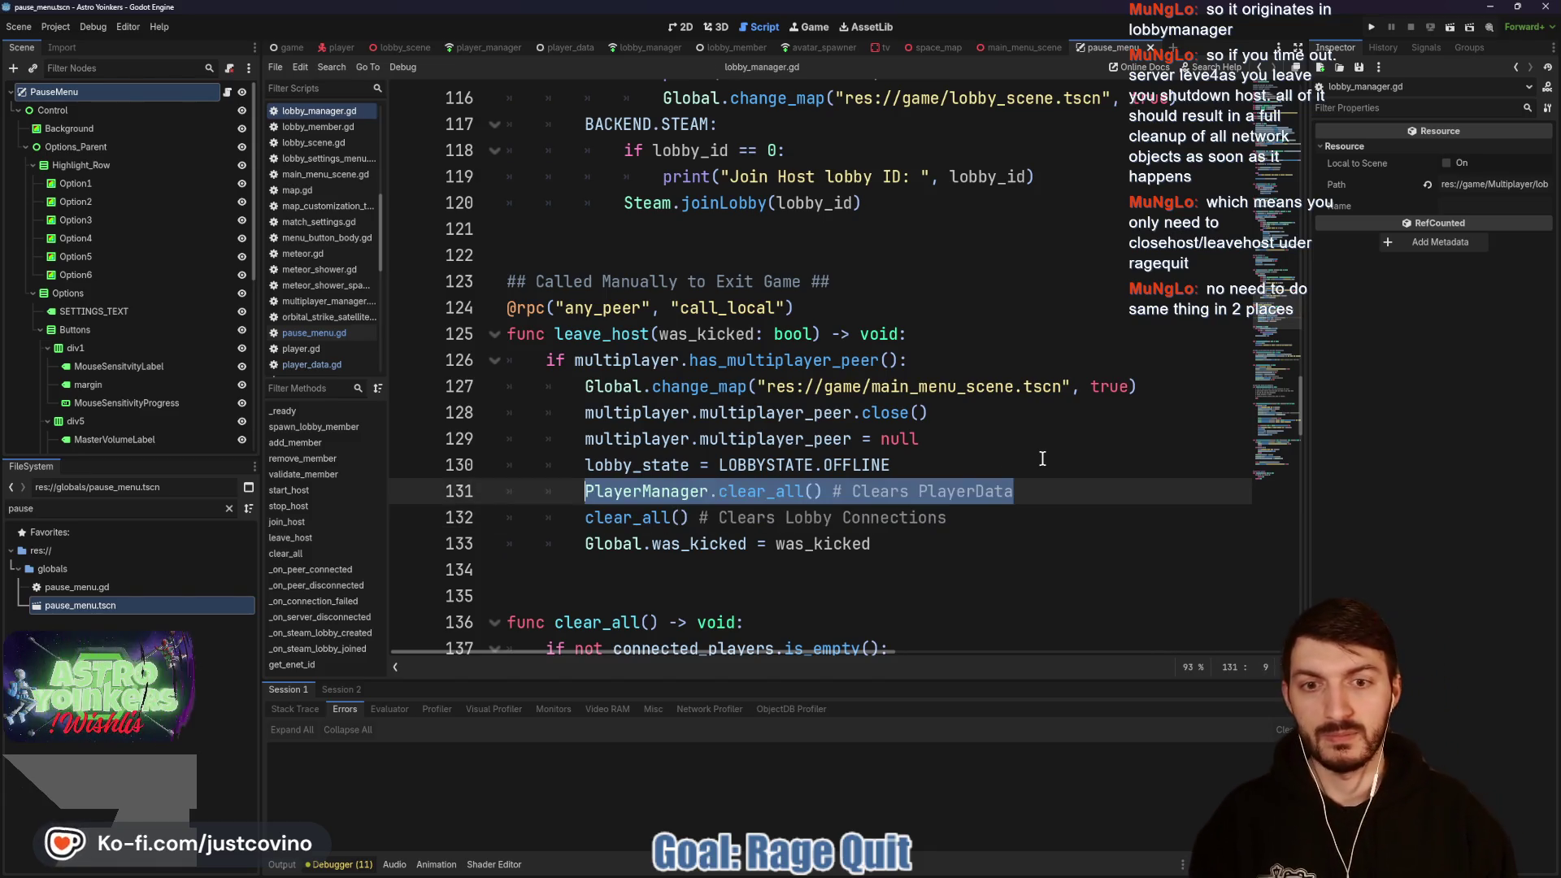
{"action": "left_click", "coordinate": [947, 469]}
{"action": "key", "text": "Return"}
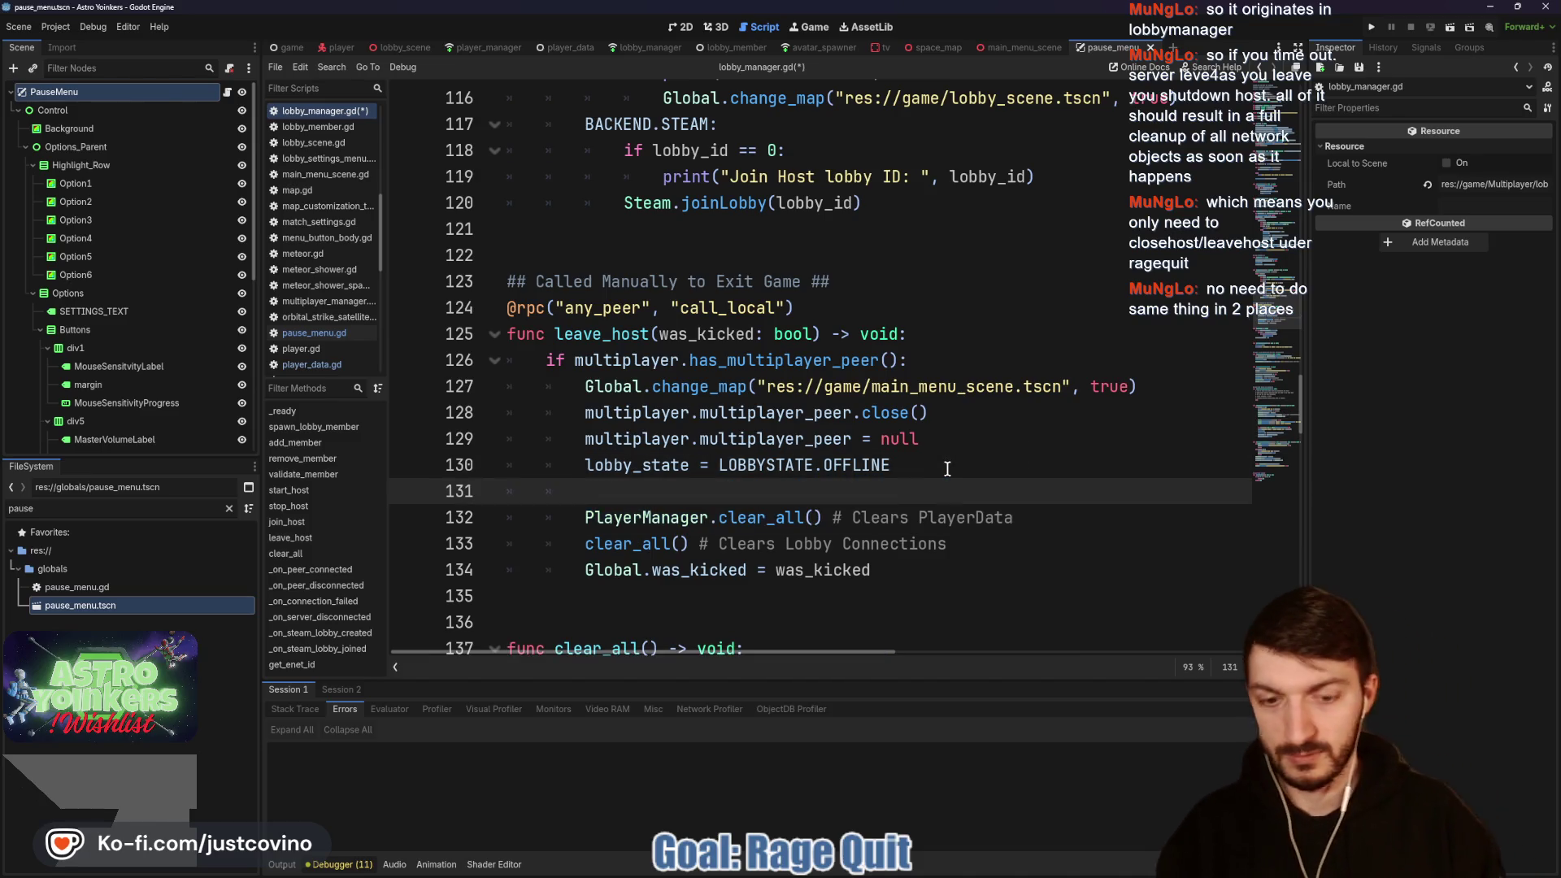
{"action": "type", "text": "PlayerManager"}
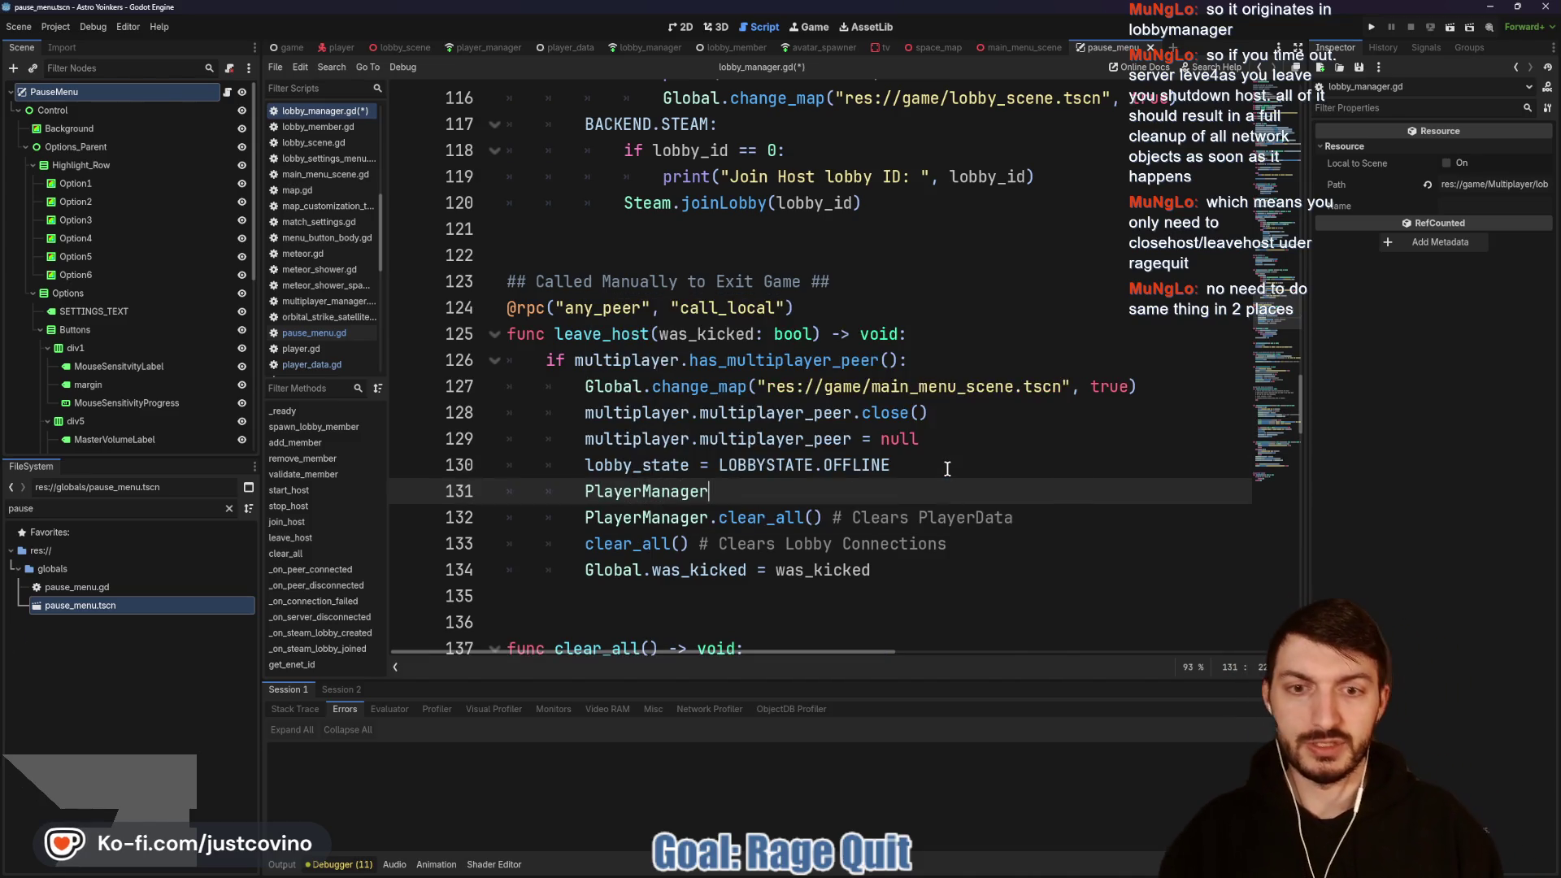
{"action": "type", "text": "."}
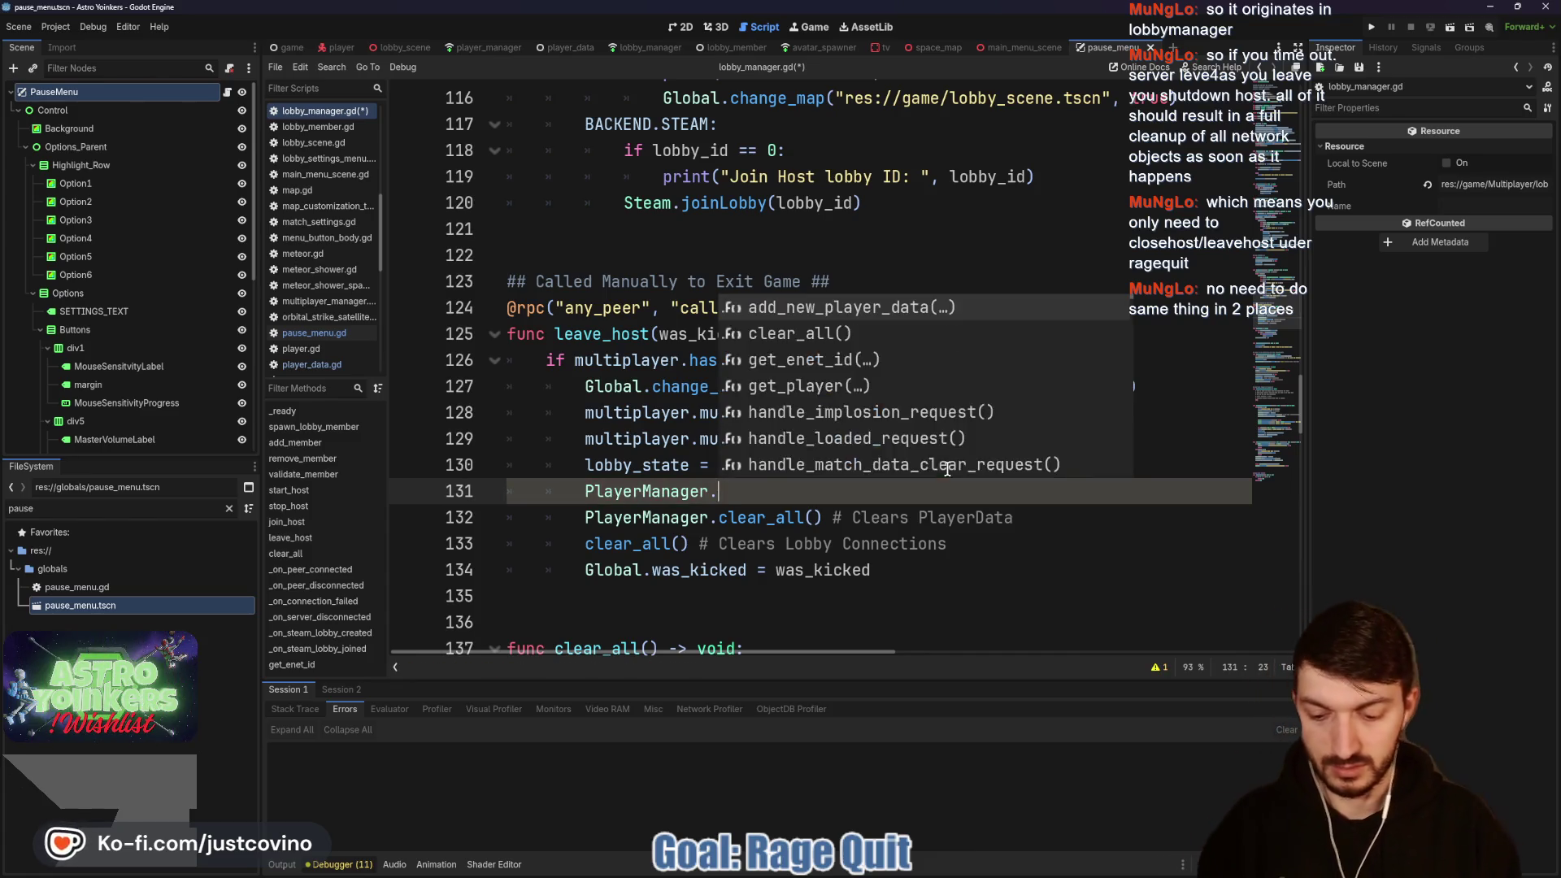
{"action": "type", "text": "avat"}
{"action": "key", "text": "Return"}
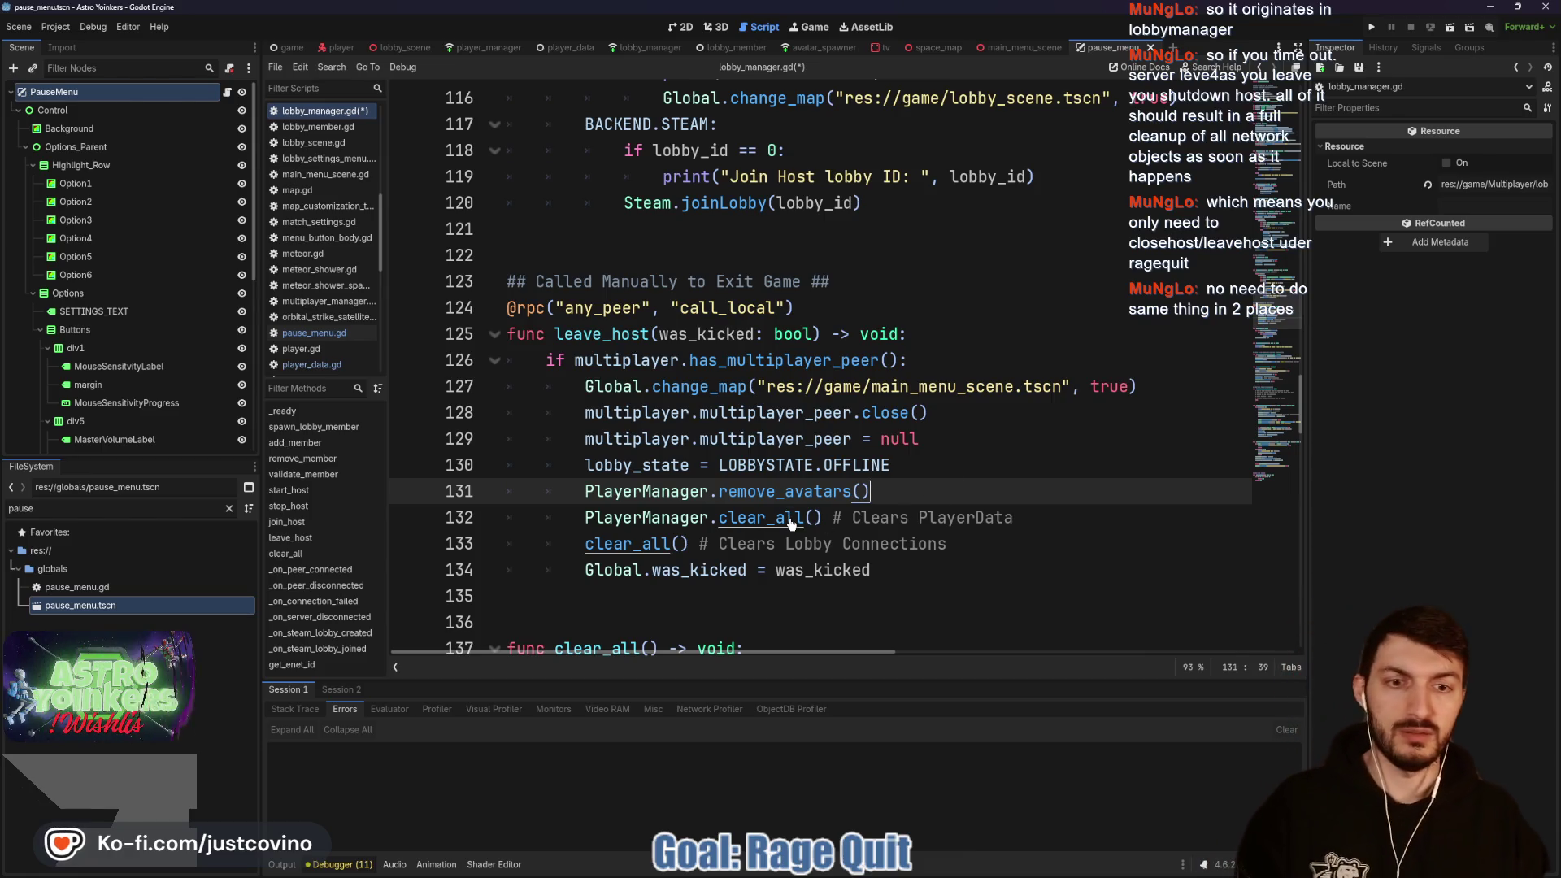
{"action": "key", "text": "ctrl+s"}
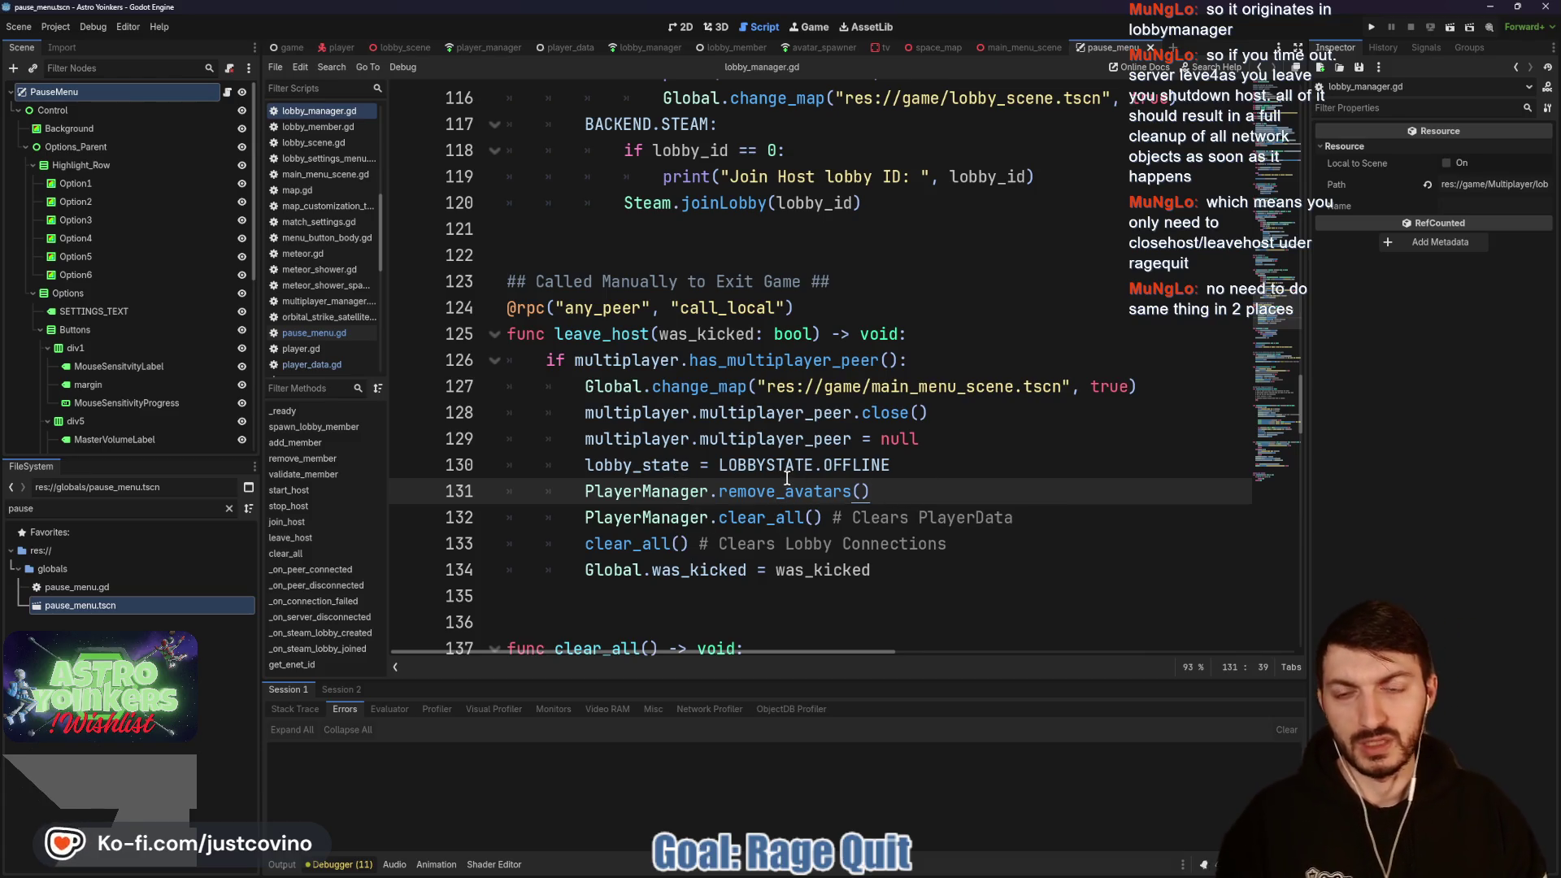
Step: Add PlayerManager.remove_avatars() and PlayerManager.clear_all() after line 100 in stop_host, then save
{"action": "scroll", "coordinate": [784, 477], "scroll_direction": "up", "scroll_amount": 2}
{"action": "scroll", "coordinate": [785, 477], "scroll_direction": "up", "scroll_amount": 7}
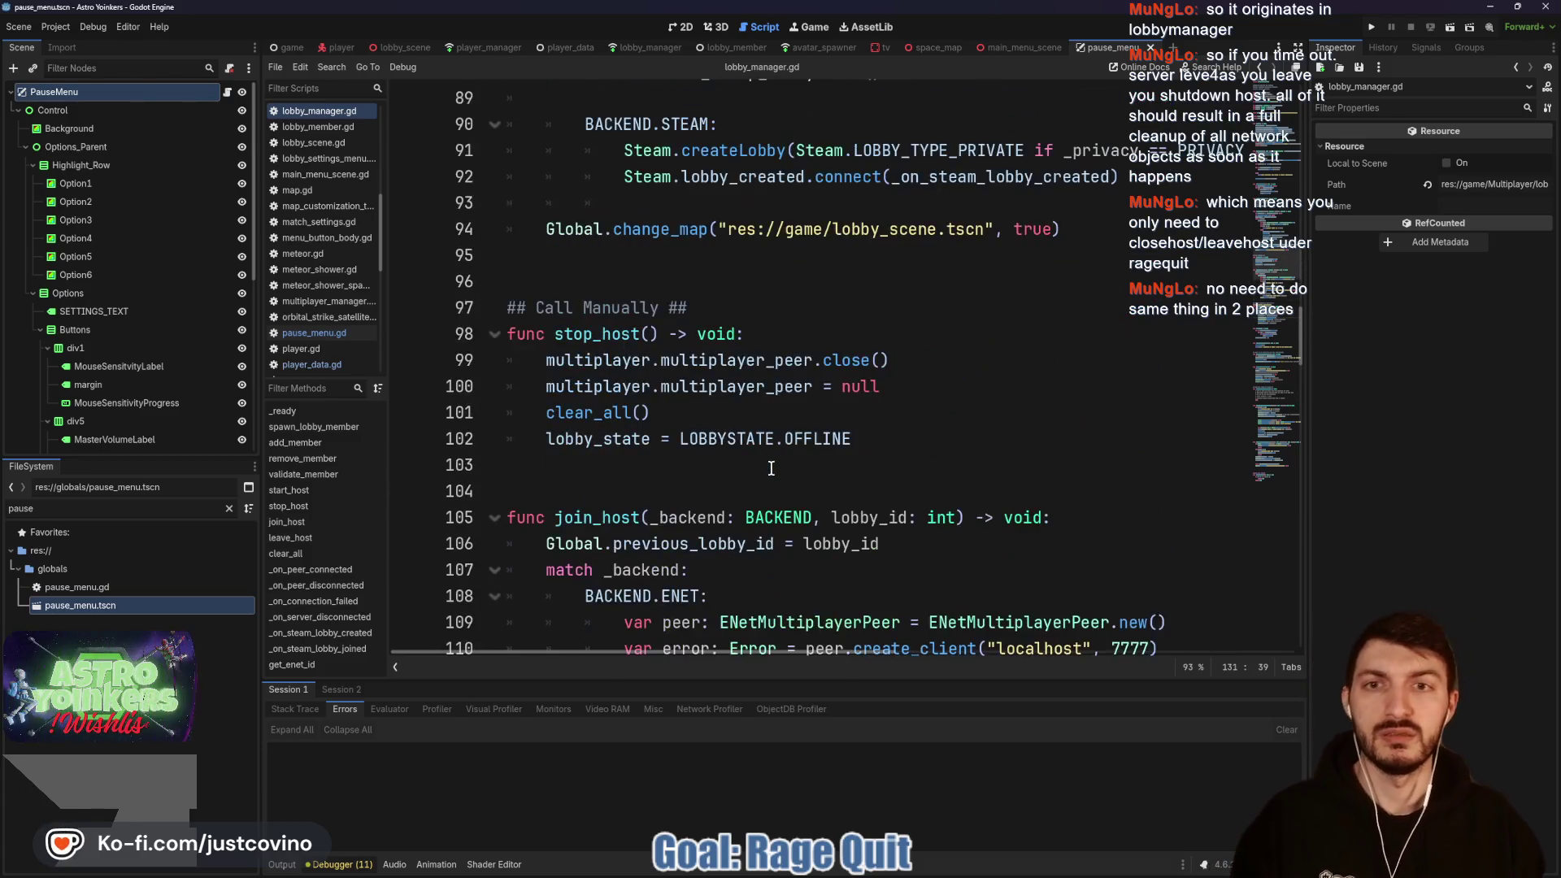
{"action": "scroll", "coordinate": [760, 476], "scroll_direction": "up", "scroll_amount": 1}
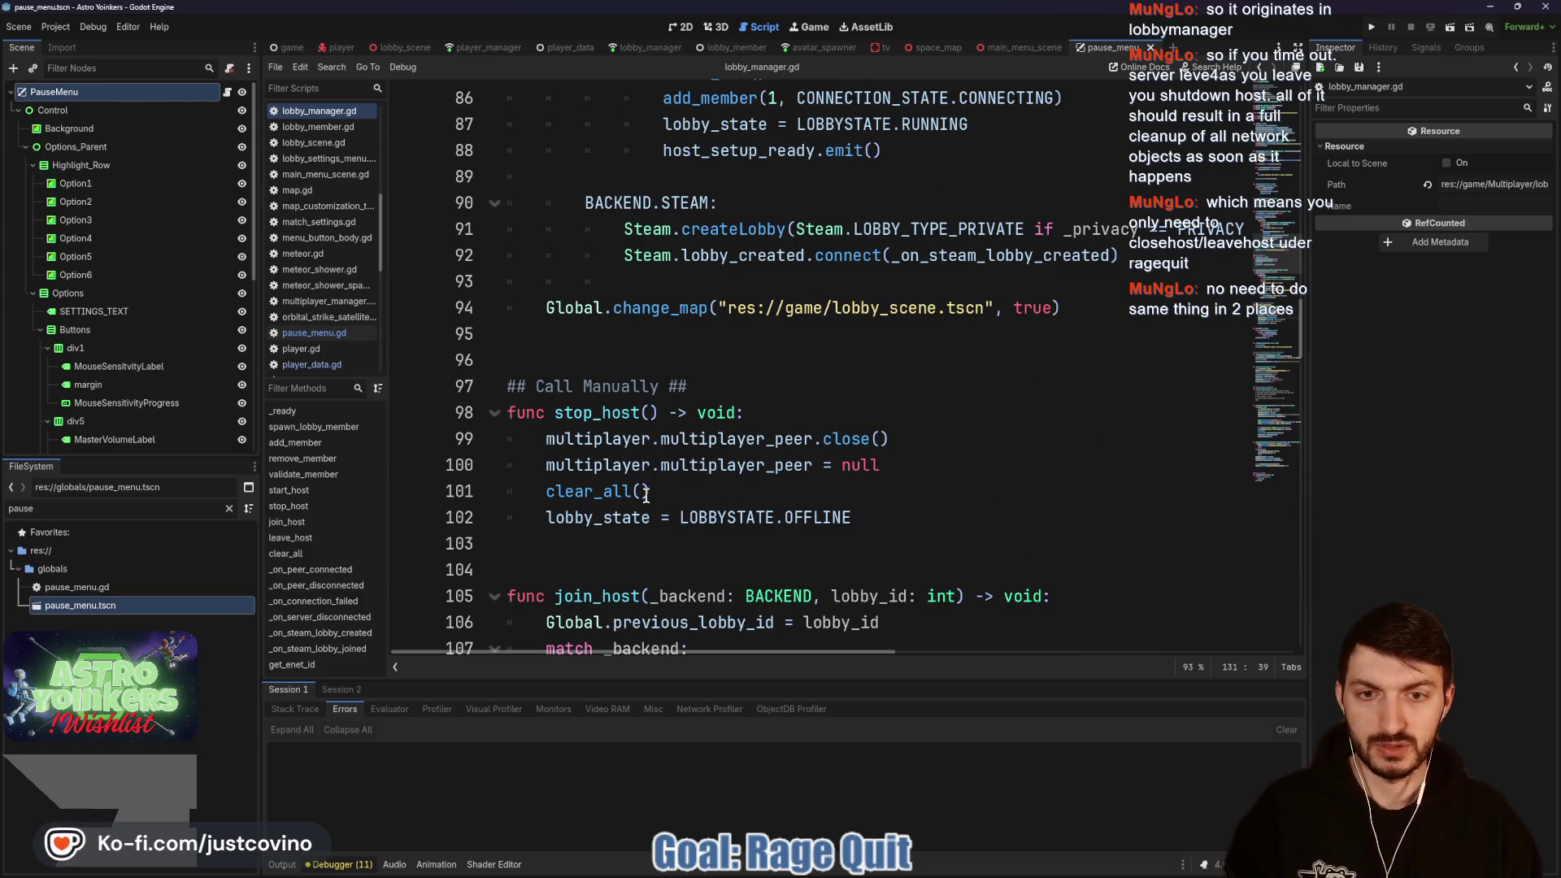
{"action": "left_click", "coordinate": [925, 470]}
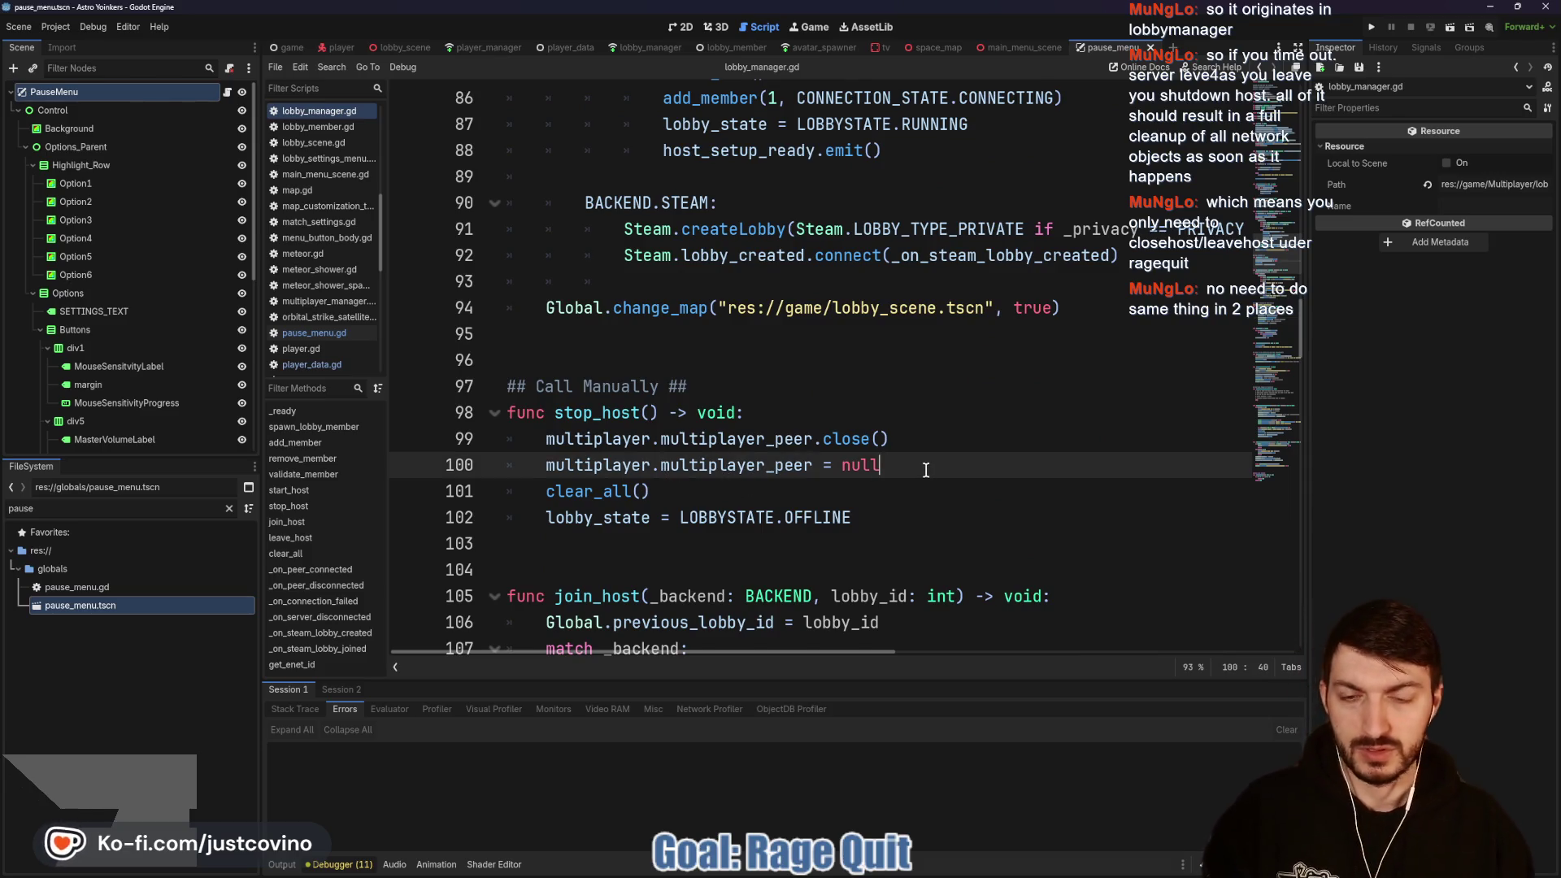
{"action": "key", "text": "Return"}
{"action": "type", "text": "Player"}
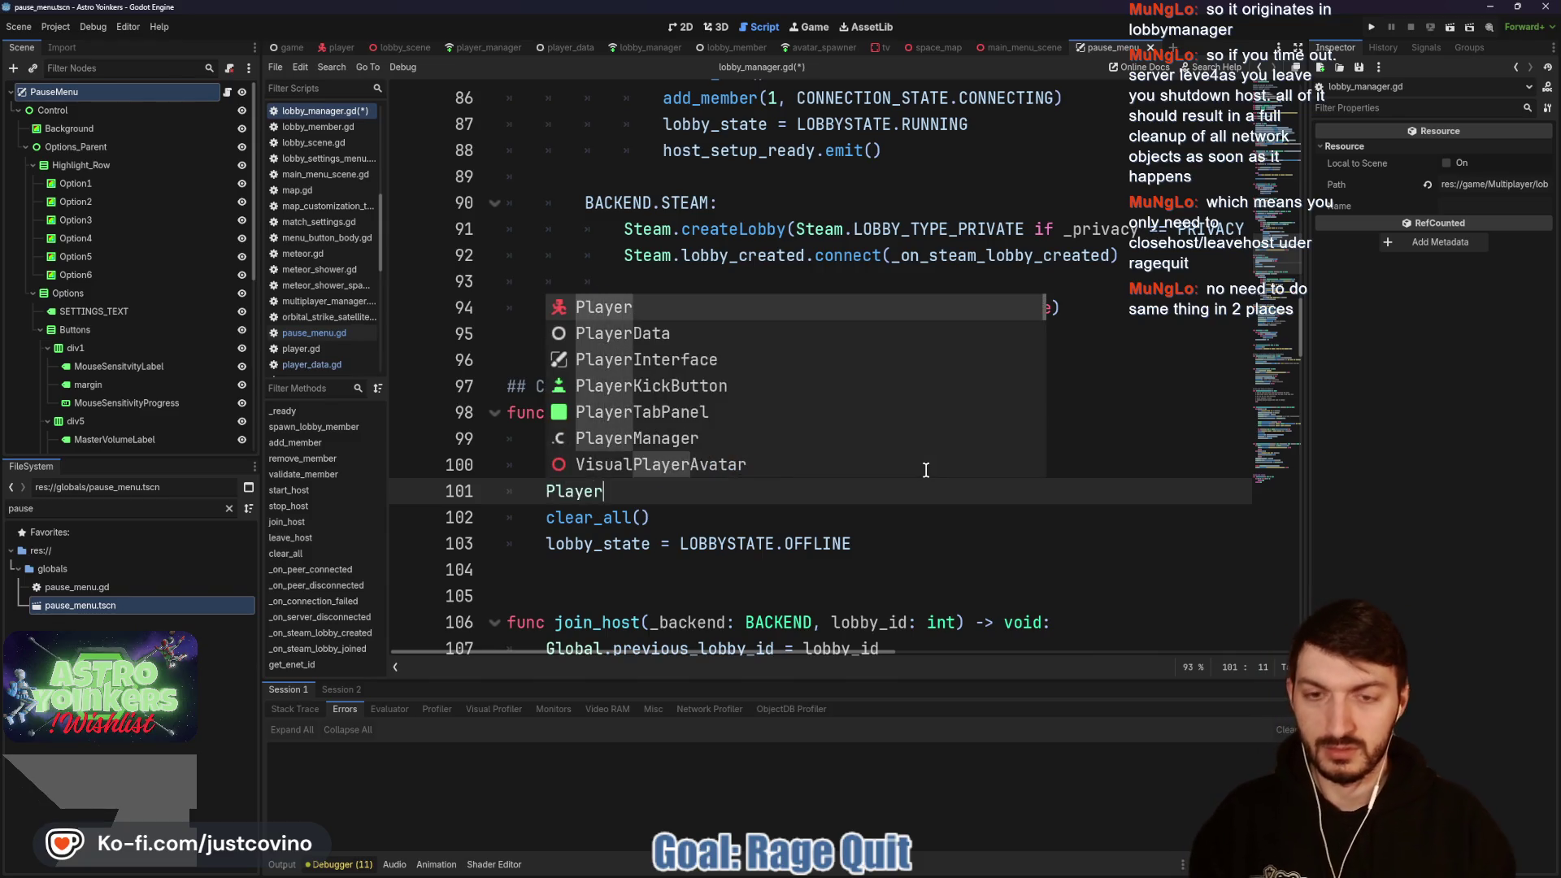
{"action": "type", "text": "Manager."}
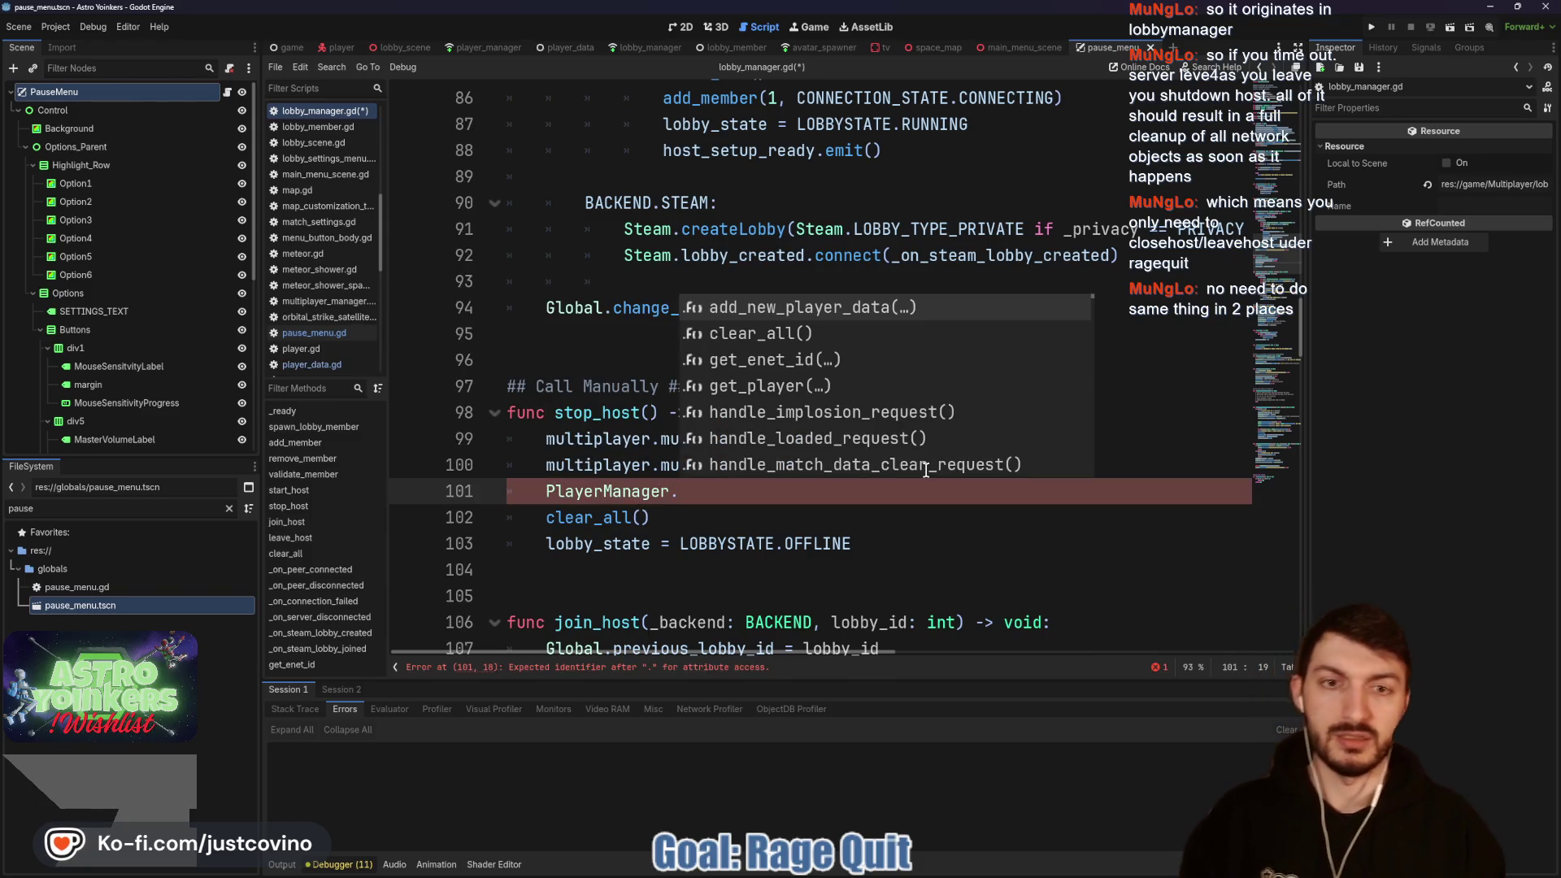
{"action": "type", "text": "re"}
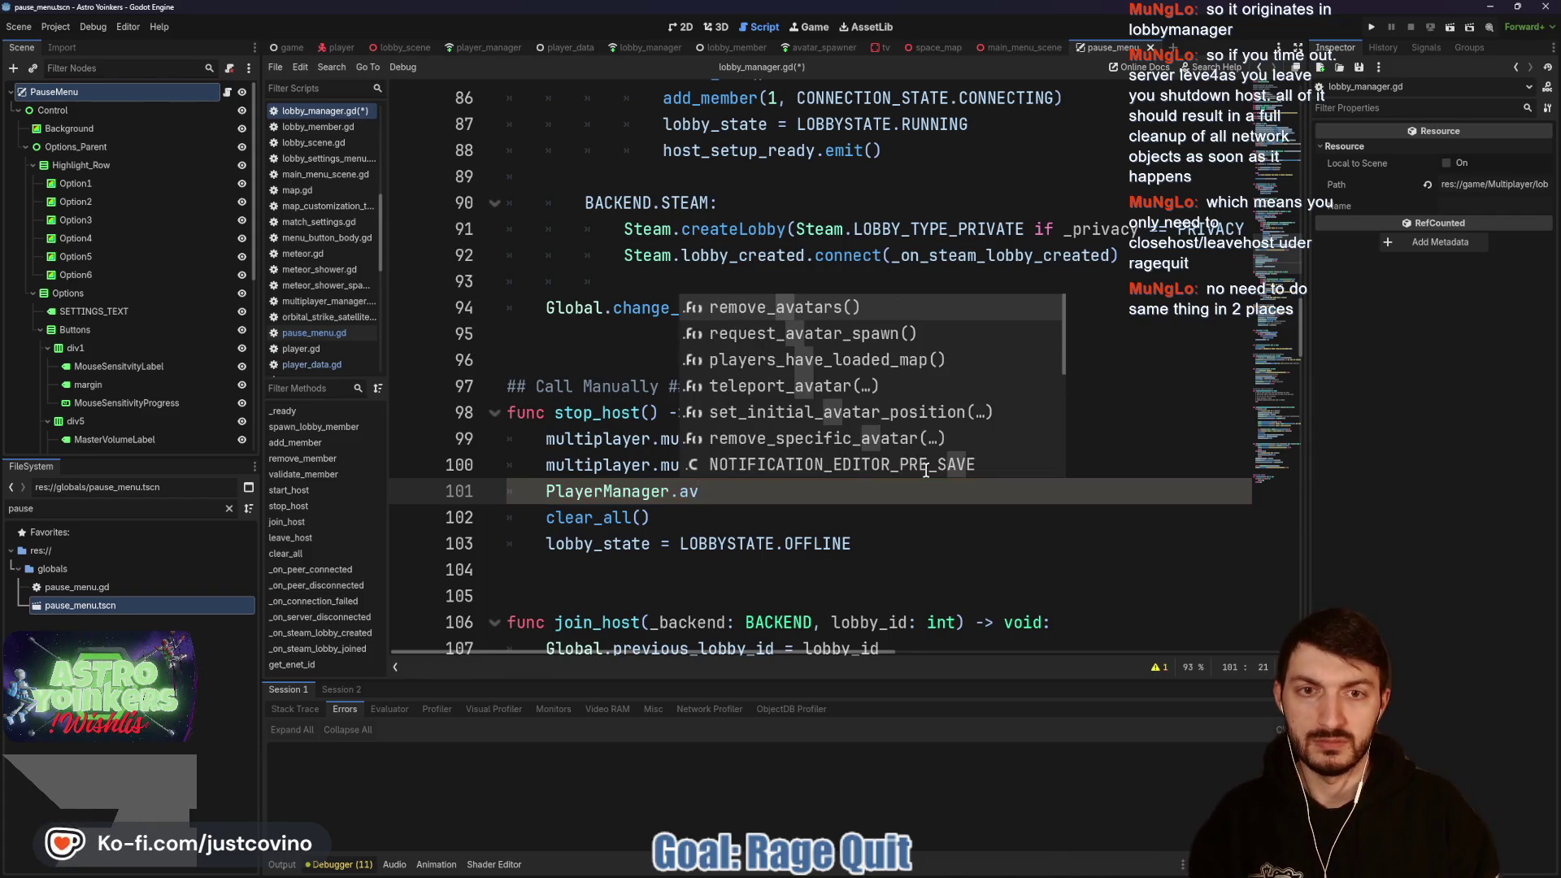
{"action": "key", "text": "Return"}
{"action": "key", "text": "Return"}
{"action": "type", "text": "P"}
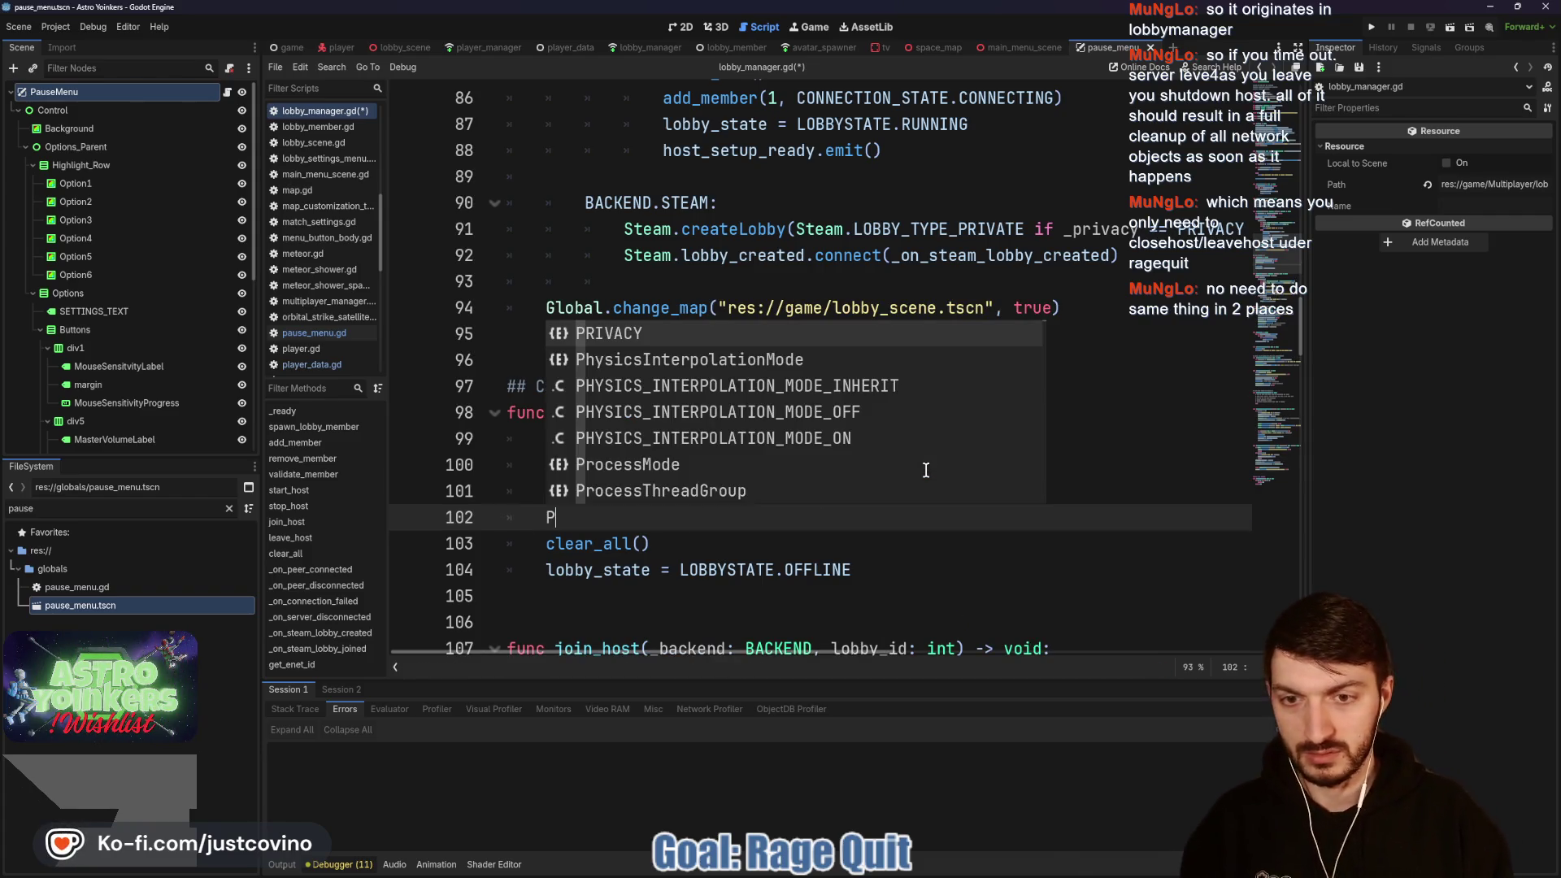
{"action": "type", "text": ";layerMana"}
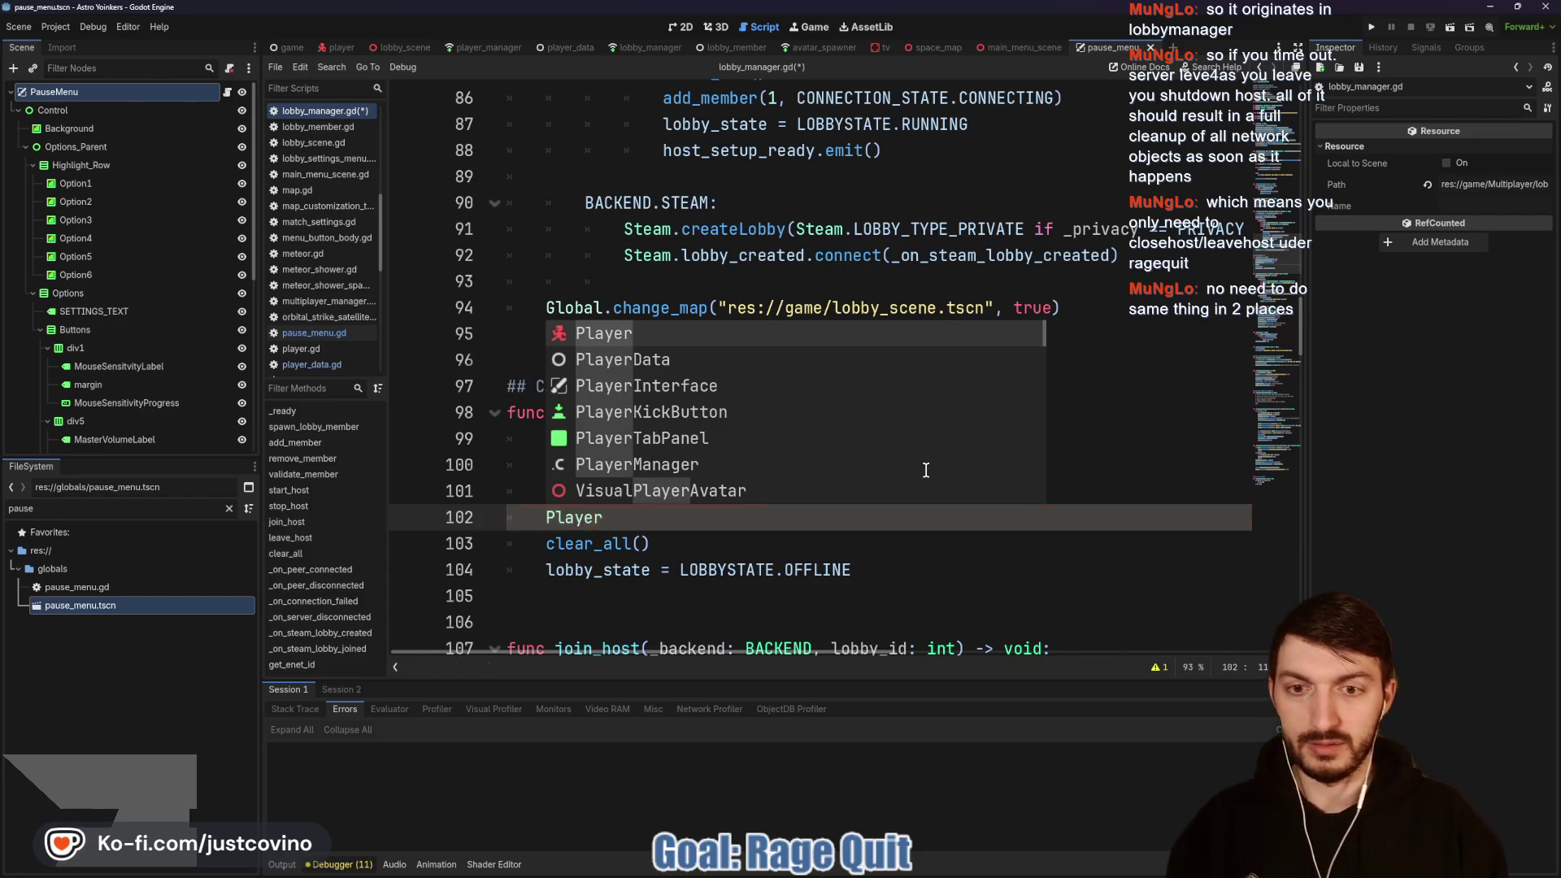
{"action": "key", "text": "Return"}
{"action": "type", "text": ".clear"}
{"action": "key", "text": "Return"}
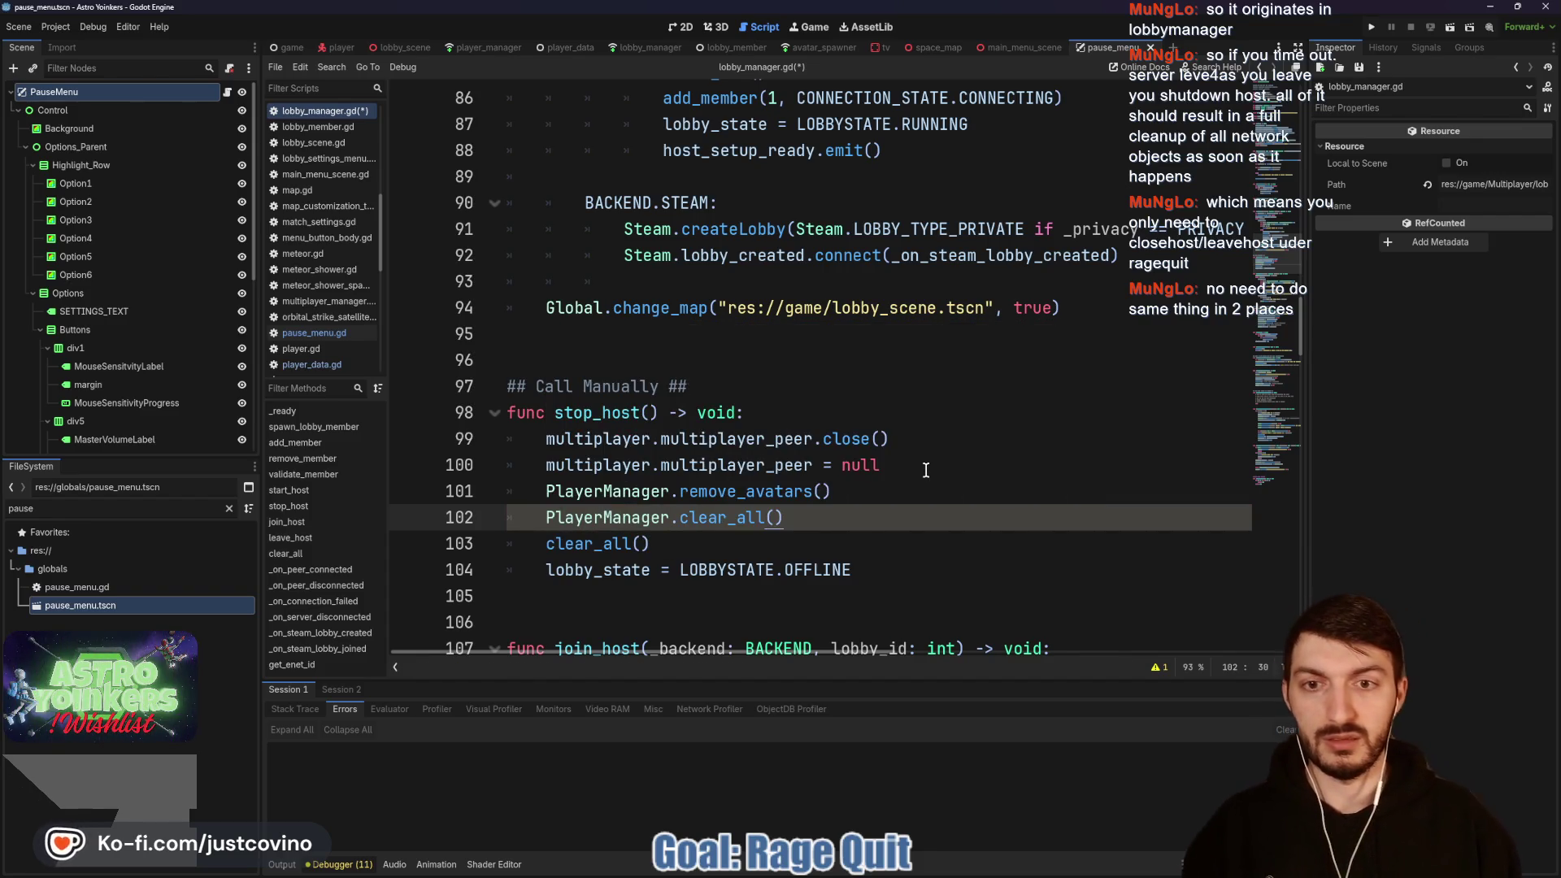
{"action": "key", "text": "ctrl+s"}
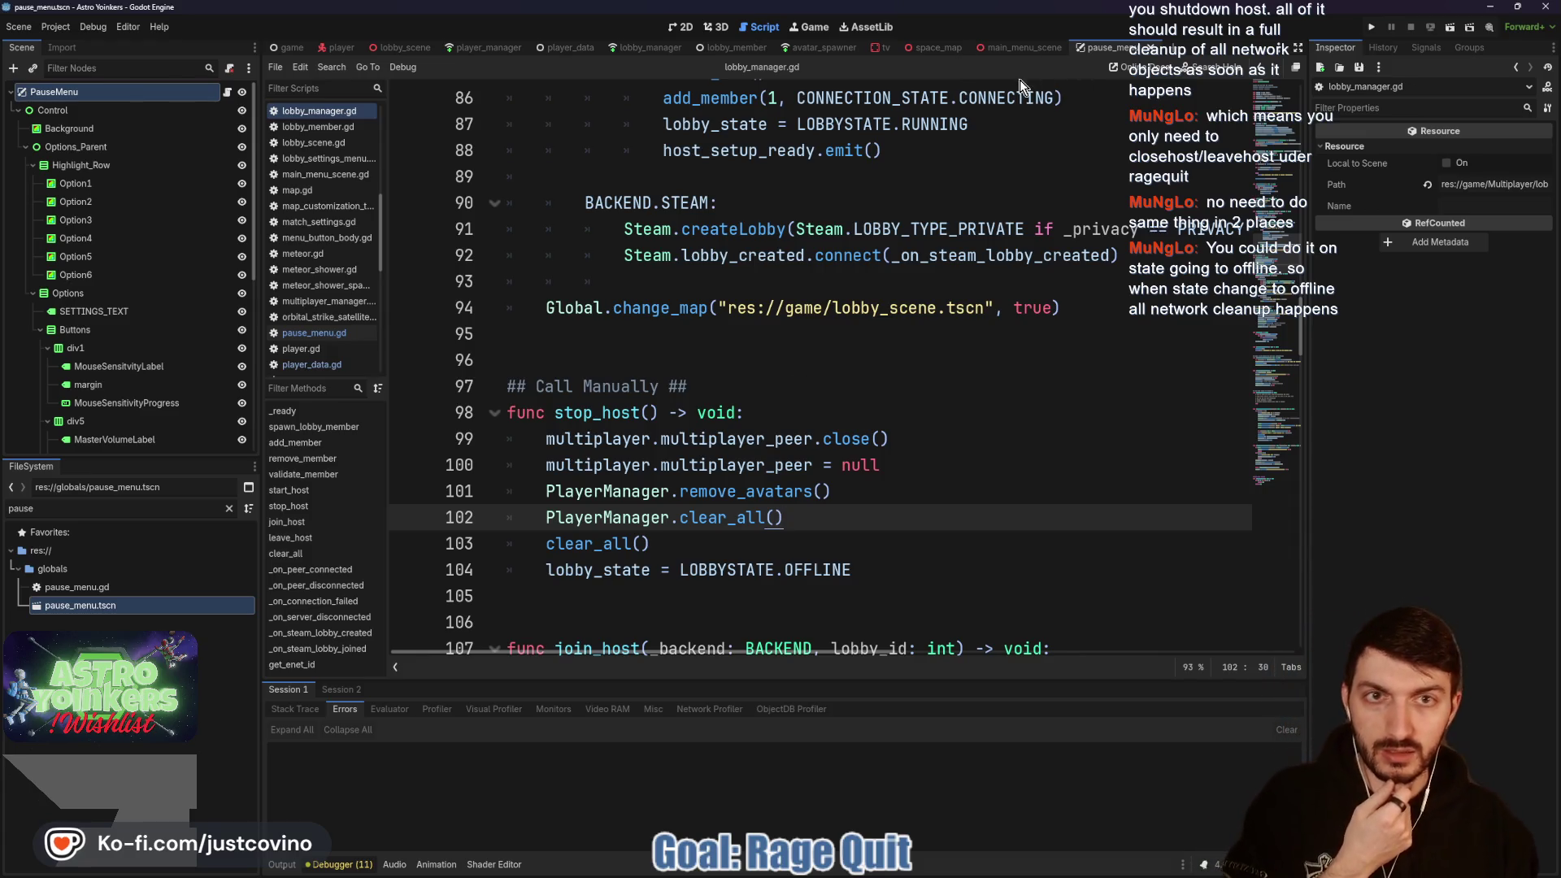
Step: Delete the remove_avatars() and clear_all() lines from both server and client Rage Quit branches, then save
{"action": "left_click", "coordinate": [227, 92]}
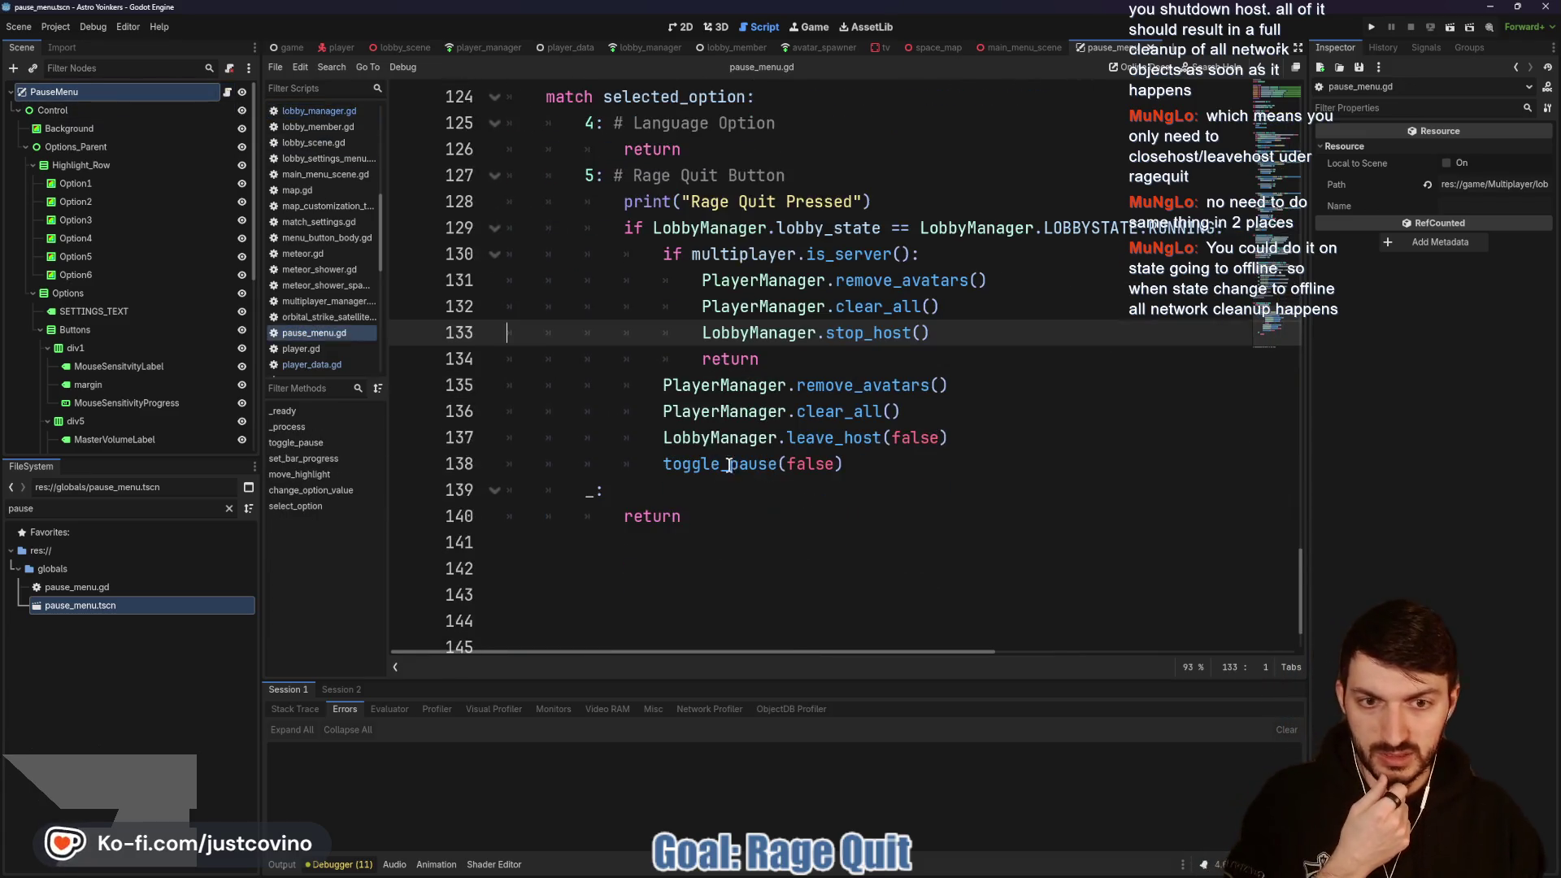
{"action": "left_click_drag", "start_coordinate": [931, 332], "coordinate": [617, 309]}
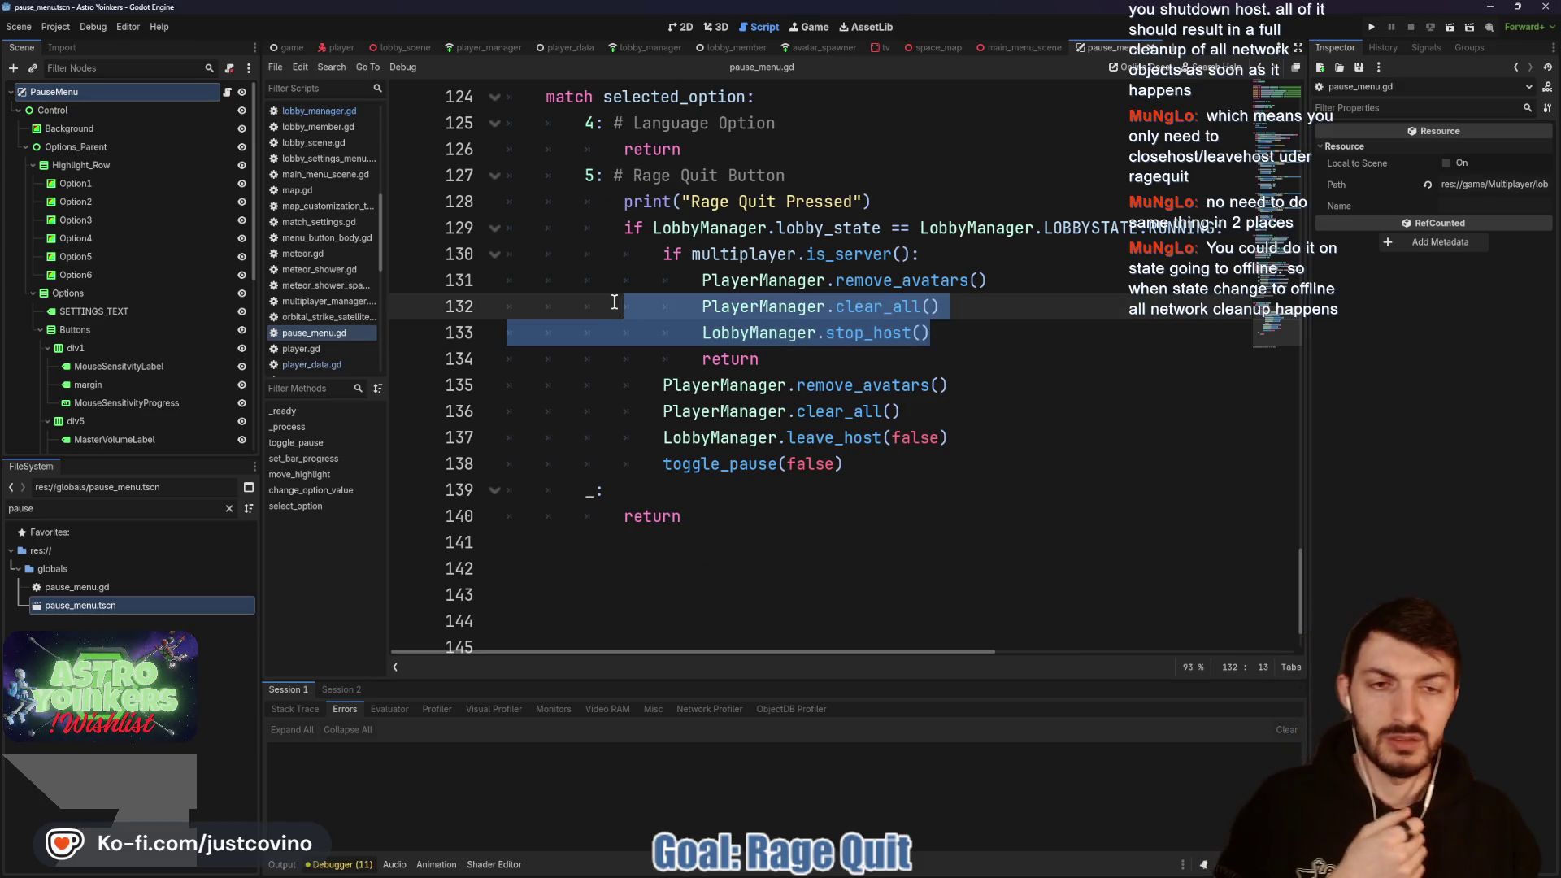
{"action": "mouse_move", "coordinate": [940, 307]}
{"action": "left_mouse_down"}
{"action": "mouse_move", "coordinate": [540, 303]}
{"action": "mouse_move", "coordinate": [521, 286]}
{"action": "left_mouse_up"}
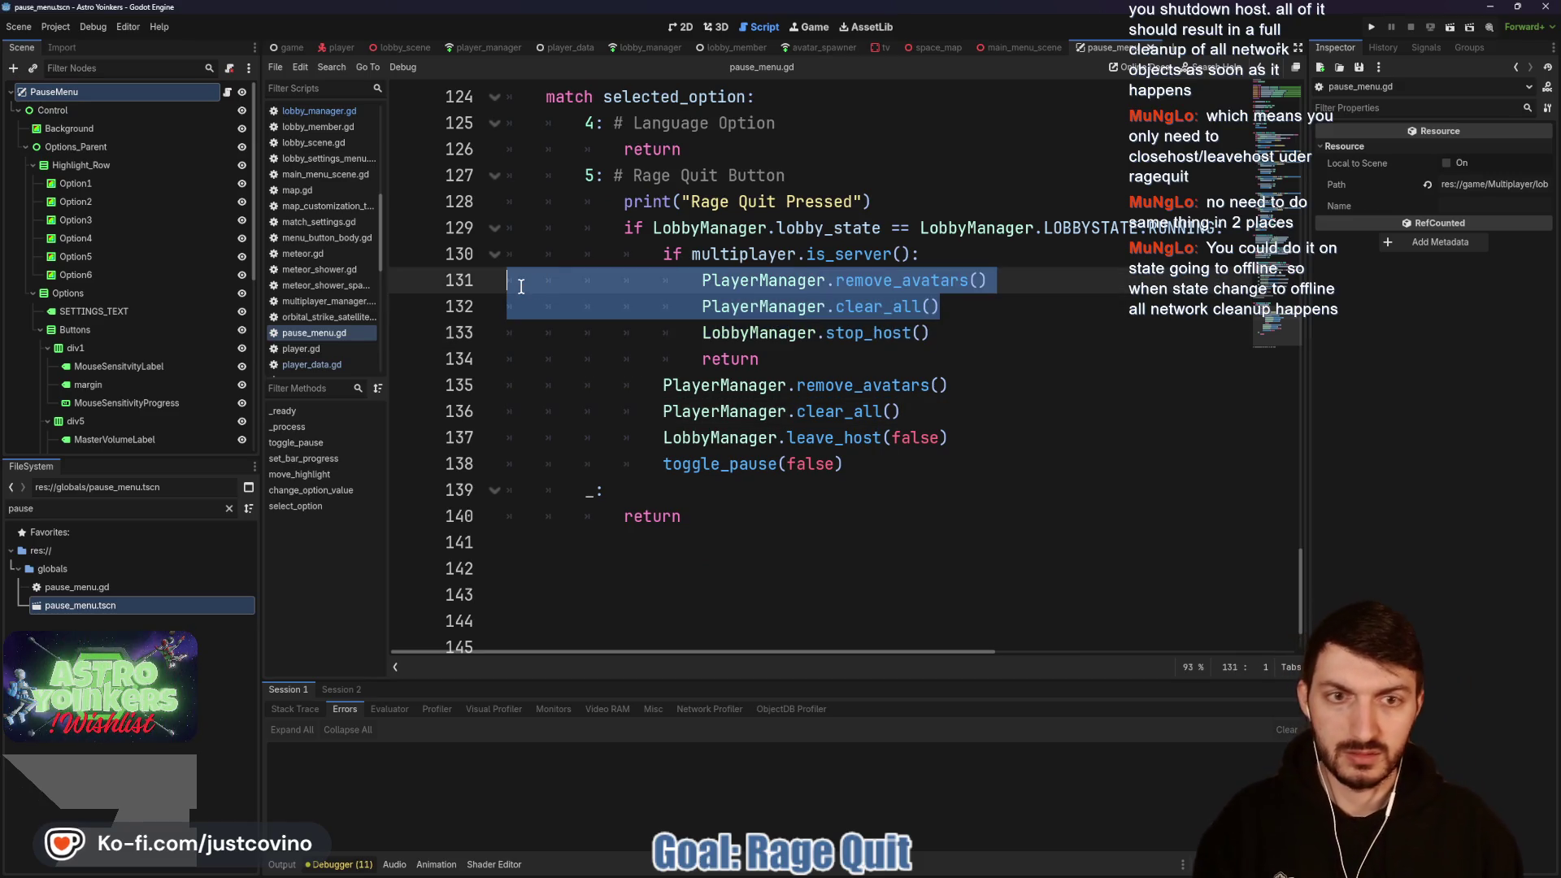
{"action": "key", "text": "BackSpace"}
{"action": "key", "text": "BackSpace"}
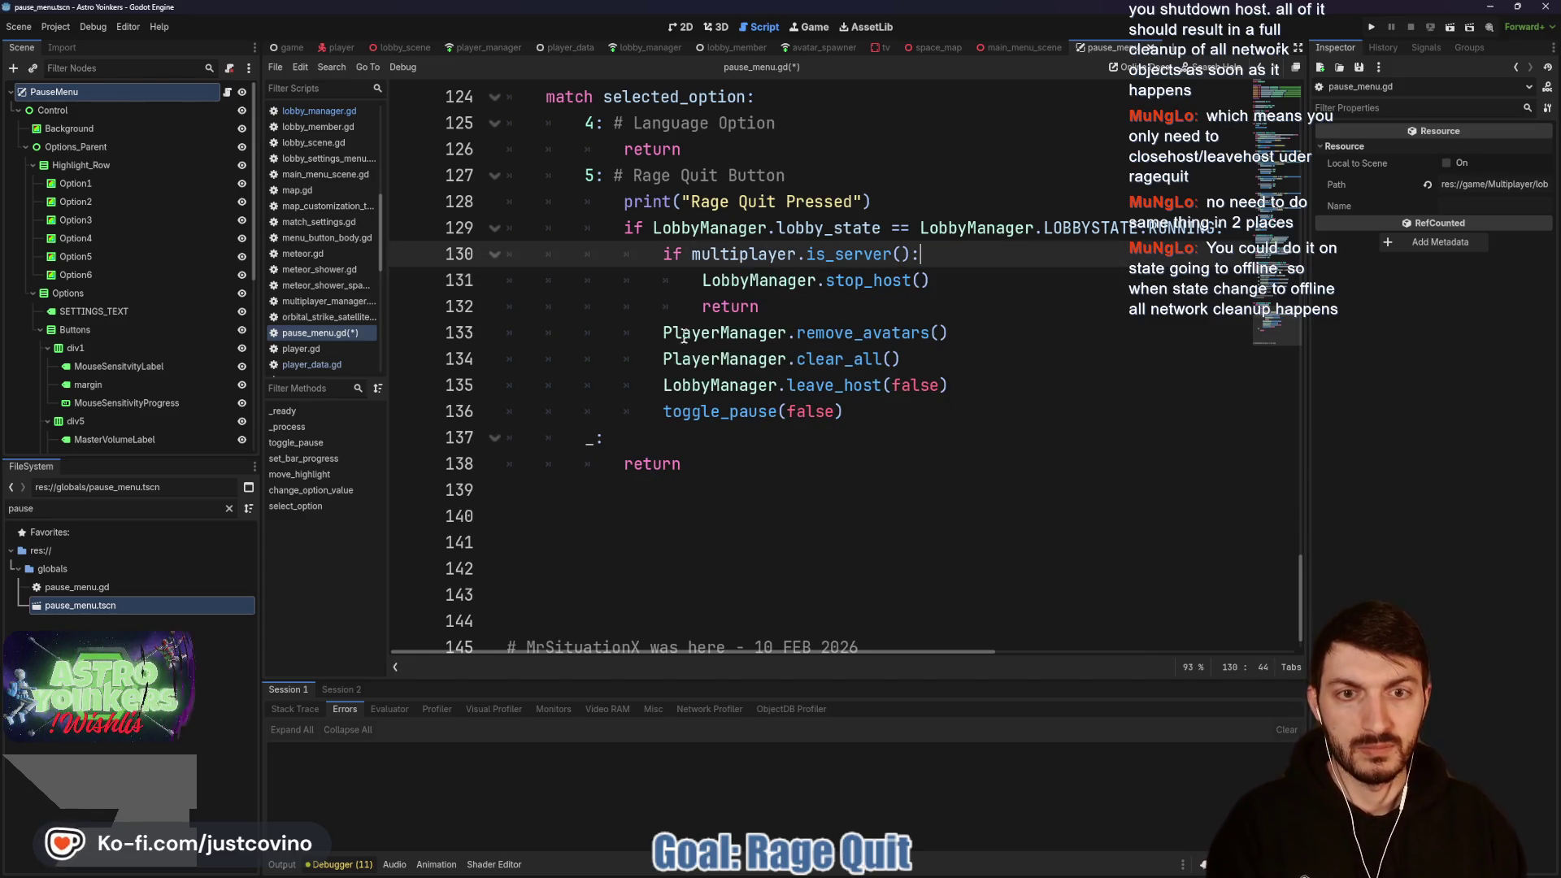
{"action": "mouse_move", "coordinate": [953, 362]}
{"action": "left_mouse_down"}
{"action": "mouse_move", "coordinate": [650, 359]}
{"action": "mouse_move", "coordinate": [505, 333]}
{"action": "left_mouse_up"}
{"action": "key", "text": "BackSpace"}
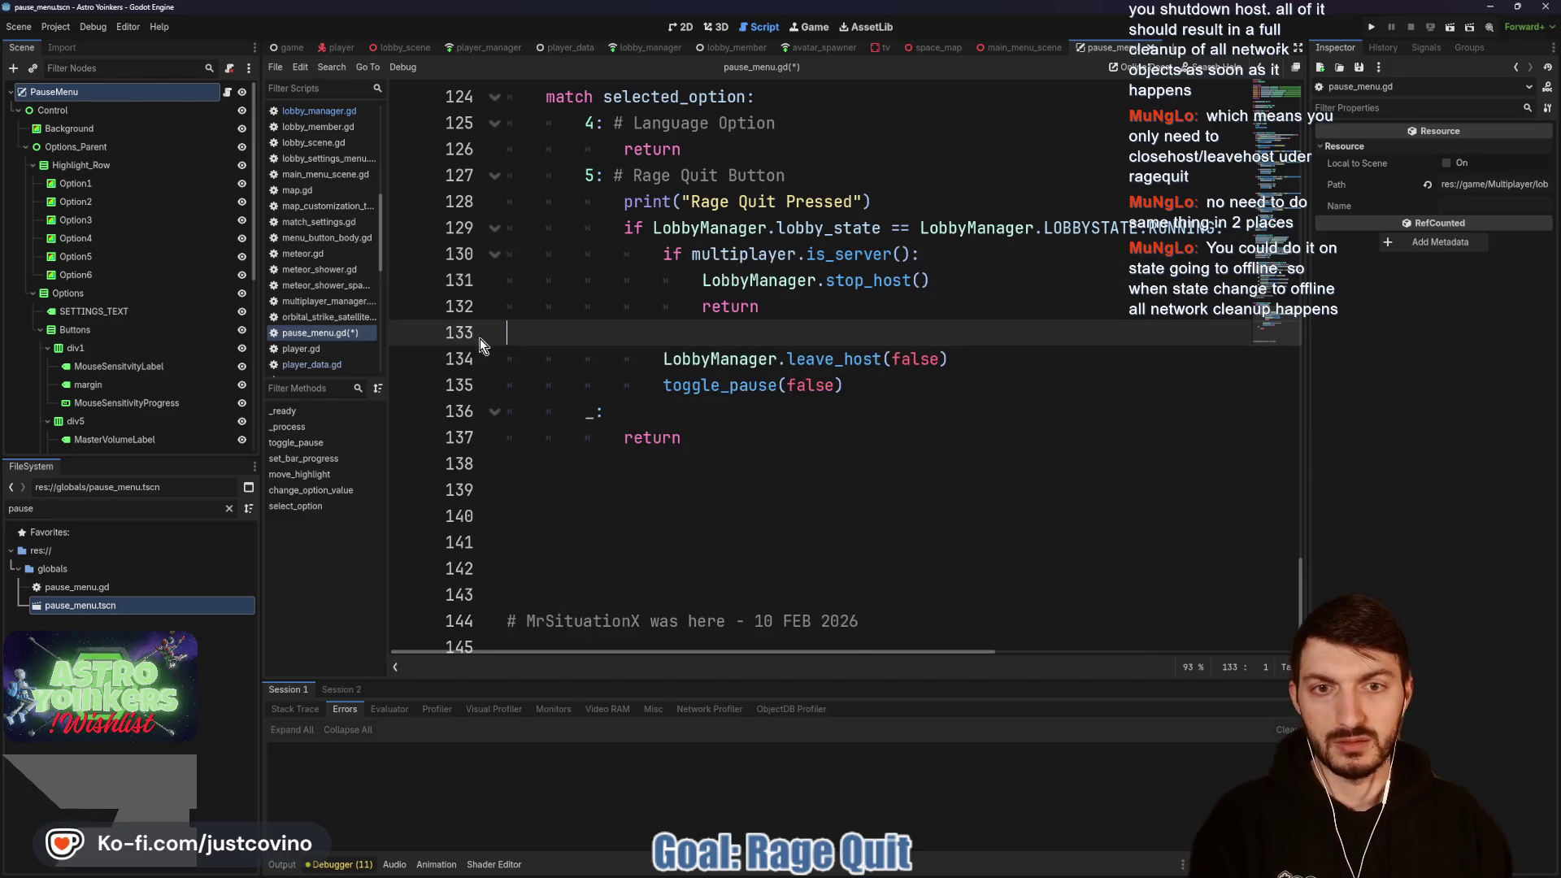
{"action": "key", "text": "BackSpace"}
{"action": "key", "text": "Return"}
{"action": "key", "text": "ctrl+s"}
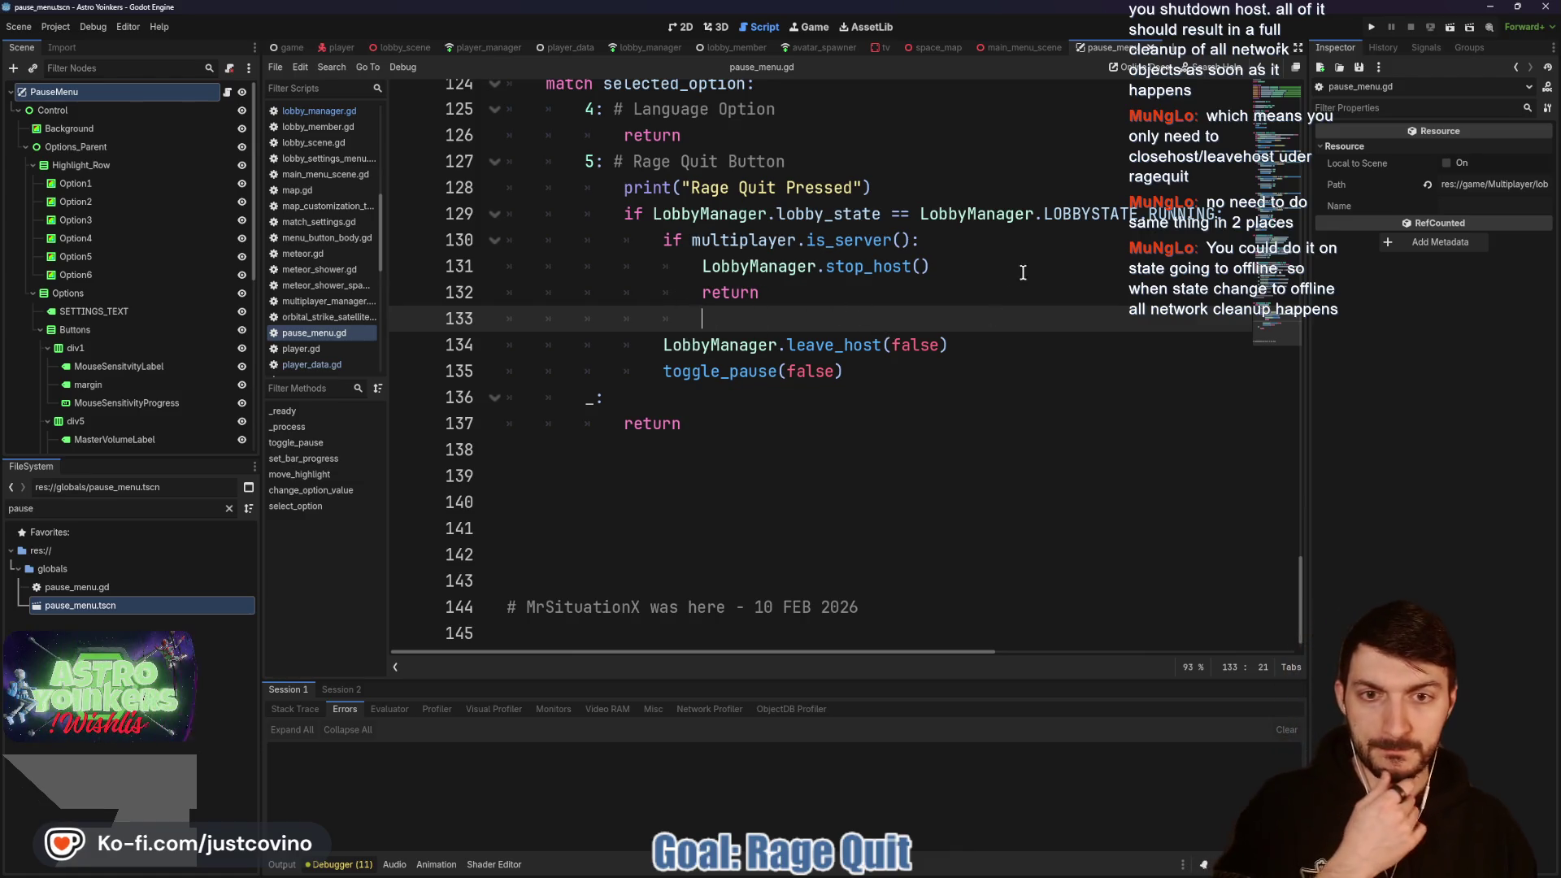
Step: Run the game, host a private lobby, and trigger Rage Quit from the pause menu
{"action": "left_click", "coordinate": [1370, 27]}
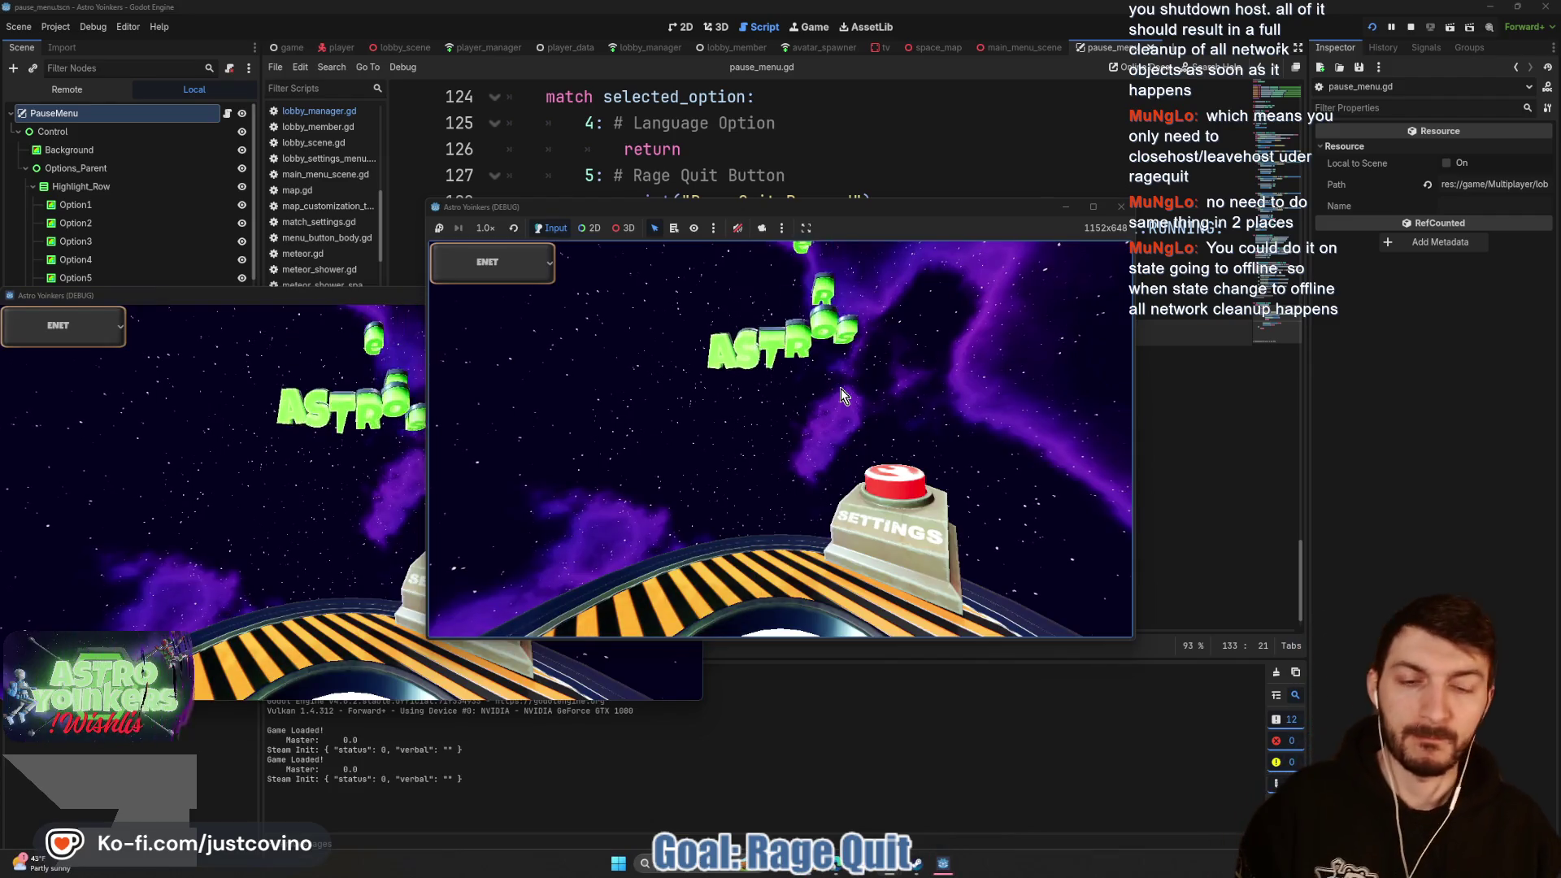
{"action": "left_click", "coordinate": [564, 362]}
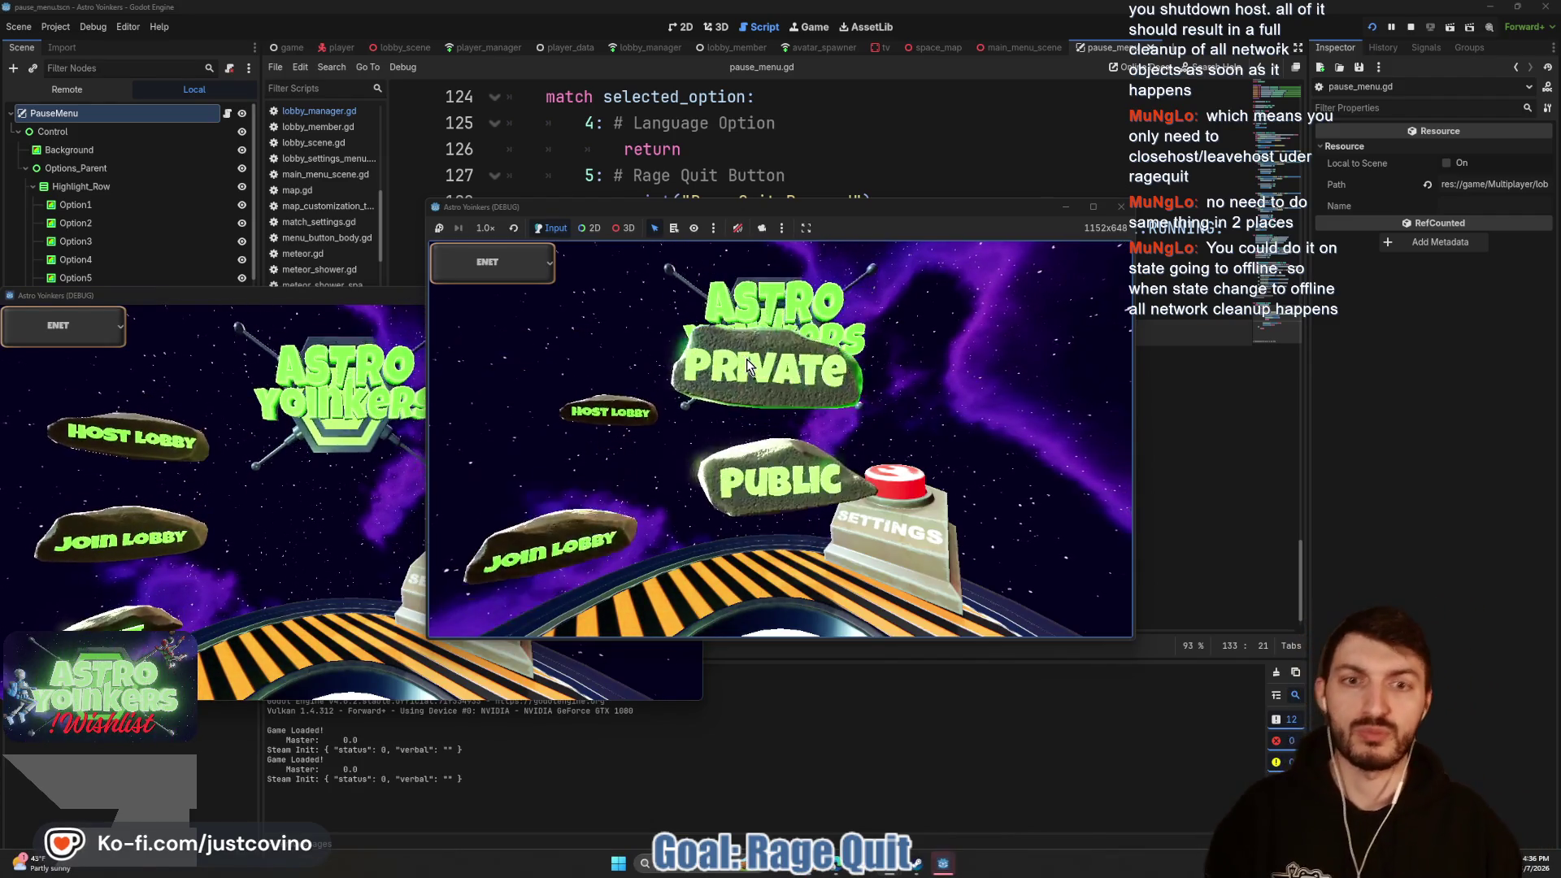
{"action": "left_click", "coordinate": [746, 359]}
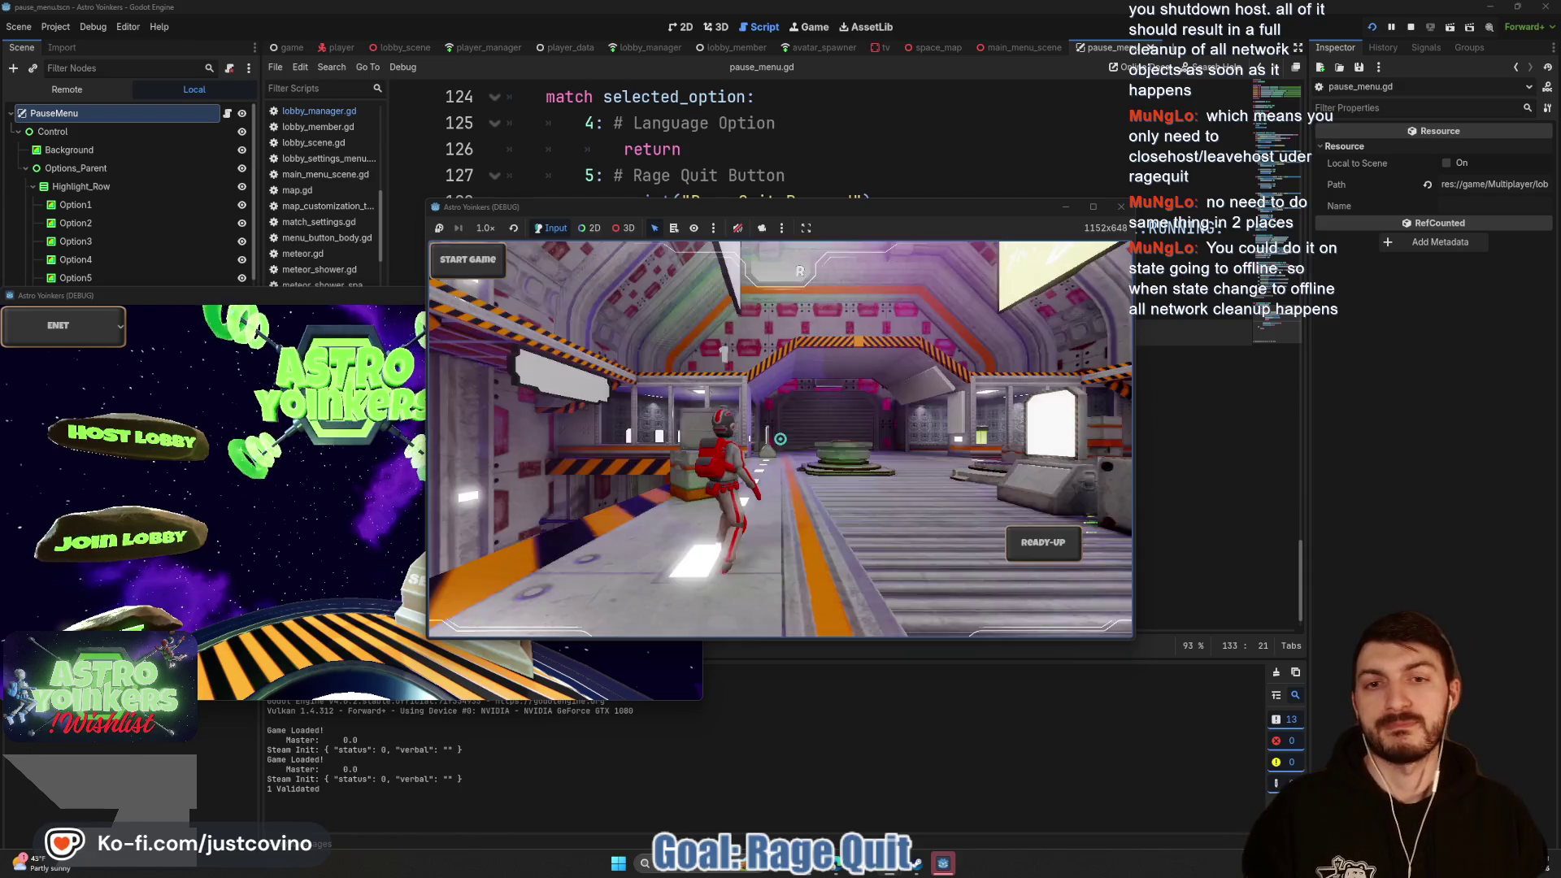
{"action": "key", "text": "Escape"}
{"action": "key", "text": "Down"}
{"action": "key", "text": "Down"}
{"action": "key", "text": "Down"}
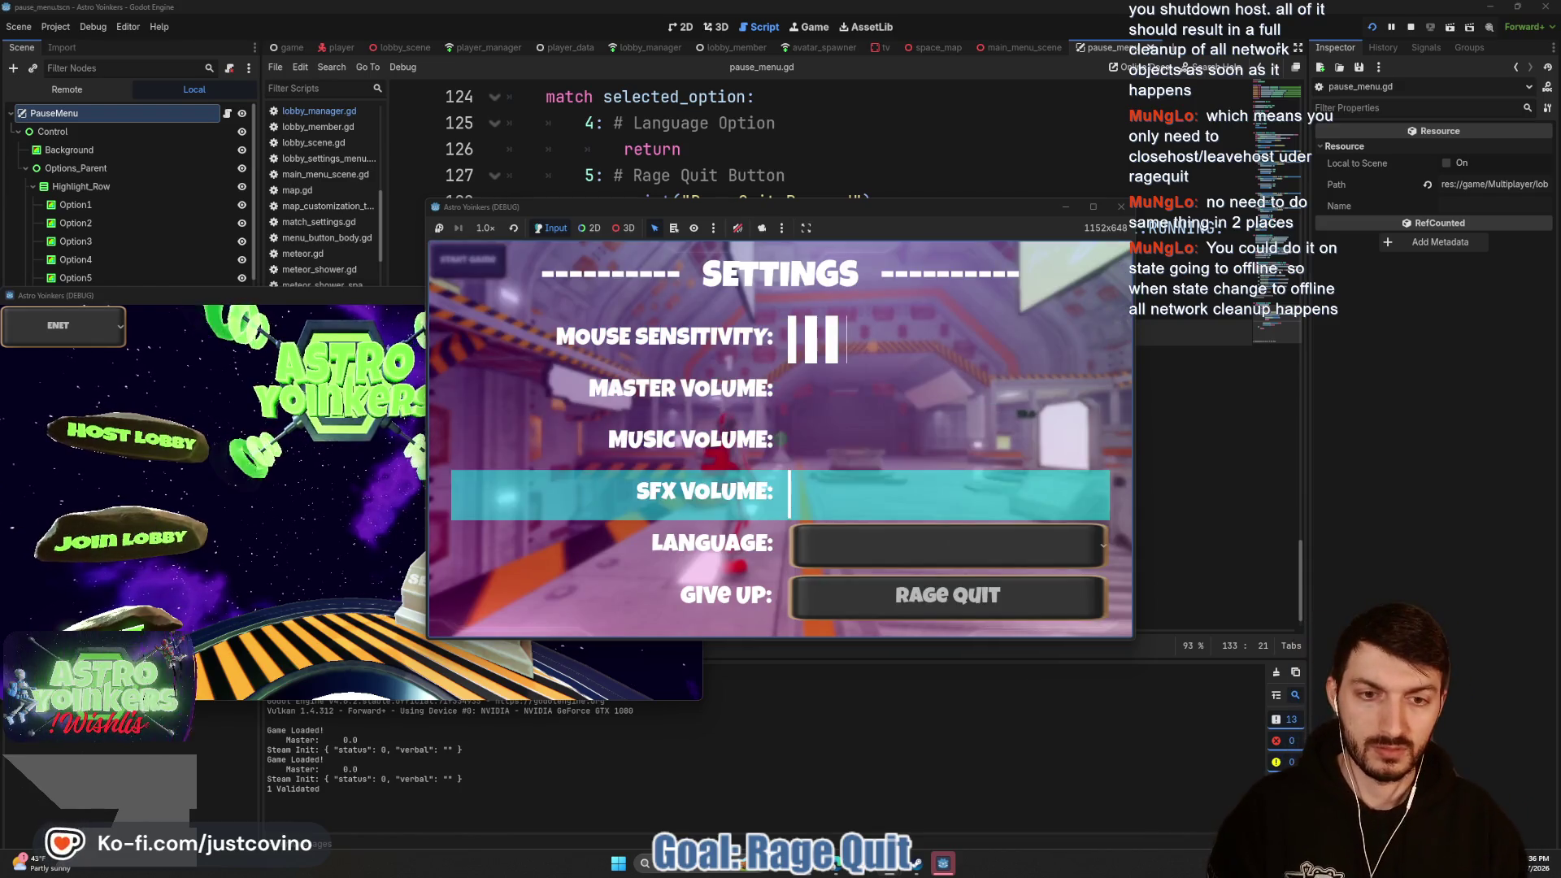
{"action": "key", "text": "Return"}
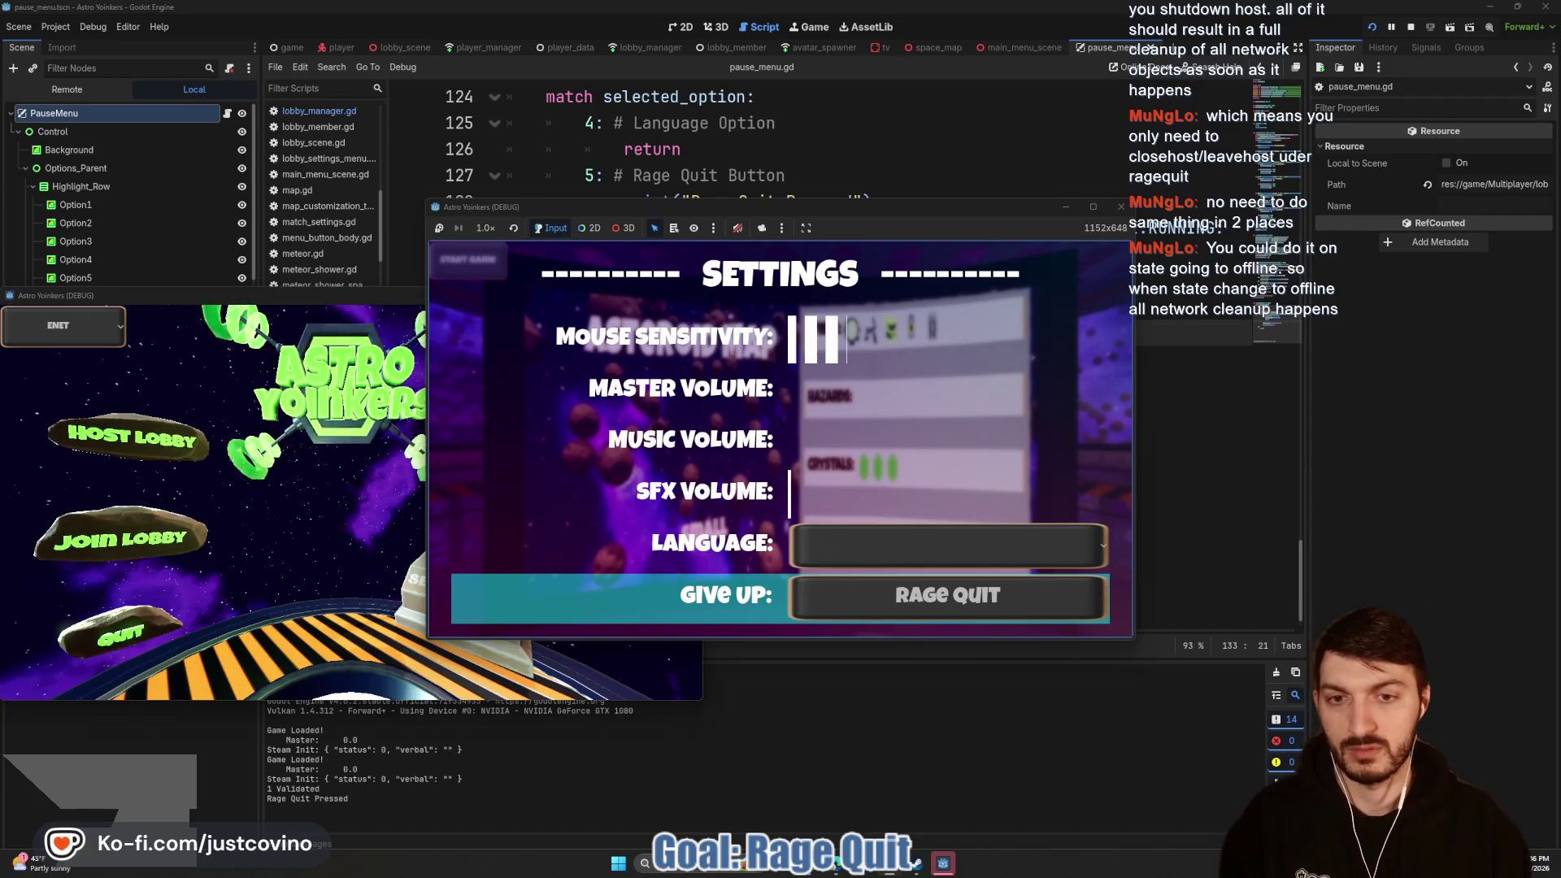
Step: Dismiss the Windows Start menu that opened over the running game
{"action": "key", "text": "super"}
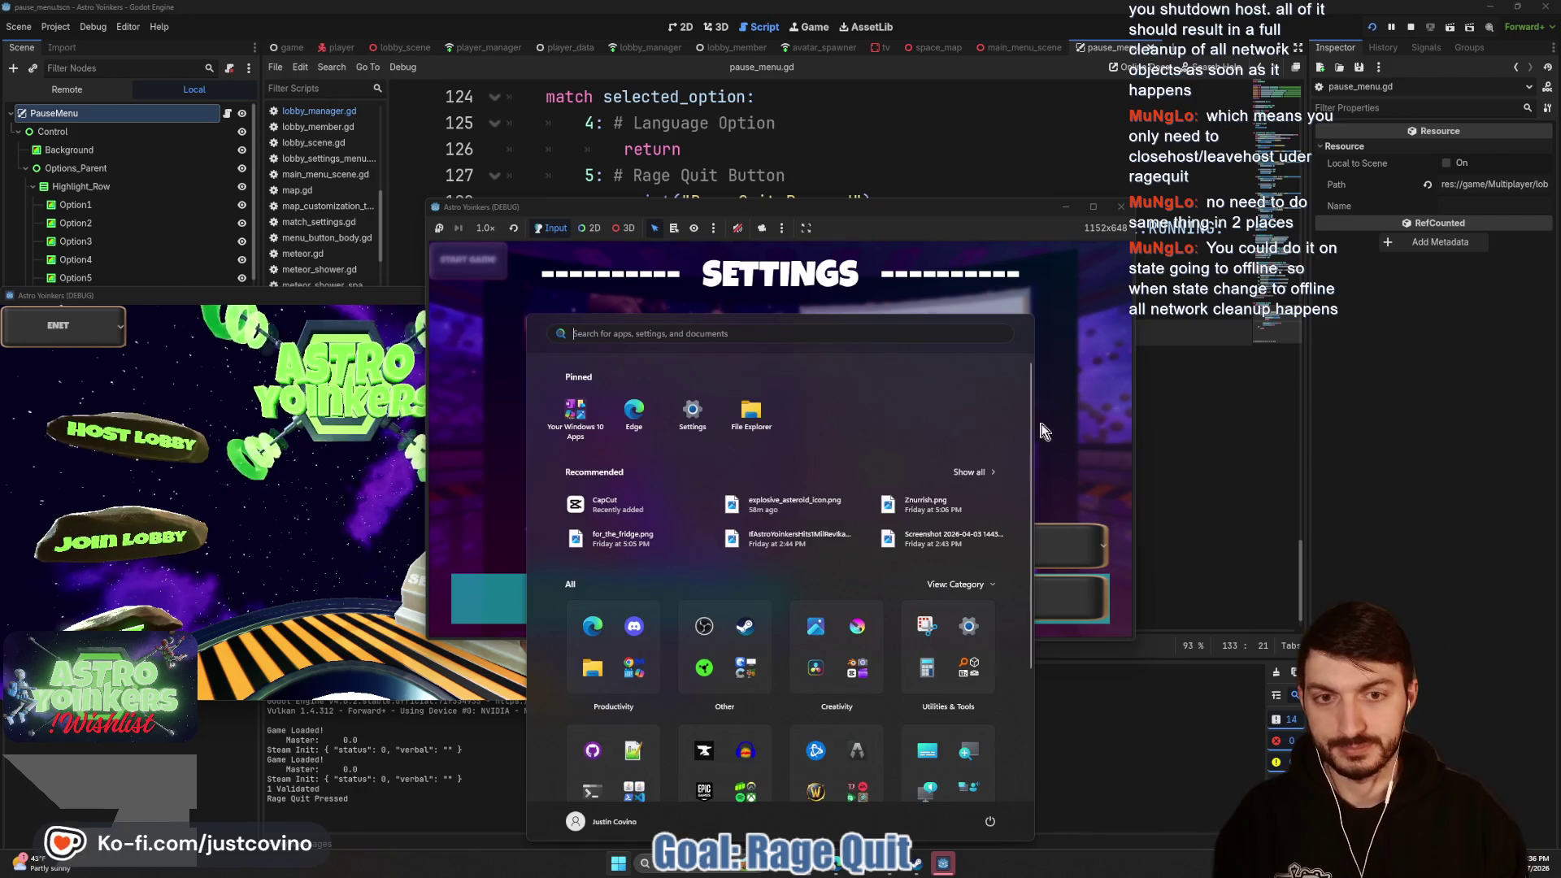
{"action": "left_click", "coordinate": [1044, 431]}
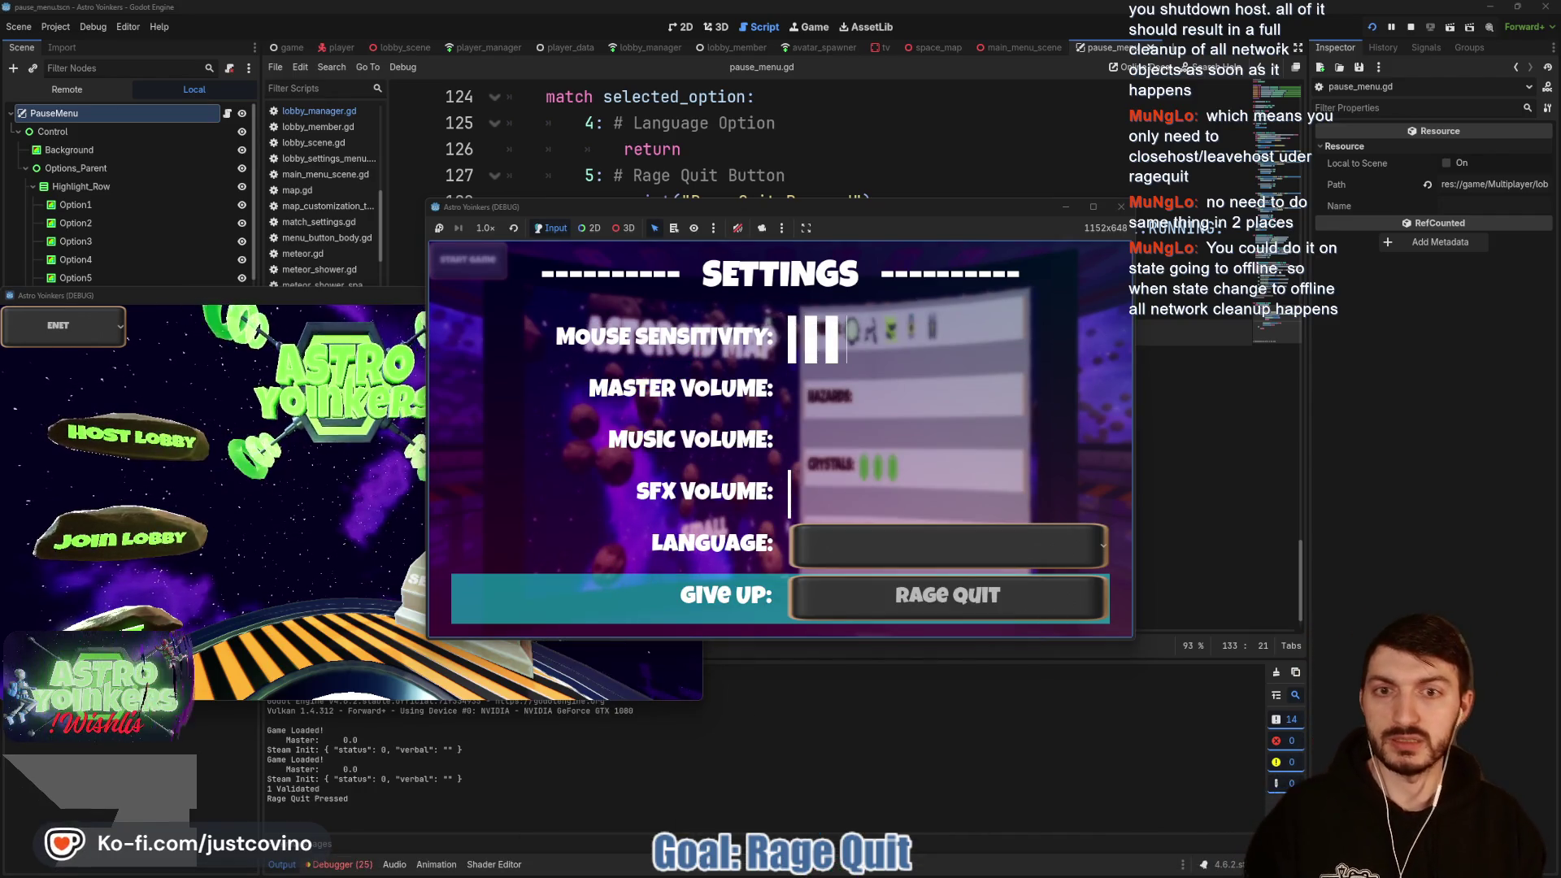
{"action": "key", "text": "super"}
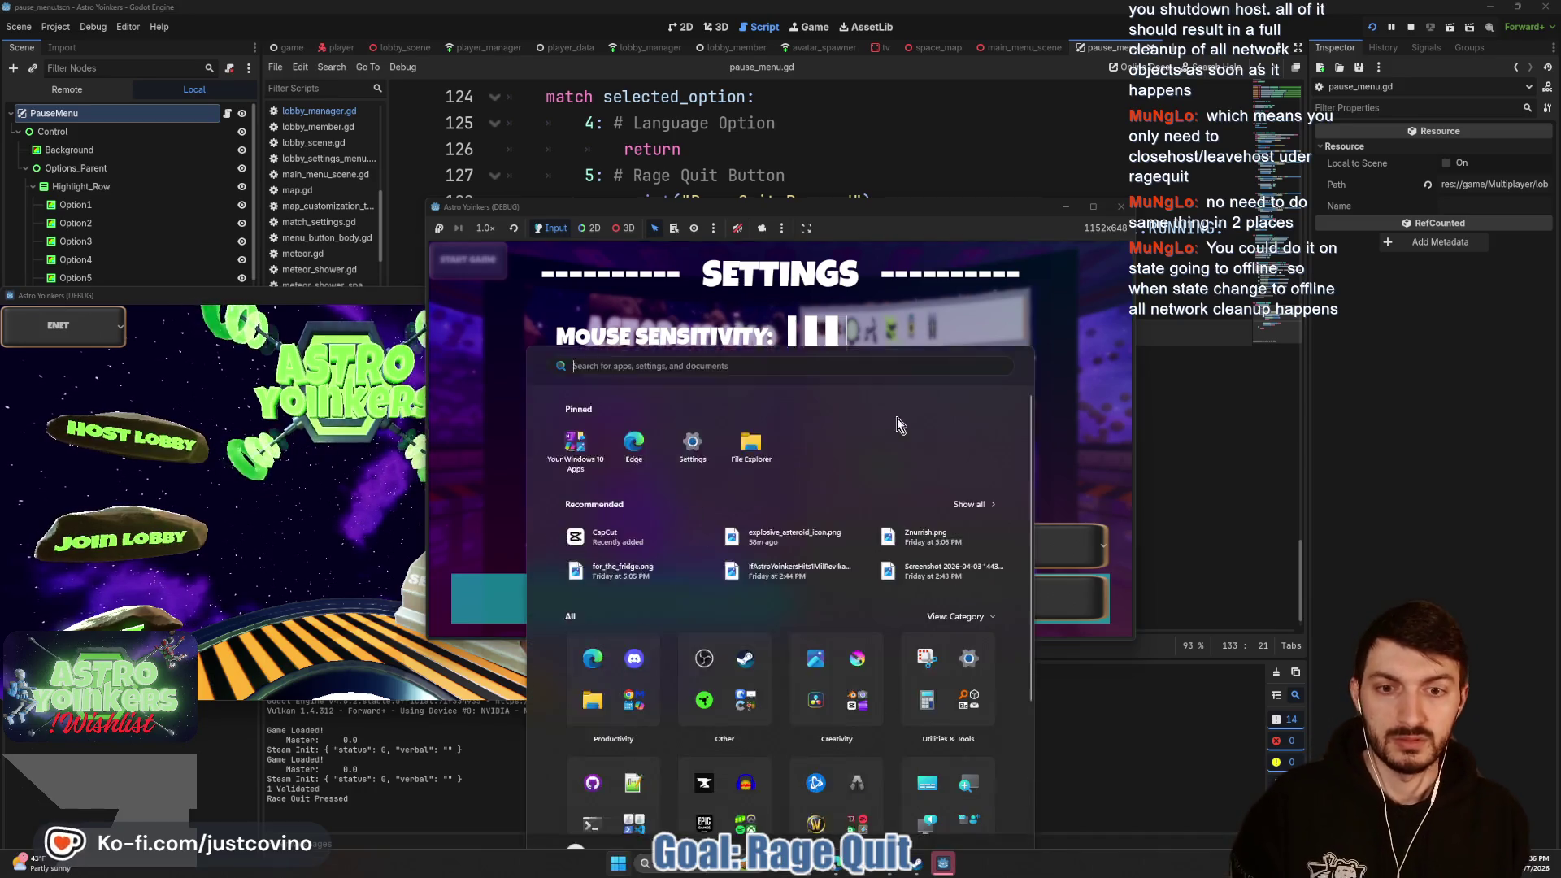
{"action": "key", "text": "super"}
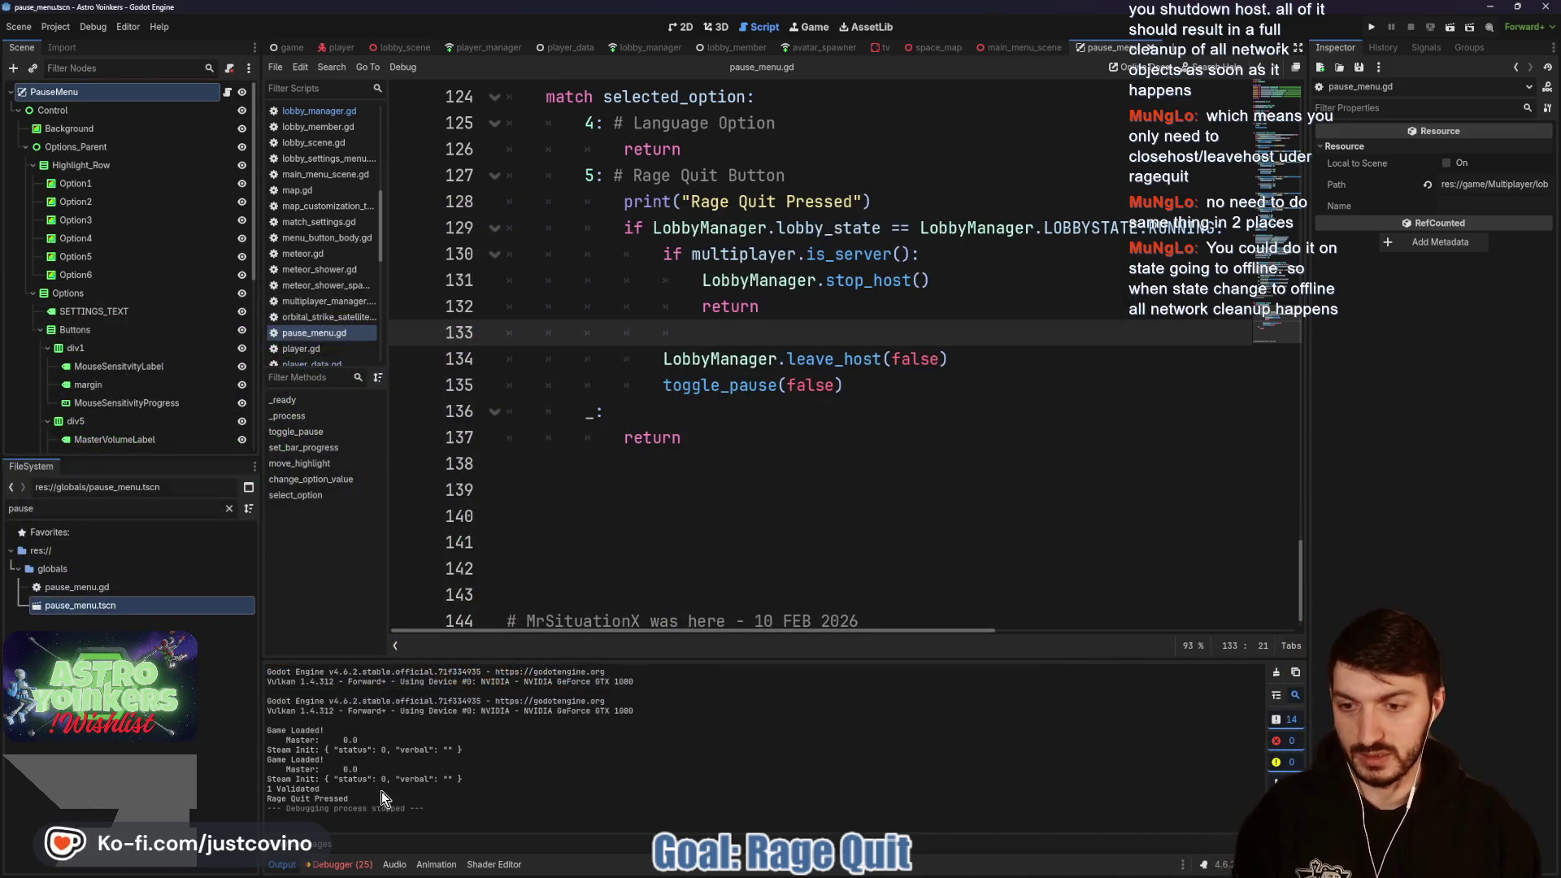
Step: Open and enlarge the debugger's error list, checking Session 2 and Session 1 errors
{"action": "left_click", "coordinate": [340, 864]}
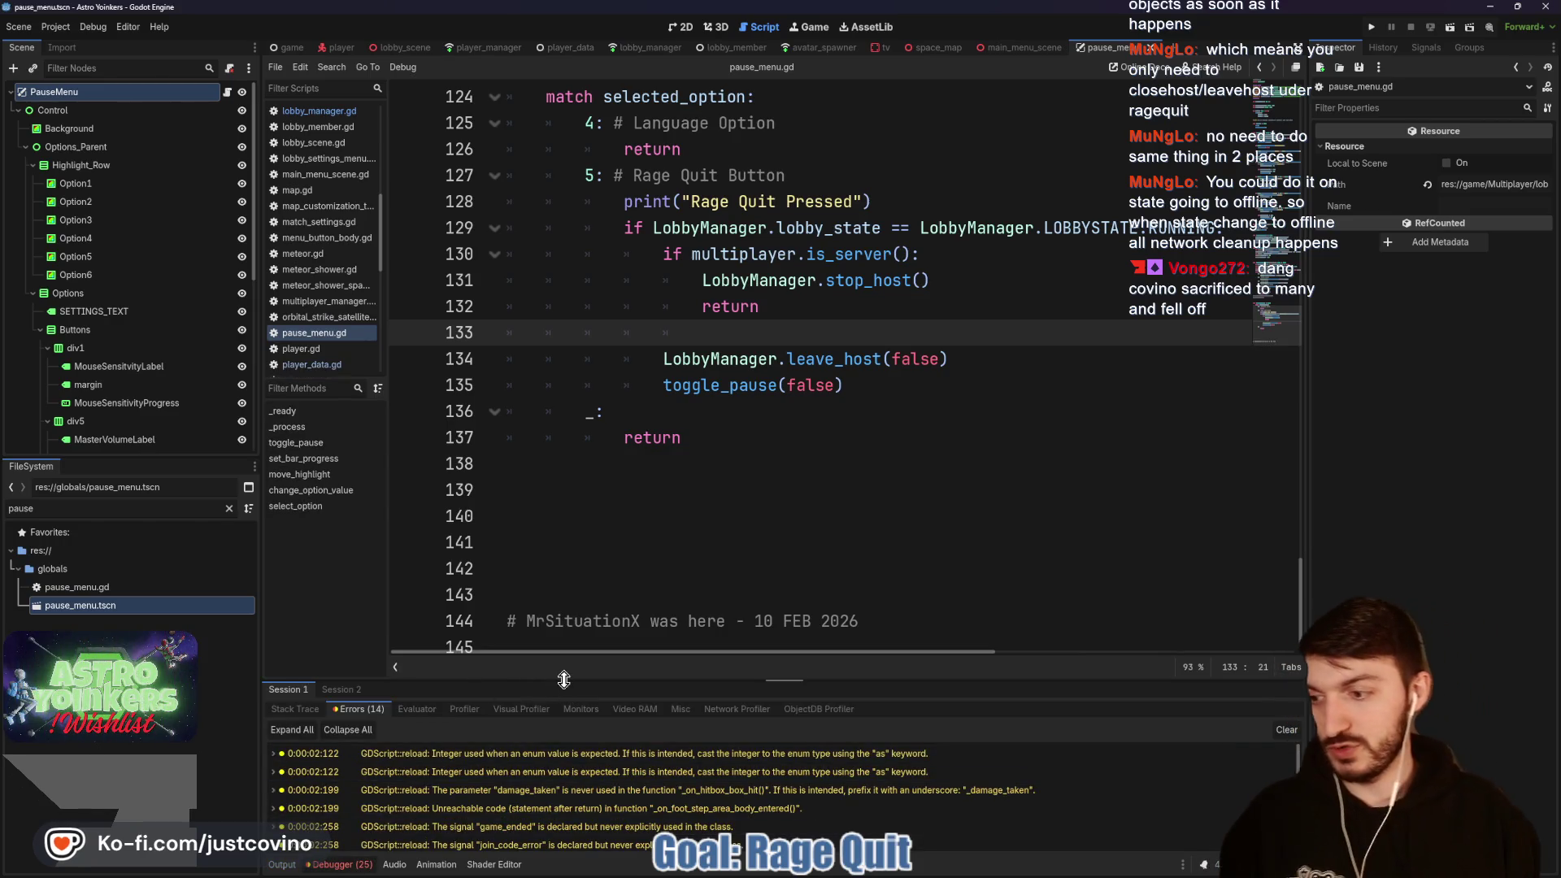
{"action": "left_click_drag", "start_coordinate": [723, 680], "coordinate": [719, 399]}
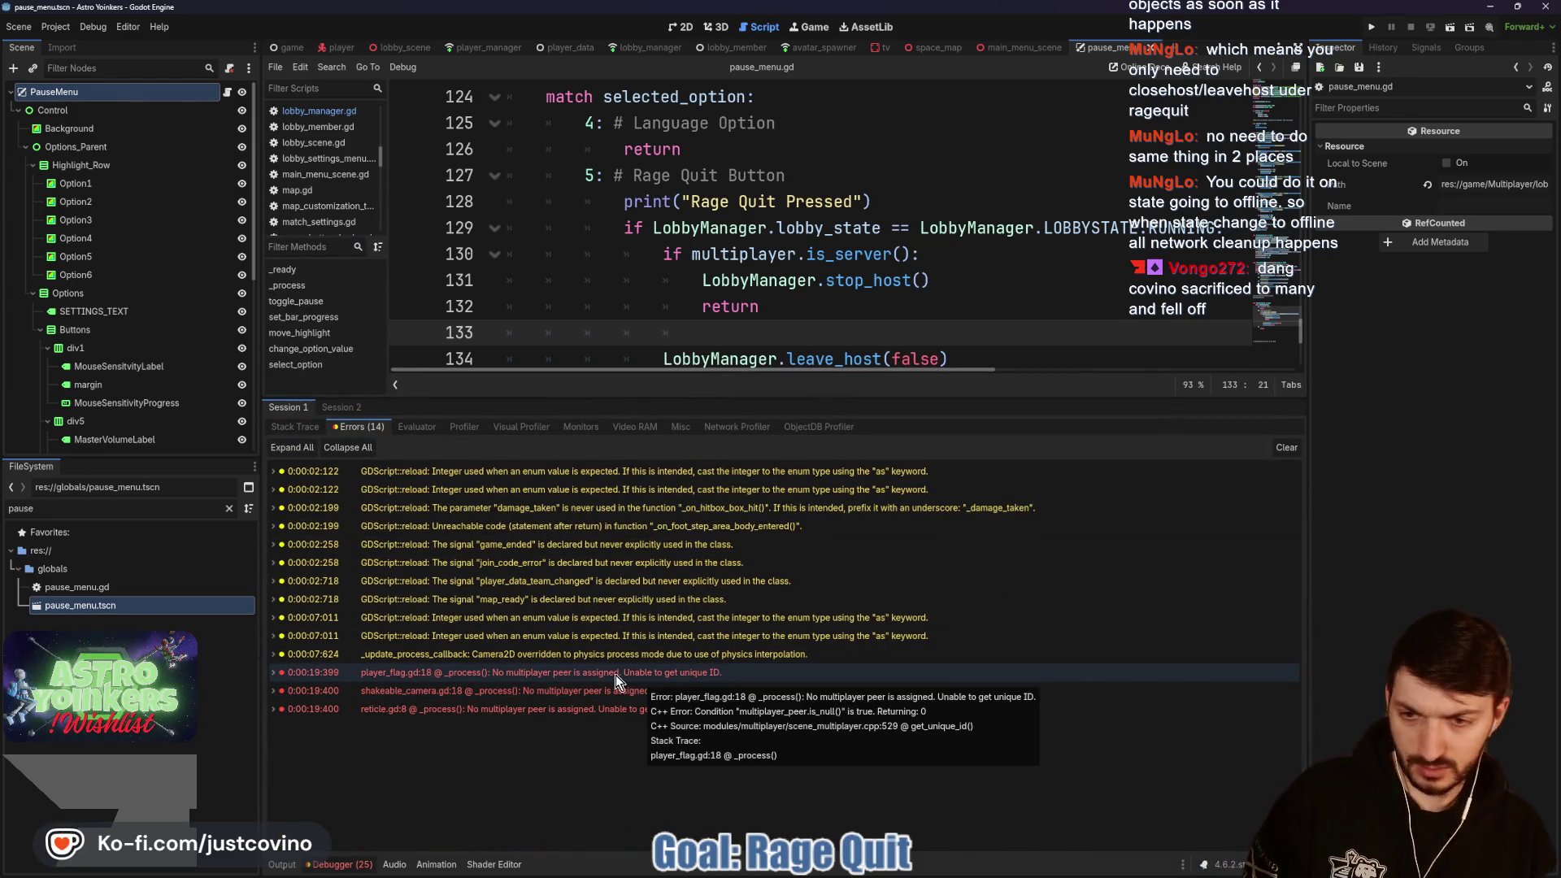
{"action": "left_click", "coordinate": [336, 408]}
{"action": "left_click", "coordinate": [296, 407]}
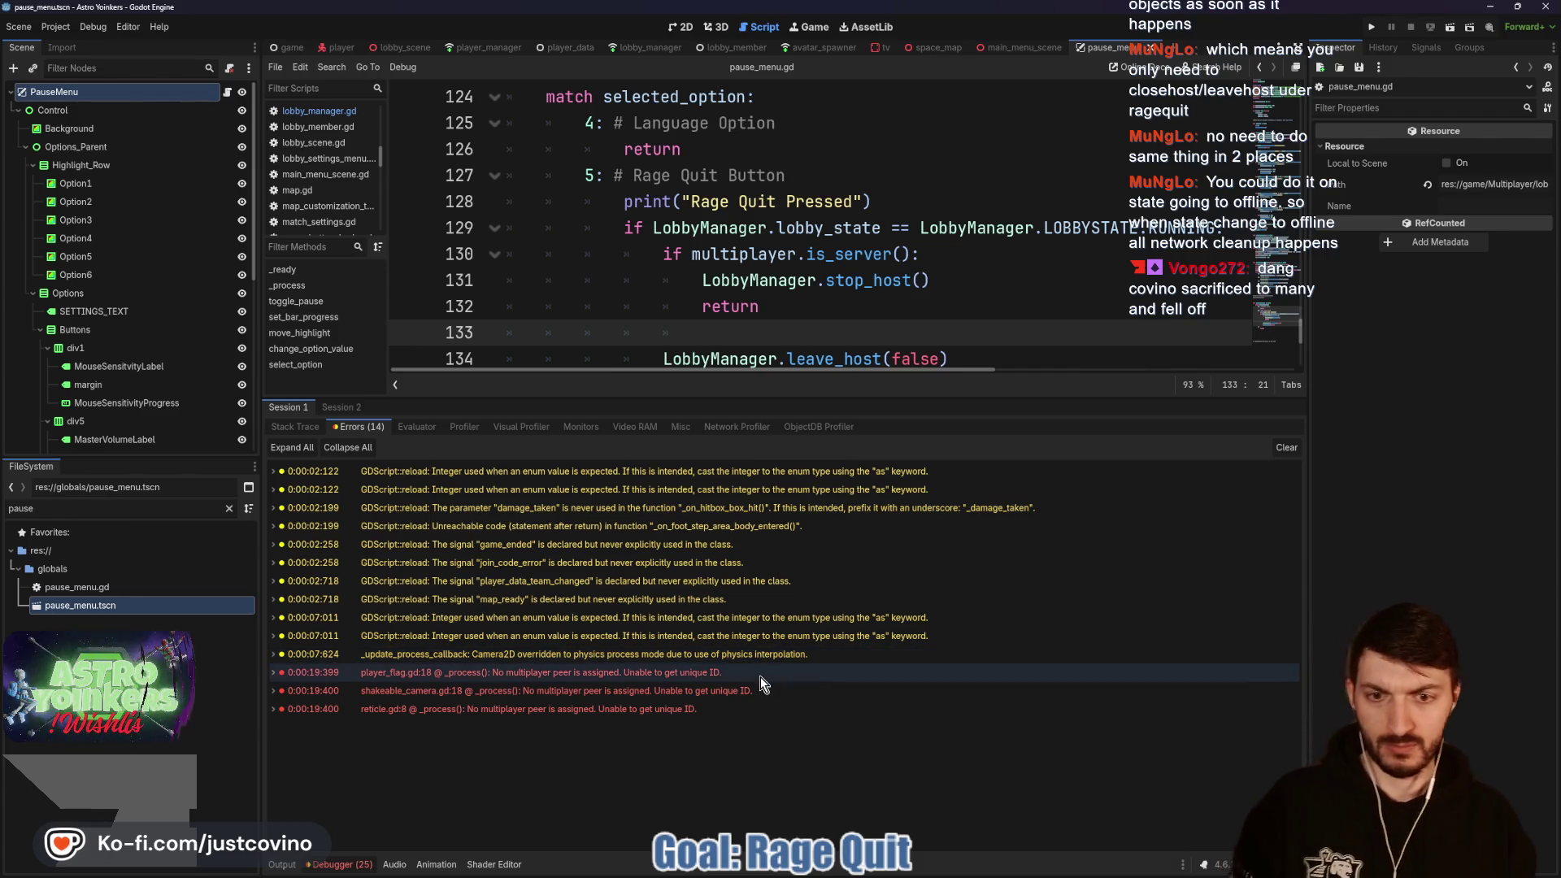
Step: Clear the logged errors and shrink the debugger panel back to the code
{"action": "mouse_move", "coordinate": [759, 676]}
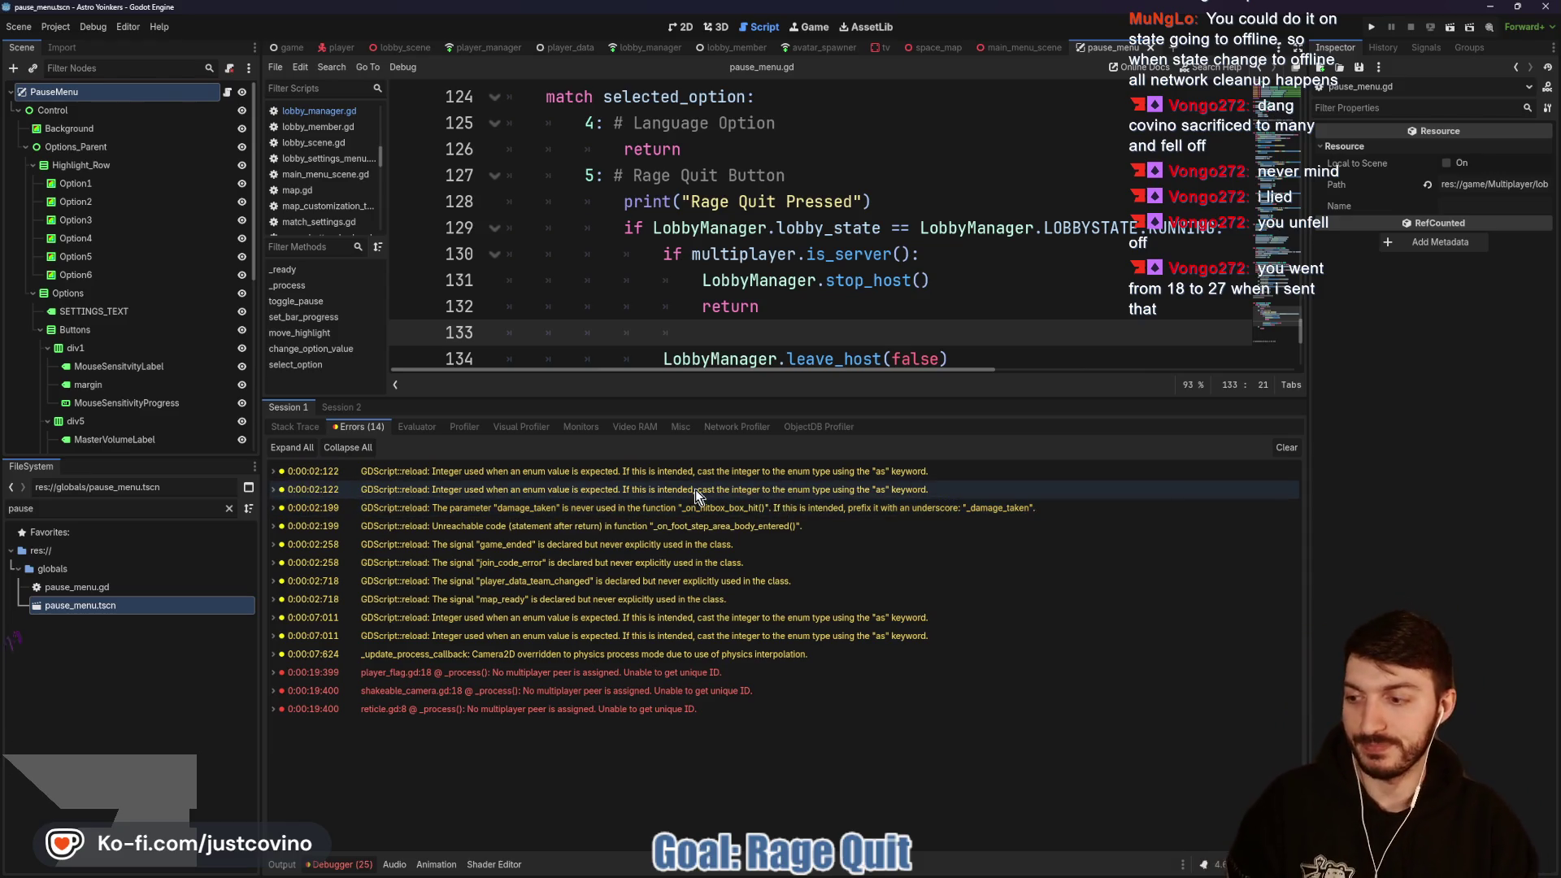
{"action": "left_click", "coordinate": [1287, 447]}
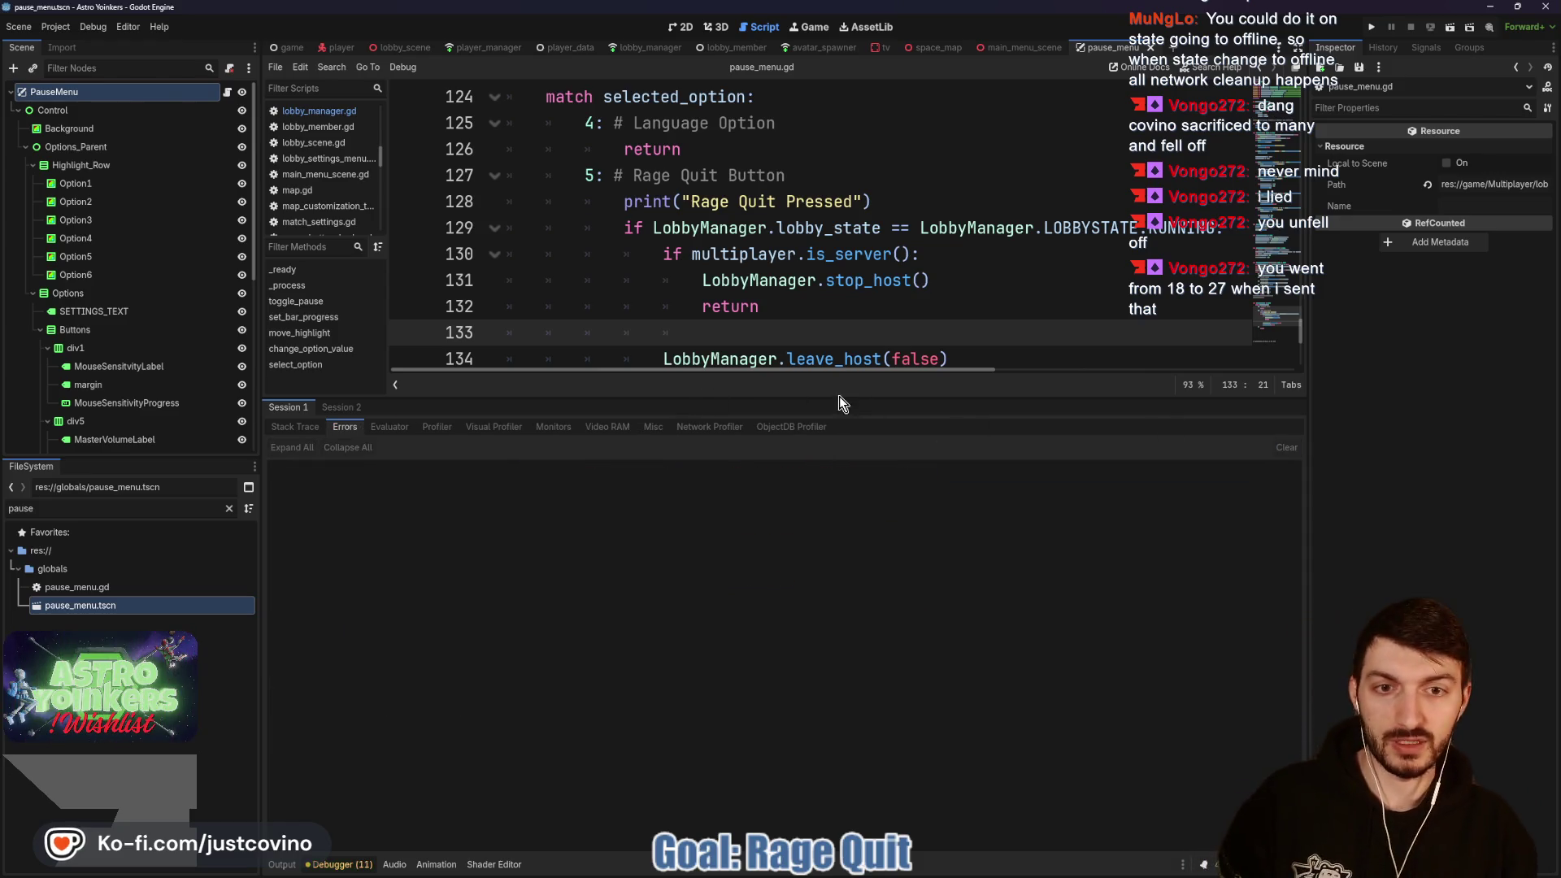
{"action": "left_click_drag", "start_coordinate": [828, 397], "coordinate": [827, 652]}
{"action": "left_click", "coordinate": [715, 439]}
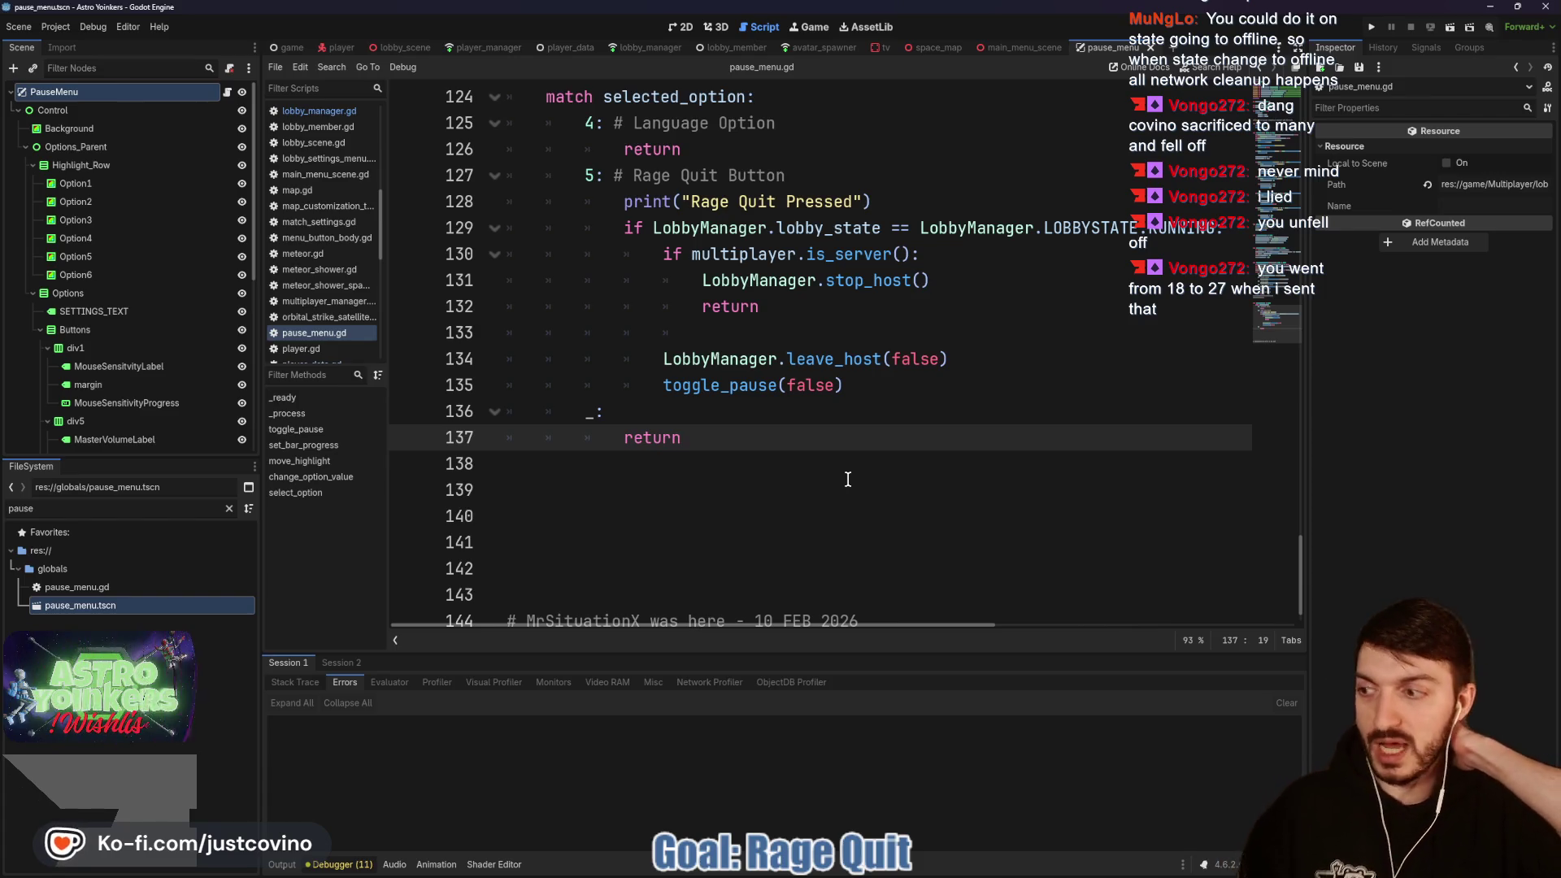
{"action": "left_click", "coordinate": [854, 470]}
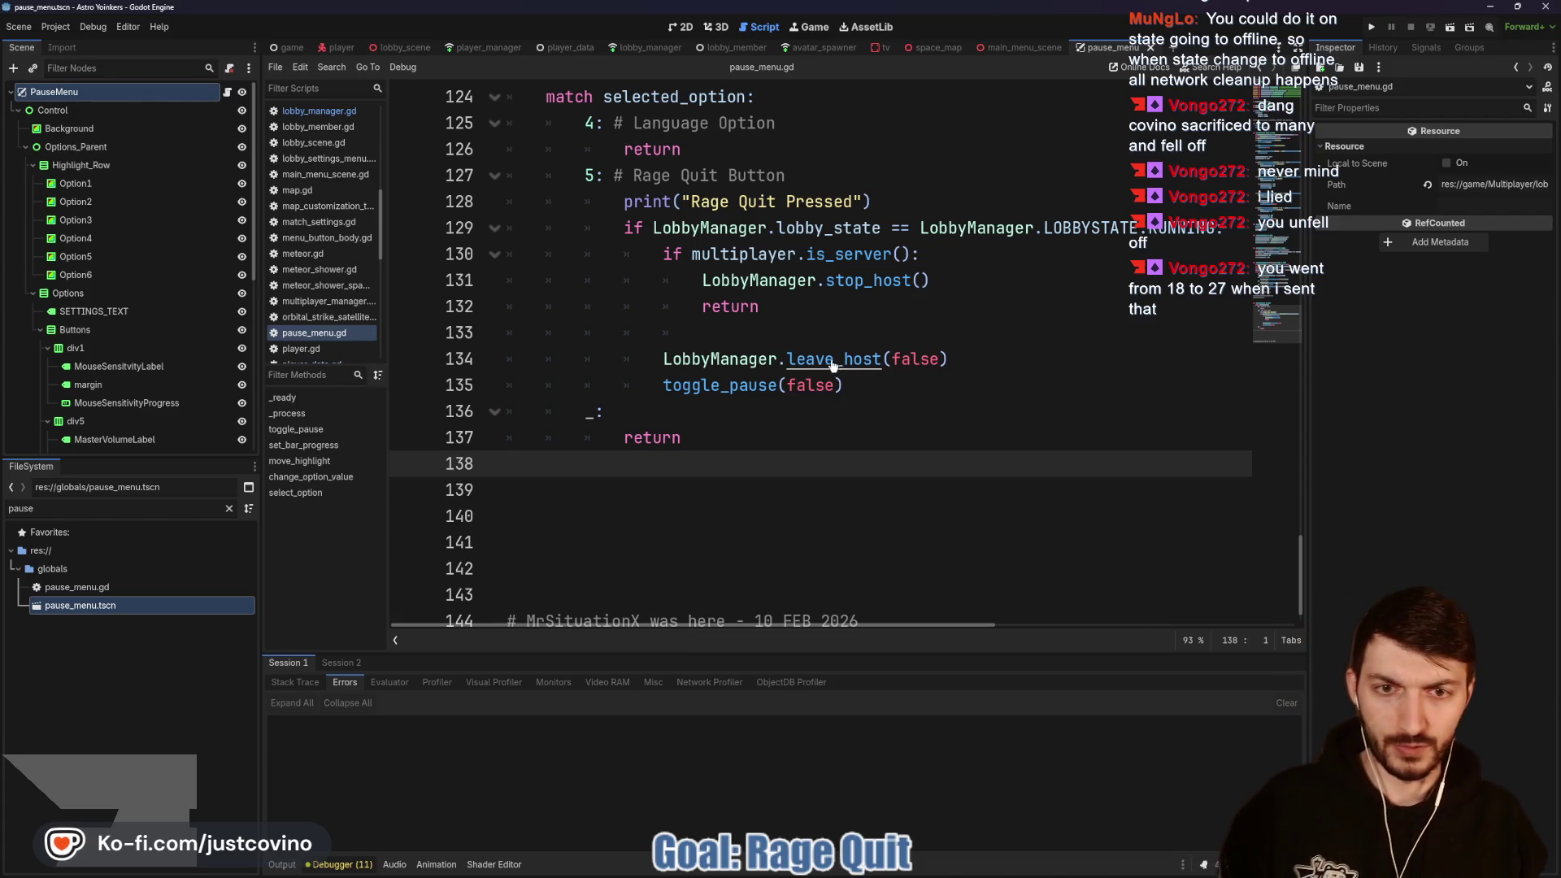
{"action": "left_click", "coordinate": [748, 360], "text": "ctrl"}
{"action": "scroll", "coordinate": [748, 370], "scroll_direction": "down", "scroll_amount": 20}
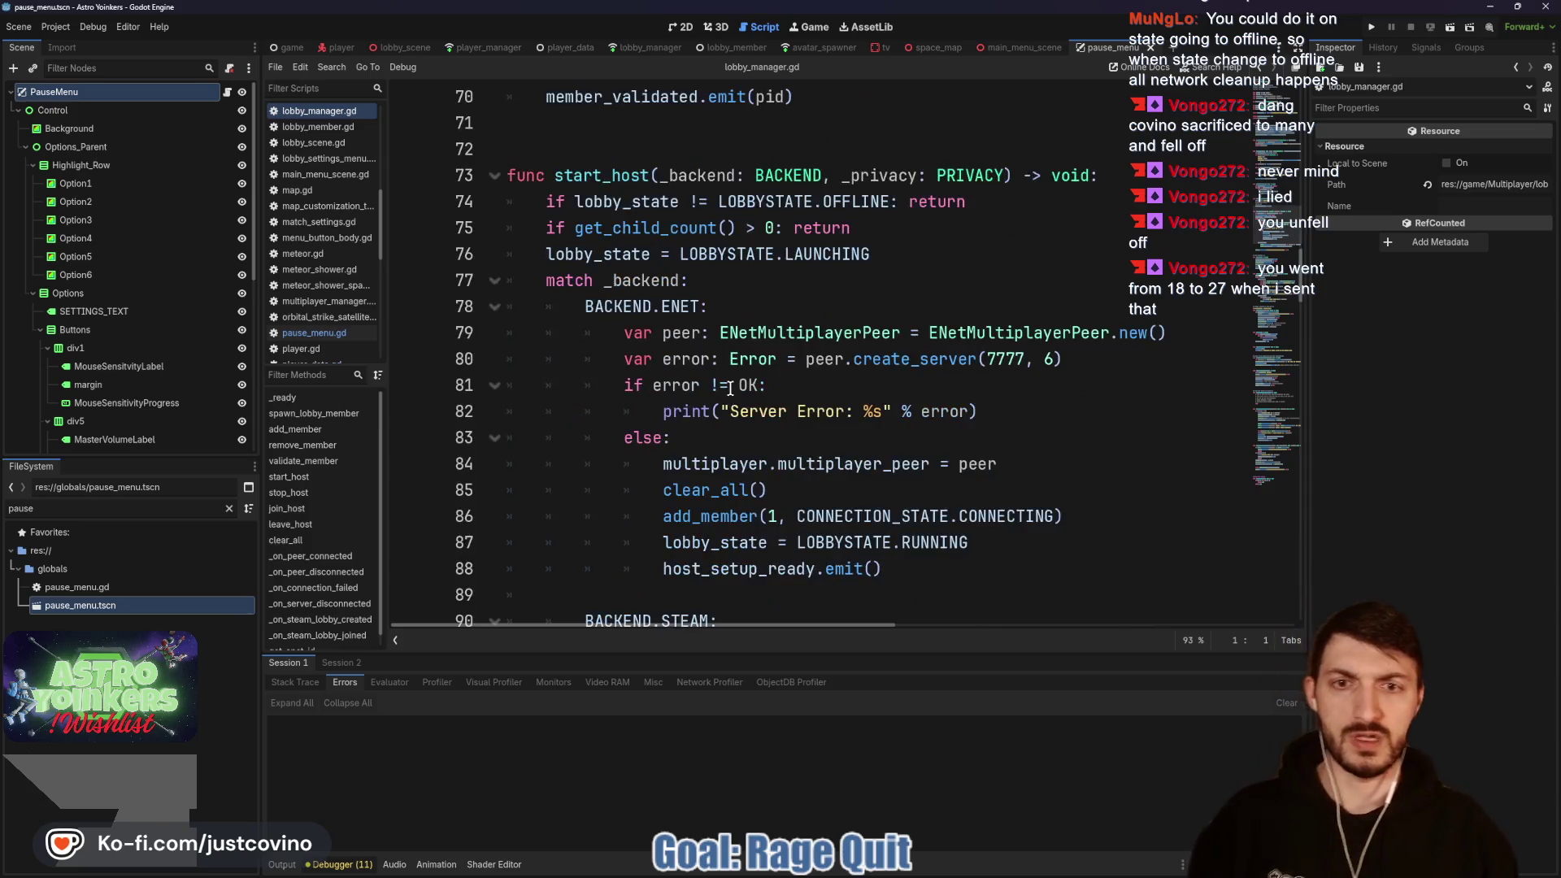
{"action": "scroll", "coordinate": [730, 389], "scroll_direction": "down", "scroll_amount": 4}
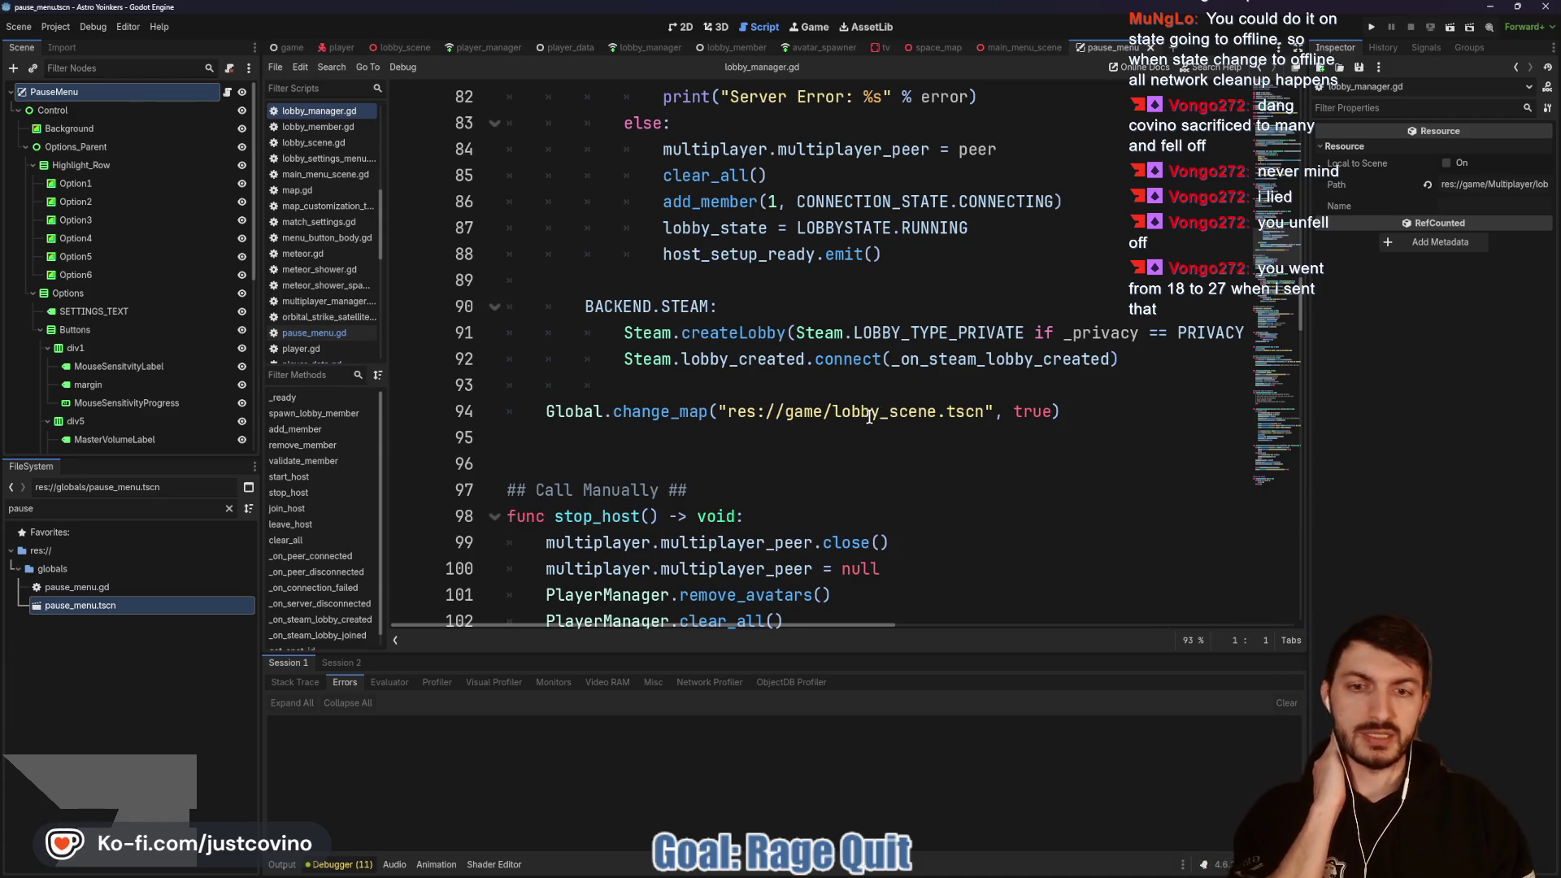
{"action": "scroll", "coordinate": [871, 423], "scroll_direction": "down", "scroll_amount": 2}
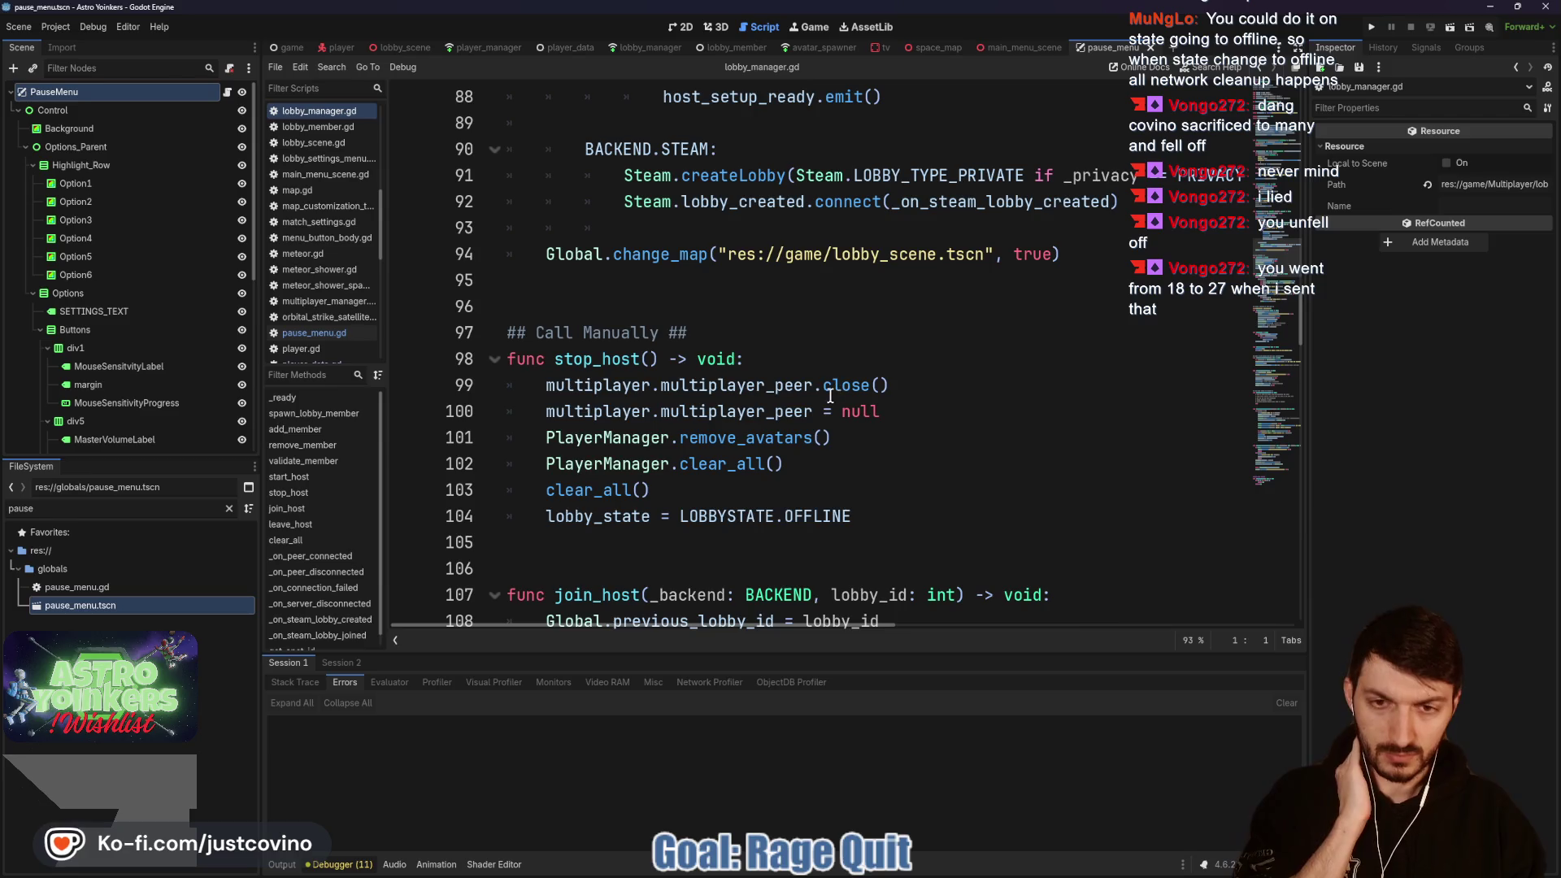
{"action": "scroll", "coordinate": [819, 415], "scroll_direction": "down", "scroll_amount": 1}
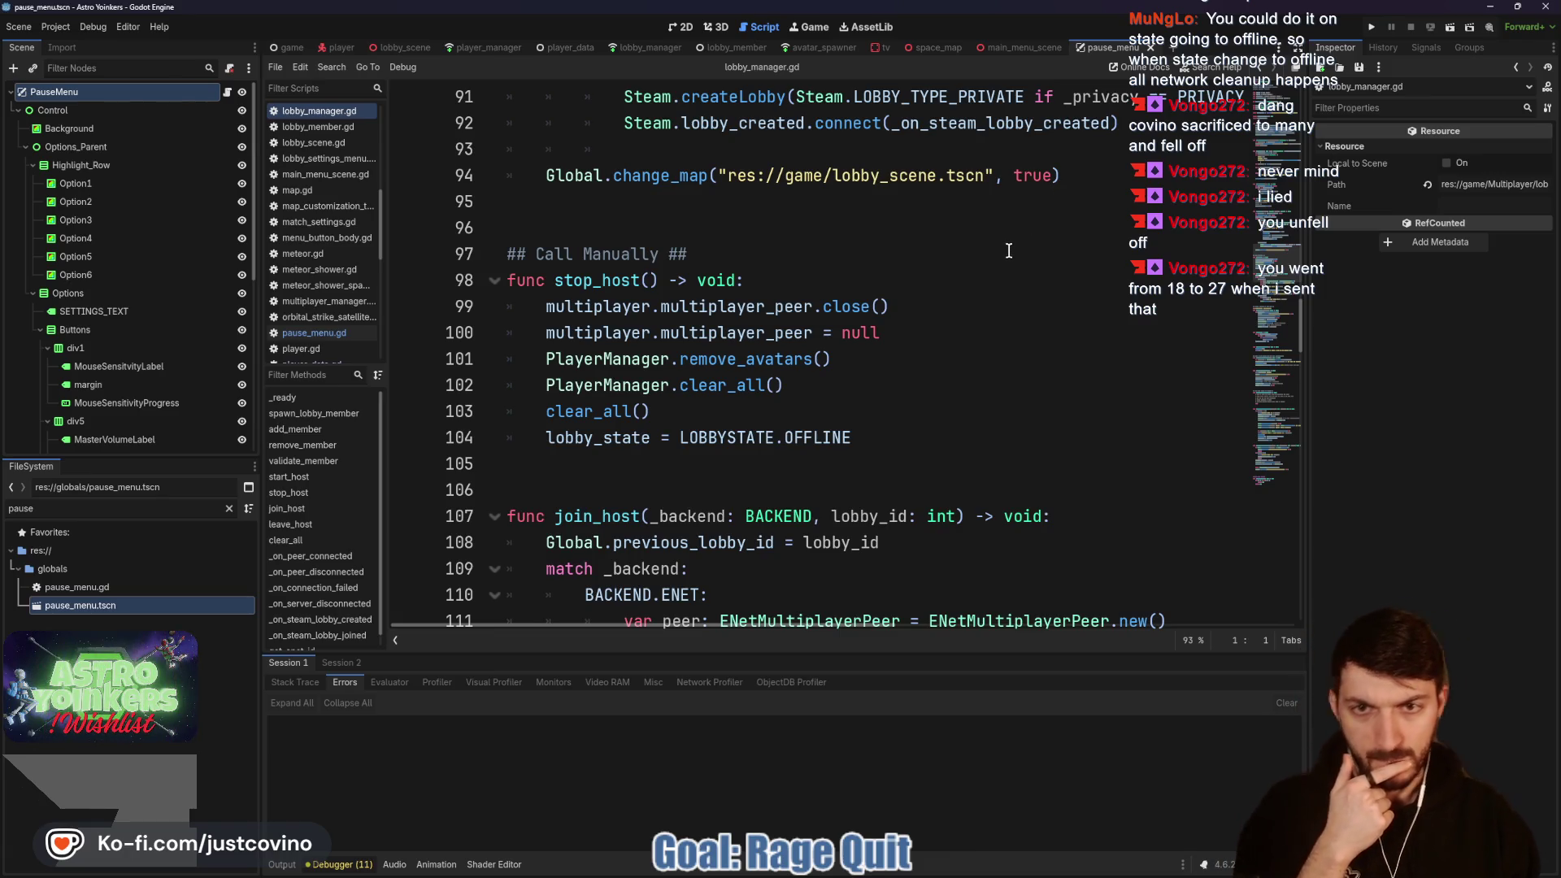
{"action": "left_click_drag", "start_coordinate": [1061, 176], "coordinate": [540, 176]}
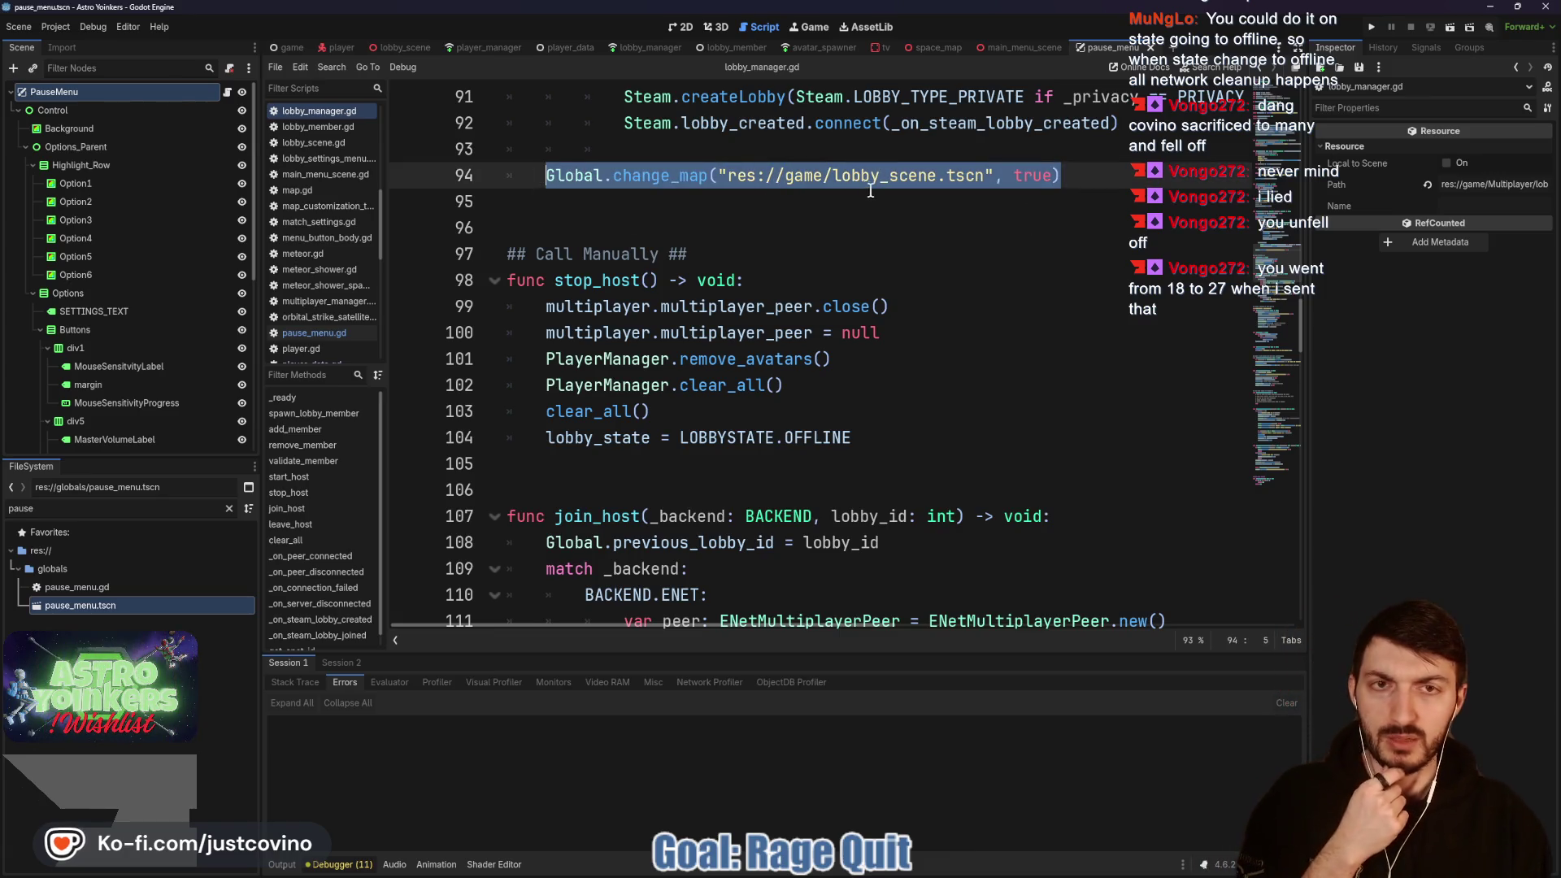
{"action": "scroll", "coordinate": [911, 213], "scroll_direction": "up", "scroll_amount": 4}
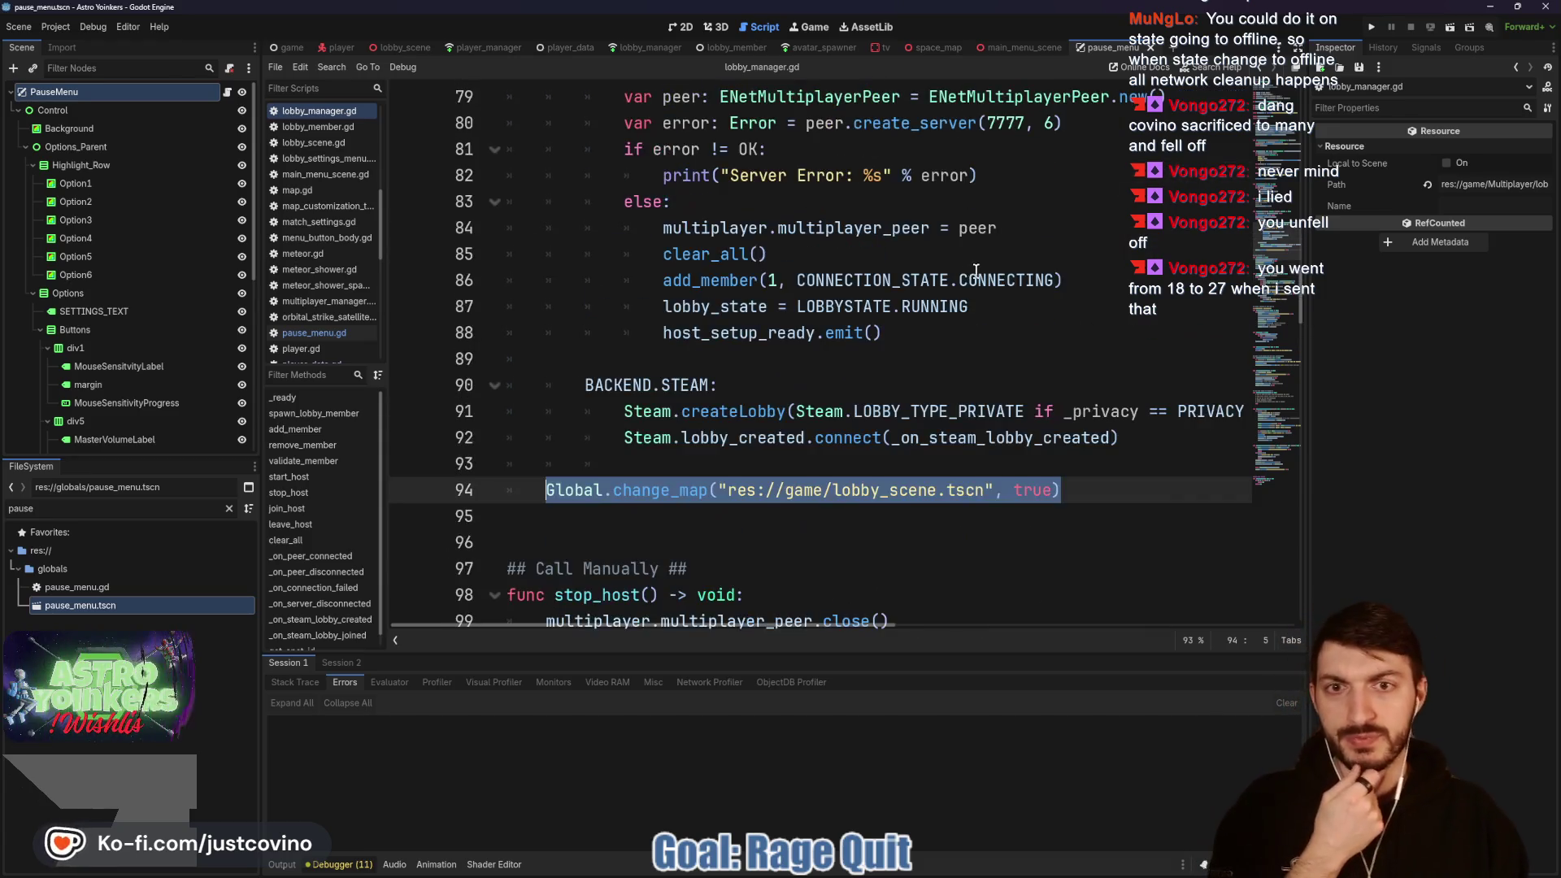
{"action": "scroll", "coordinate": [972, 281], "scroll_direction": "up", "scroll_amount": 4}
{"action": "scroll", "coordinate": [933, 284], "scroll_direction": "down", "scroll_amount": 10}
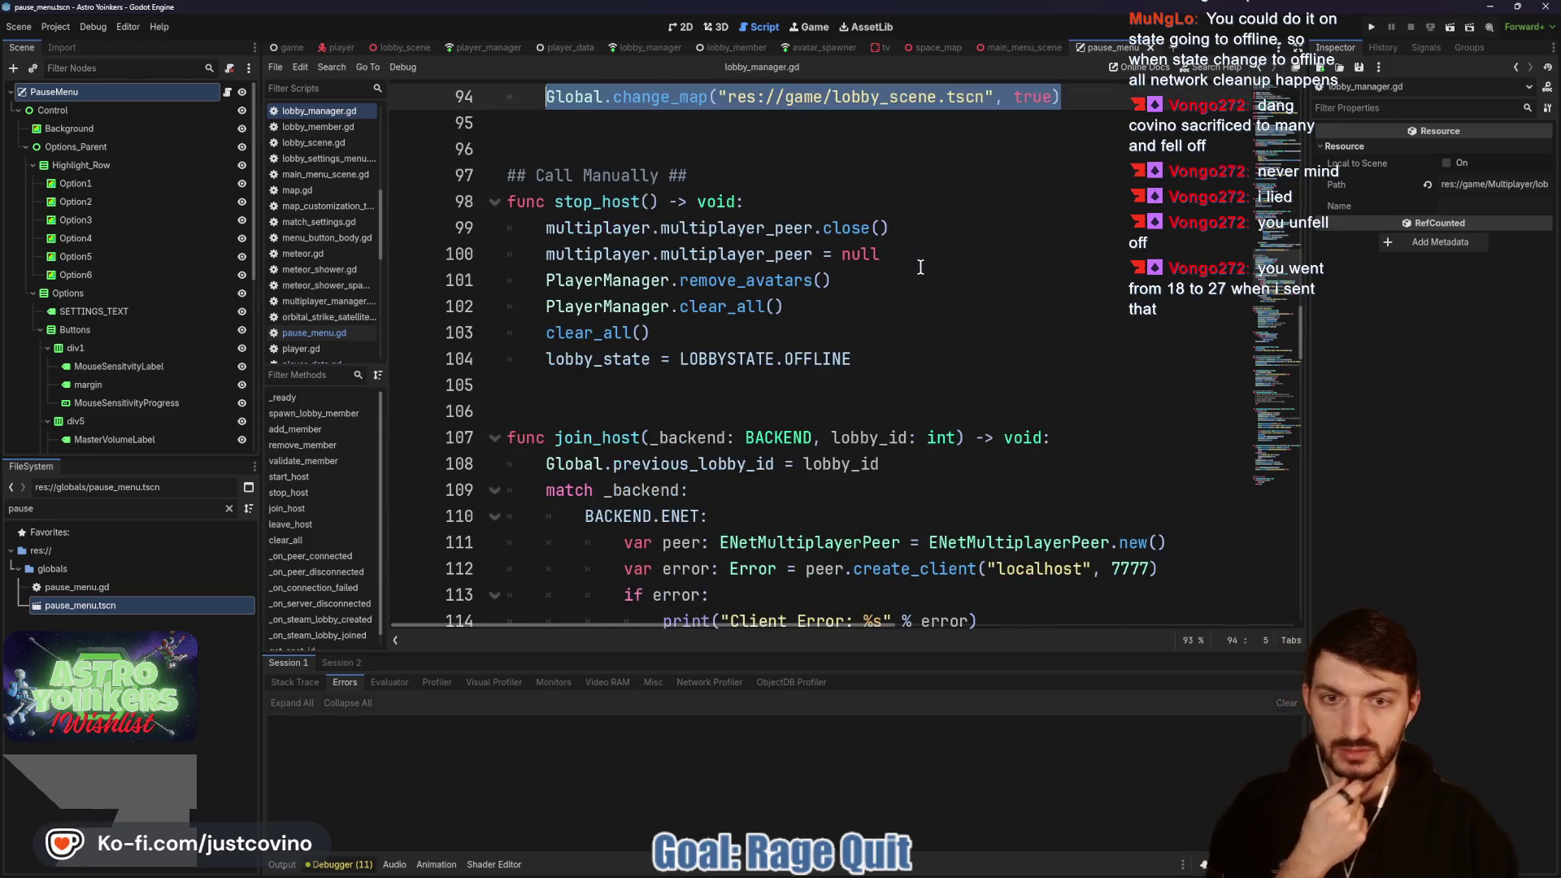
{"action": "scroll", "coordinate": [888, 280], "scroll_direction": "down", "scroll_amount": 4}
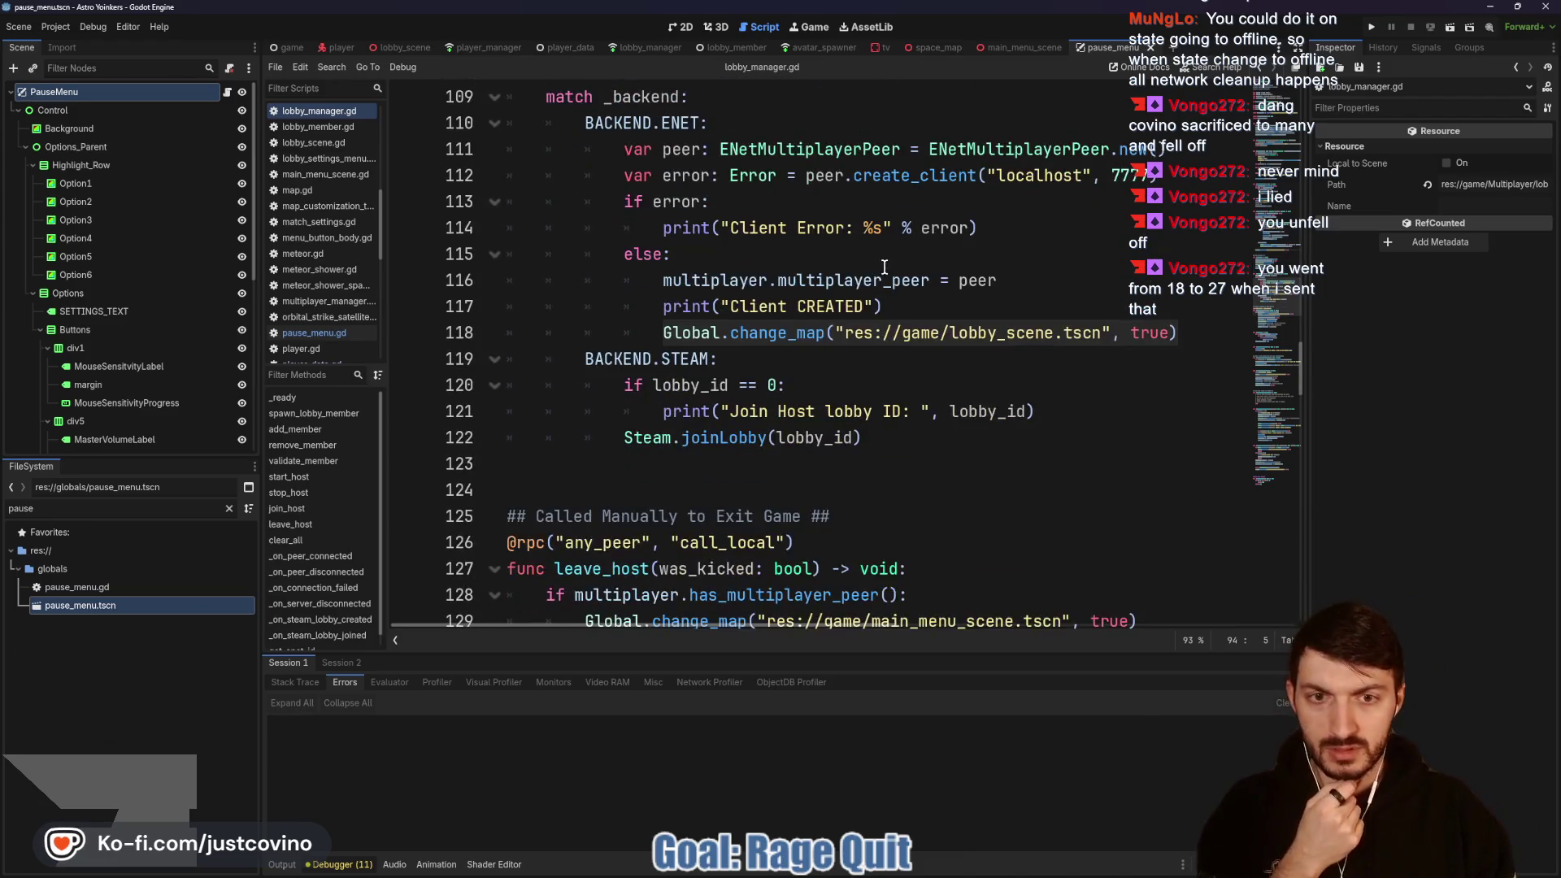
{"action": "scroll", "coordinate": [870, 285], "scroll_direction": "down", "scroll_amount": 5}
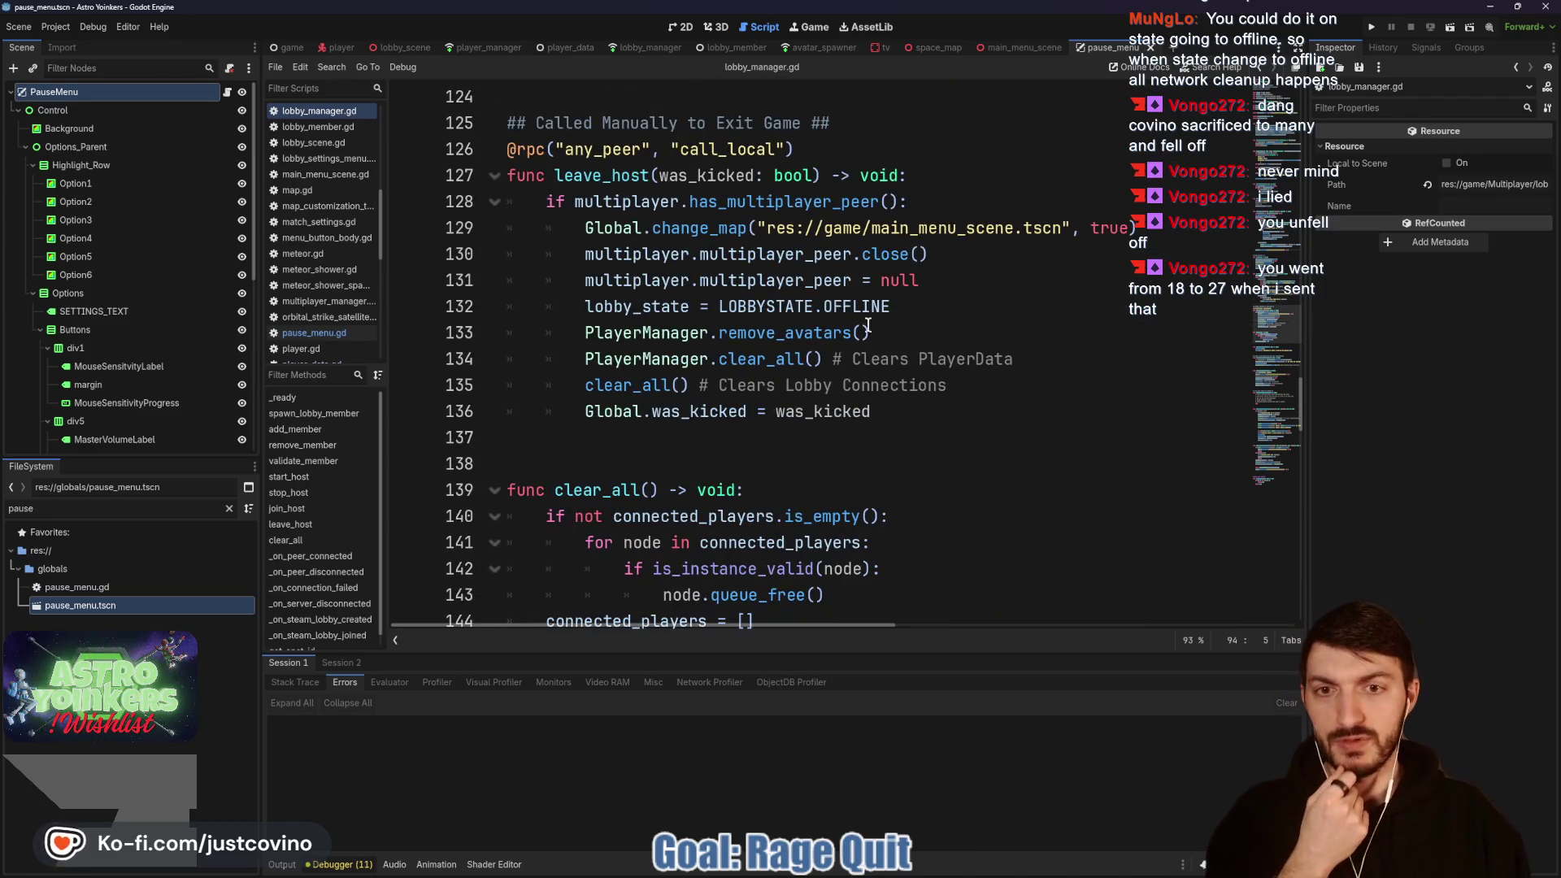
{"action": "left_click", "coordinate": [228, 93]}
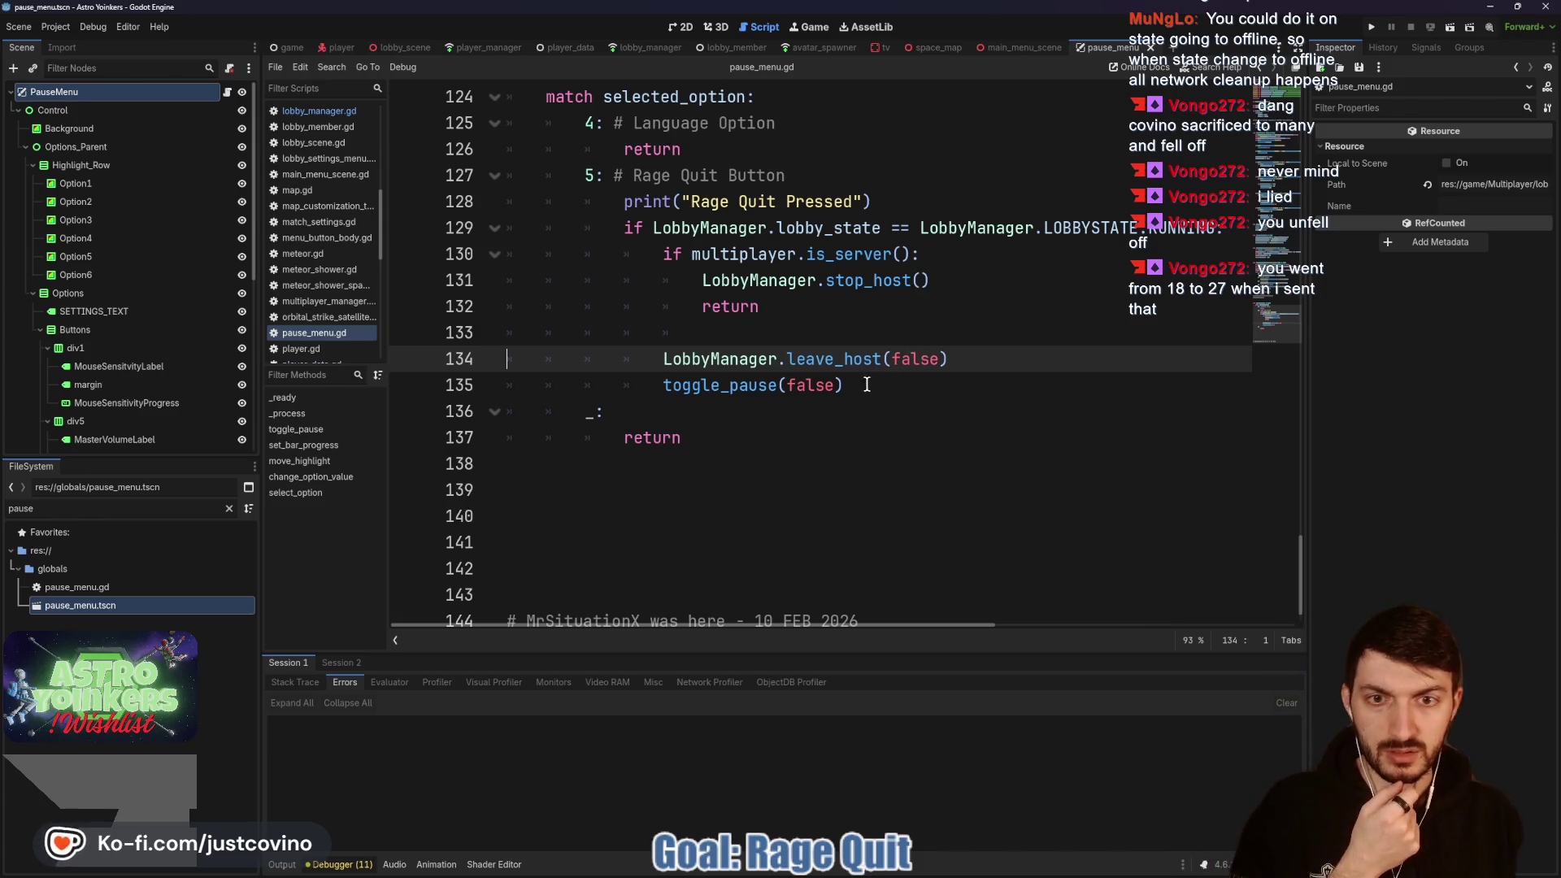
{"action": "scroll", "coordinate": [930, 336], "scroll_direction": "up", "scroll_amount": 1}
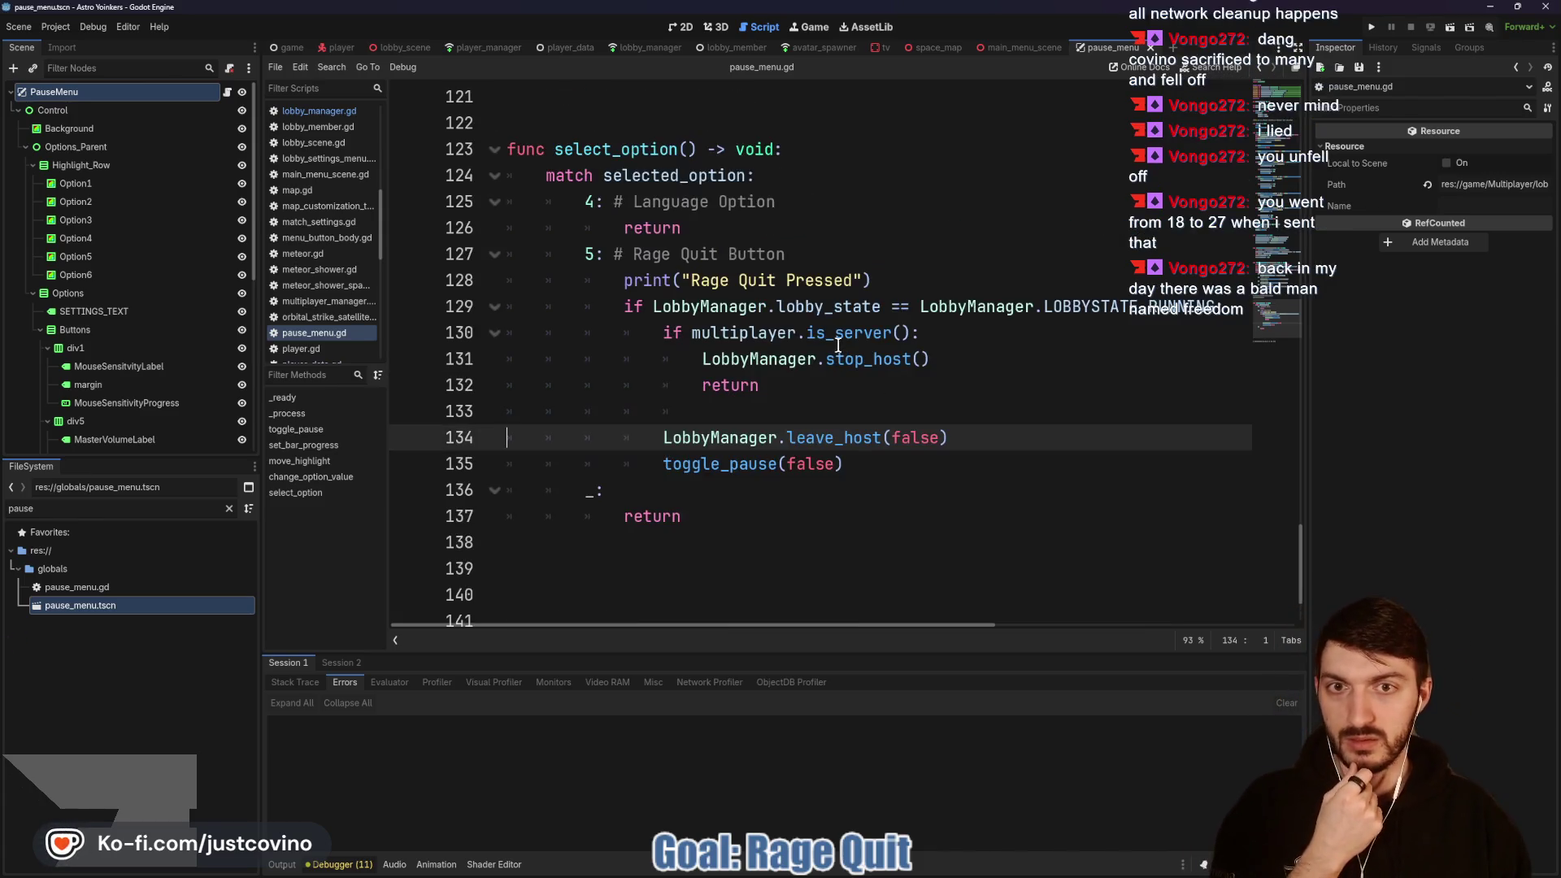
{"action": "left_click", "coordinate": [1004, 48]}
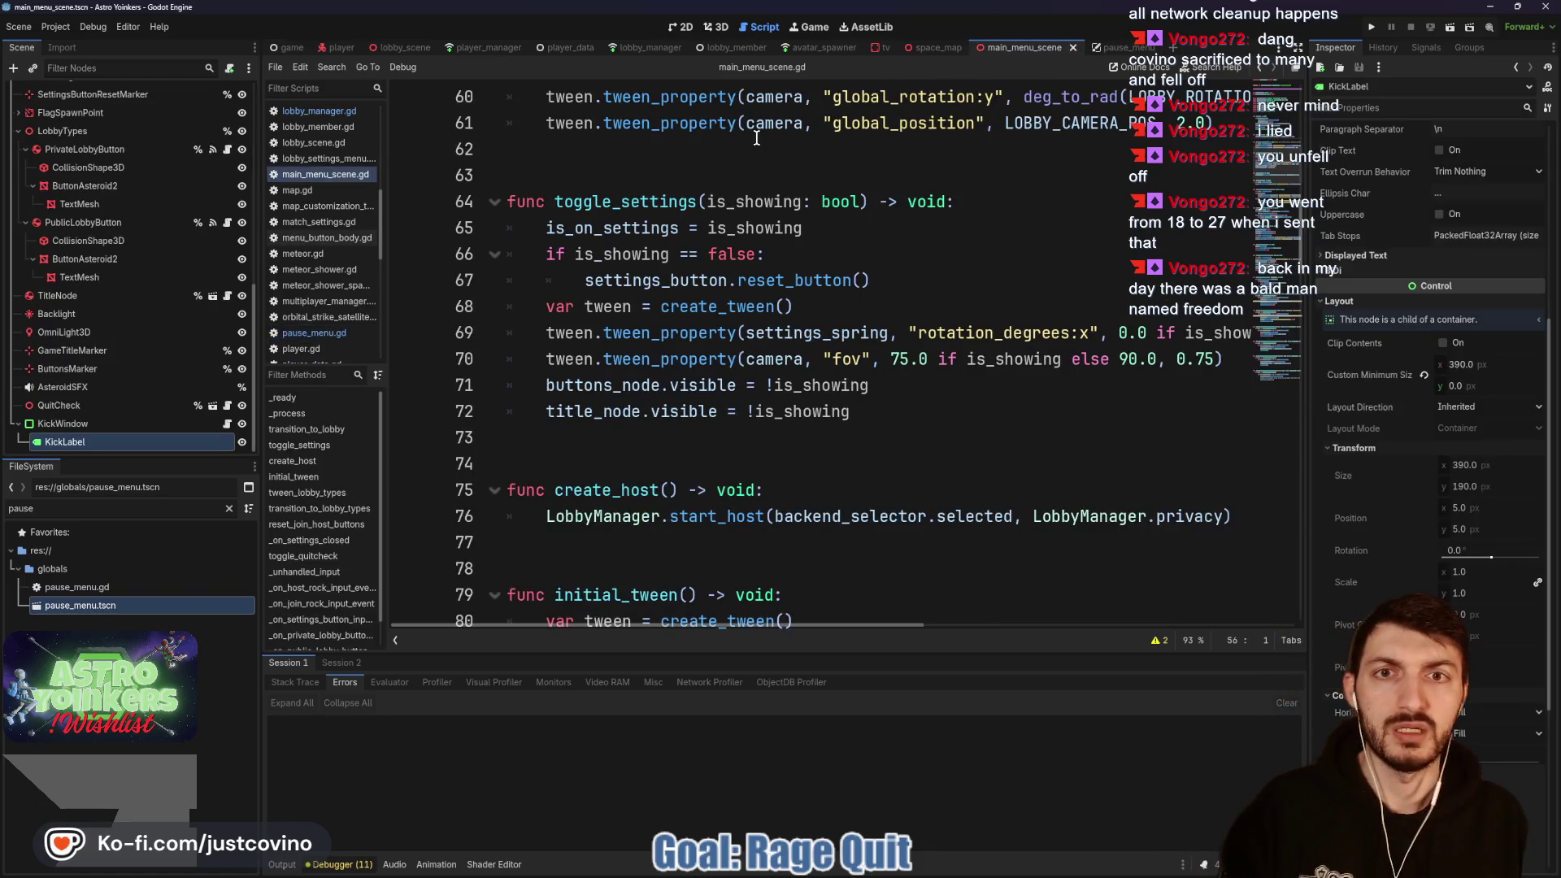
{"action": "left_click", "coordinate": [1120, 47]}
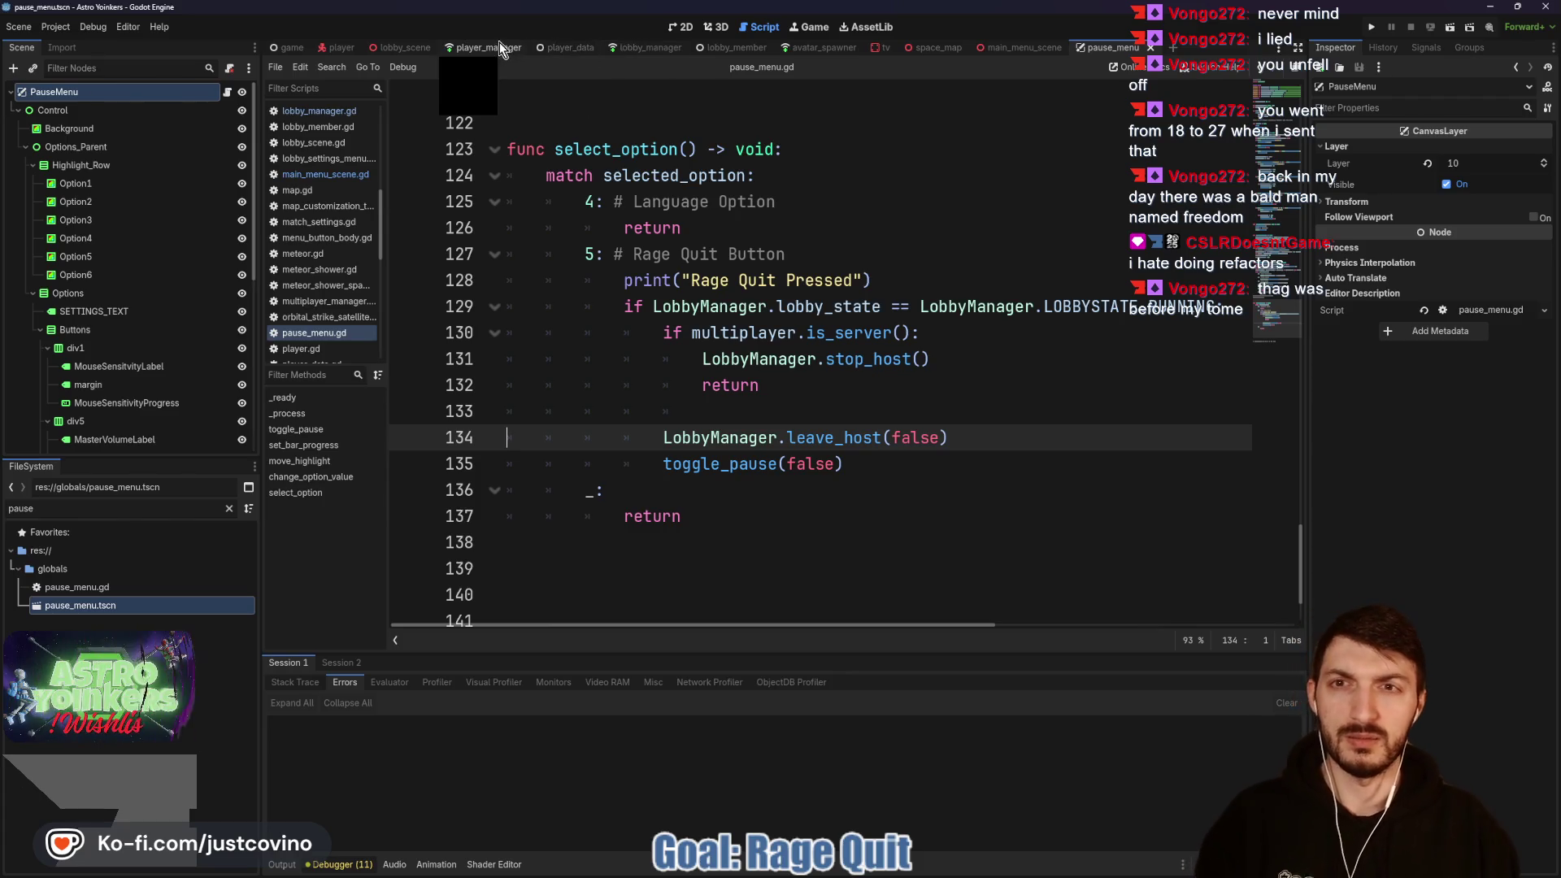
{"action": "left_click", "coordinate": [644, 49]}
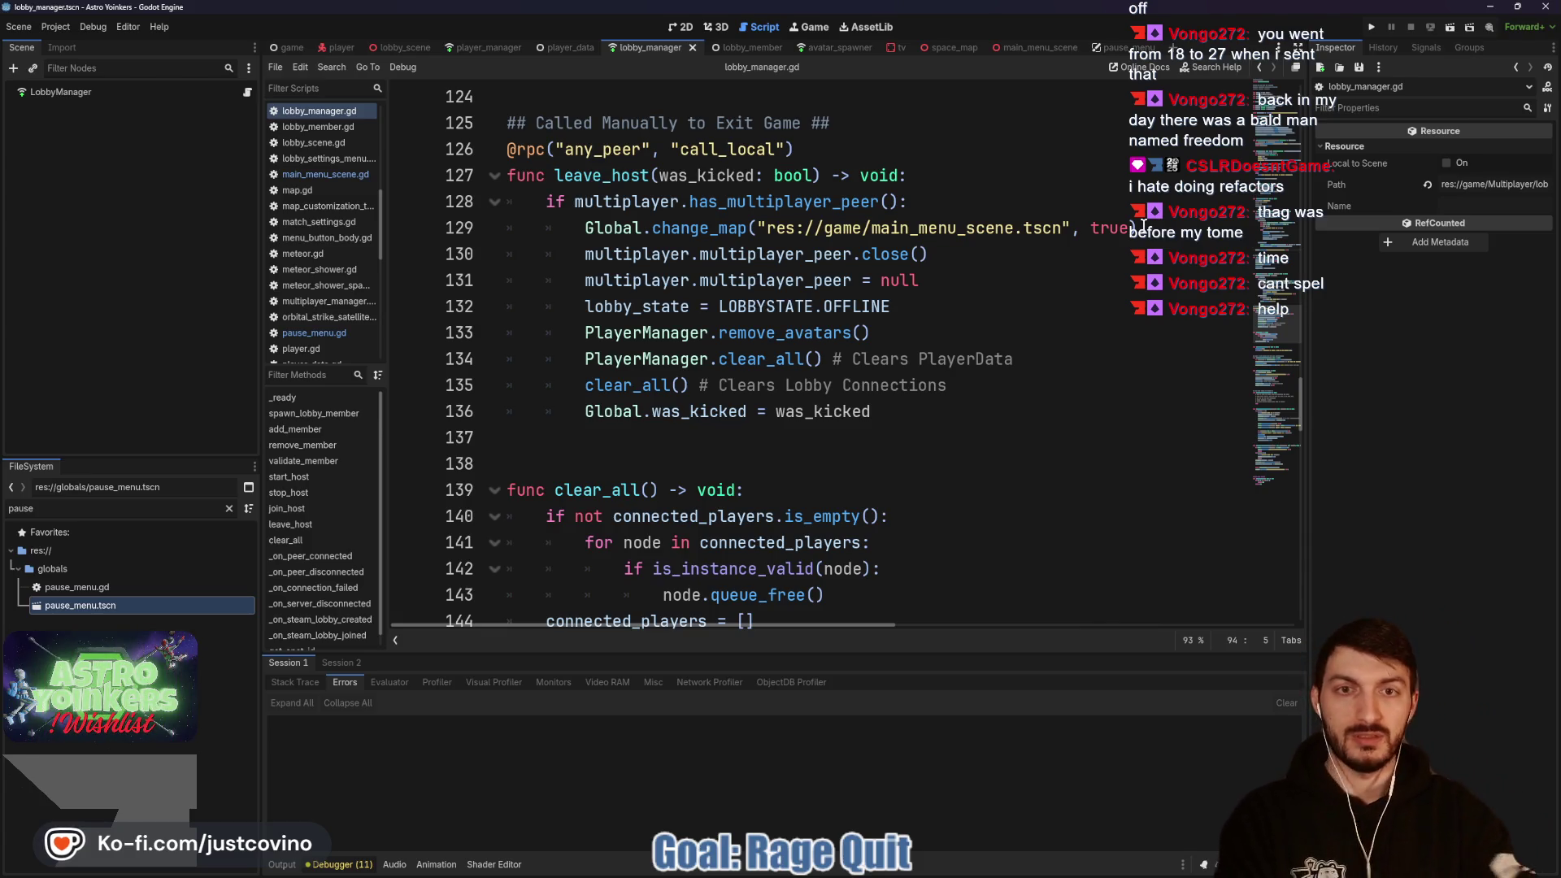
Step: Select the change_map call on line 129, then bring stop_host at line 98 into view in lobby_manager.gd
{"action": "scroll", "coordinate": [935, 303], "scroll_direction": "up", "scroll_amount": 4}
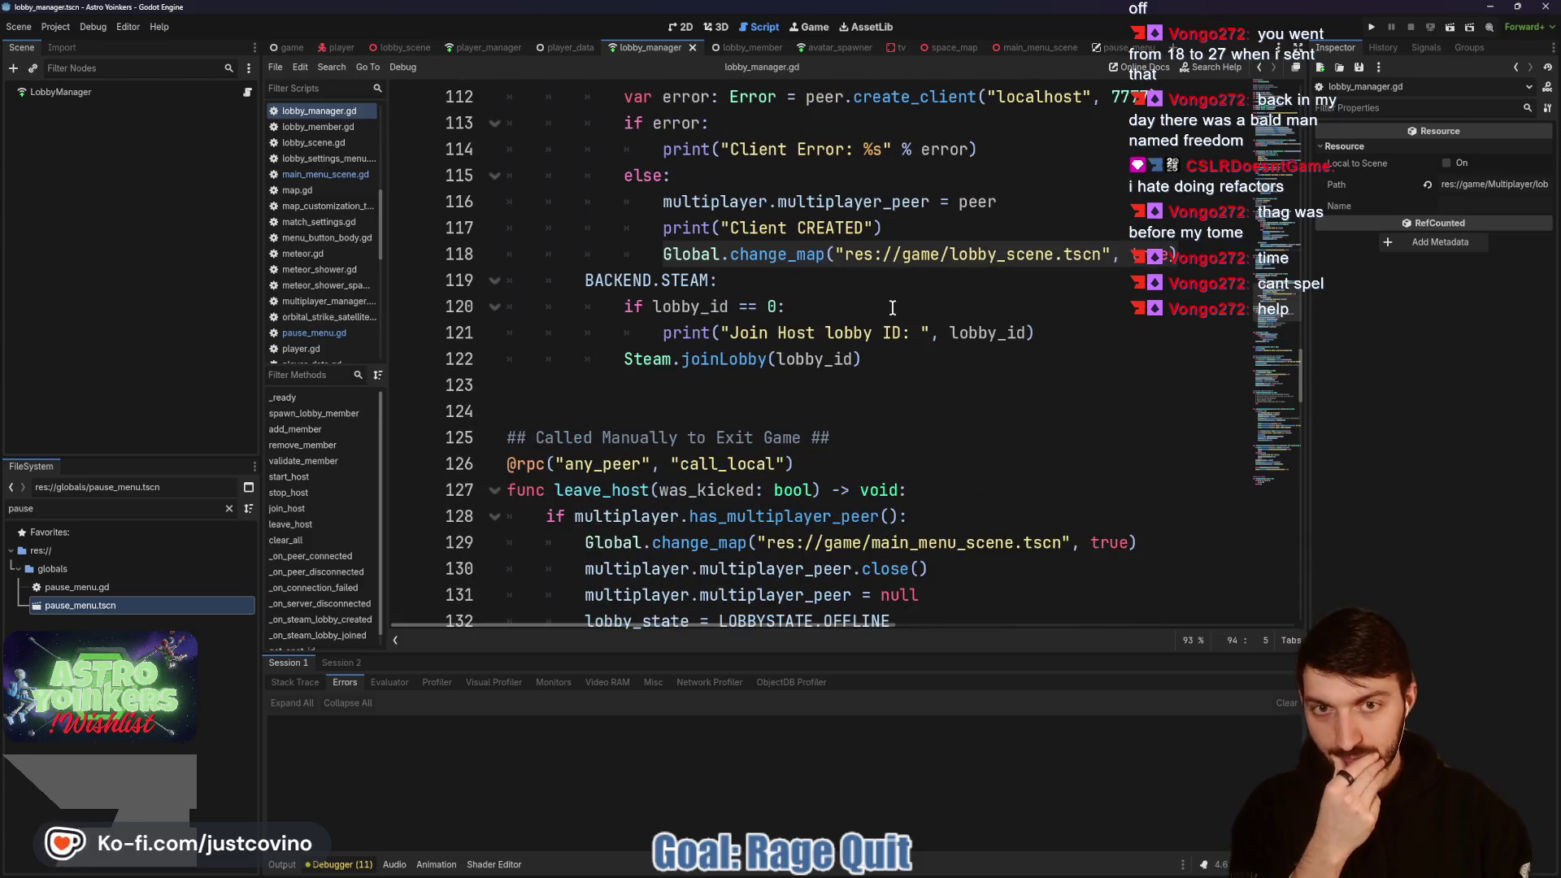
{"action": "scroll", "coordinate": [901, 366], "scroll_direction": "down", "scroll_amount": 5}
{"action": "scroll", "coordinate": [1120, 269], "scroll_direction": "up", "scroll_amount": 1}
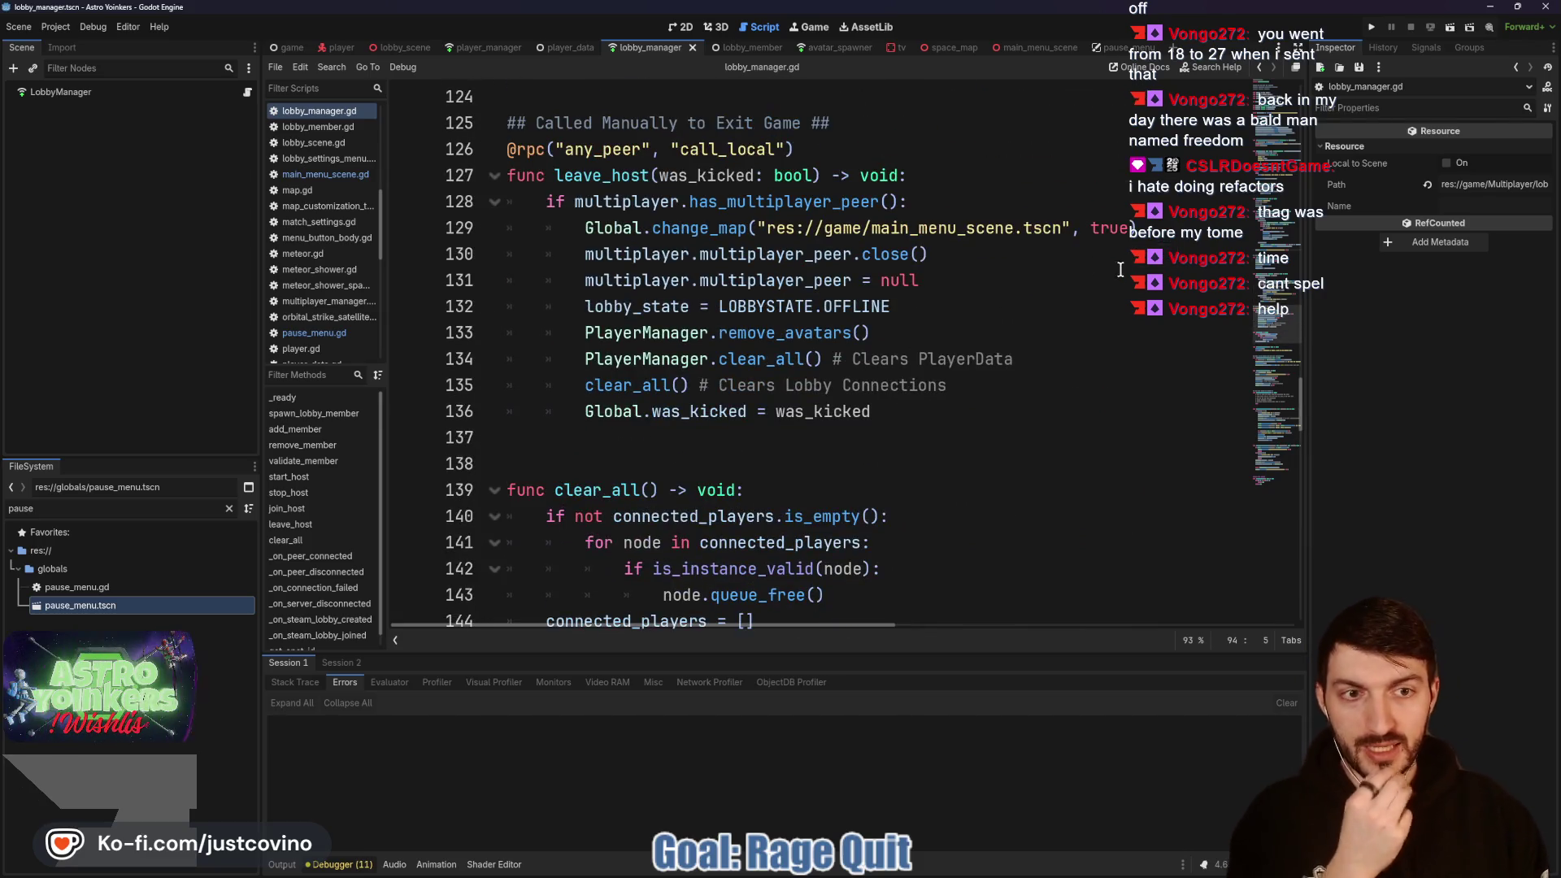
{"action": "left_click_drag", "start_coordinate": [1159, 228], "coordinate": [579, 230]}
{"action": "key", "text": "ctrl+c"}
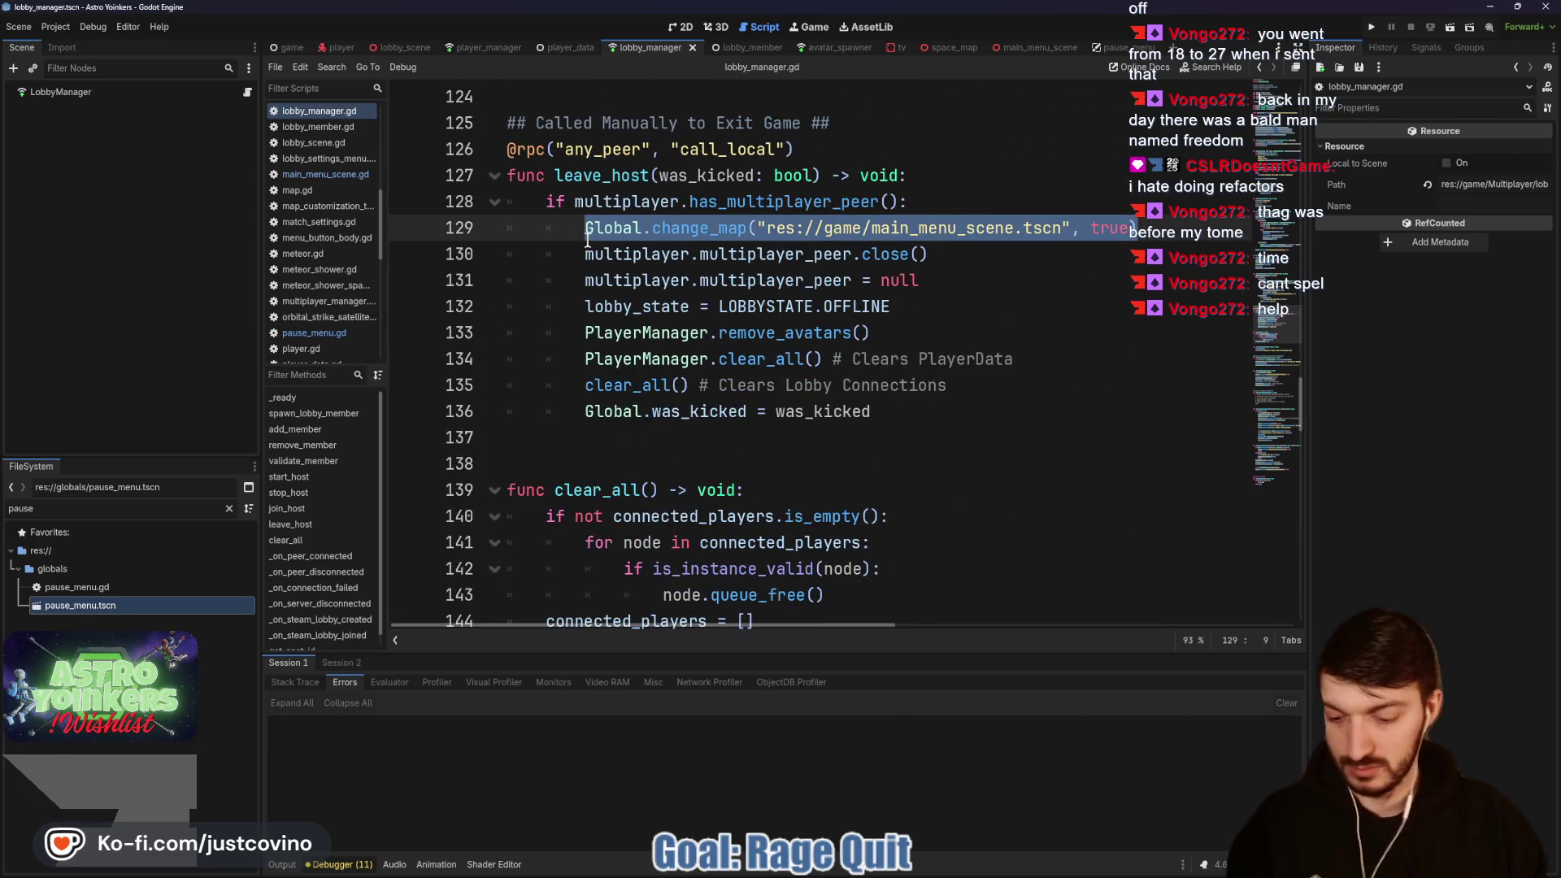
{"action": "scroll", "coordinate": [767, 308], "scroll_direction": "down", "scroll_amount": 9}
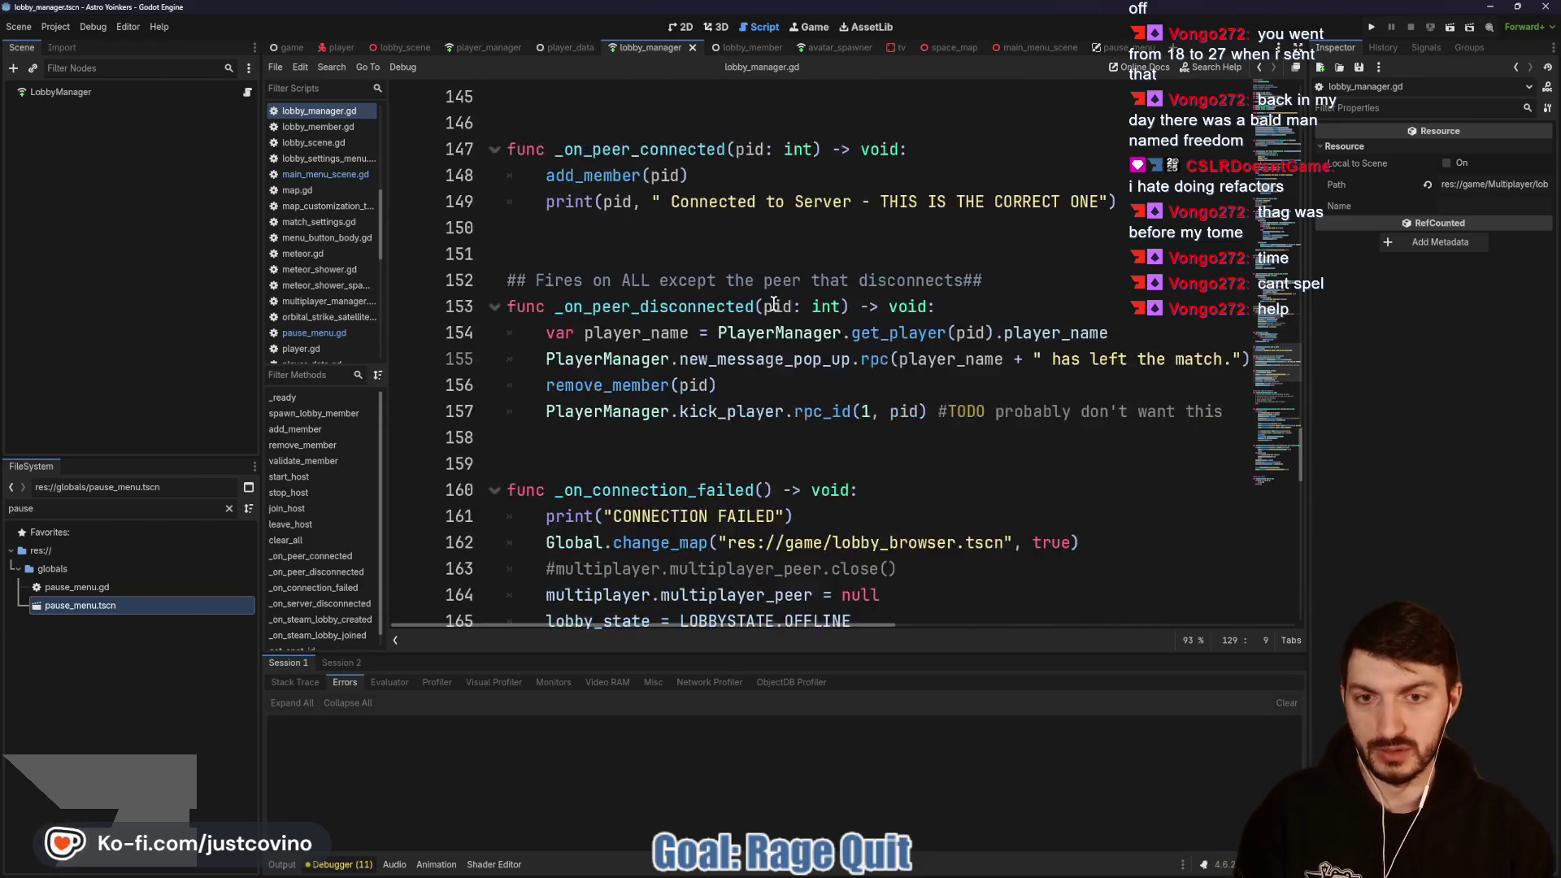
{"action": "scroll", "coordinate": [767, 308], "scroll_direction": "down", "scroll_amount": 4}
{"action": "scroll", "coordinate": [767, 303], "scroll_direction": "down", "scroll_amount": 10}
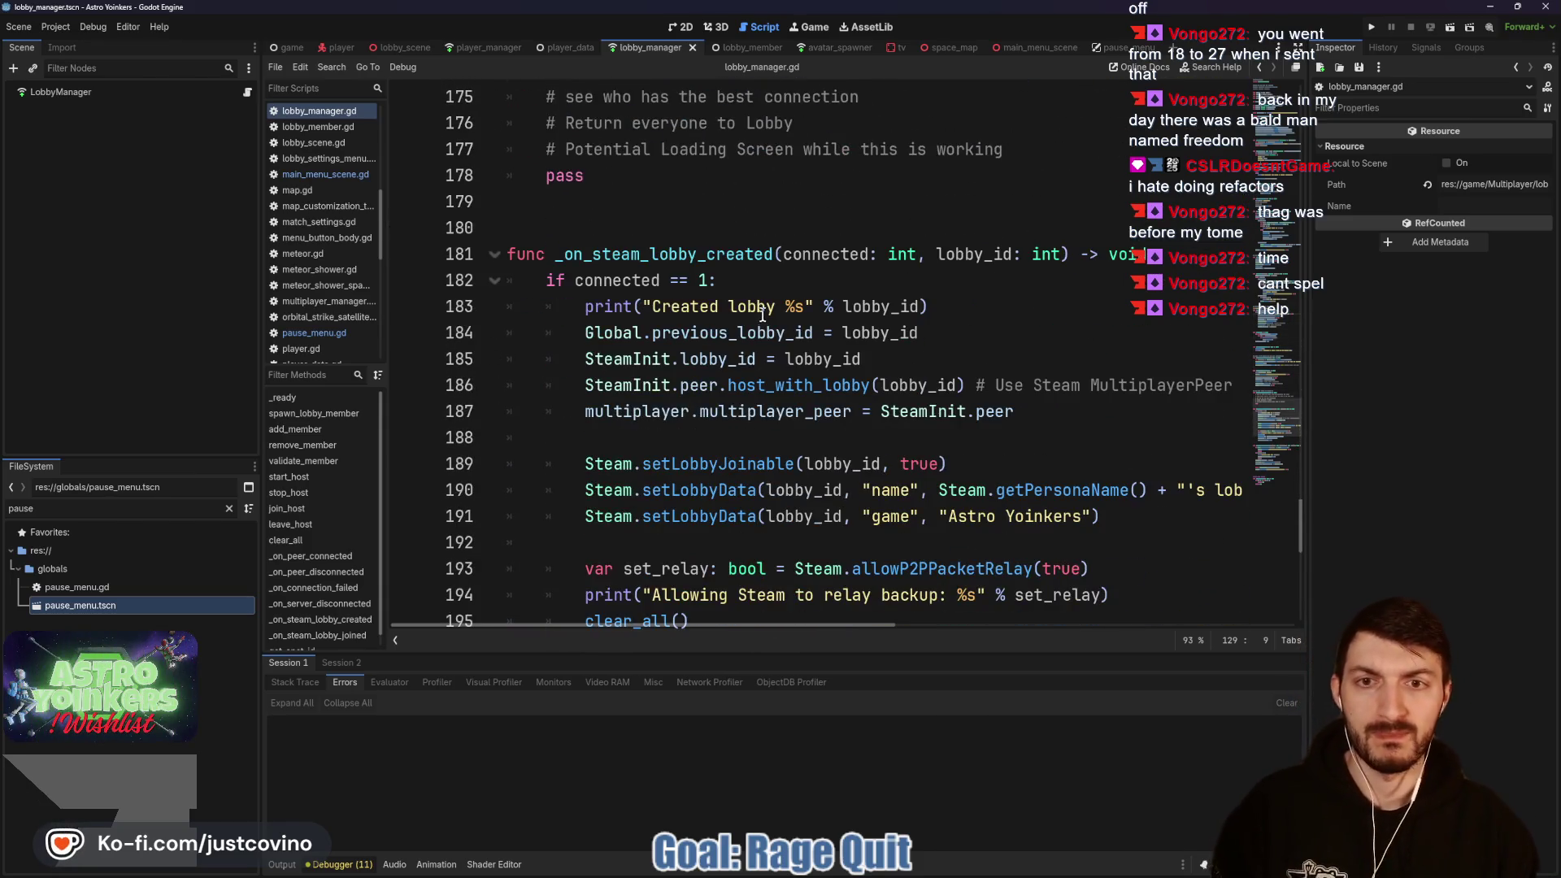
{"action": "scroll", "coordinate": [770, 317], "scroll_direction": "up", "scroll_amount": 11}
{"action": "scroll", "coordinate": [771, 329], "scroll_direction": "up", "scroll_amount": 15}
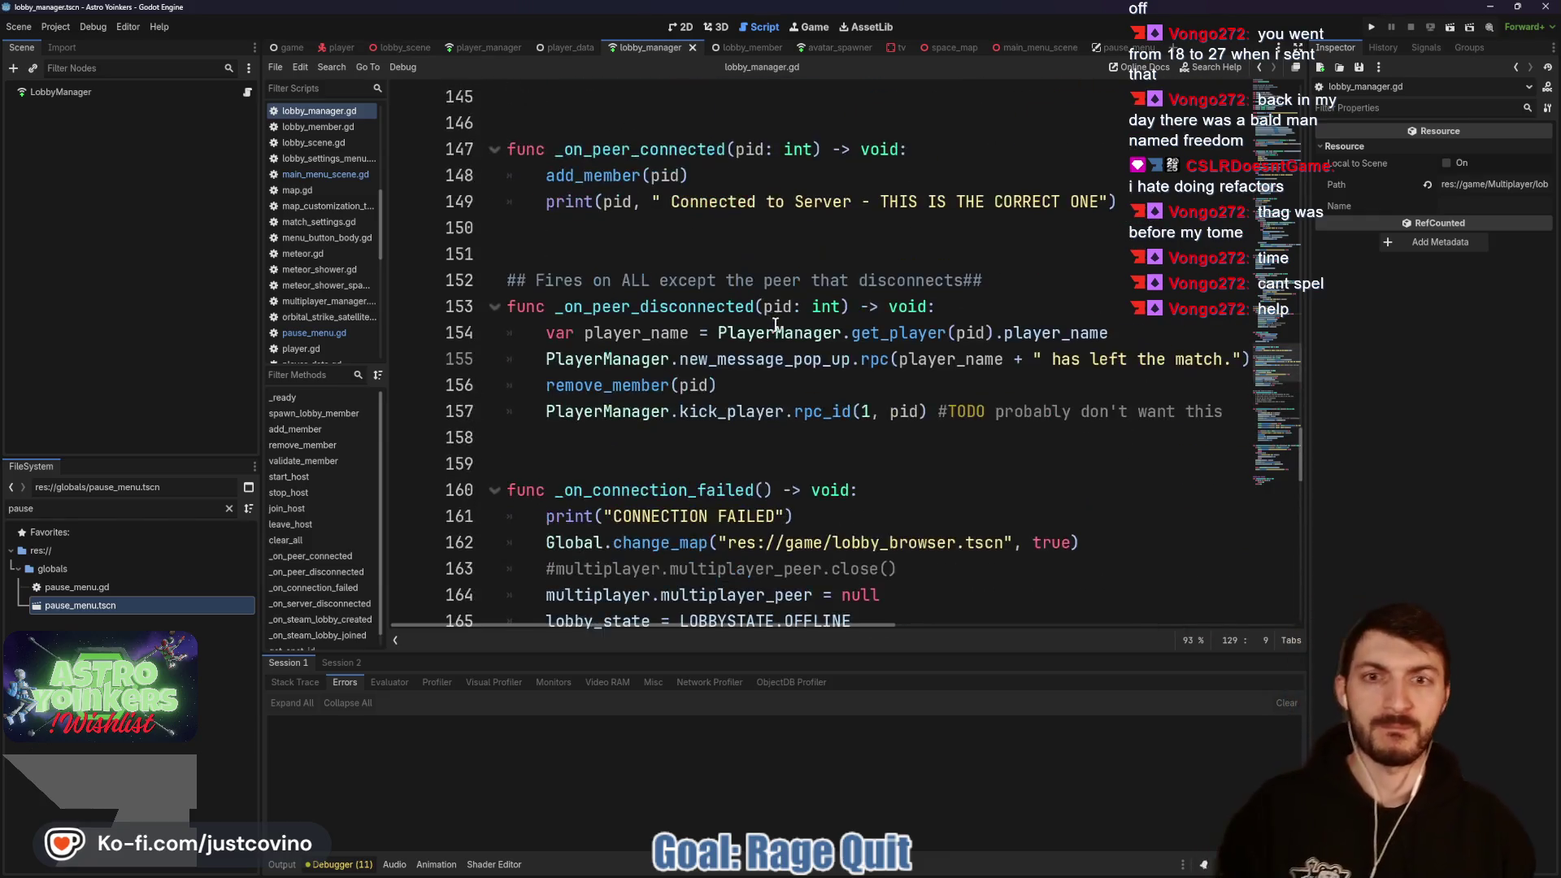
{"action": "scroll", "coordinate": [769, 345], "scroll_direction": "up", "scroll_amount": 9}
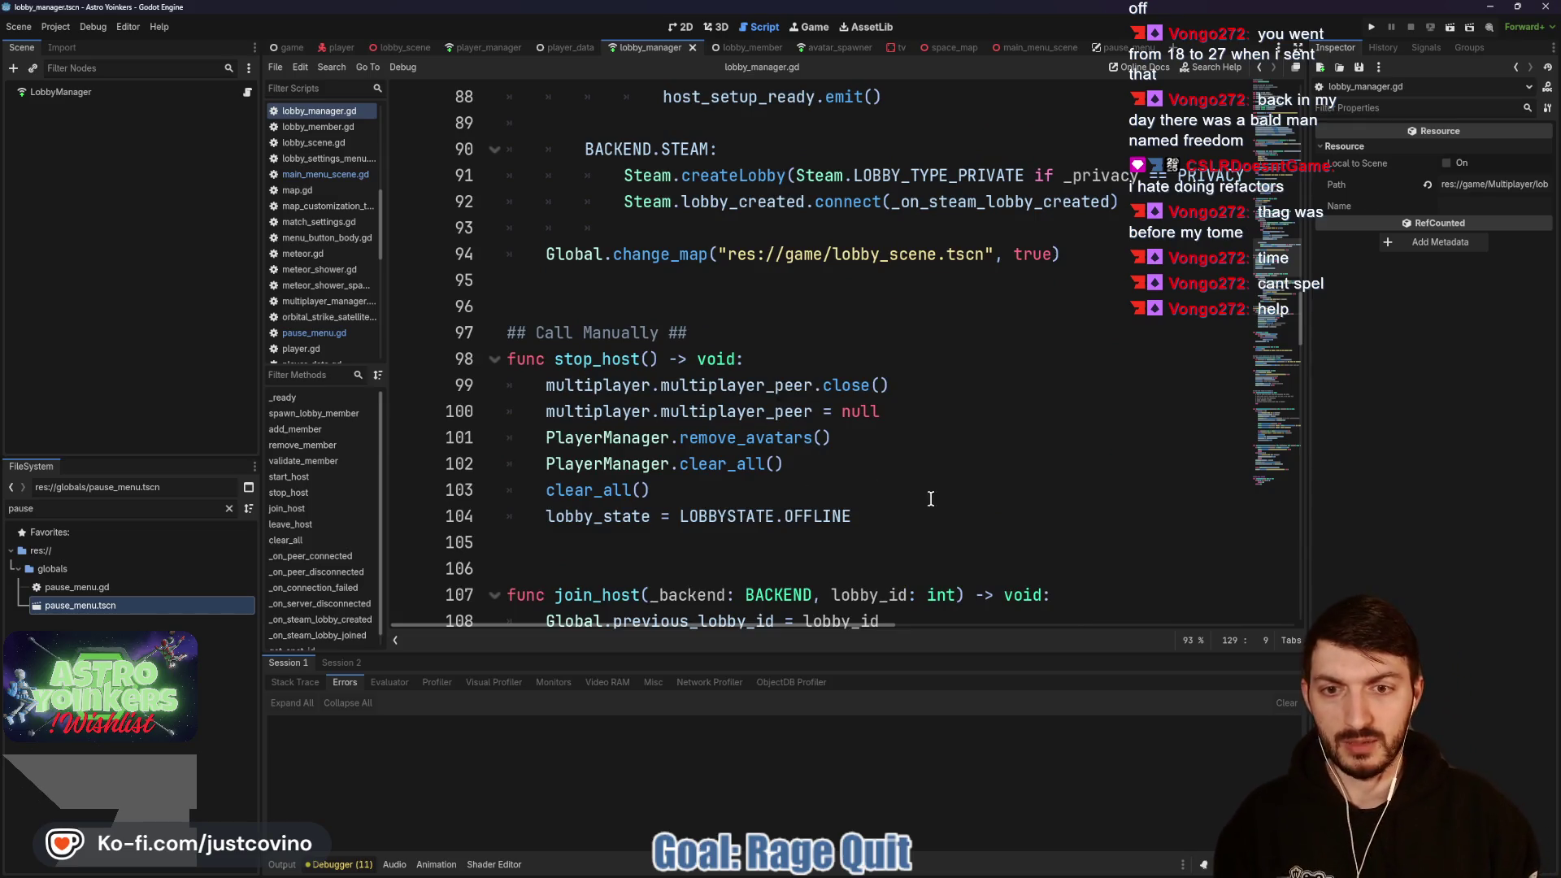
Step: Insert Global.change_map("res://game/main_menu_scene.tscn", true) at the top of stop_host and save lobby_manager.gd
{"action": "left_click", "coordinate": [818, 365]}
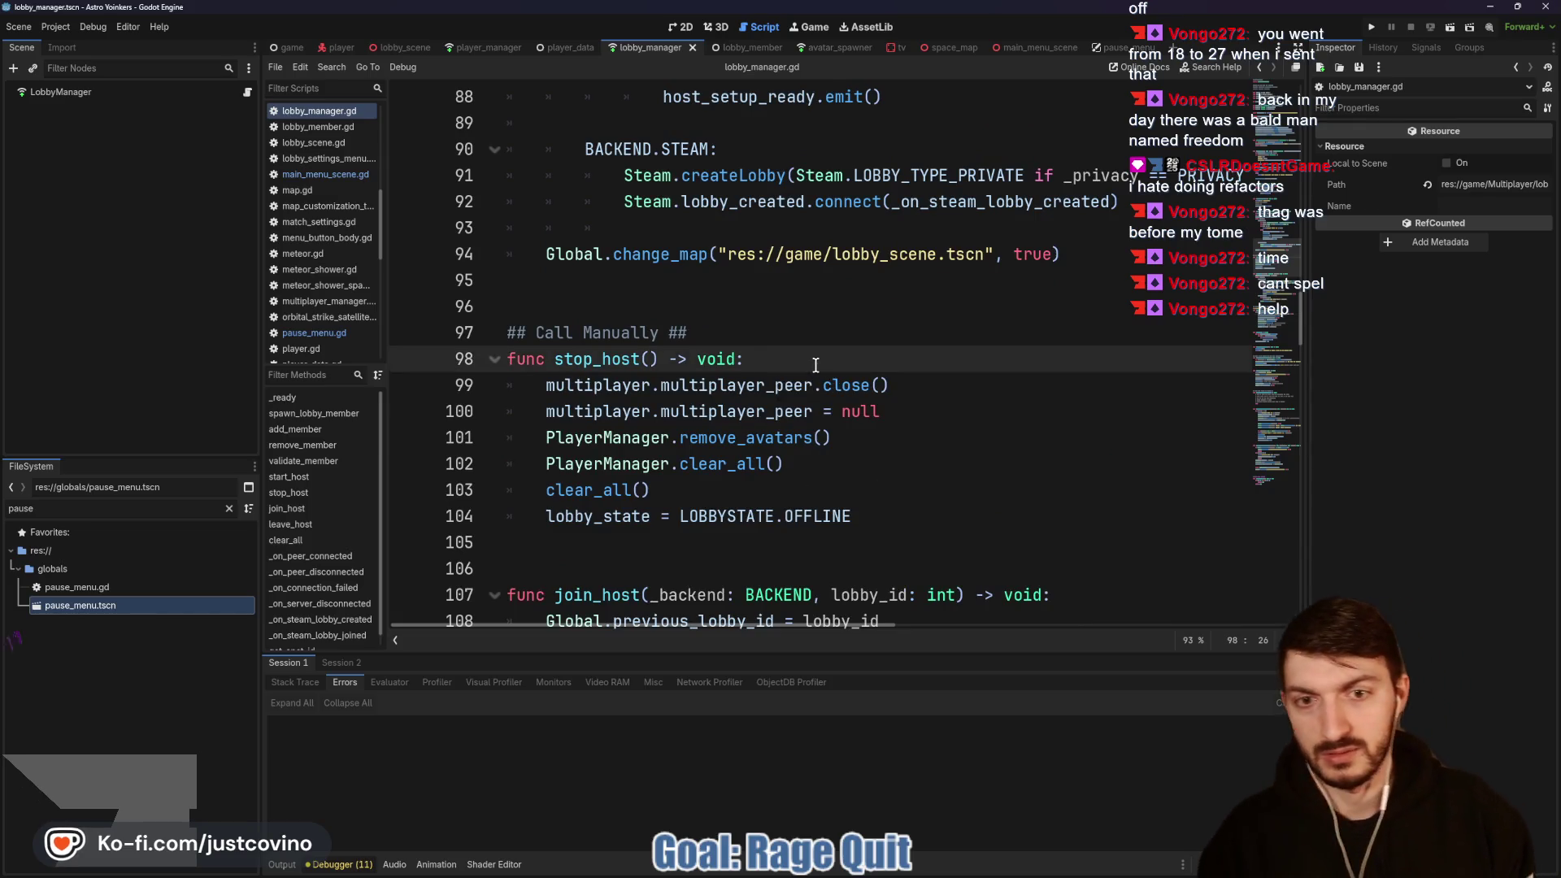
{"action": "key", "text": "Return"}
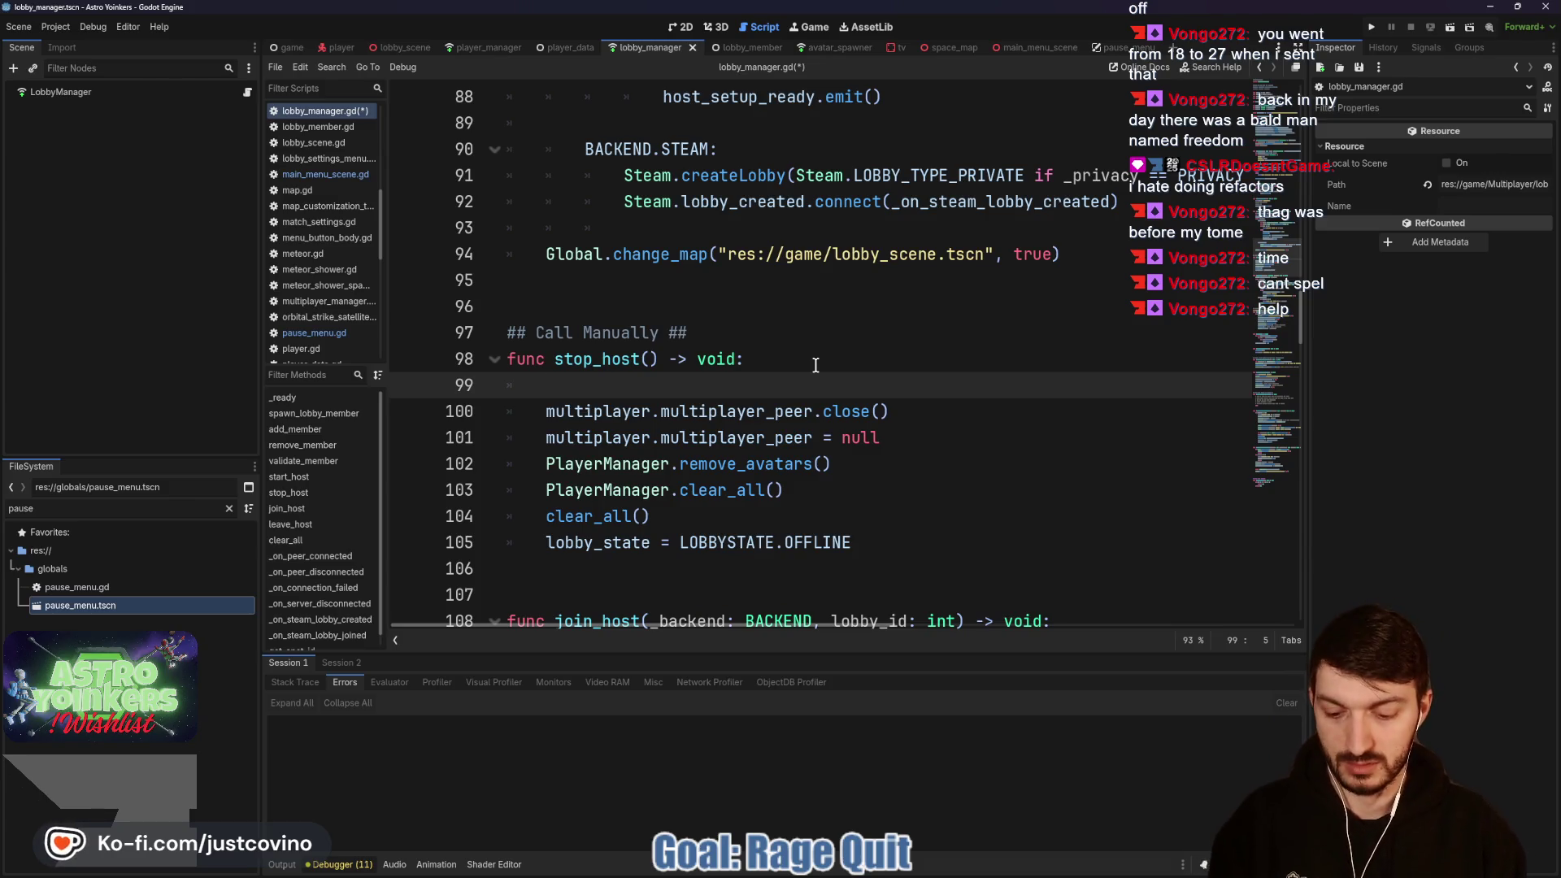
{"action": "key", "text": "ctrl+v"}
{"action": "key", "text": "ctrl+s"}
Step: Test the change by hosting a lobby, choosing Rage Quit from the Settings menu, then stopping the game
{"action": "left_click", "coordinate": [1372, 31]}
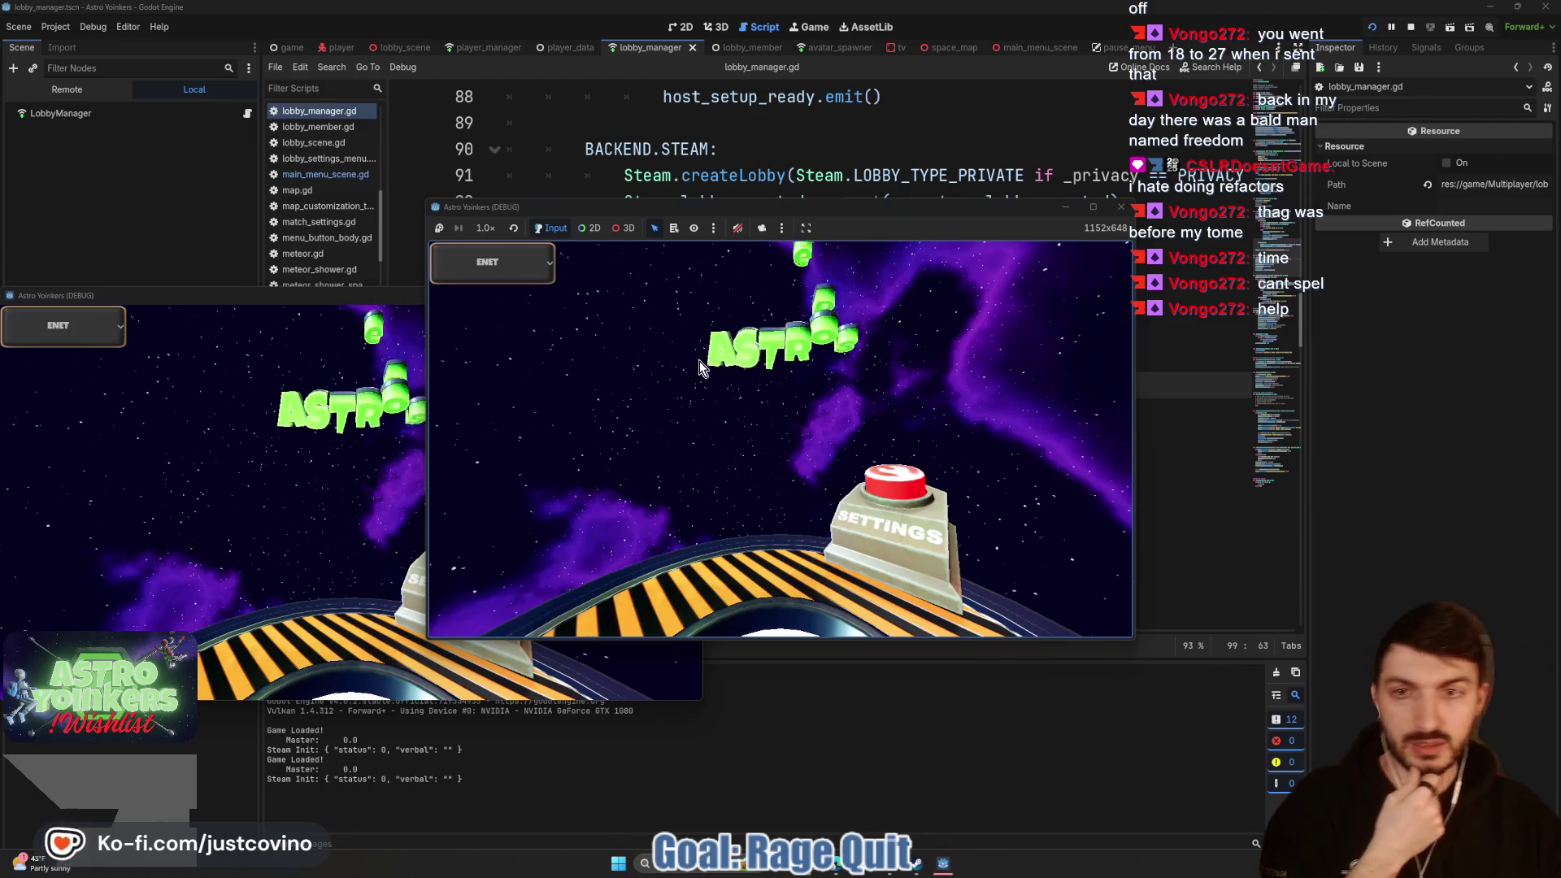
{"action": "left_click", "coordinate": [591, 372]}
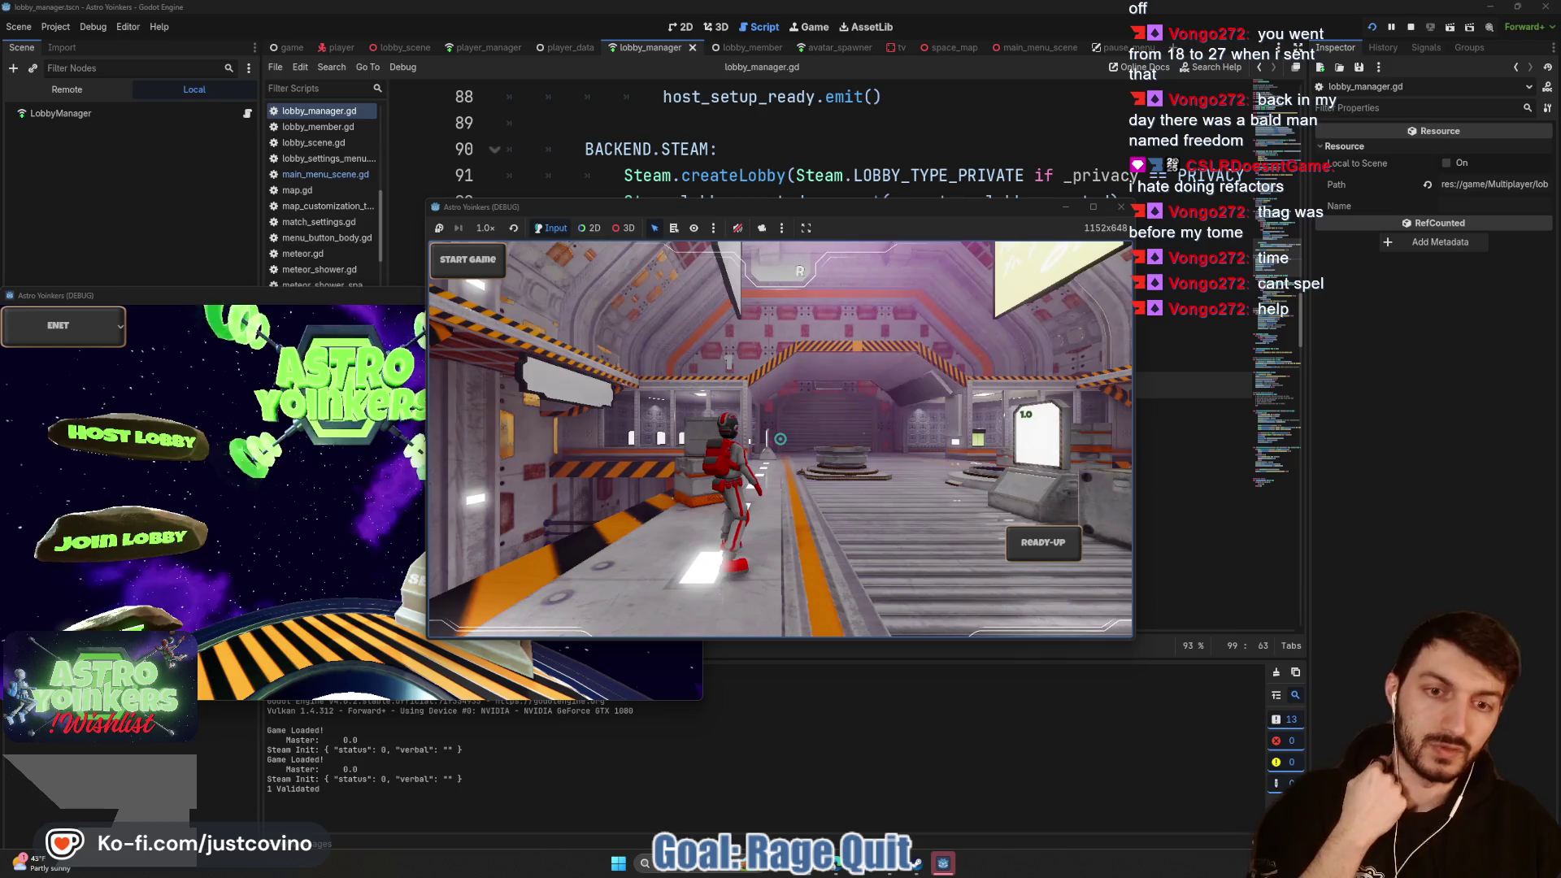
{"action": "key", "text": "Escape"}
{"action": "key", "text": "Down"}
{"action": "key", "text": "Down"}
{"action": "key", "text": "Down"}
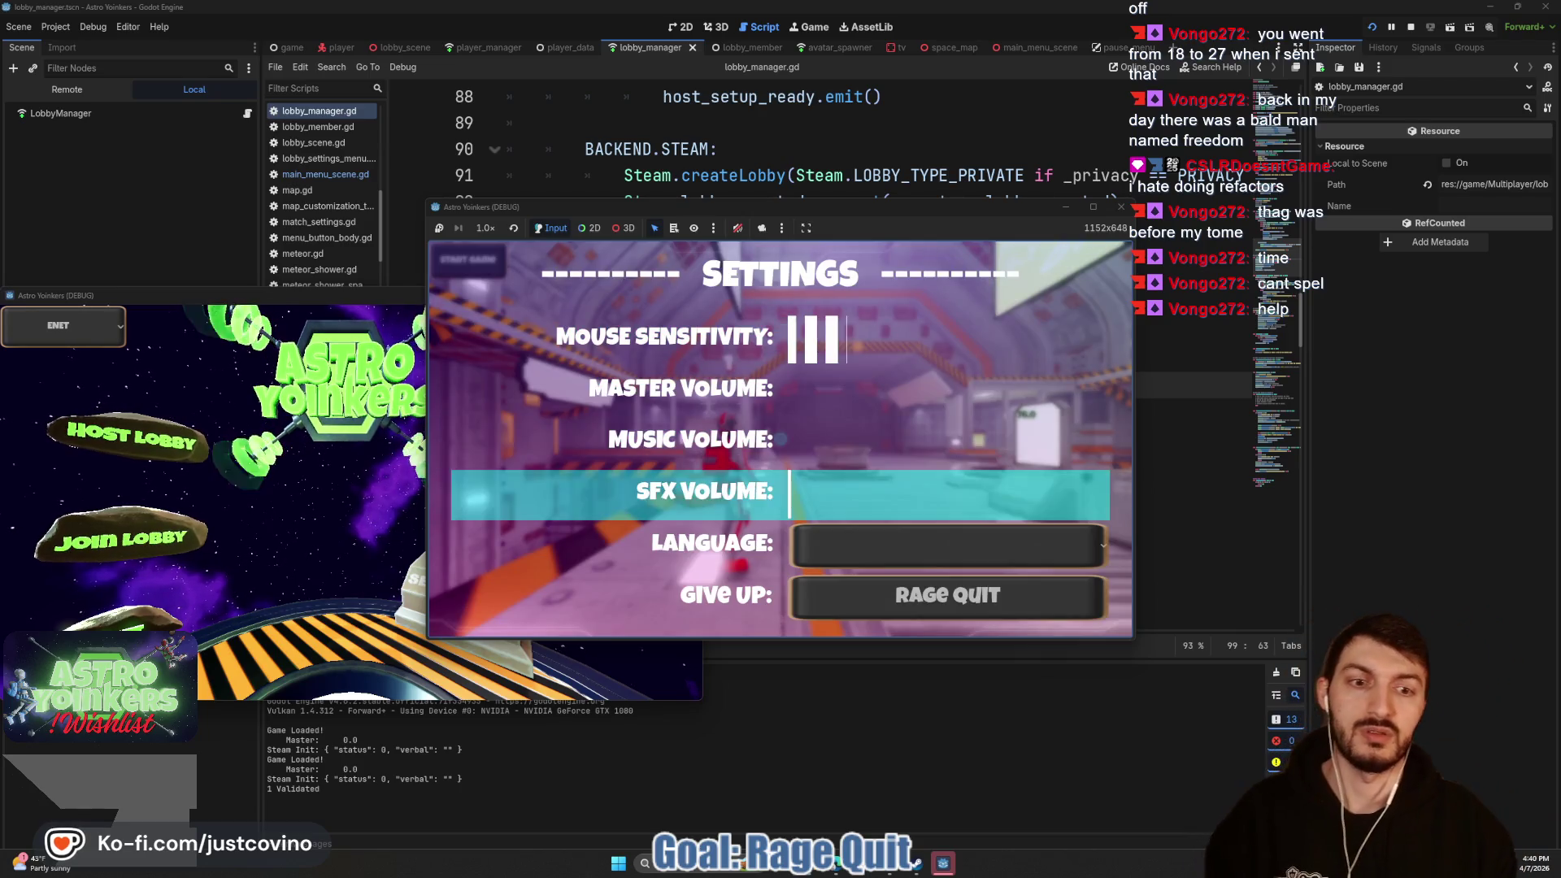
{"action": "key", "text": "Return"}
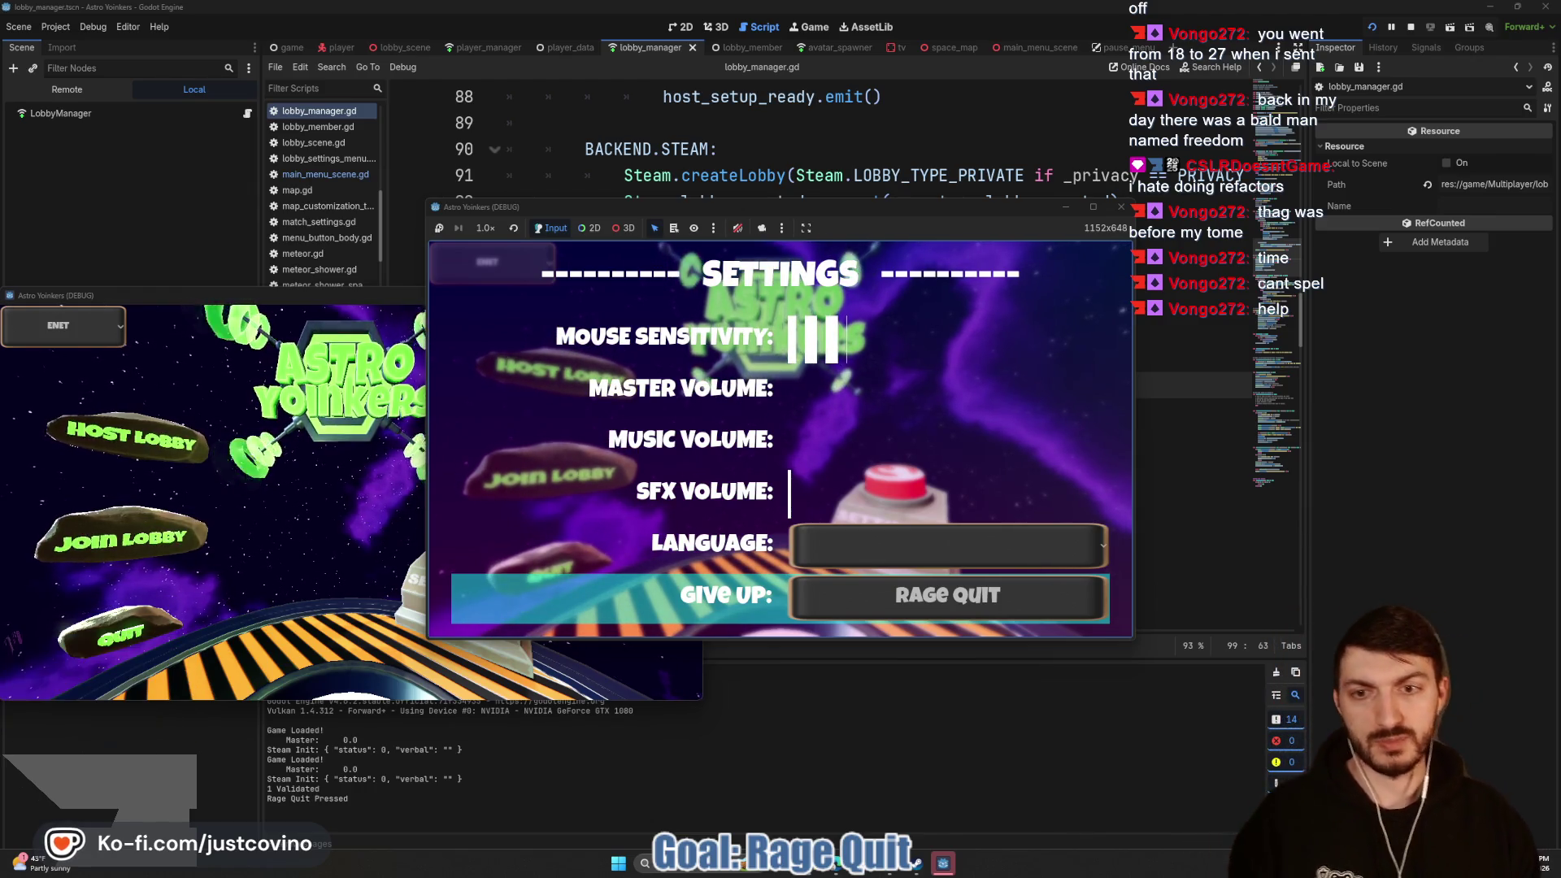
{"action": "key", "text": "F8"}
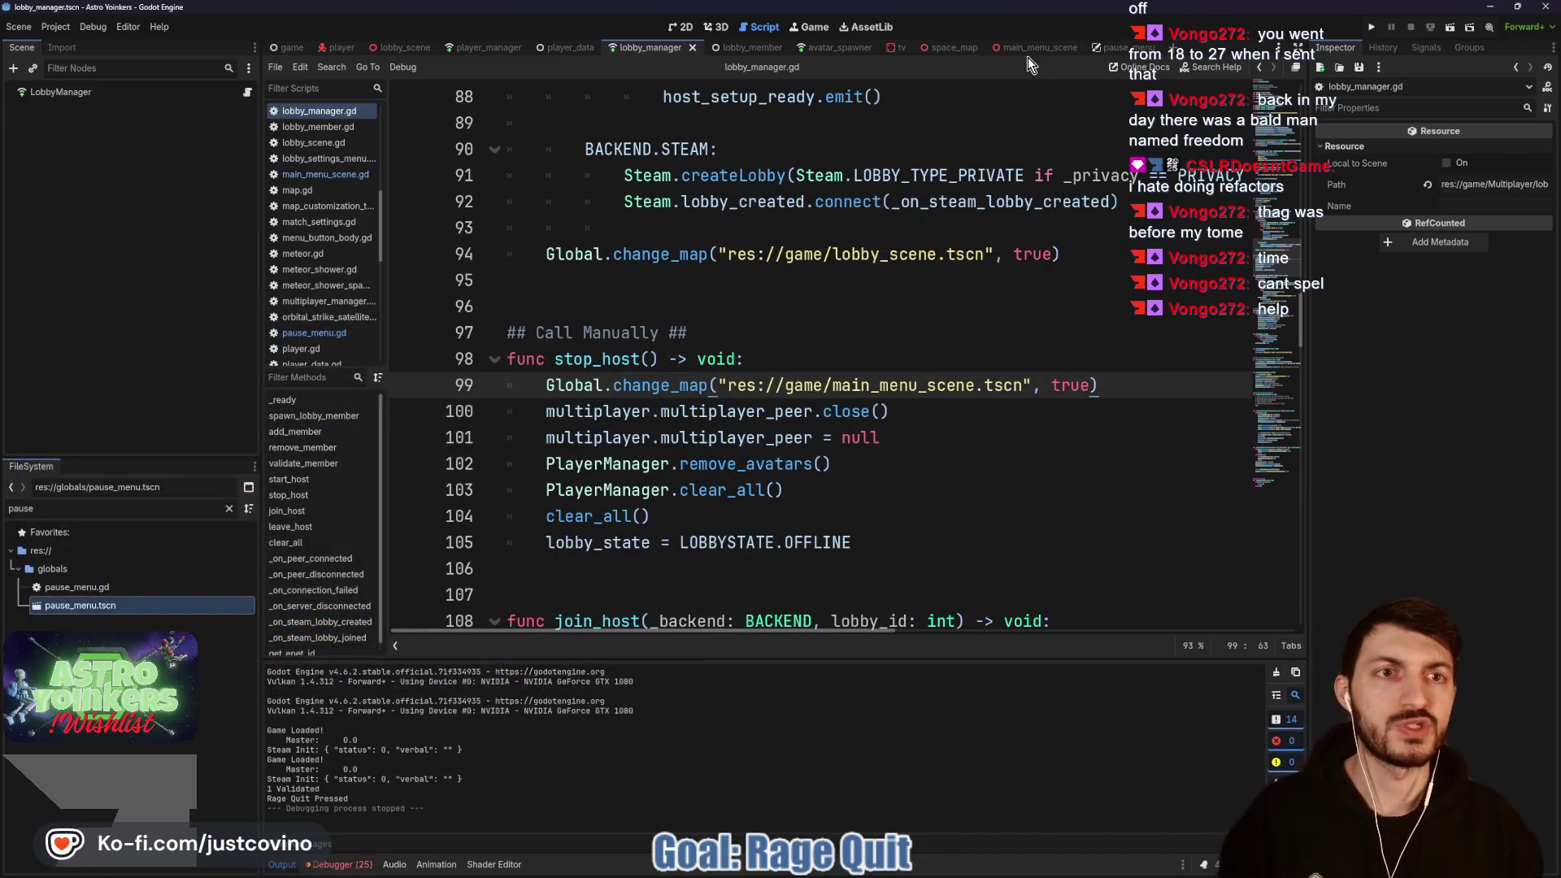
{"action": "left_click", "coordinate": [1121, 46]}
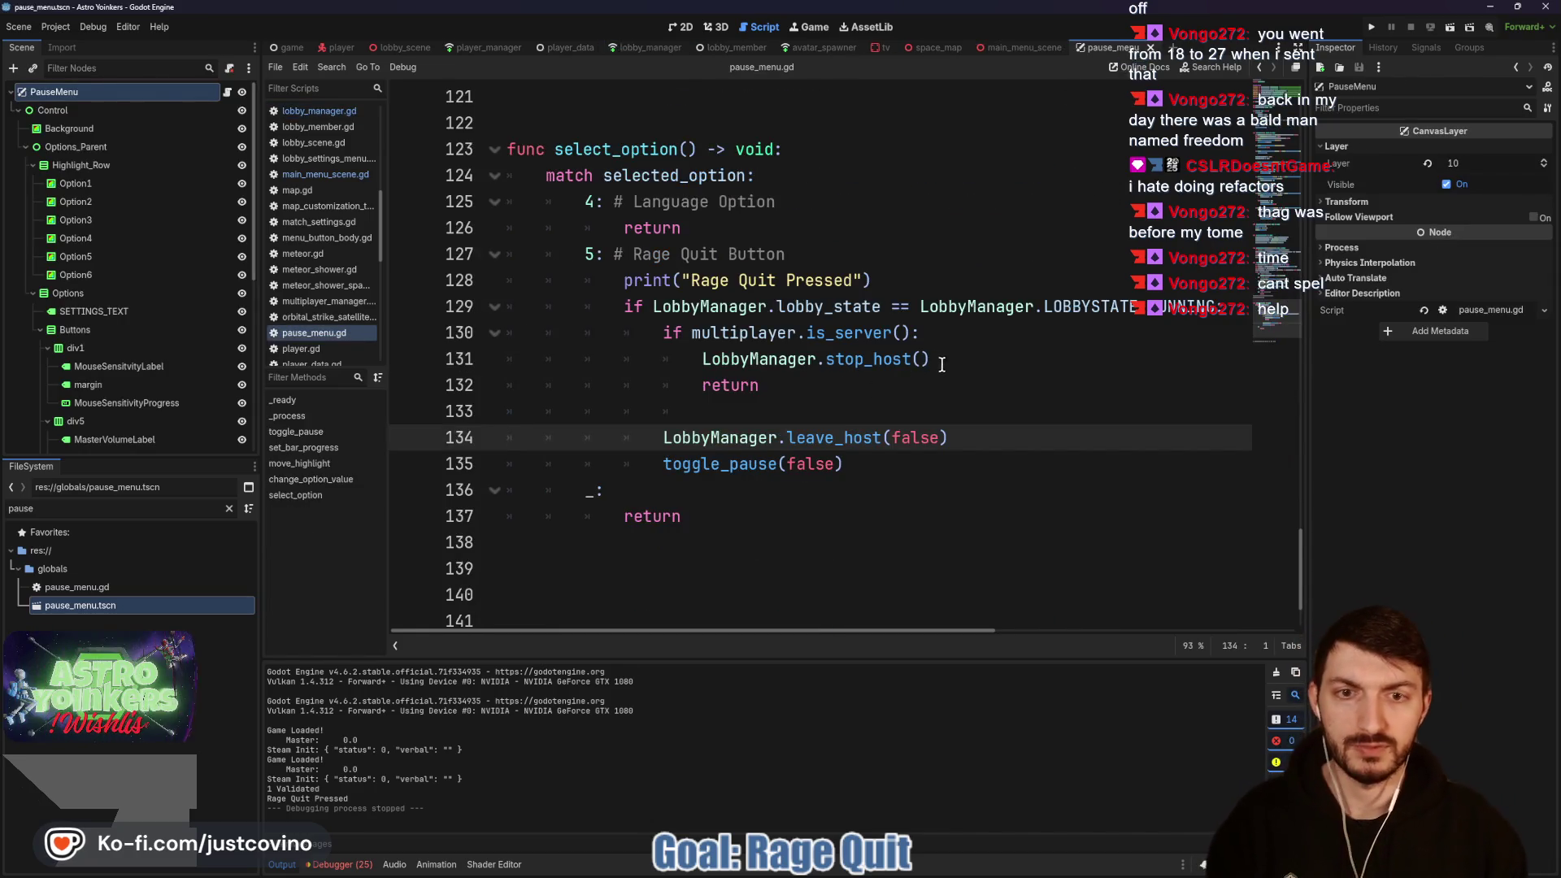
Step: Copy toggle_pause(false) from line 135 below LobbyManager.stop_host() in pause_menu.gd, save, and rerun
{"action": "left_click_drag", "start_coordinate": [843, 470], "coordinate": [662, 470]}
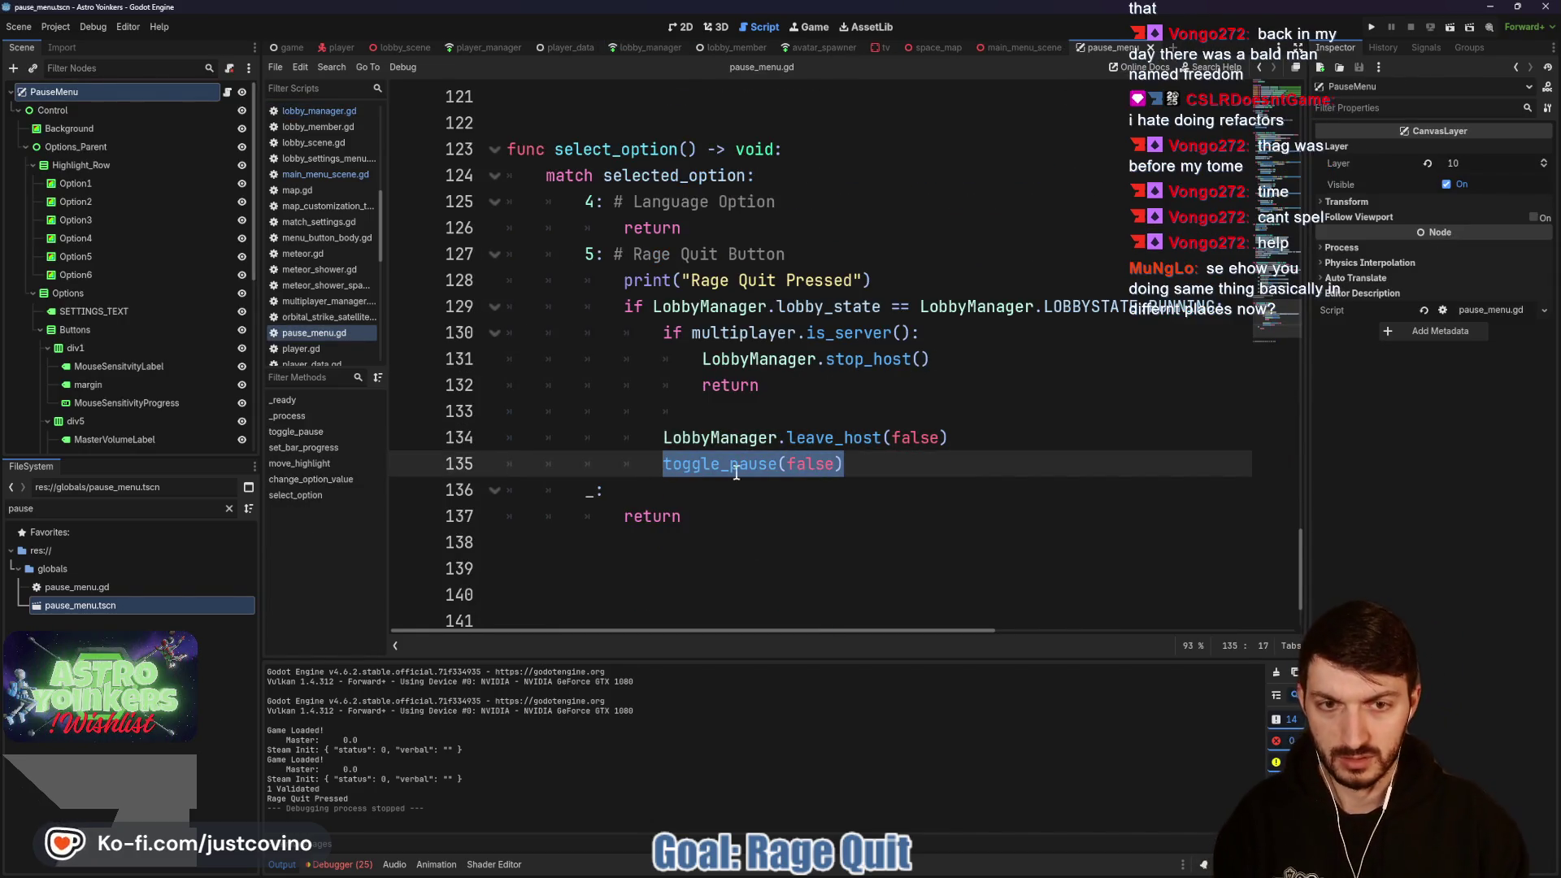
{"action": "key", "text": "ctrl+c"}
{"action": "left_click", "coordinate": [955, 361]}
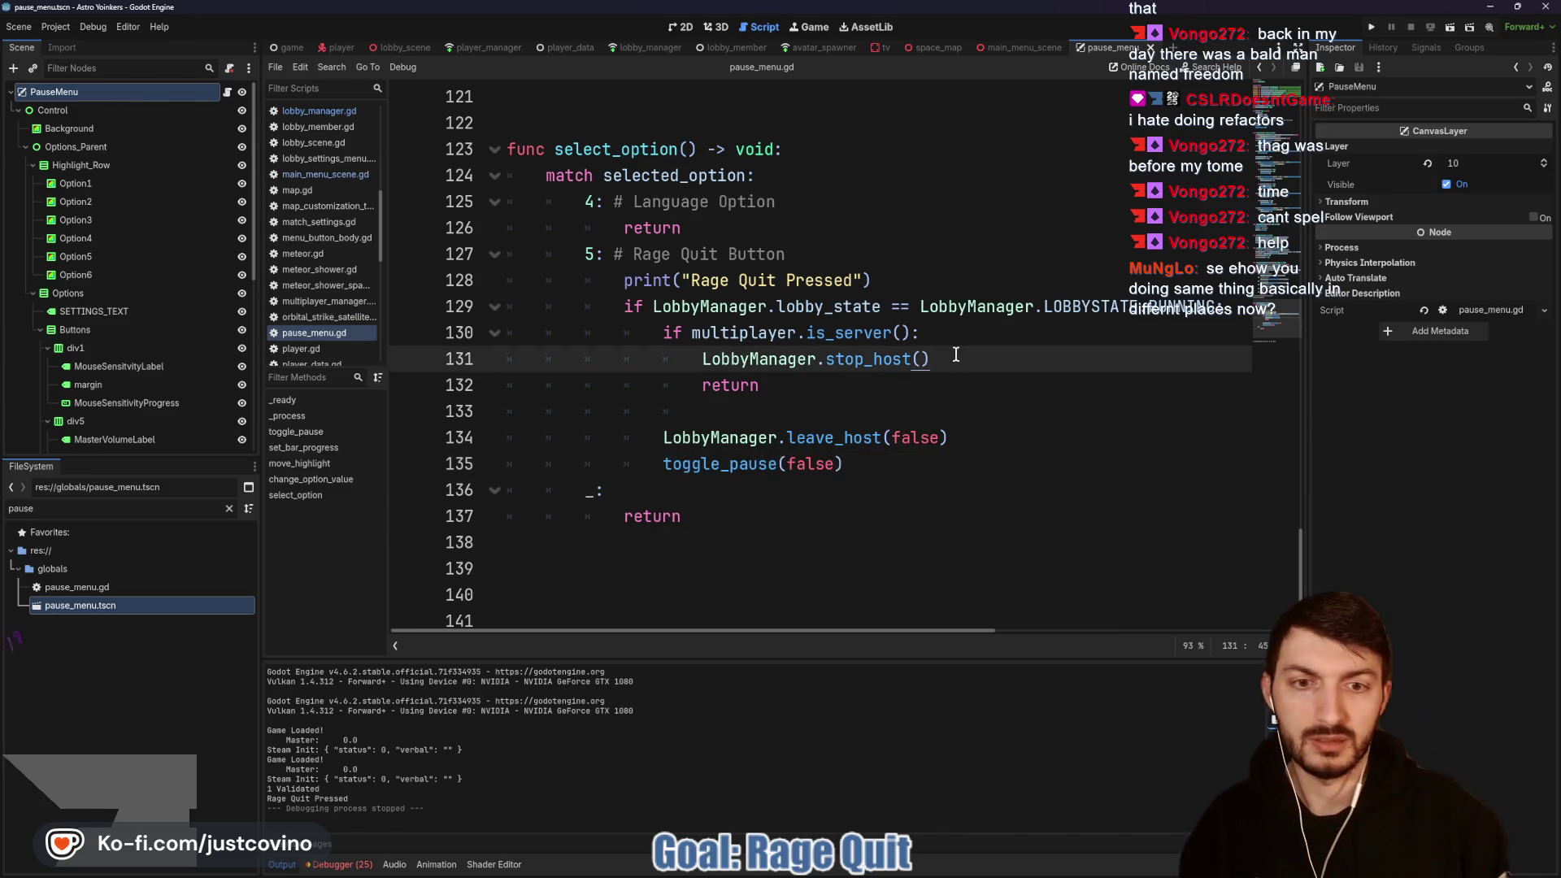
{"action": "key", "text": "Return"}
{"action": "key", "text": "ctrl+v"}
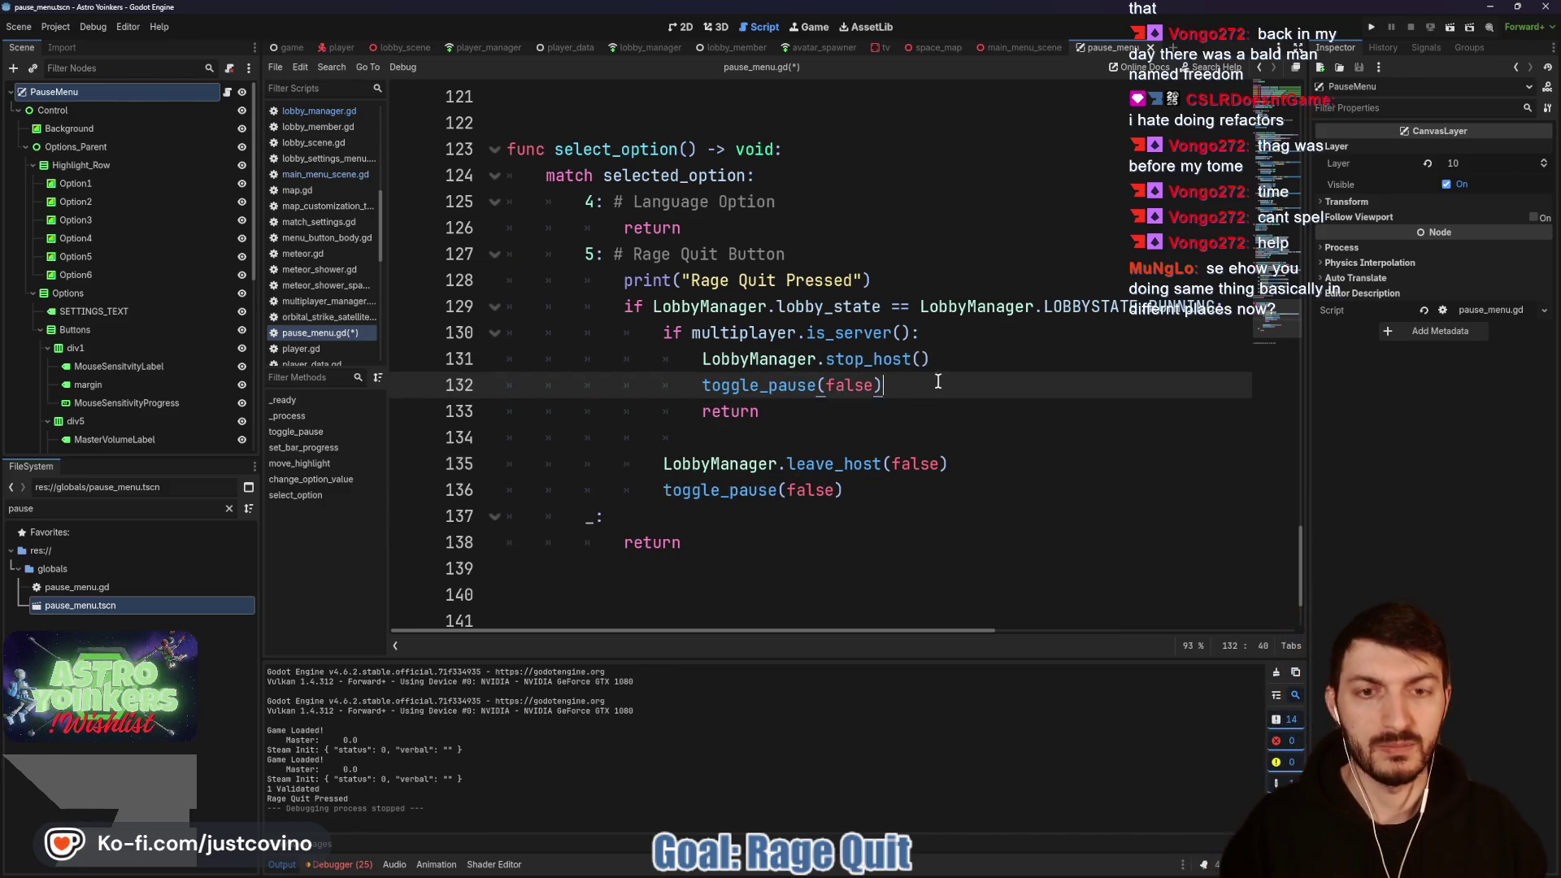
{"action": "key", "text": "ctrl+s"}
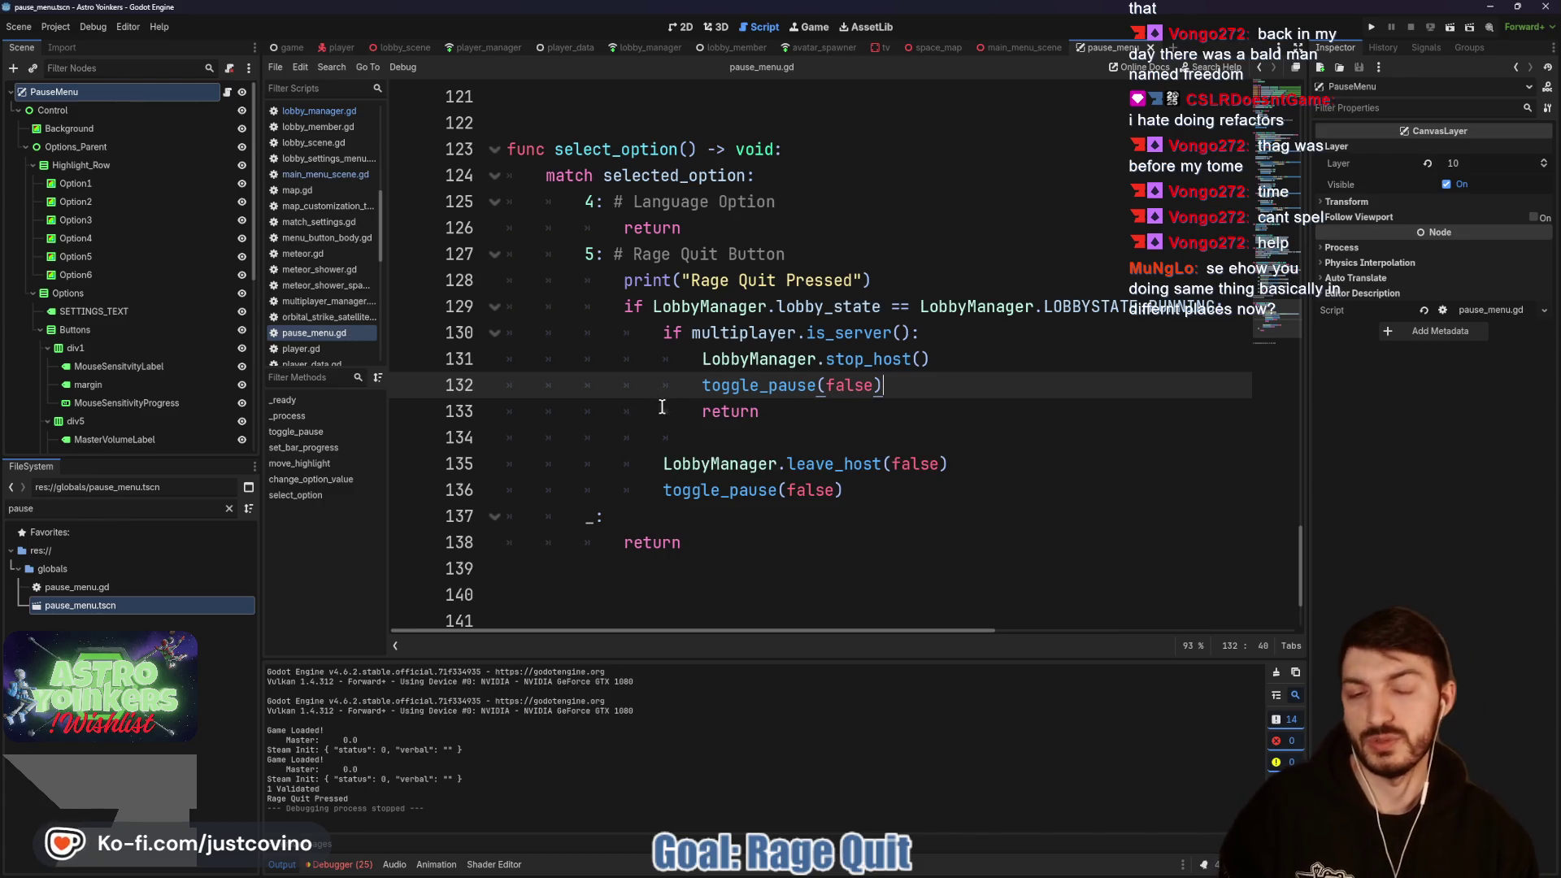
{"action": "left_click", "coordinate": [1371, 27]}
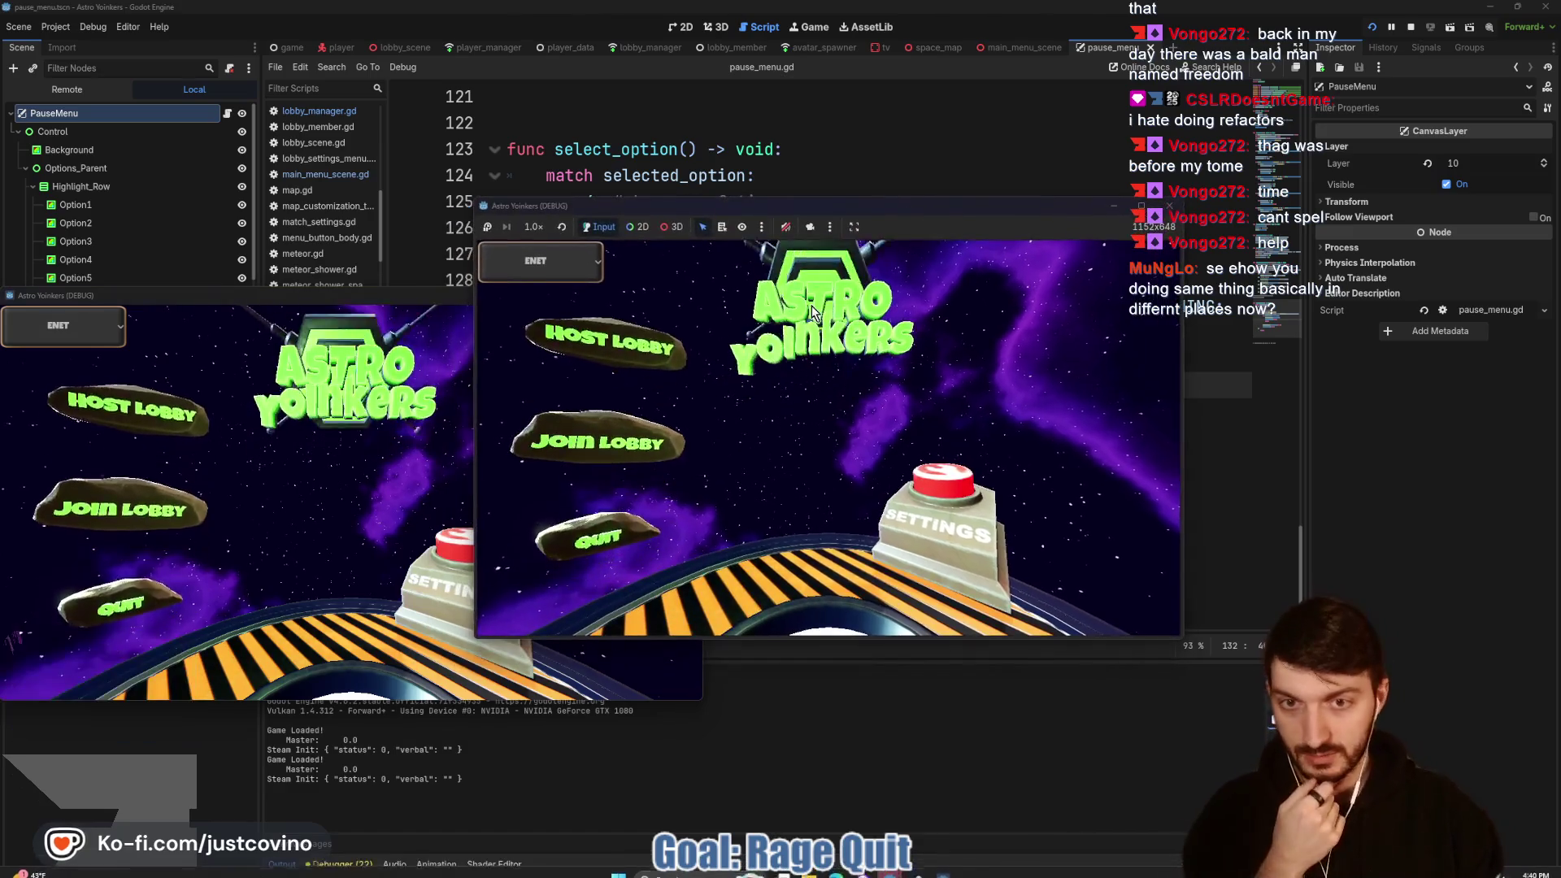
Step: Host a private lobby and choose Rage Quit from the Settings menu, returning to the main menu
{"action": "left_click", "coordinate": [605, 342]}
{"action": "left_click", "coordinate": [764, 381]}
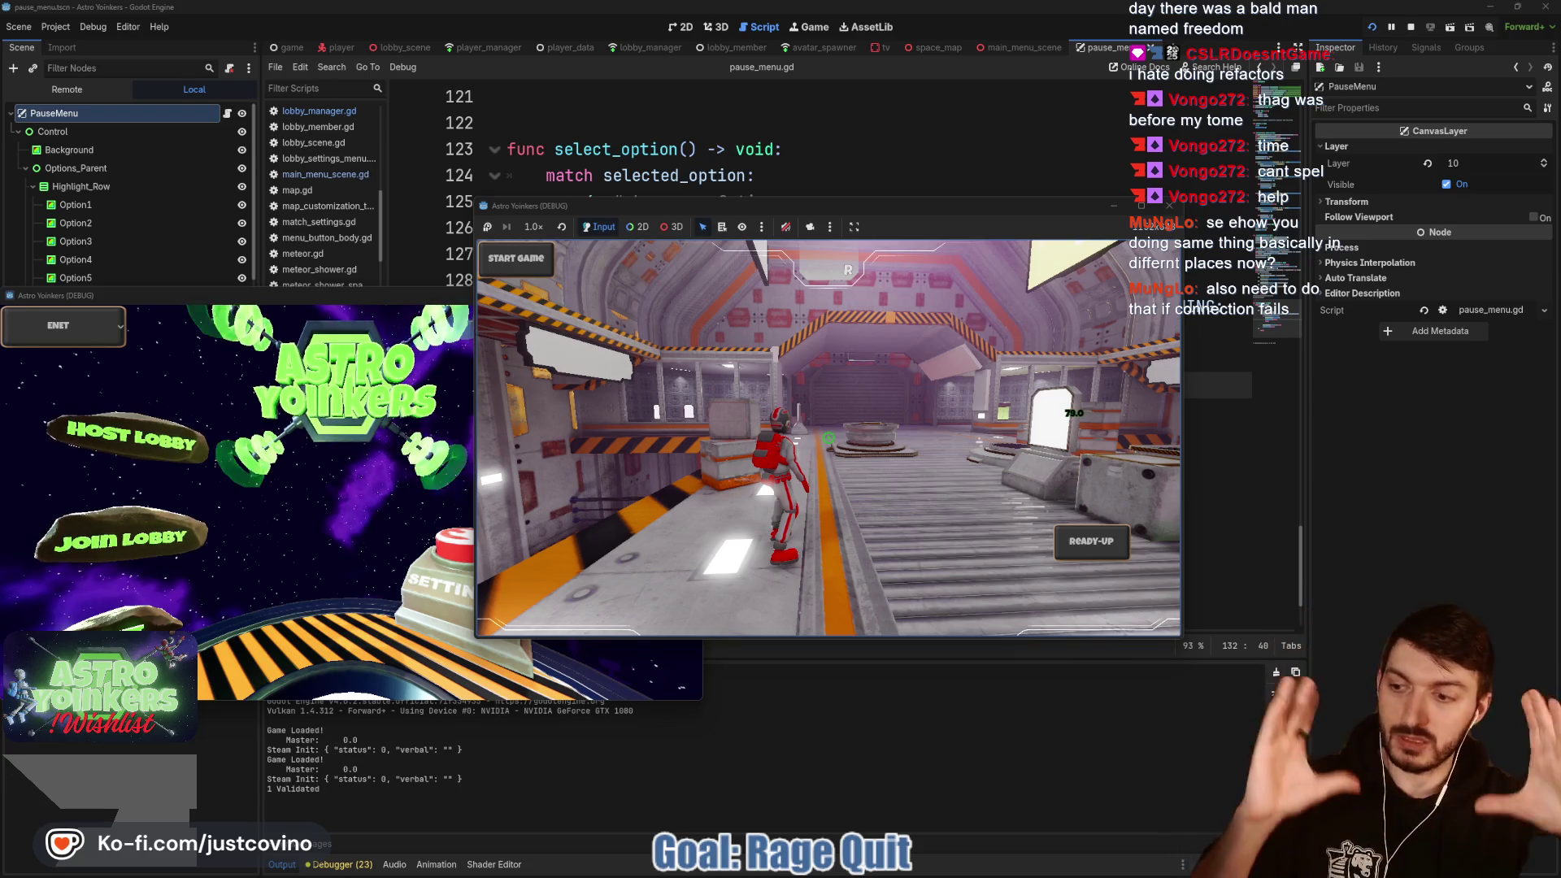
{"action": "key", "text": "Escape"}
{"action": "key", "text": "Down"}
{"action": "key", "text": "Down"}
{"action": "key", "text": "Down"}
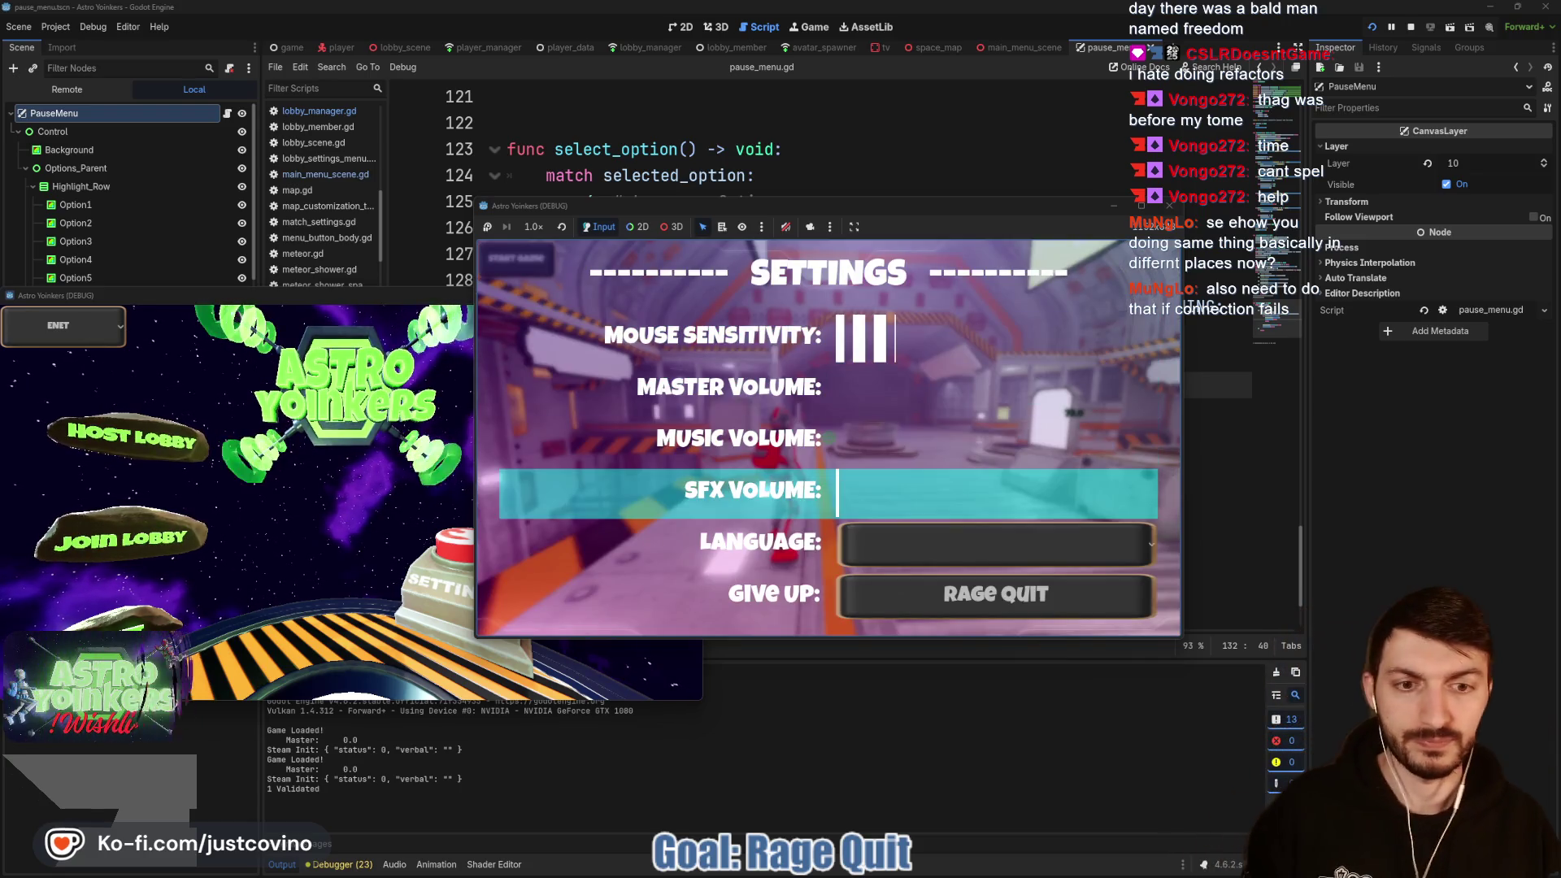
{"action": "key", "text": "Return"}
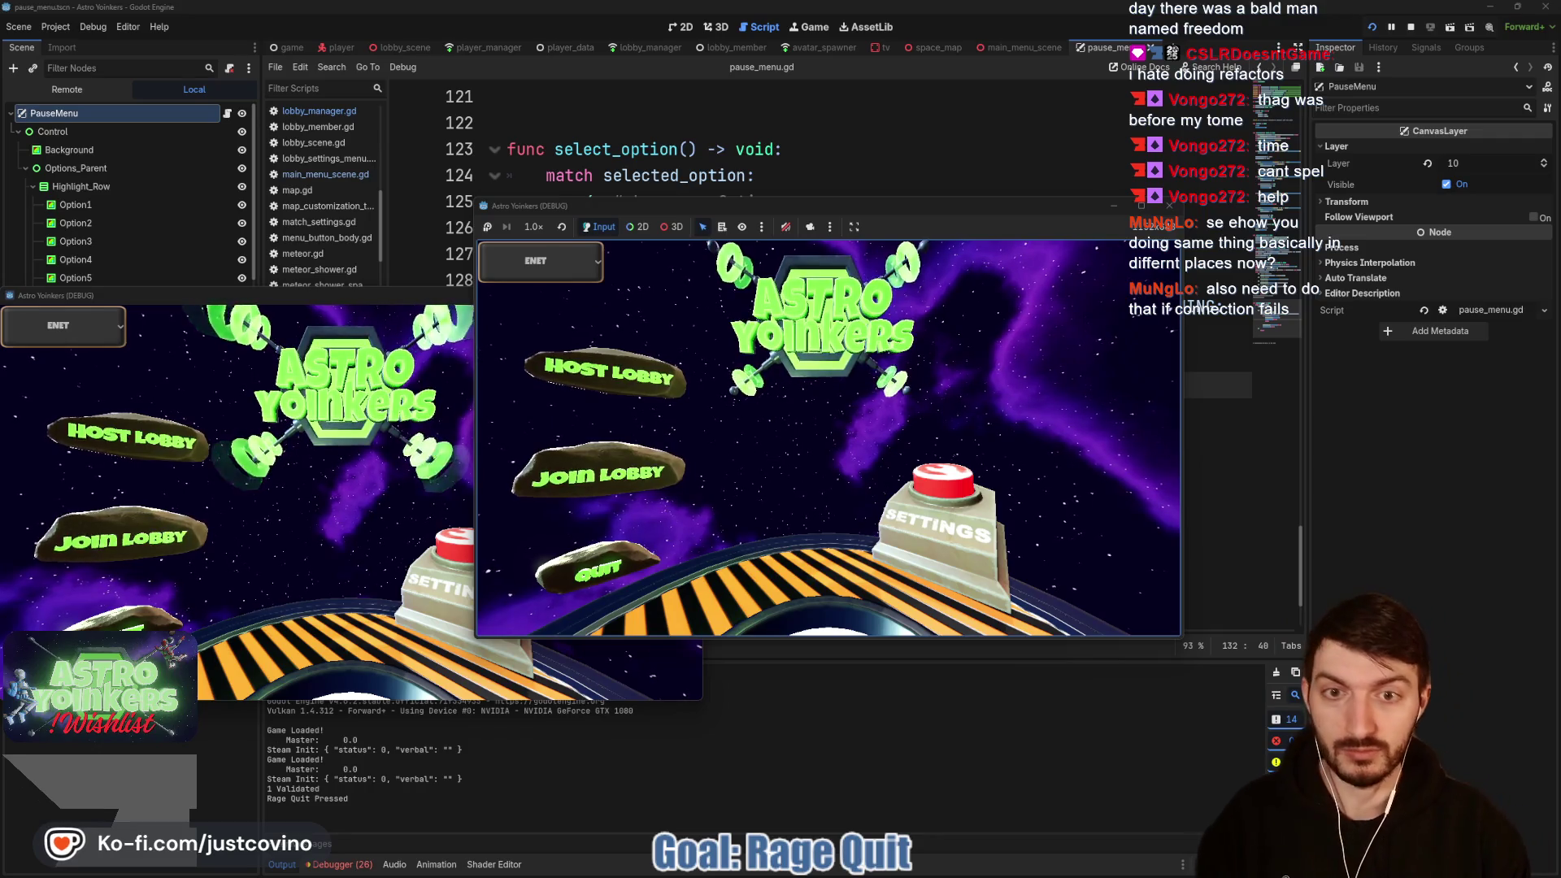
Step: Stop the game, open the game scene with game.gd, and launch a new test run
{"action": "key", "text": "super"}
{"action": "key", "text": "super"}
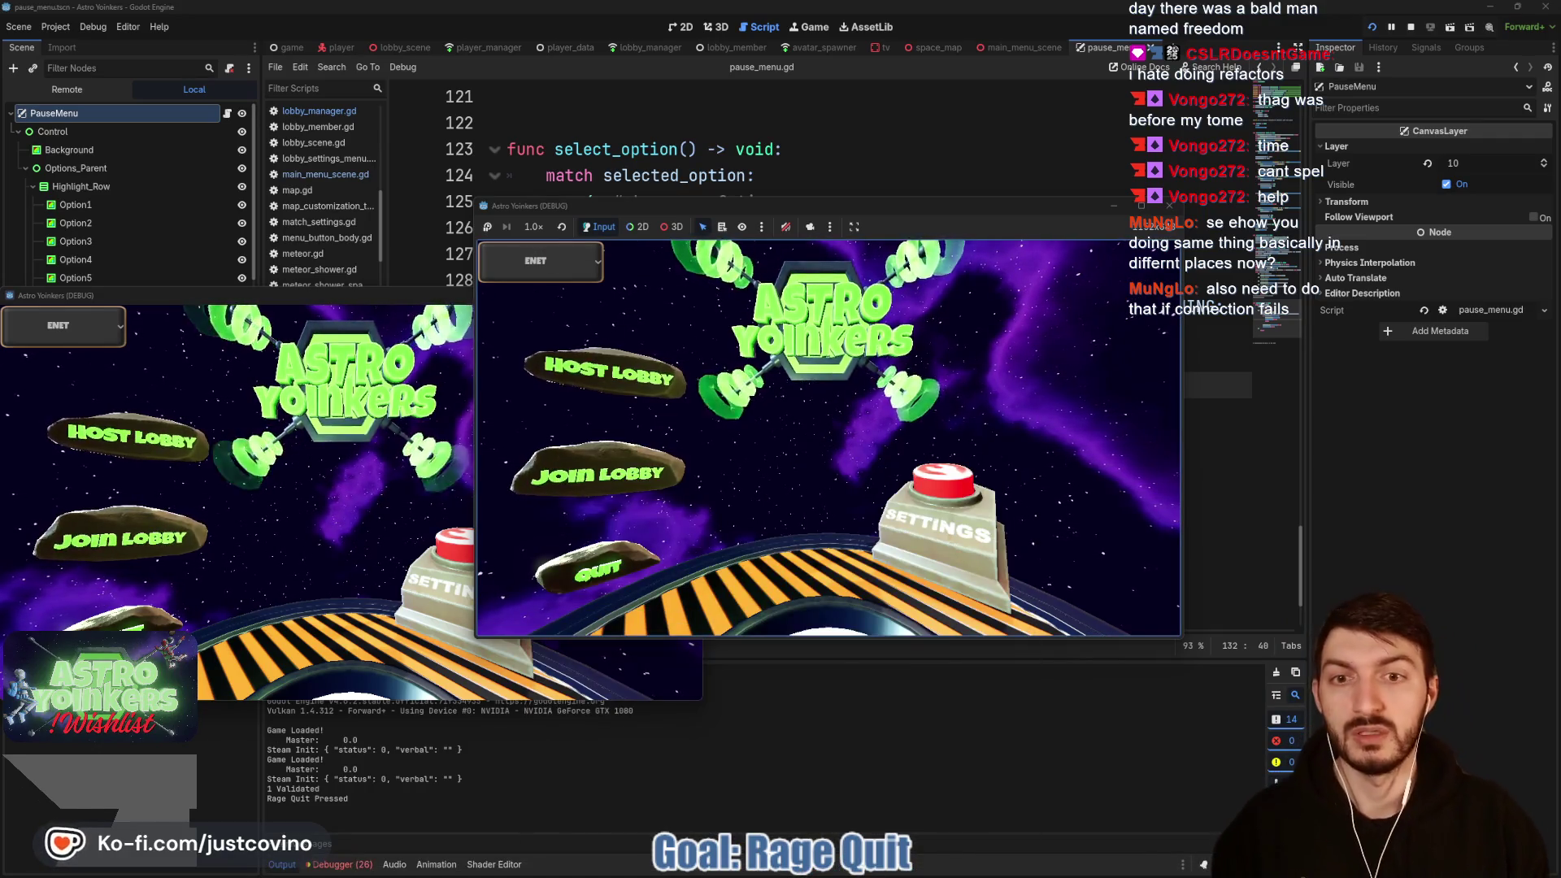
{"action": "key", "text": "super"}
{"action": "key", "text": "super"}
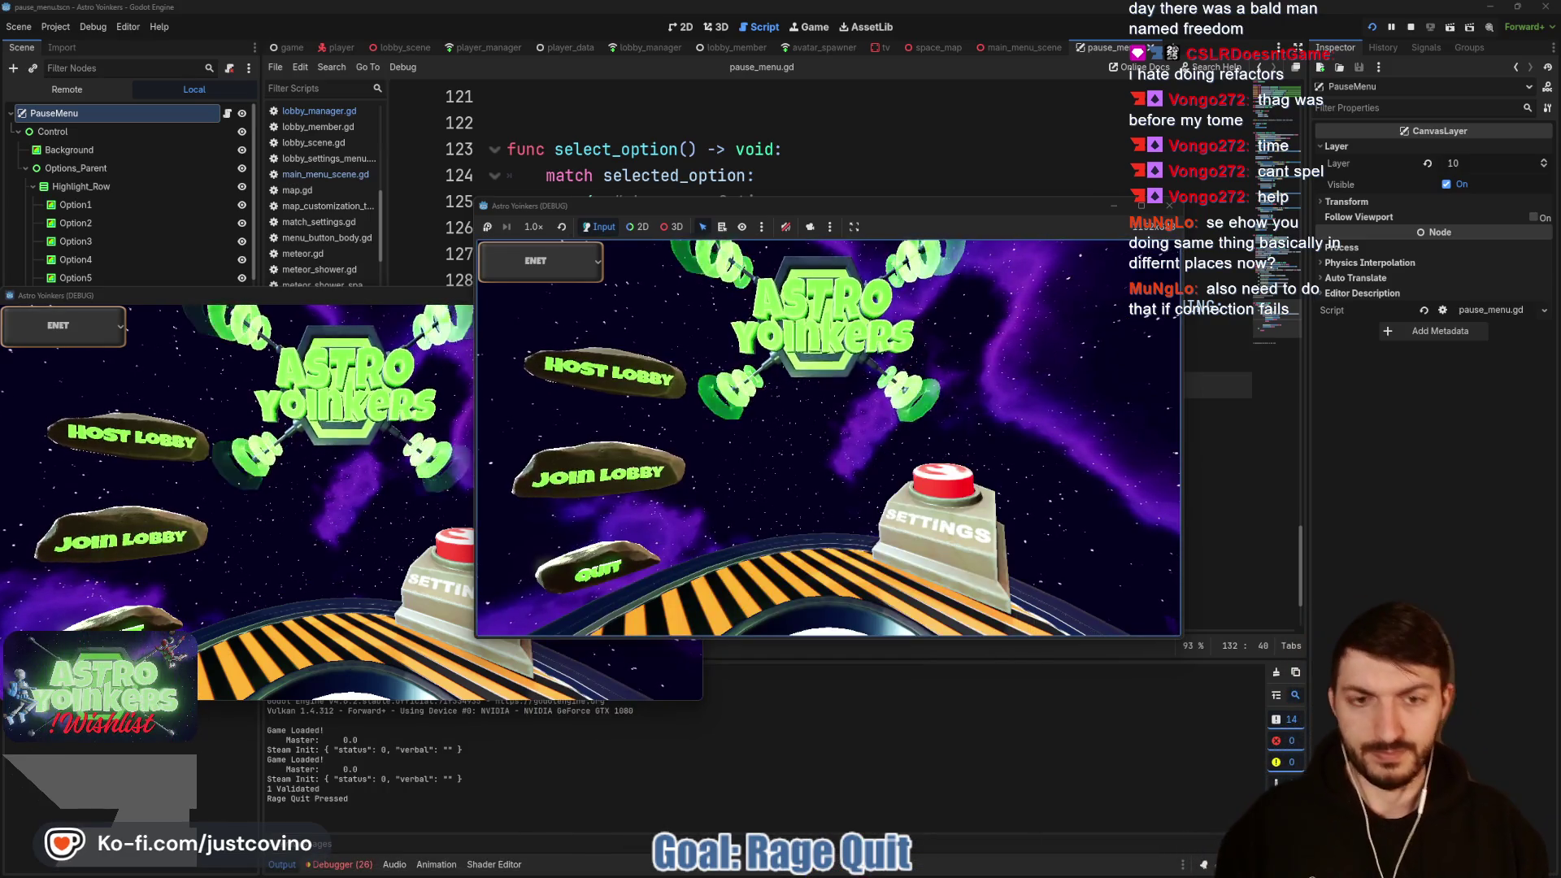
{"action": "key", "text": "super"}
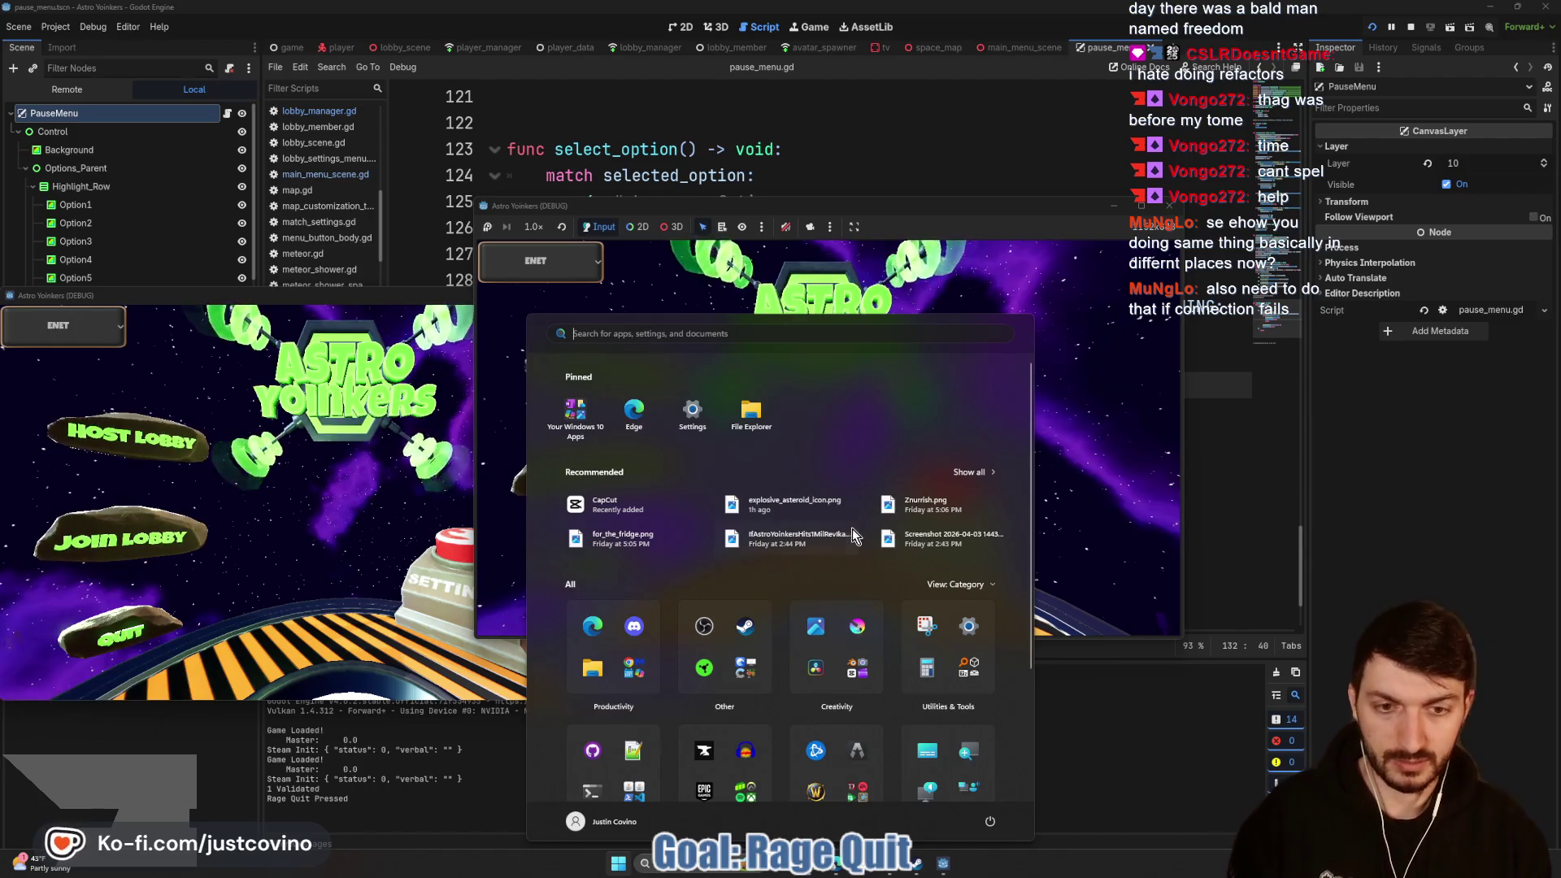
{"action": "key", "text": "super"}
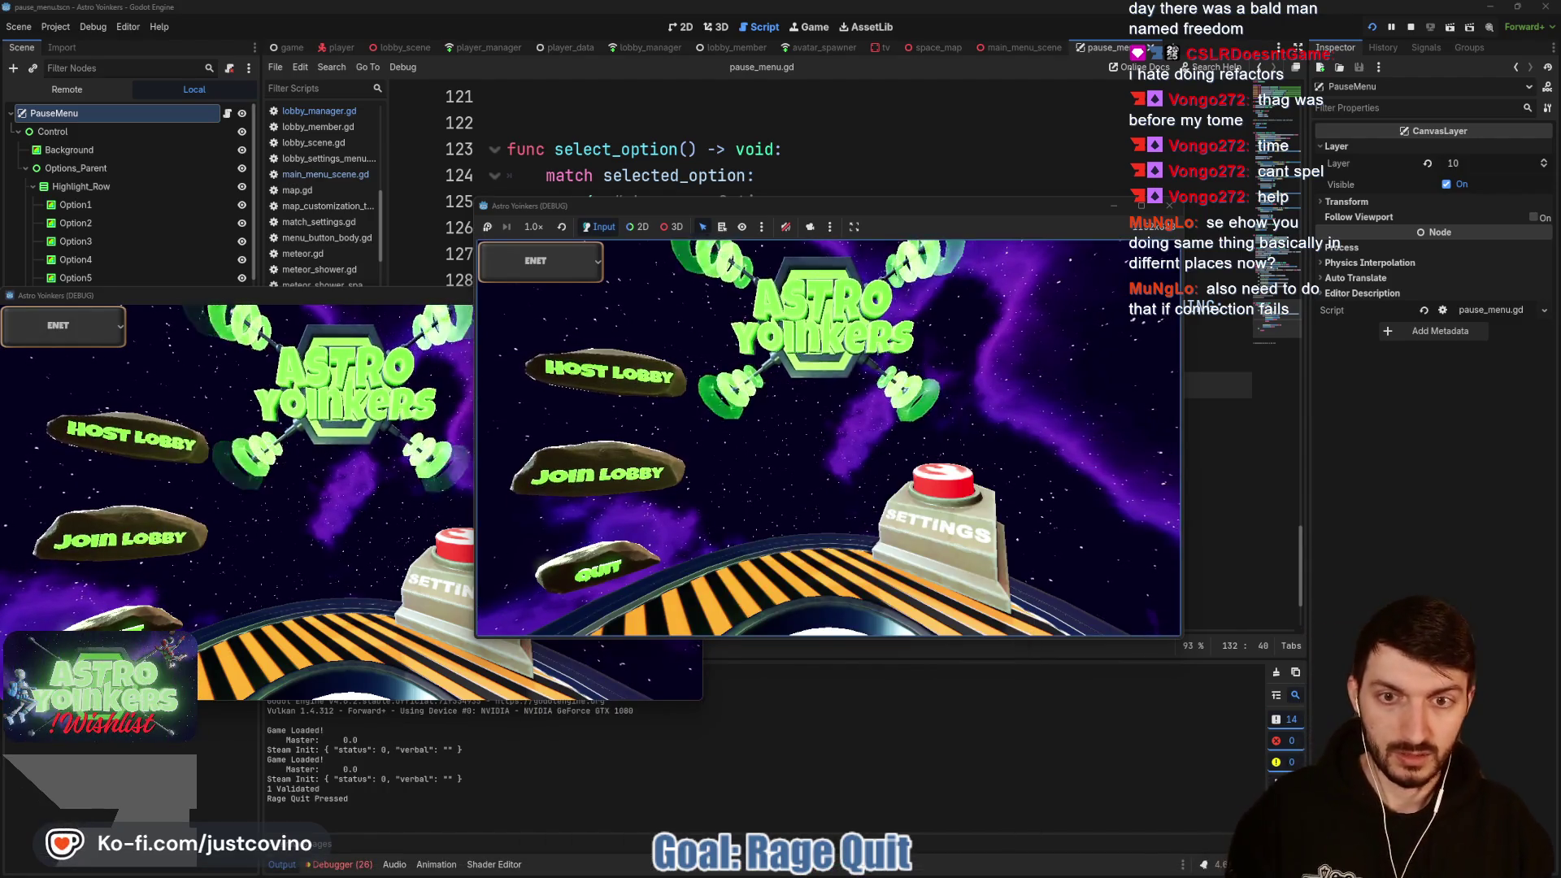
{"action": "key", "text": "F8"}
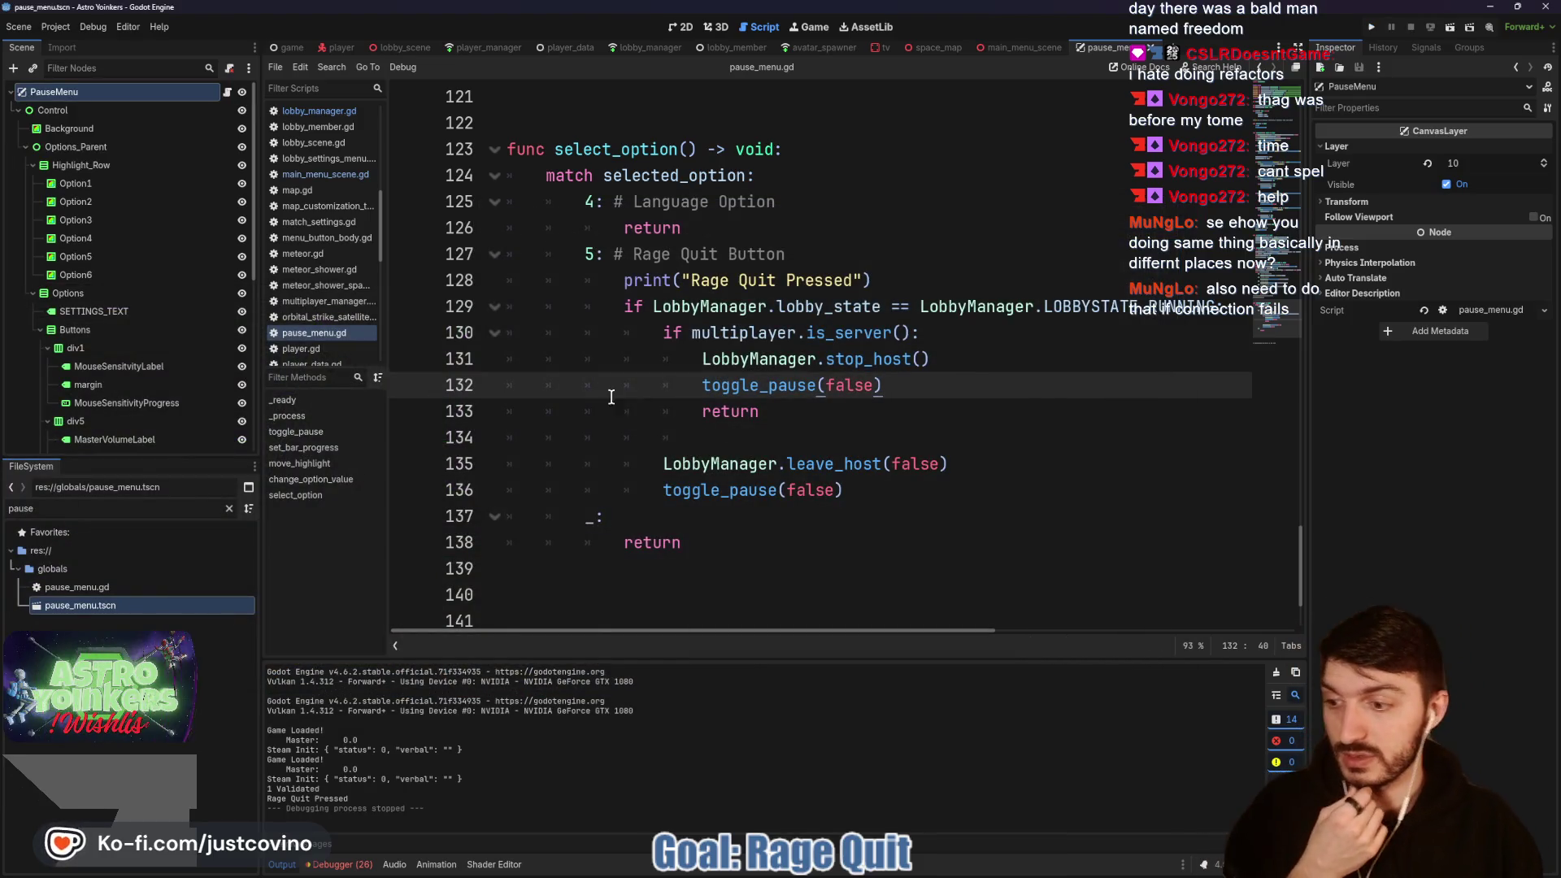
{"action": "left_click", "coordinate": [286, 48]}
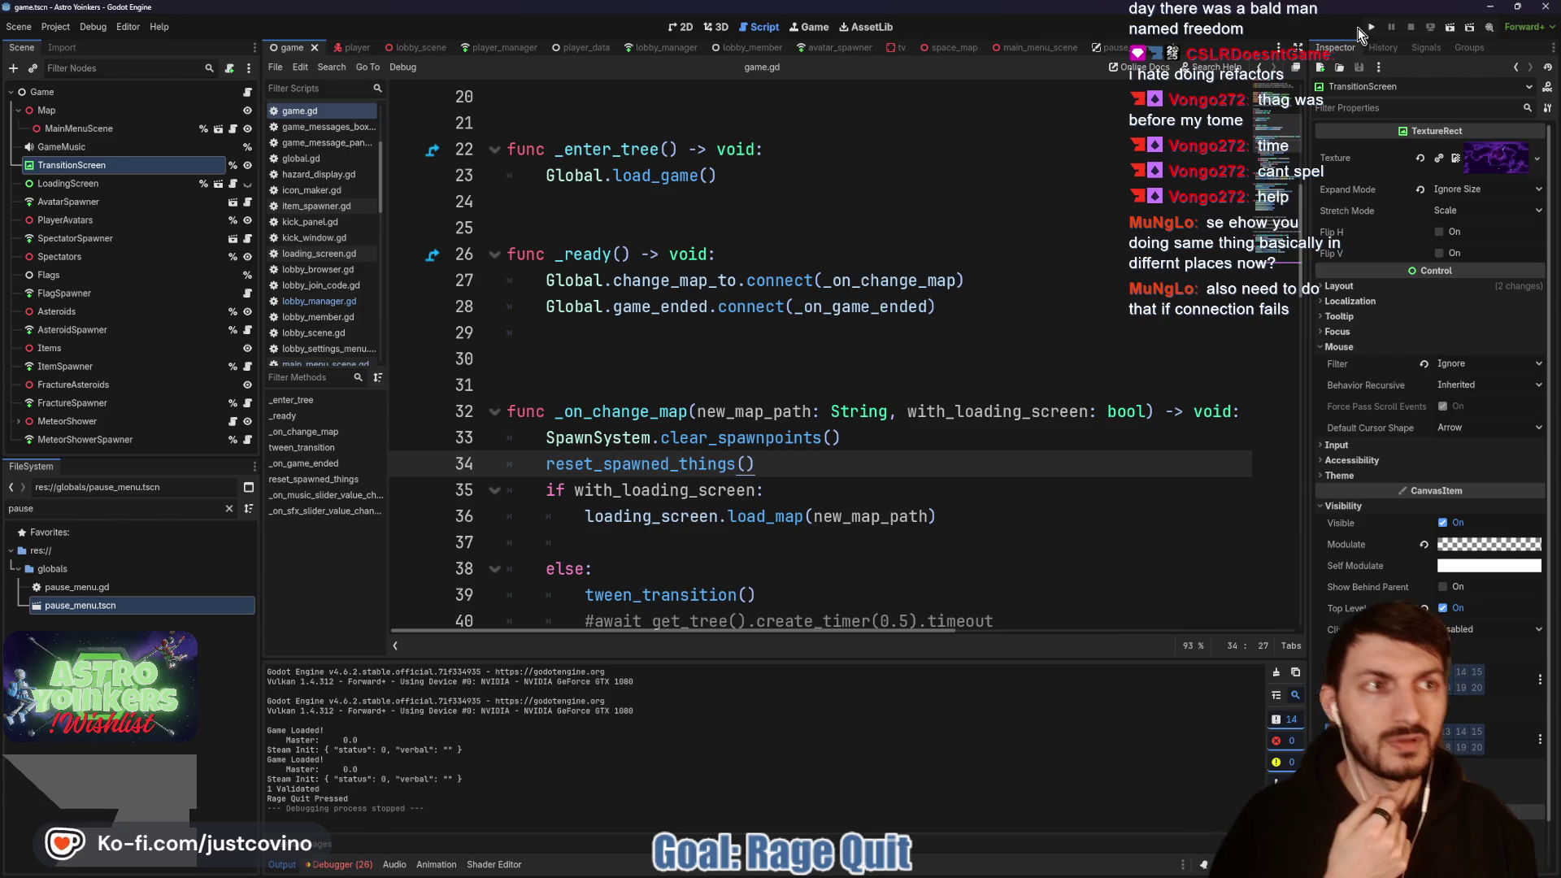
{"action": "left_click", "coordinate": [1372, 29]}
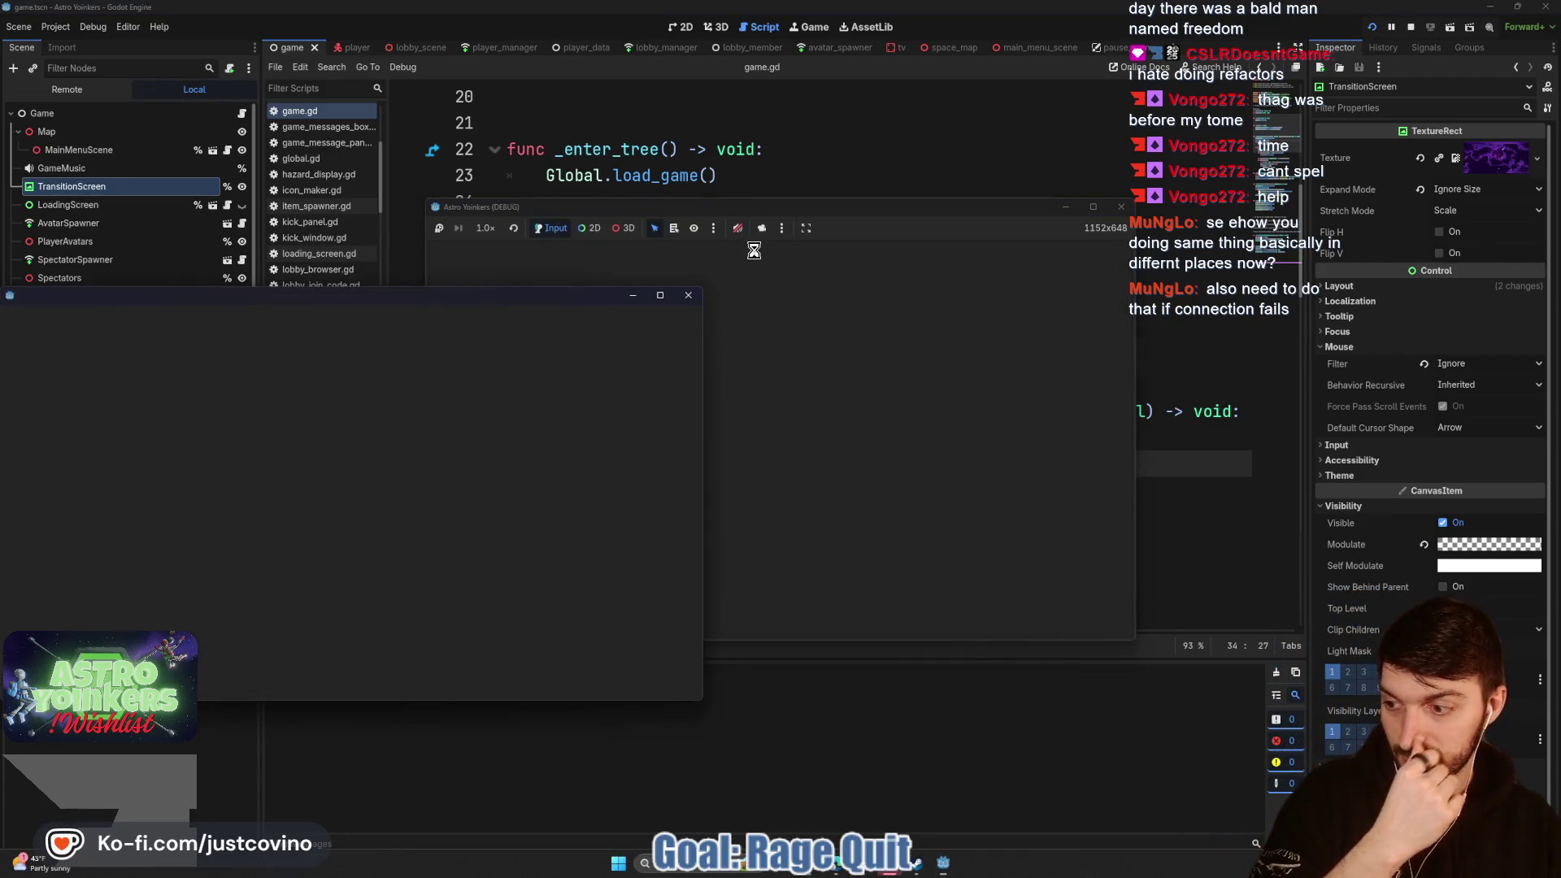